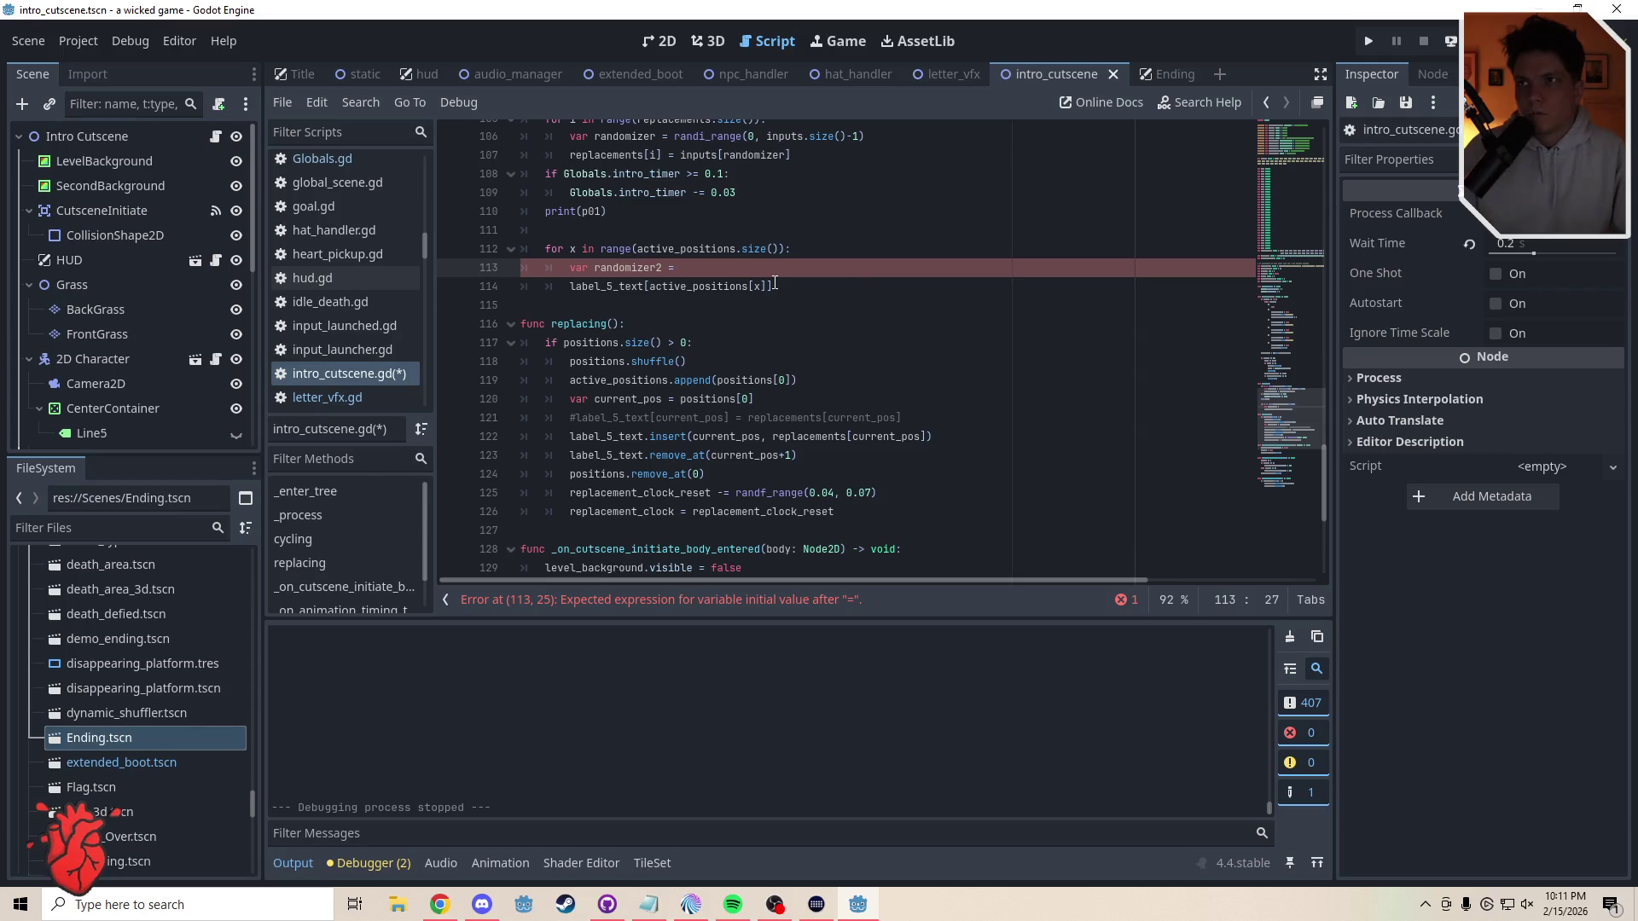
# - Set randomizer2 to randi_range(0, inputs.size()-1) on line 113 and assign label_5_text[active_positions[x]] = inputs[randomizer2] on line 114
pyautogui.moveTo(871, 136); pyautogui.dragTo(675, 138)
pyautogui.hotkey('ctrl', 'c')
pyautogui.click(687, 270)
pyautogui.hotkey('ctrl', 'v')
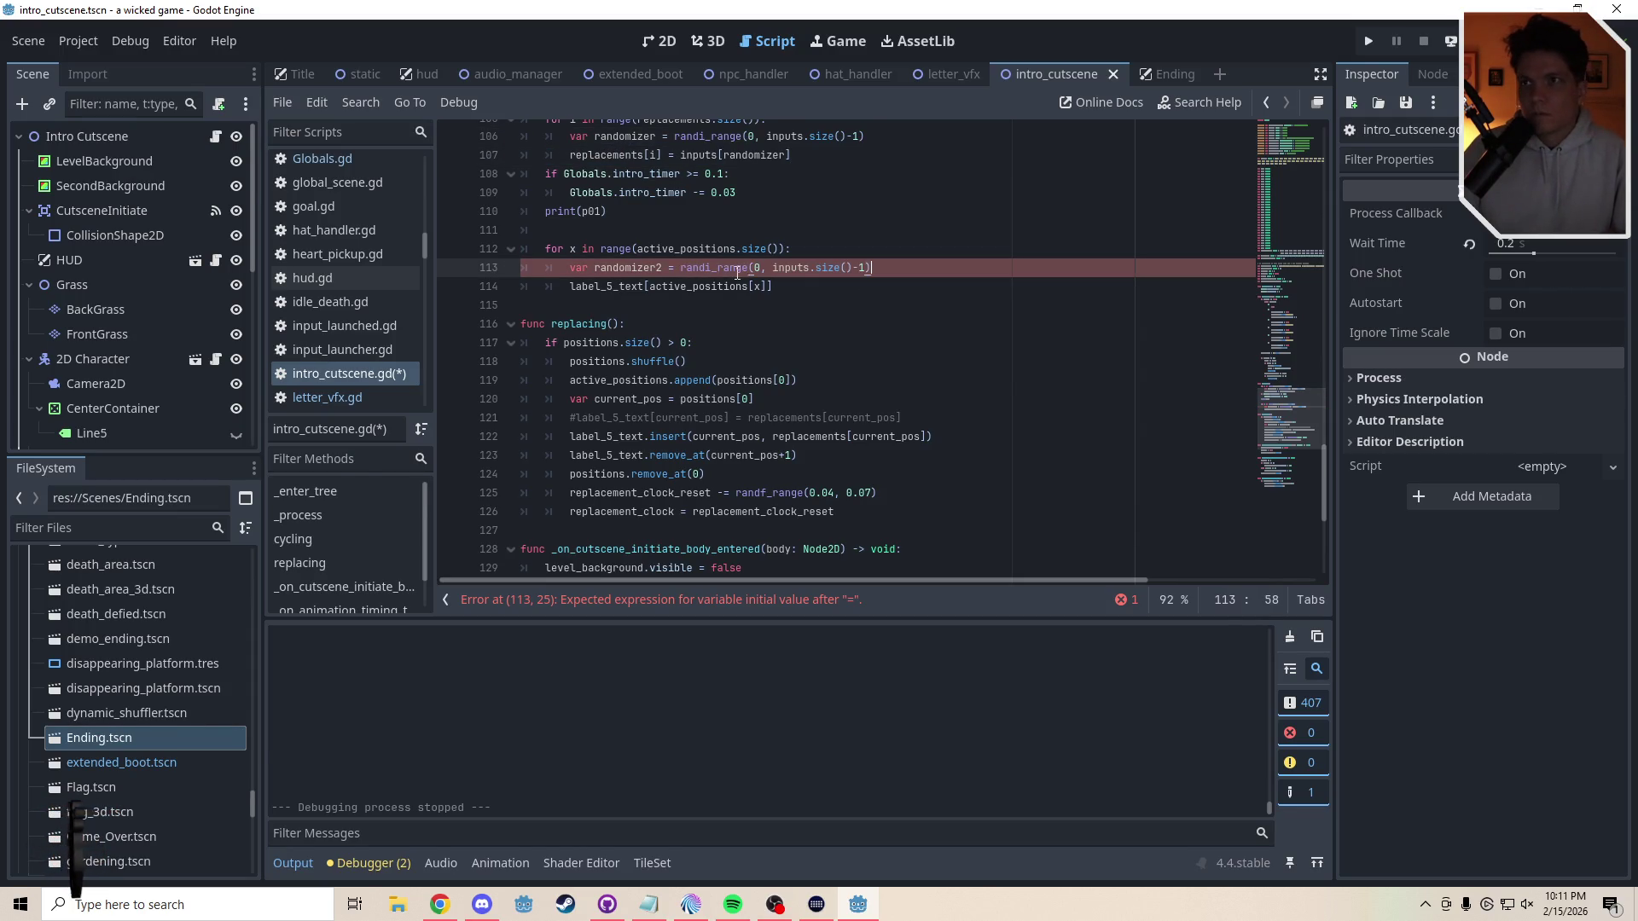
pyautogui.click(797, 292)
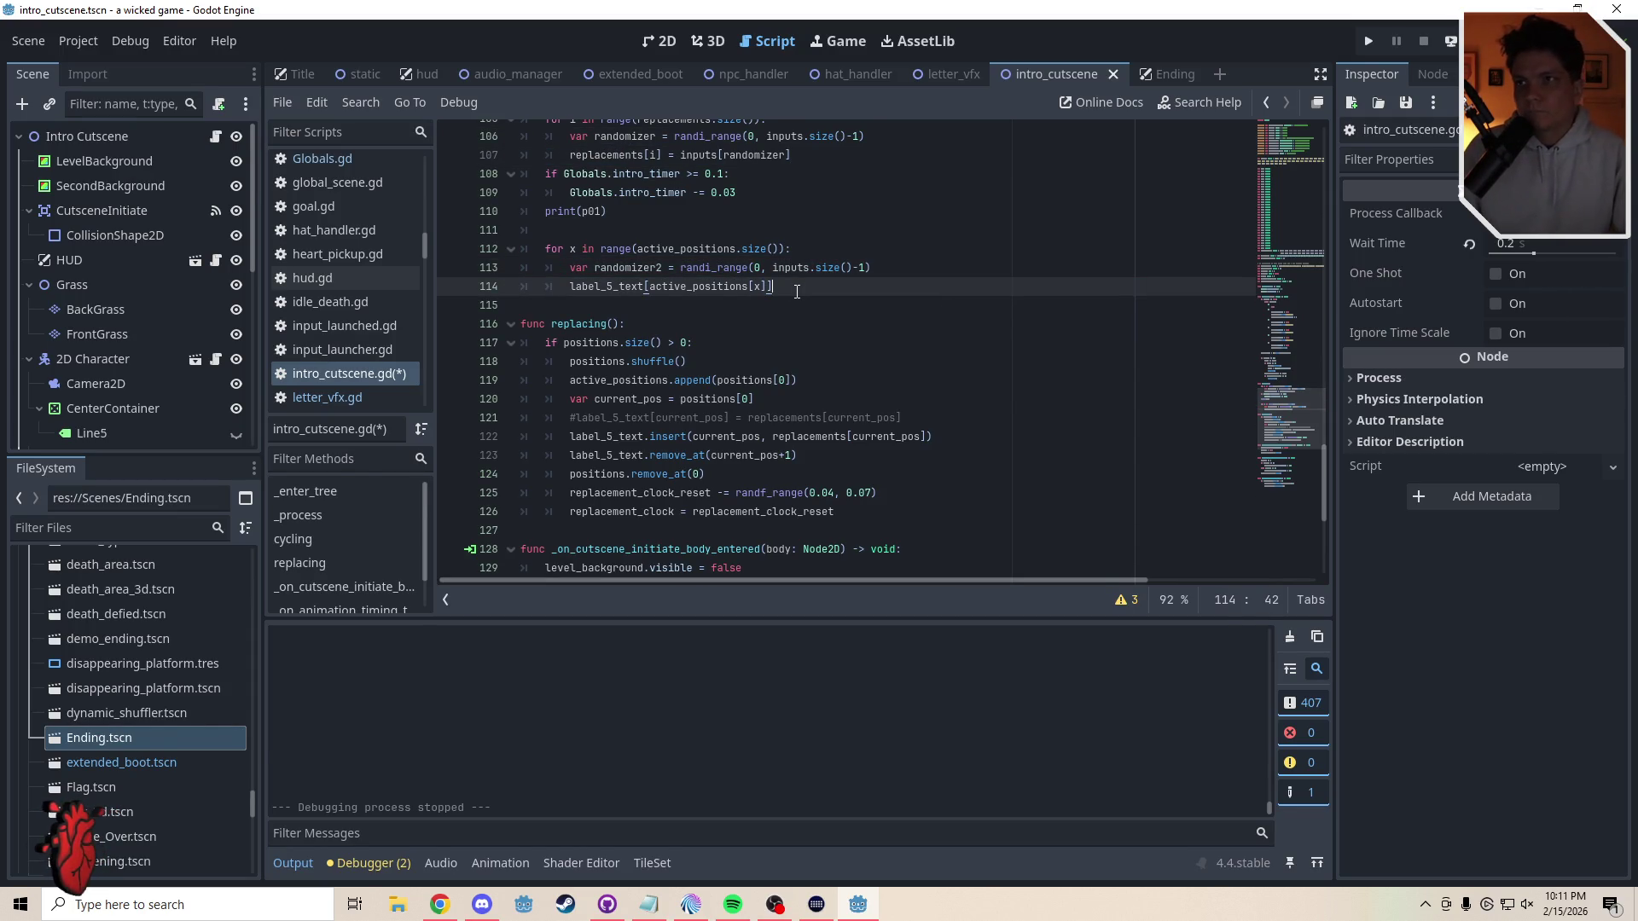
pyautogui.write('=inputs')
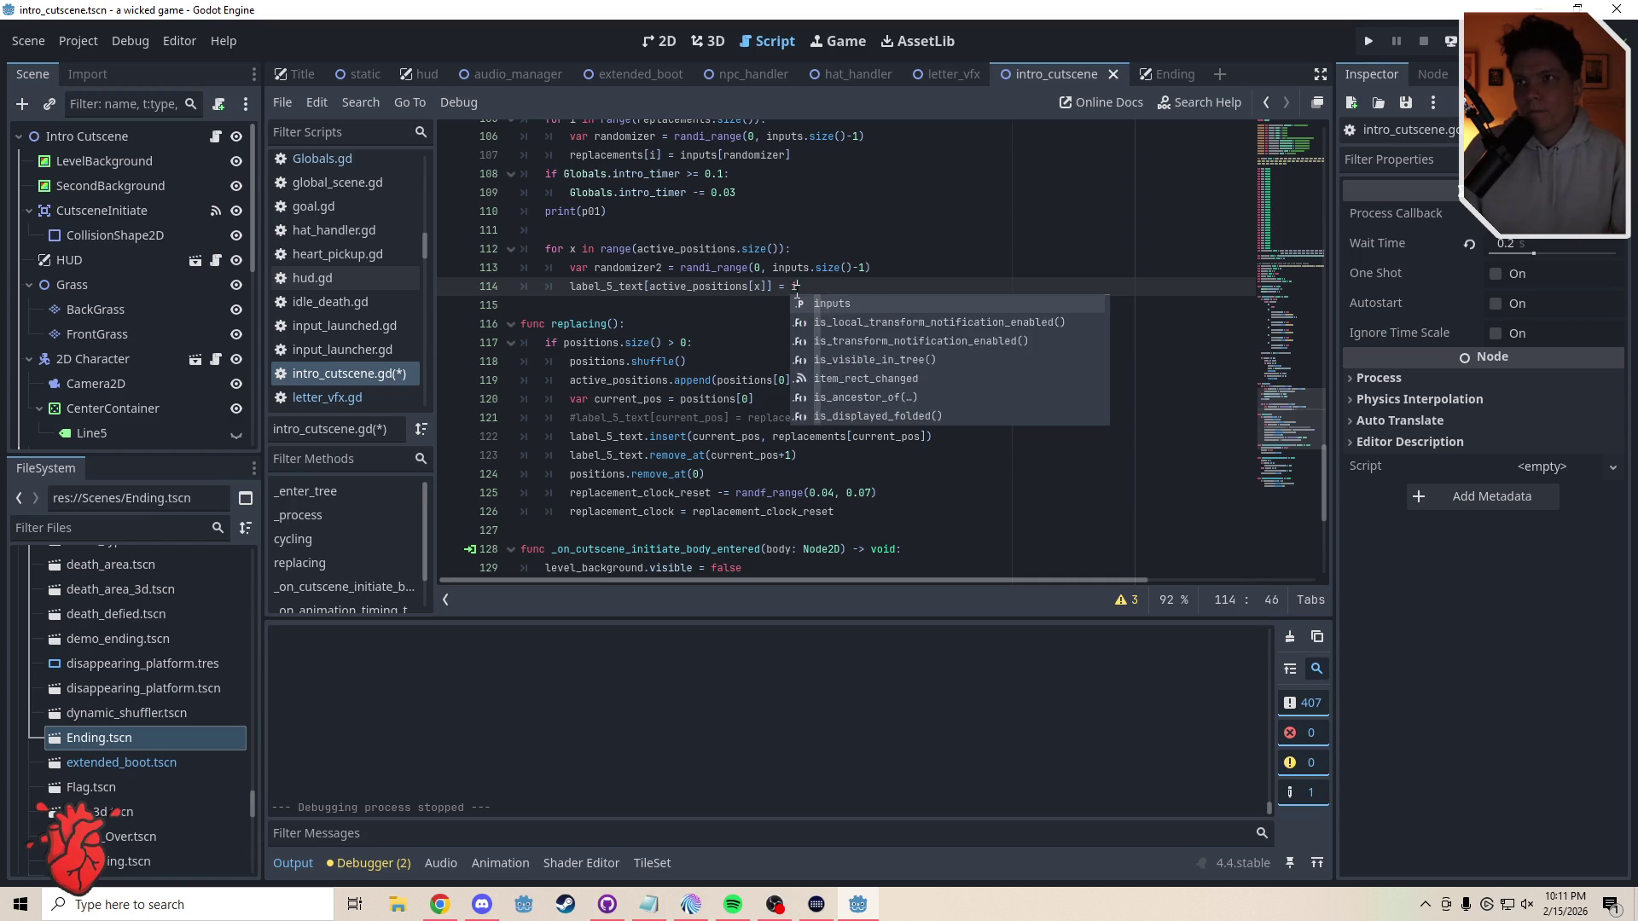
pyautogui.write('[')
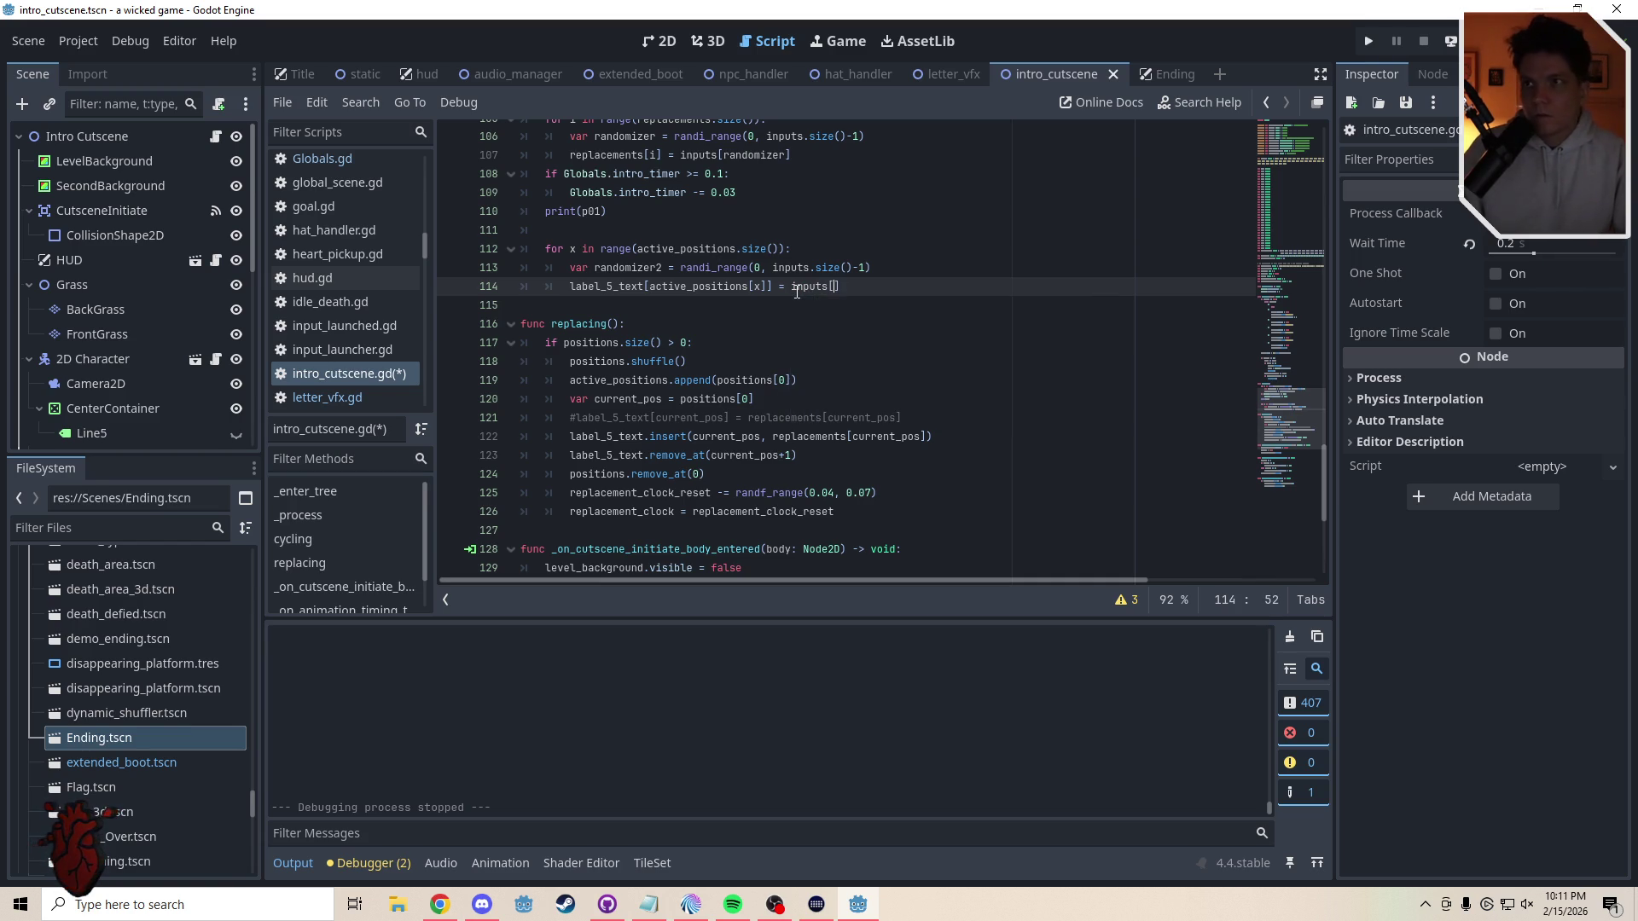
pyautogui.write('randomizer2')
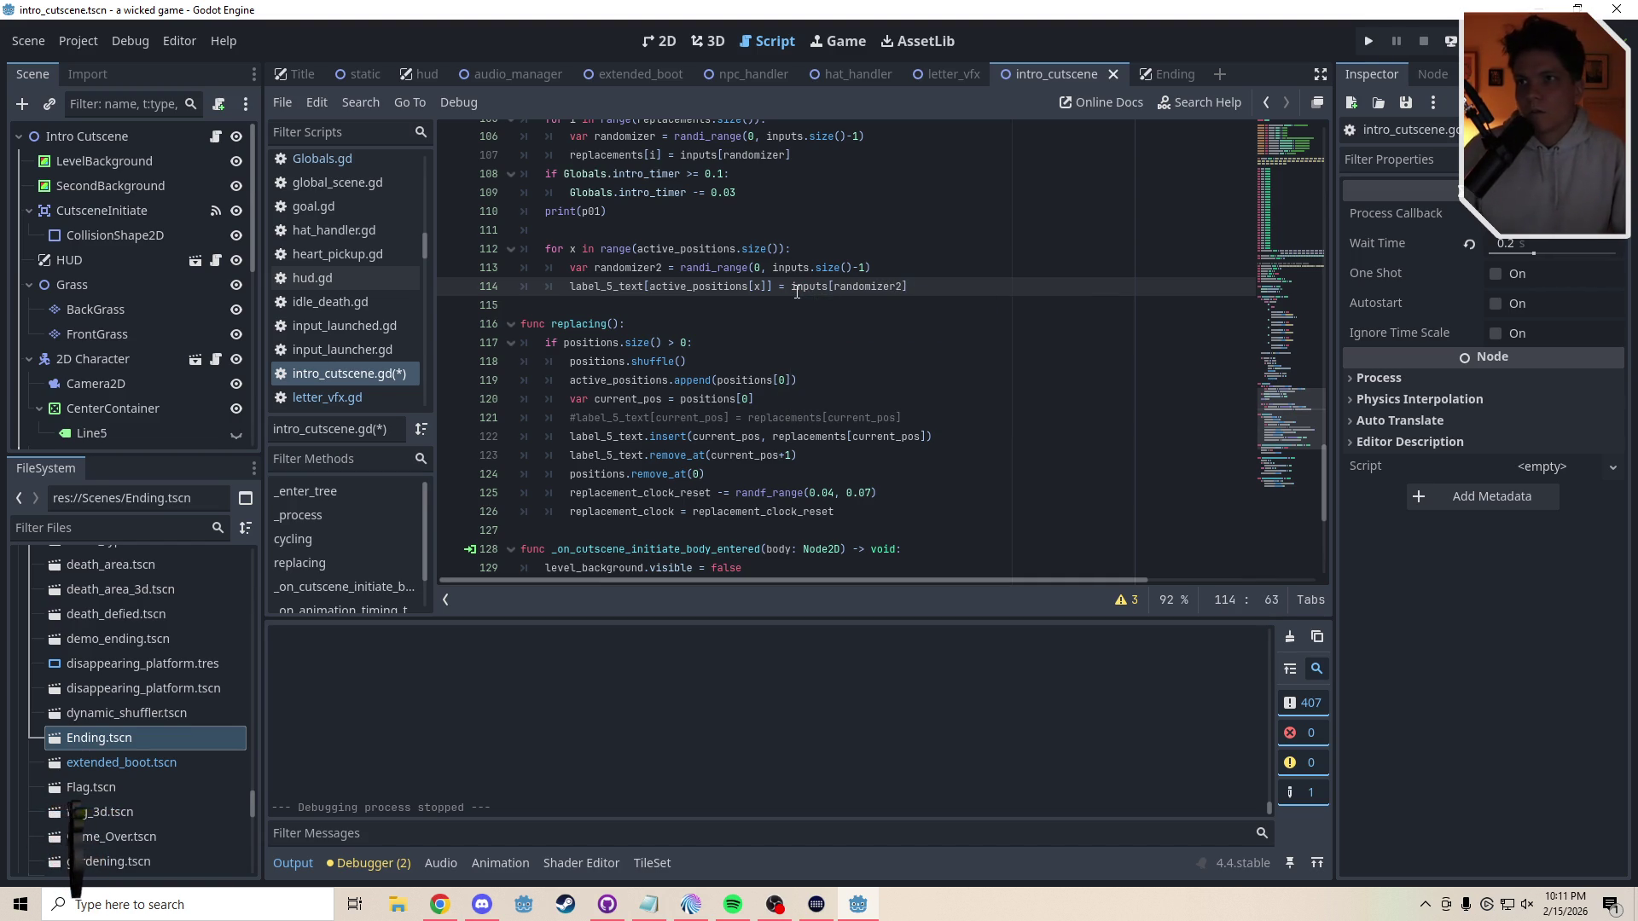
pyautogui.click(654, 229)
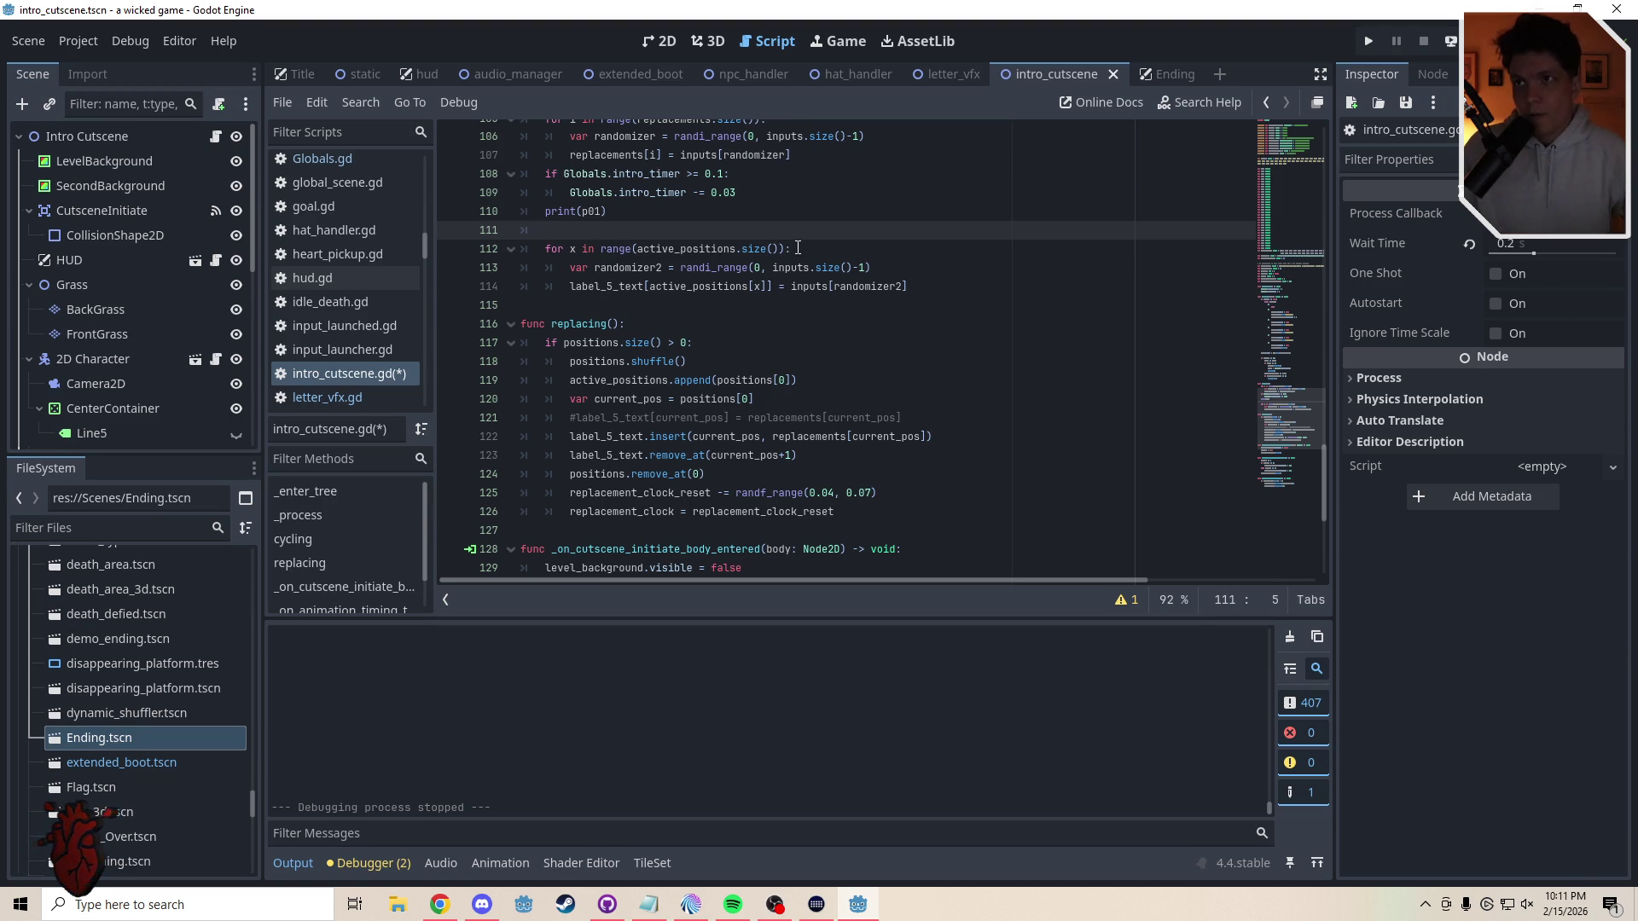
pyautogui.moveTo(798, 247); pyautogui.dragTo(545, 249)
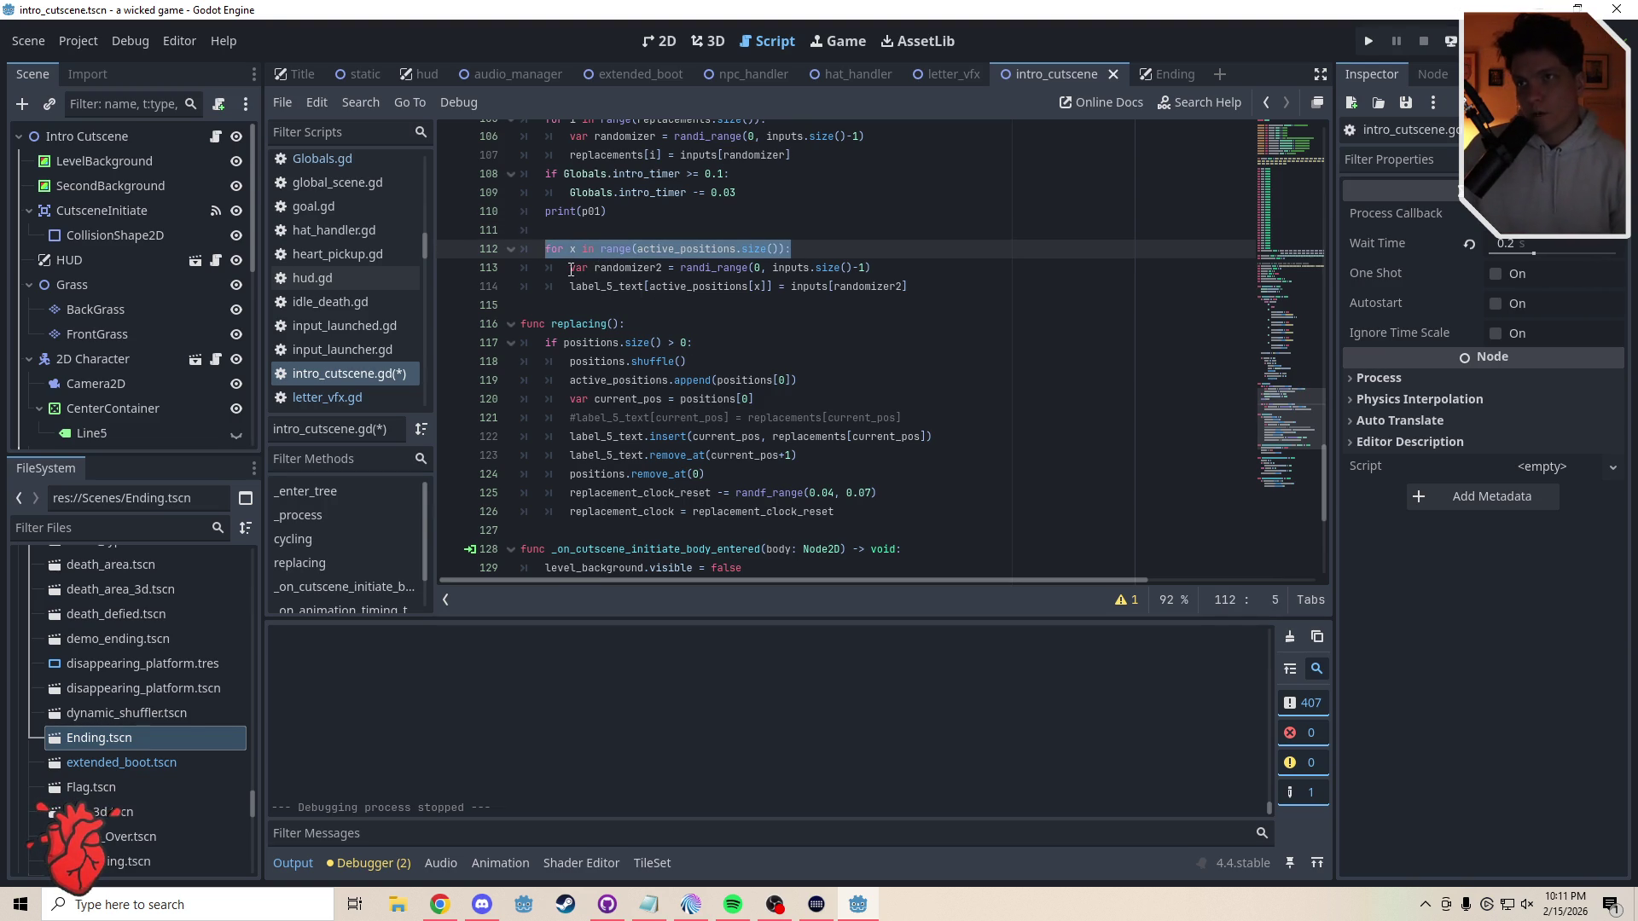
pyautogui.moveTo(570, 269); pyautogui.dragTo(881, 266)
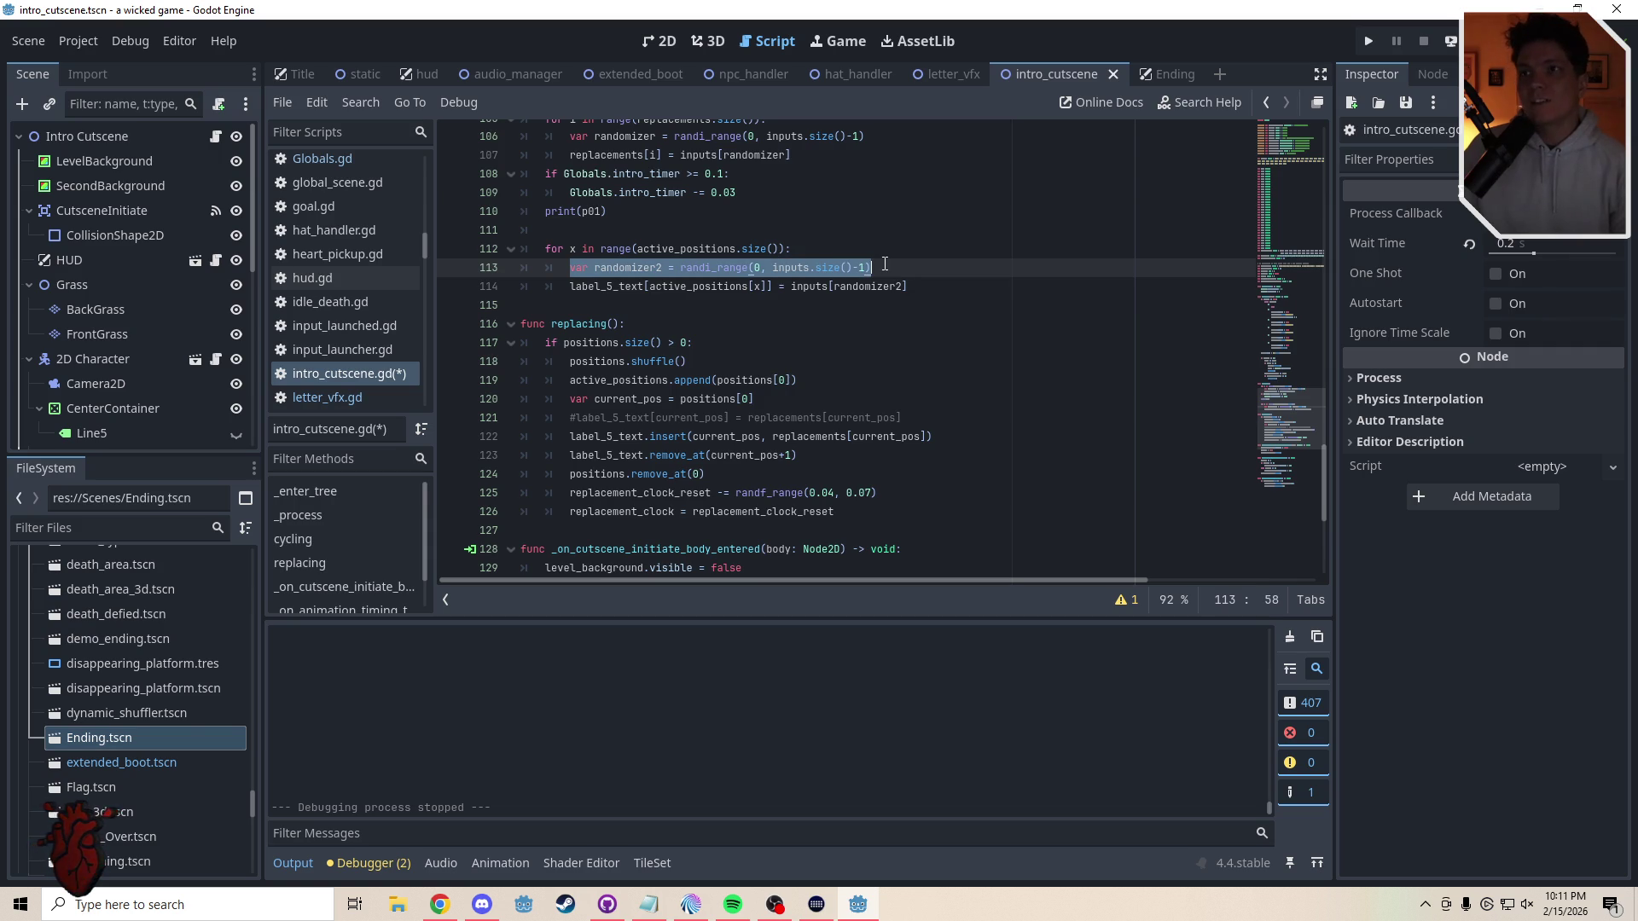
# - Review the new randomizer2 and label_5_text assignment on lines 113–114
pyautogui.moveTo(792, 287); pyautogui.dragTo(909, 287)
pyautogui.click(1287, 158)
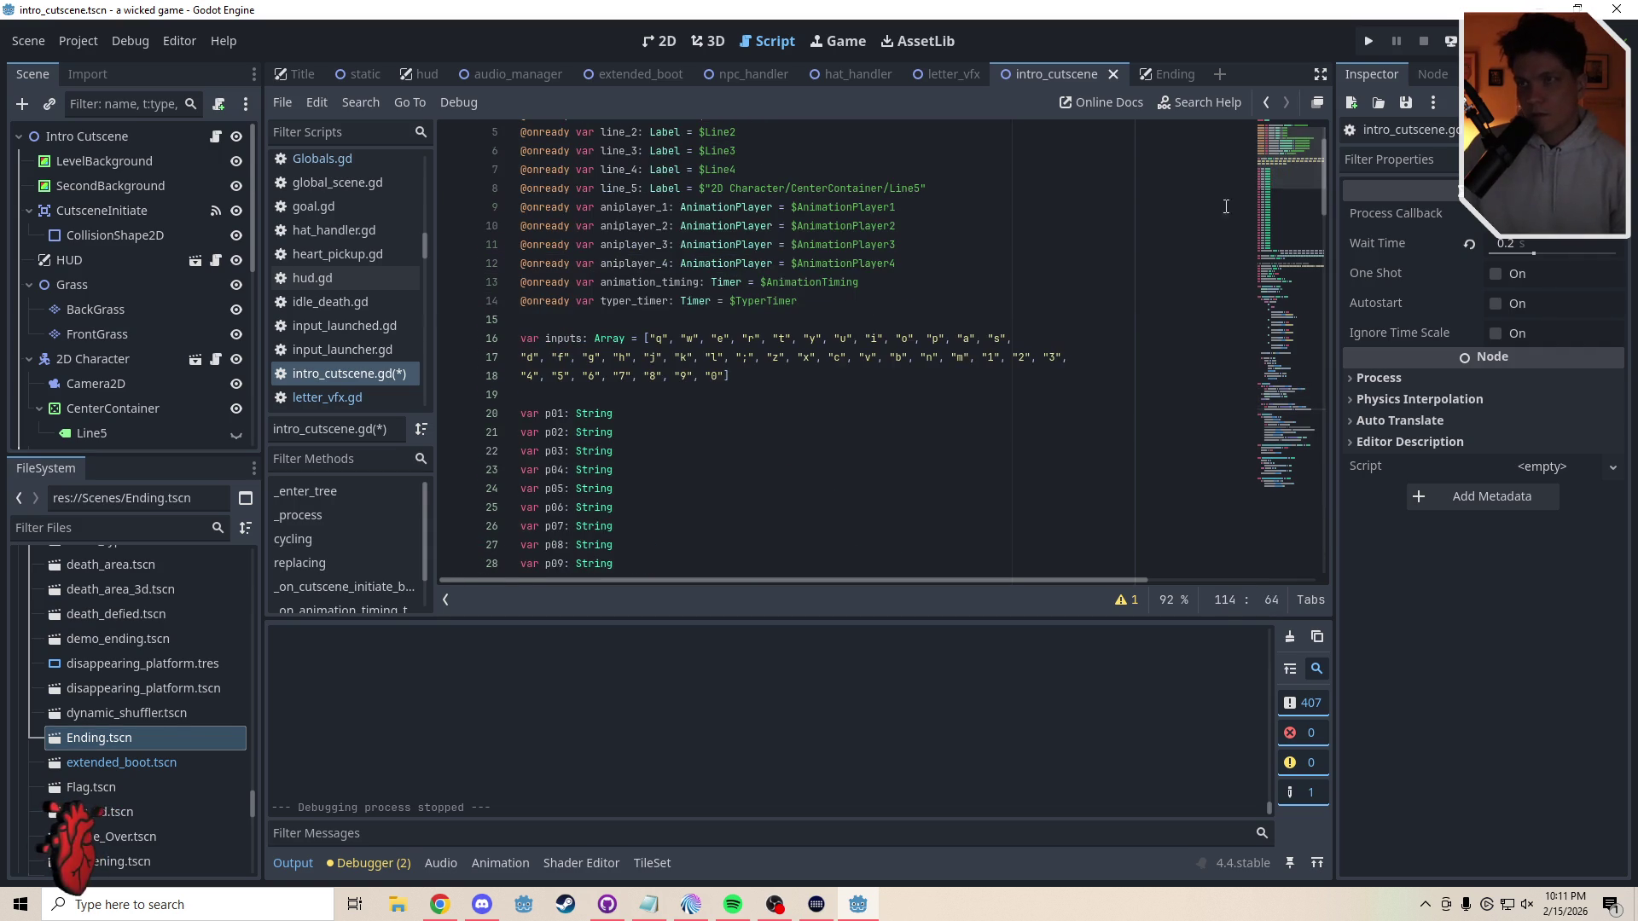
pyautogui.moveTo(1295, 157); pyautogui.dragTo(1294, 398)
pyautogui.click(682, 398)
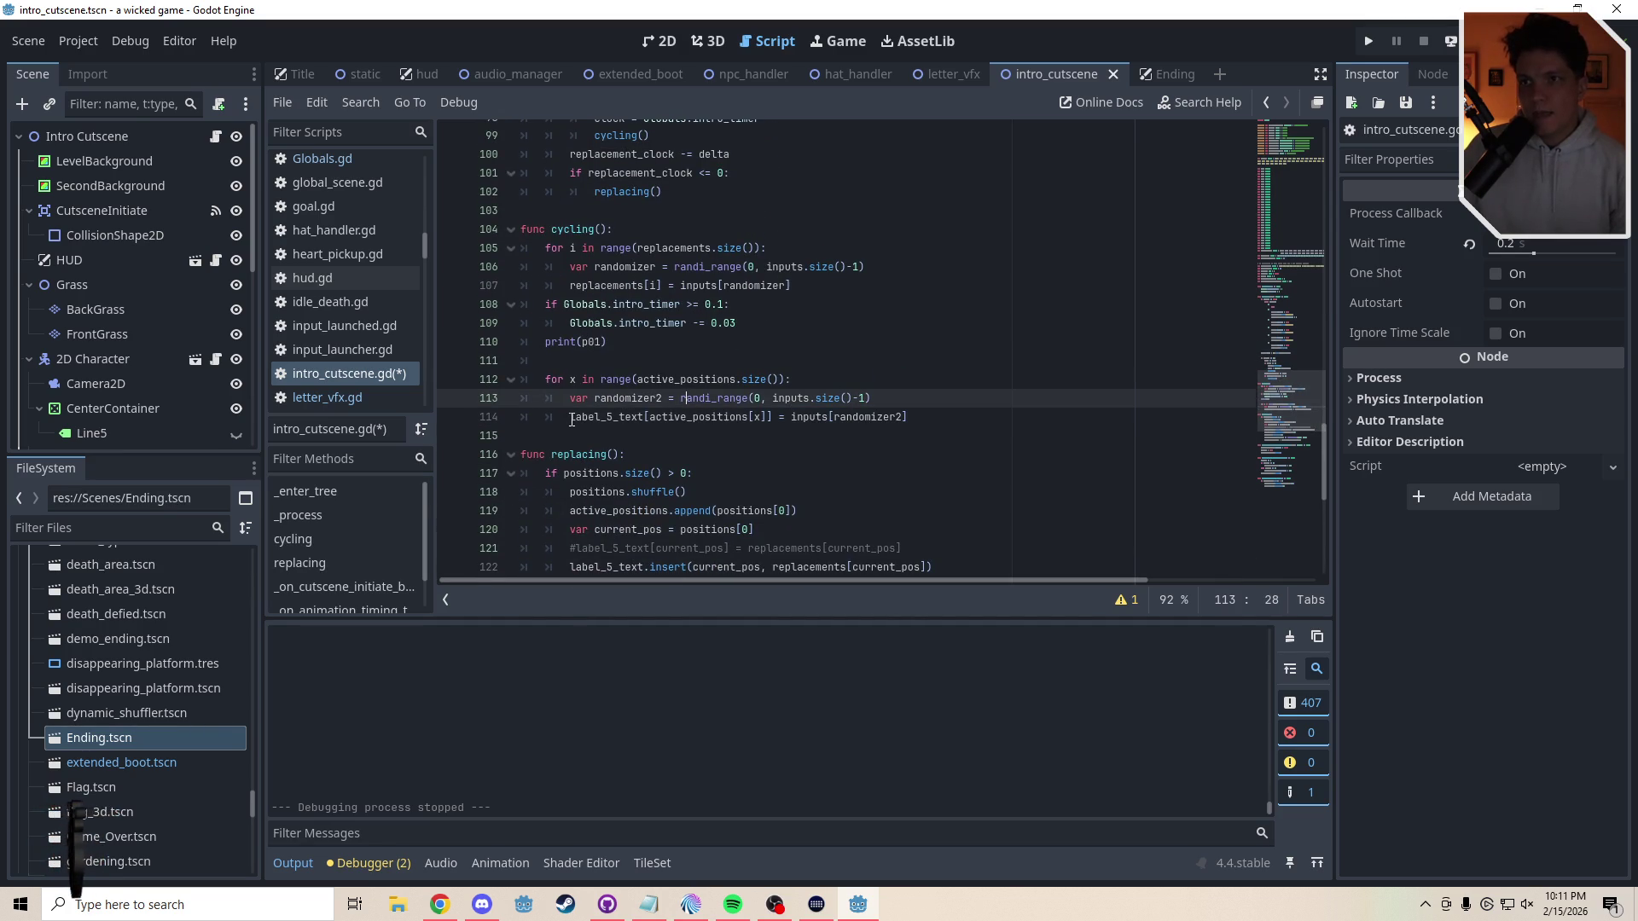
pyautogui.moveTo(571, 418); pyautogui.dragTo(649, 419)
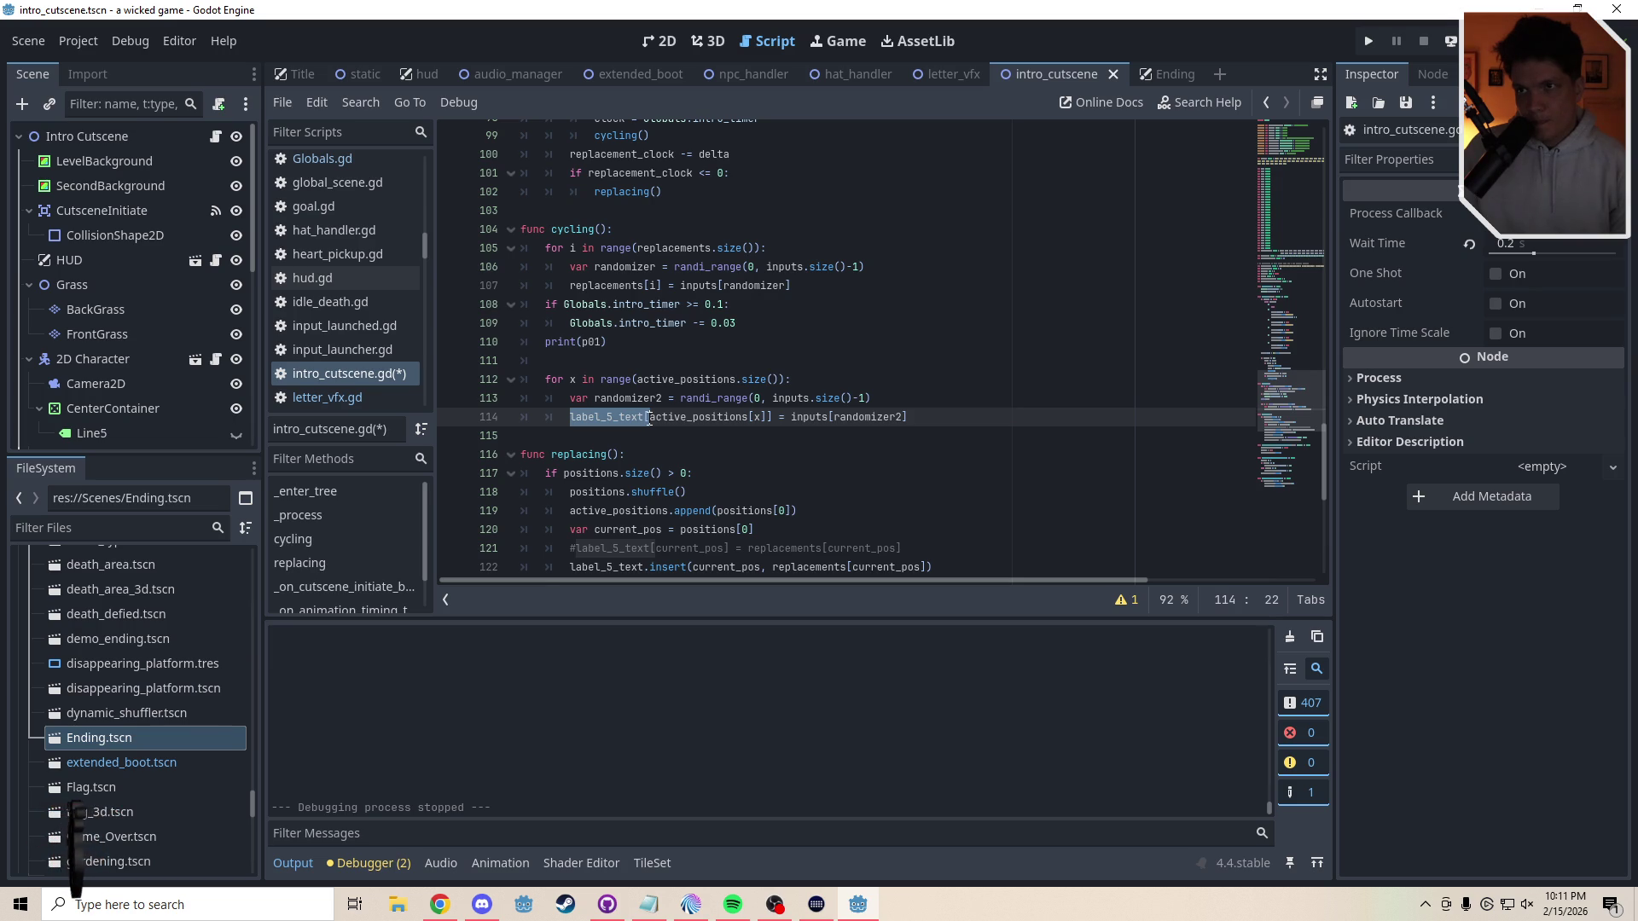
pyautogui.moveTo(650, 418); pyautogui.dragTo(773, 419)
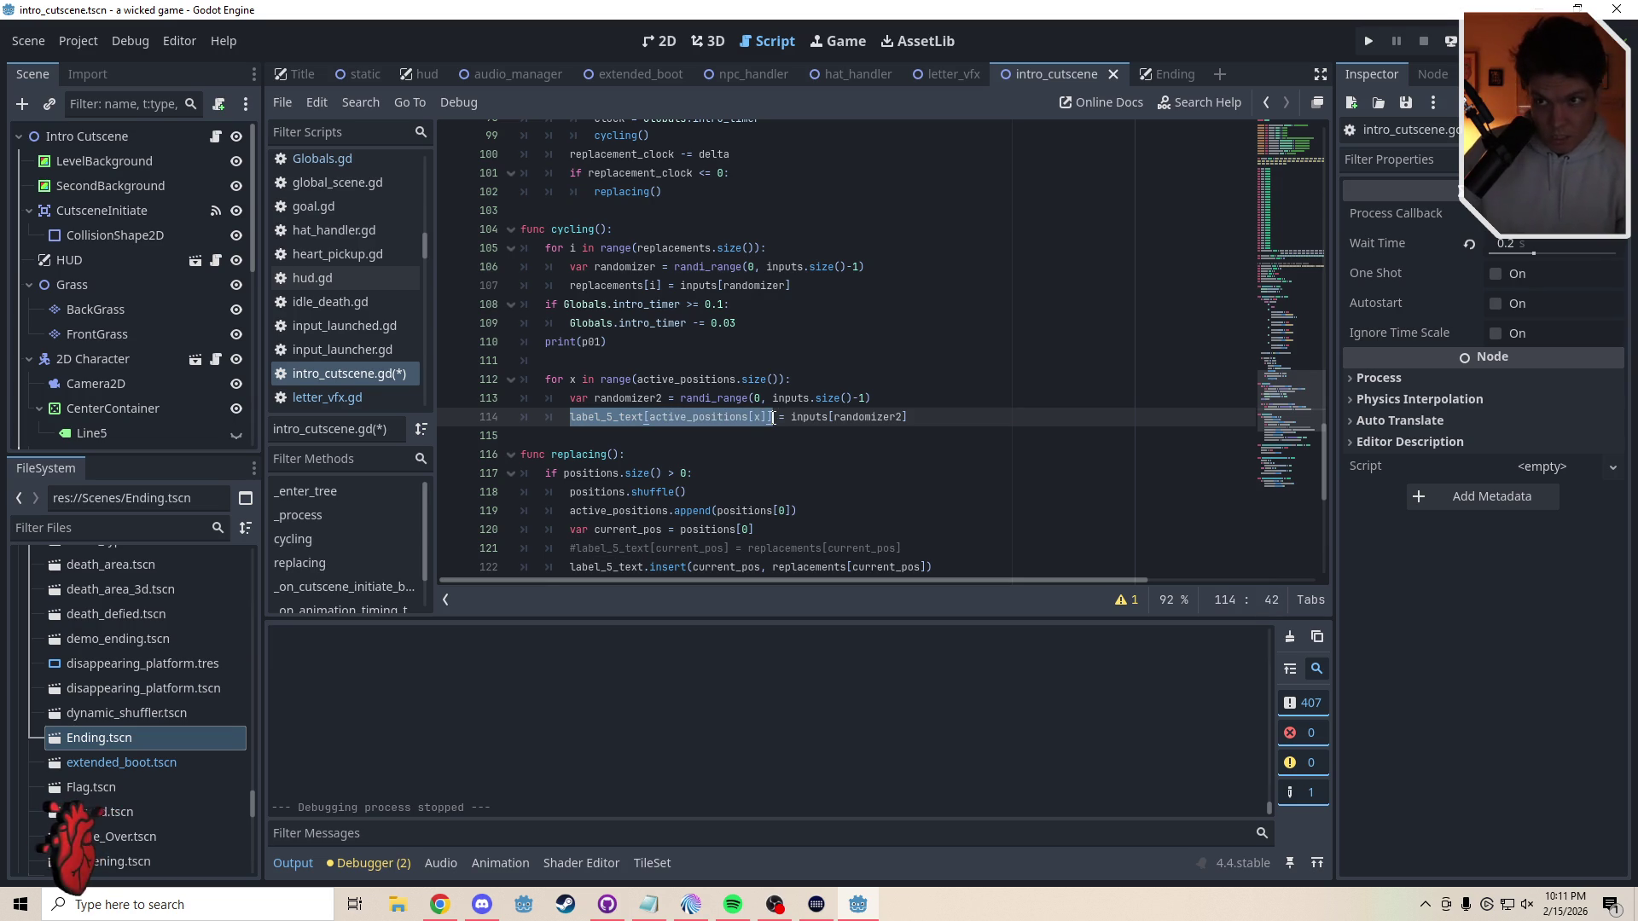
pyautogui.click(804, 419)
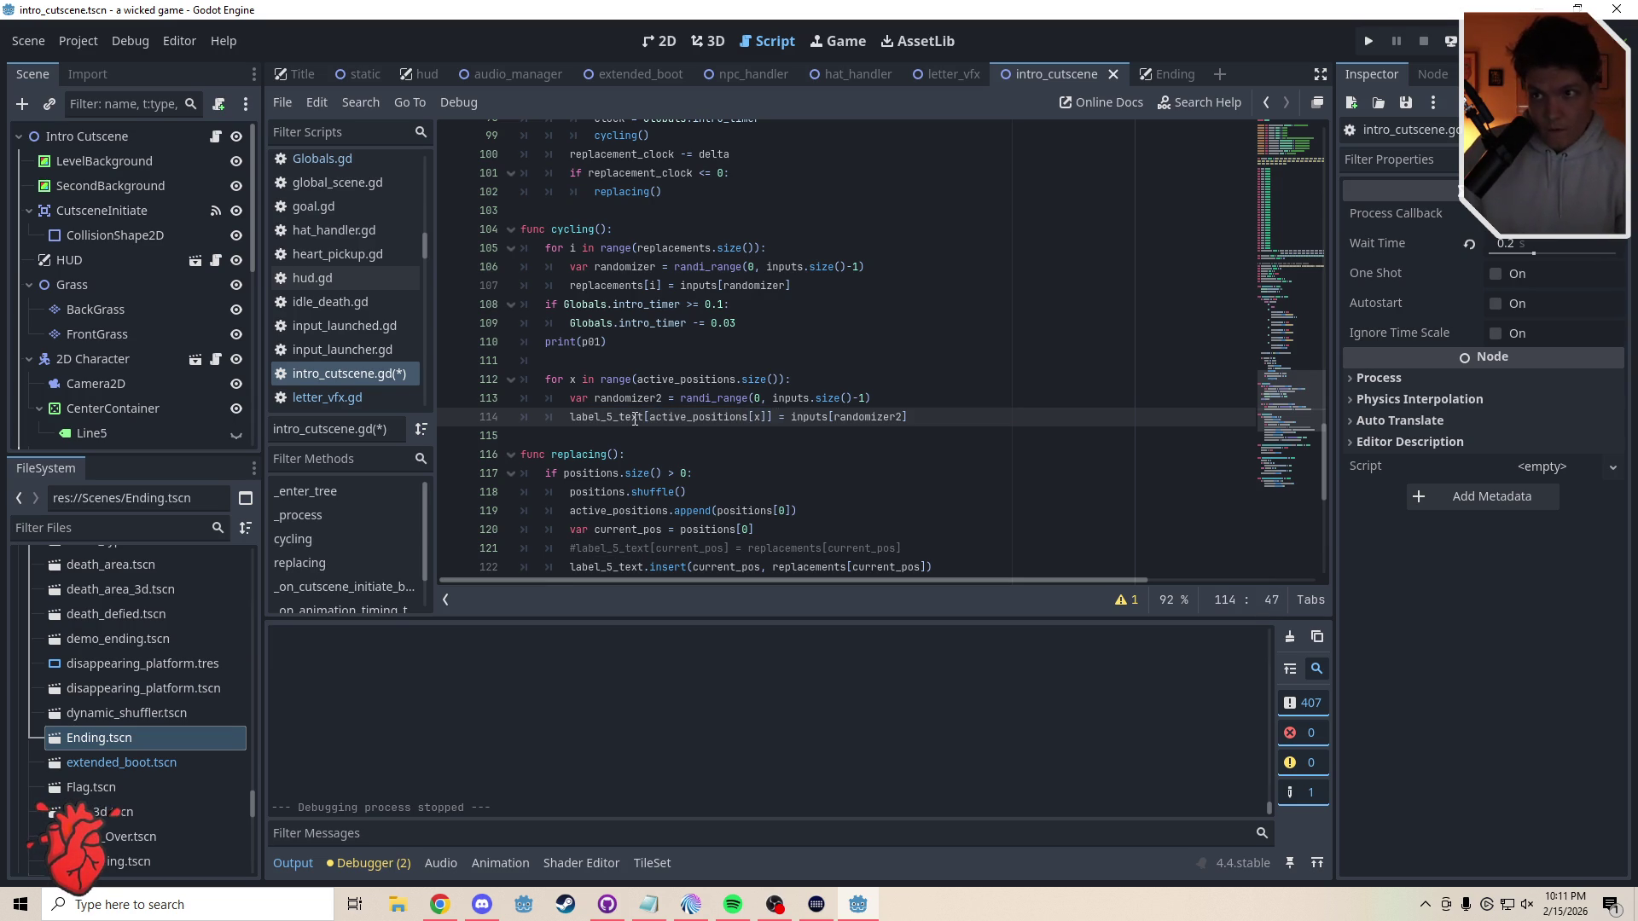
# - Run the project with F5 to test the cutscene, then stop it with F8
pyautogui.moveTo(634, 421)
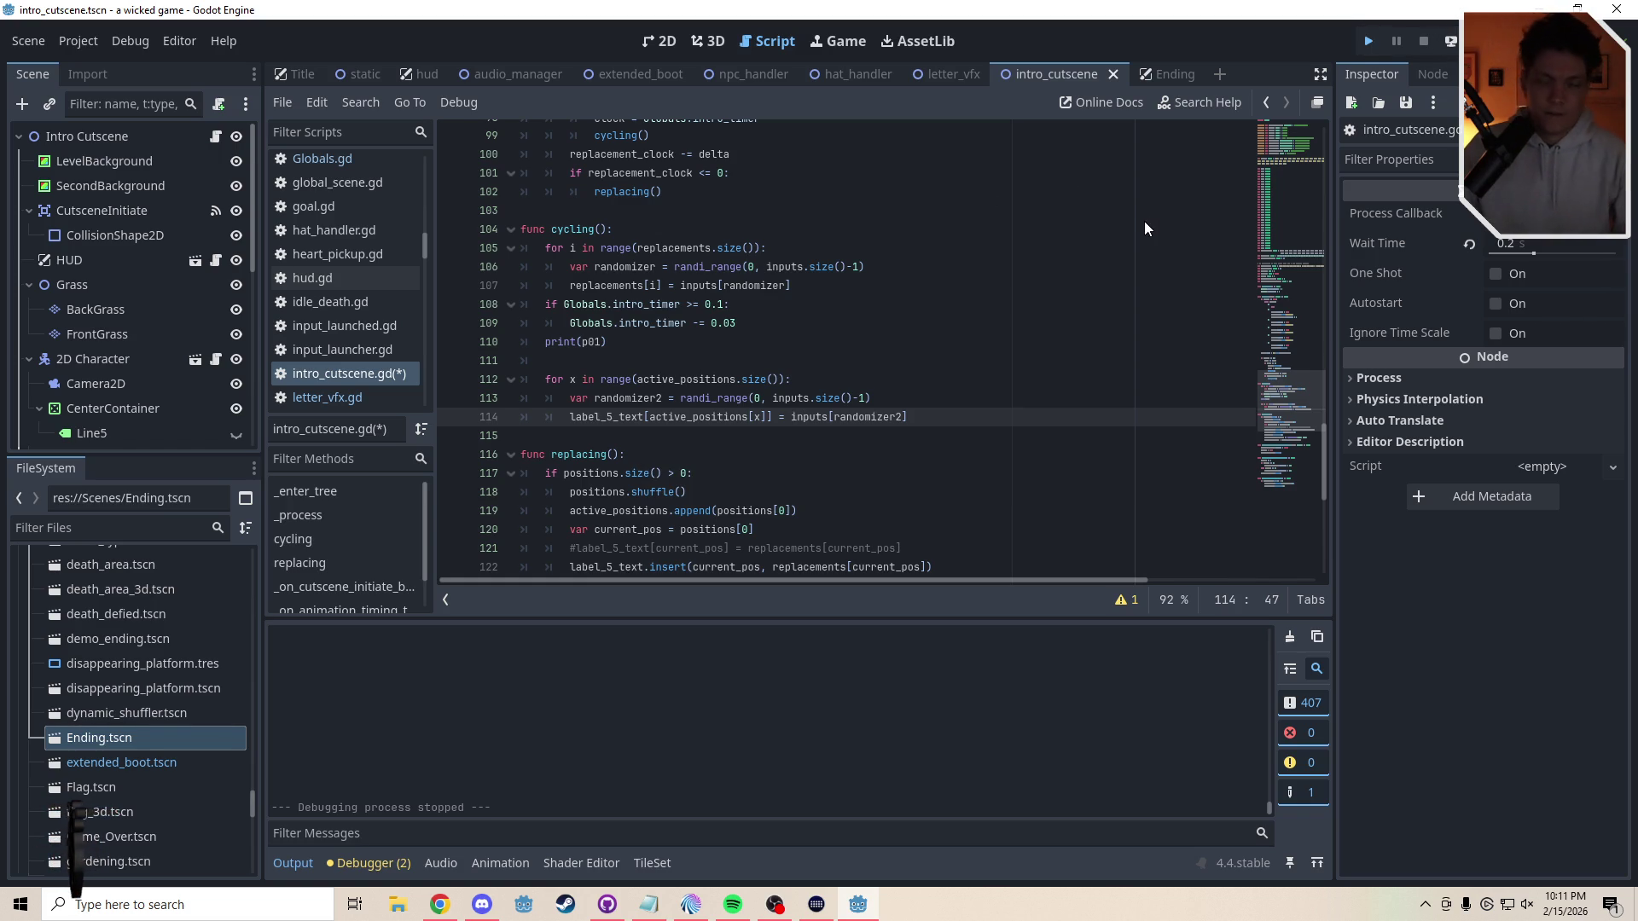
pyautogui.press('F5')
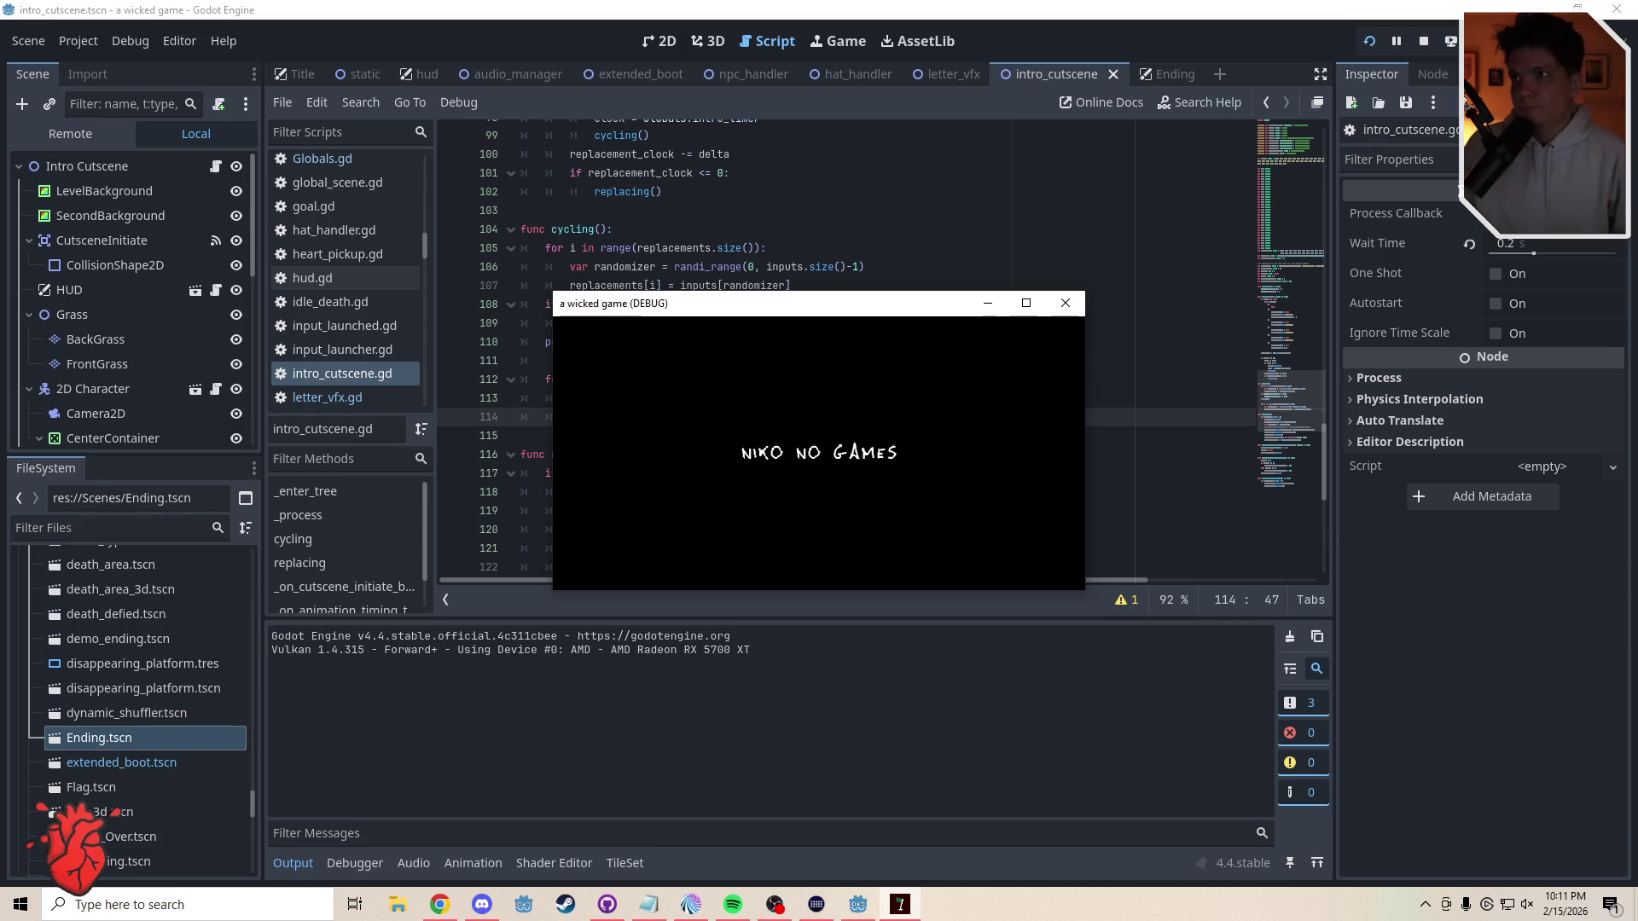
pyautogui.press('F8')
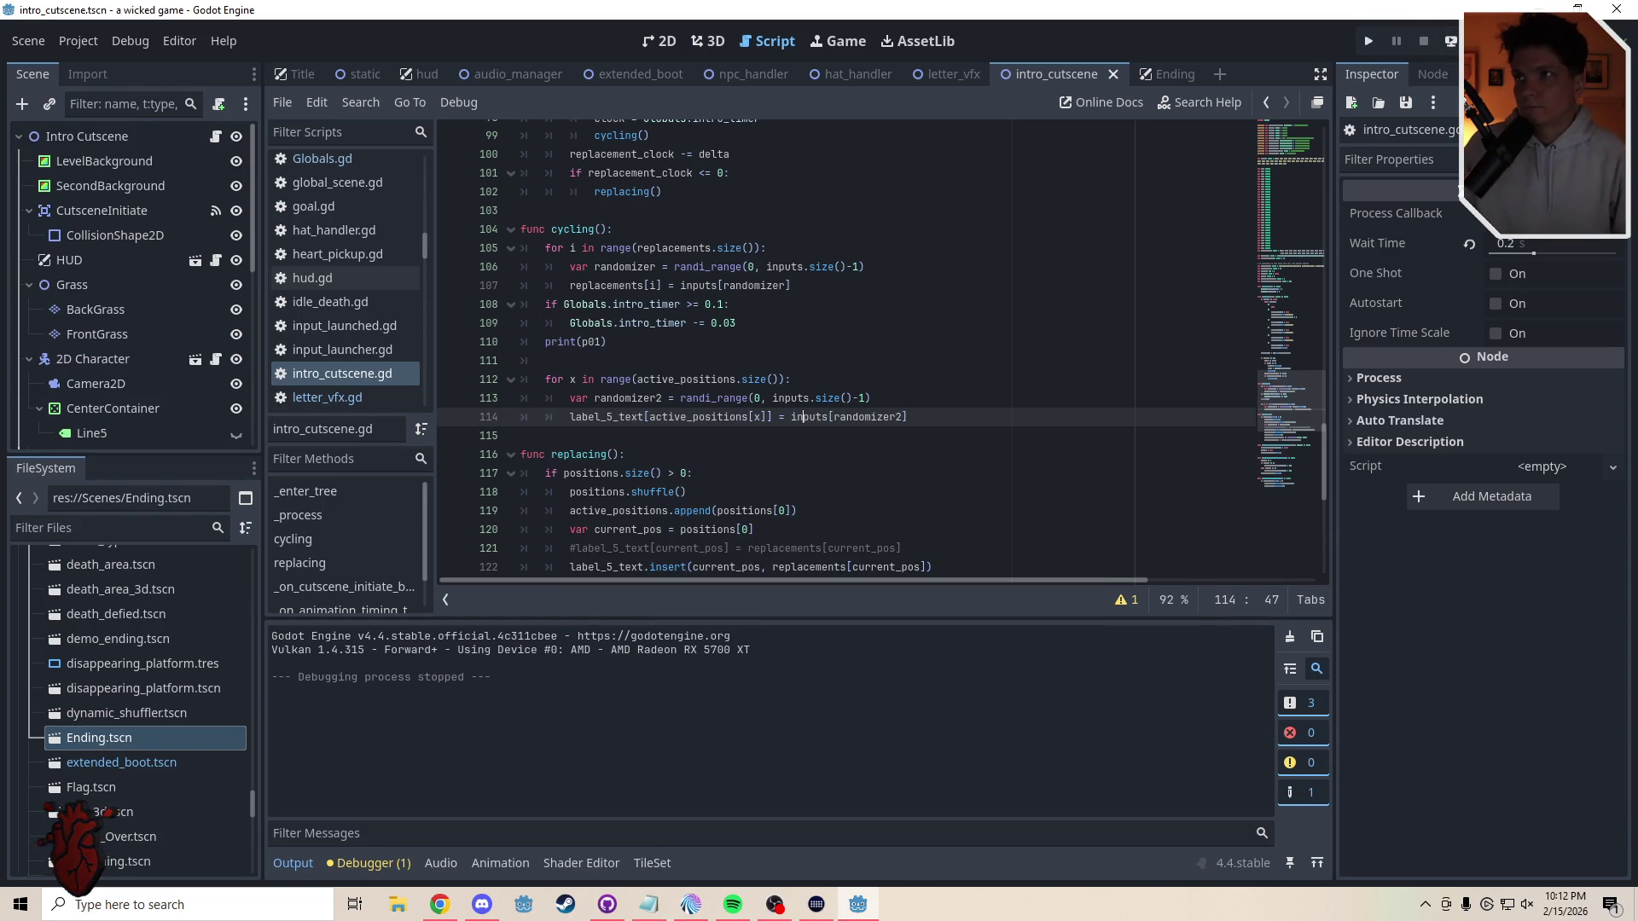
# - Save and run the game, moving the character right and jumping several times
pyautogui.hotkey('ctrl', 's')
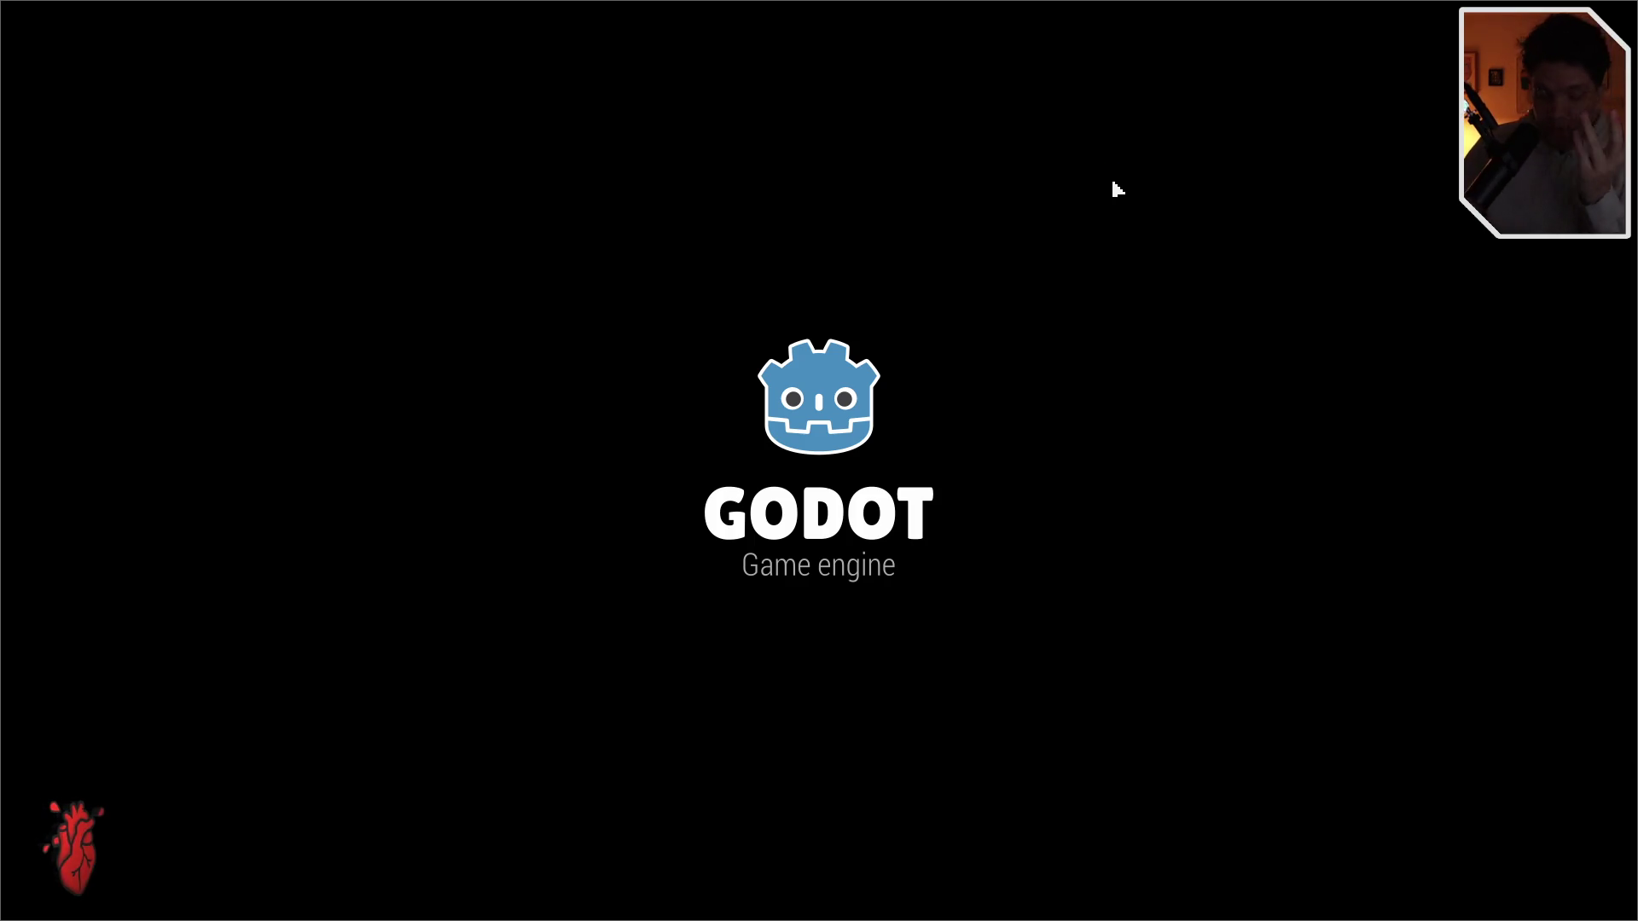
pyautogui.press('Right')
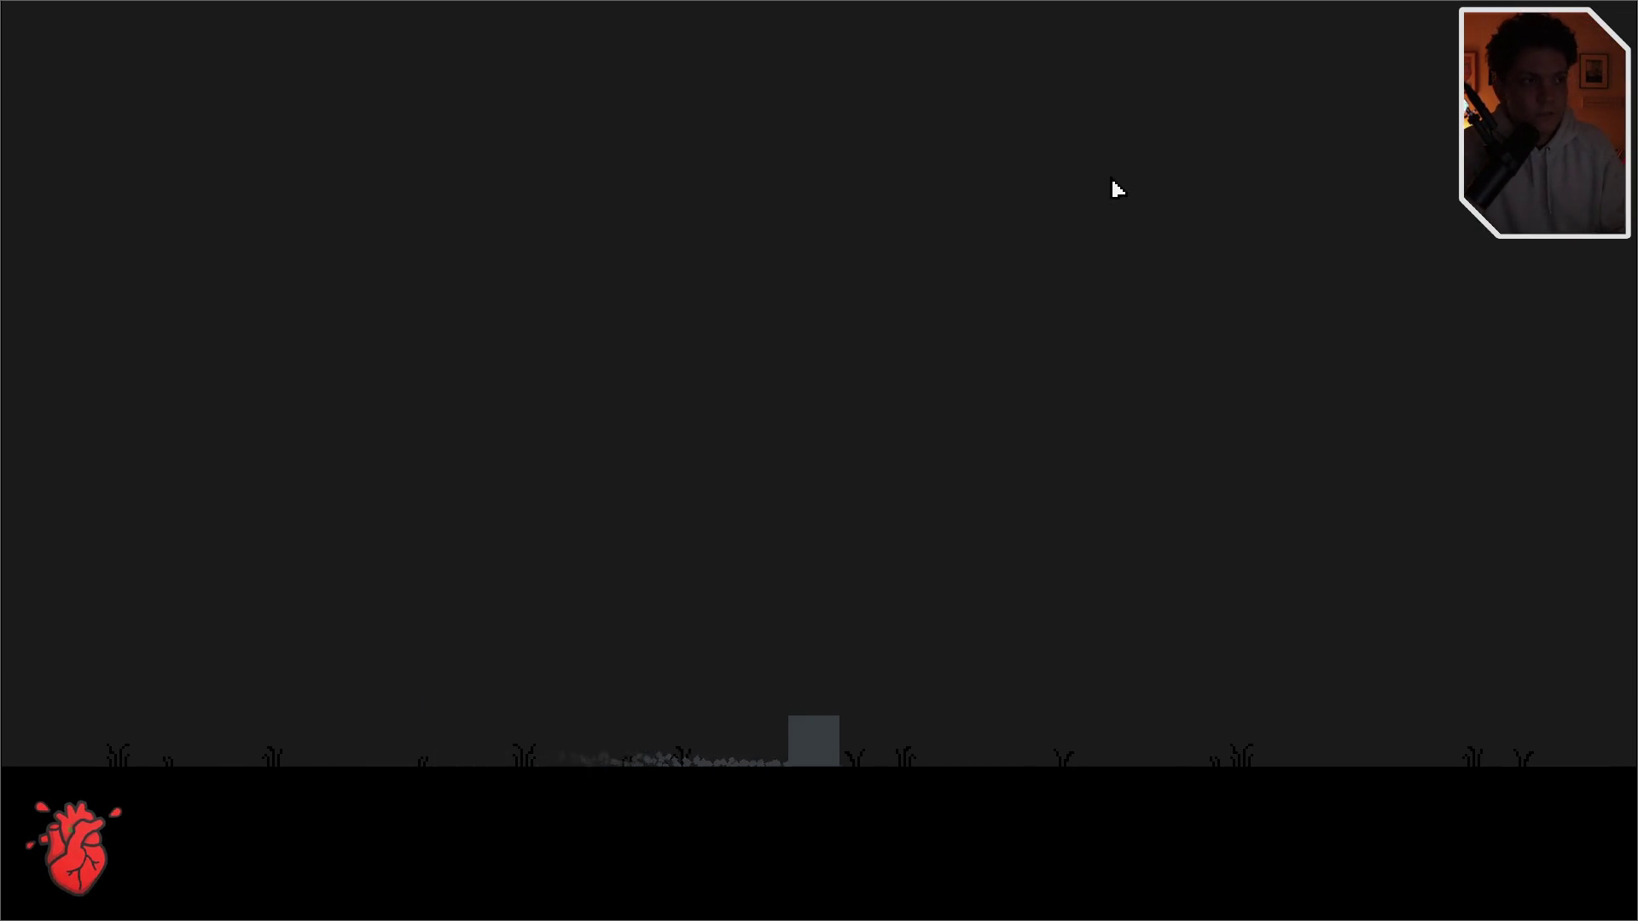
pyautogui.press('Right')
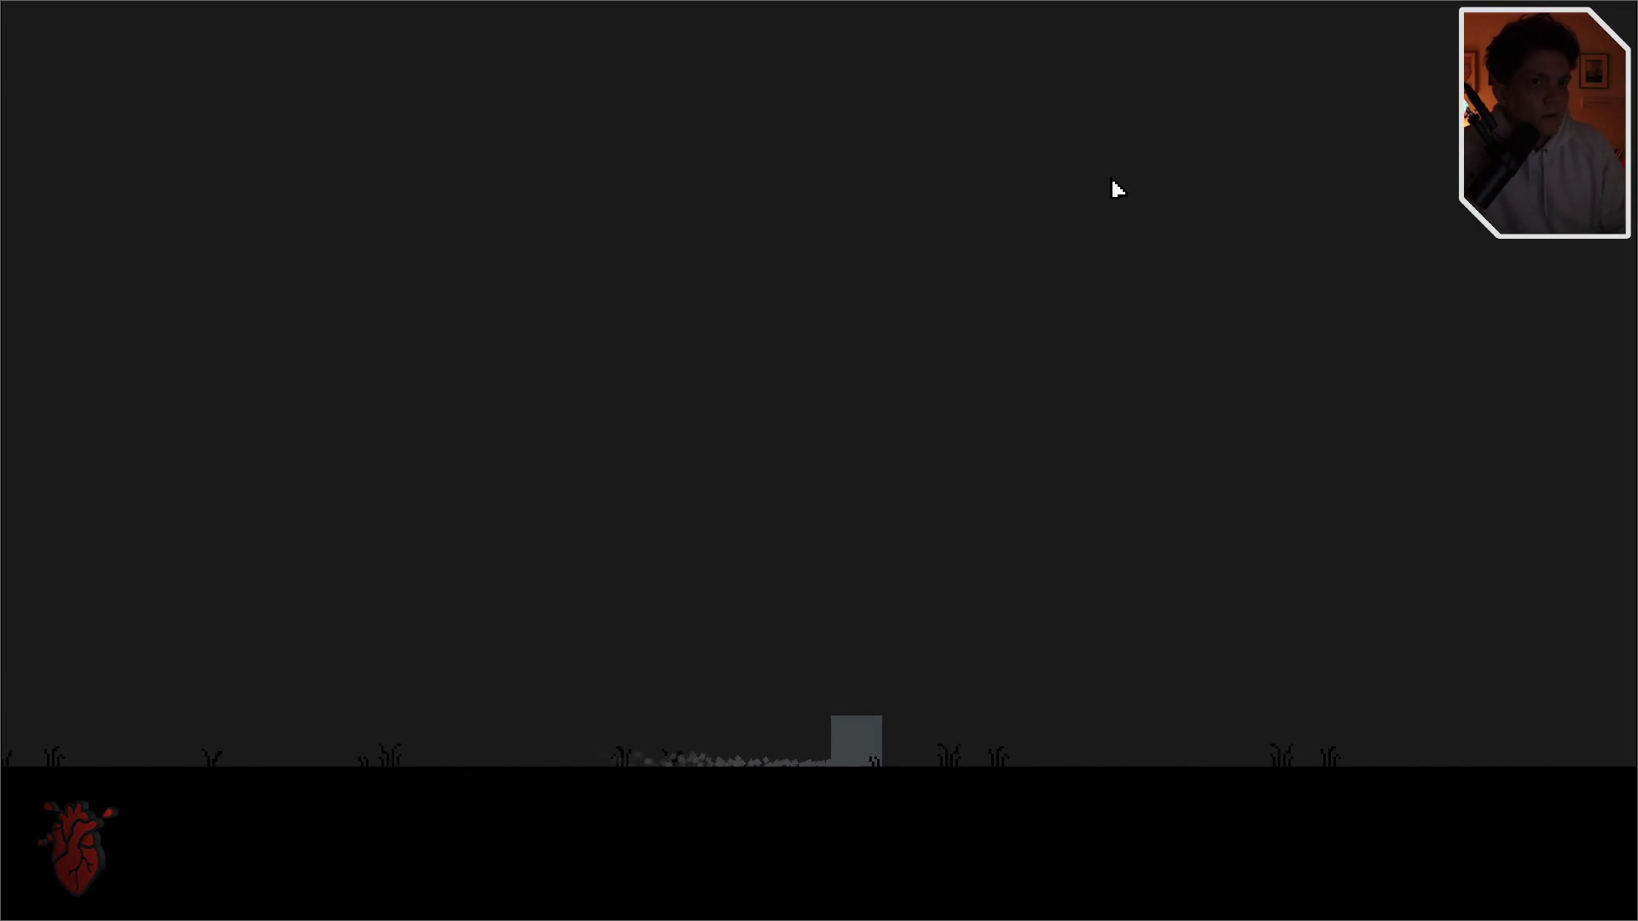
pyautogui.press('Right')
pyautogui.press('space')
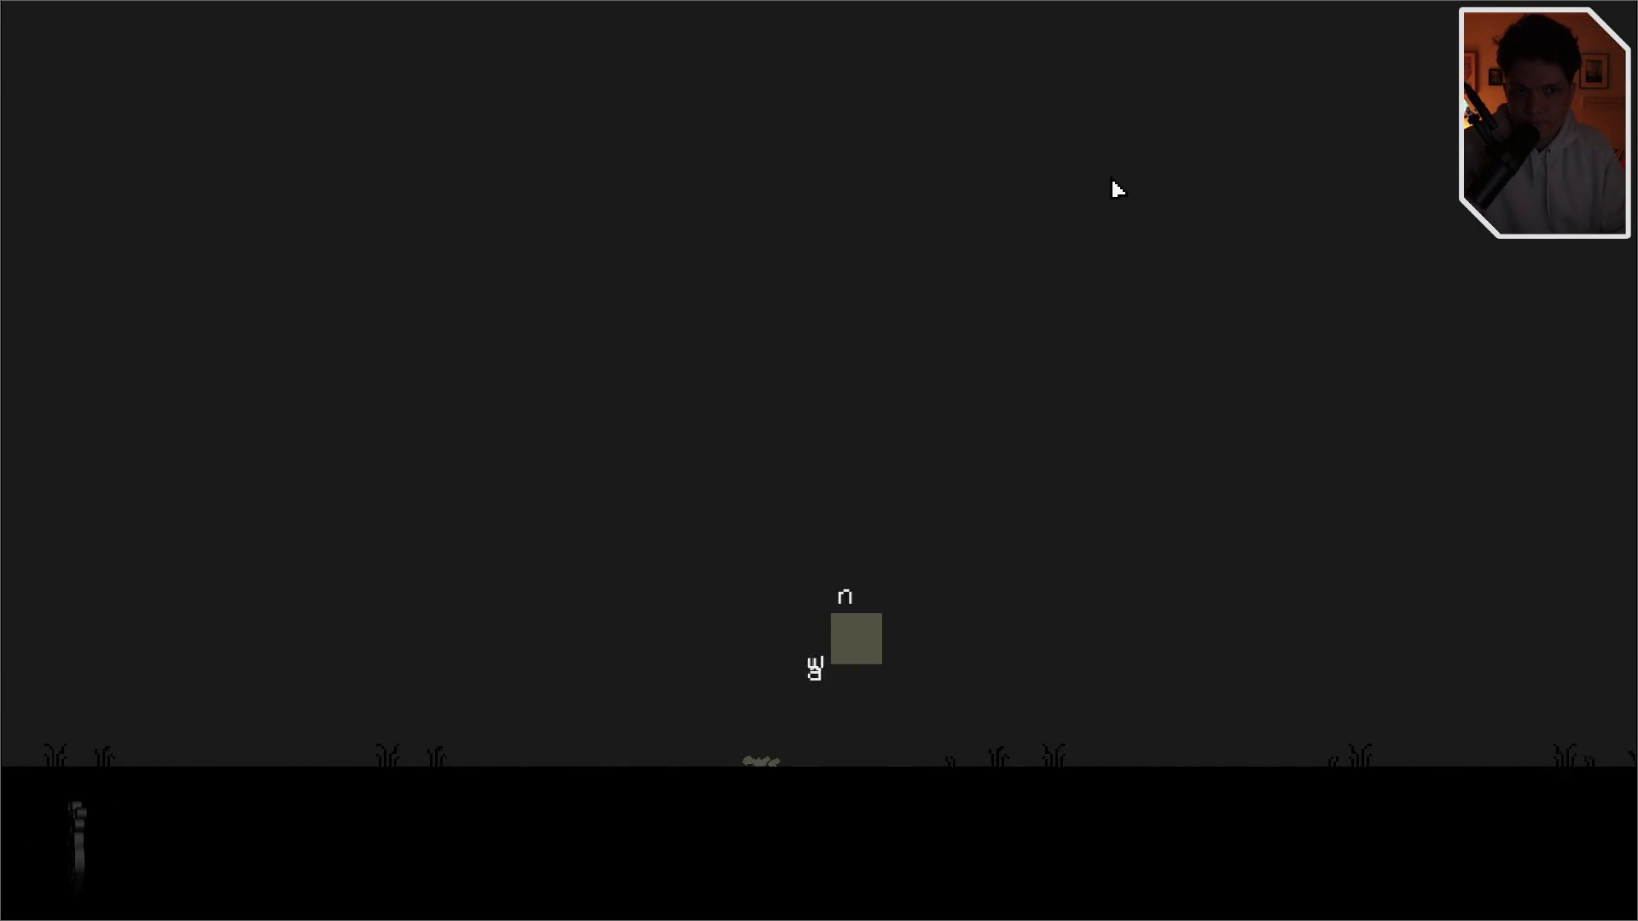
pyautogui.press('Right')
pyautogui.press('space')
pyautogui.press('space')
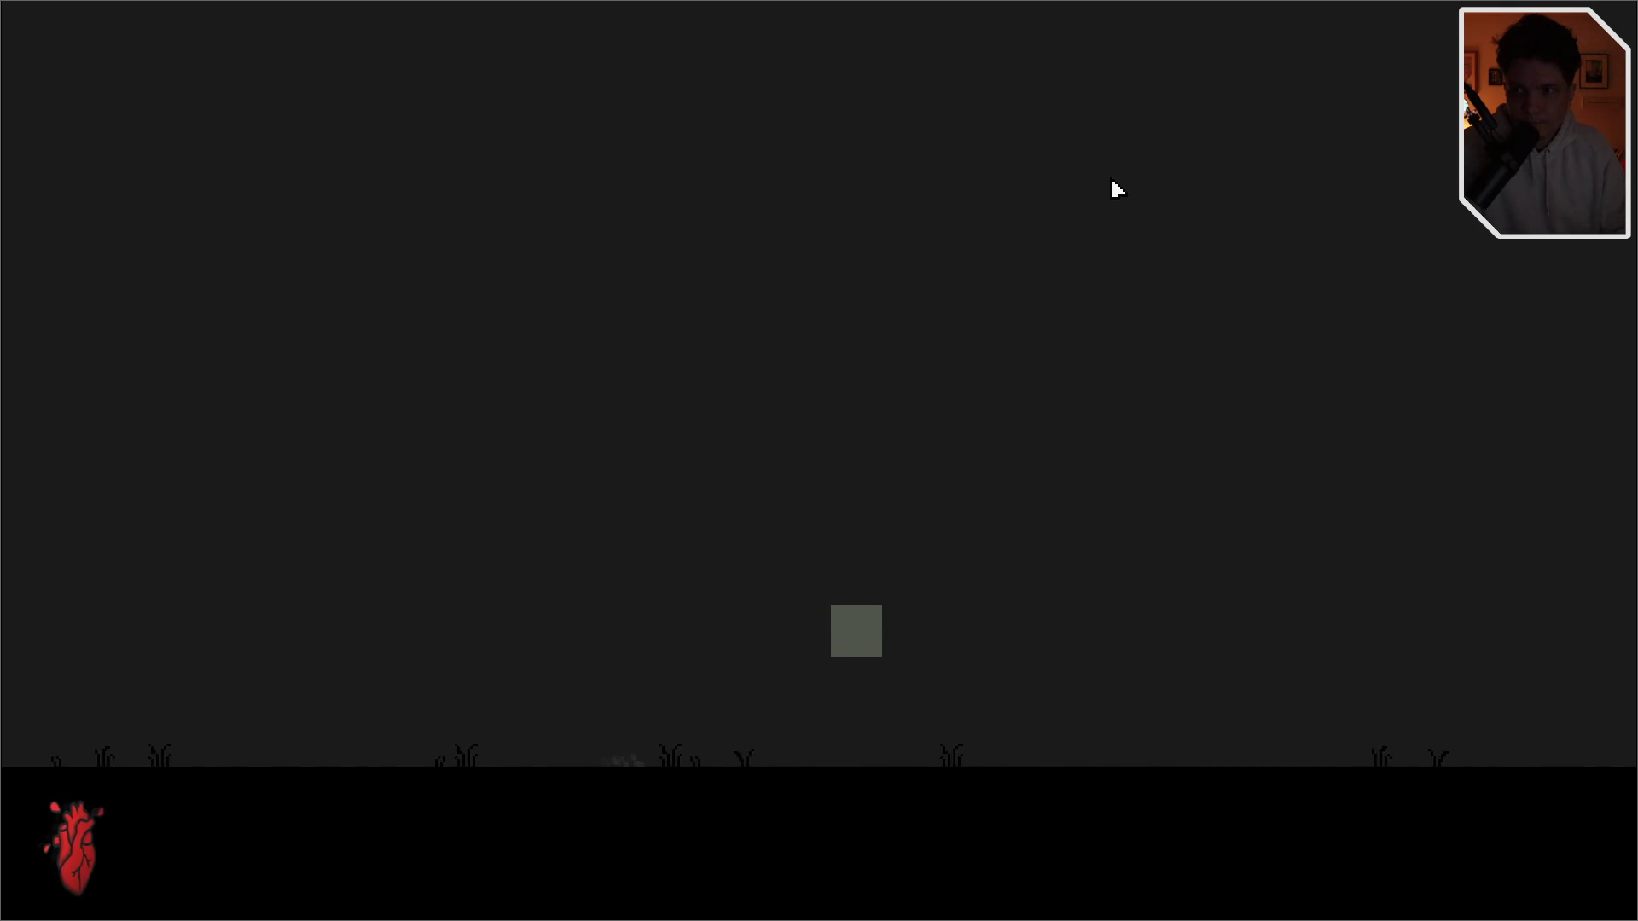
pyautogui.press('Right')
pyautogui.press('space')
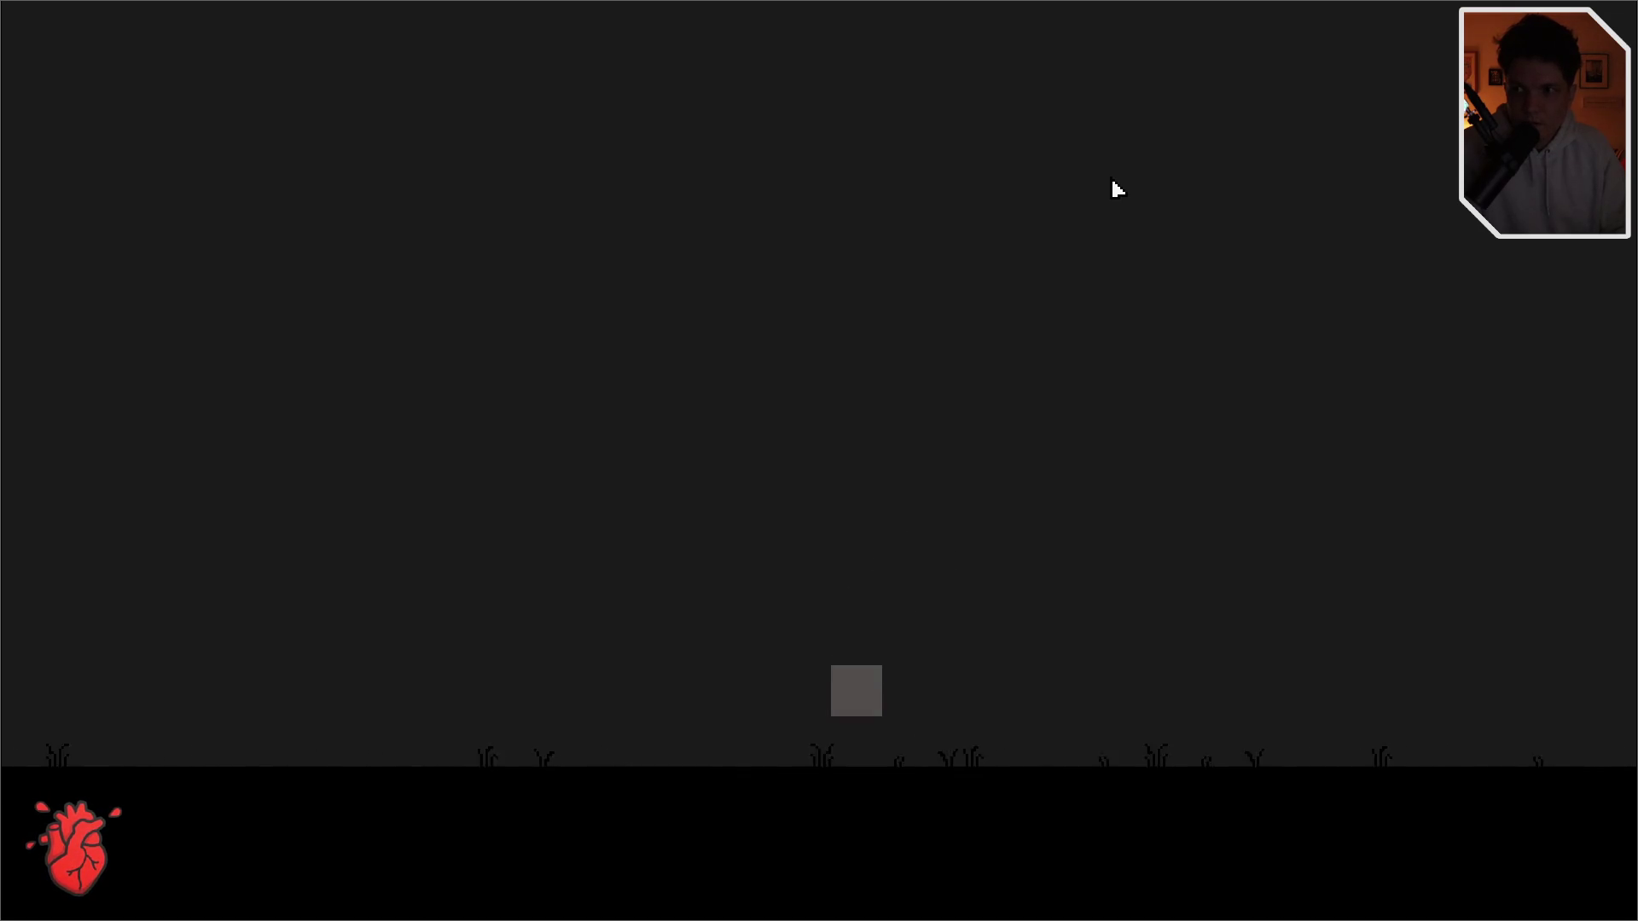
pyautogui.press('Right')
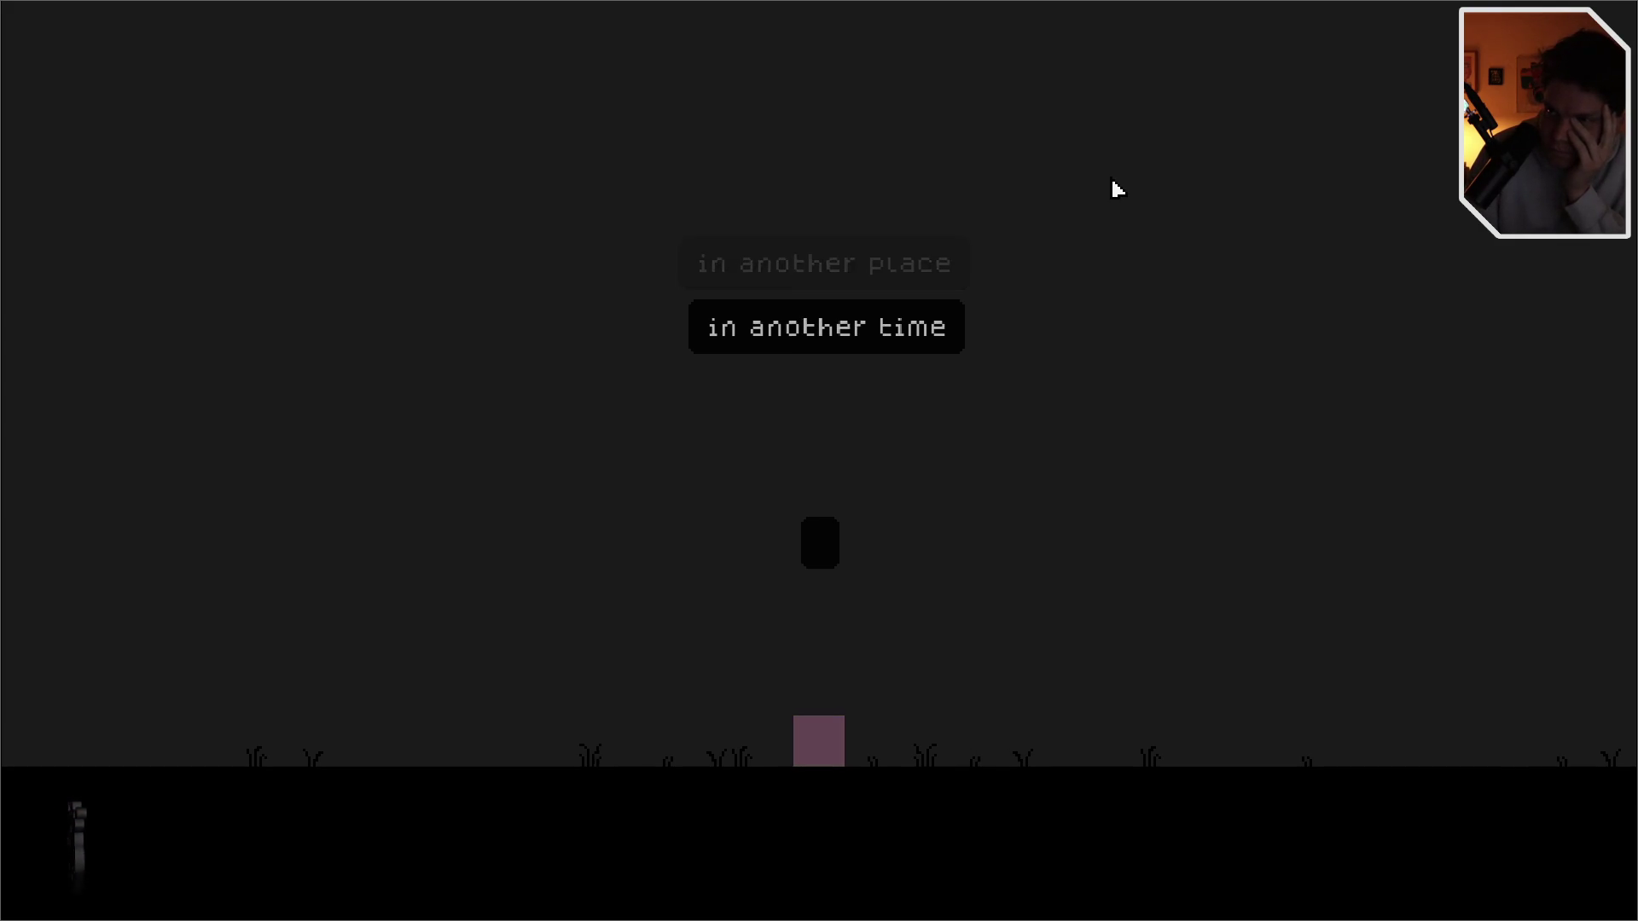
# - Type 'thing' into the prompt, watch the scrambled text, then quit the game
pyautogui.write('th')
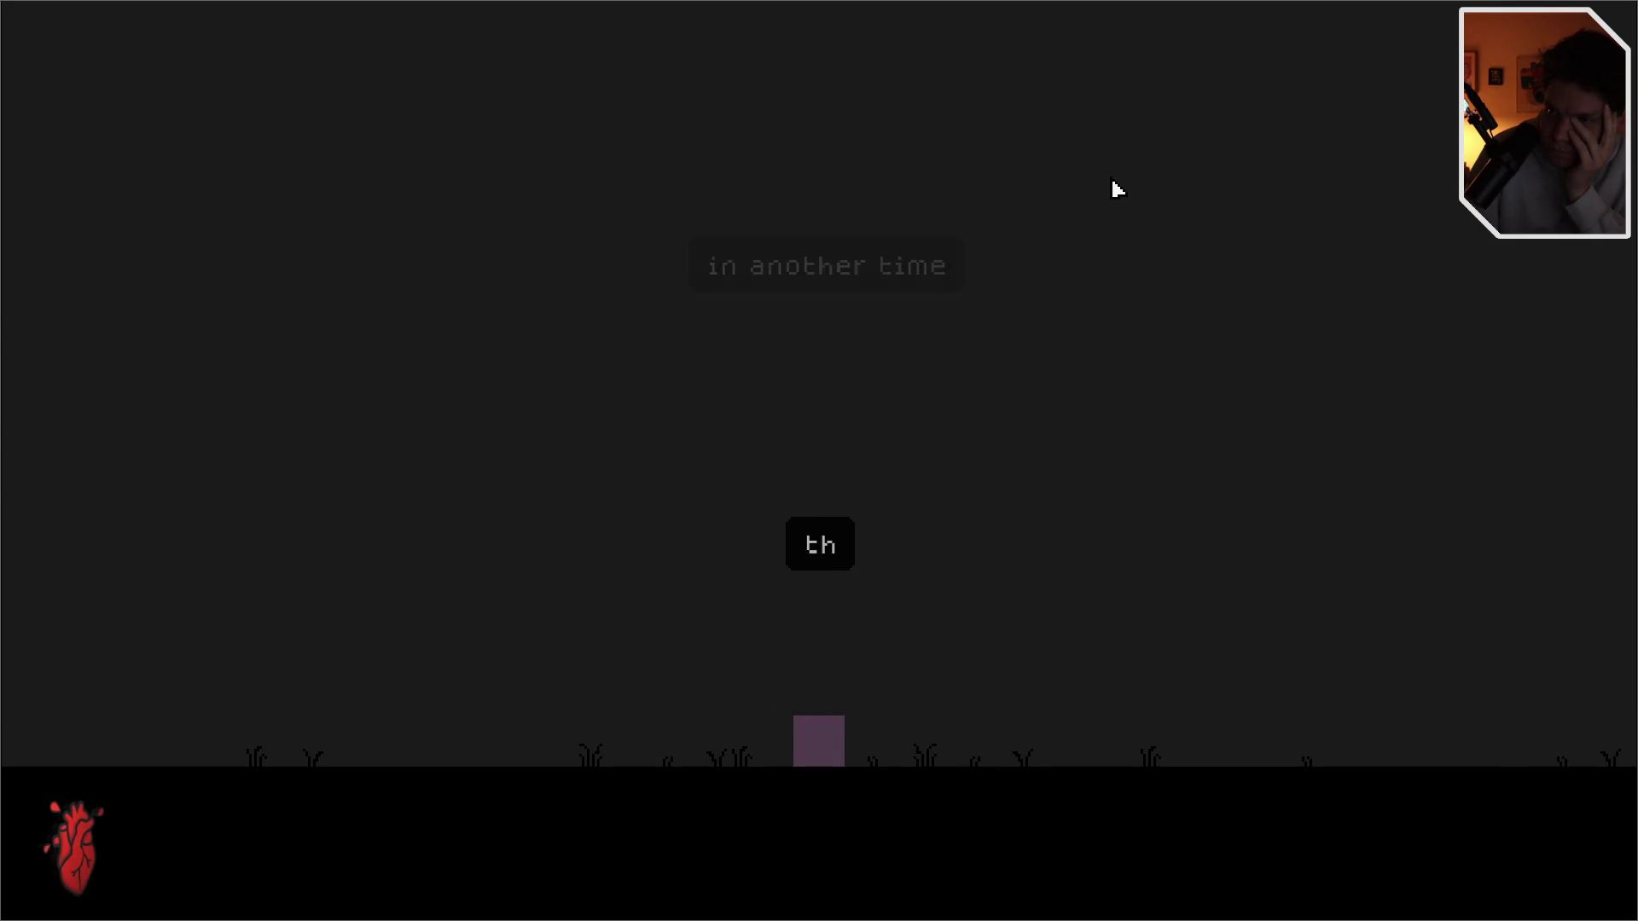
pyautogui.write('ing')
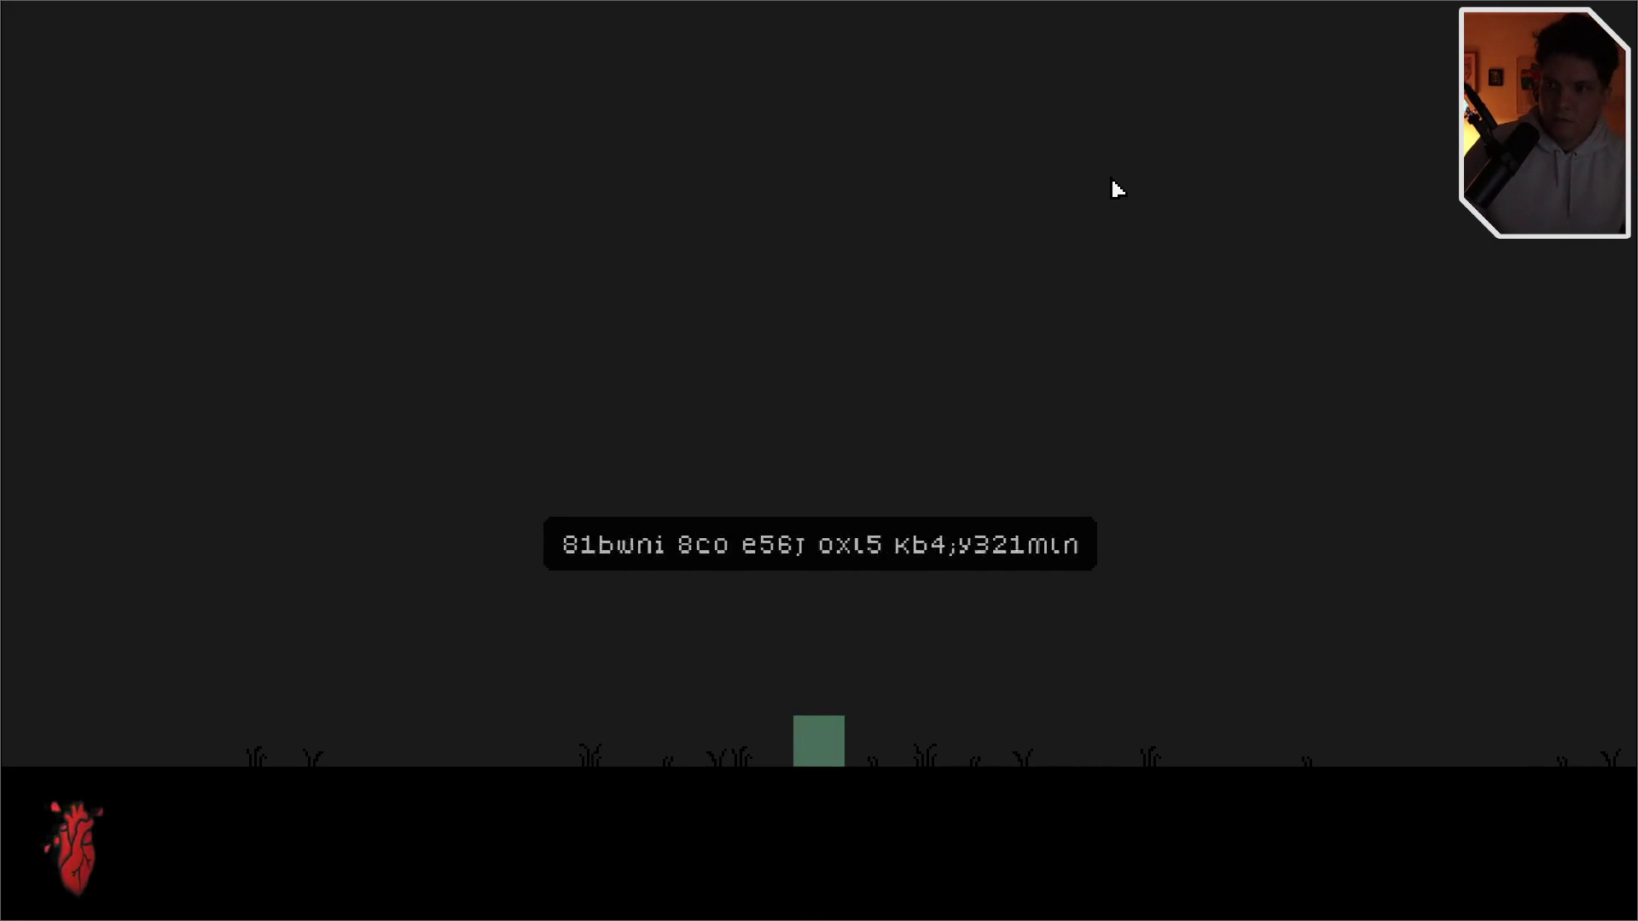
pyautogui.press('F11')
pyautogui.click(1067, 303)
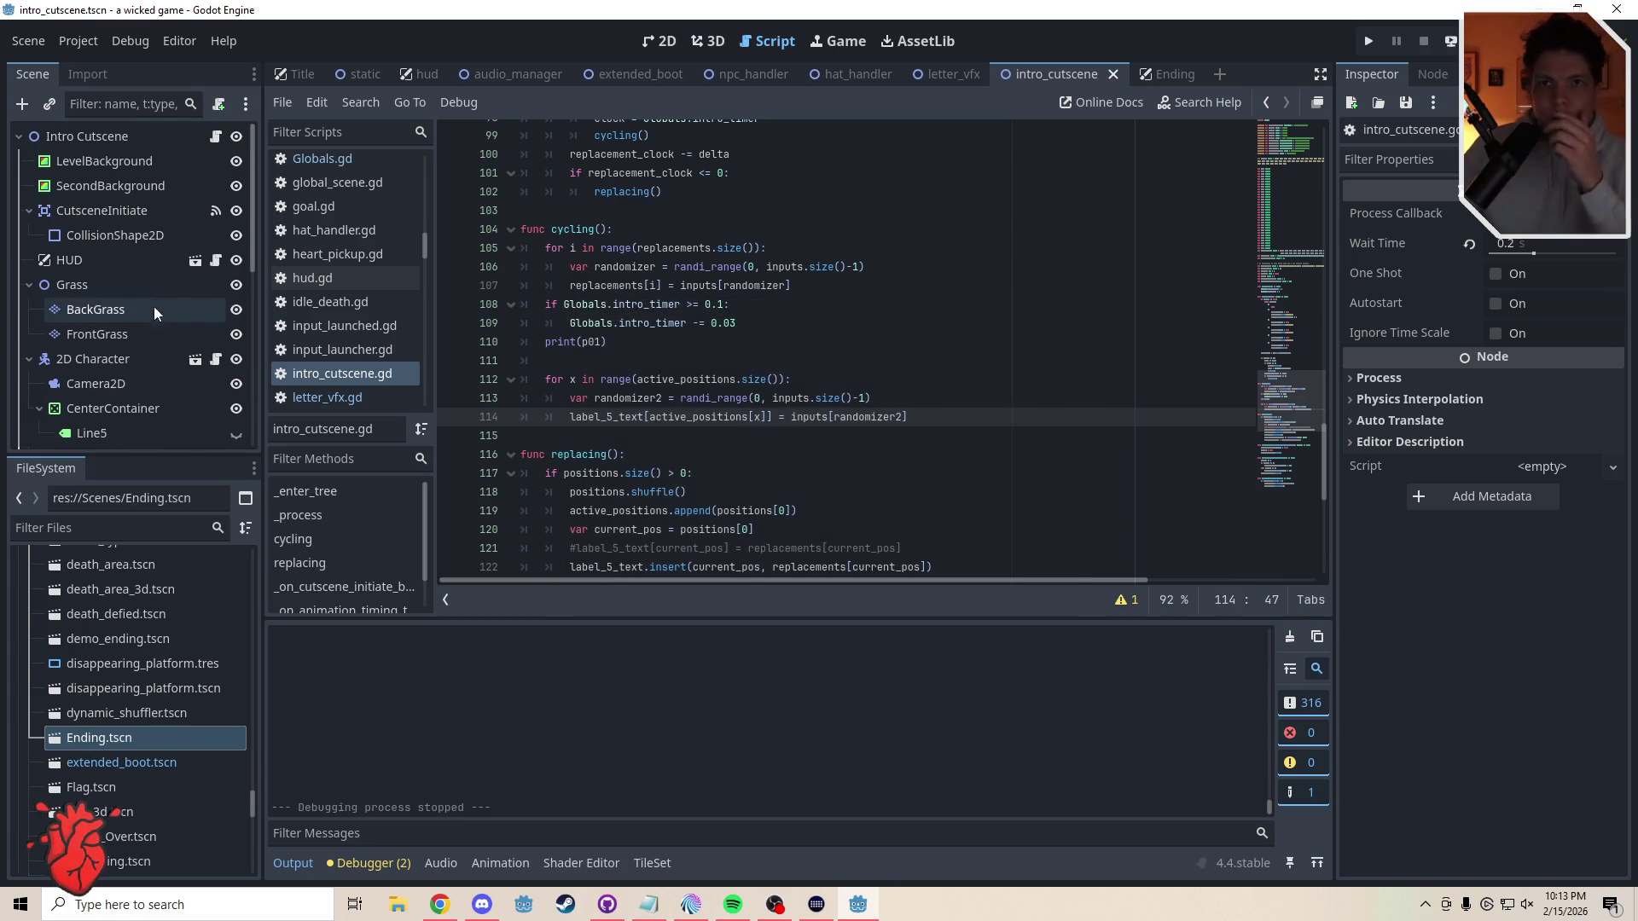
pyautogui.click(153, 434)
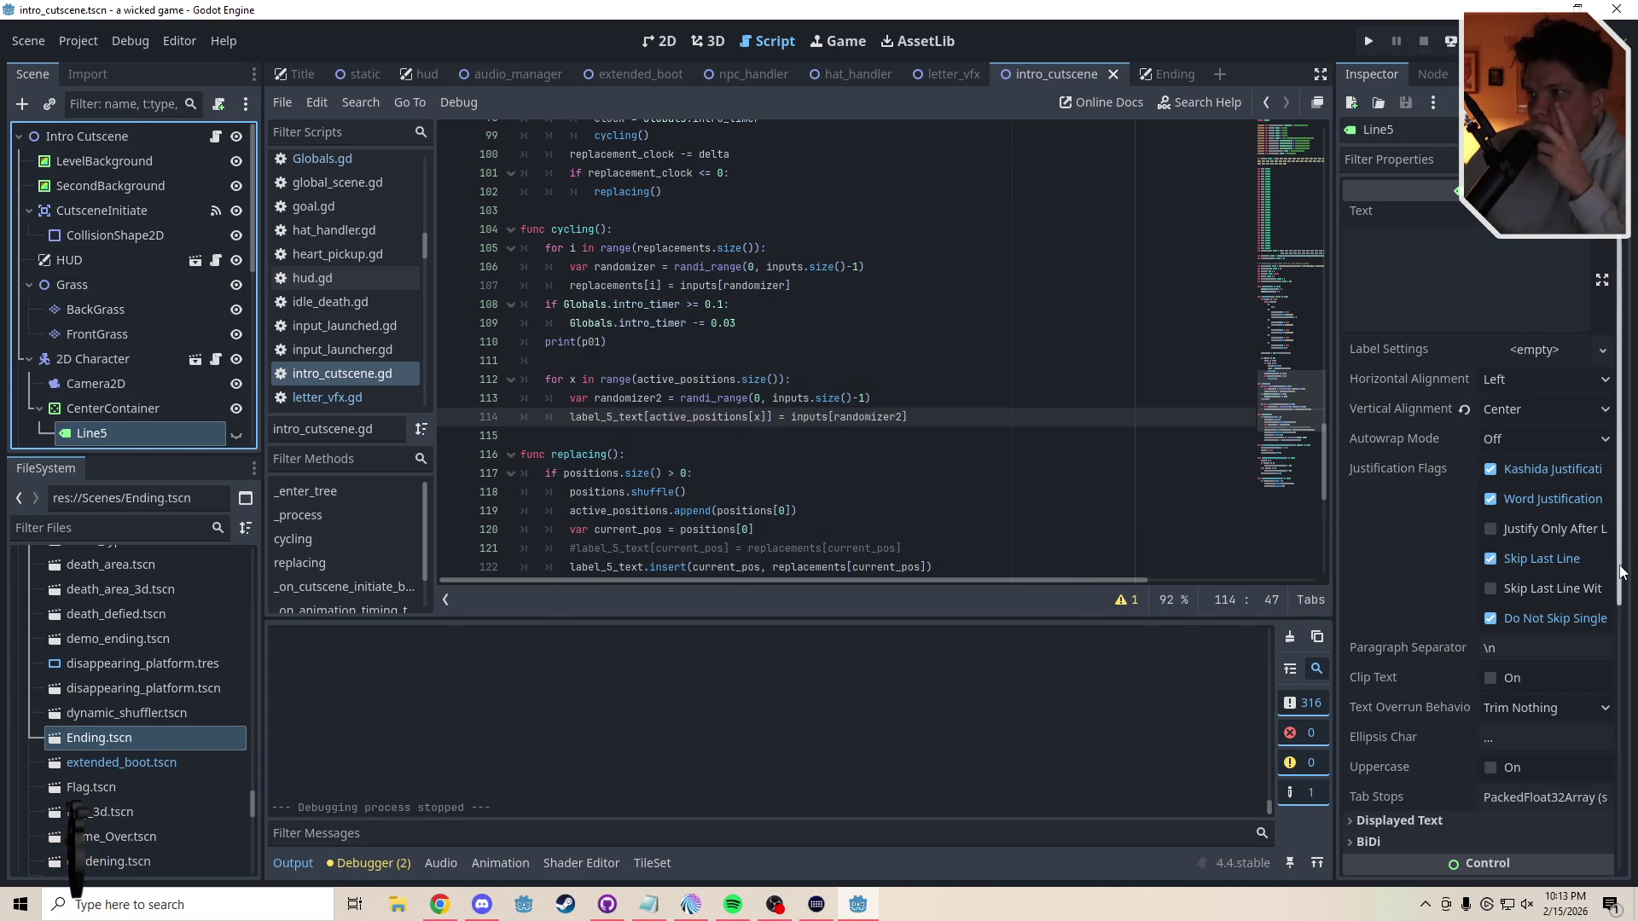
pyautogui.scroll(-5, 1410, 694)
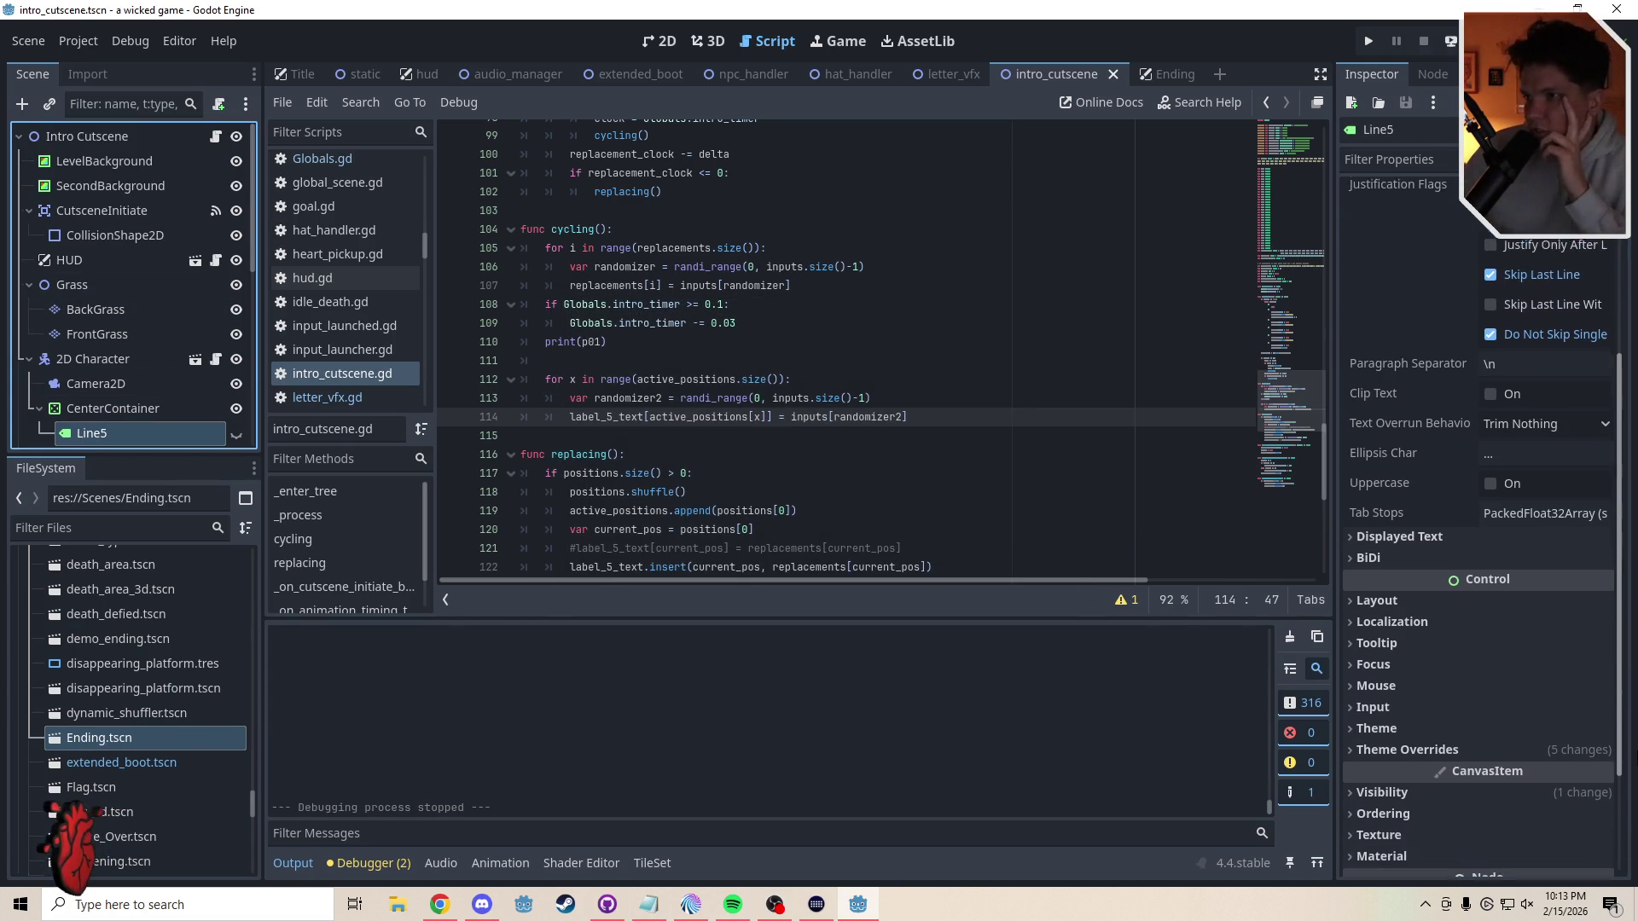
pyautogui.click(1411, 715)
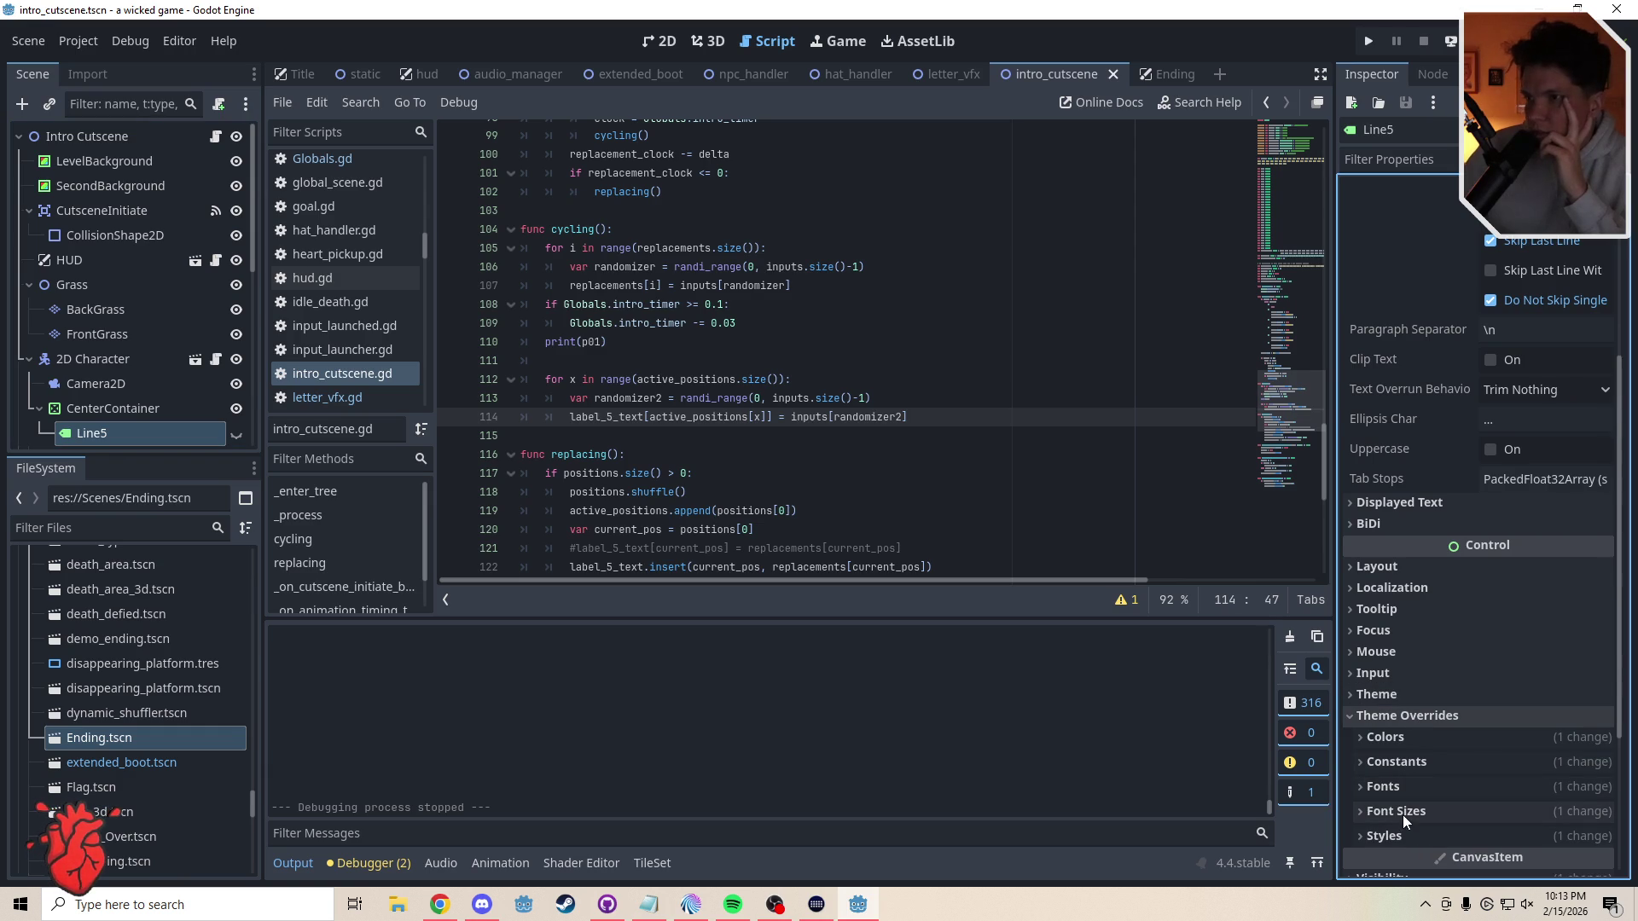
pyautogui.click(1384, 838)
pyautogui.scroll(-3, 1625, 665)
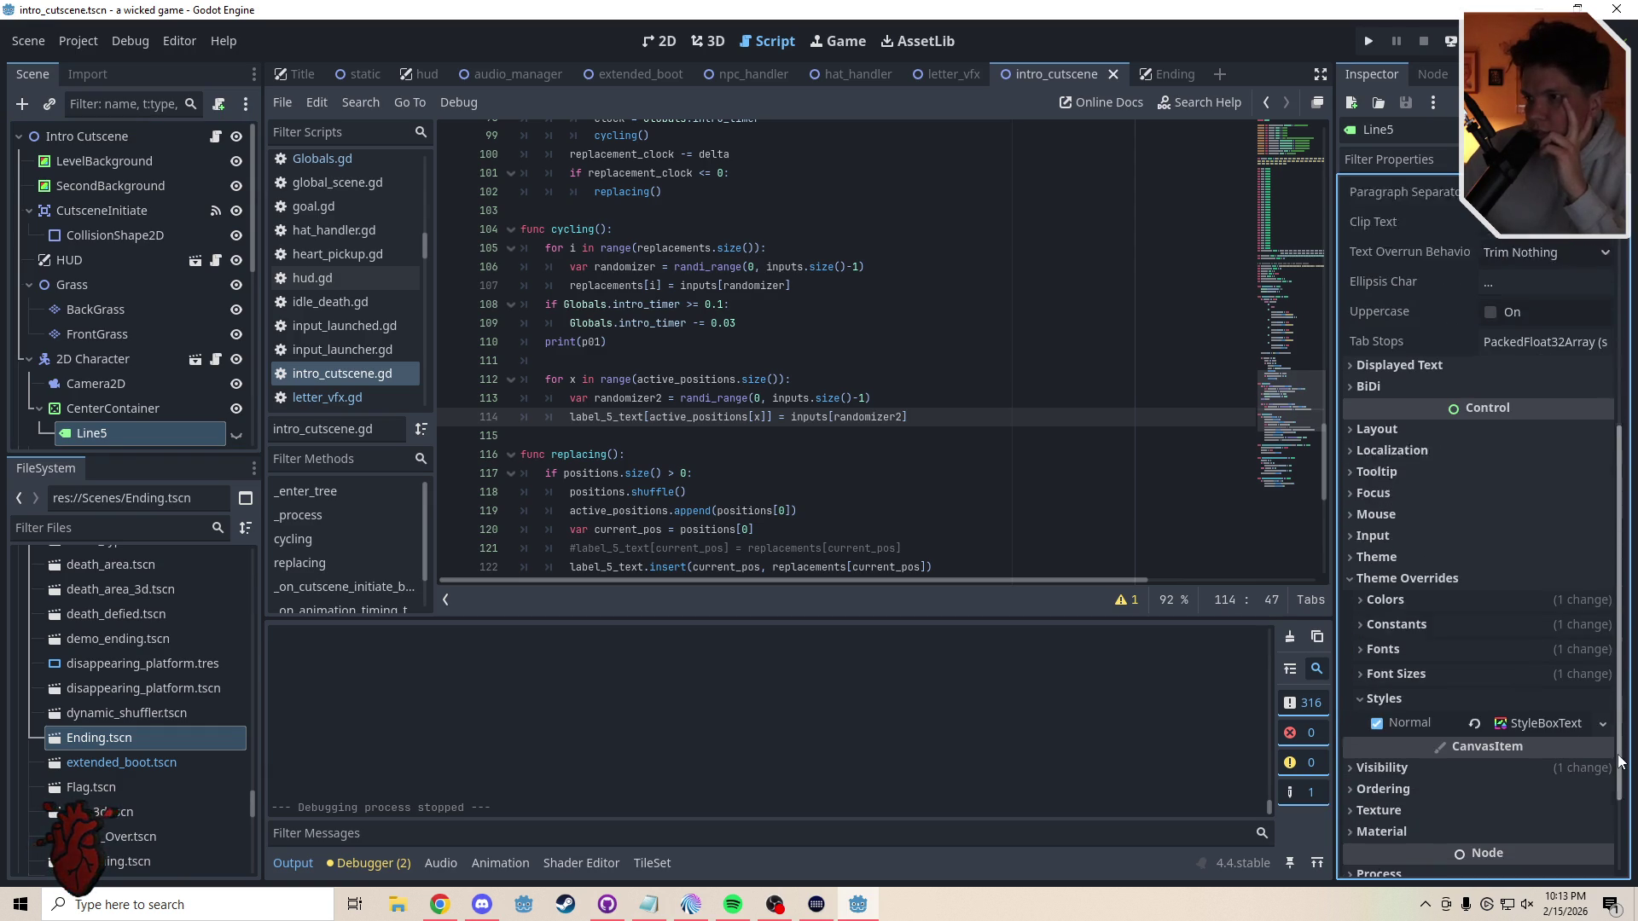
pyautogui.click(1399, 636)
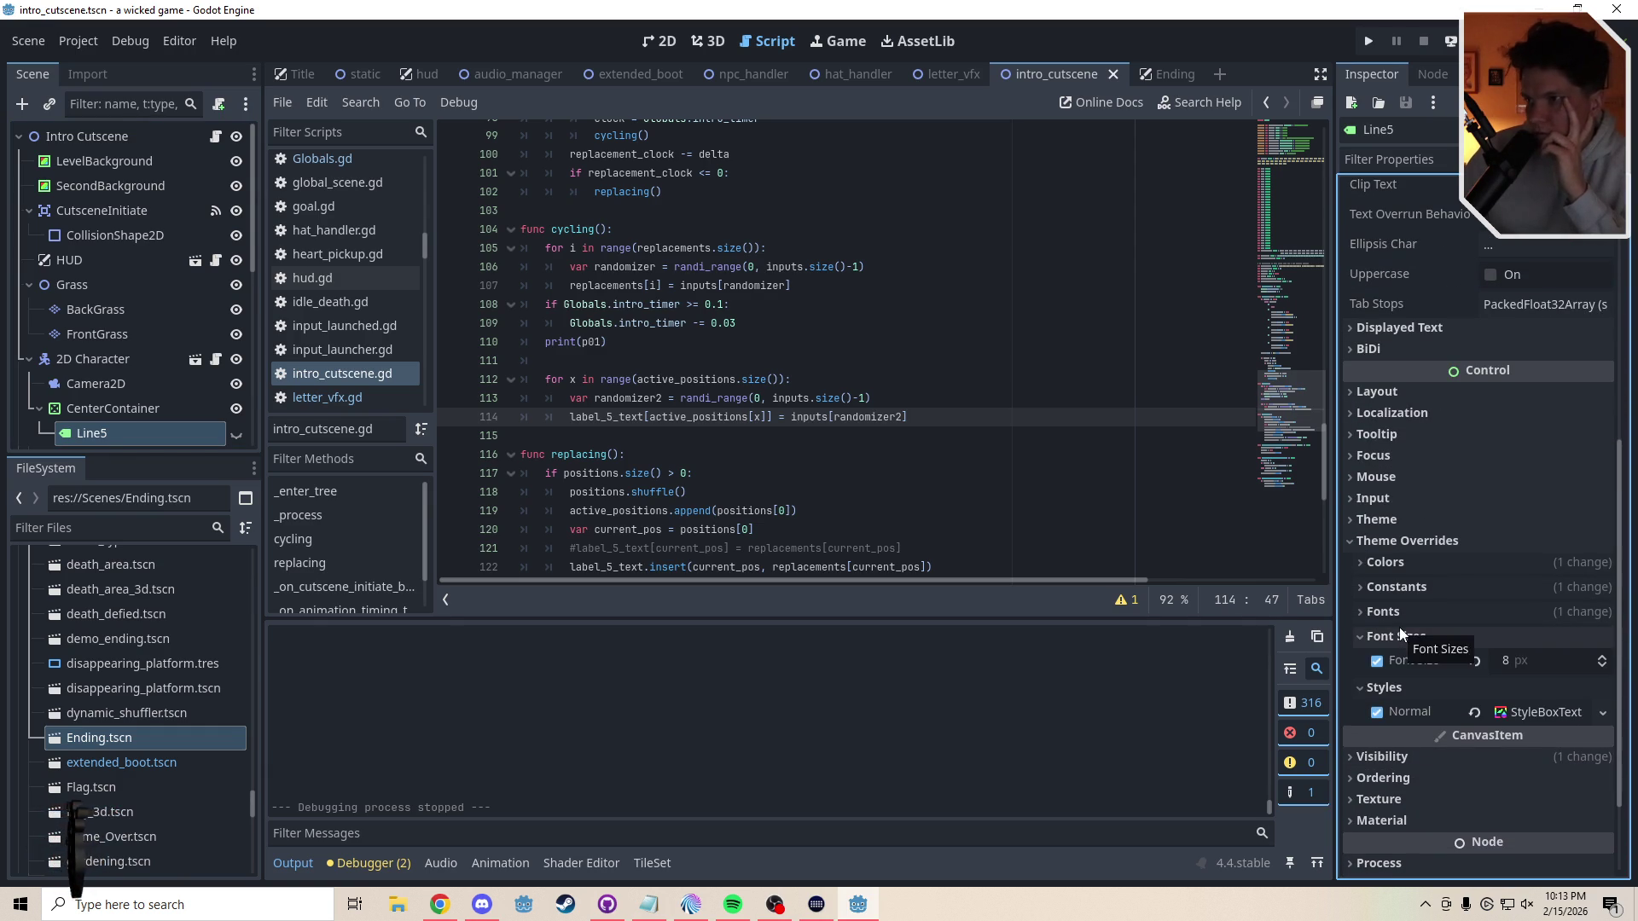
pyautogui.click(1393, 611)
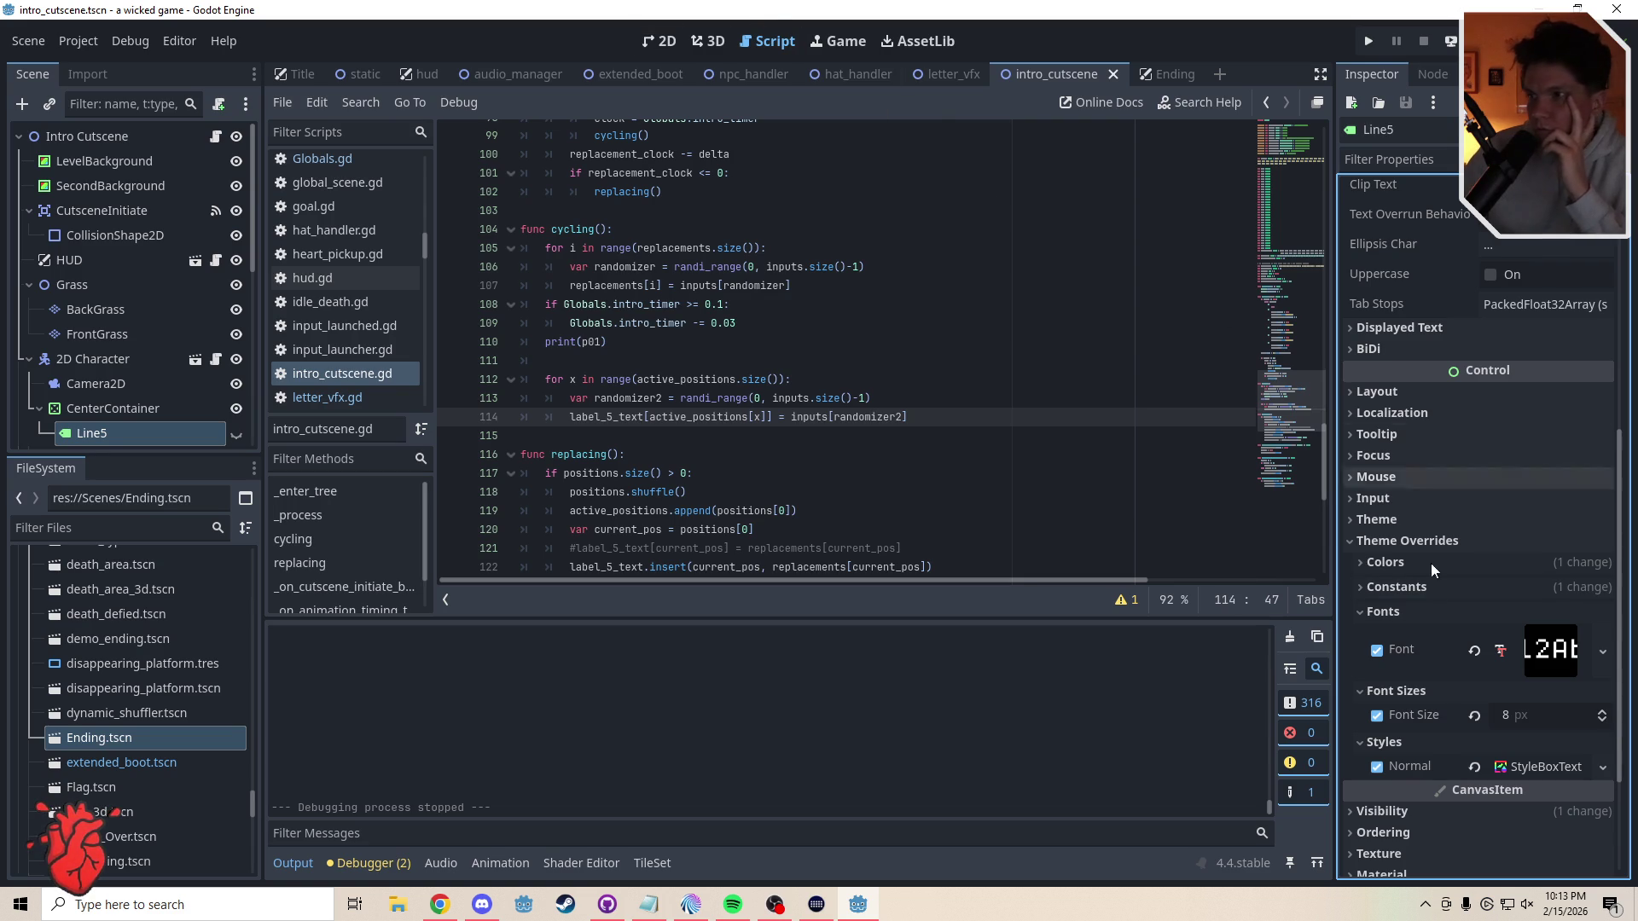
pyautogui.click(1377, 520)
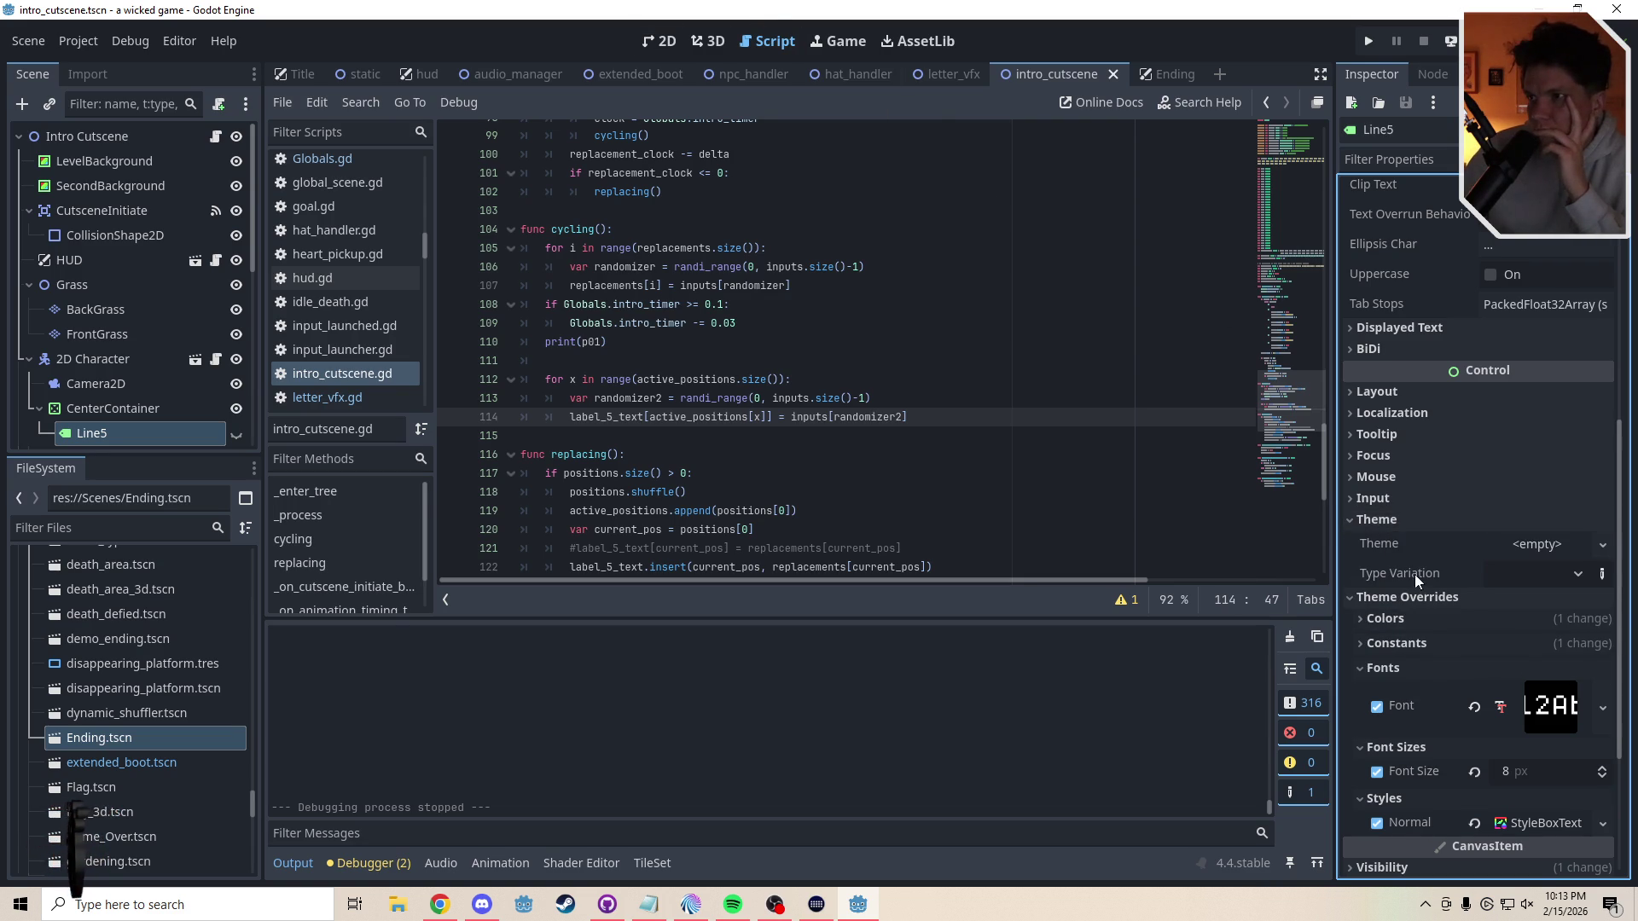
pyautogui.click(1578, 574)
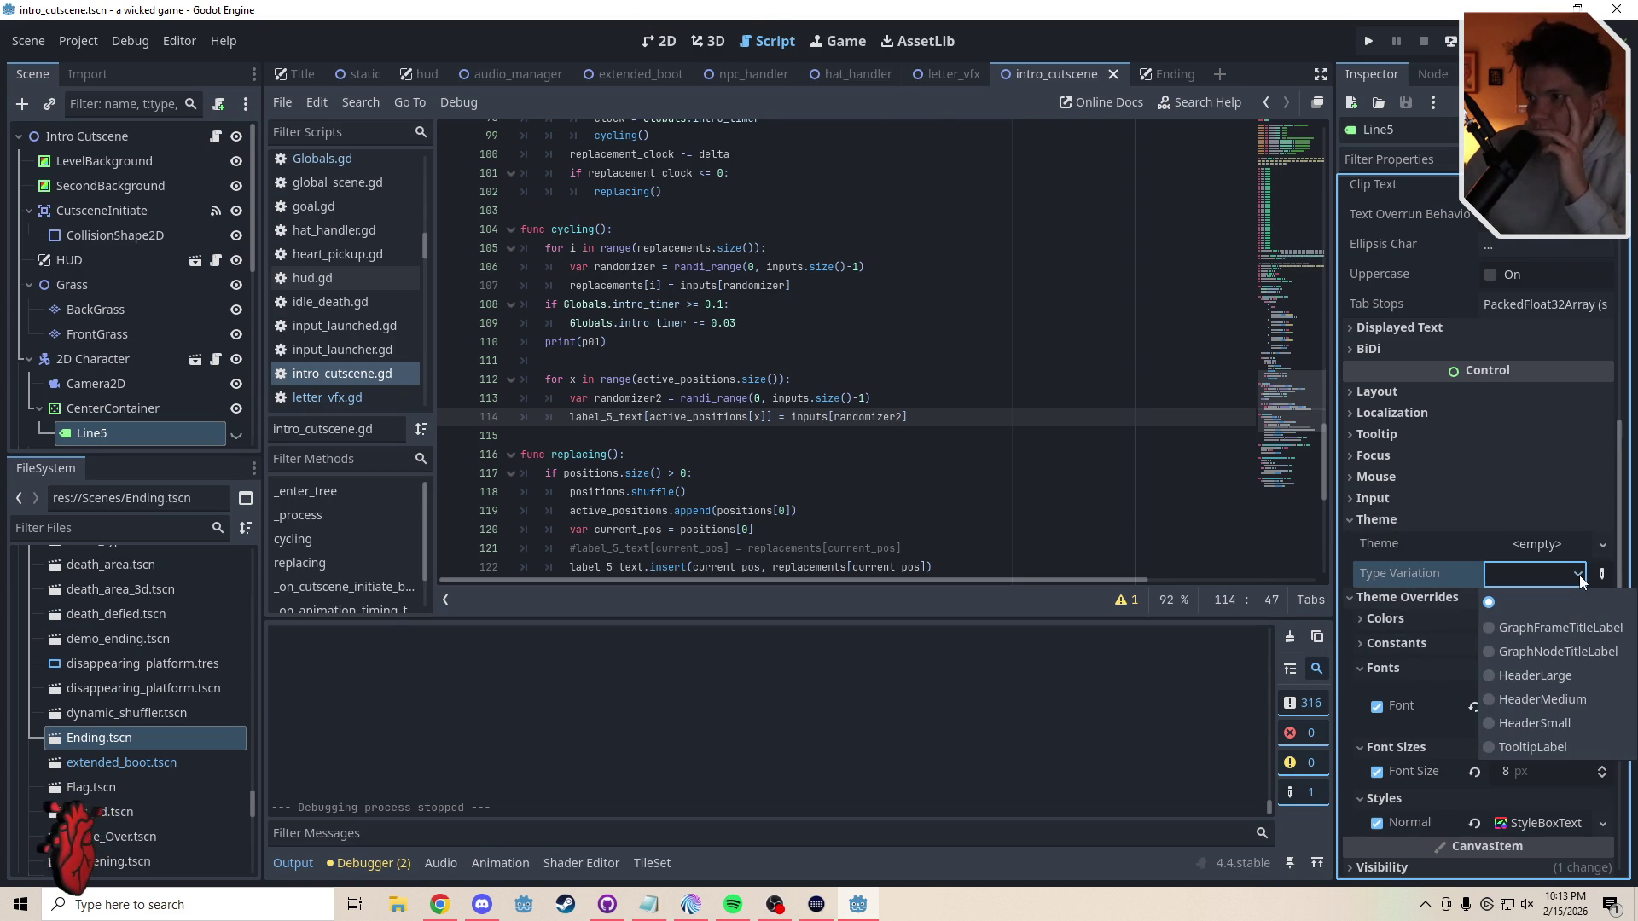
pyautogui.click(1396, 522)
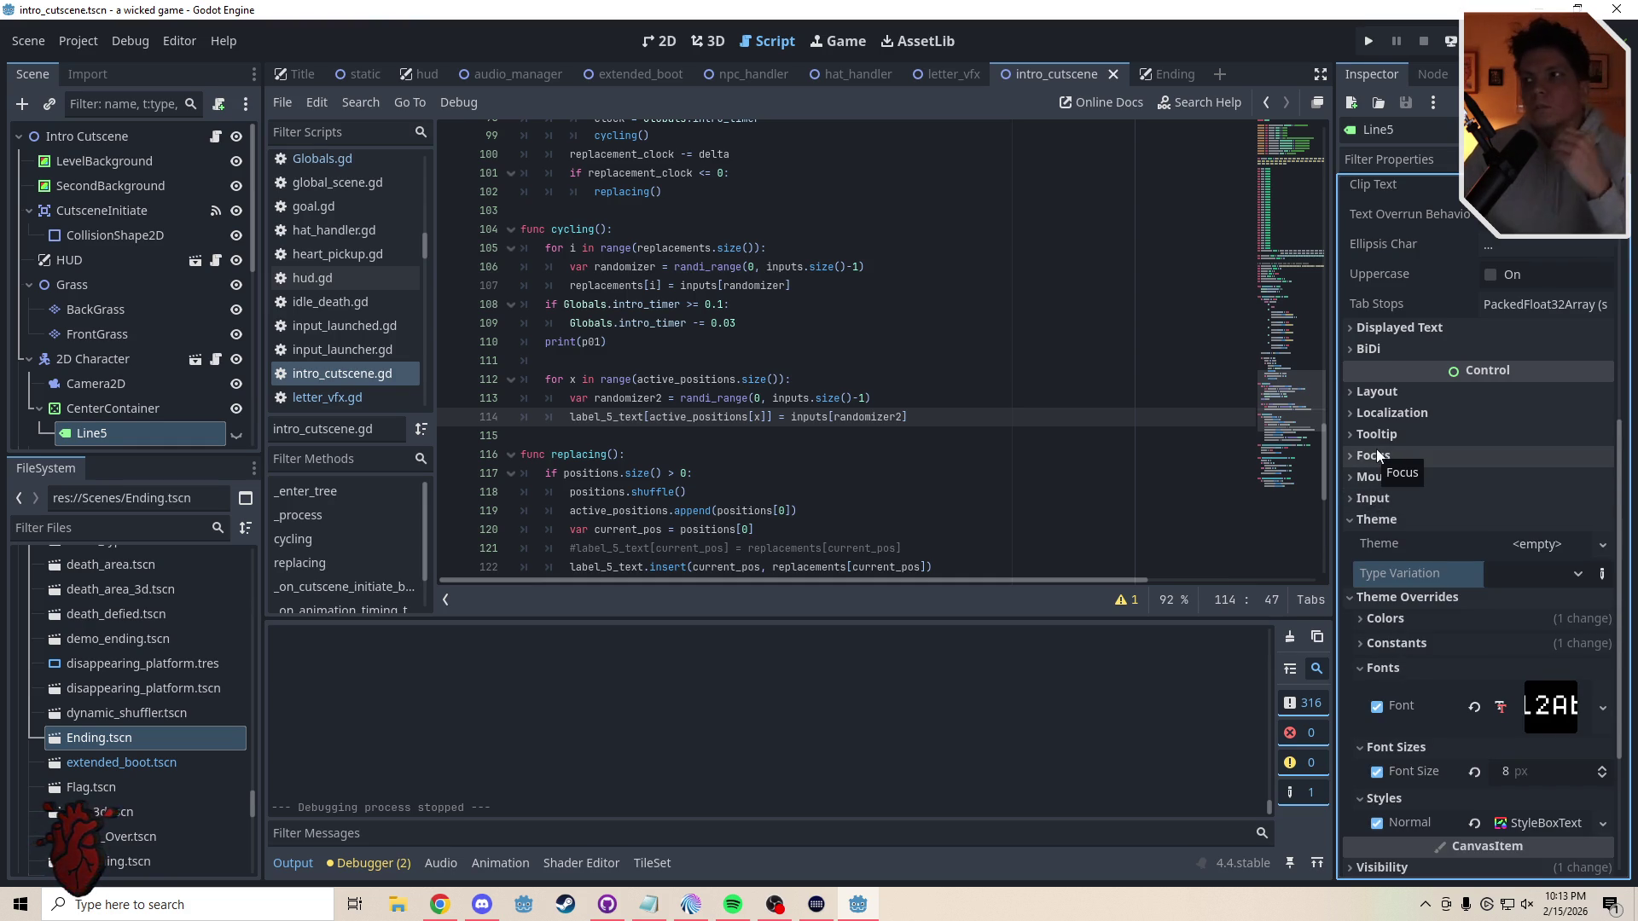
pyautogui.scroll(5, 1453, 443)
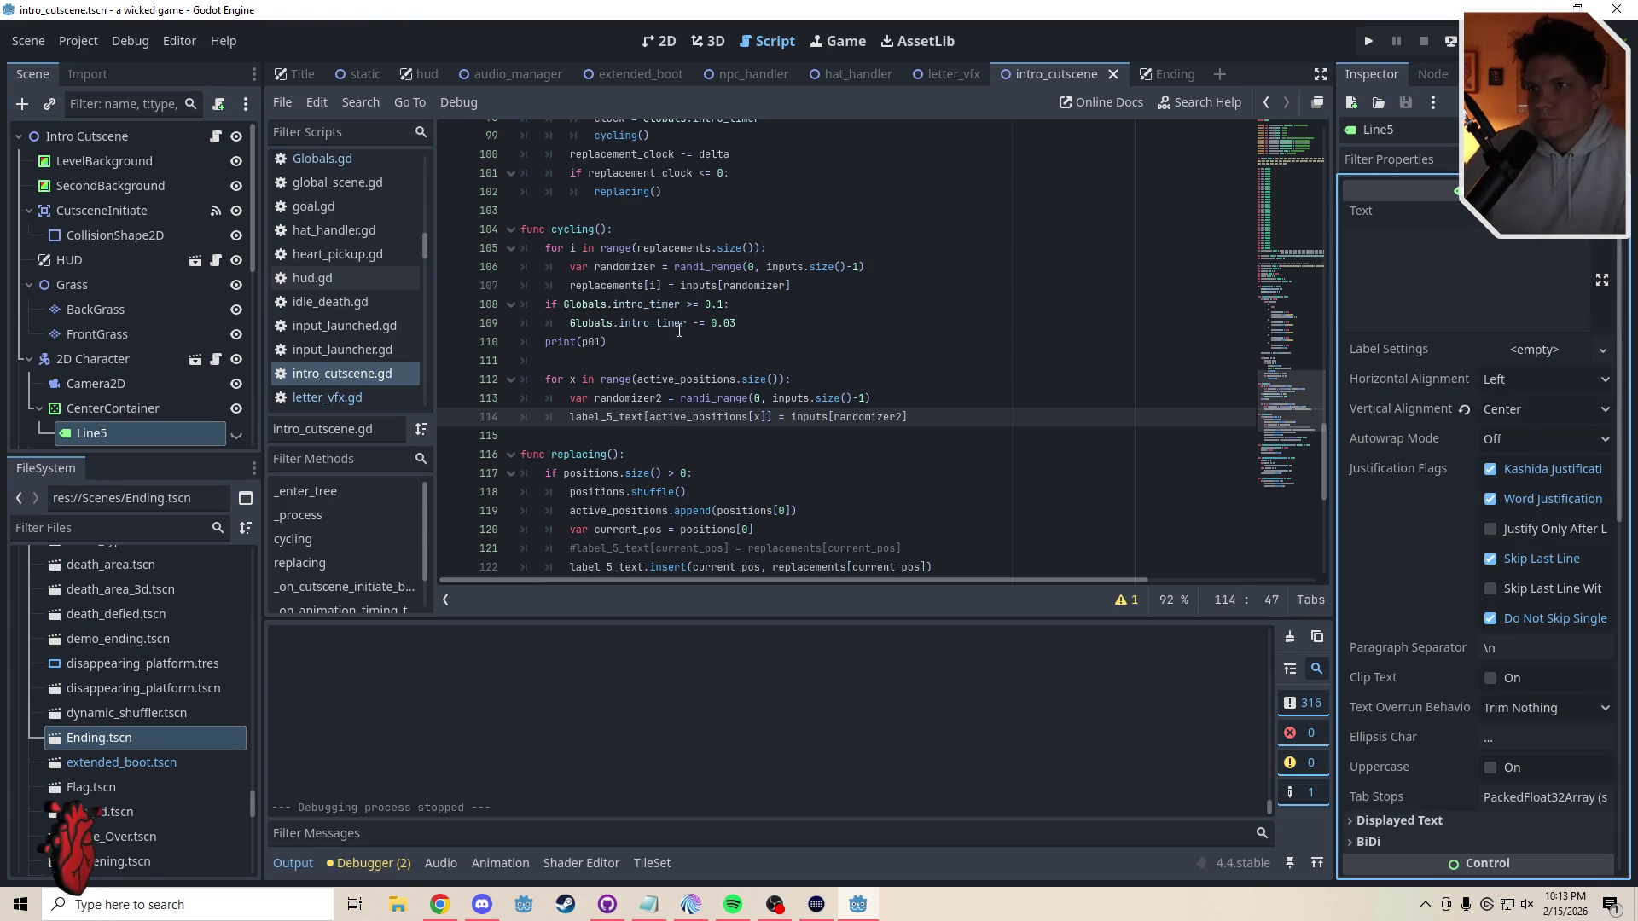
pyautogui.click(656, 357)
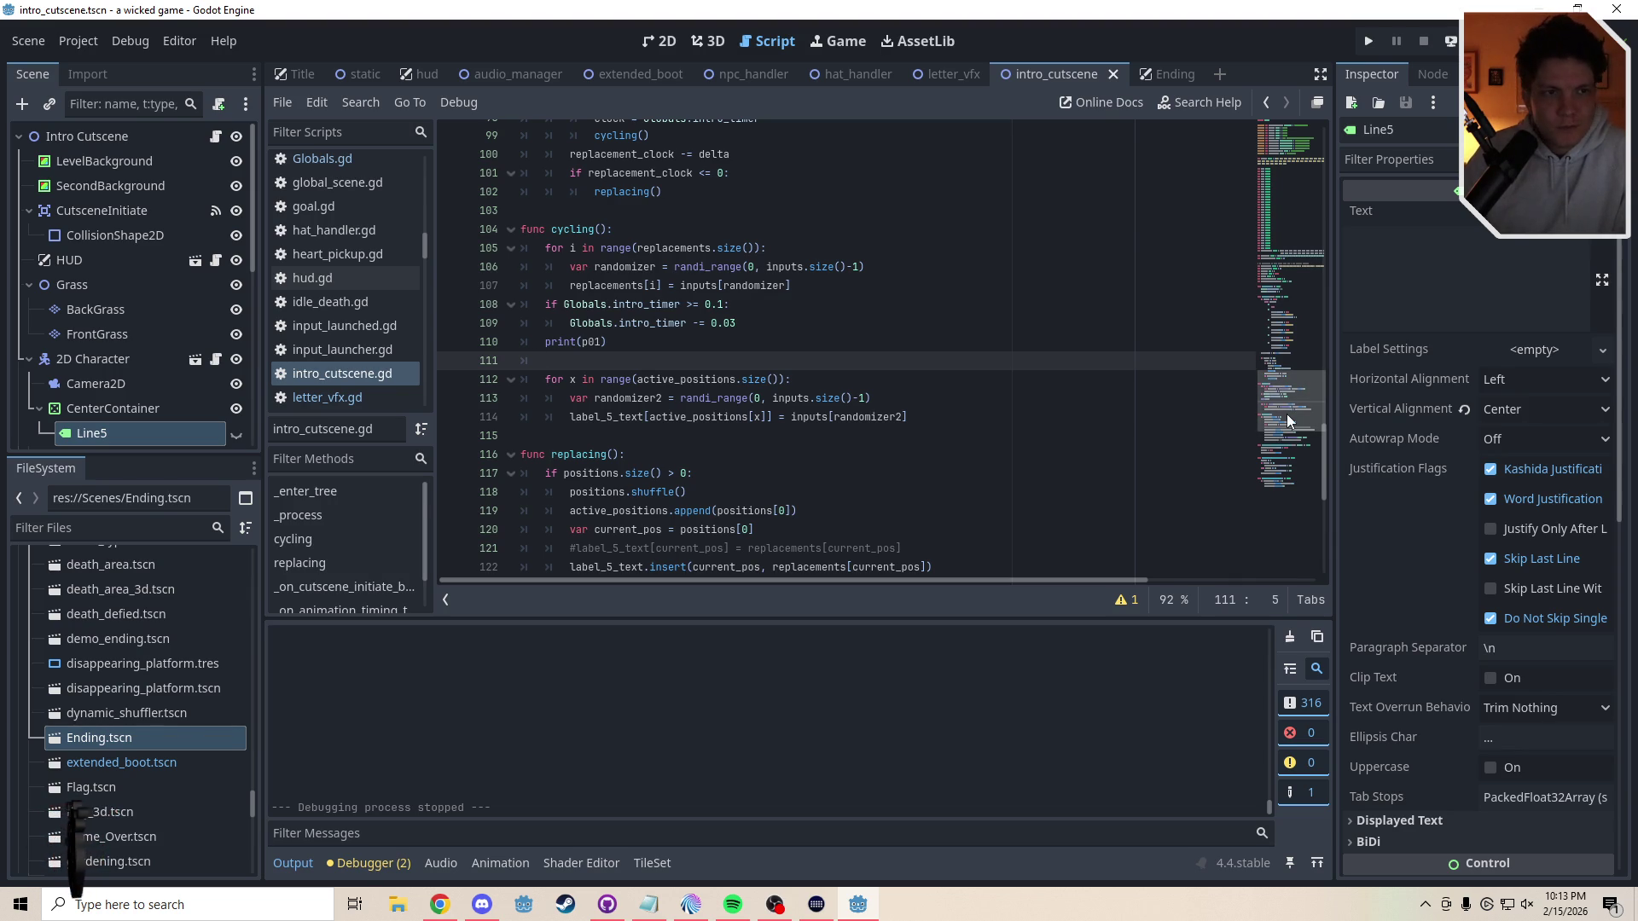
pyautogui.scroll(-2, 1290, 410)
pyautogui.moveTo(1293, 411)
pyautogui.mouseDown()
pyautogui.moveTo(1288, 372)
pyautogui.moveTo(1288, 385)
pyautogui.mouseUp()
# - Change the intro_timer decrement on line 109 from 0.03 to 0.02
pyautogui.click(734, 418)
pyautogui.press('BackSpace')
pyautogui.write('2')
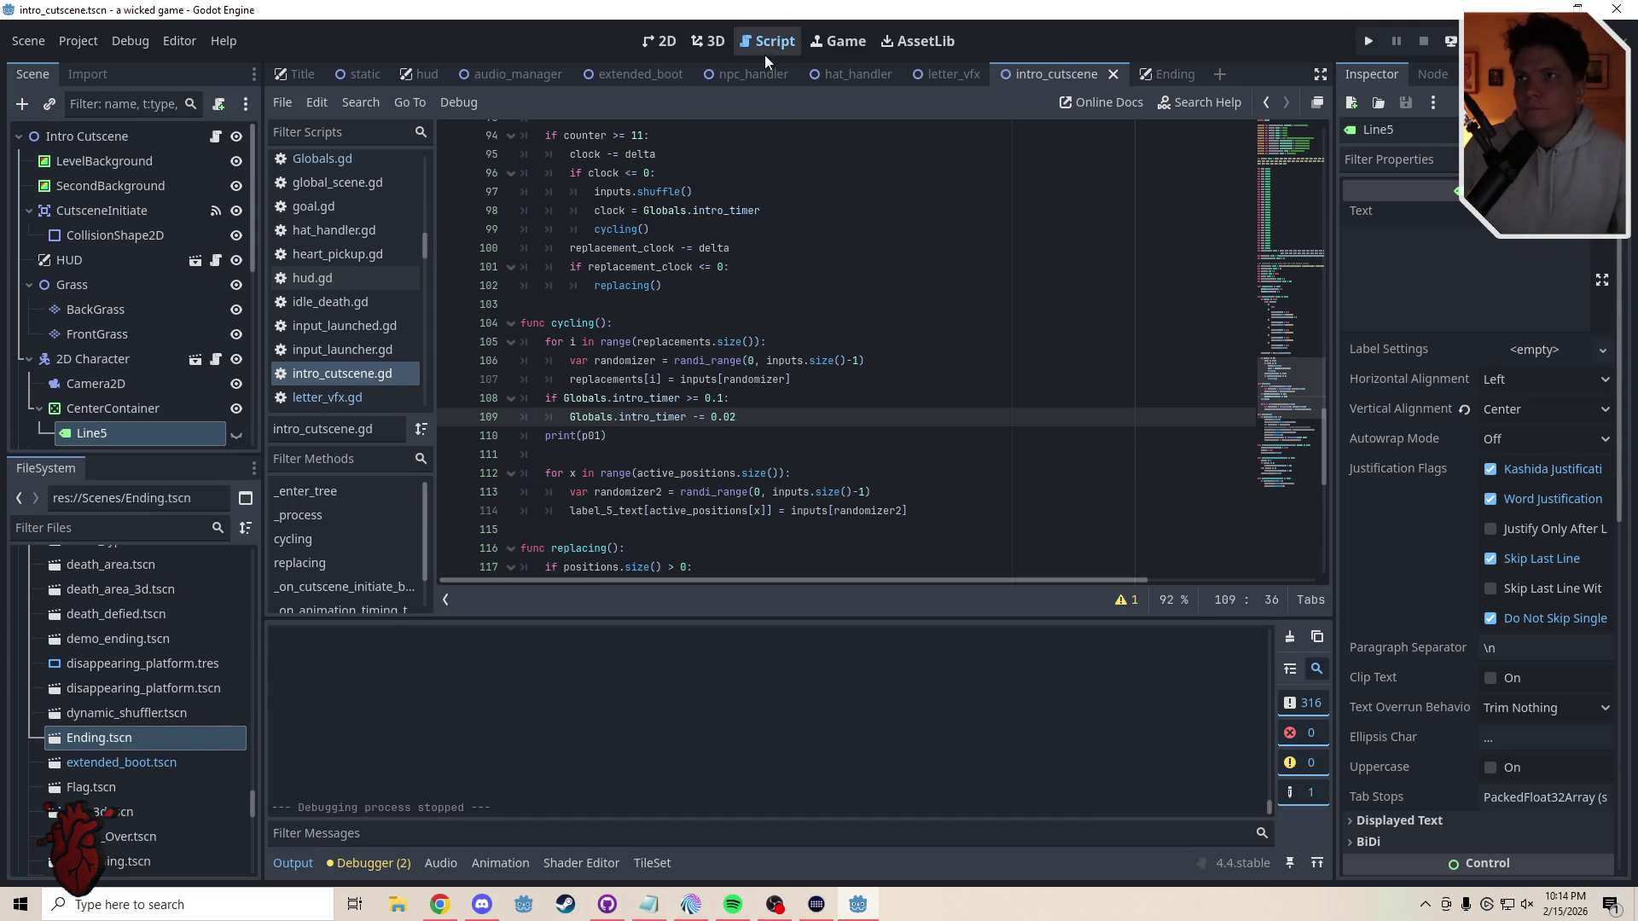
# - In Globals.gd, set intro_timer's starting value on line 18 to 0.4
pyautogui.click(322, 159)
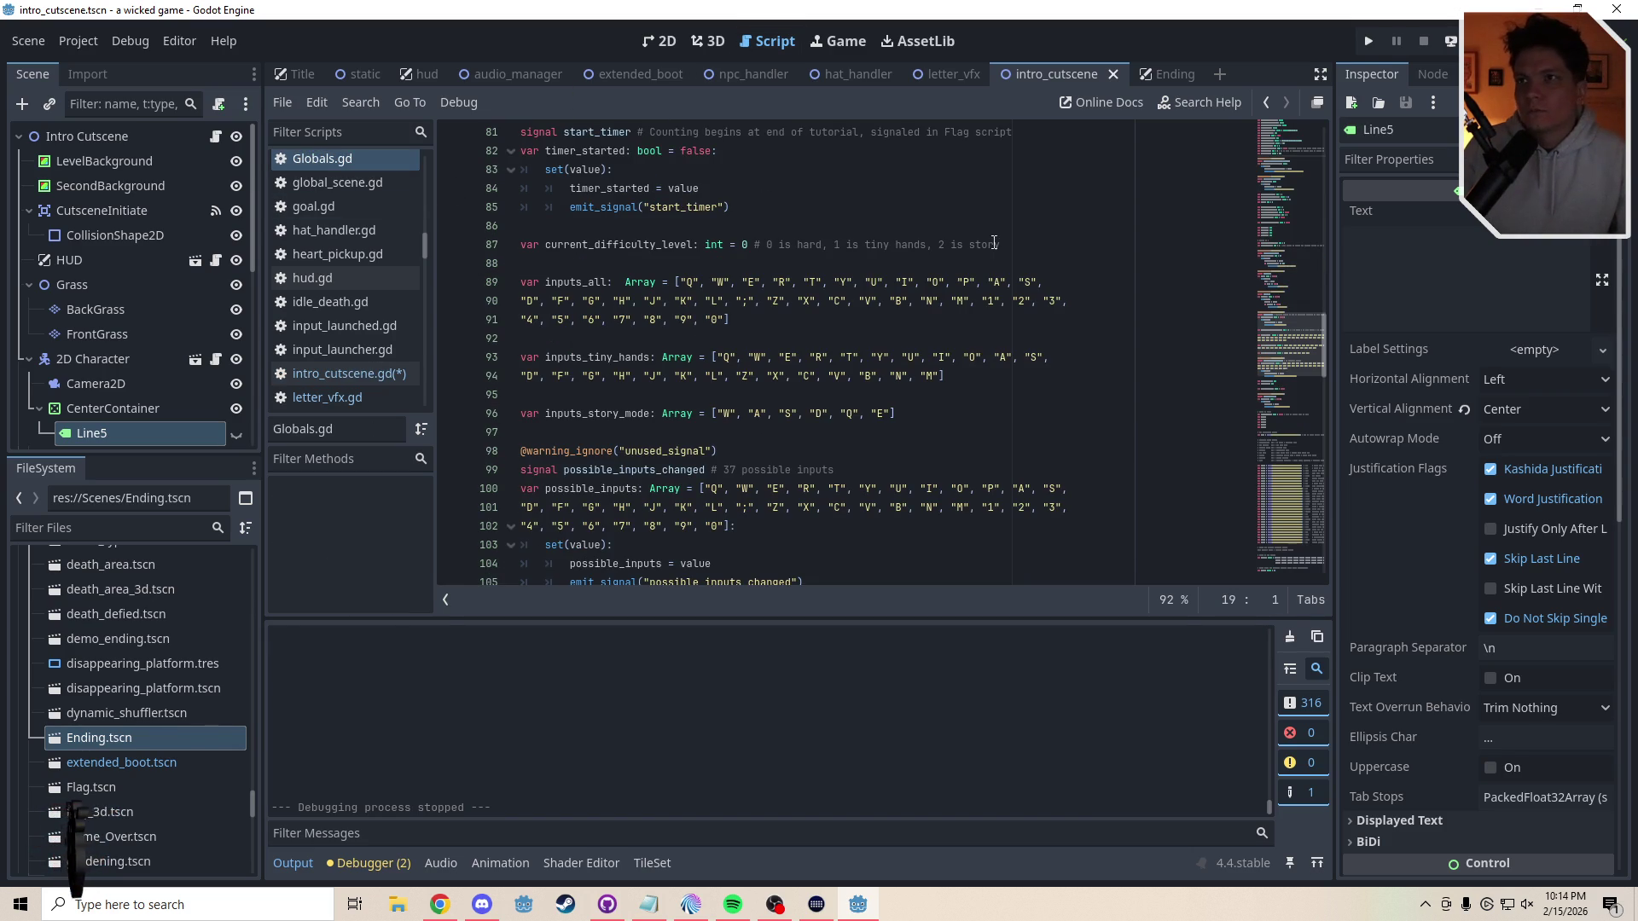
pyautogui.moveTo(1288, 348); pyautogui.dragTo(1284, 147)
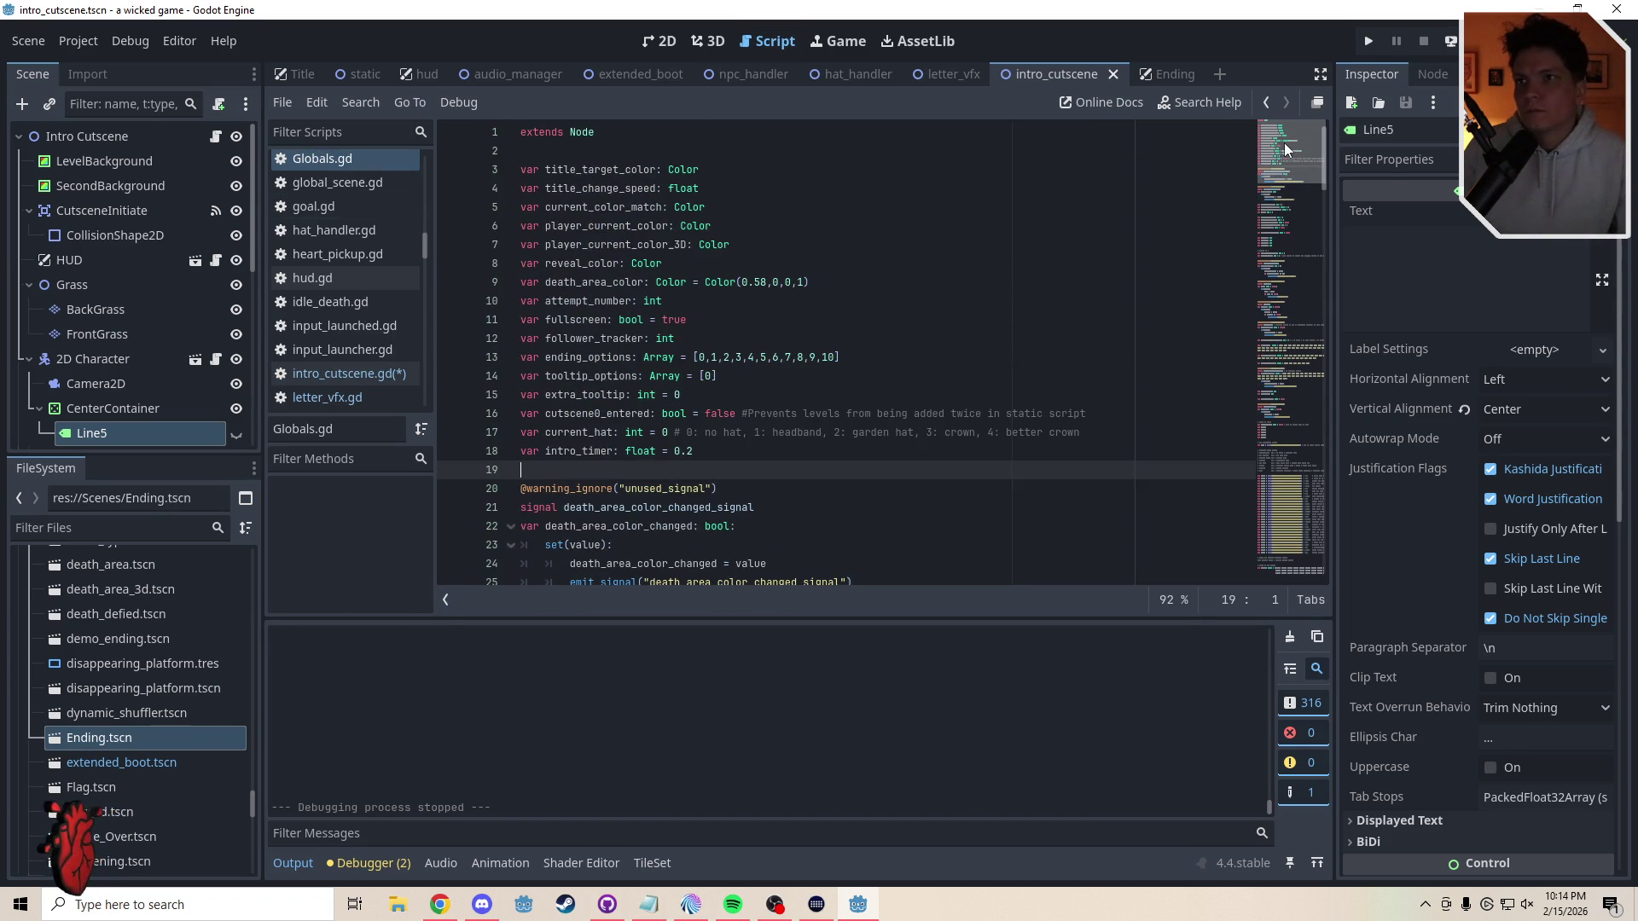
pyautogui.click(693, 459)
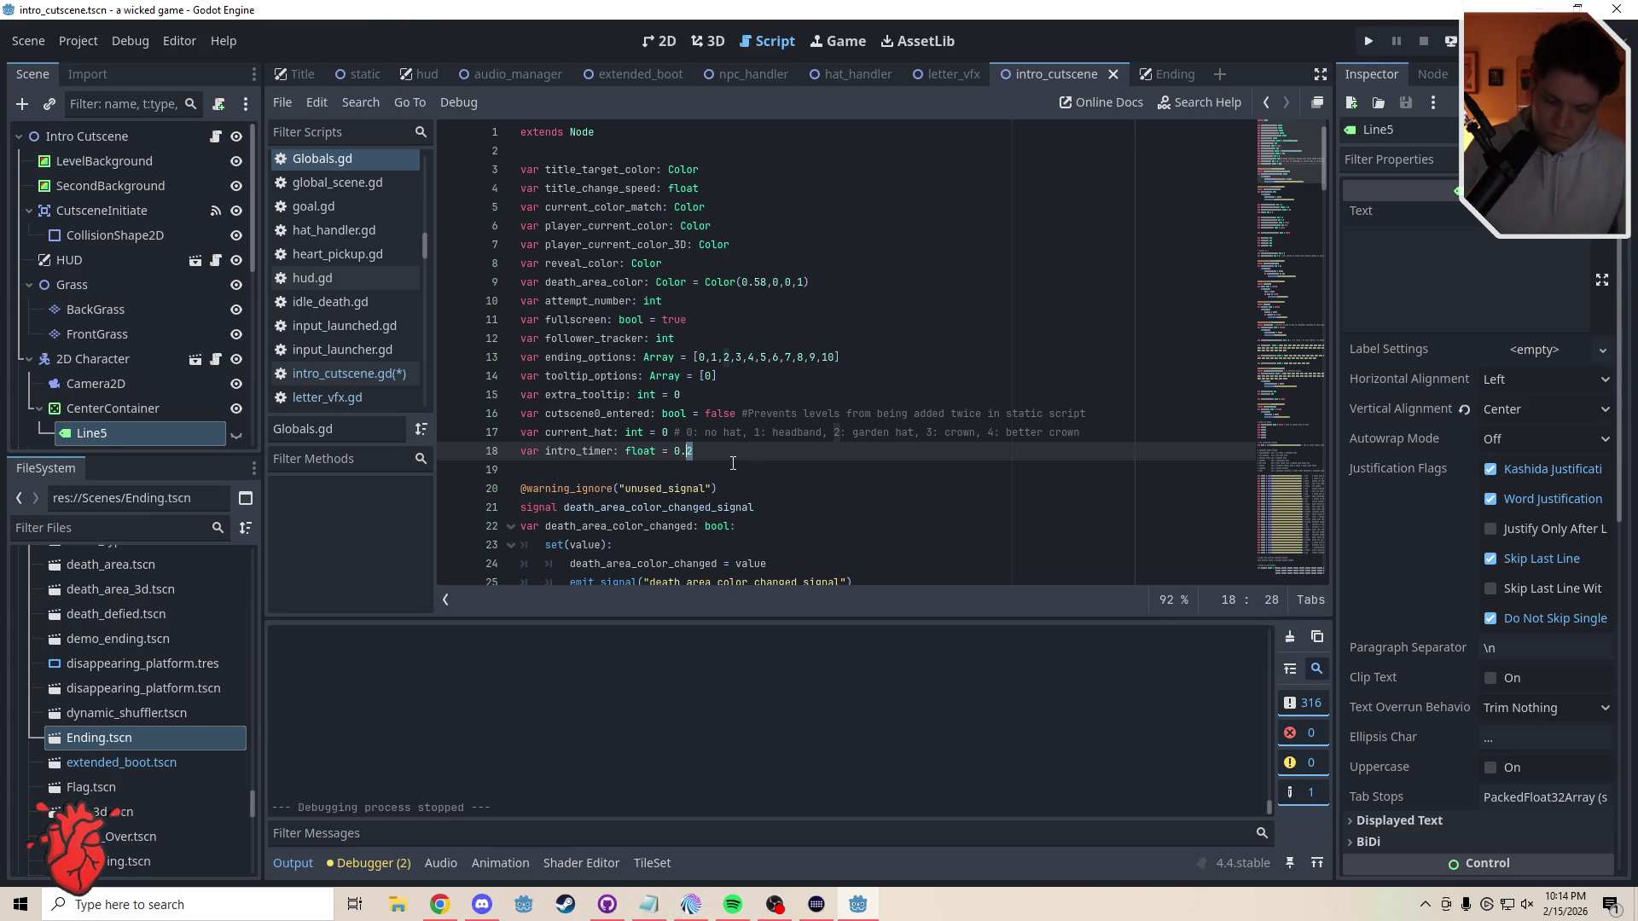
pyautogui.write('4')
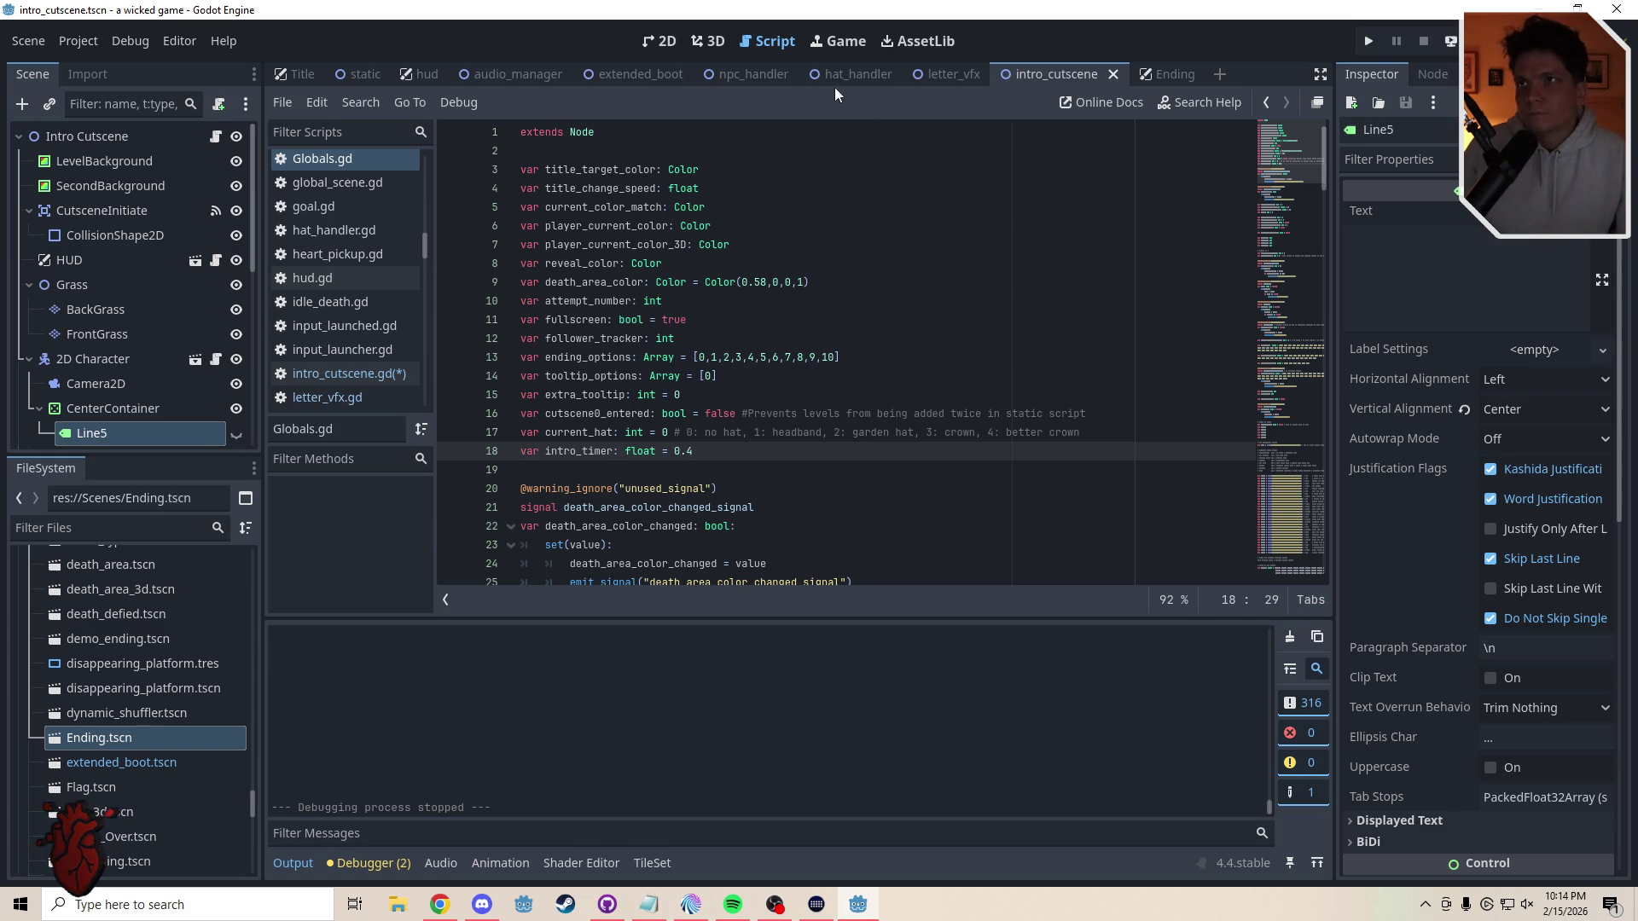
pyautogui.click(952, 72)
# - Change the intro_timer threshold on line 108 from 0.1 to 0.14
pyautogui.click(1025, 76)
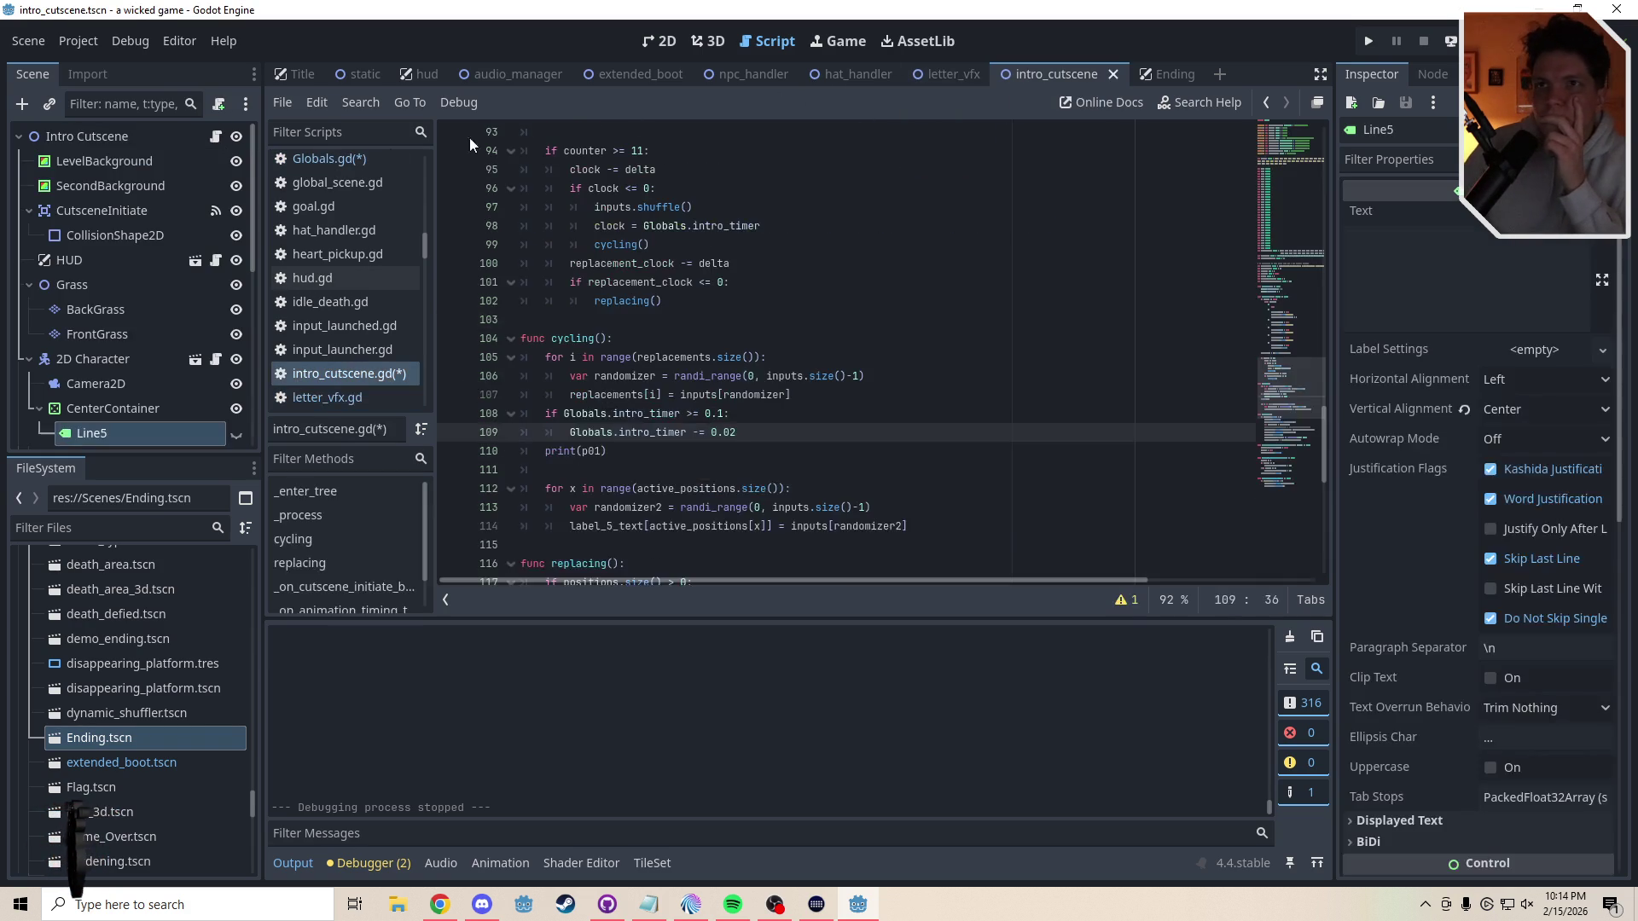
pyautogui.click(208, 139)
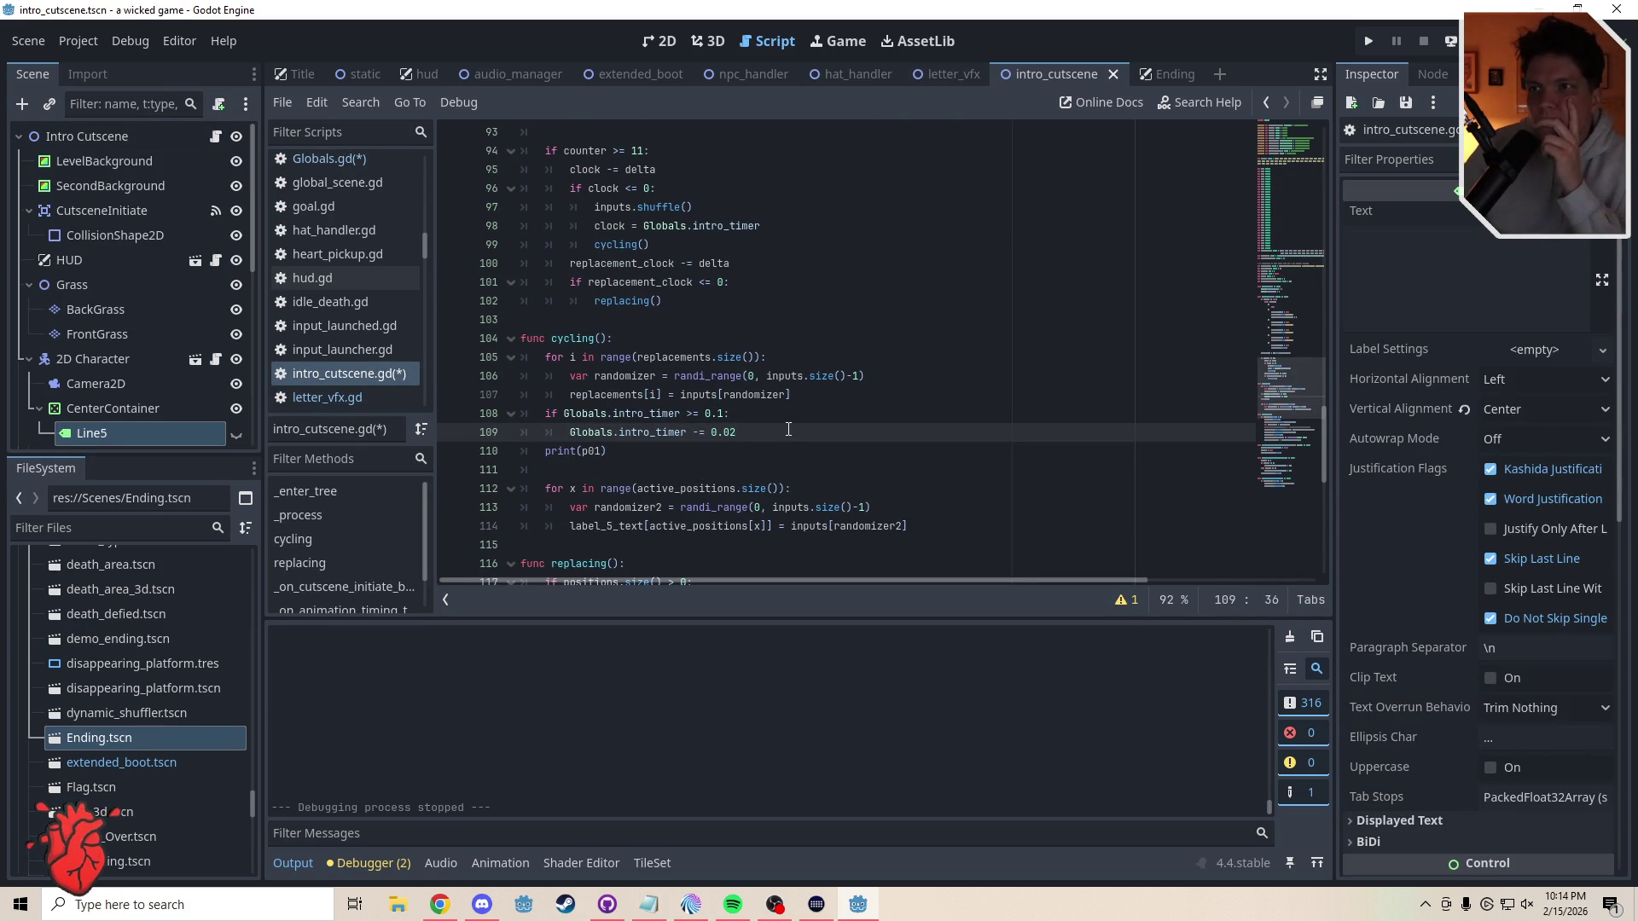
pyautogui.click(723, 414)
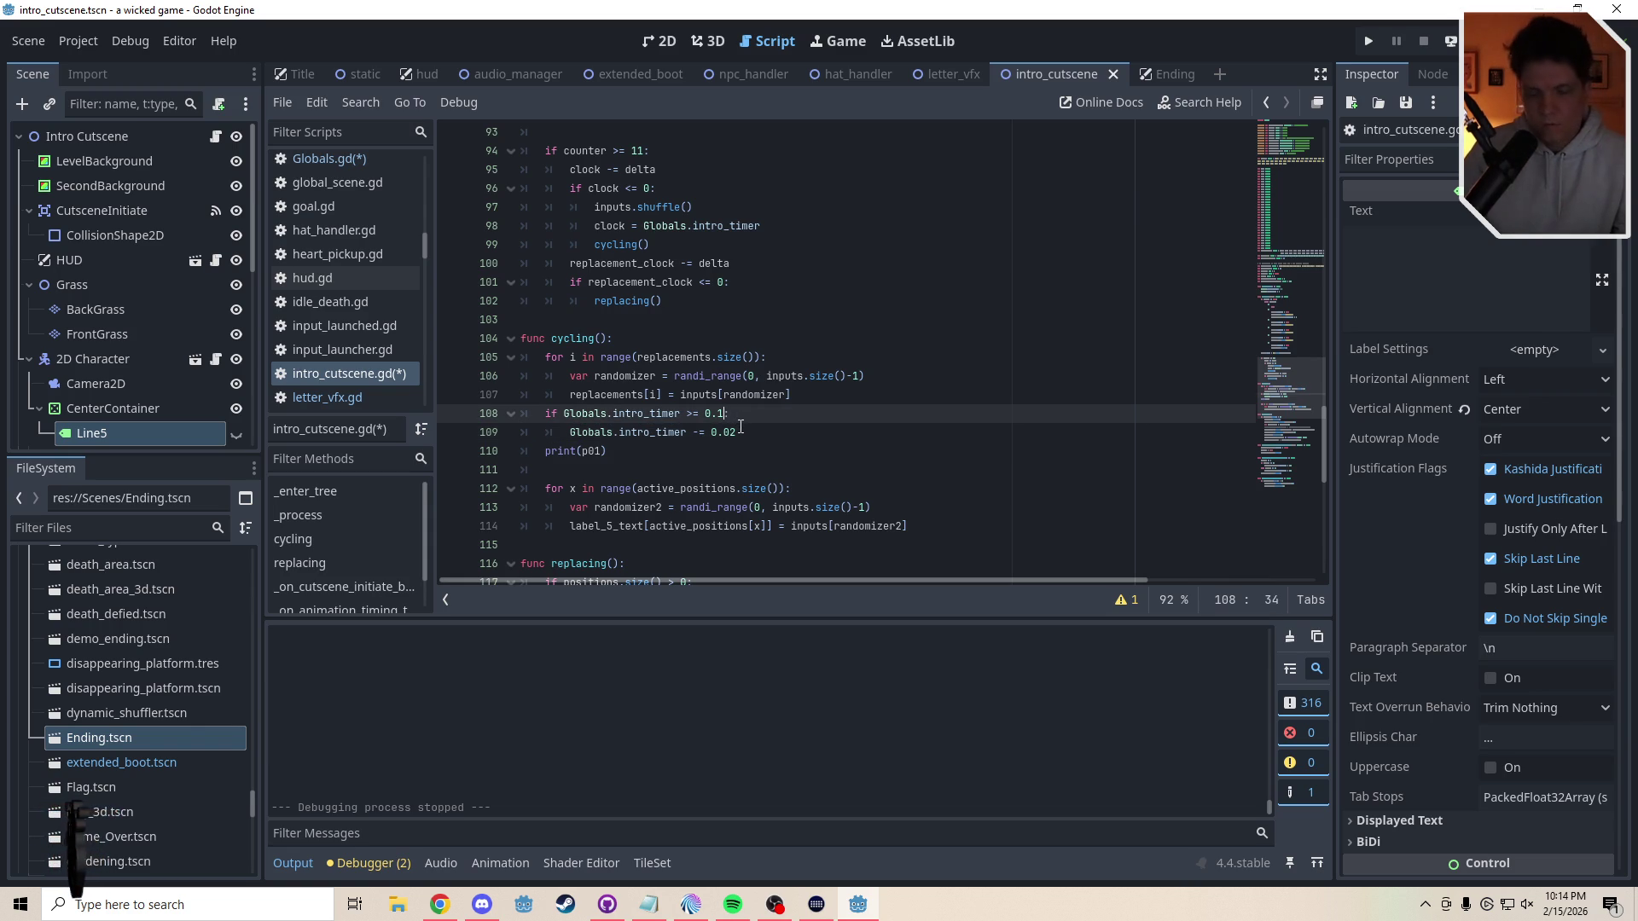
pyautogui.write('4')
pyautogui.click(744, 445)
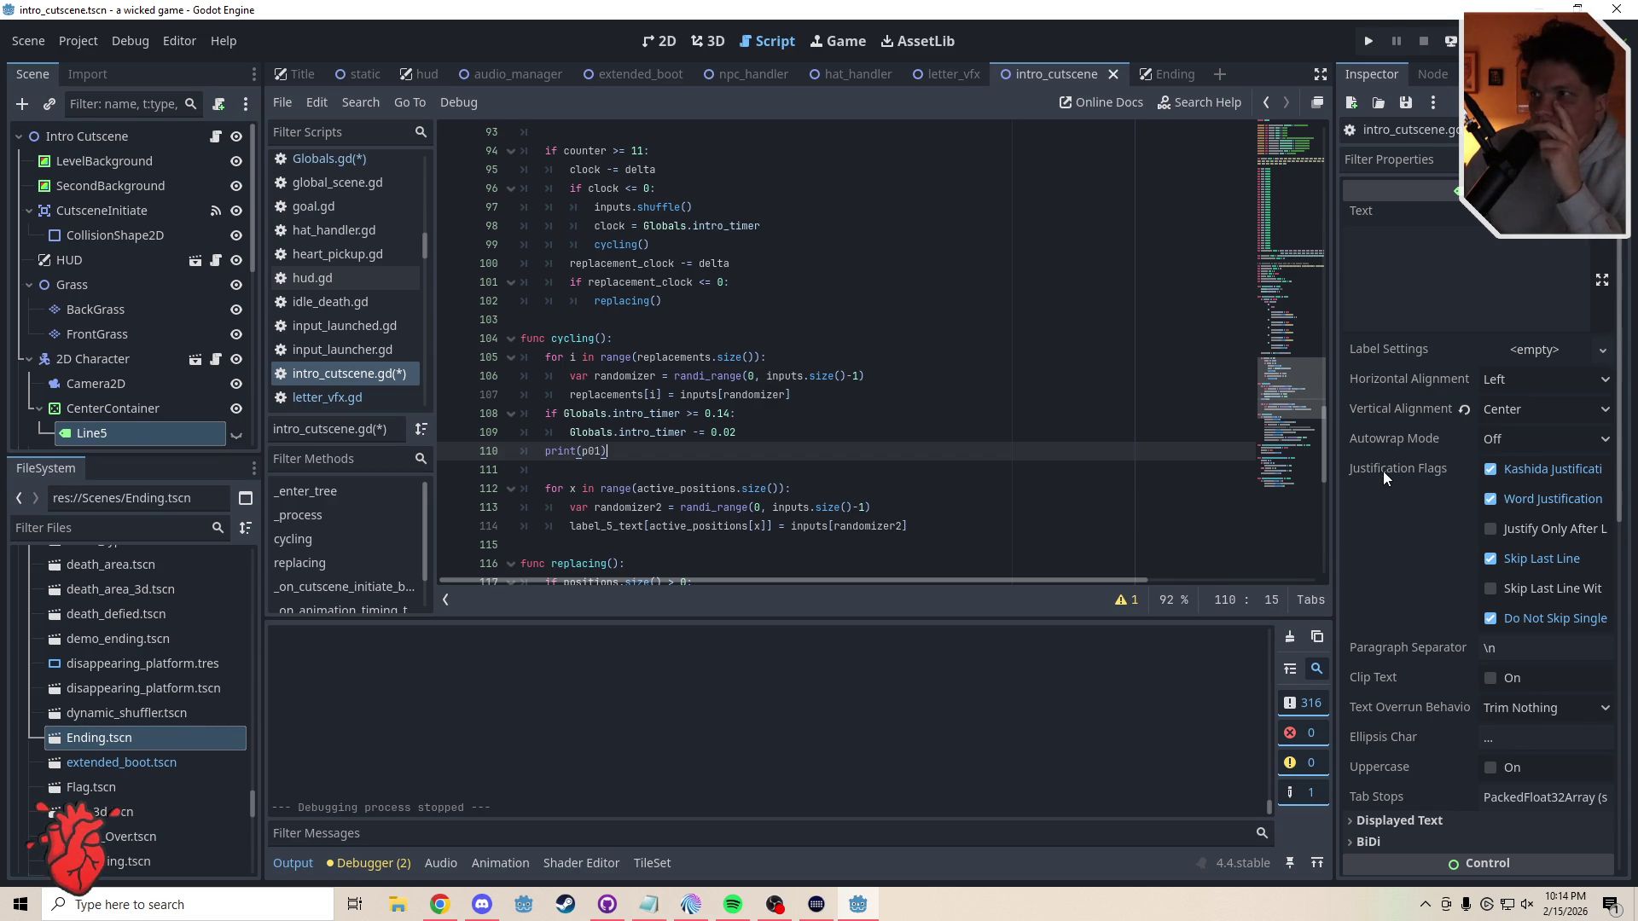
pyautogui.moveTo(1384, 471)
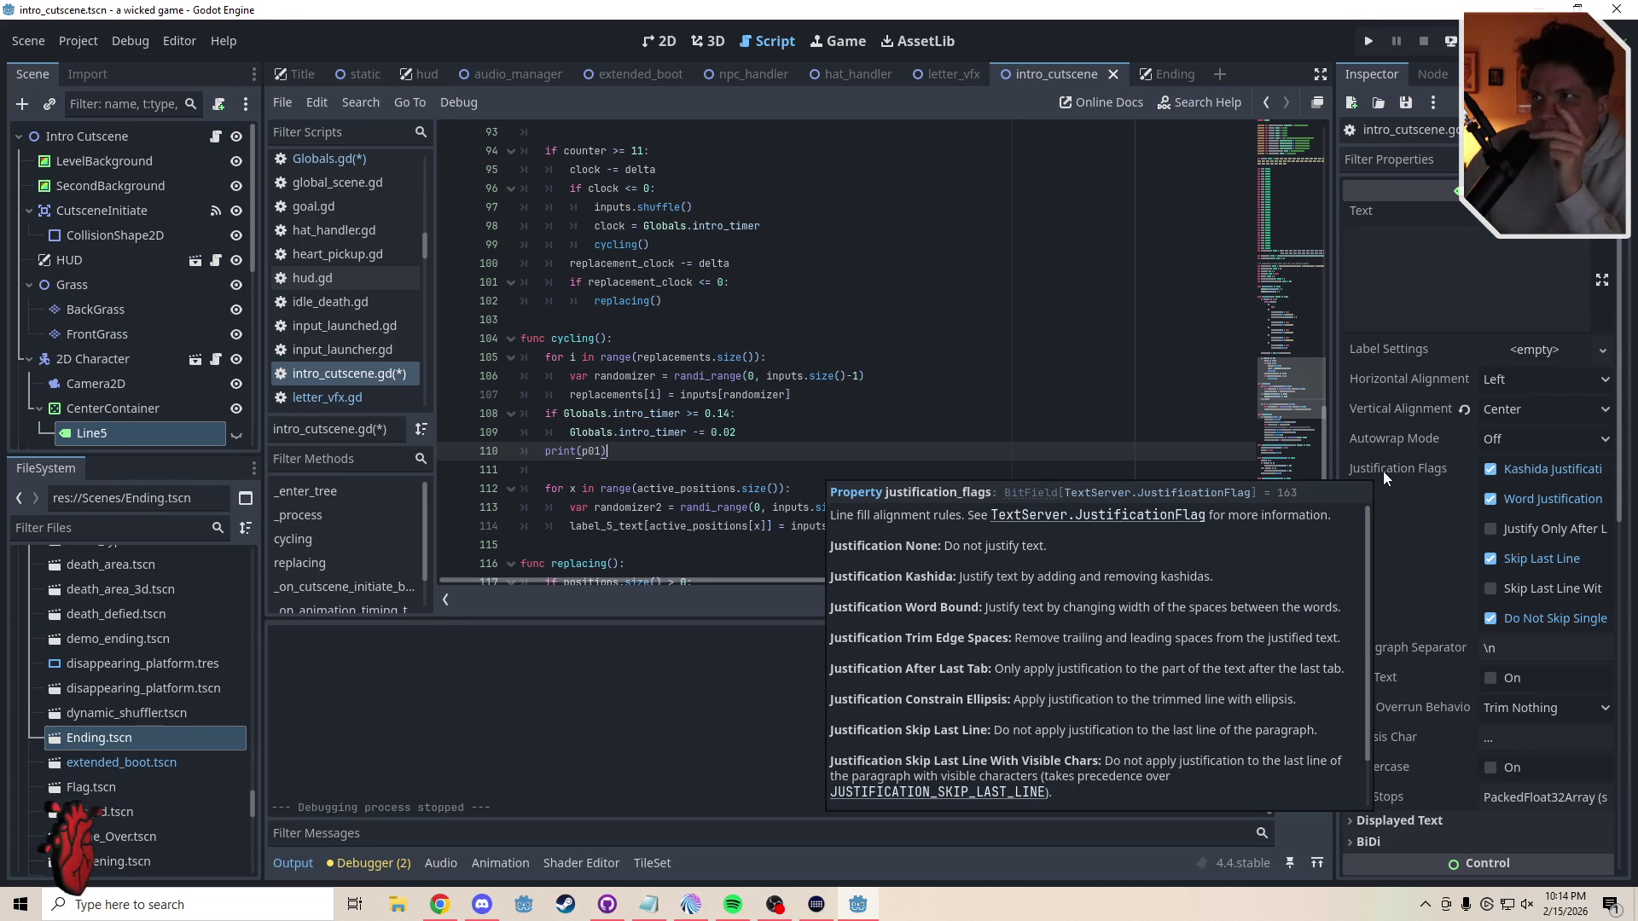
pyautogui.click(650, 42)
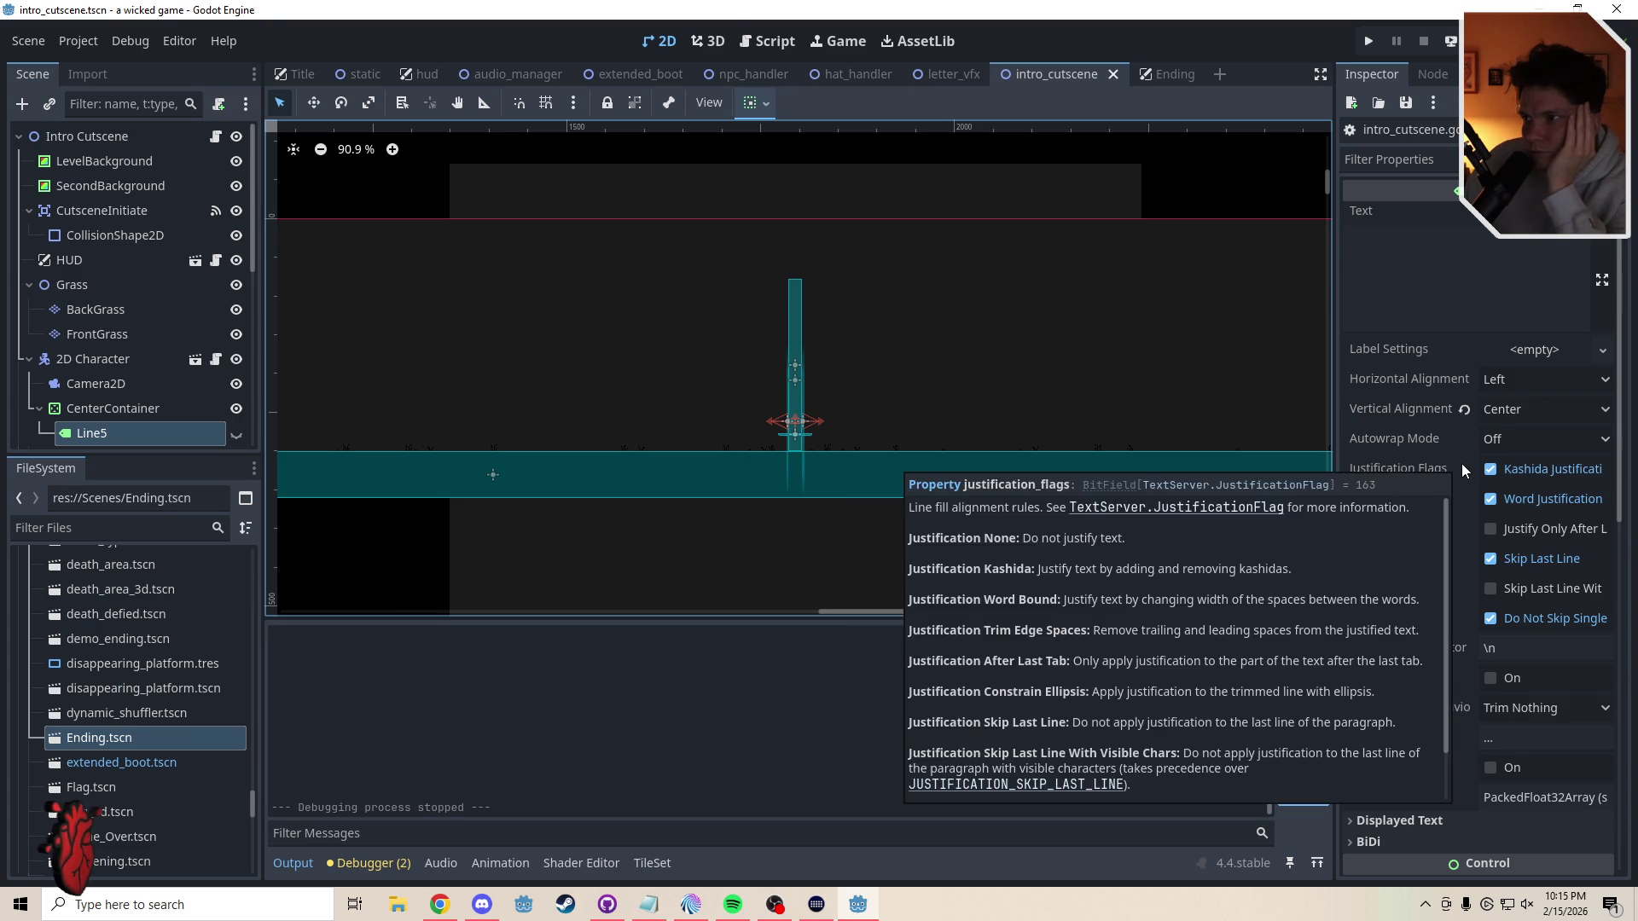
# - Uncheck Word Justification on Line5 and leave its Text empty after clearing test input
pyautogui.click(1487, 500)
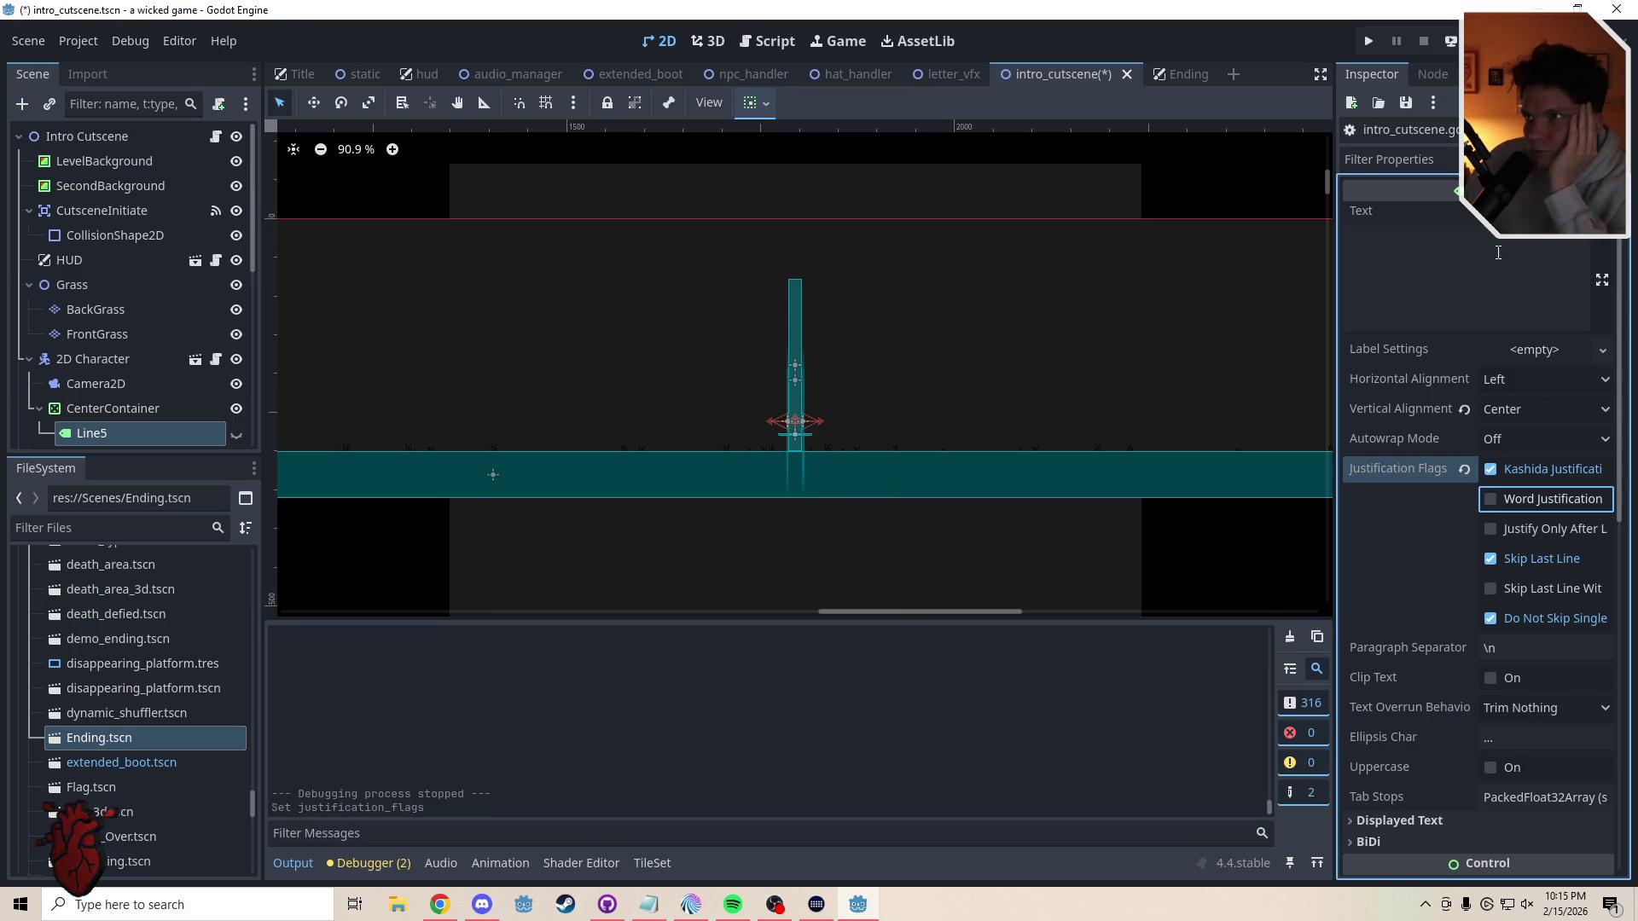
pyautogui.click(1474, 267)
pyautogui.write('asdfa')
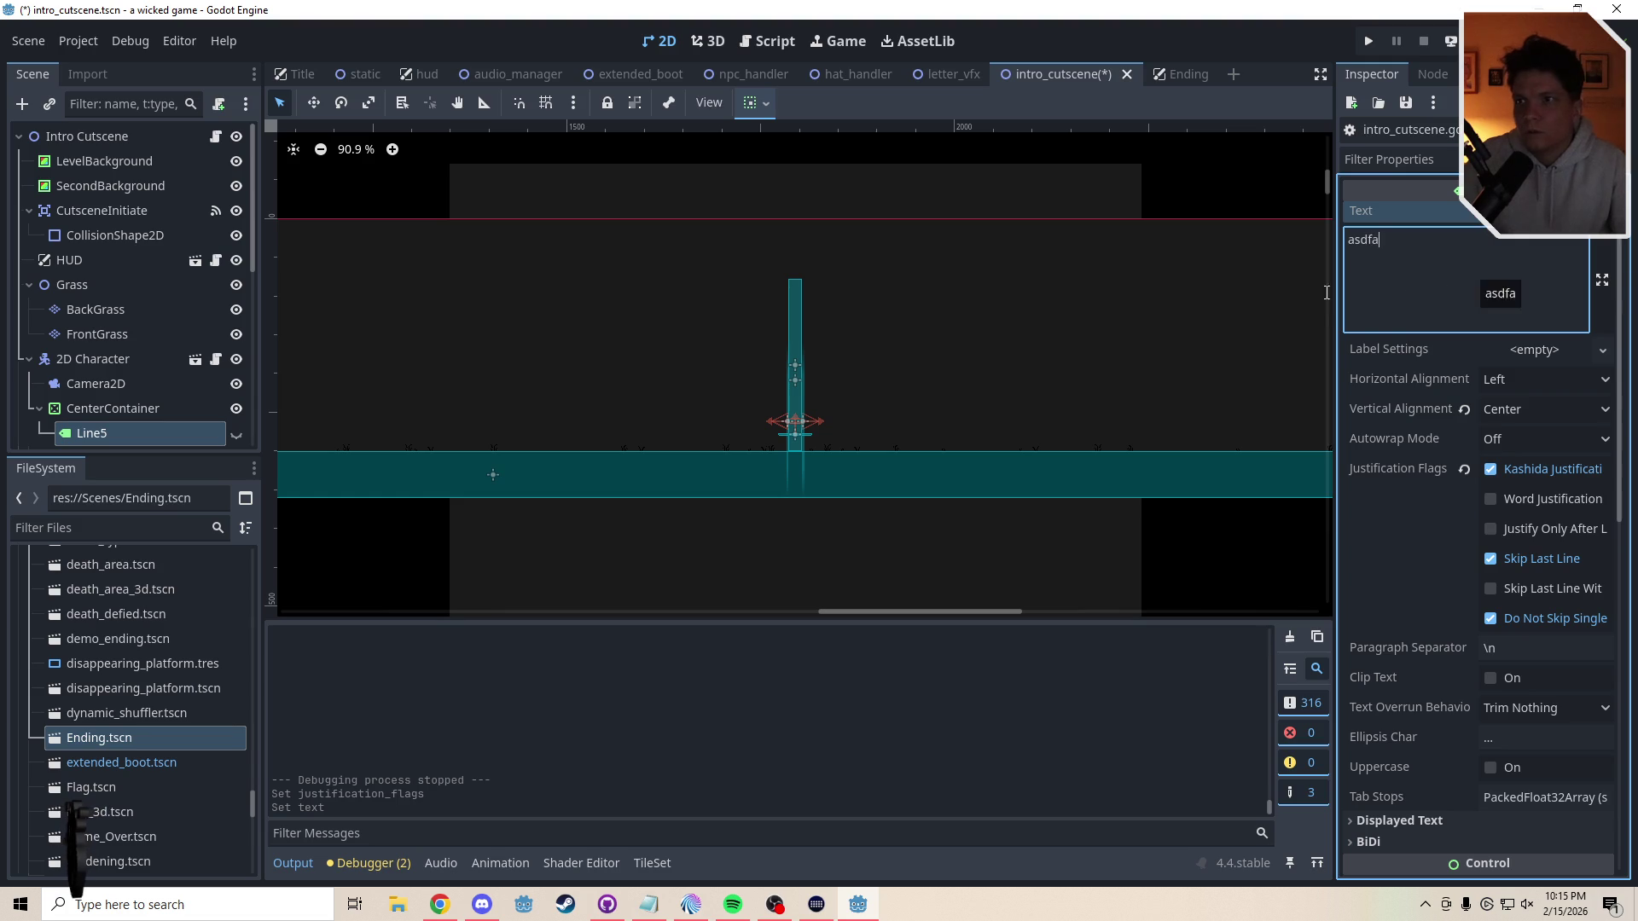
pyautogui.hotkey('ctrl', 'a')
pyautogui.press('BackSpace')
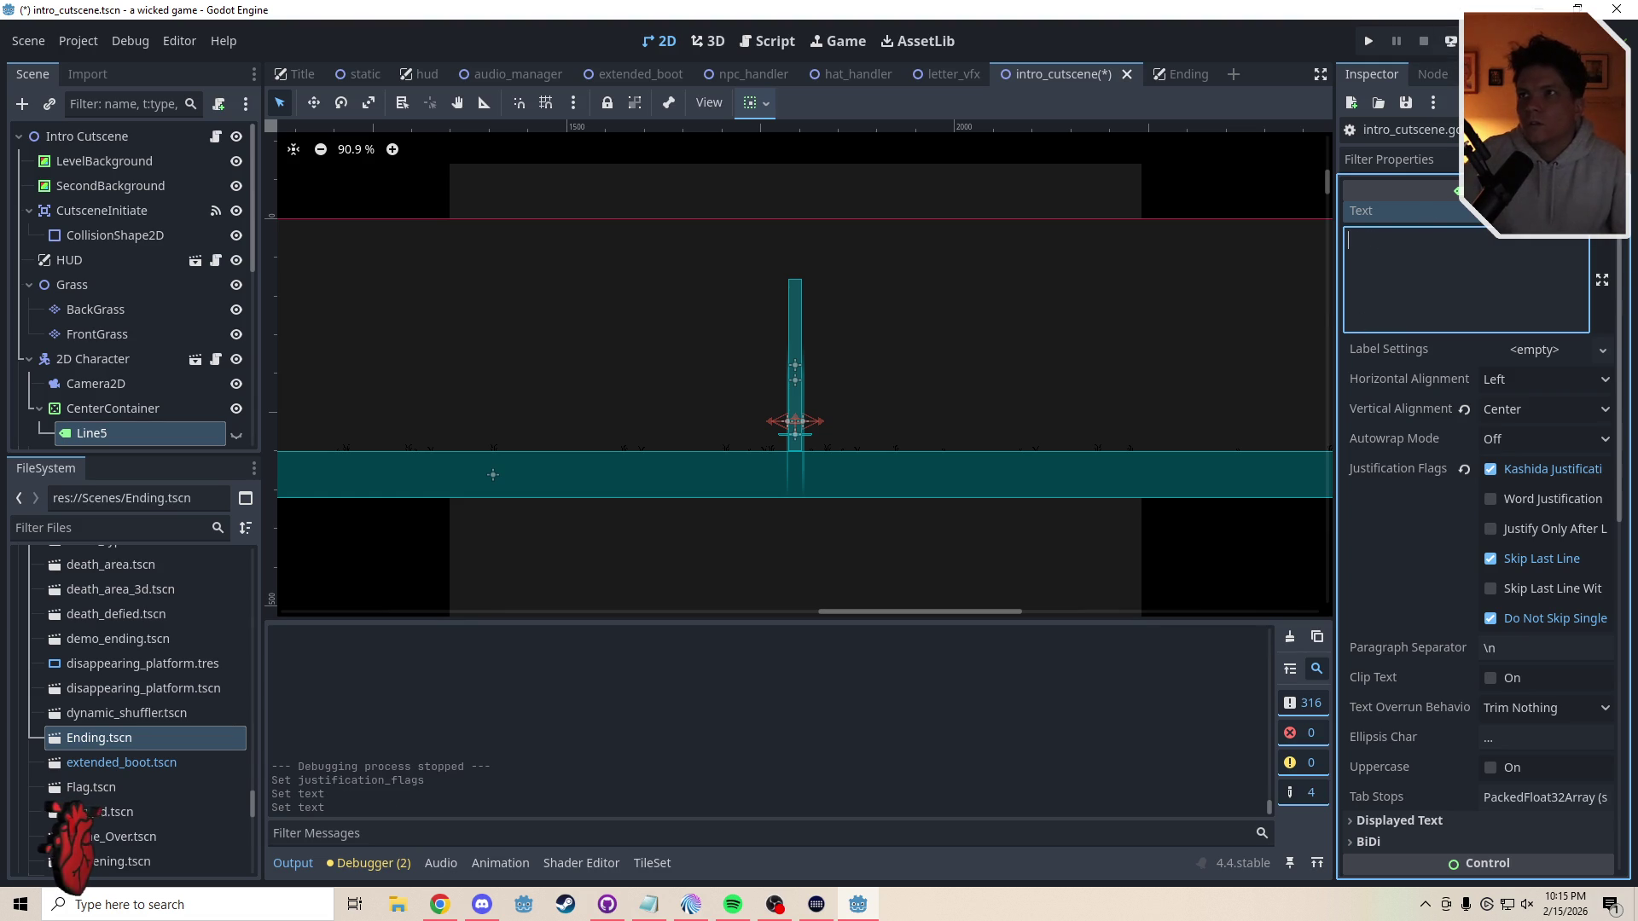
pyautogui.click(786, 41)
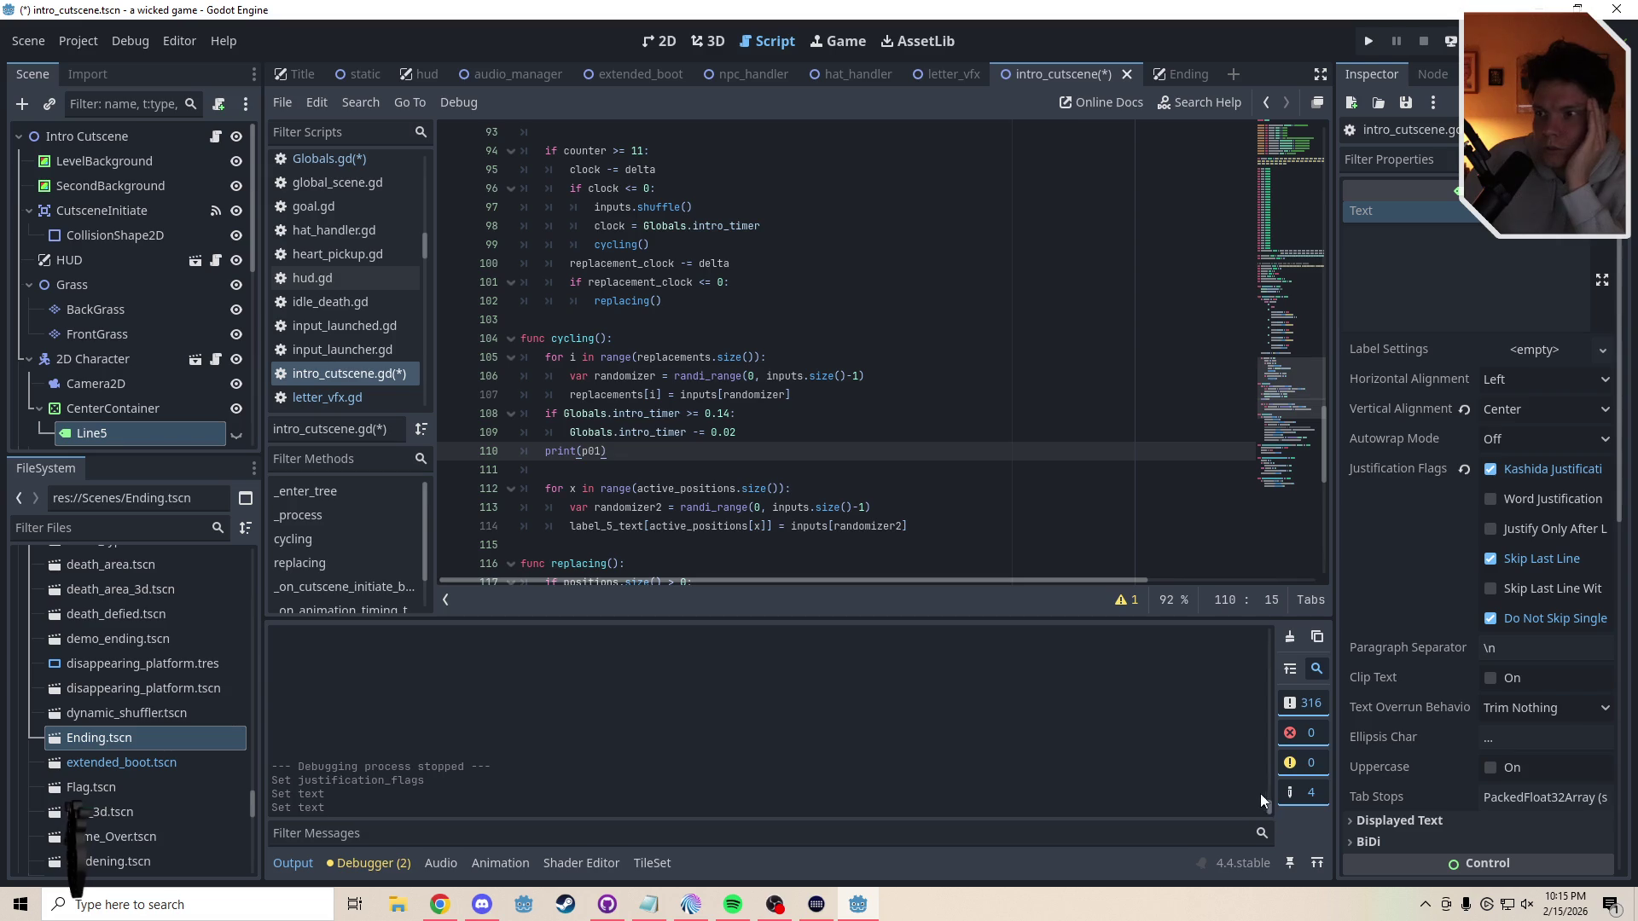
# - Delete the print(p01) debug line from the cycling function
pyautogui.scroll(3, 1261, 793)
pyautogui.moveTo(607, 450); pyautogui.dragTo(501, 452)
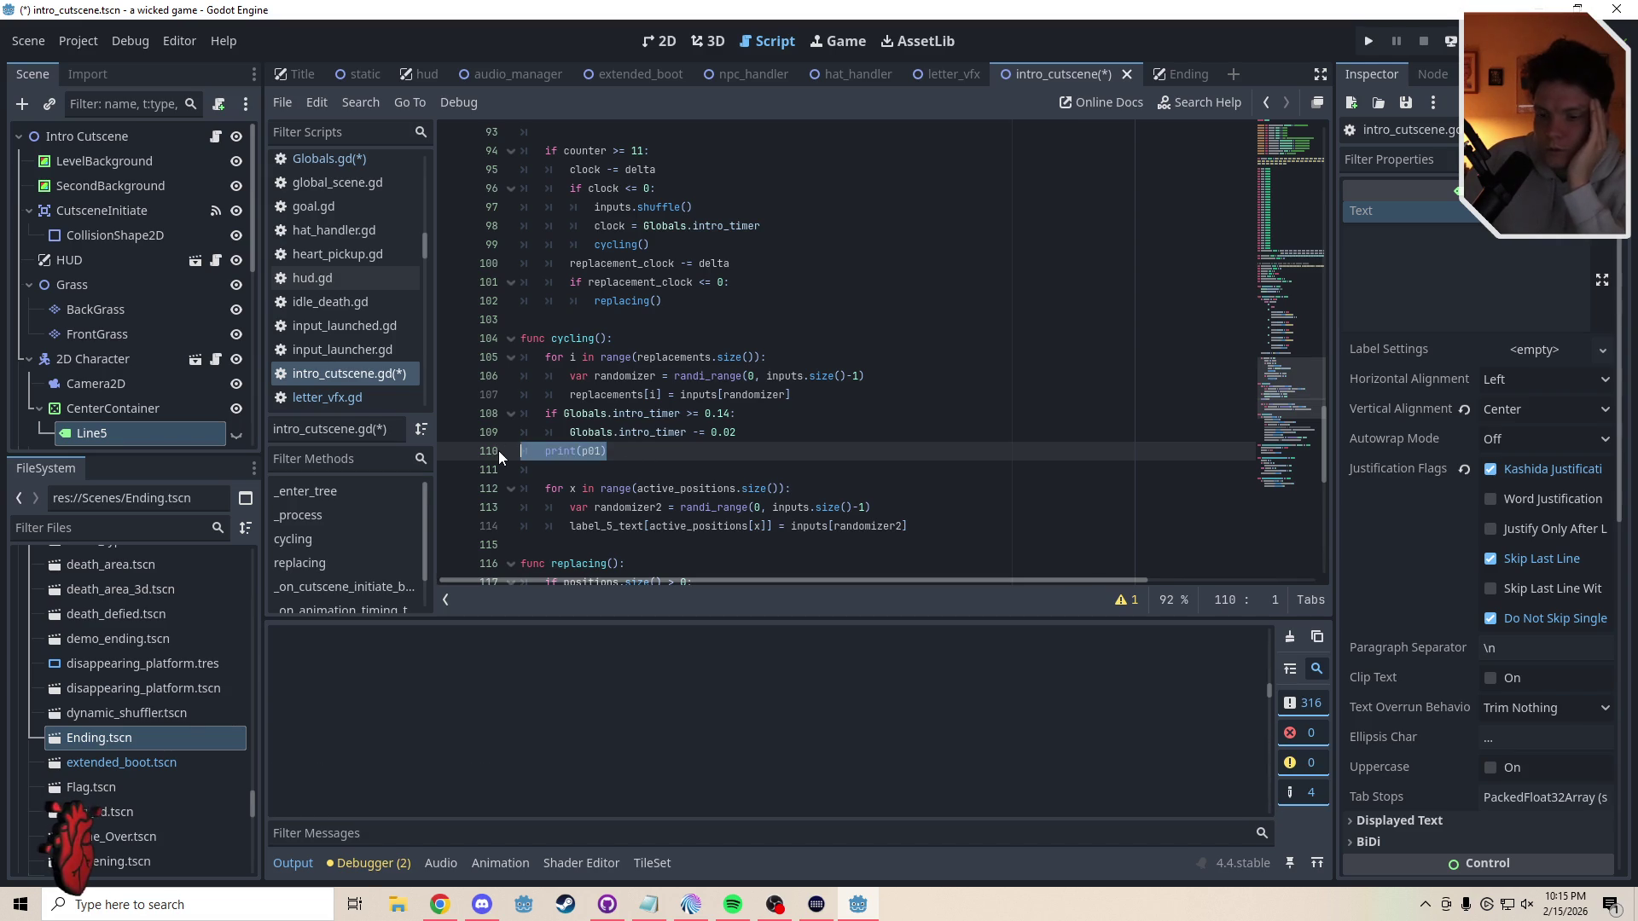
pyautogui.press('BackSpace')
pyautogui.press('BackSpace')
pyautogui.click(727, 458)
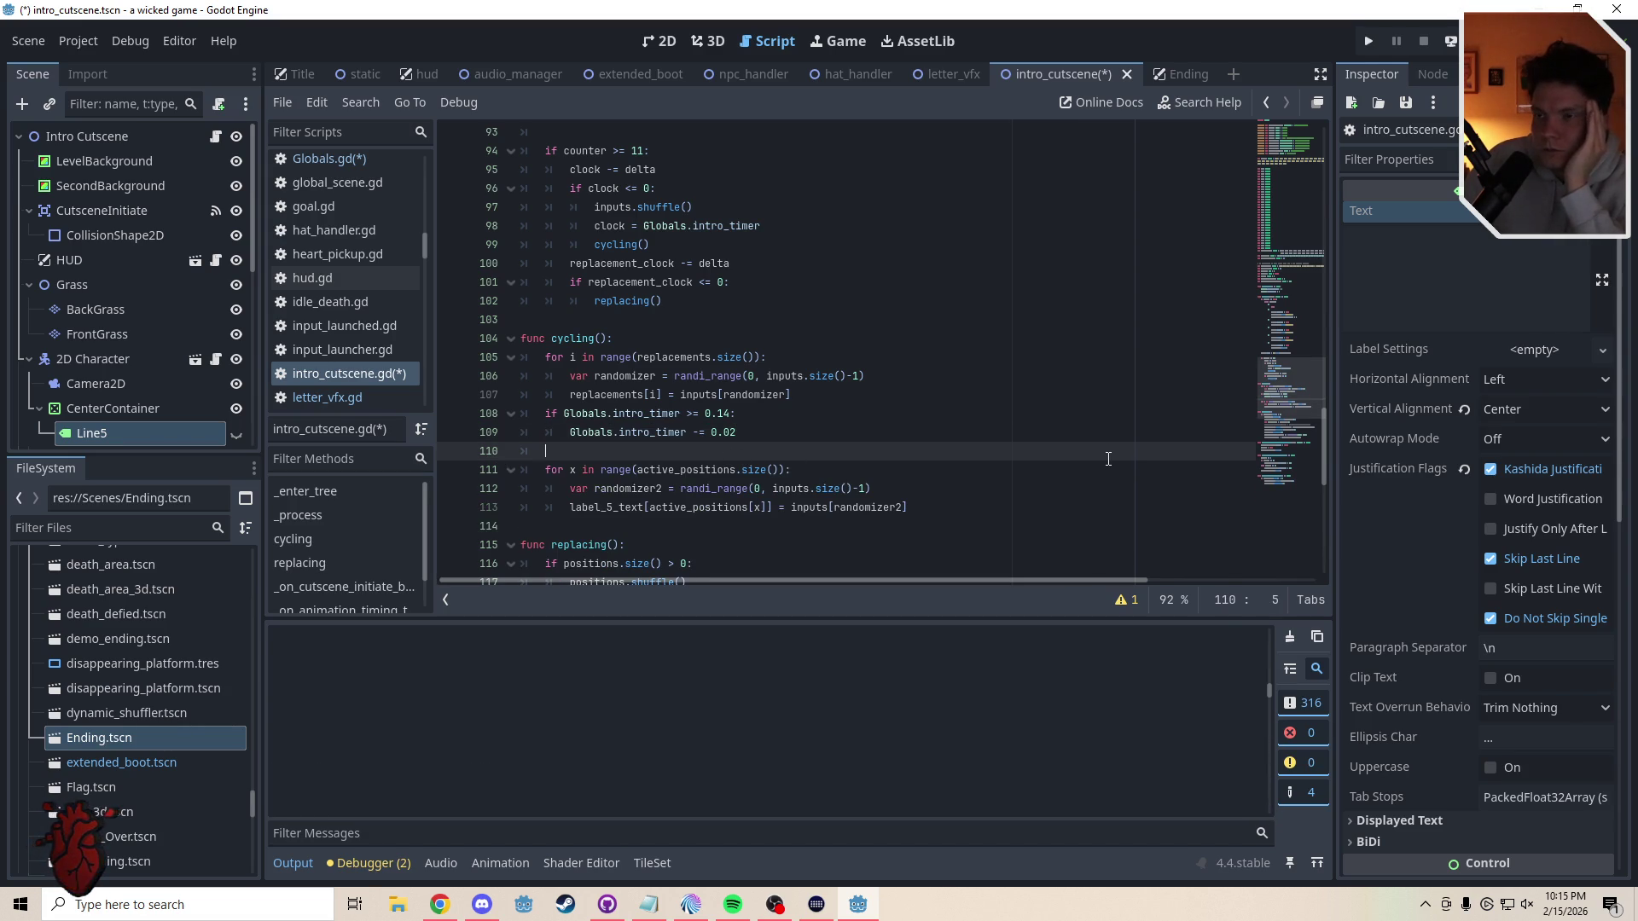
# - Check the 8.5 wait time on line 135 and save the scene and scripts
pyautogui.scroll(1, 1286, 392)
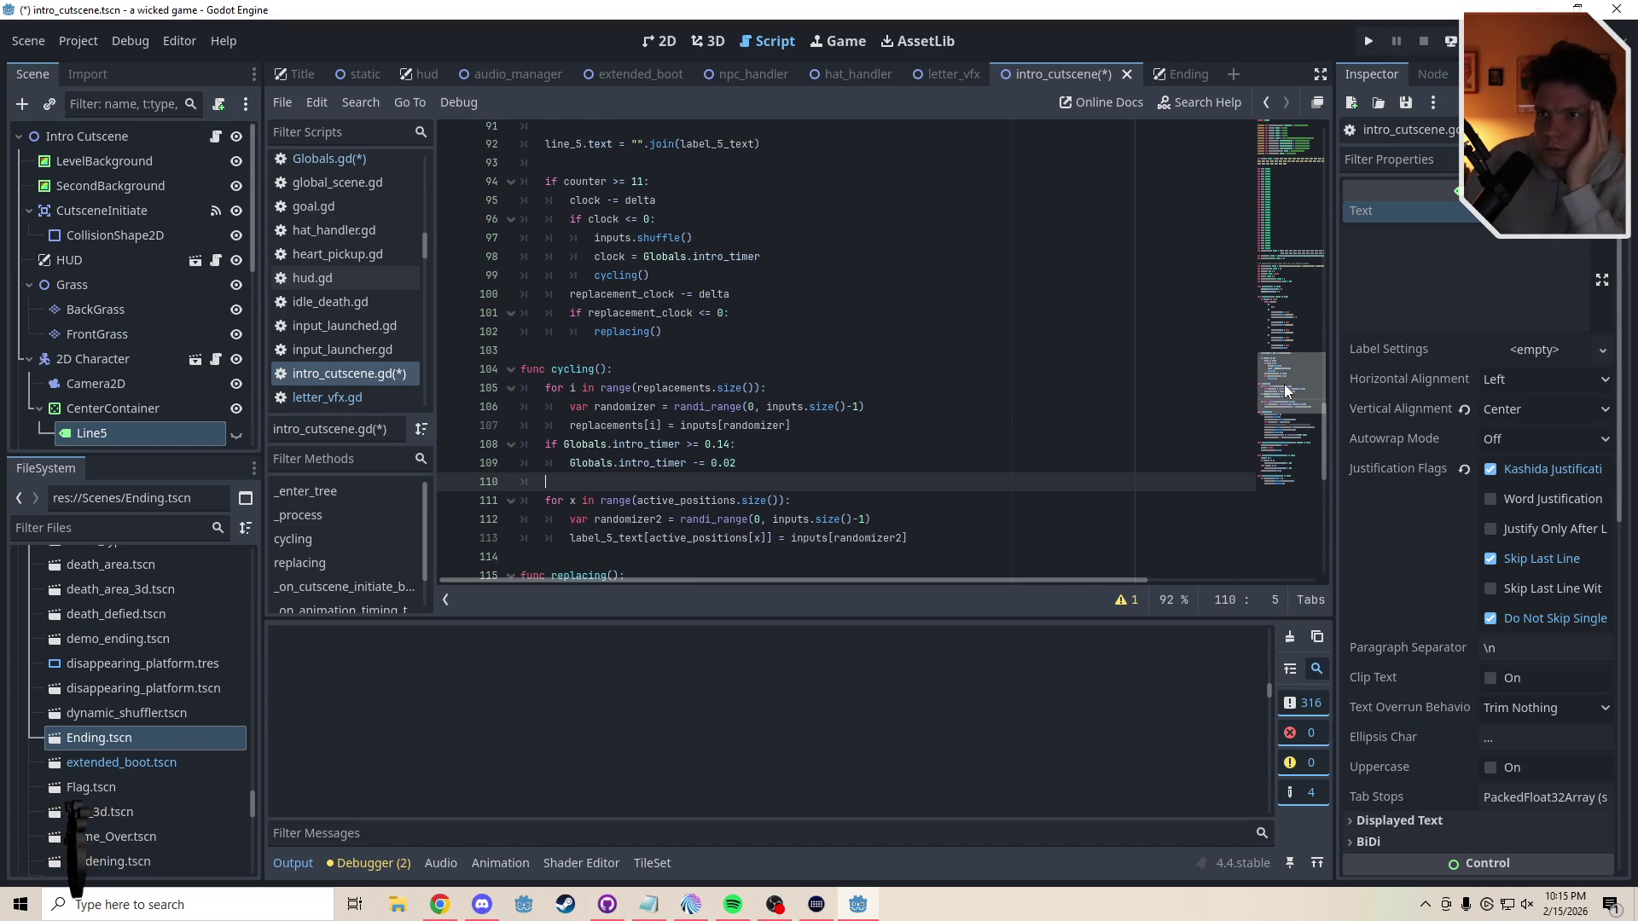
pyautogui.scroll(1, 1287, 389)
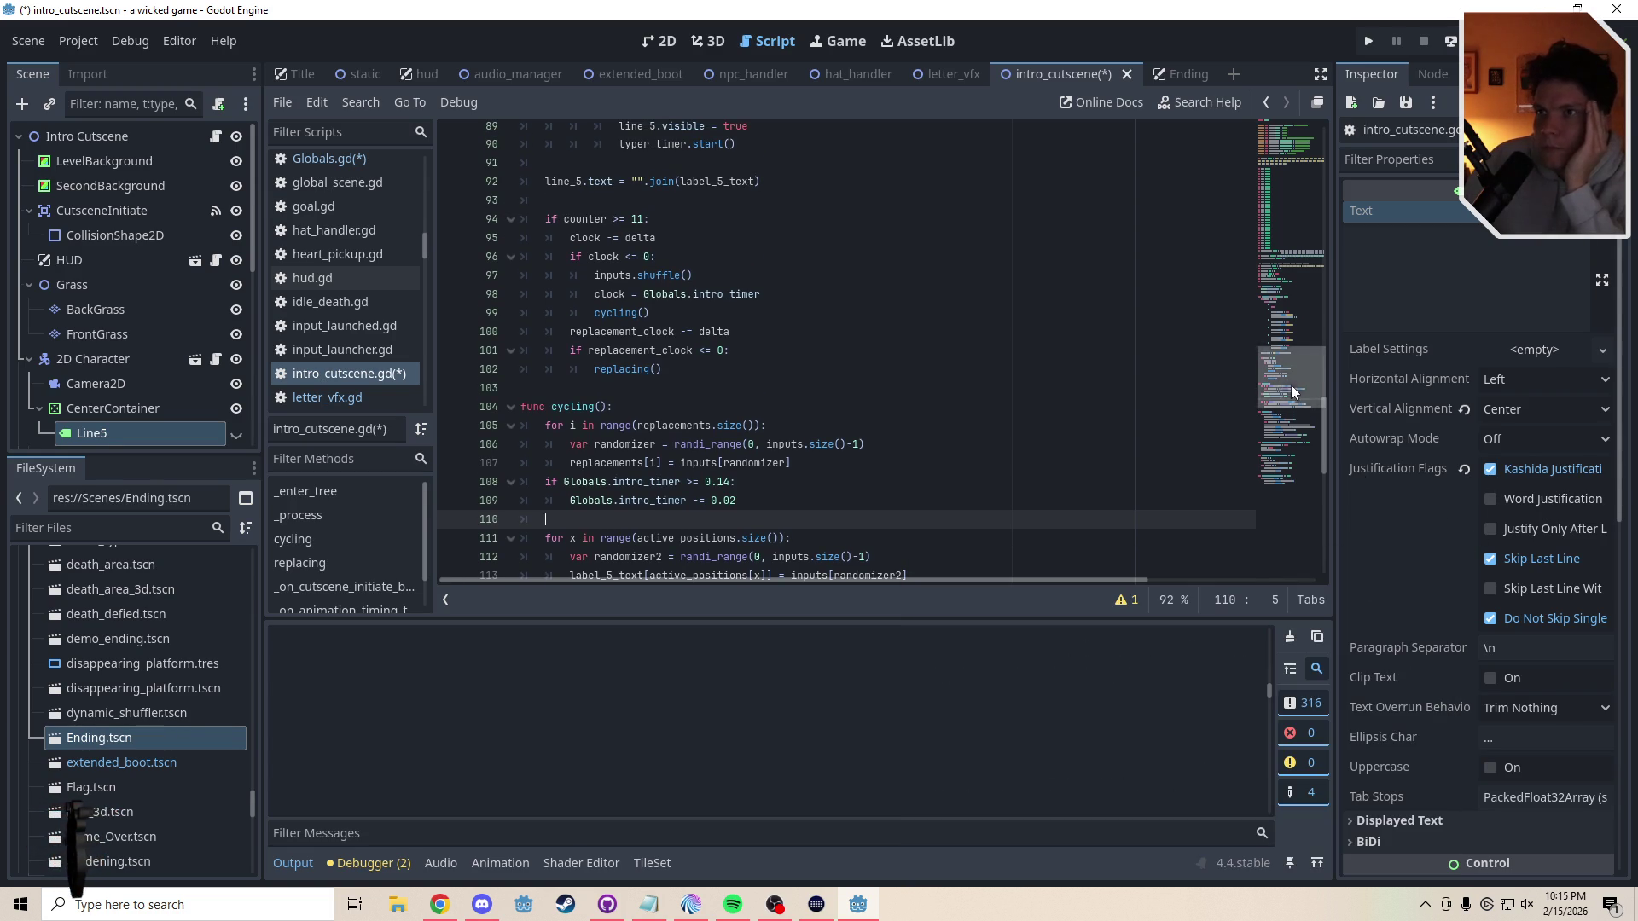
pyautogui.moveTo(1292, 386)
pyautogui.mouseDown()
pyautogui.moveTo(1298, 428)
pyautogui.moveTo(1310, 356)
pyautogui.moveTo(1318, 465)
pyautogui.mouseUp()
pyautogui.click(767, 419)
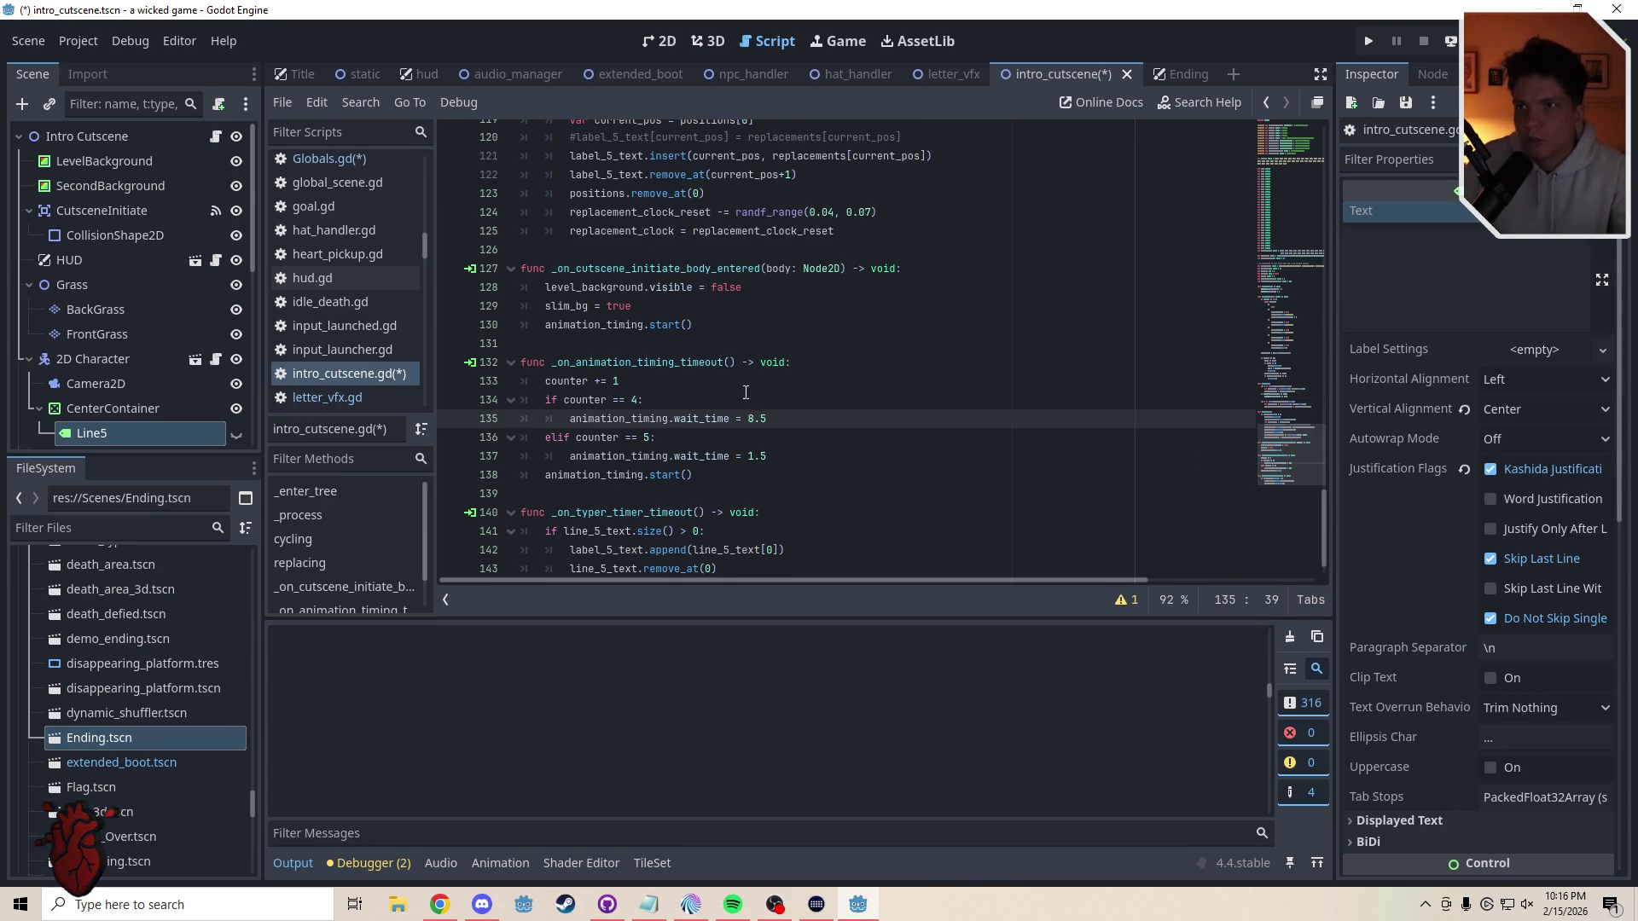
pyautogui.press('Up')
pyautogui.press('Up')
pyautogui.hotkey('ctrl', 's')
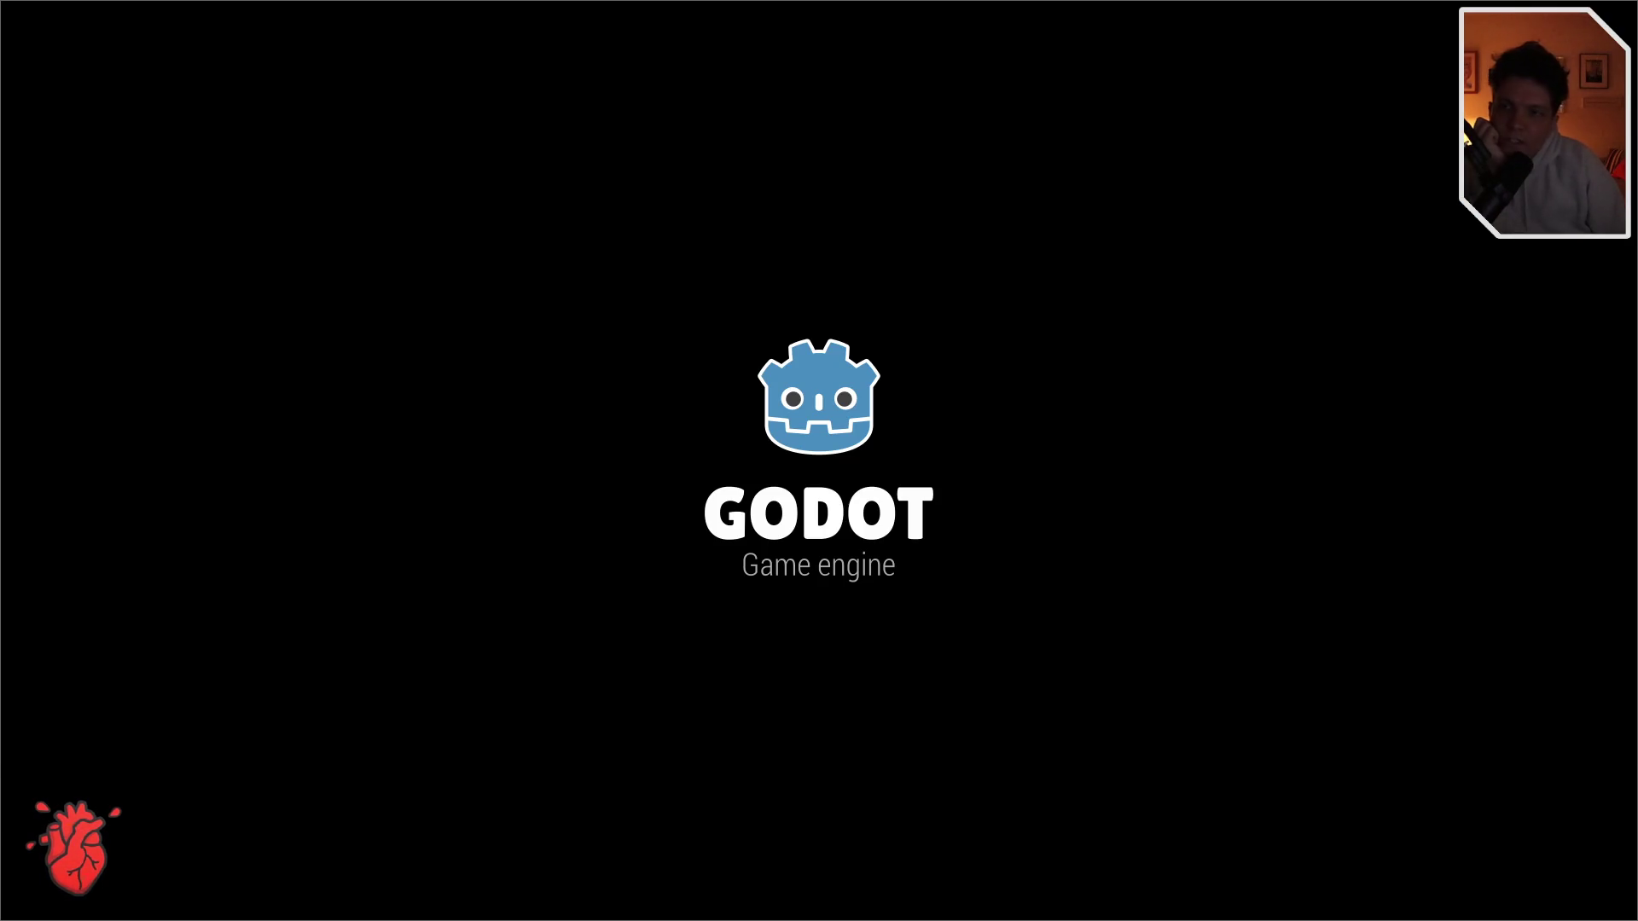
# - Run the player square to the right and jump twice along the ground
pyautogui.press('Right')
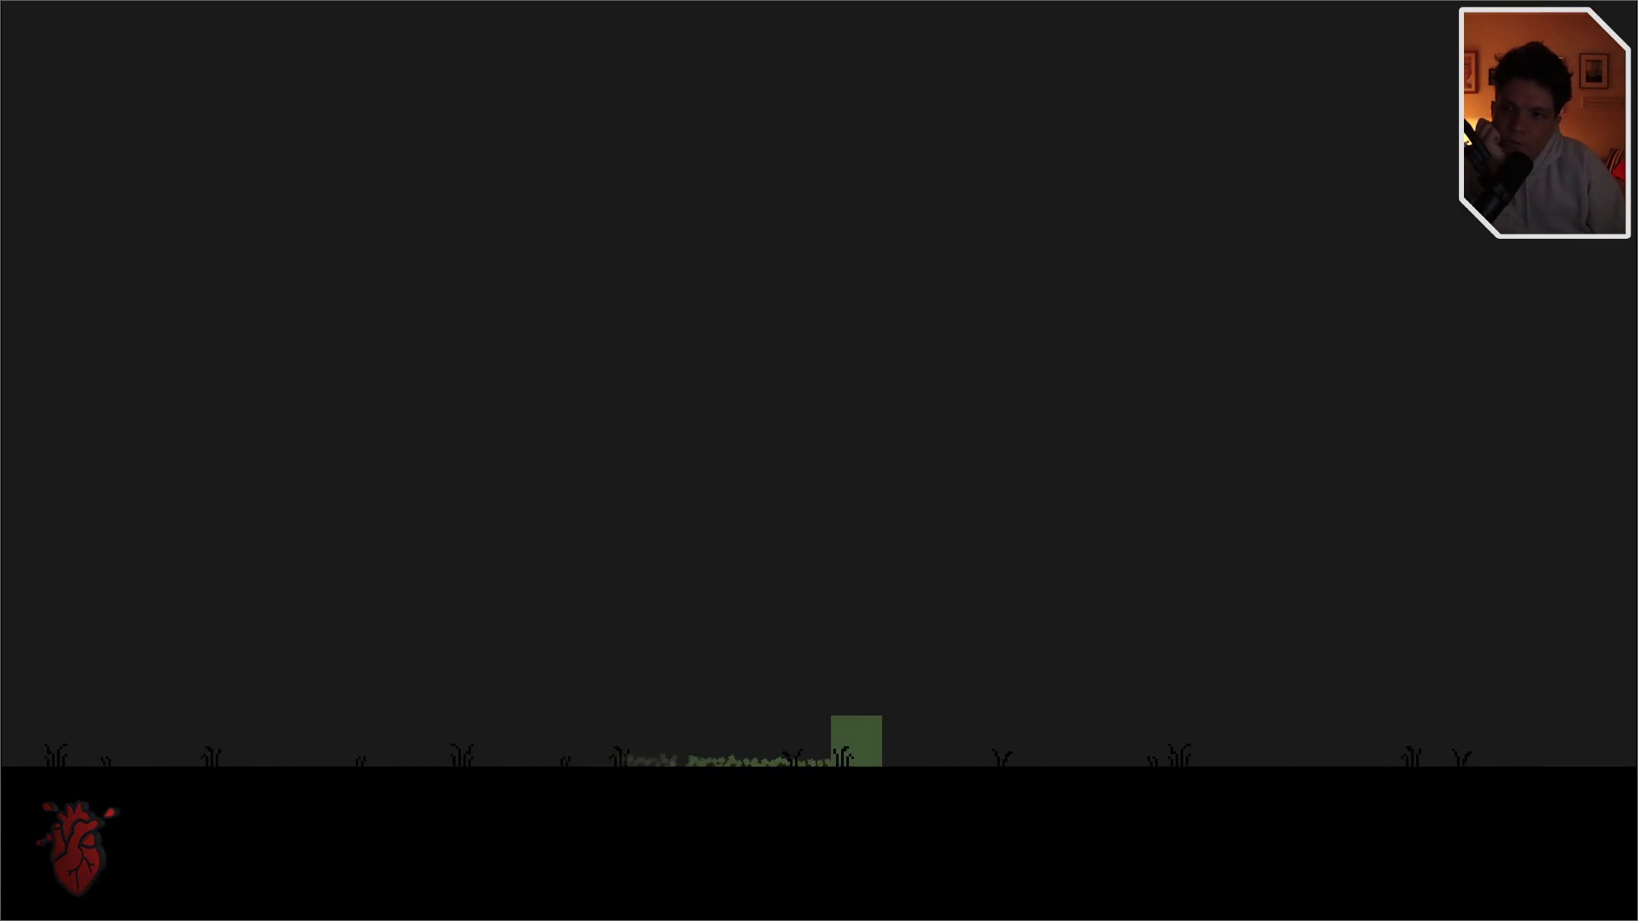
pyautogui.press('Right')
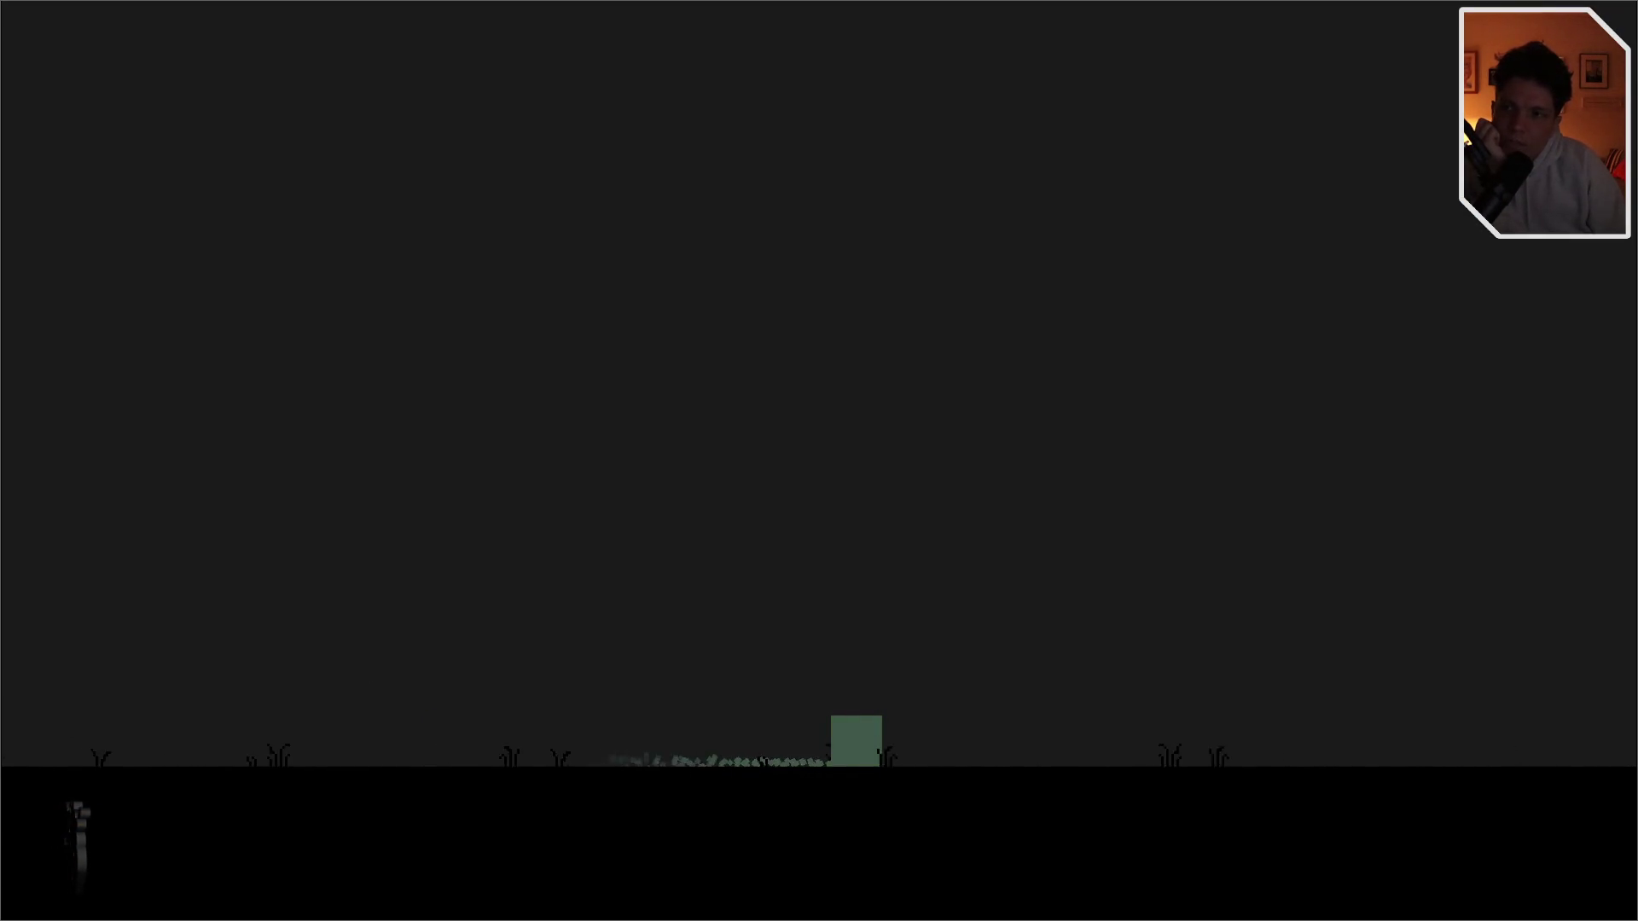
pyautogui.press('Right')
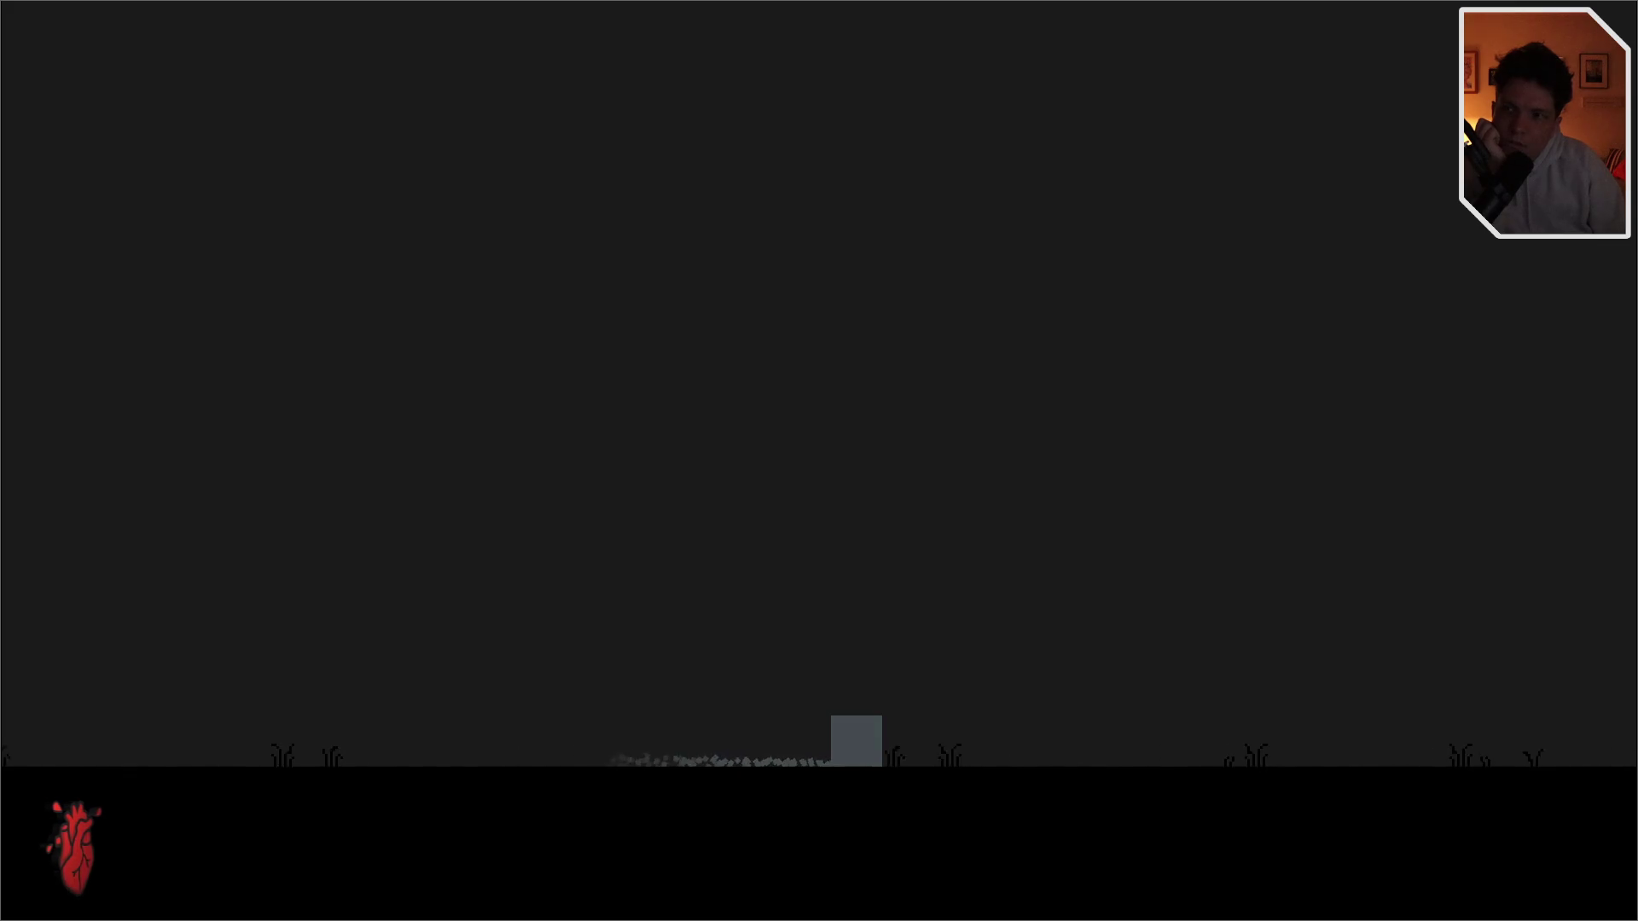
pyautogui.press('Right')
pyautogui.press('space')
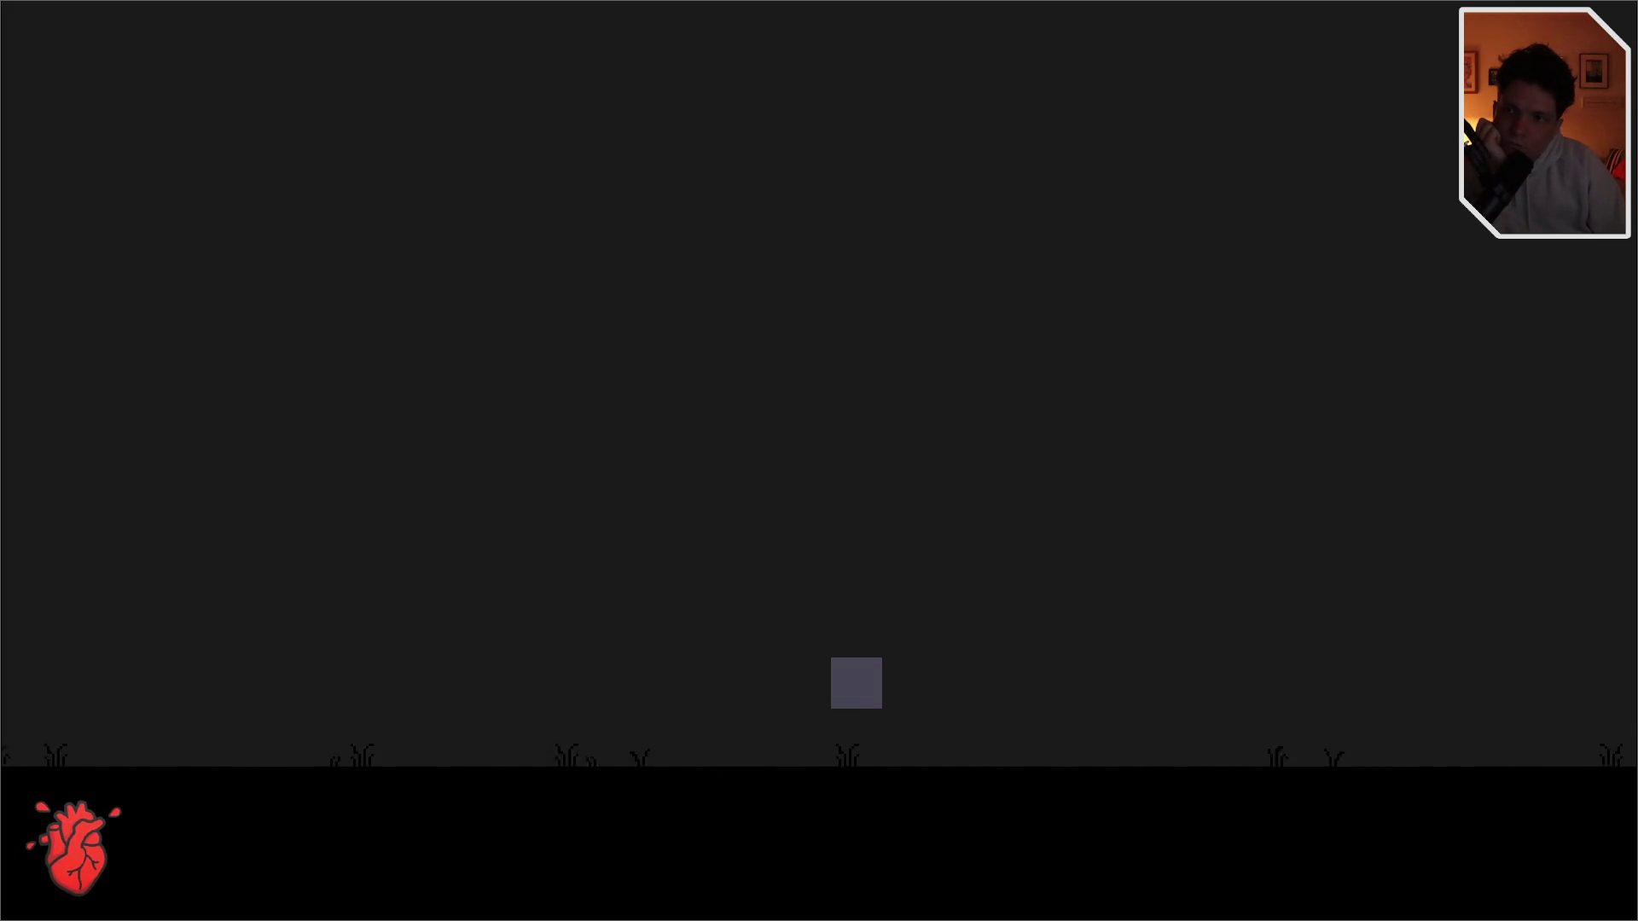
pyautogui.press('Right')
pyautogui.press('space')
pyautogui.press('space')
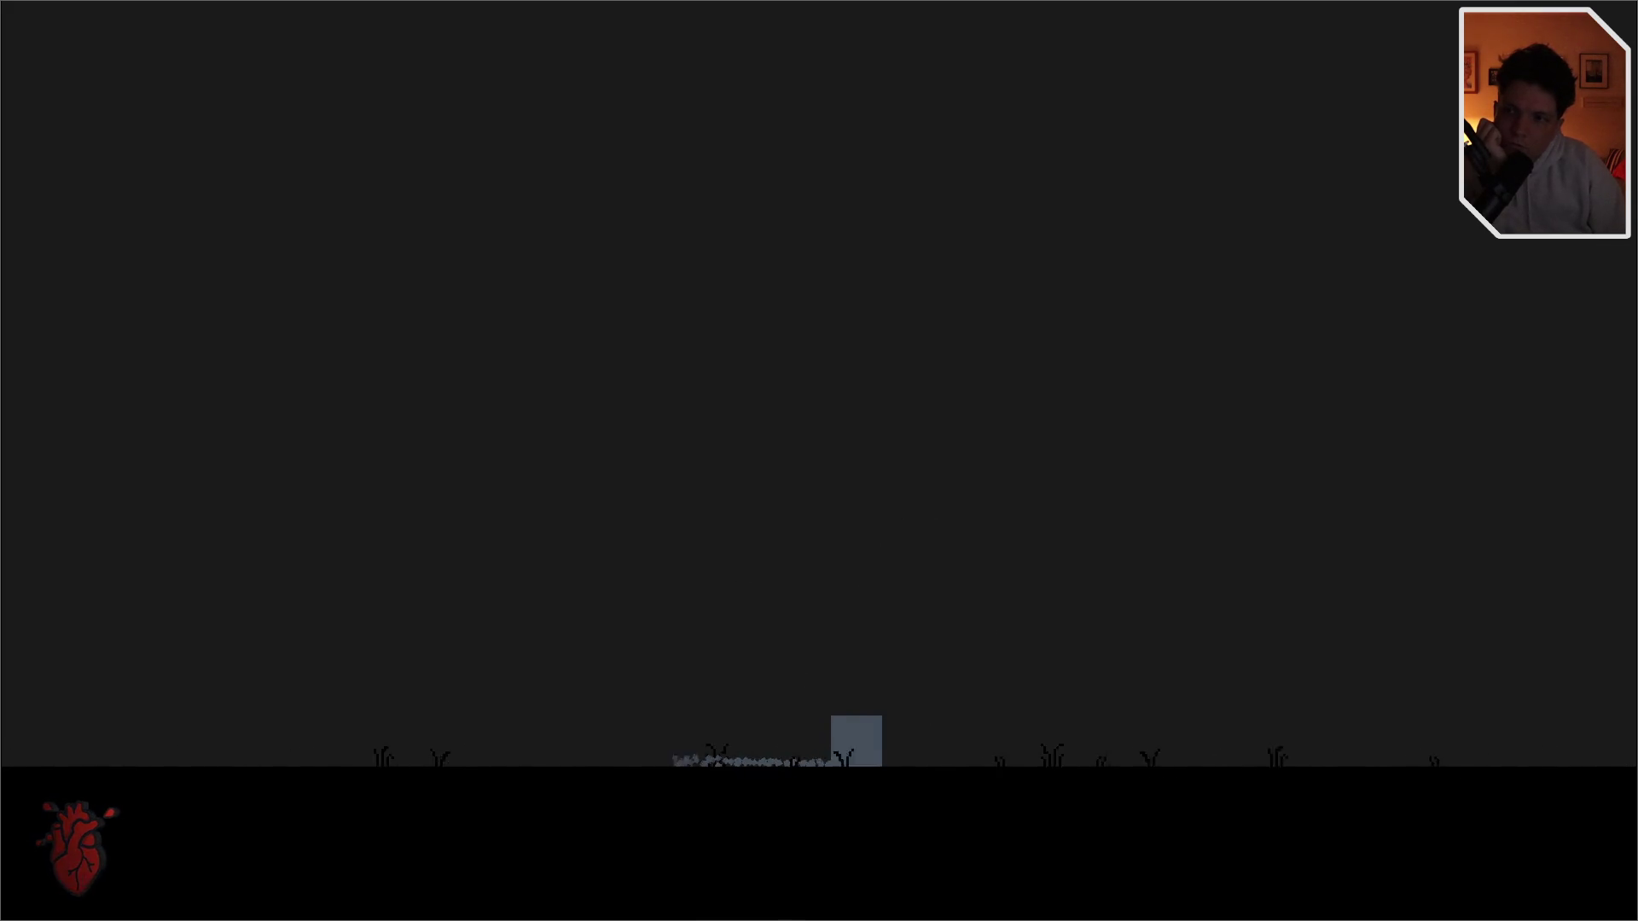
pyautogui.press('Right')
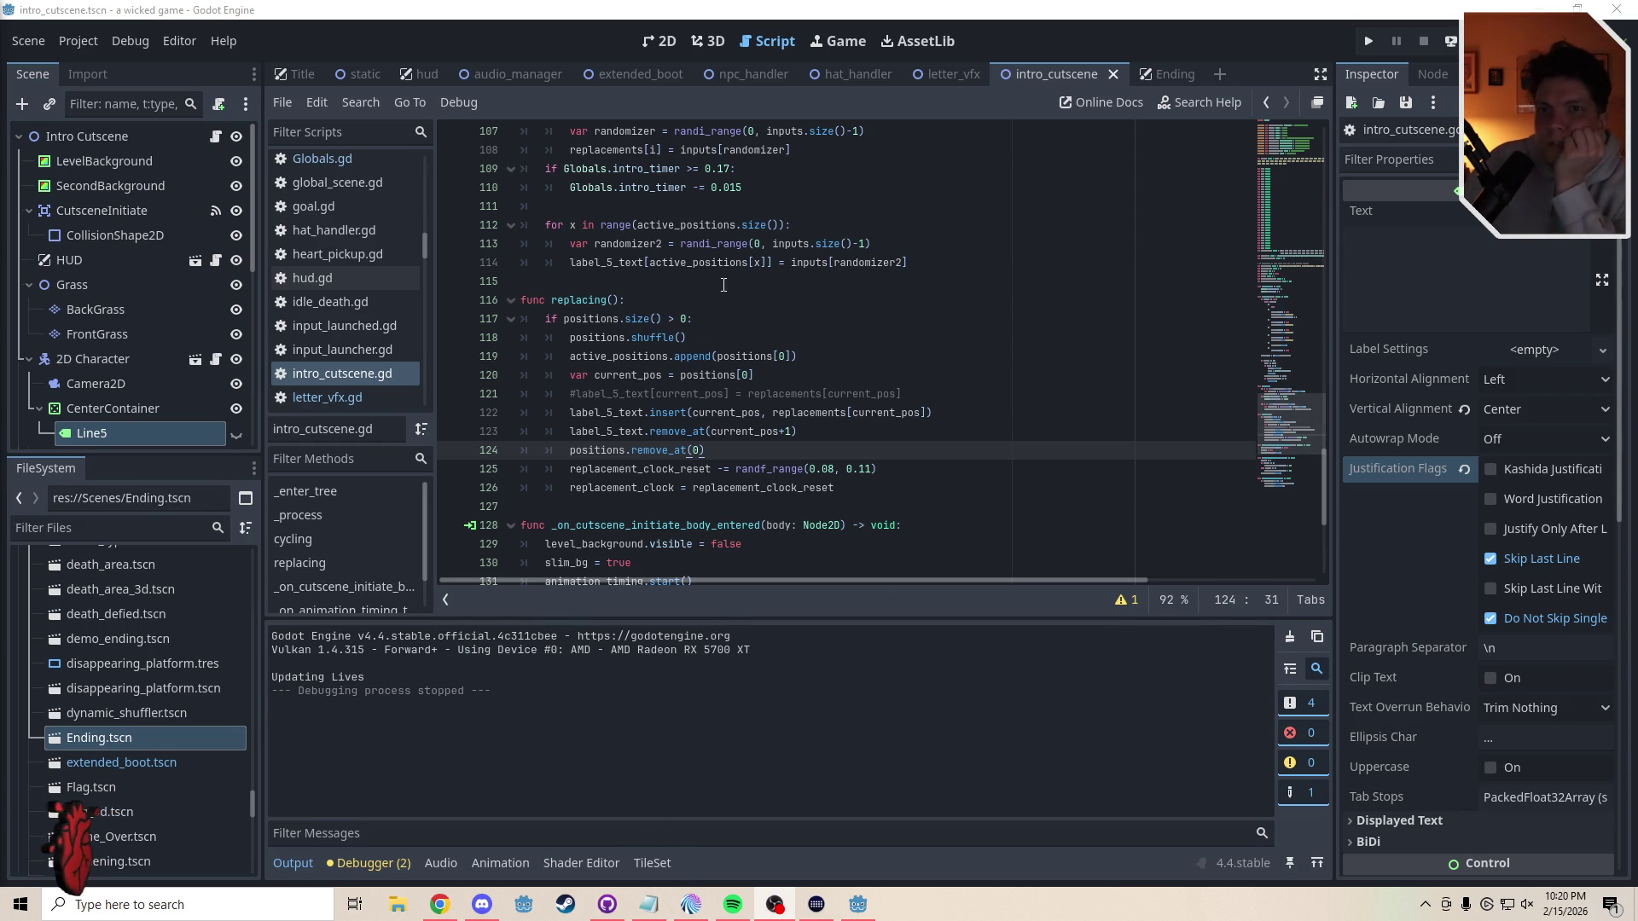
# - Reparent the CenterContainer from the Character to the Level node, making Line1 visible
pyautogui.click(646, 44)
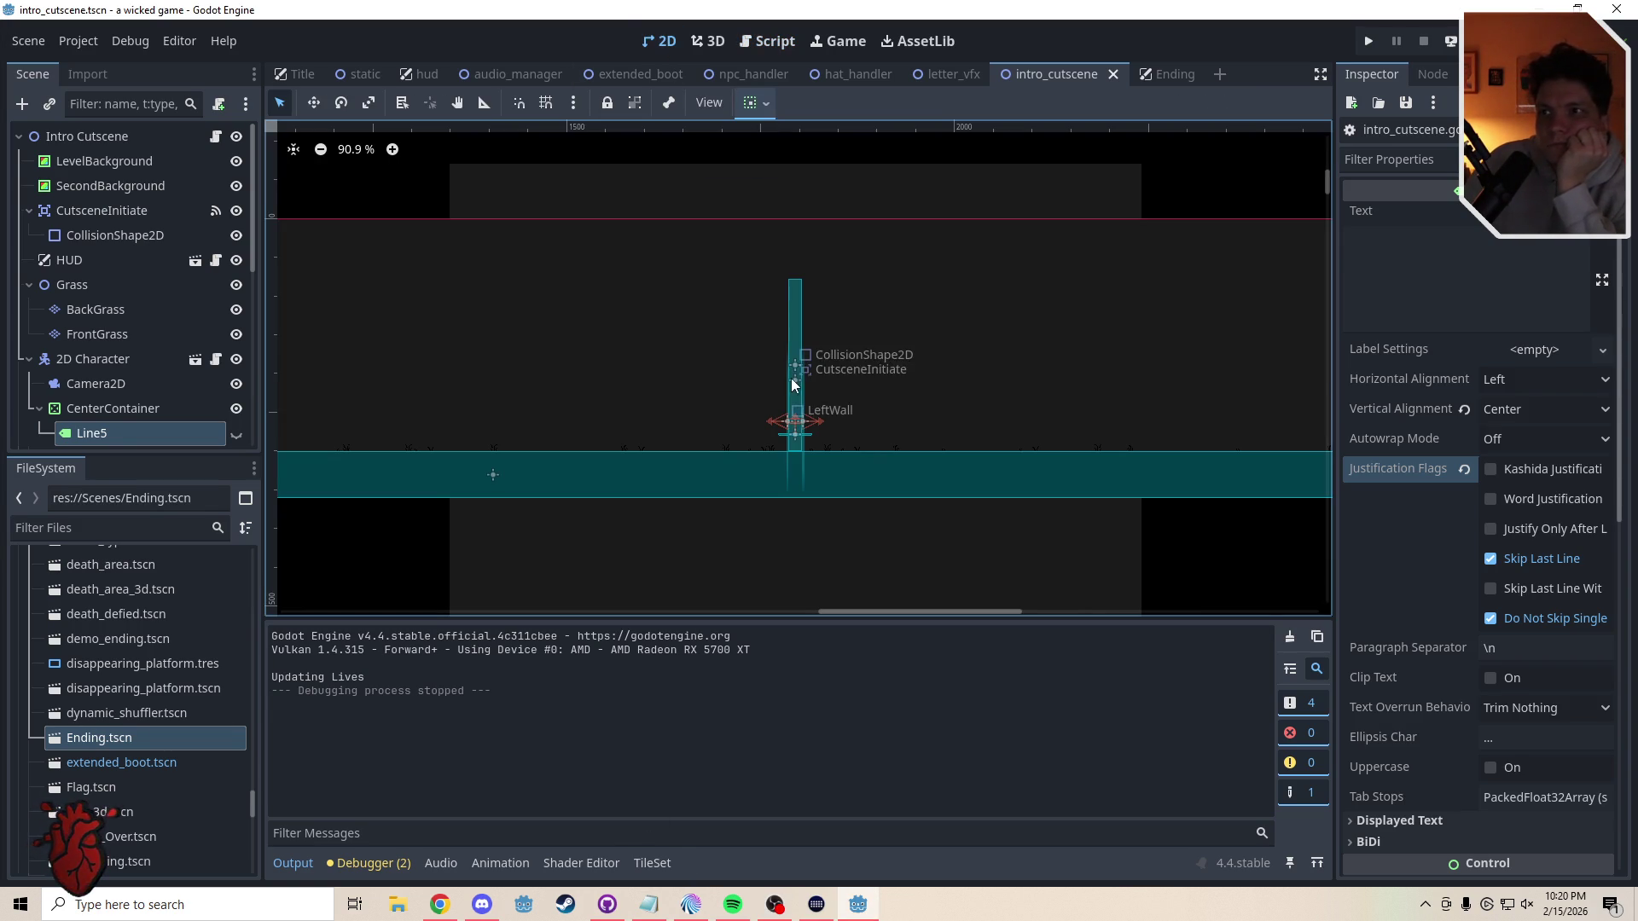
pyautogui.click(139, 410)
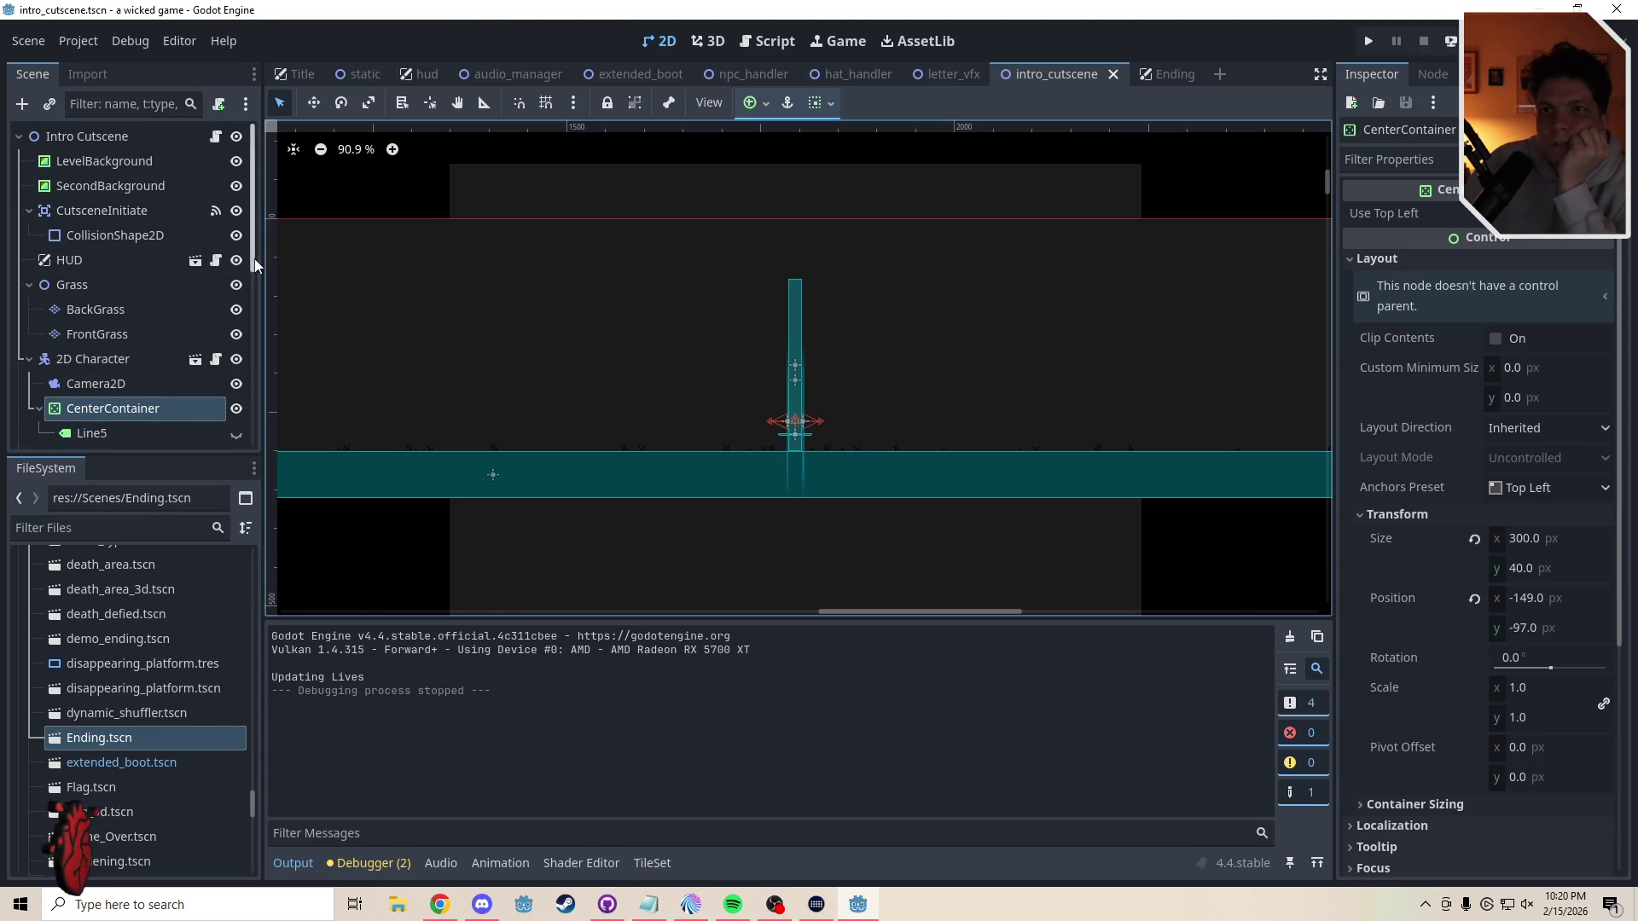
pyautogui.moveTo(254, 259); pyautogui.dragTo(244, 435)
pyautogui.click(241, 211)
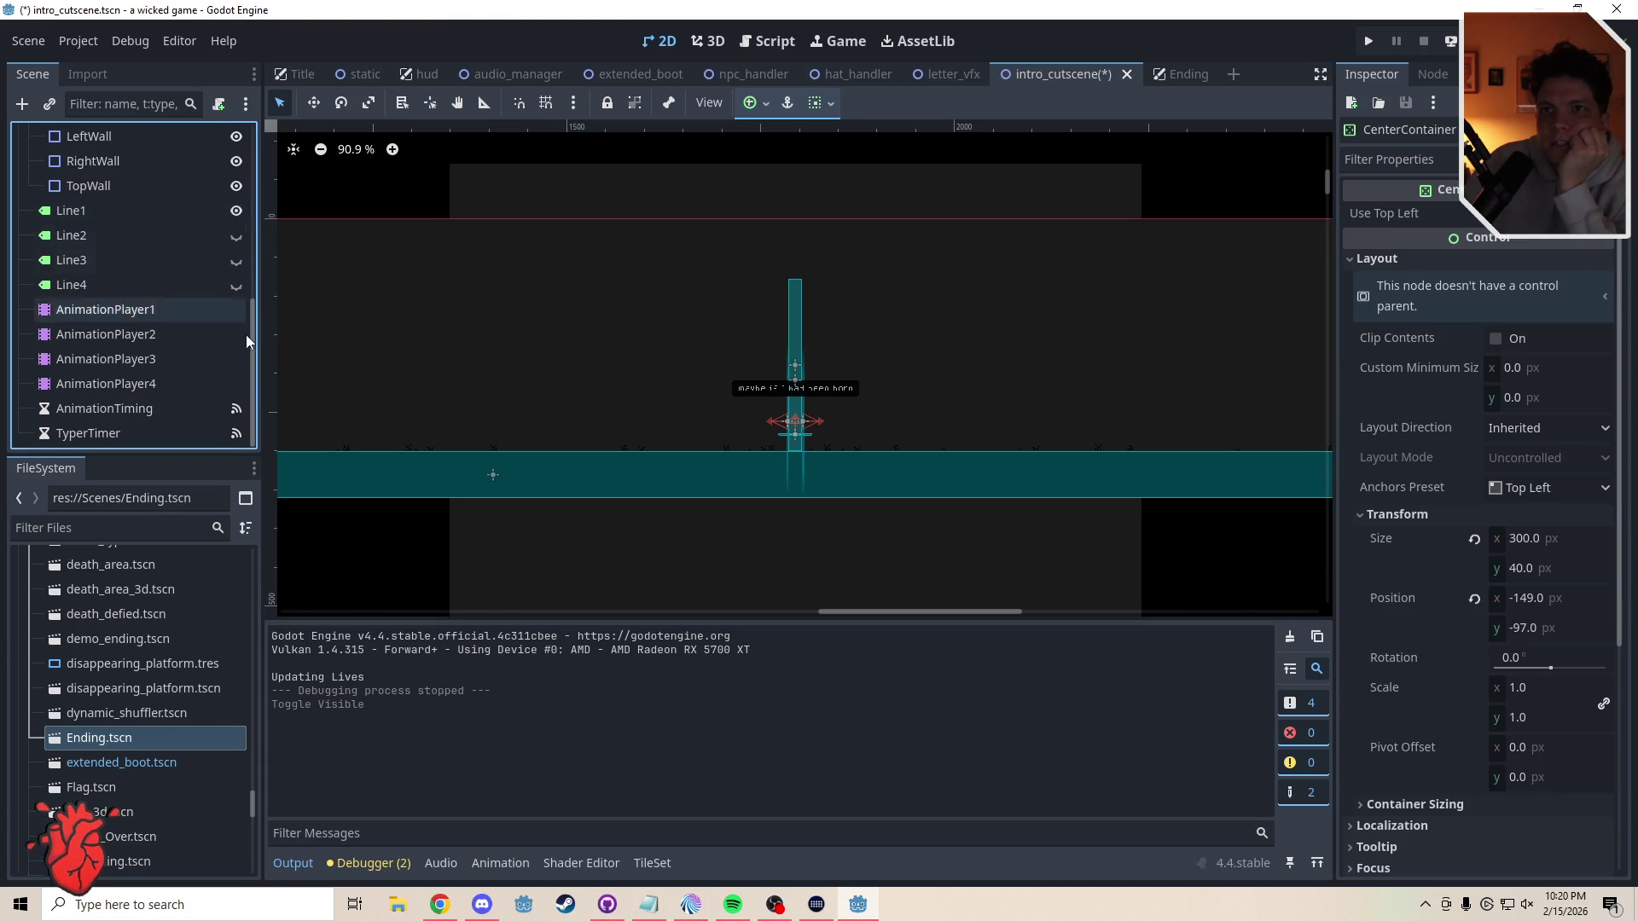
pyautogui.moveTo(252, 344)
pyautogui.mouseDown()
pyautogui.moveTo(253, 231)
pyautogui.moveTo(253, 280)
pyautogui.mouseUp()
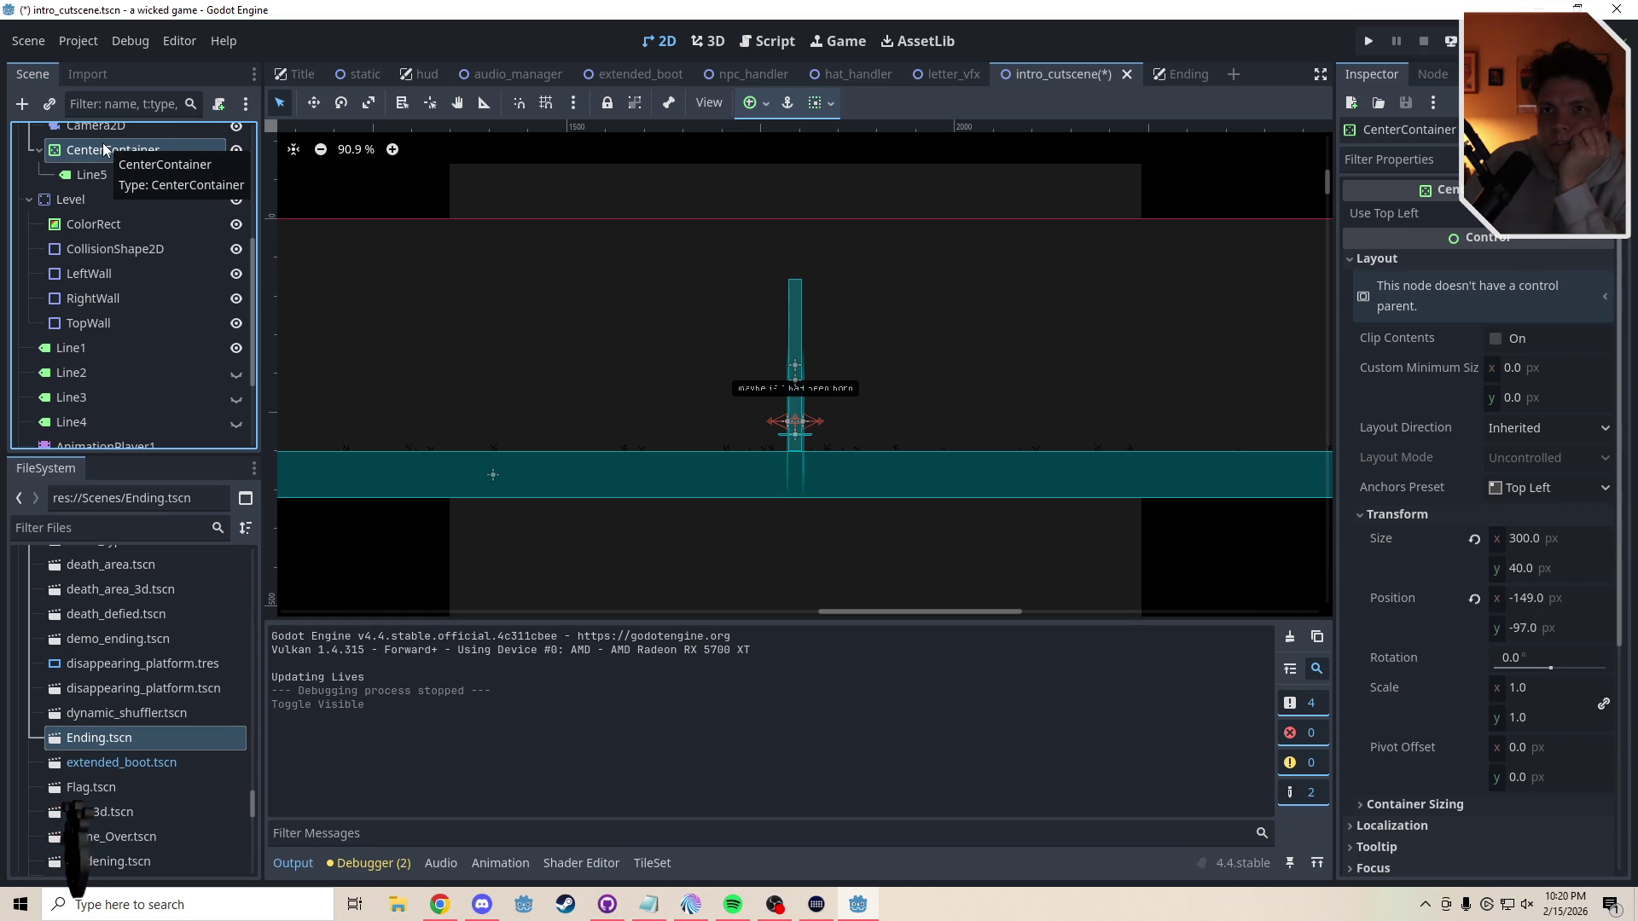
pyautogui.moveTo(103, 150)
pyautogui.mouseDown()
pyautogui.moveTo(80, 437)
pyautogui.moveTo(67, 358)
pyautogui.mouseUp()
# - Place the dialogue container over the cutscene area at (1644, 199) with Line5 visible and selected
pyautogui.click(312, 103)
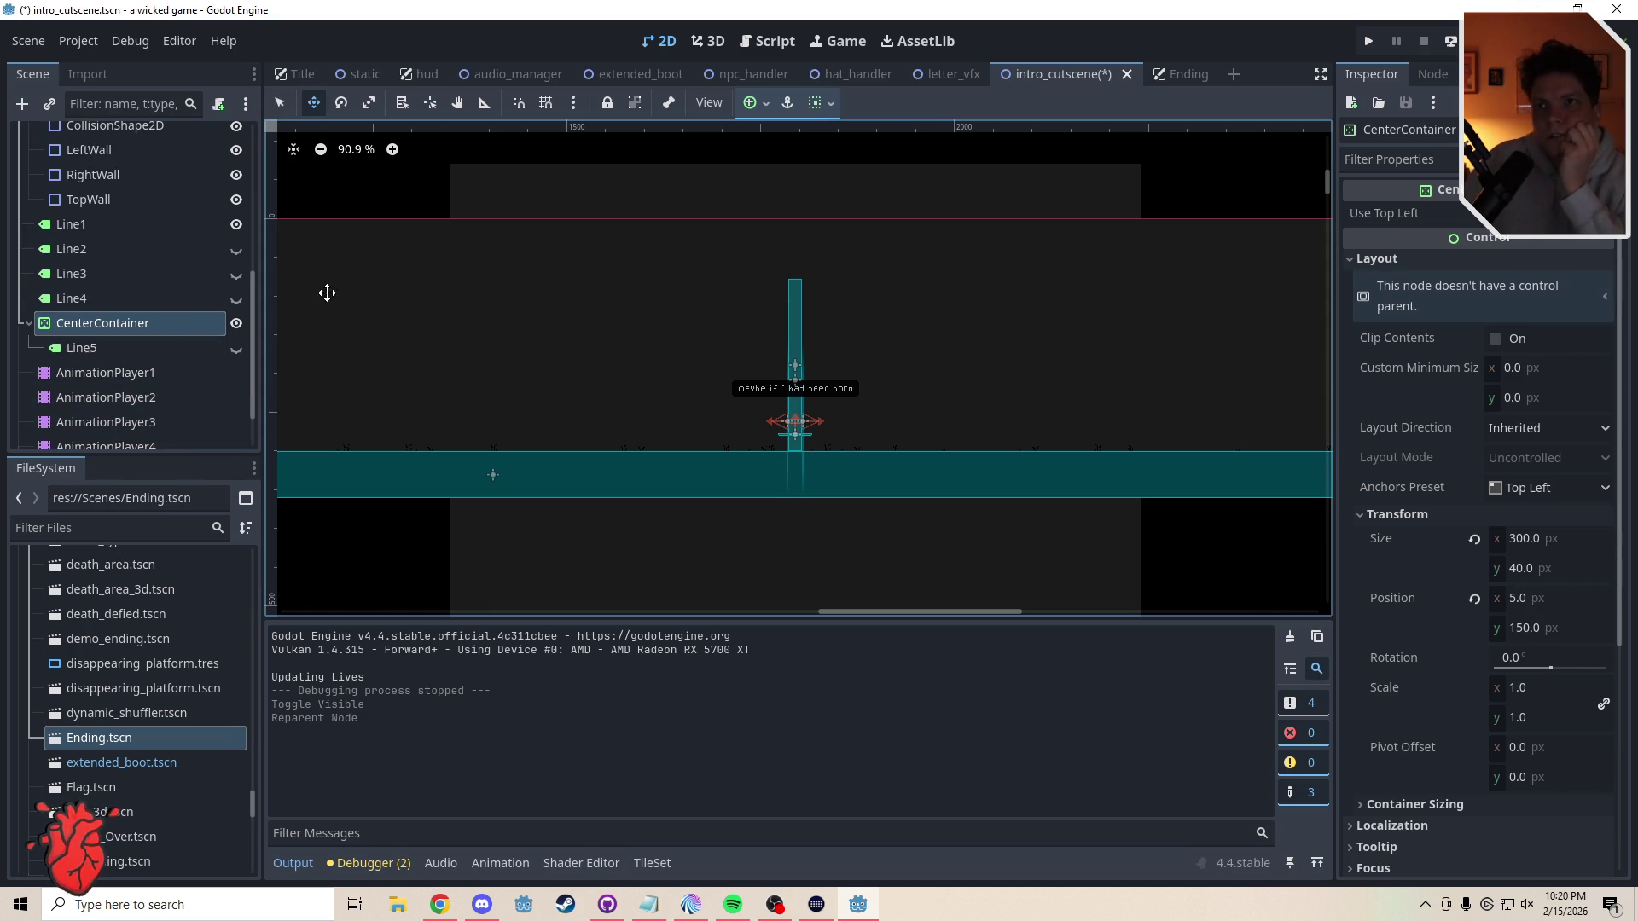
pyautogui.moveTo(325, 293)
pyautogui.mouseDown()
pyautogui.moveTo(518, 336)
pyautogui.moveTo(661, 318)
pyautogui.moveTo(793, 331)
pyautogui.mouseUp()
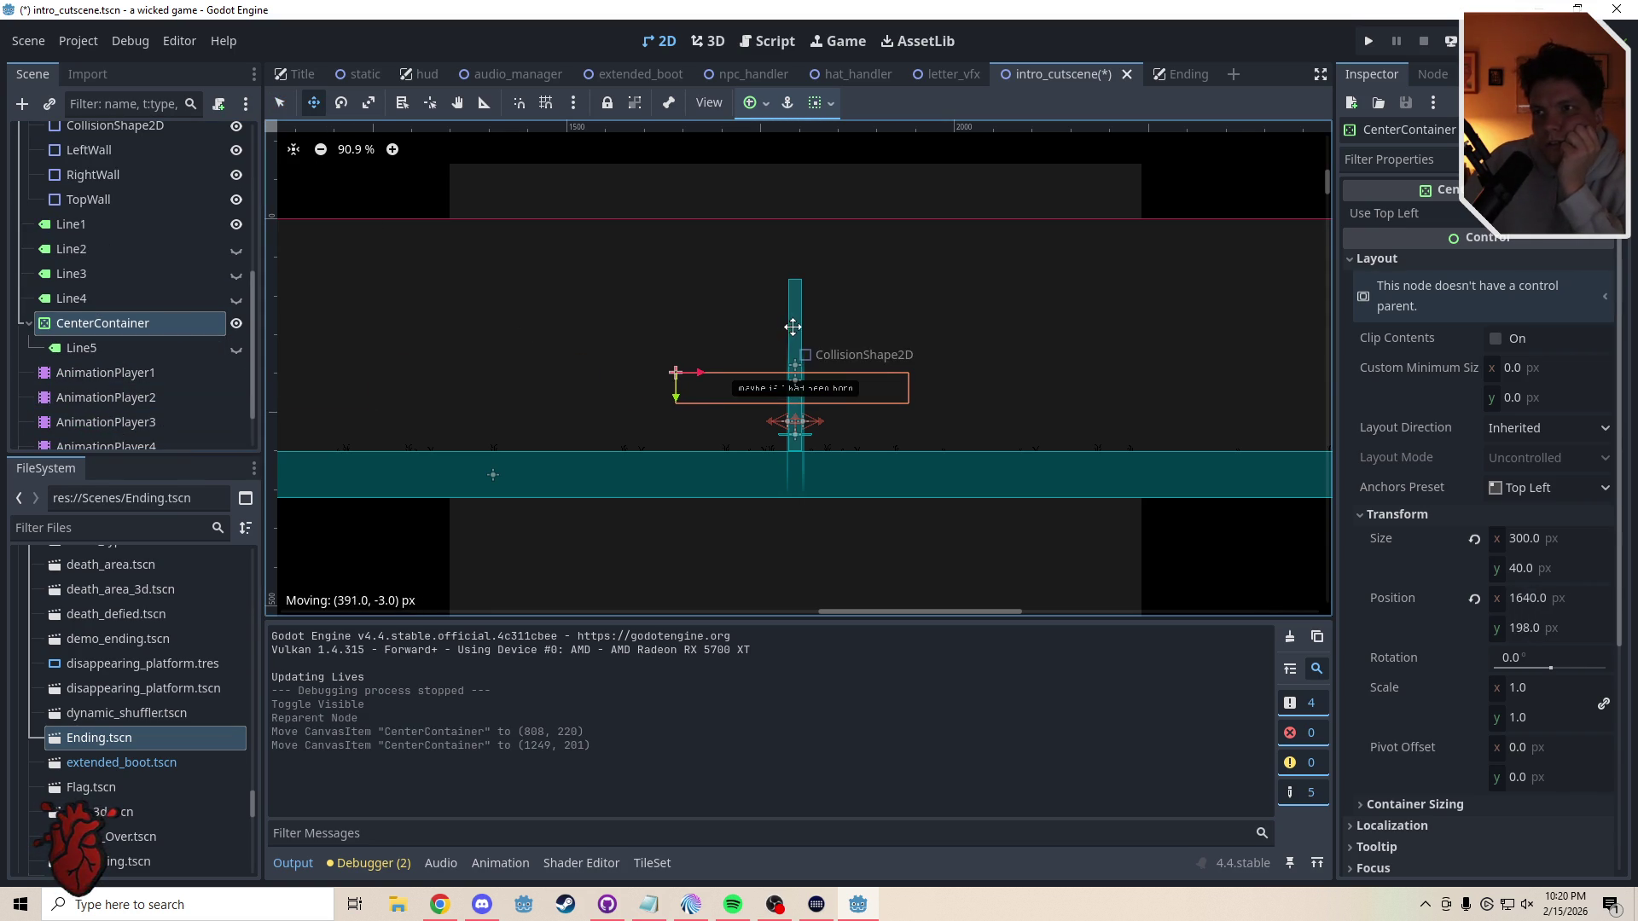
pyautogui.click(237, 349)
pyautogui.scroll(10, 813, 406)
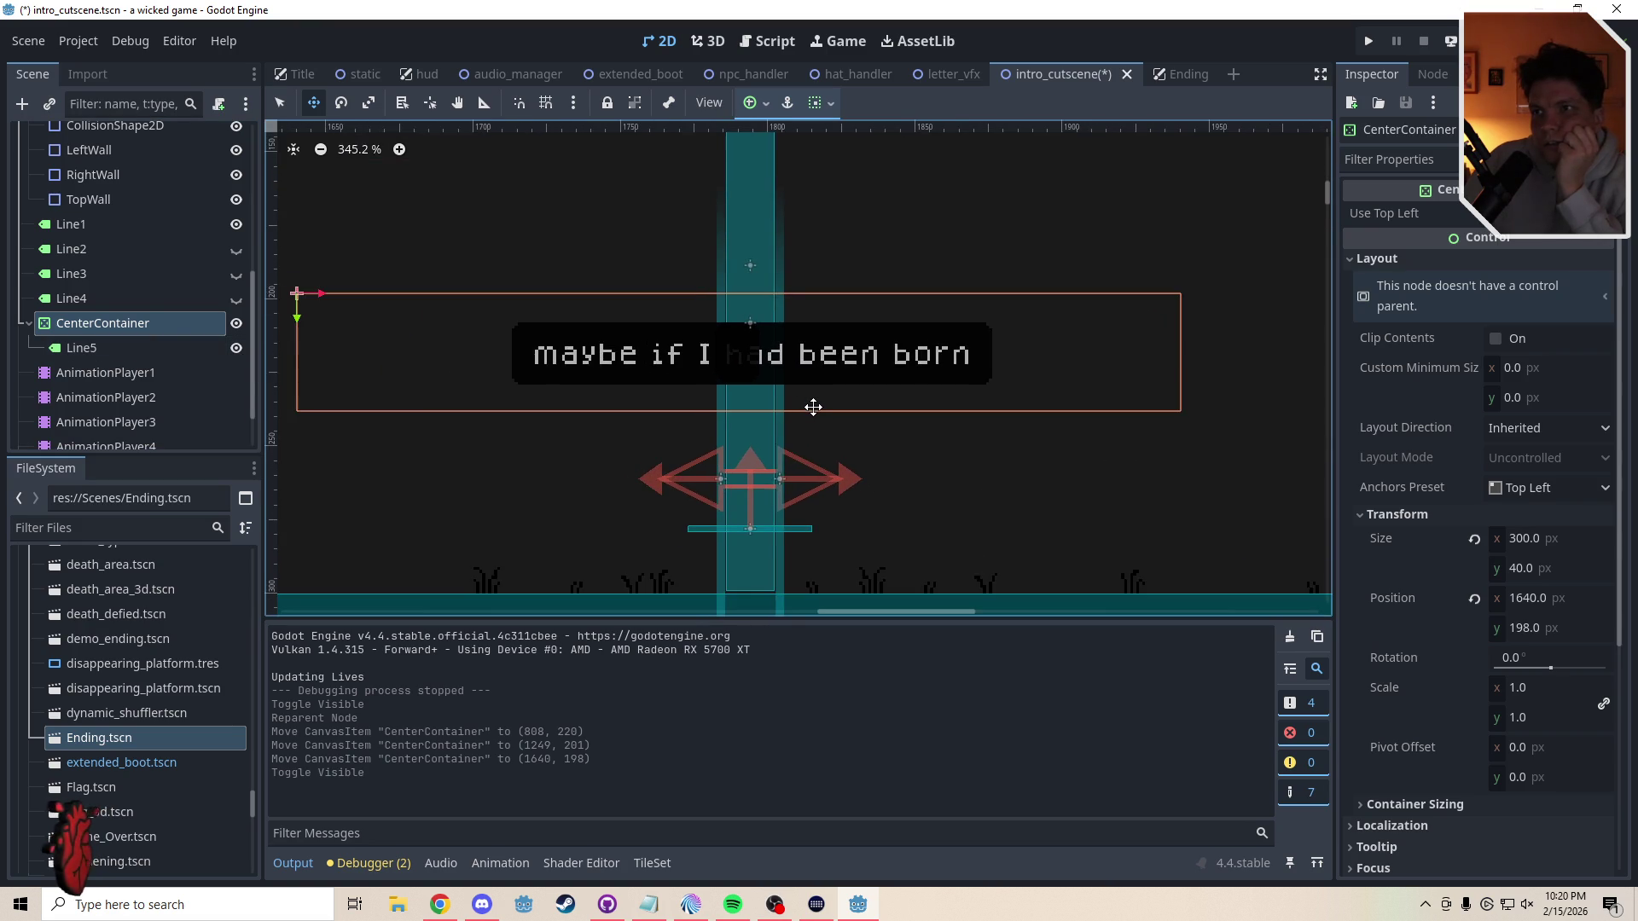
pyautogui.scroll(6, 813, 406)
pyautogui.moveTo(813, 406)
pyautogui.mouseDown()
pyautogui.moveTo(767, 391)
pyautogui.moveTo(777, 422)
pyautogui.moveTo(774, 403)
pyautogui.mouseUp()
pyautogui.moveTo(774, 398); pyautogui.dragTo(774, 398)
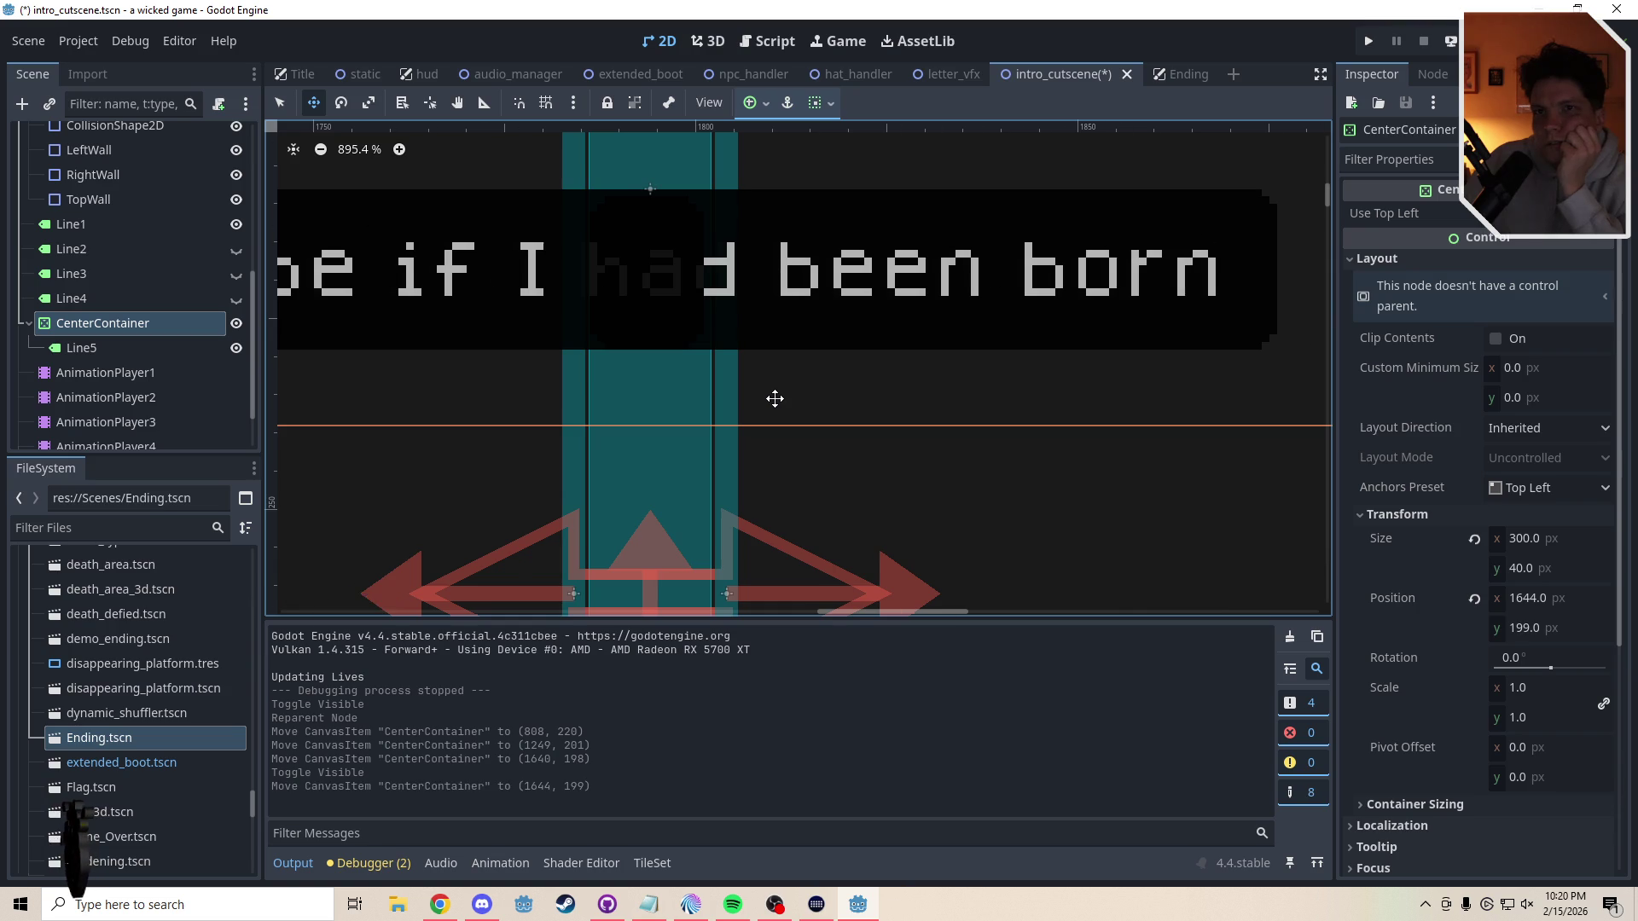
pyautogui.scroll(-6, 773, 398)
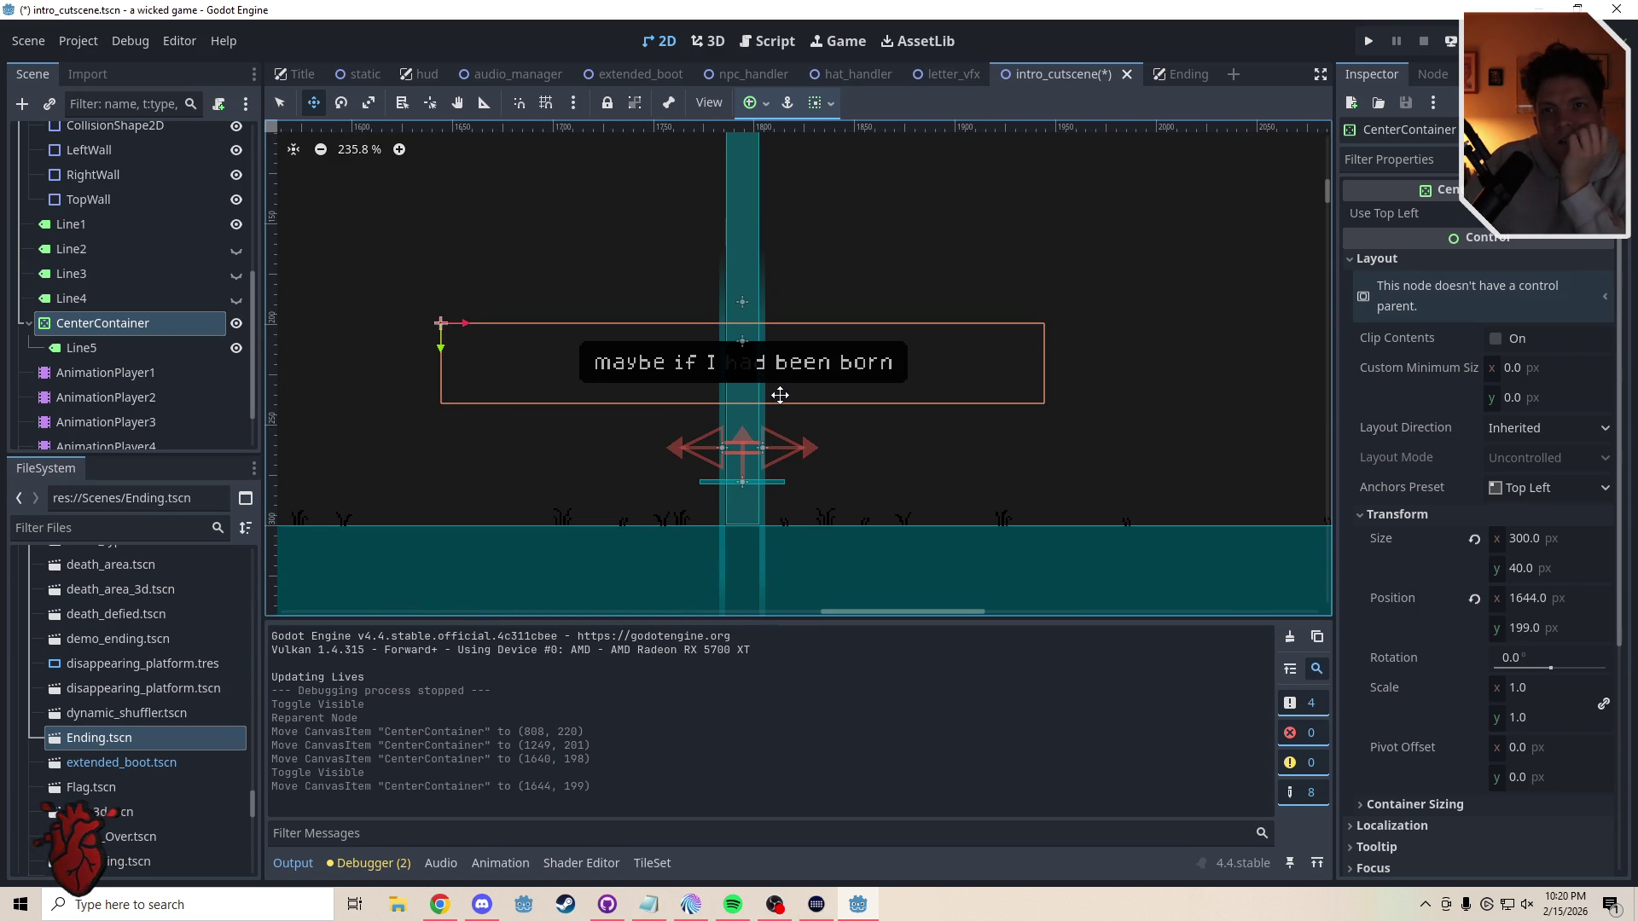
pyautogui.click(97, 354)
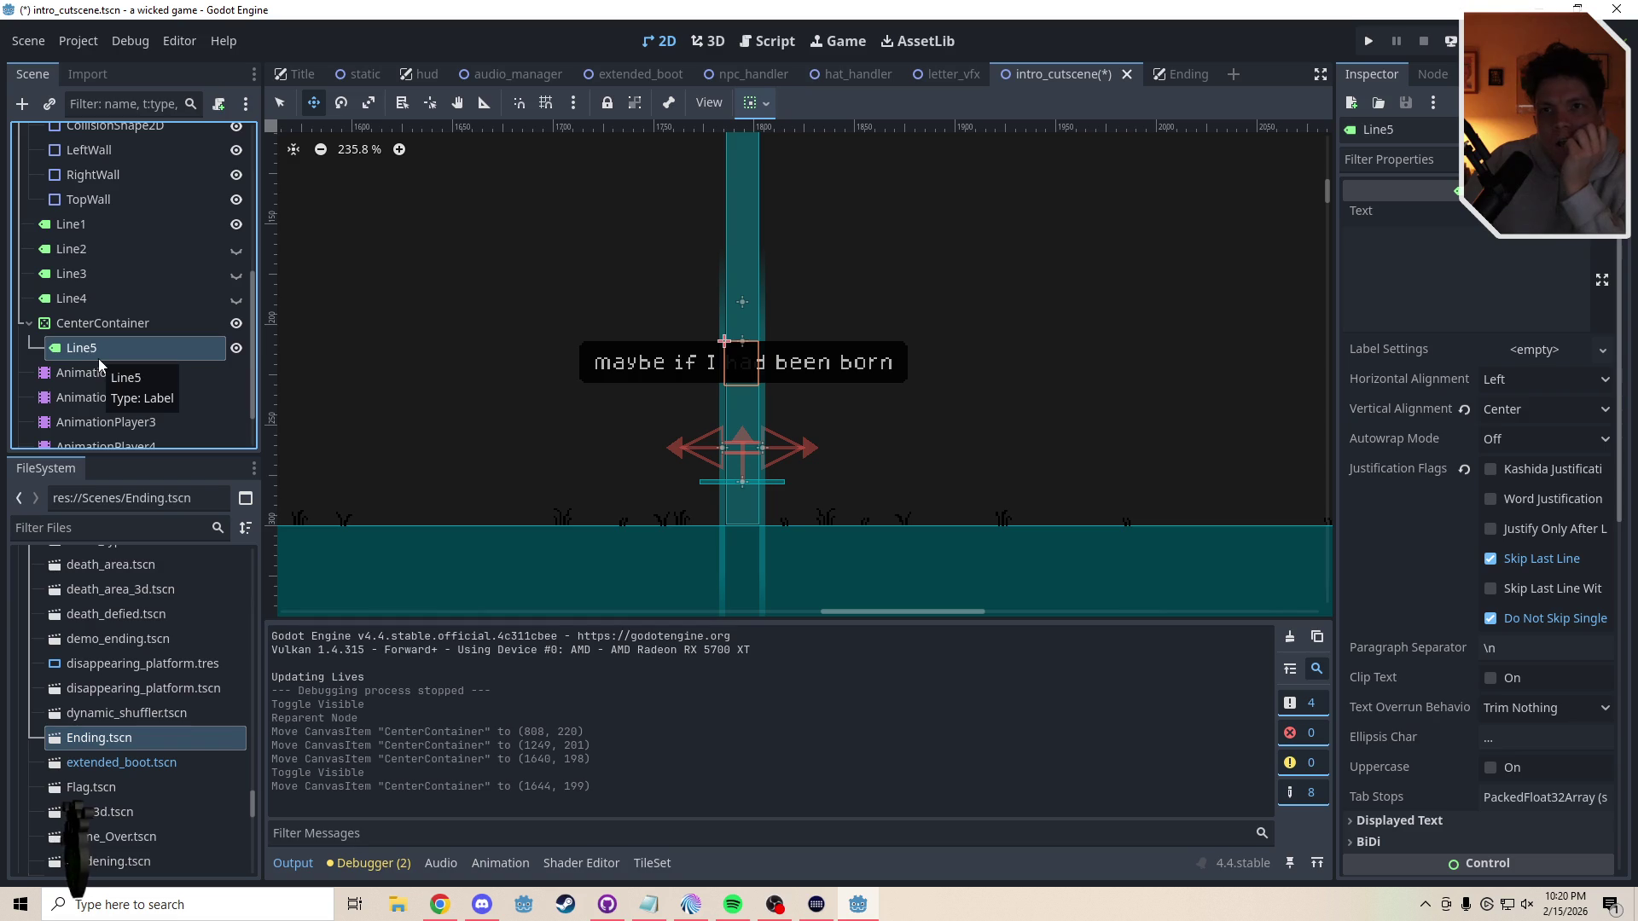
pyautogui.moveTo(83, 347); pyautogui.dragTo(71, 321)
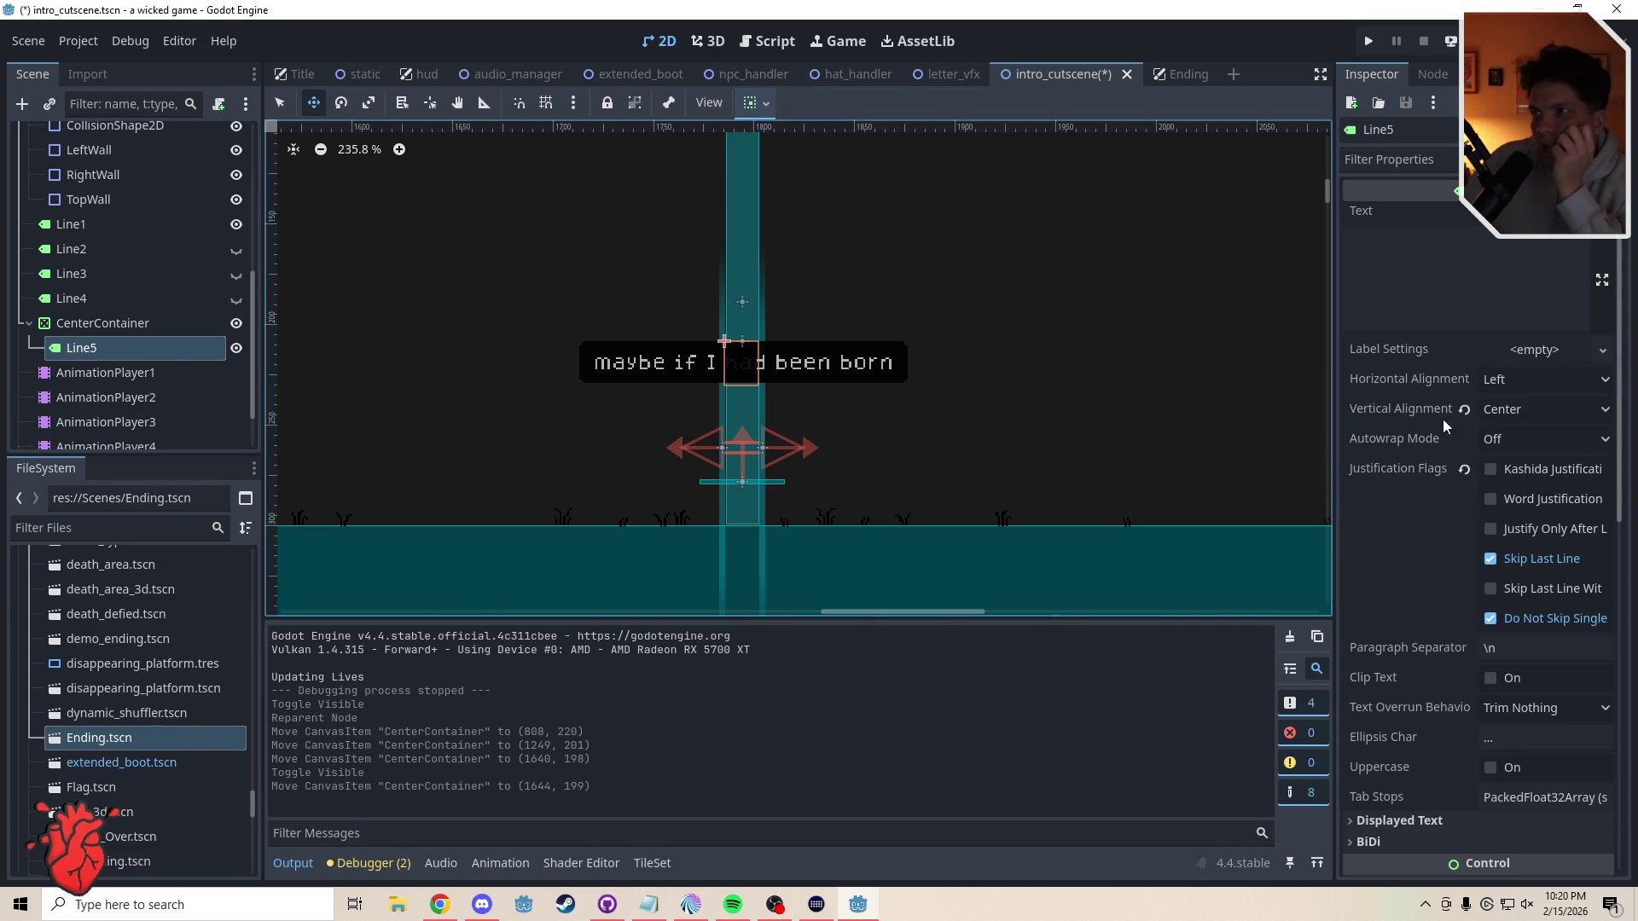
pyautogui.moveTo(1424, 382)
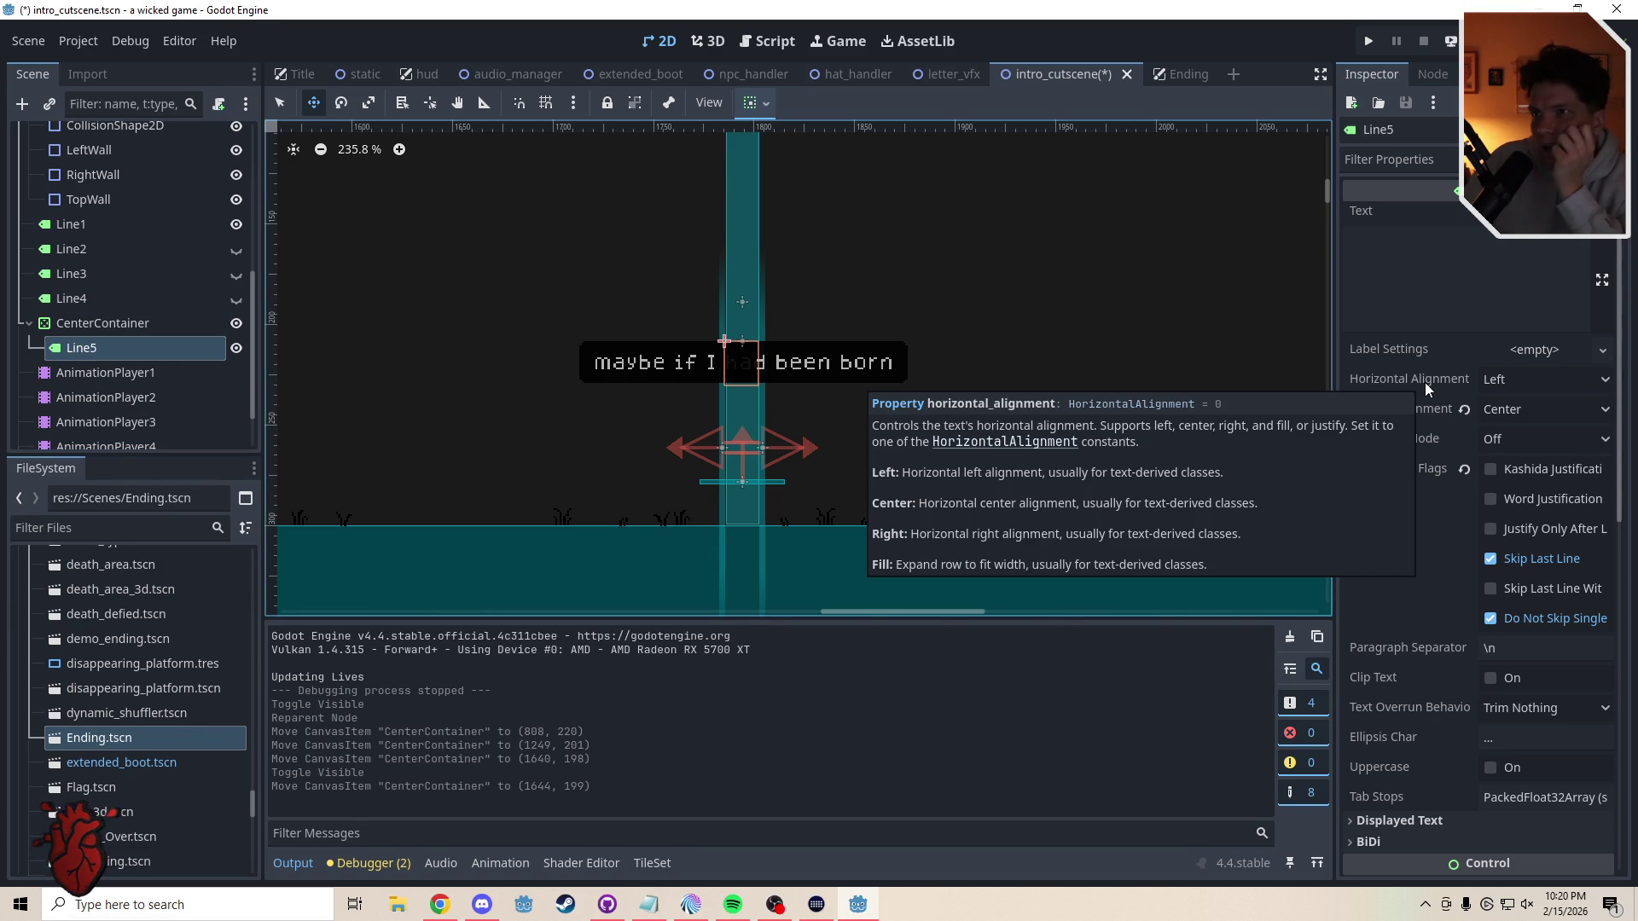
# - Set Line5's Horizontal Alignment to Center and uncheck Skip Last Line and Do Not Skip Single
pyautogui.click(1503, 382)
pyautogui.click(1507, 436)
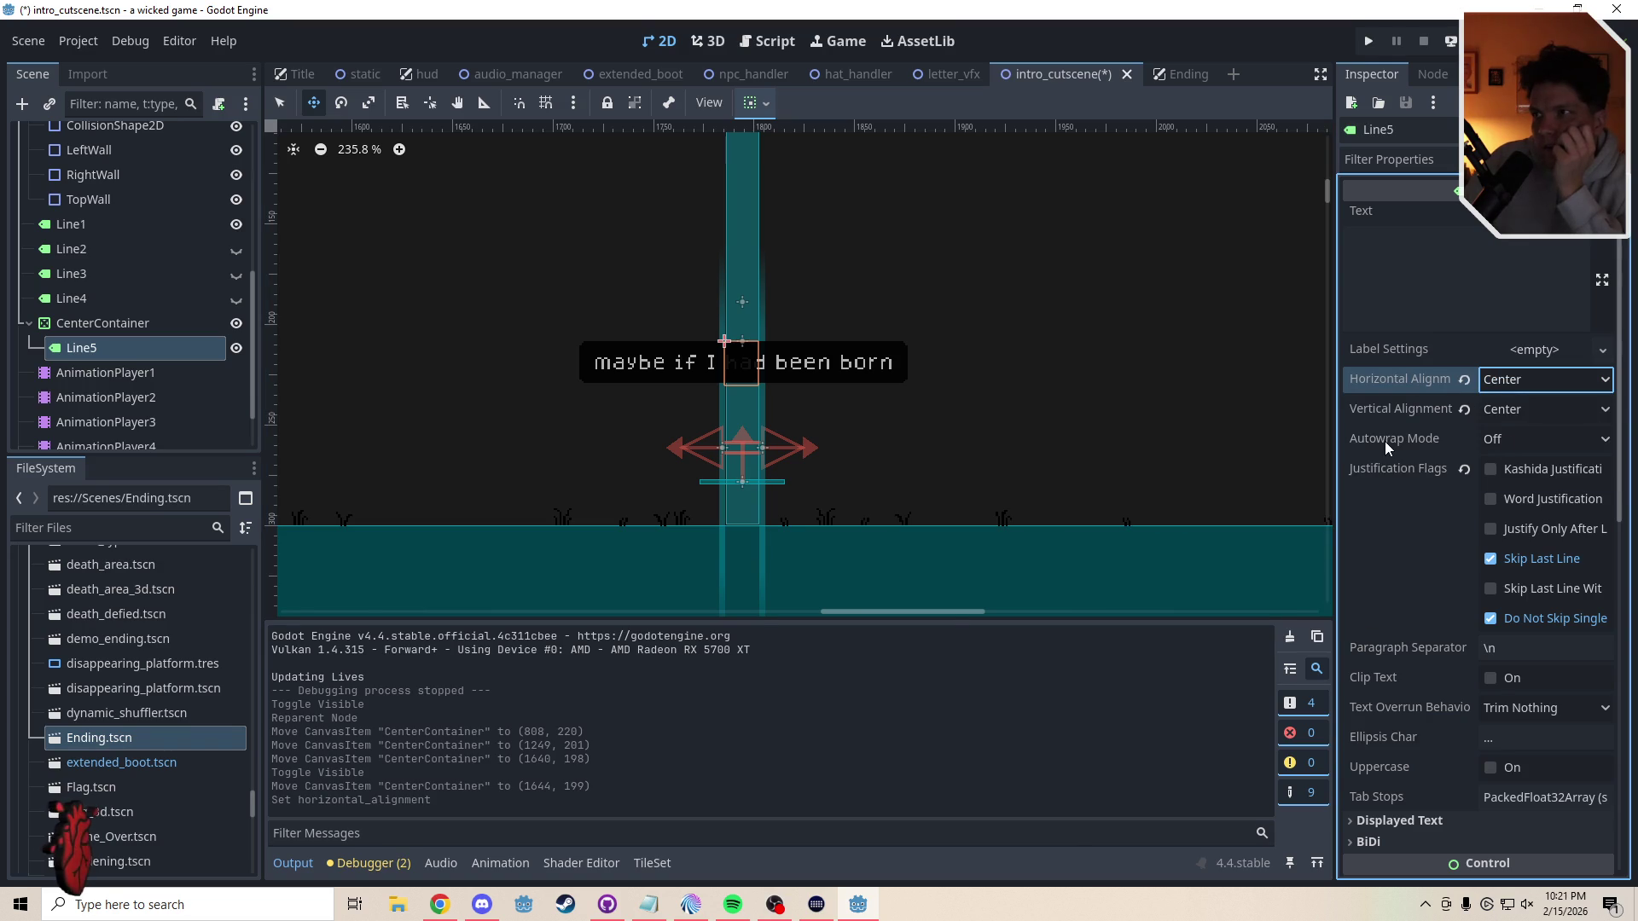
pyautogui.click(1491, 559)
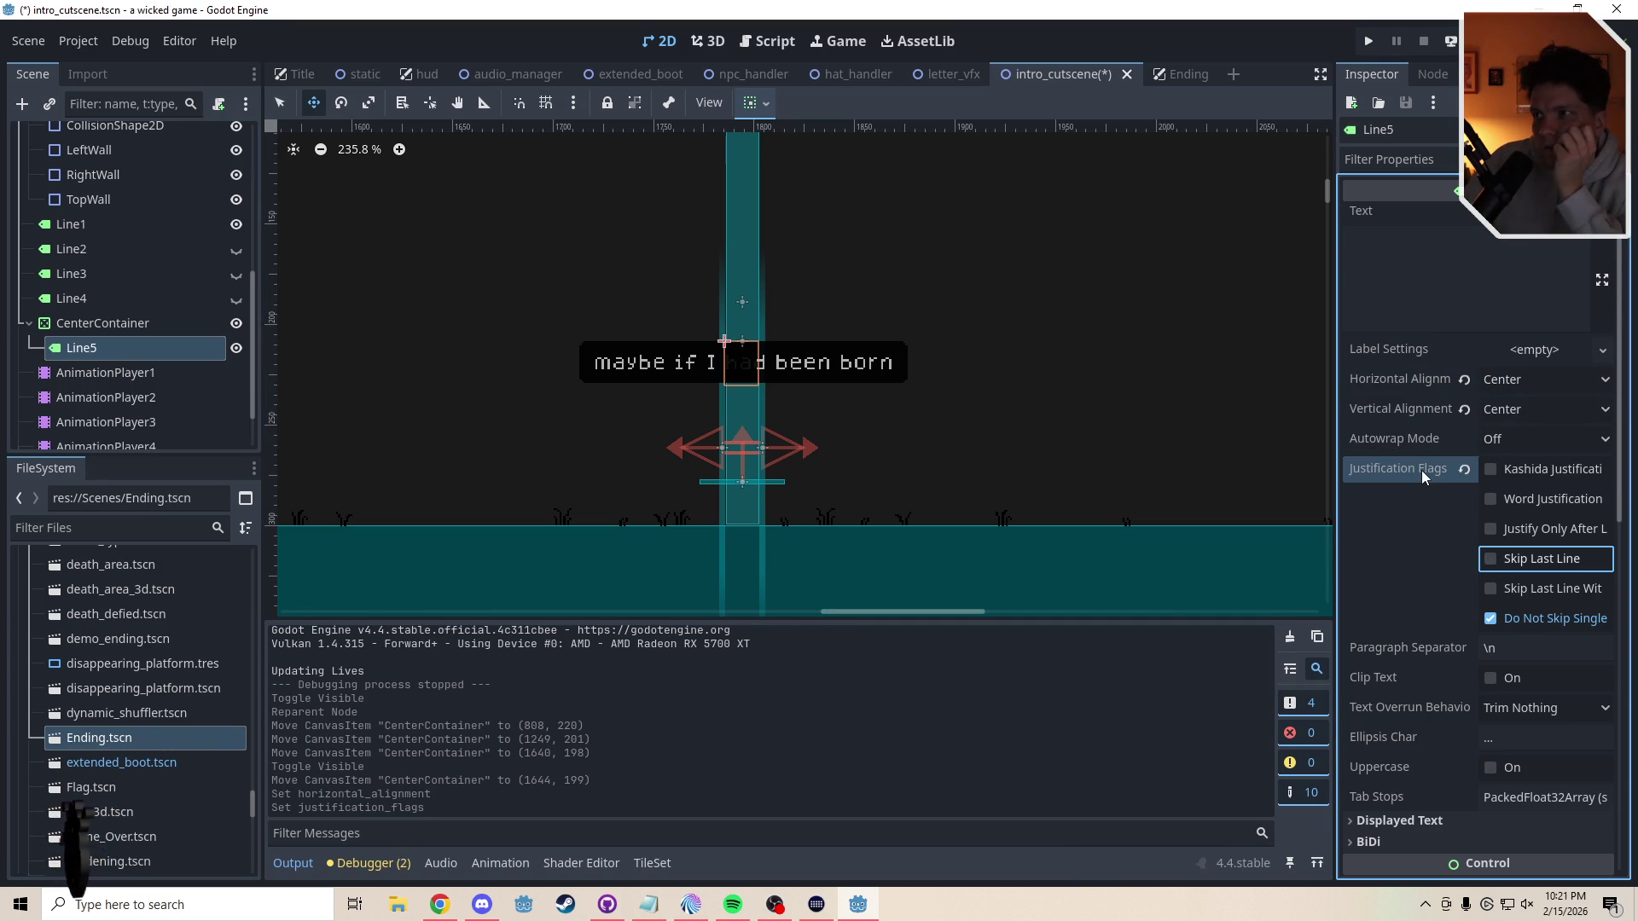
pyautogui.moveTo(1421, 469)
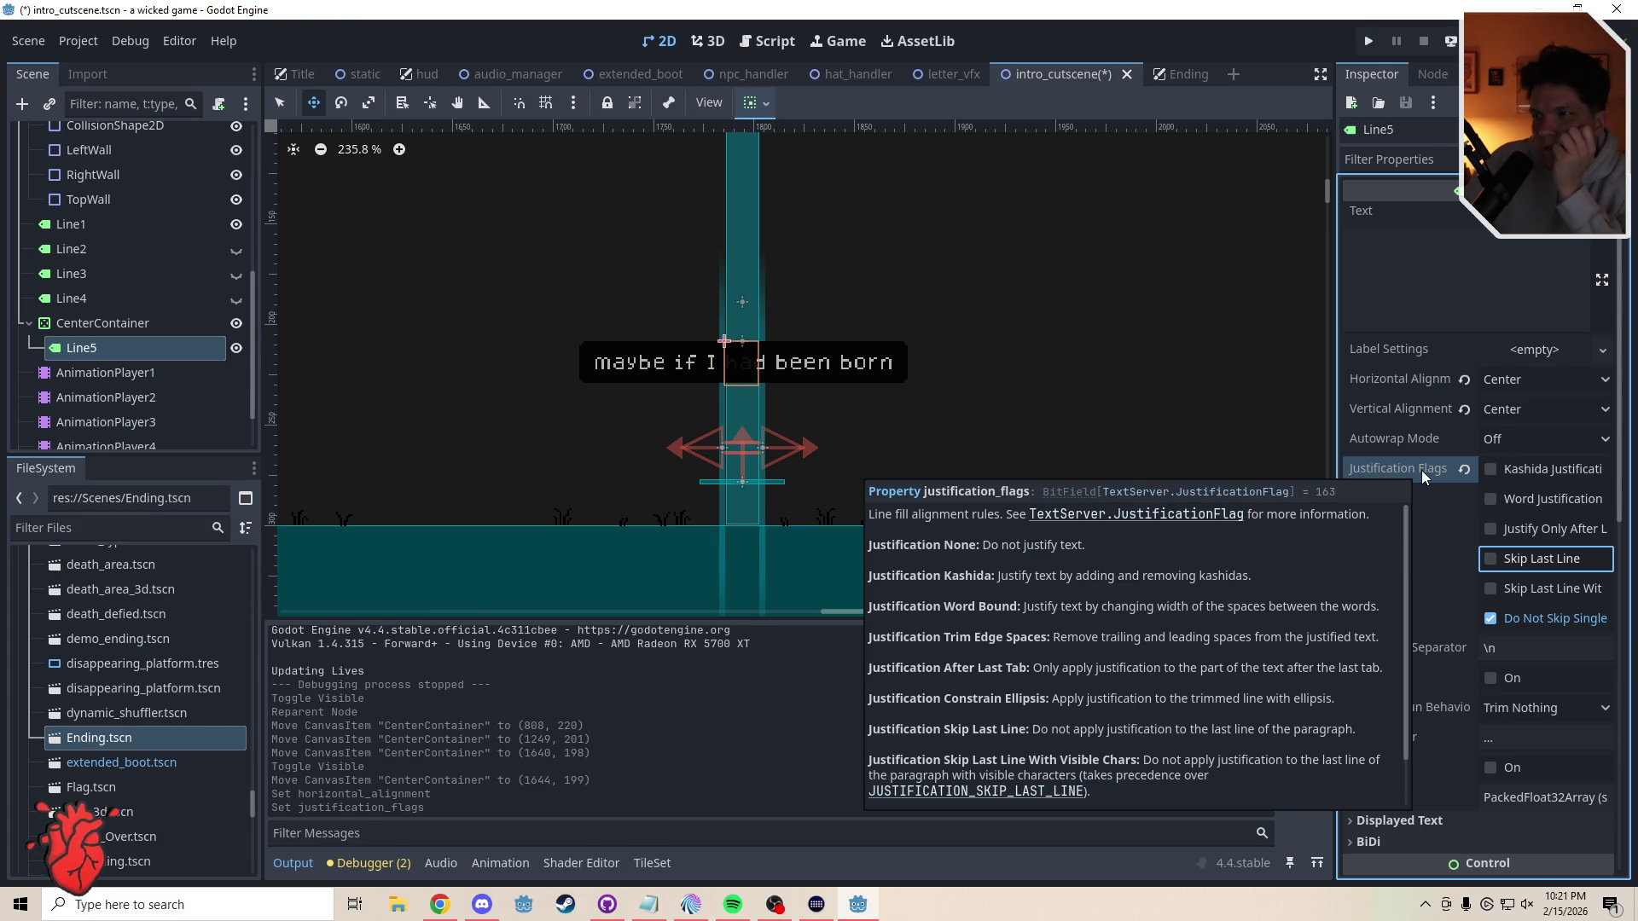
pyautogui.click(1501, 619)
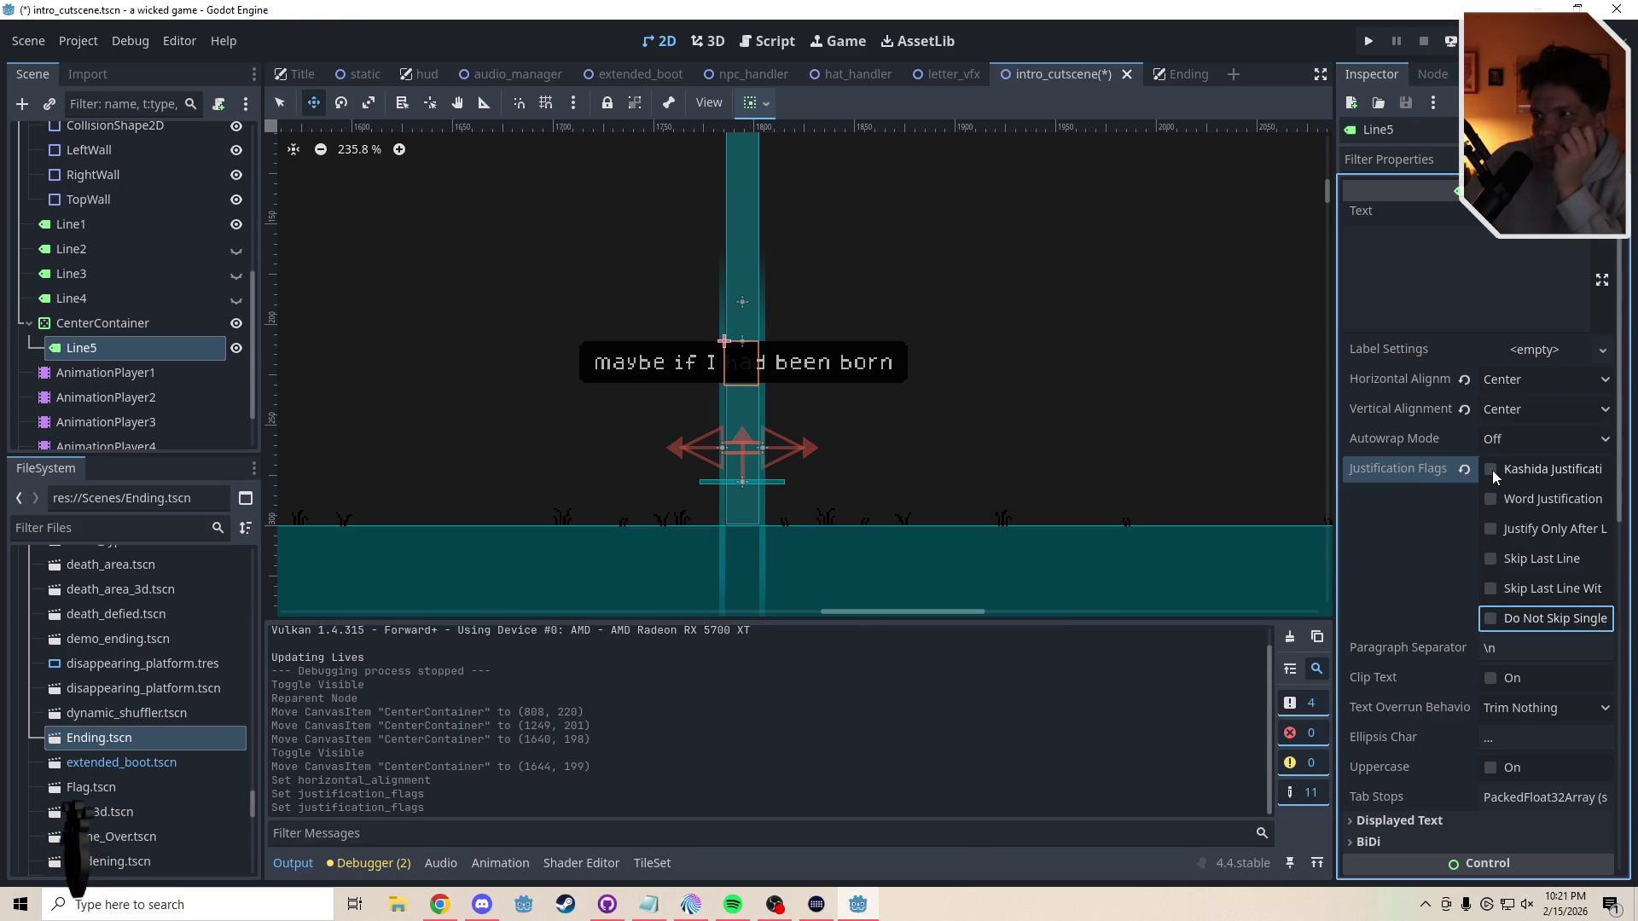
pyautogui.moveTo(1416, 651)
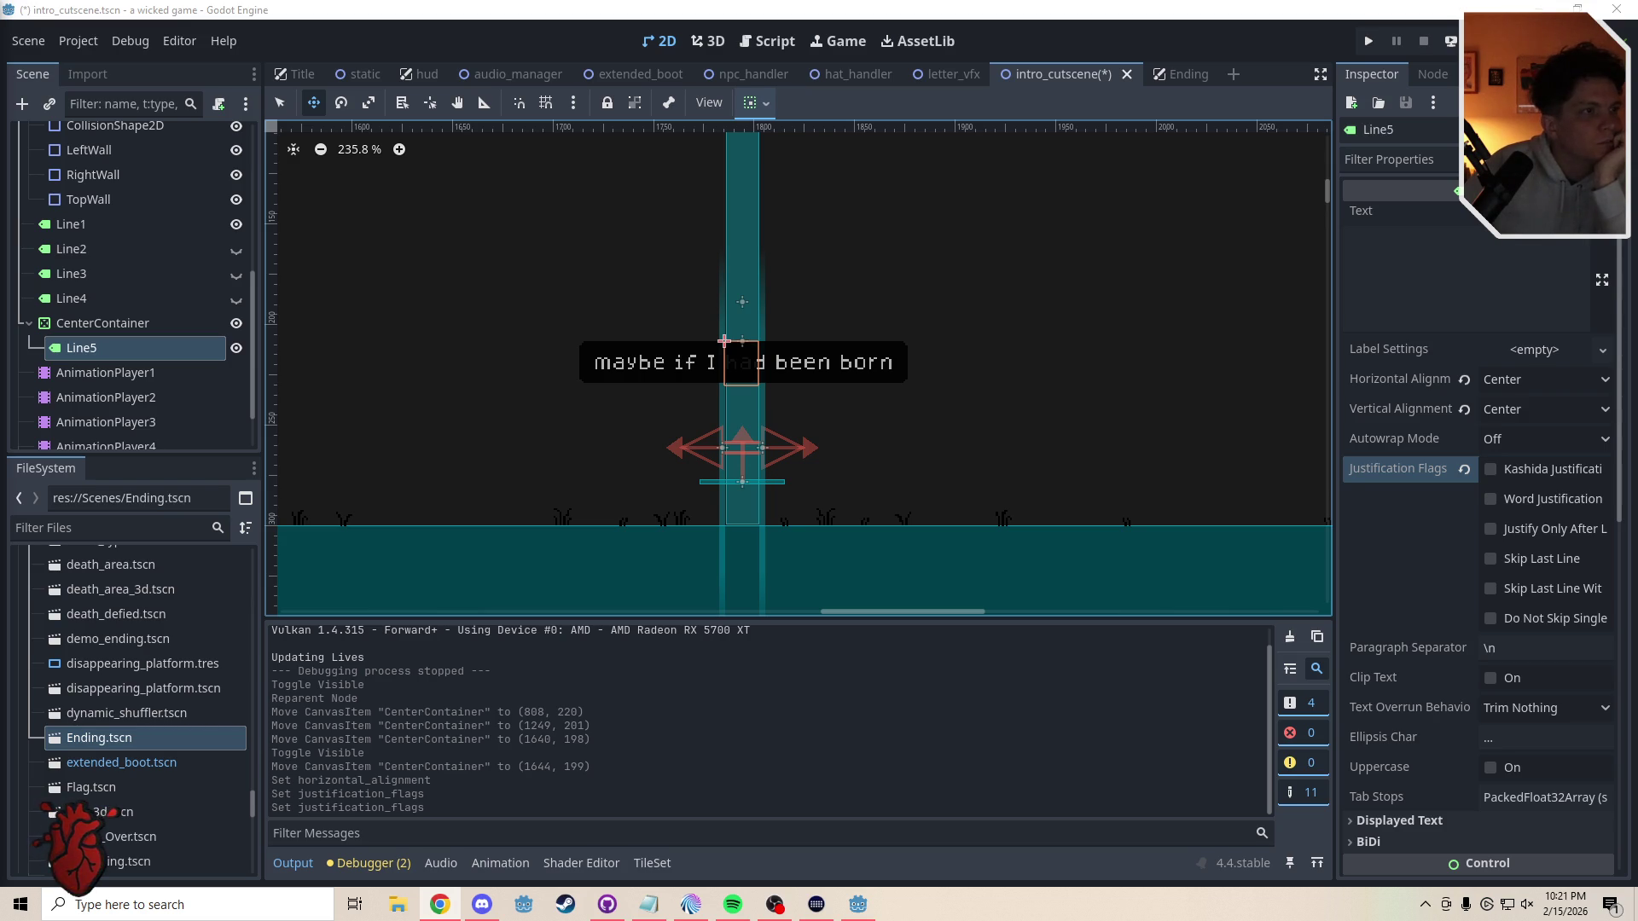
# - Try a new SystemFont on Line5's font override, then undo to keep Dogica Pixel at 8 px
pyautogui.moveTo(1624, 505); pyautogui.dragTo(1623, 786)
pyautogui.scroll(-2, 1563, 550)
pyautogui.click(1564, 520)
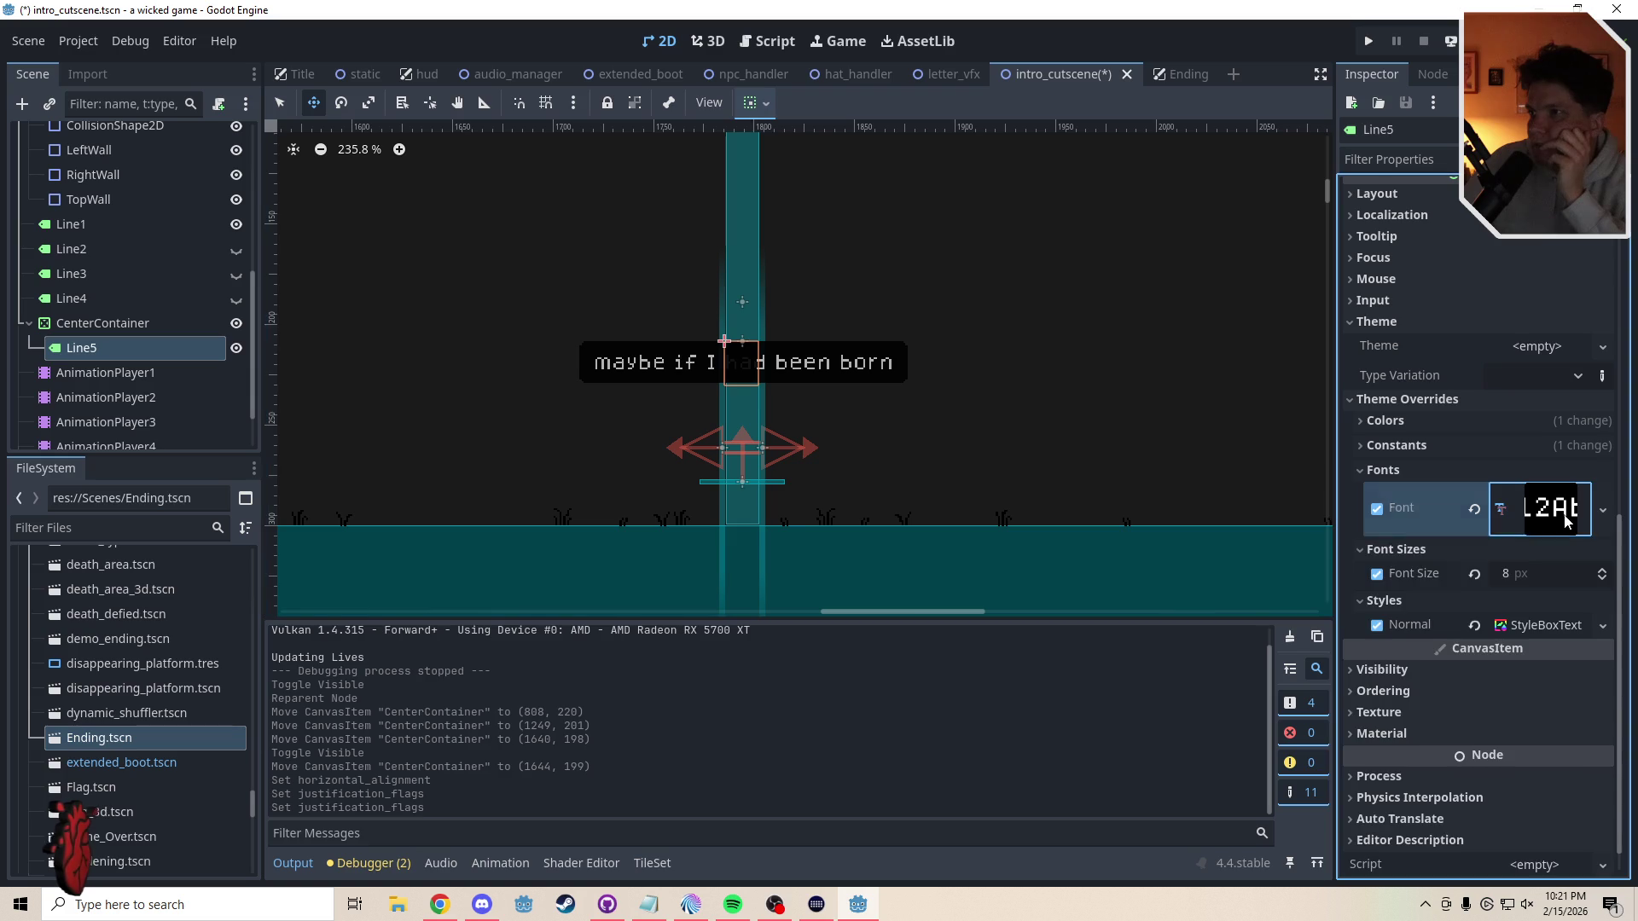
pyautogui.rightClick(1561, 513)
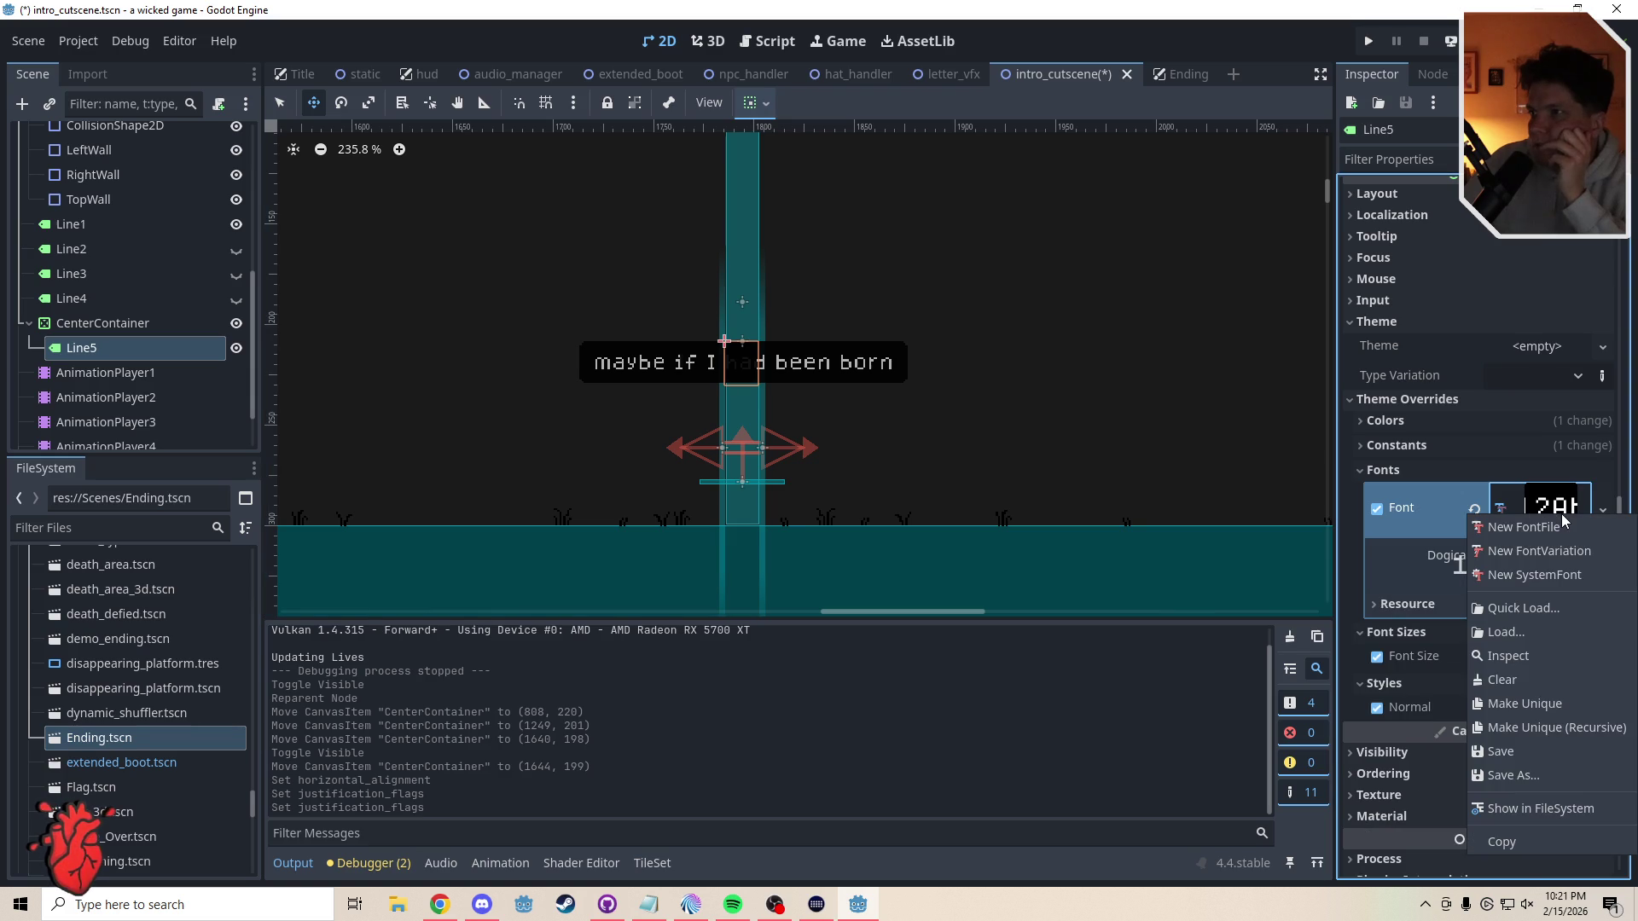
pyautogui.click(1547, 571)
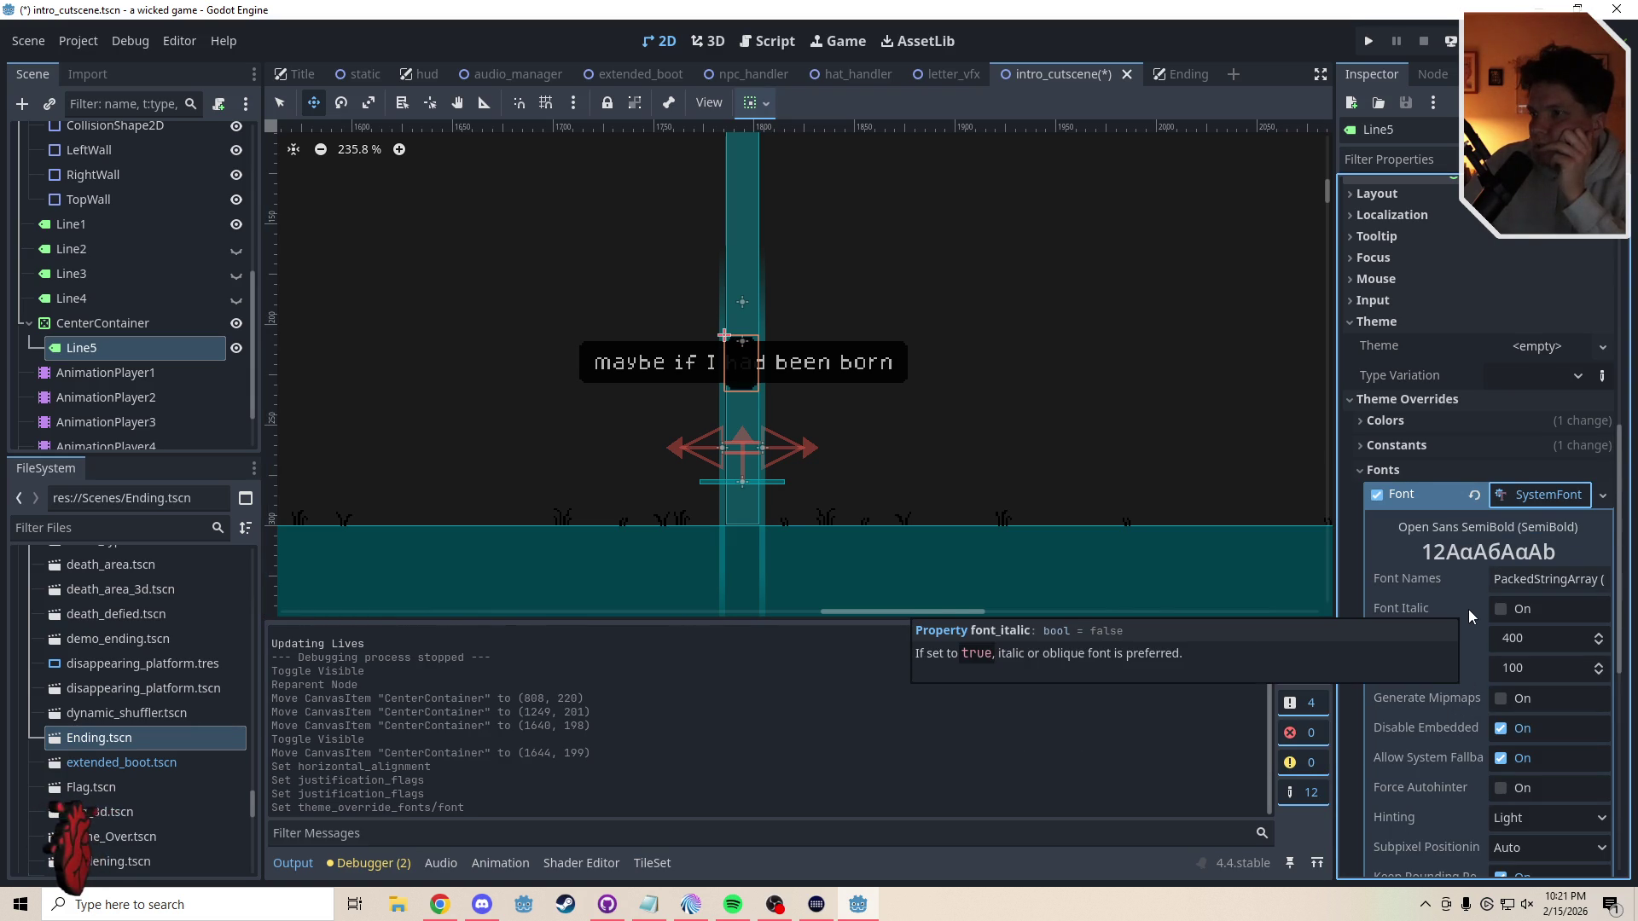
pyautogui.hotkey('ctrl', 'z')
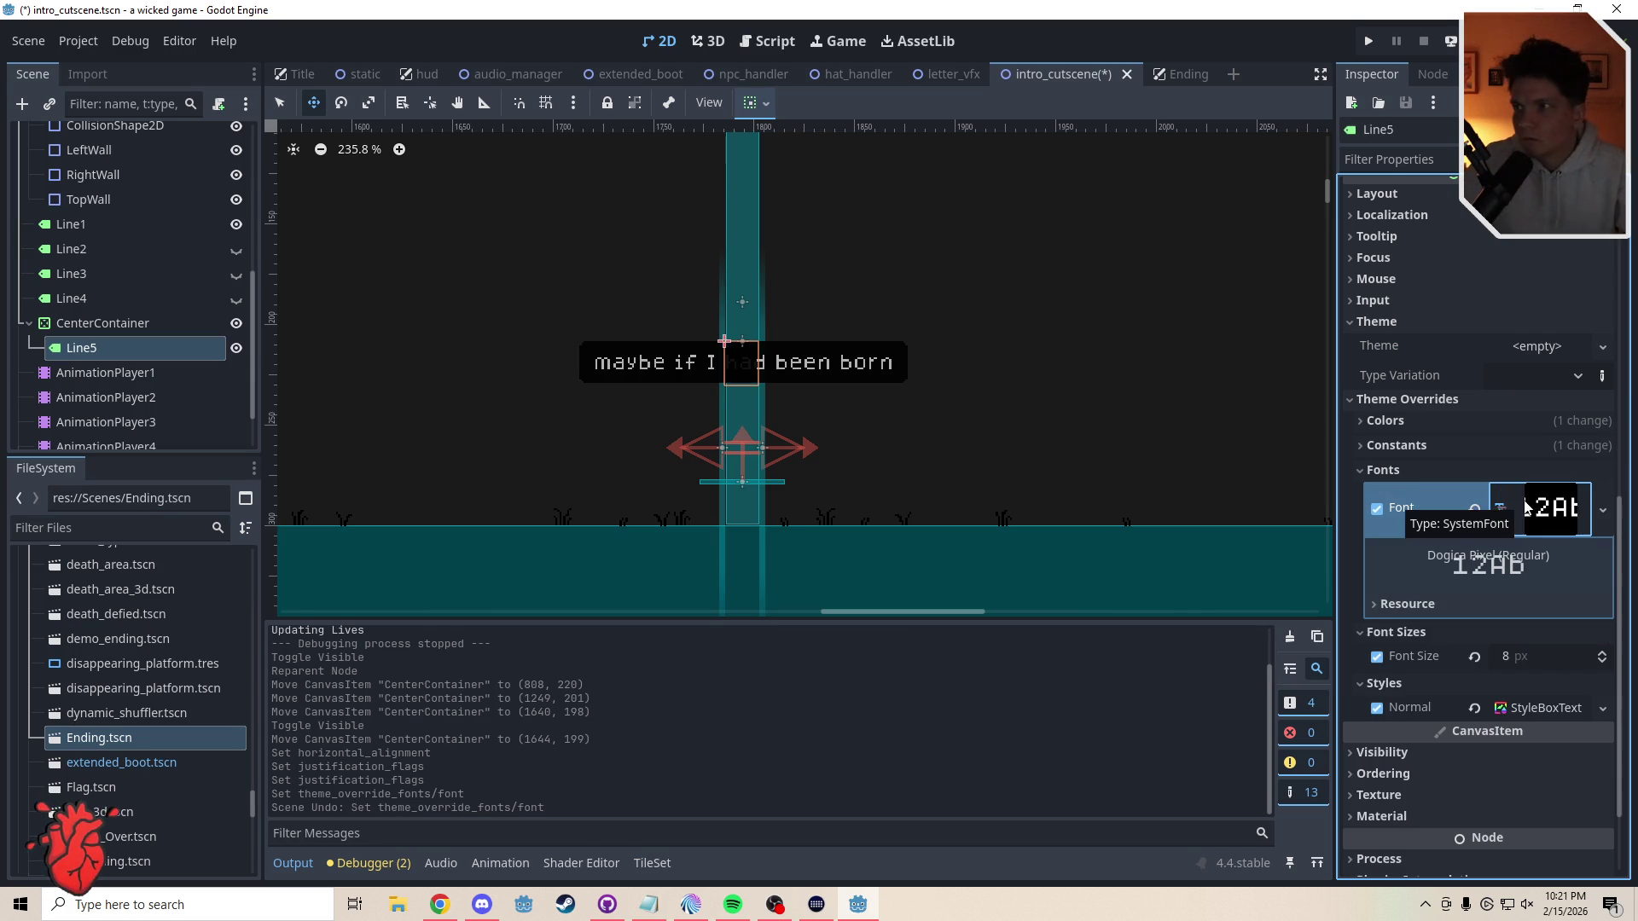
pyautogui.click(1424, 605)
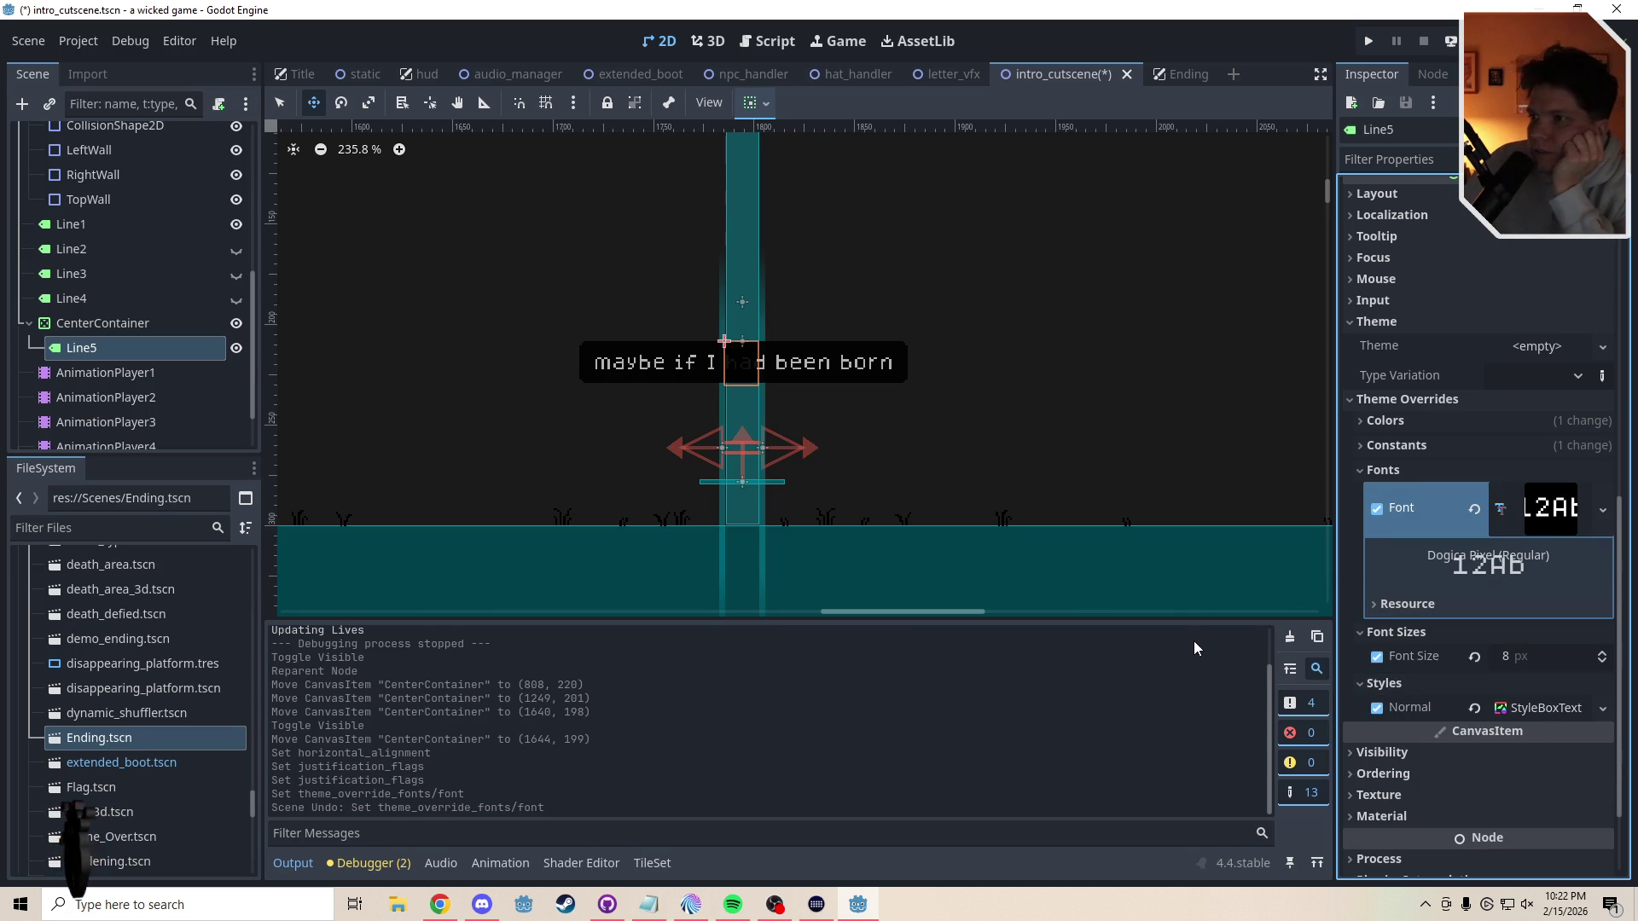
# - Return to selection mode (Q), select SecondBackground and zoom the canvas out
pyautogui.click(888, 376)
pyautogui.press('q')
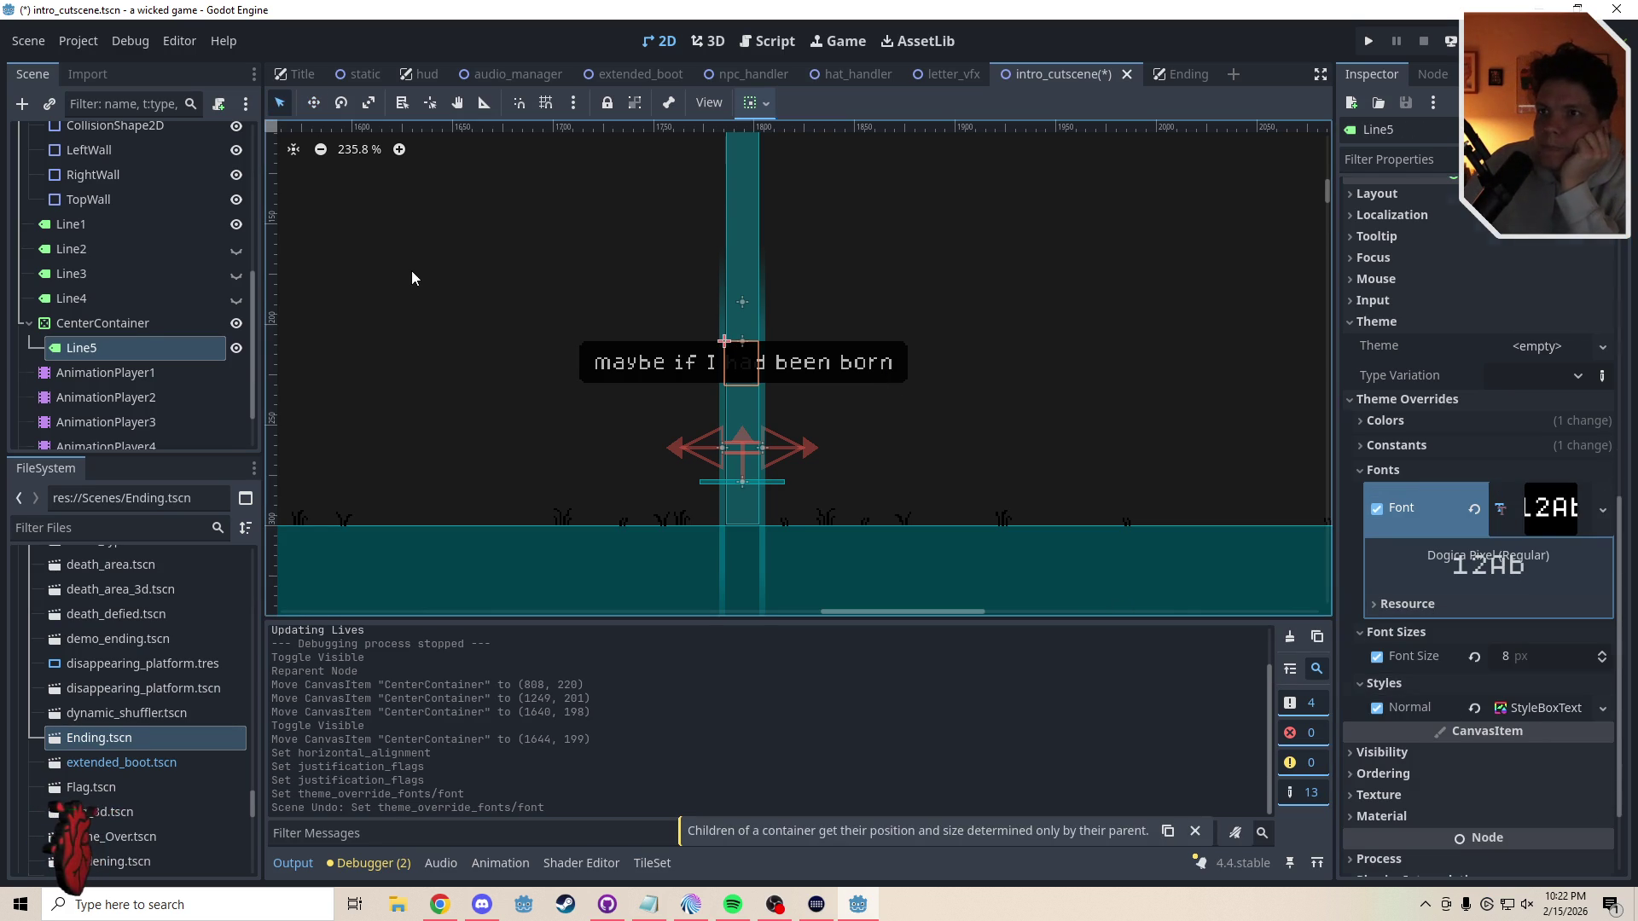
pyautogui.click(412, 277)
pyautogui.scroll(-3, 866, 411)
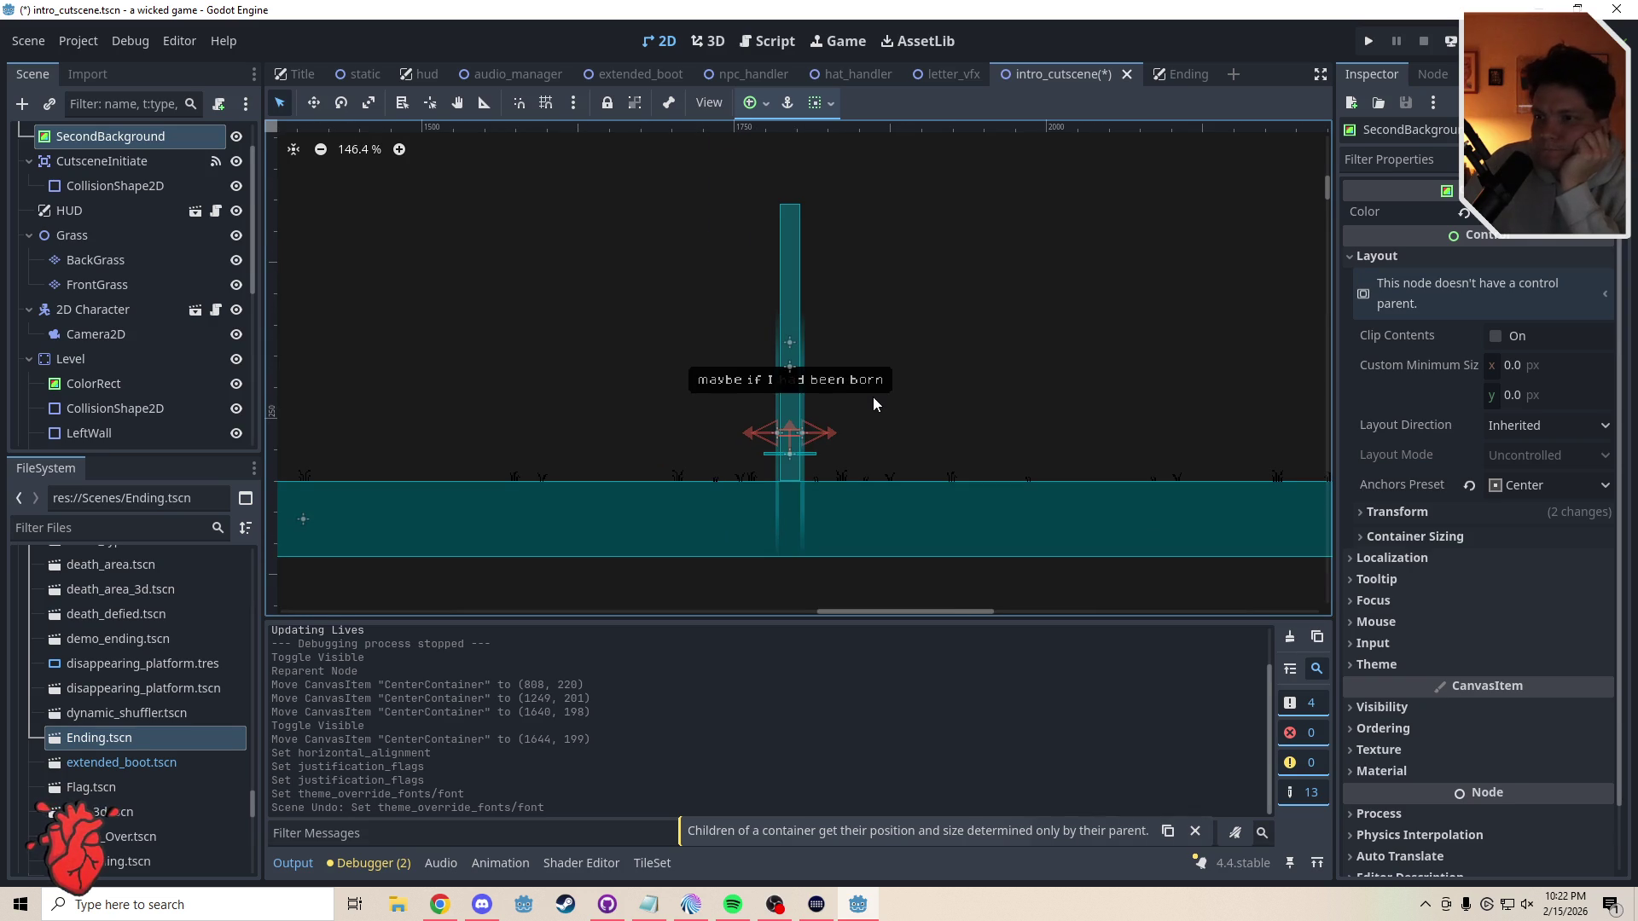
# - Dismiss the container notice and hide the Line5 and Line1 captions with their eye icons
pyautogui.click(1196, 832)
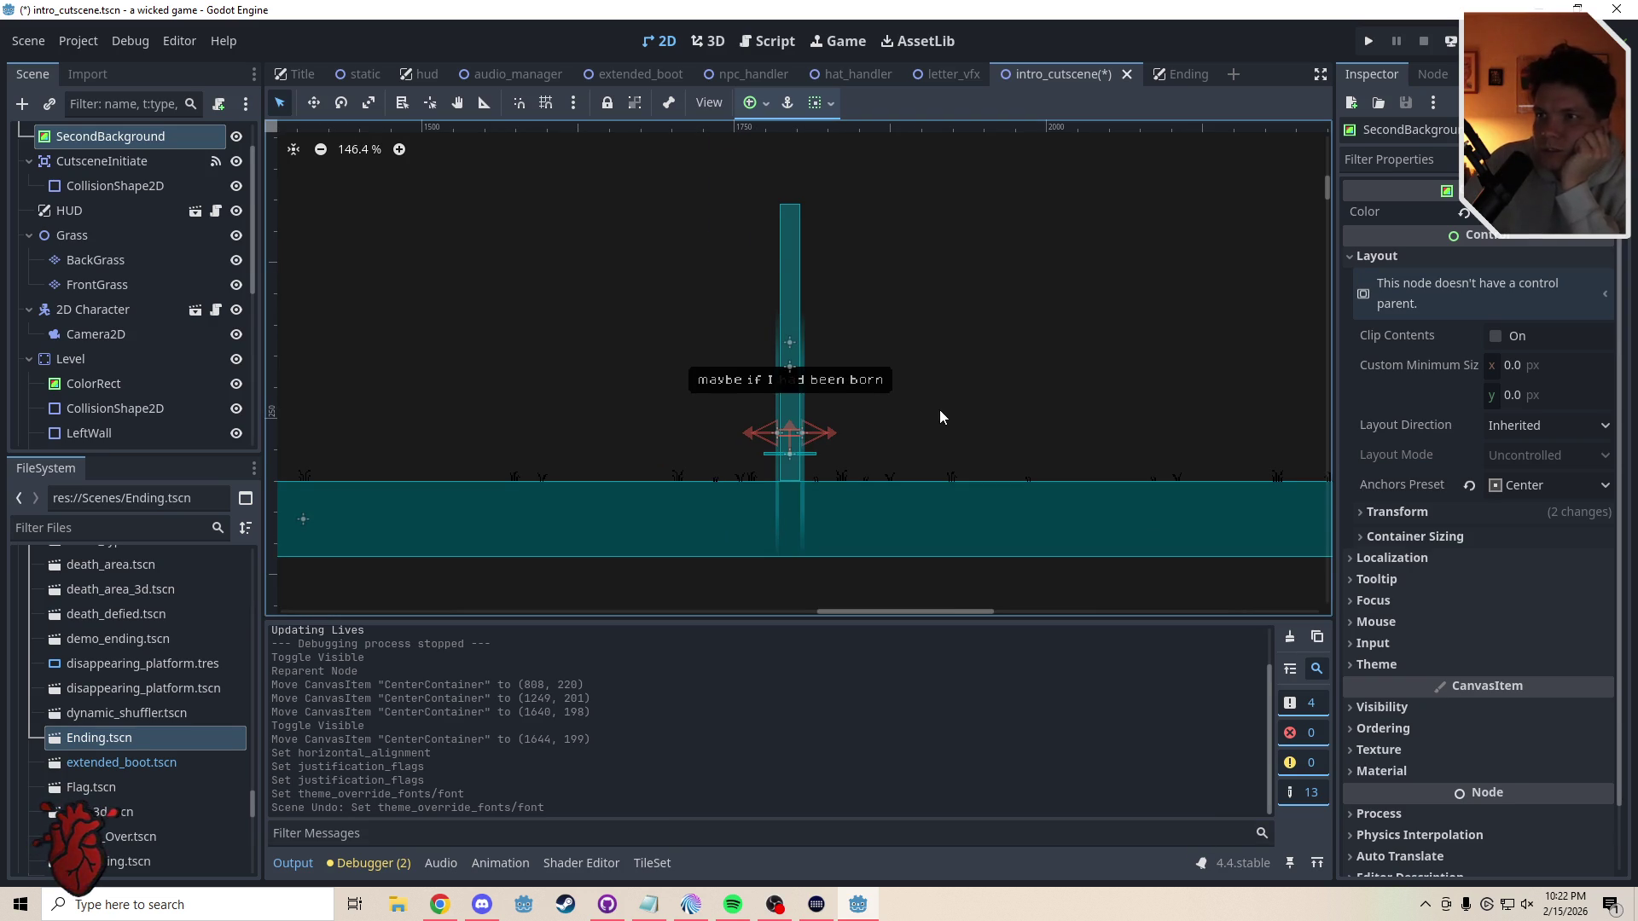
pyautogui.moveTo(252, 267); pyautogui.dragTo(253, 430)
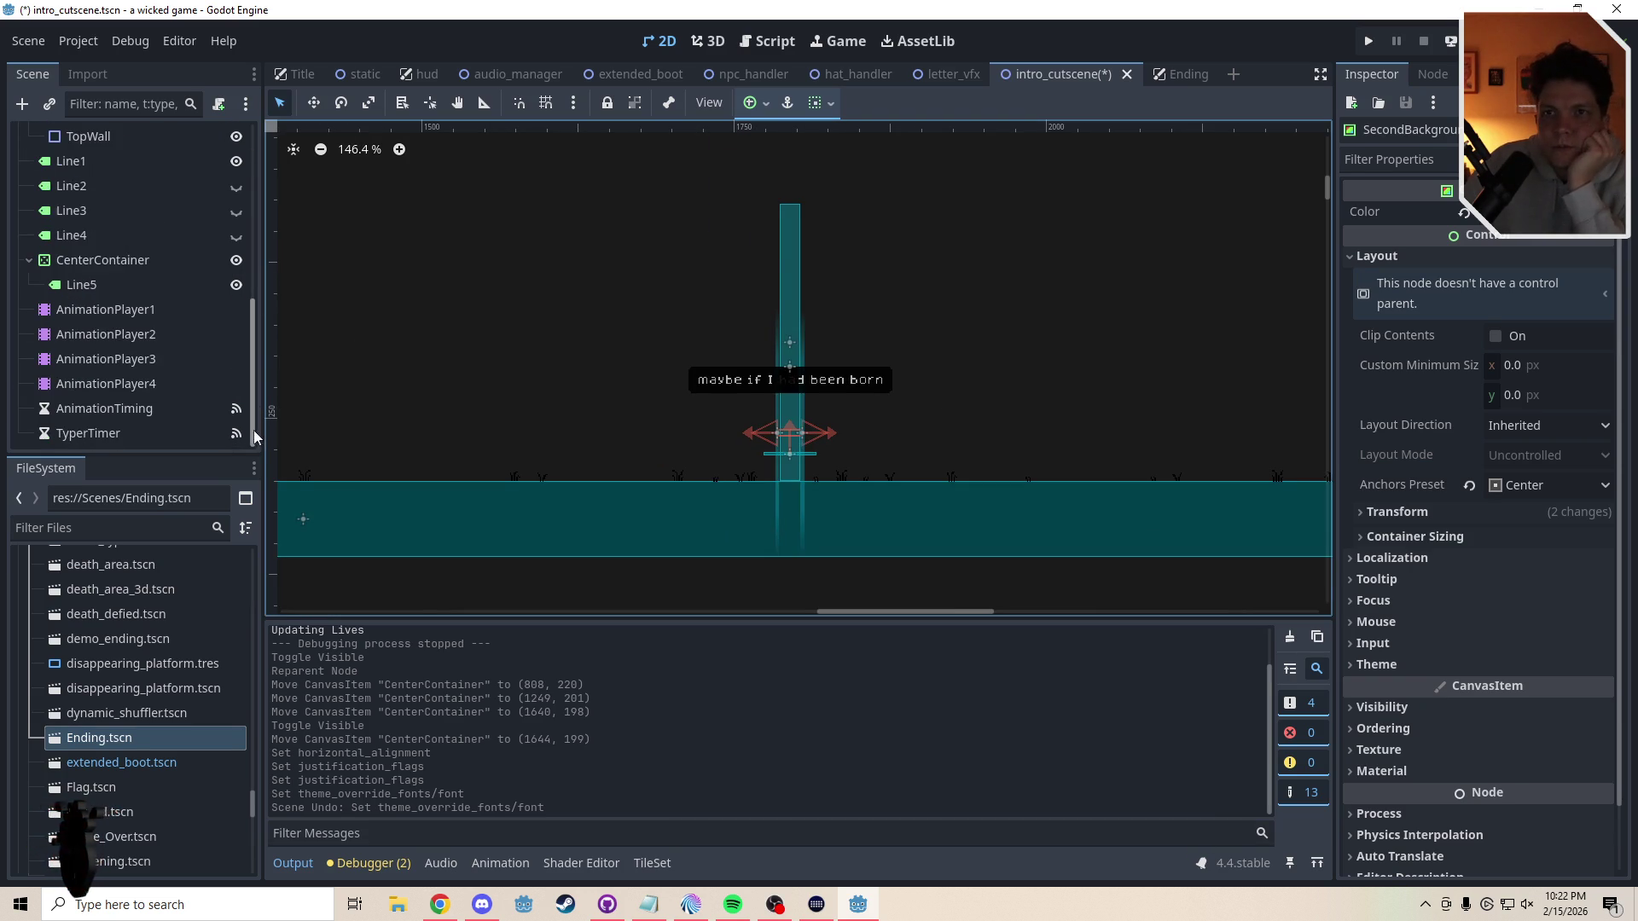
pyautogui.click(237, 260)
pyautogui.click(237, 260)
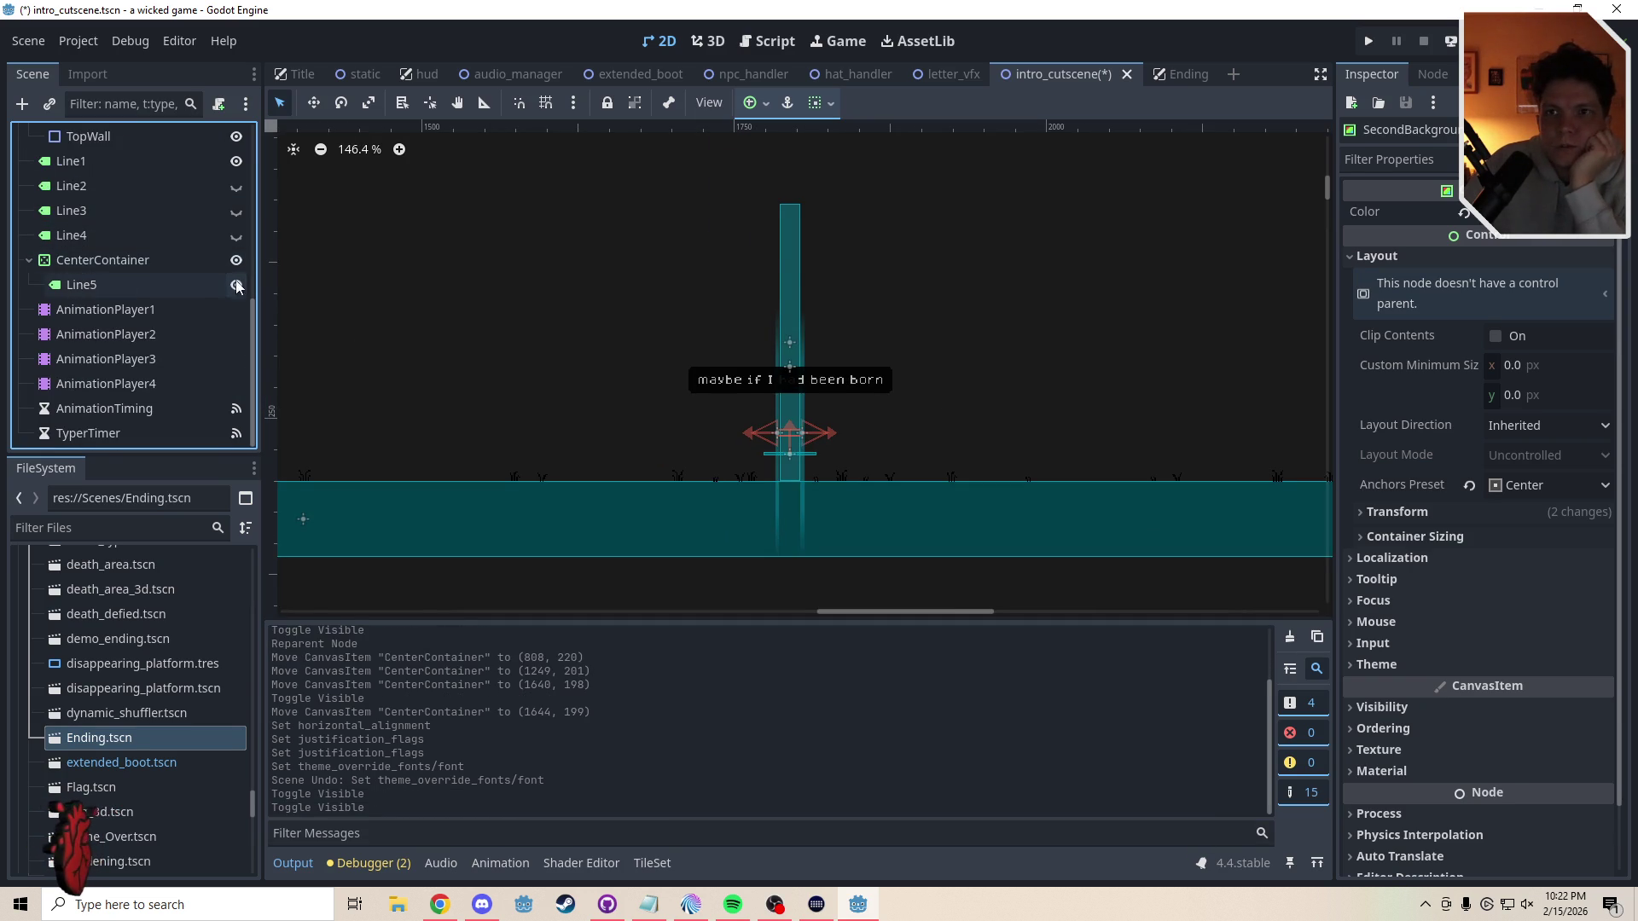
pyautogui.click(236, 285)
pyautogui.click(235, 161)
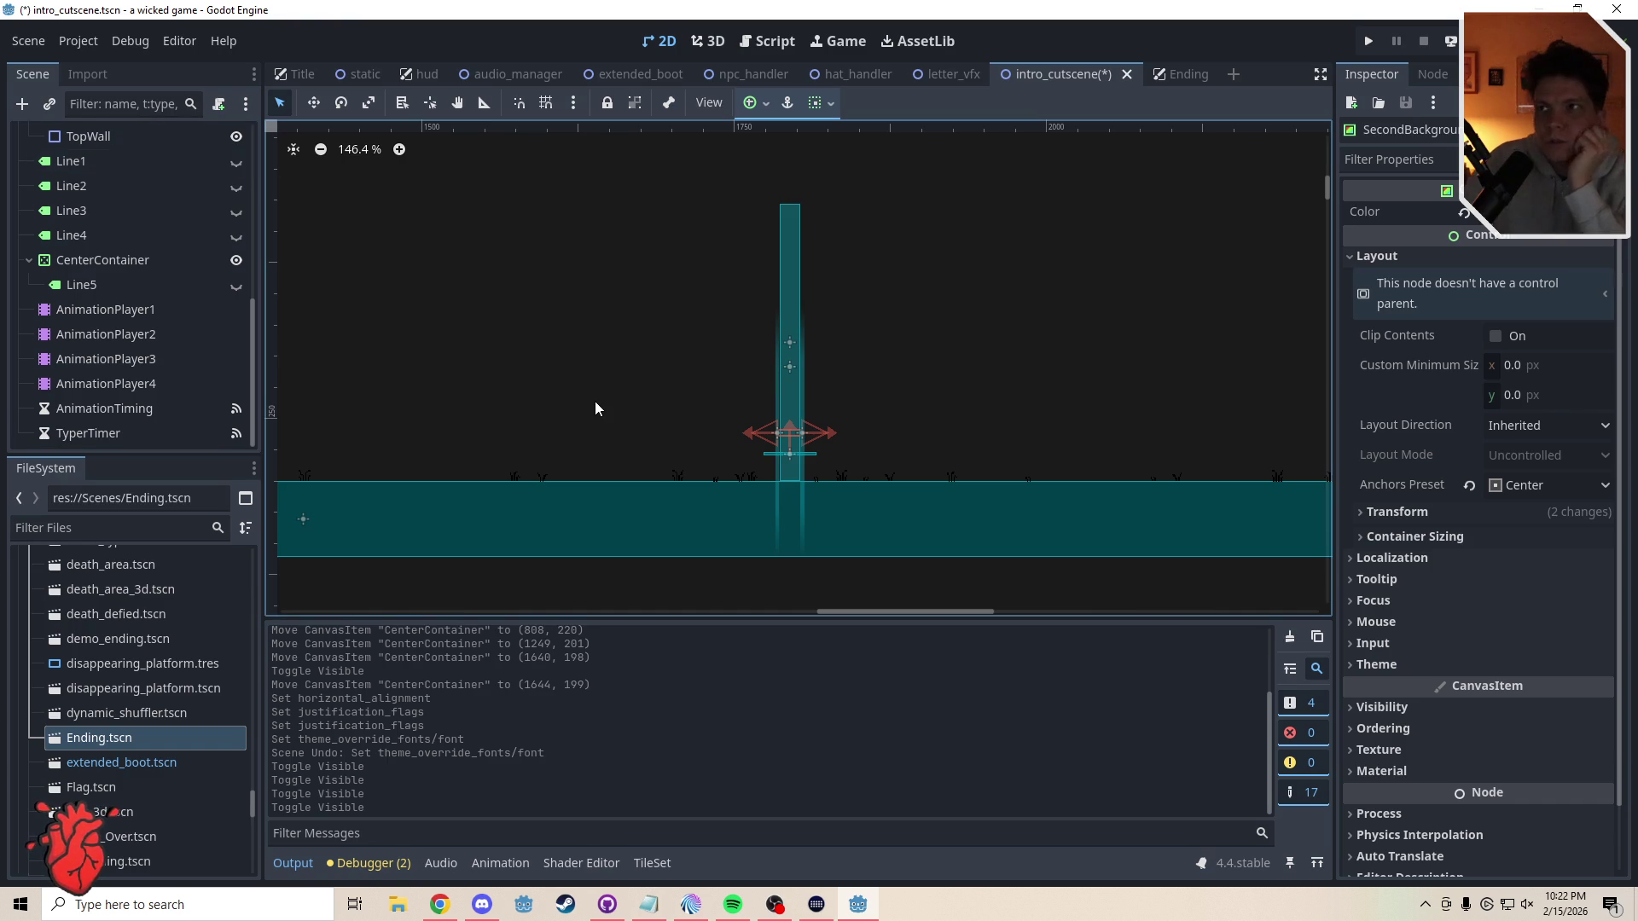
# - Save the intro_cutscene scene and select the level floor's CollisionShape2D
pyautogui.hotkey('ctrl', 's')
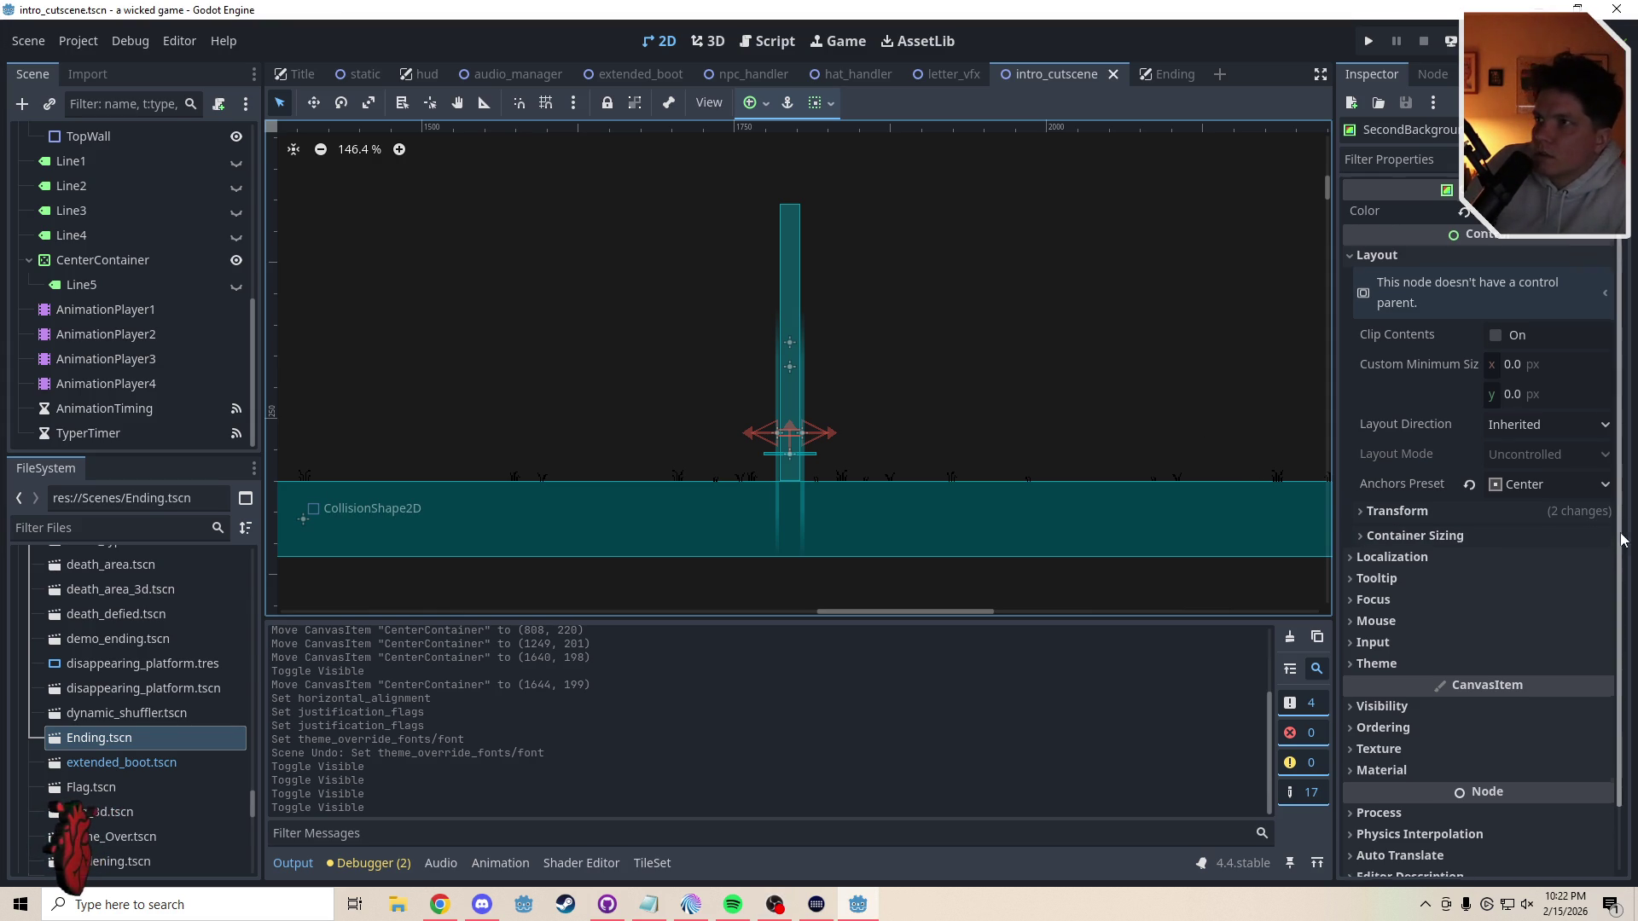
pyautogui.moveTo(1619, 534); pyautogui.dragTo(1614, 615)
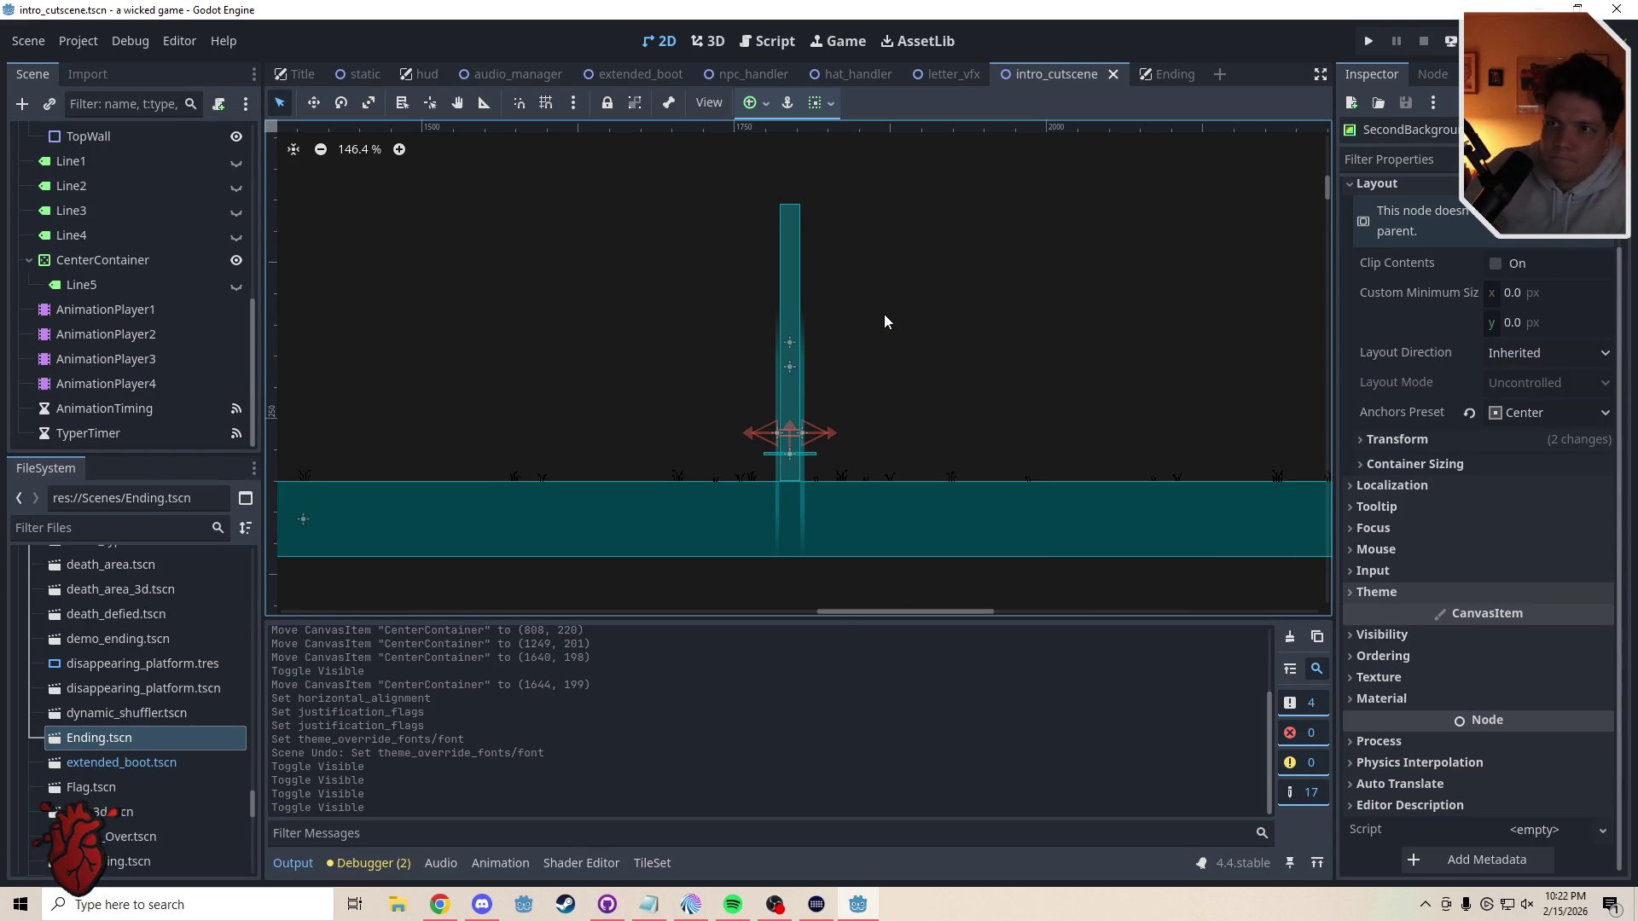
pyautogui.click(924, 497)
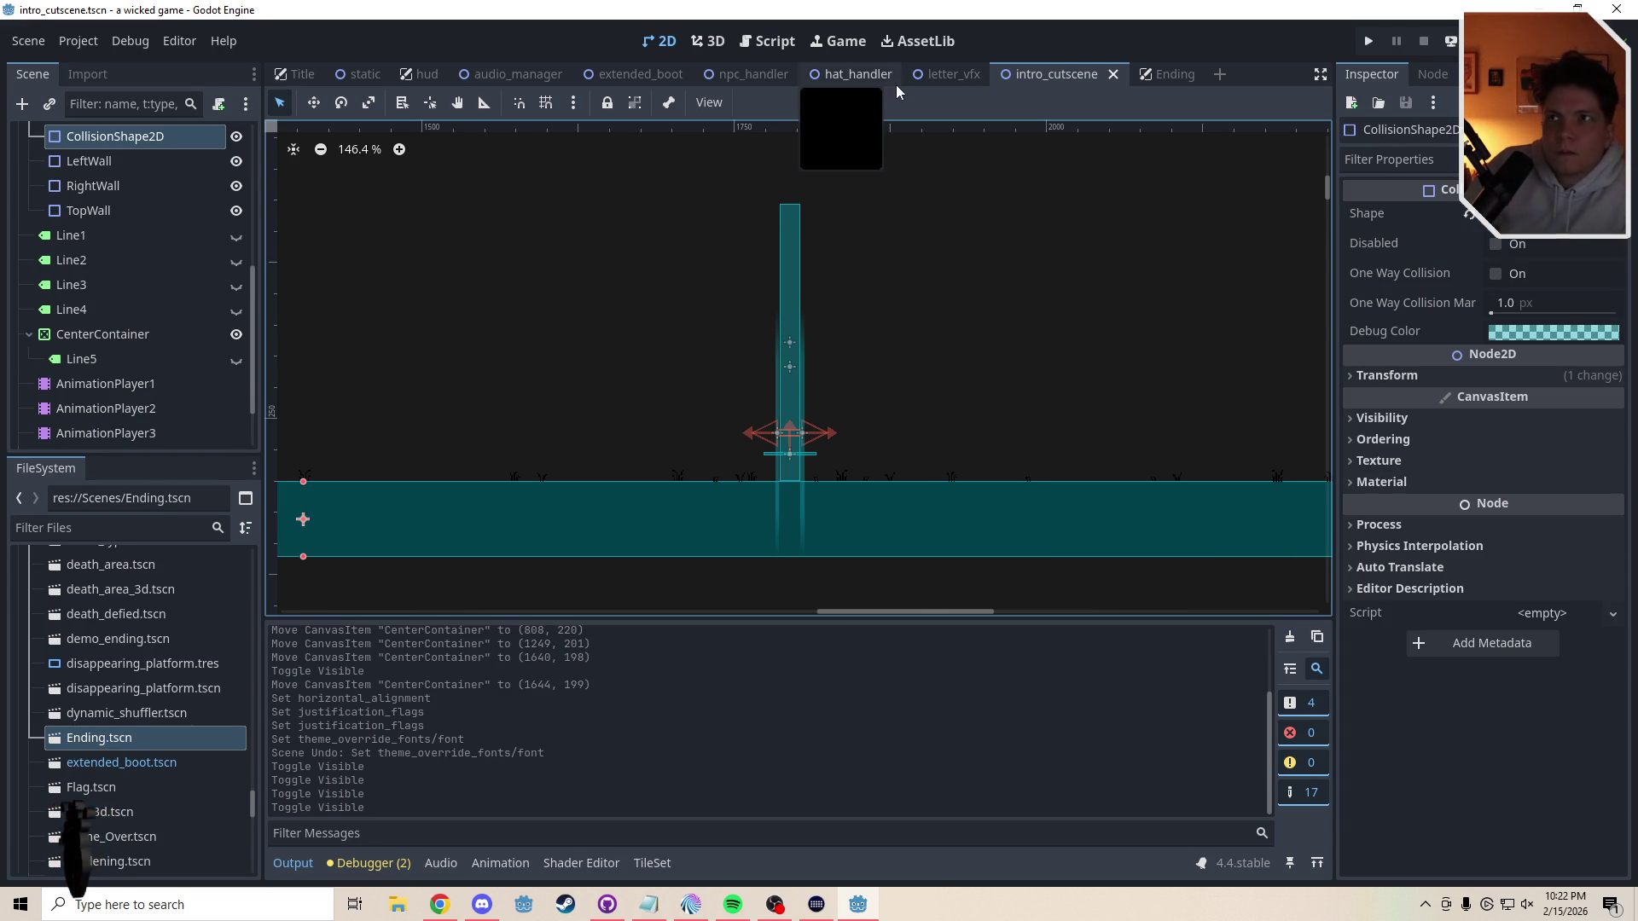
pyautogui.click(768, 41)
pyautogui.moveTo(1264, 349)
pyautogui.mouseDown()
pyautogui.moveTo(1292, 311)
pyautogui.moveTo(1307, 147)
pyautogui.mouseUp()
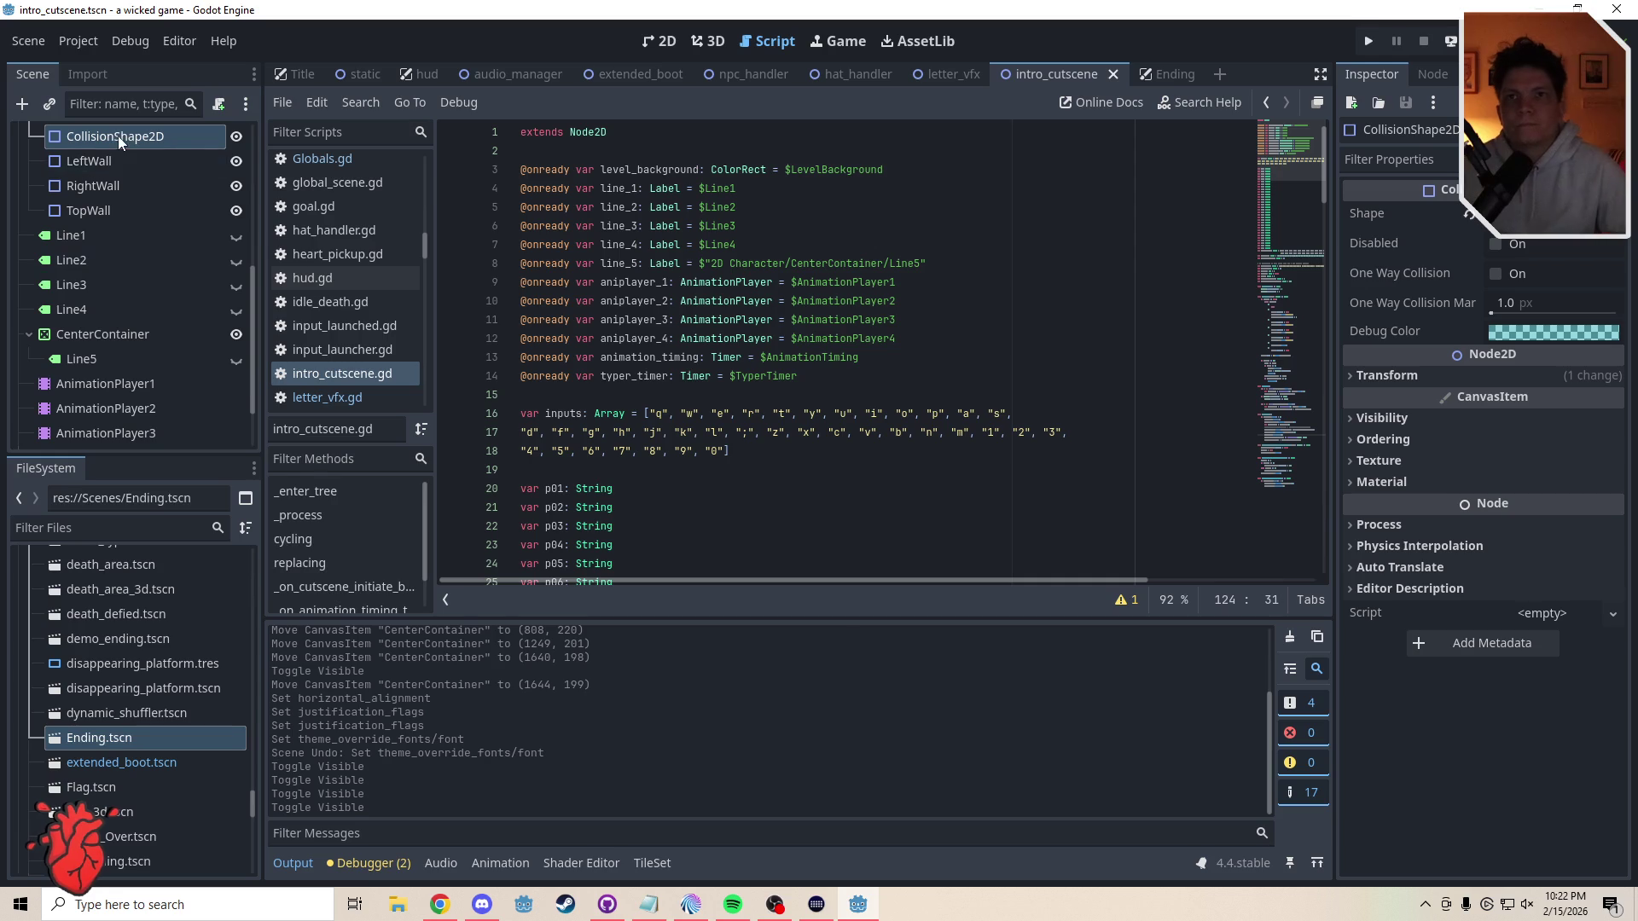
pyautogui.moveTo(121, 136); pyautogui.dragTo(611, 410)
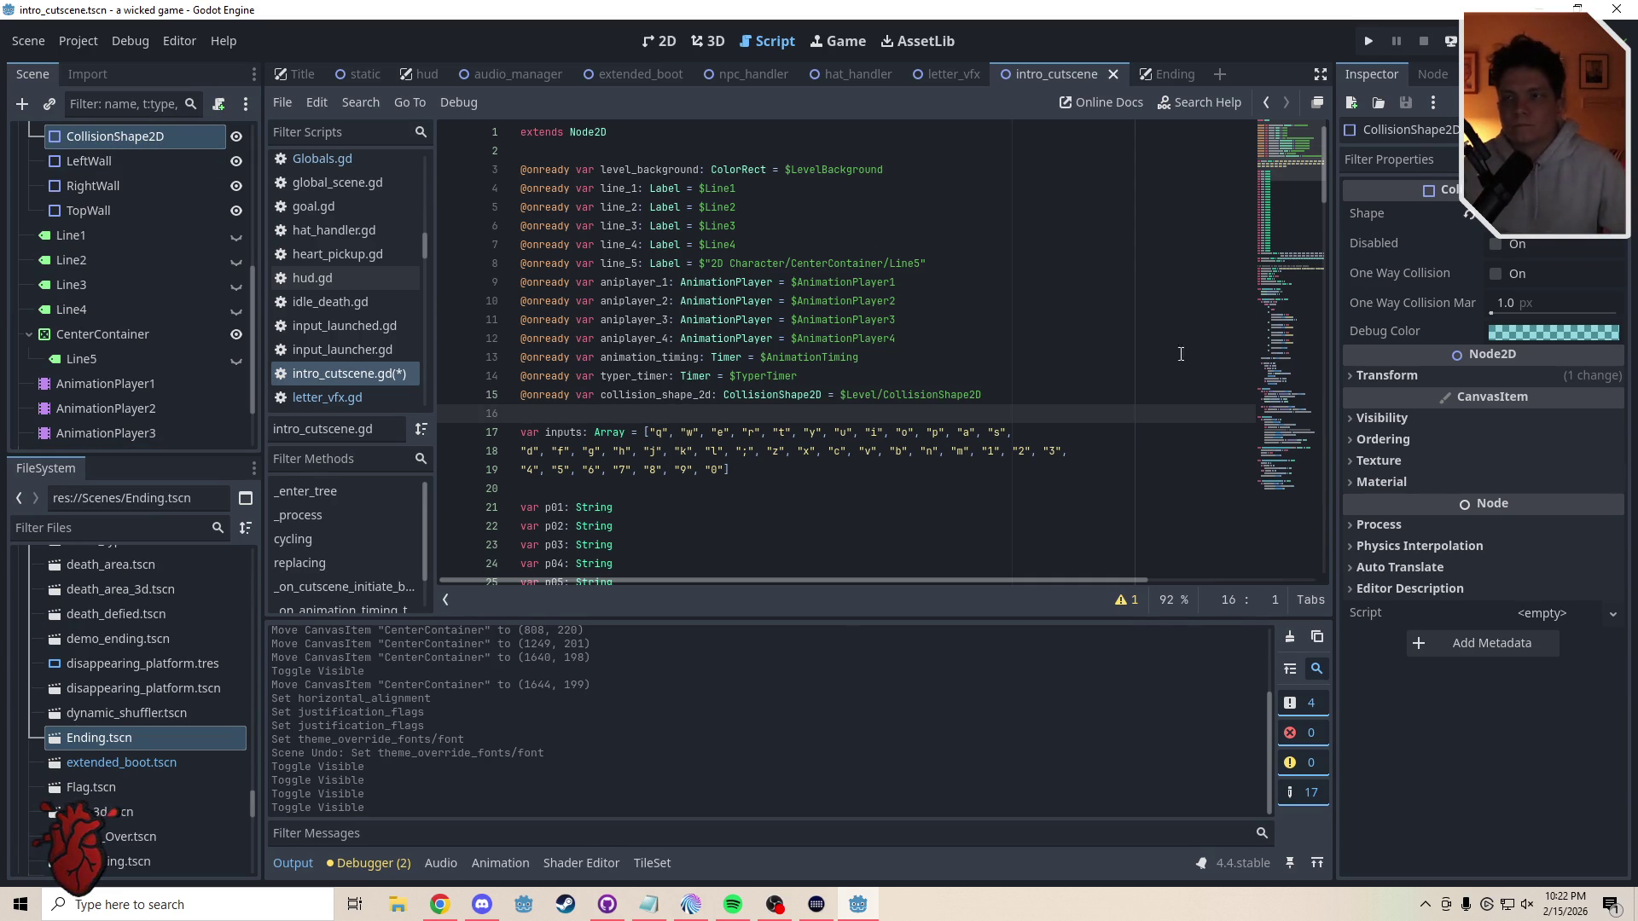
pyautogui.moveTo(1294, 164)
pyautogui.mouseDown()
pyautogui.moveTo(1307, 512)
pyautogui.moveTo(1309, 310)
pyautogui.moveTo(1320, 386)
pyautogui.mouseUp()
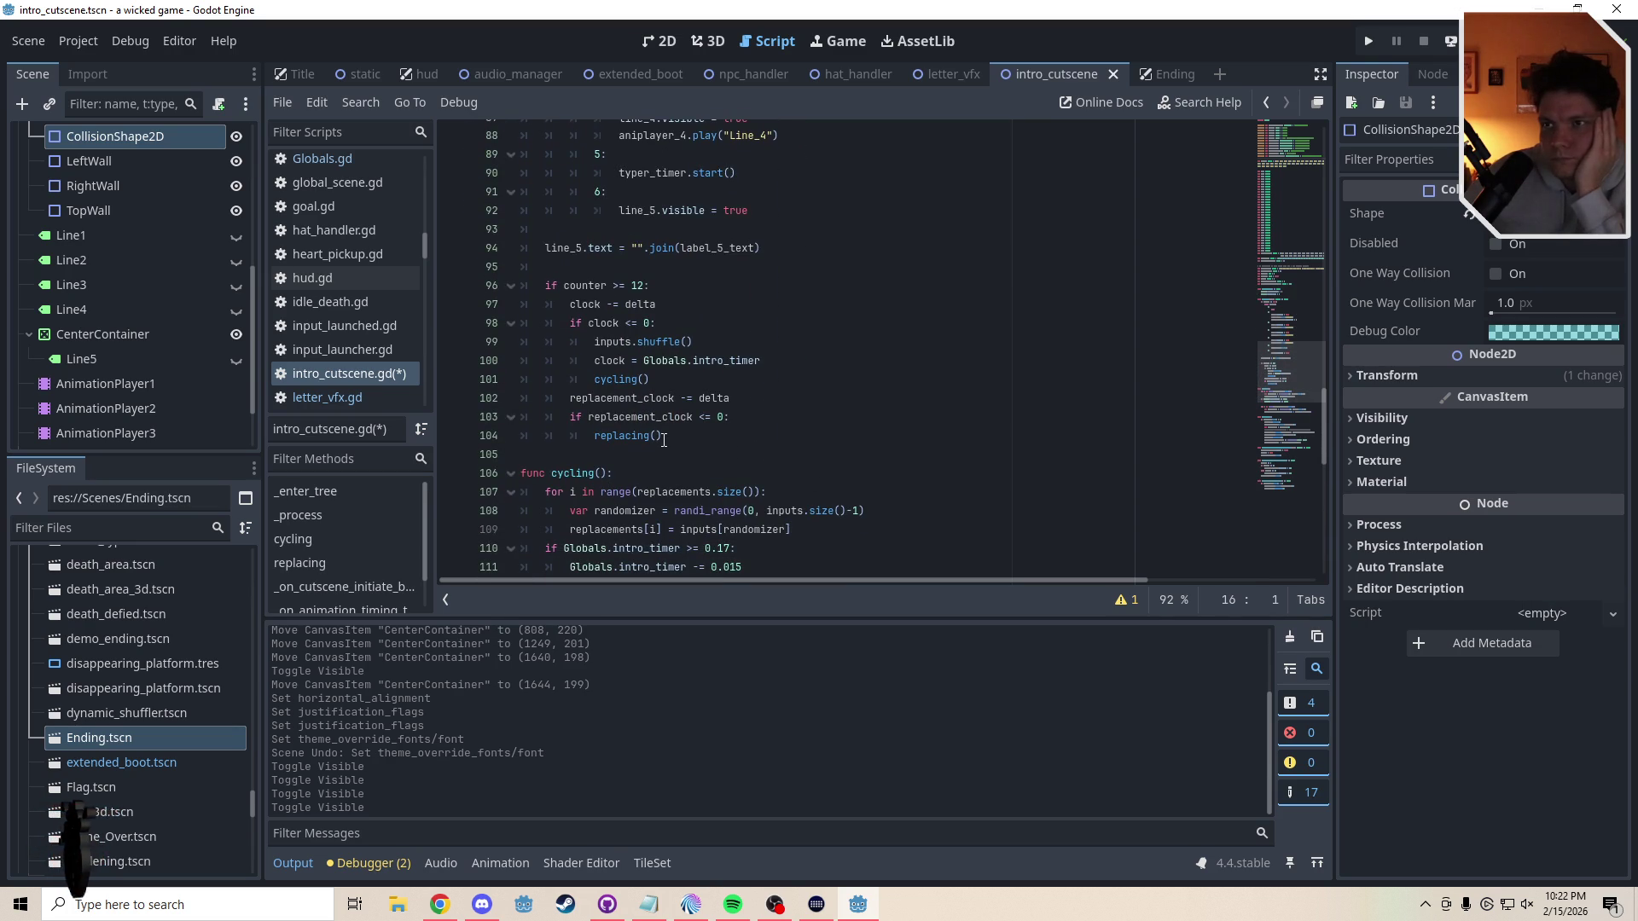
# - Insert new indented lines after the replacing() call to begin an if-statement
pyautogui.click(664, 440)
pyautogui.press('Return')
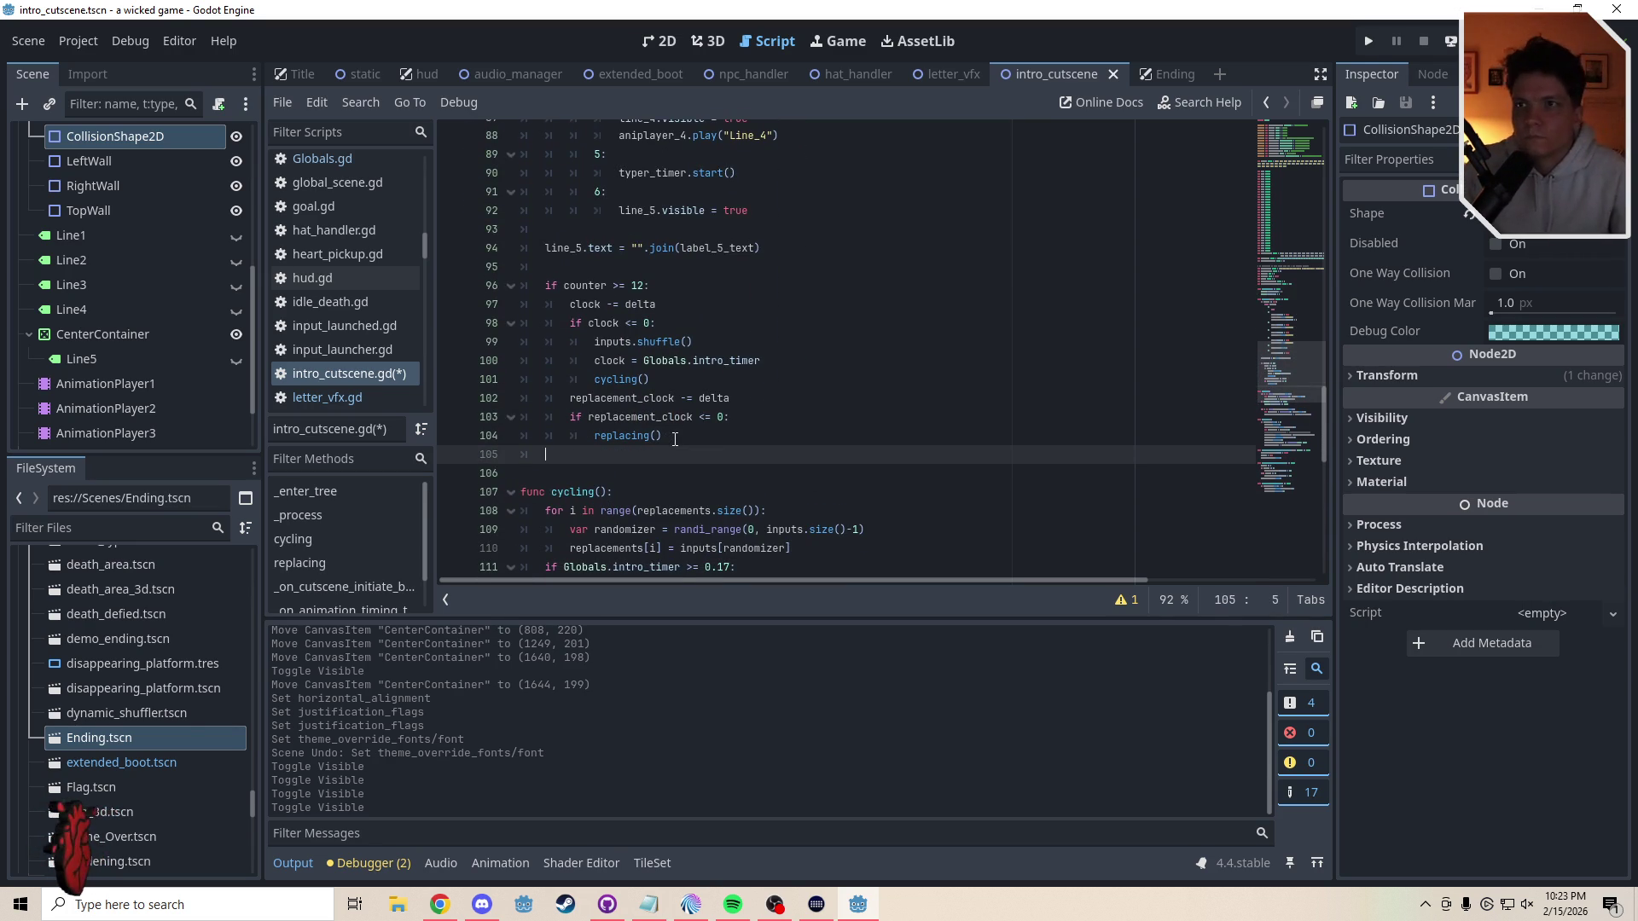
pyautogui.press('Return')
pyautogui.write('if')
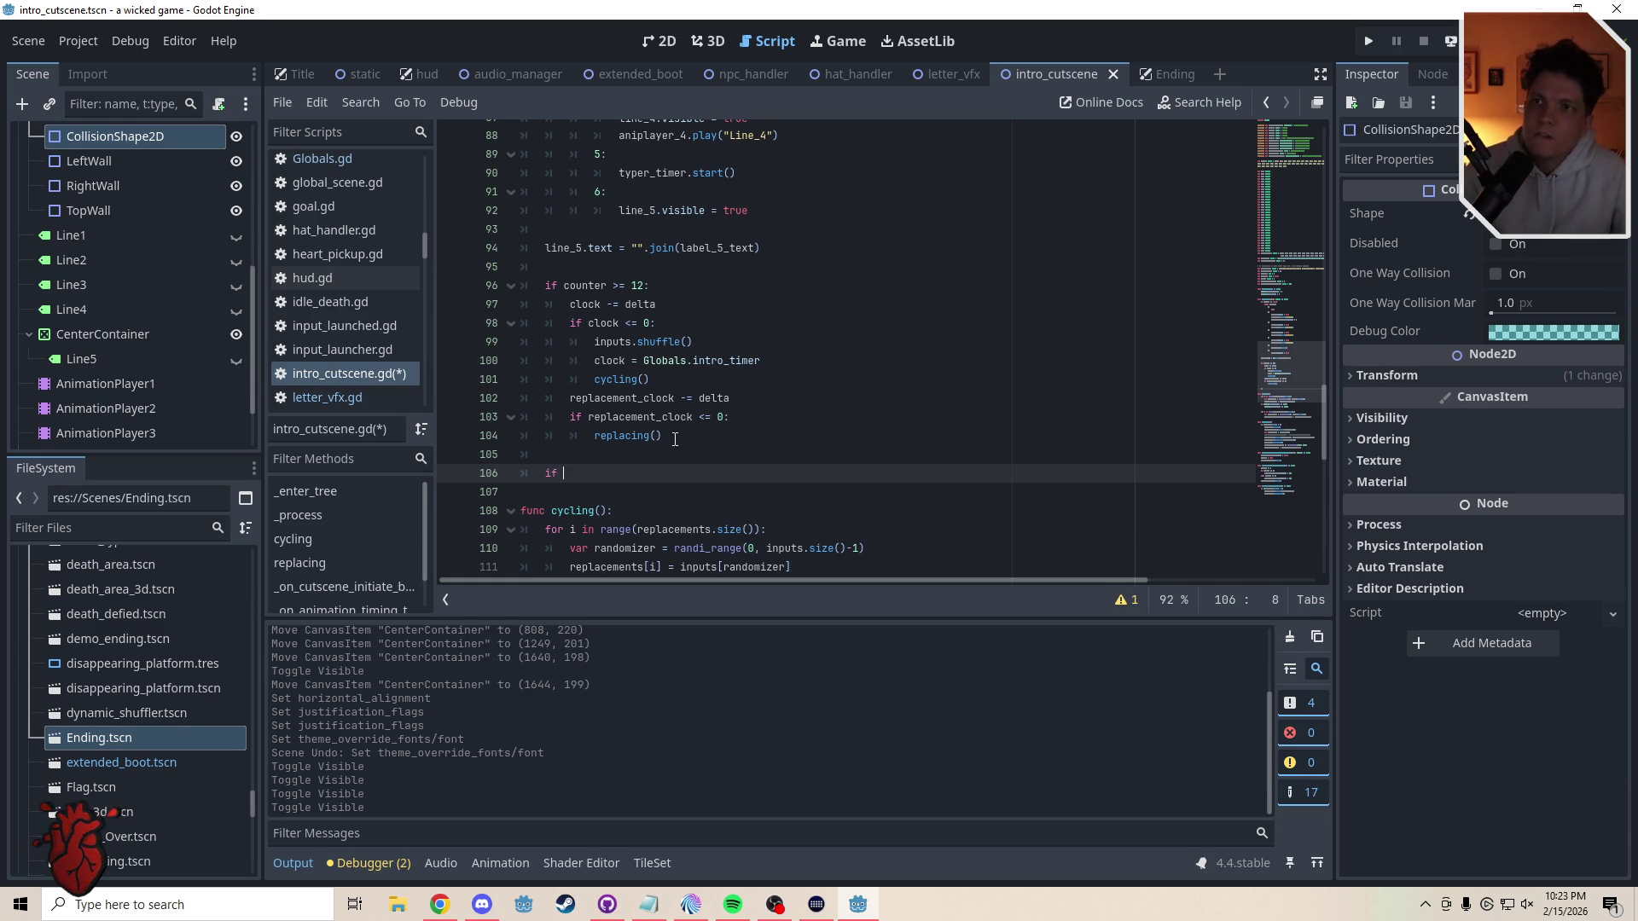
pyautogui.scroll(-2, 1282, 381)
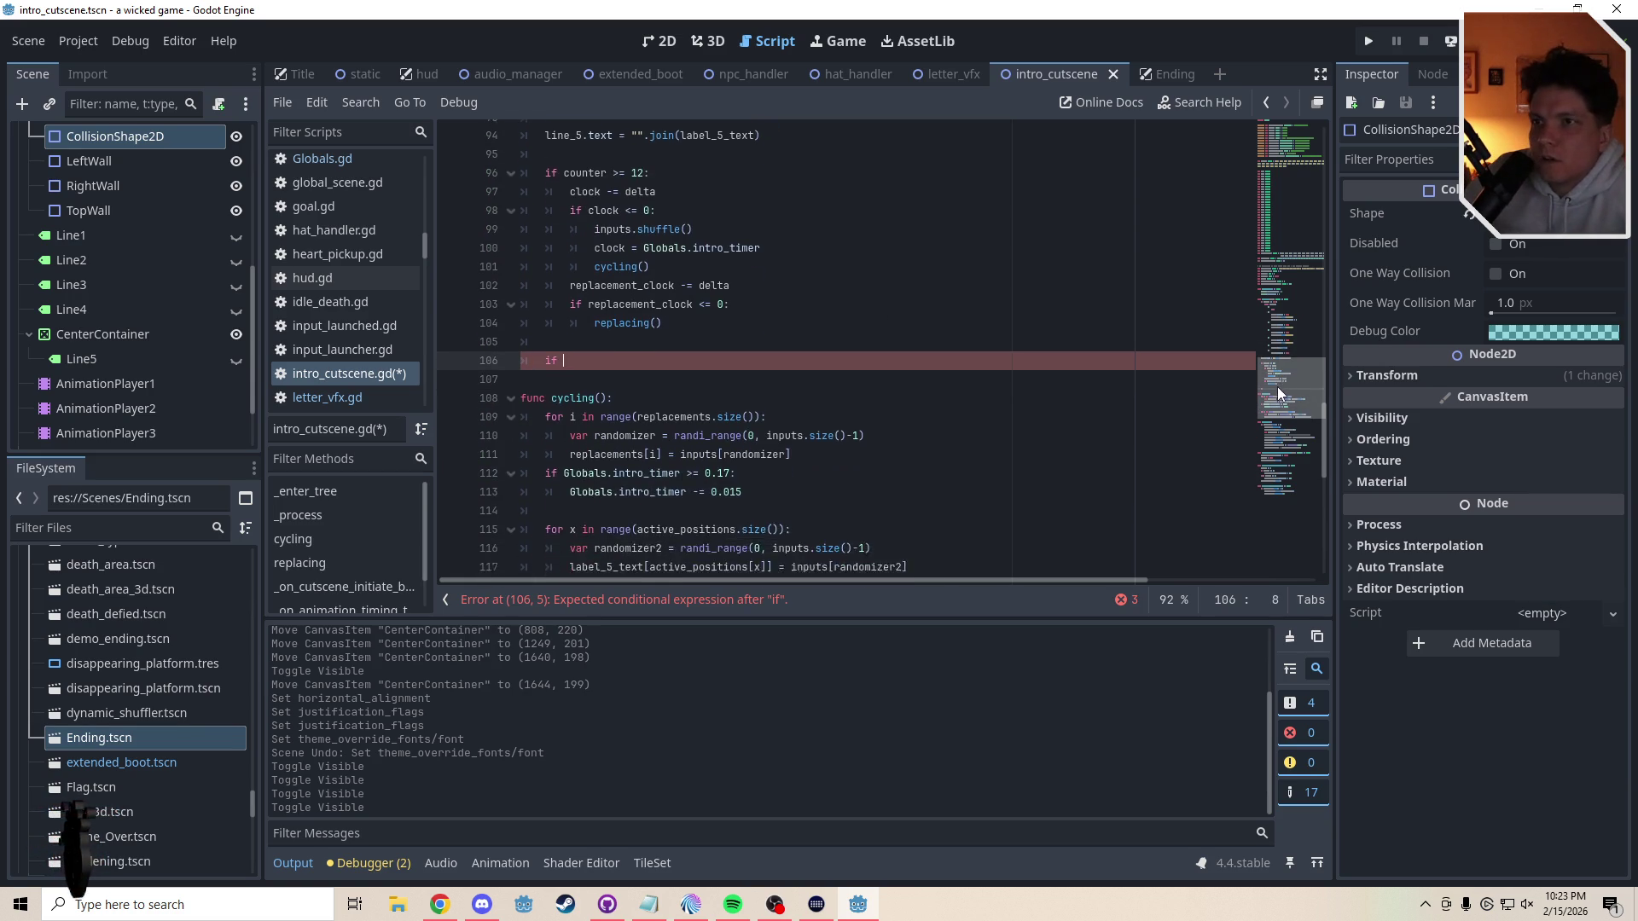
pyautogui.scroll(-2, 1277, 392)
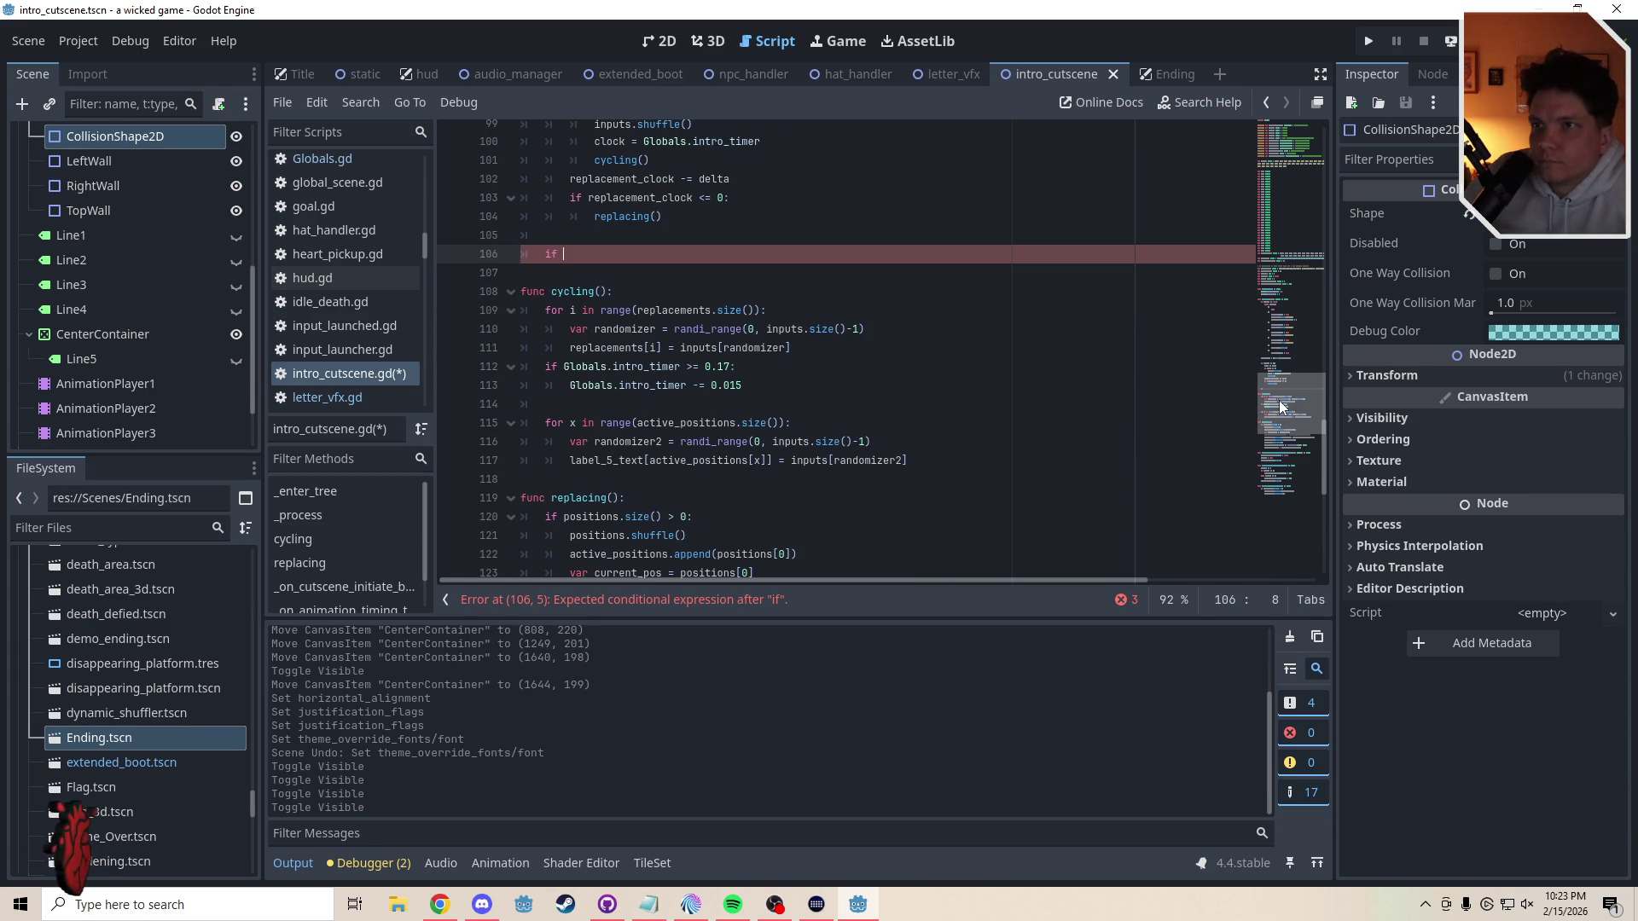
pyautogui.moveTo(1280, 407); pyautogui.dragTo(1280, 427)
pyautogui.scroll(-3, 1281, 425)
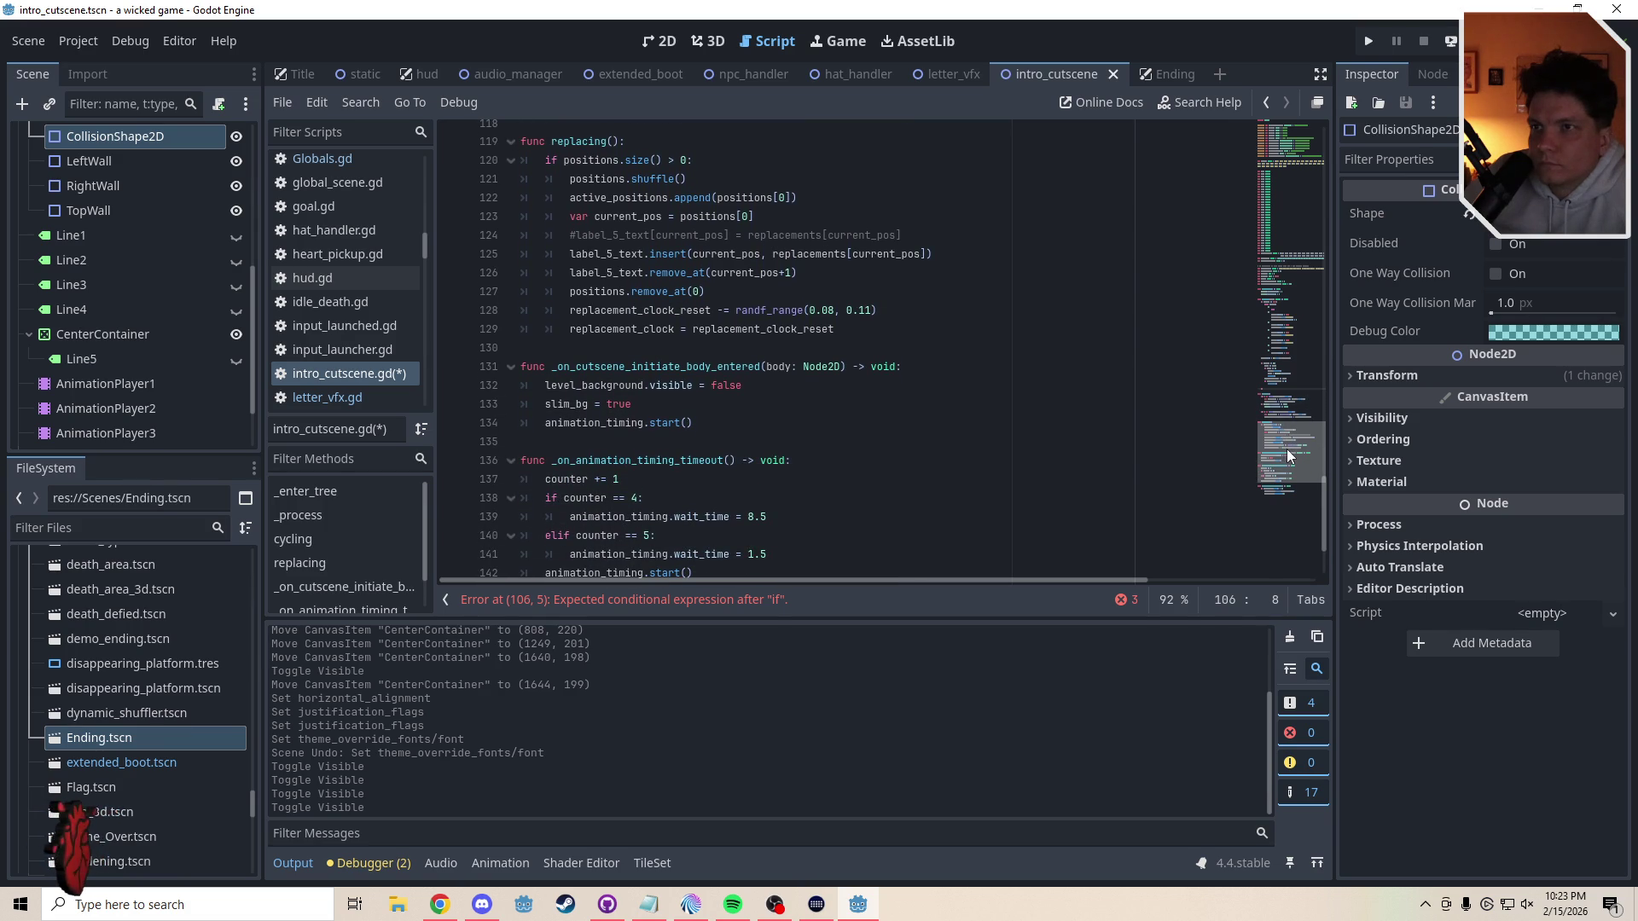
pyautogui.moveTo(1286, 448); pyautogui.dragTo(1295, 352)
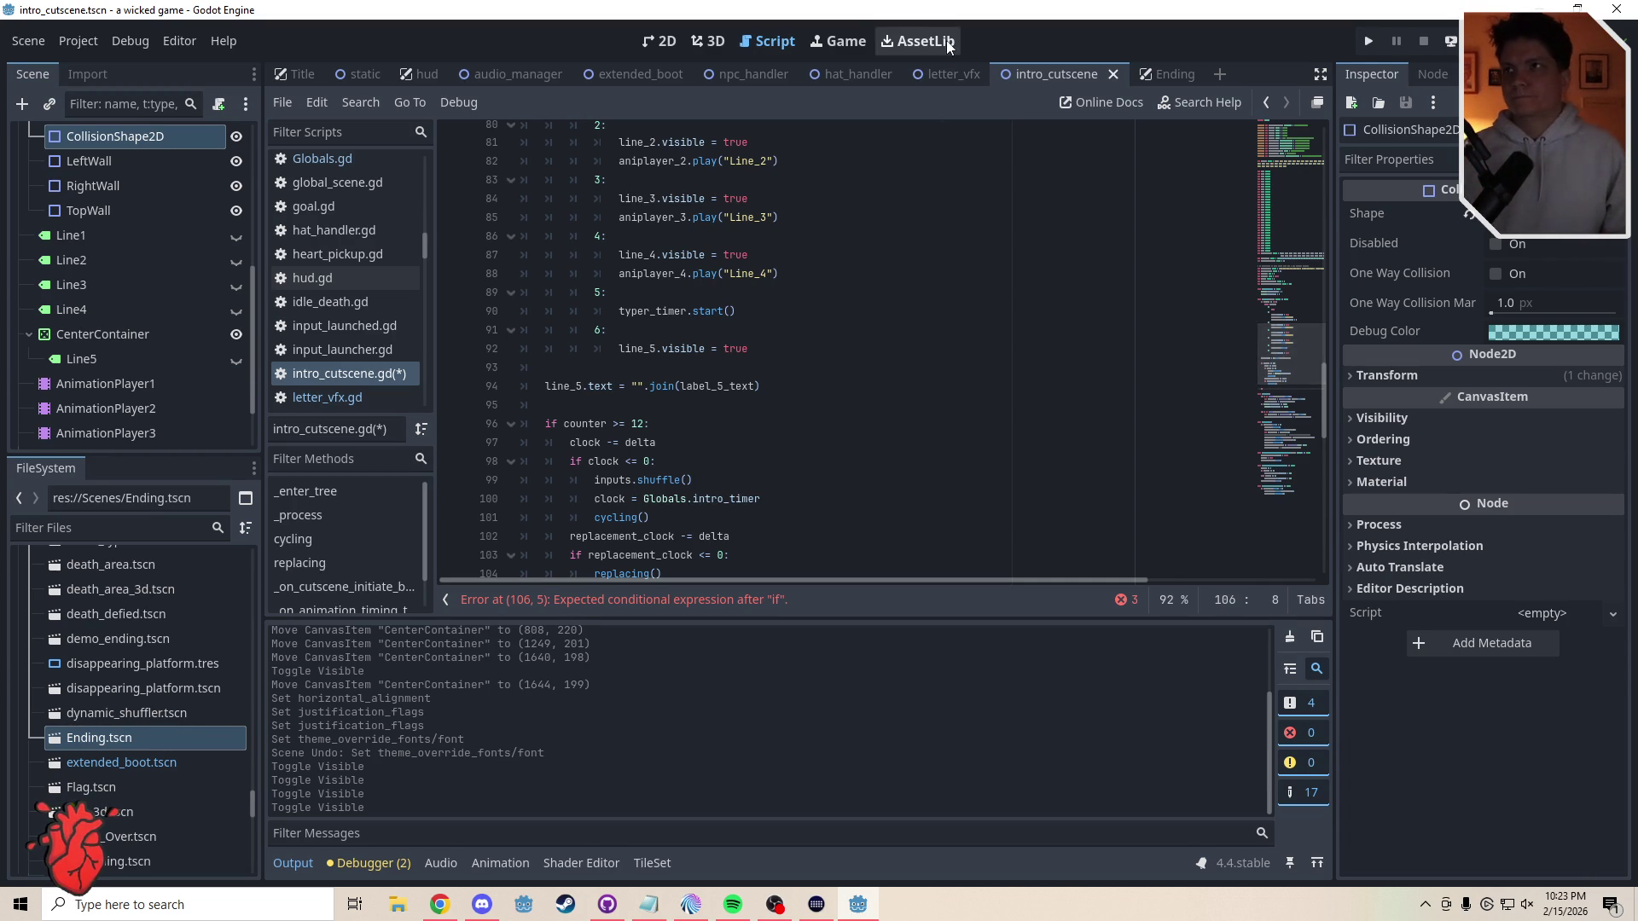
# - Glance at the letter effect script, then go back to the intro cutscene's 2D view
pyautogui.click(957, 74)
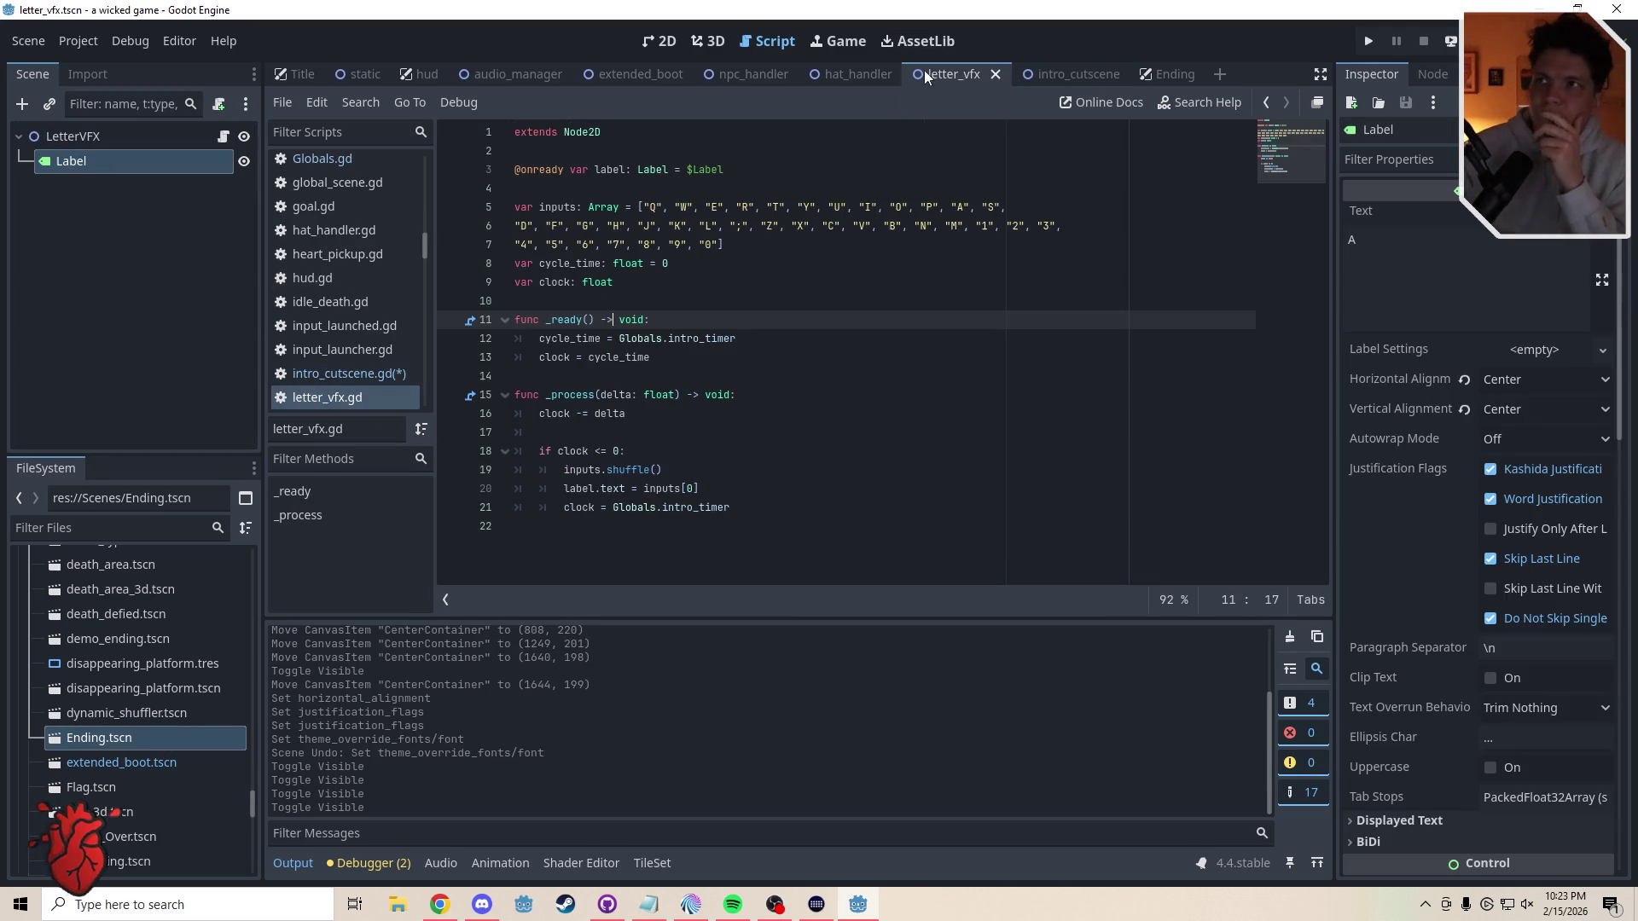
pyautogui.click(1060, 80)
pyautogui.click(667, 43)
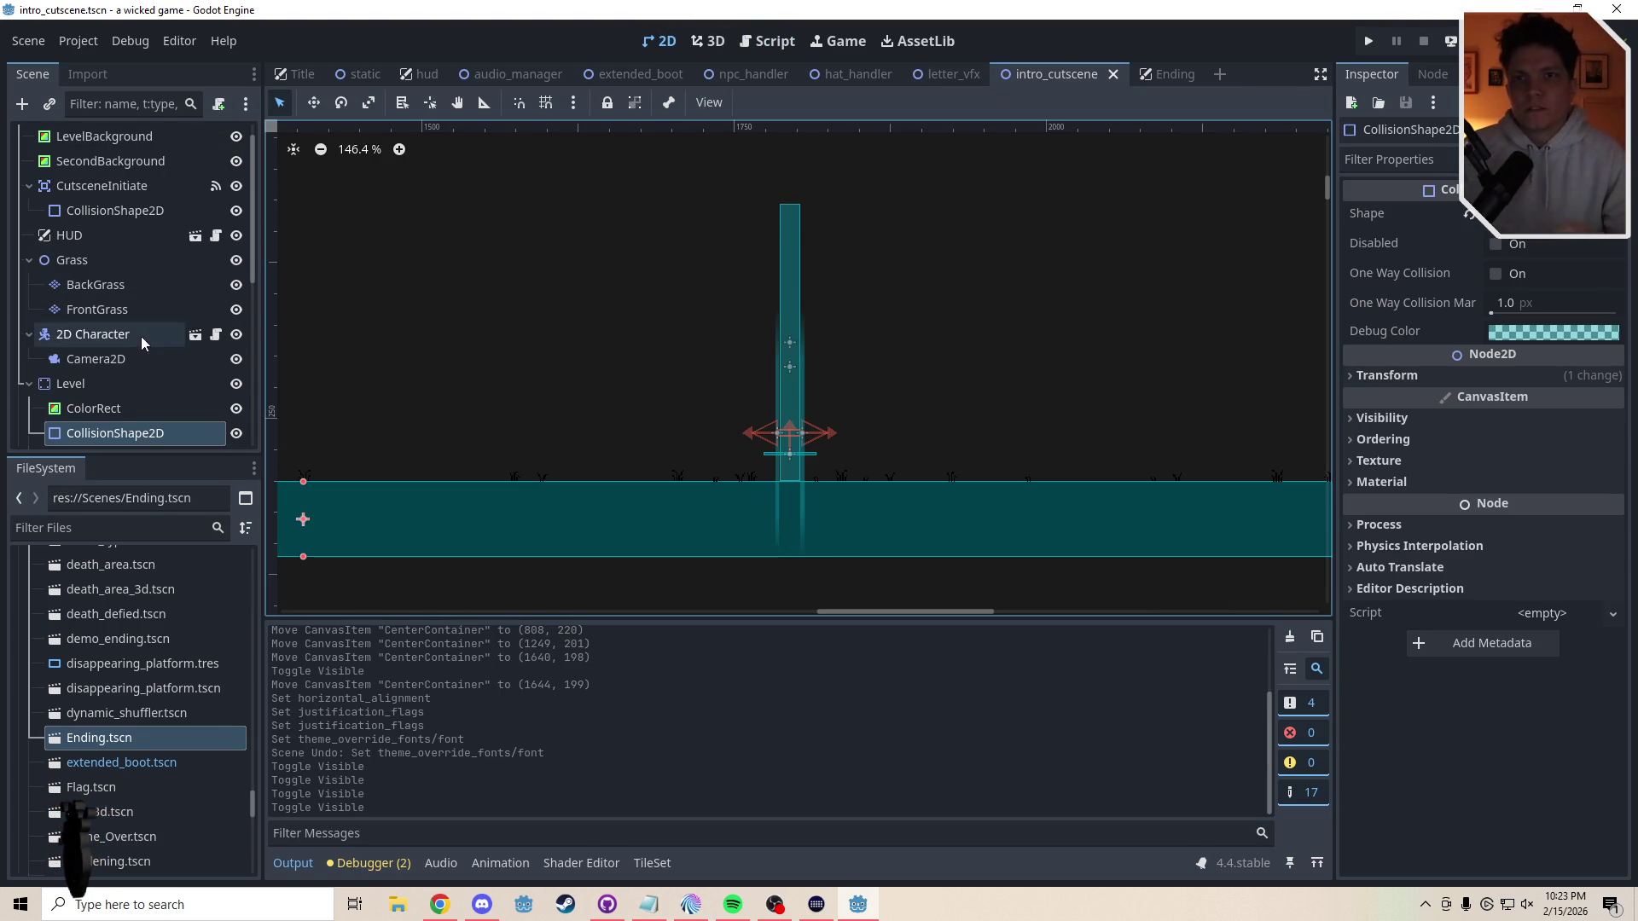
# - Instantiate letter_vfx.tscn as a child scene, undoing an accidental CenterContainer move
pyautogui.rightClick(628, 384)
pyautogui.click(677, 419)
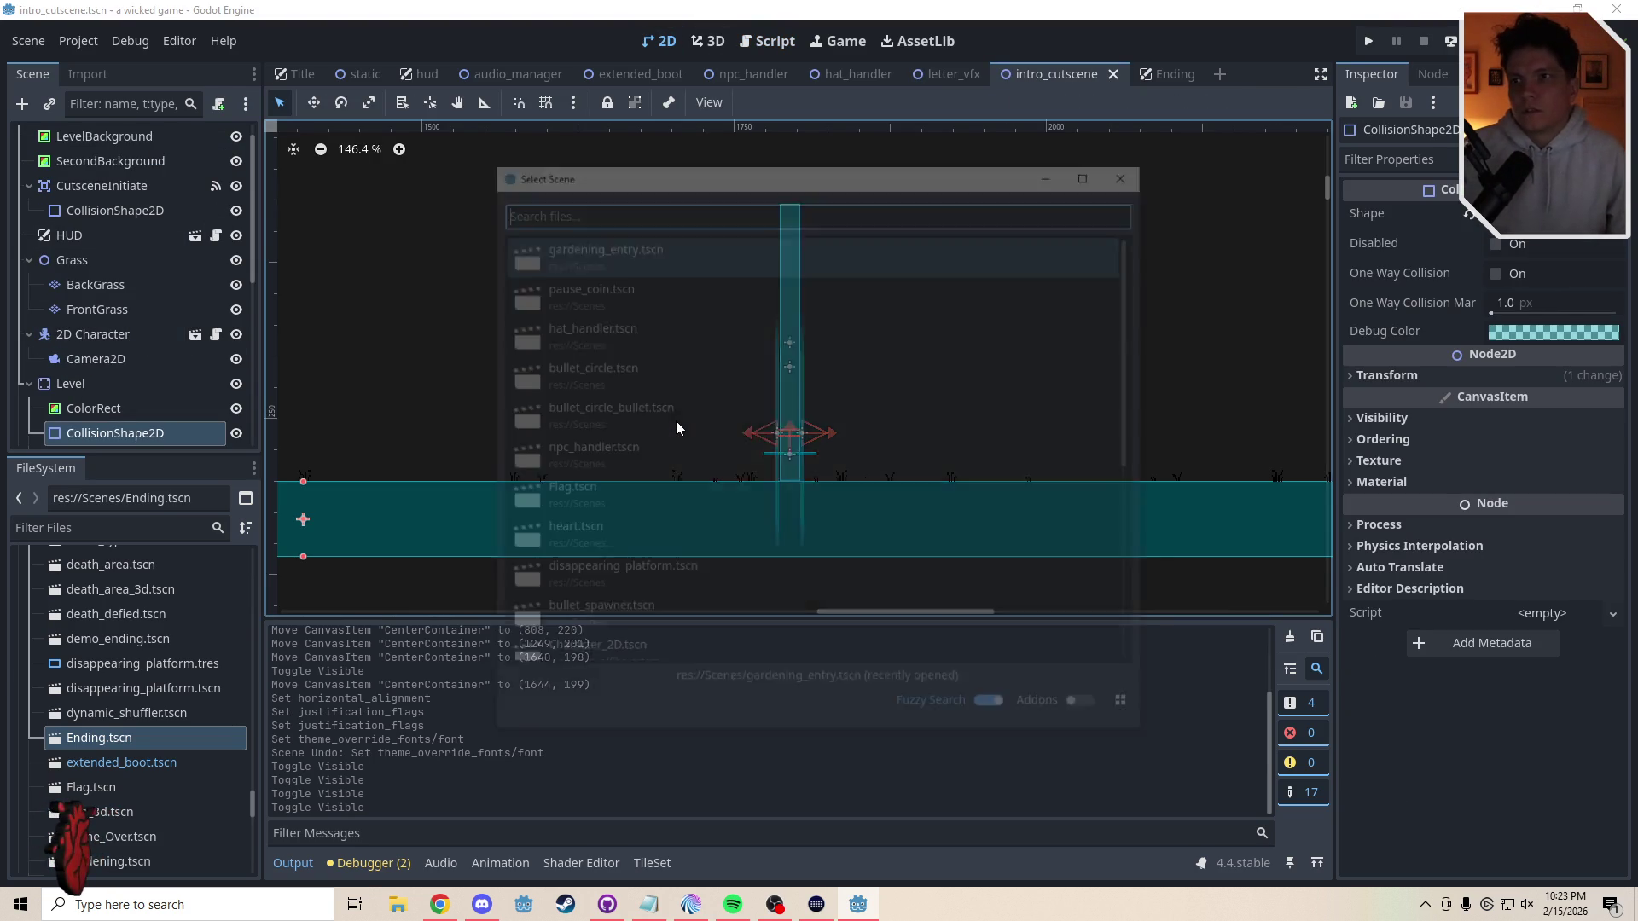
pyautogui.write('l')
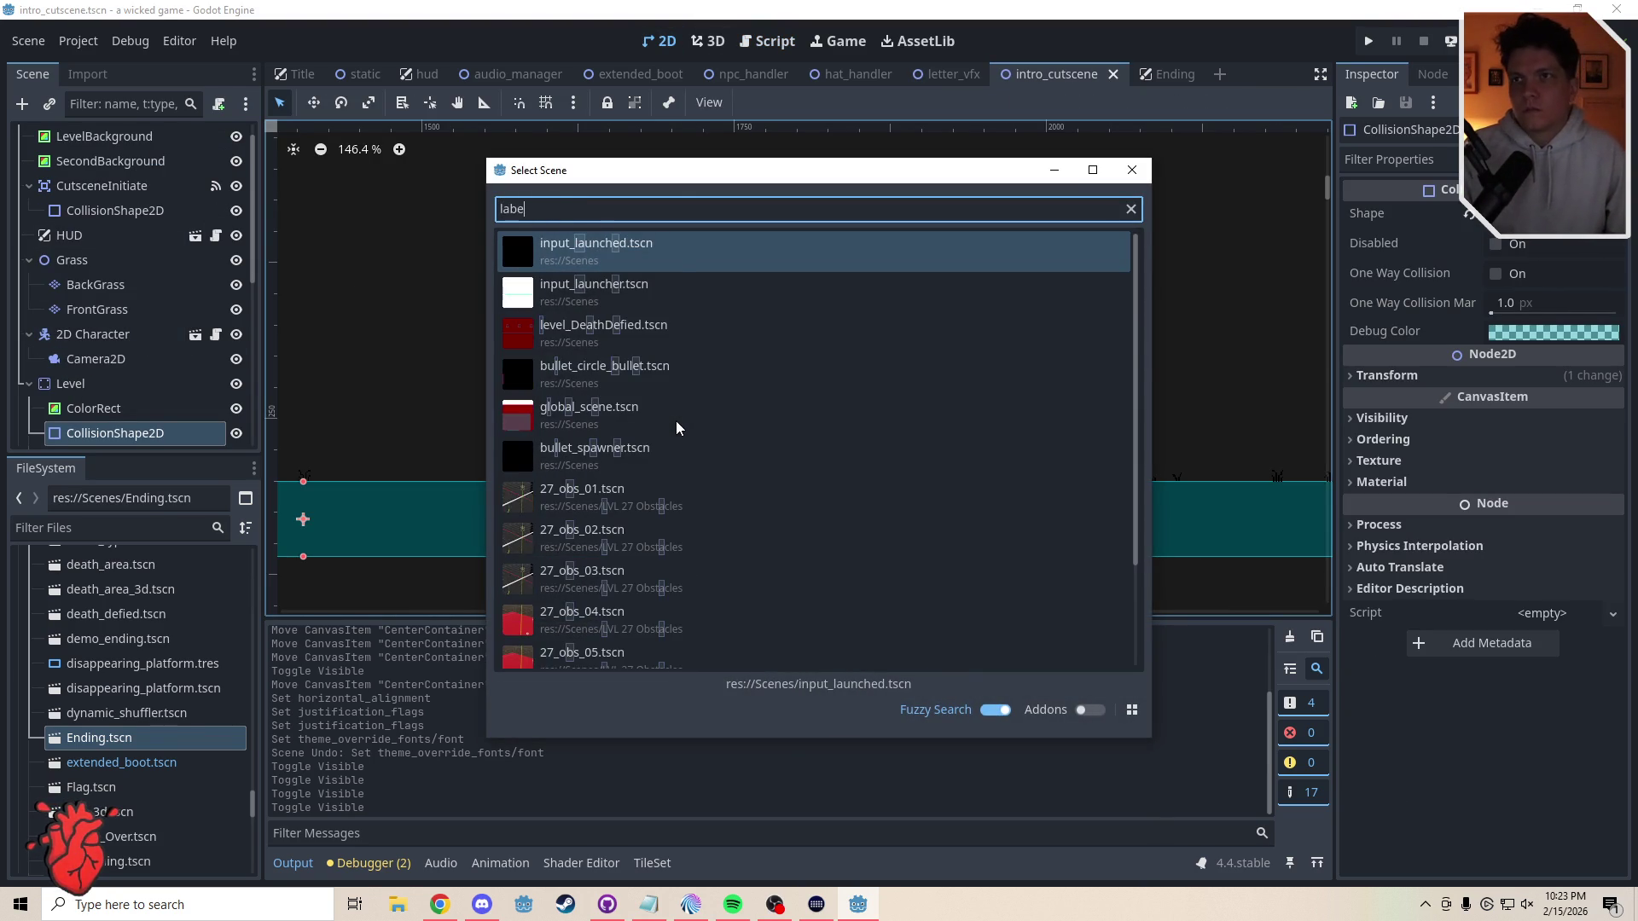
pyautogui.write('etter')
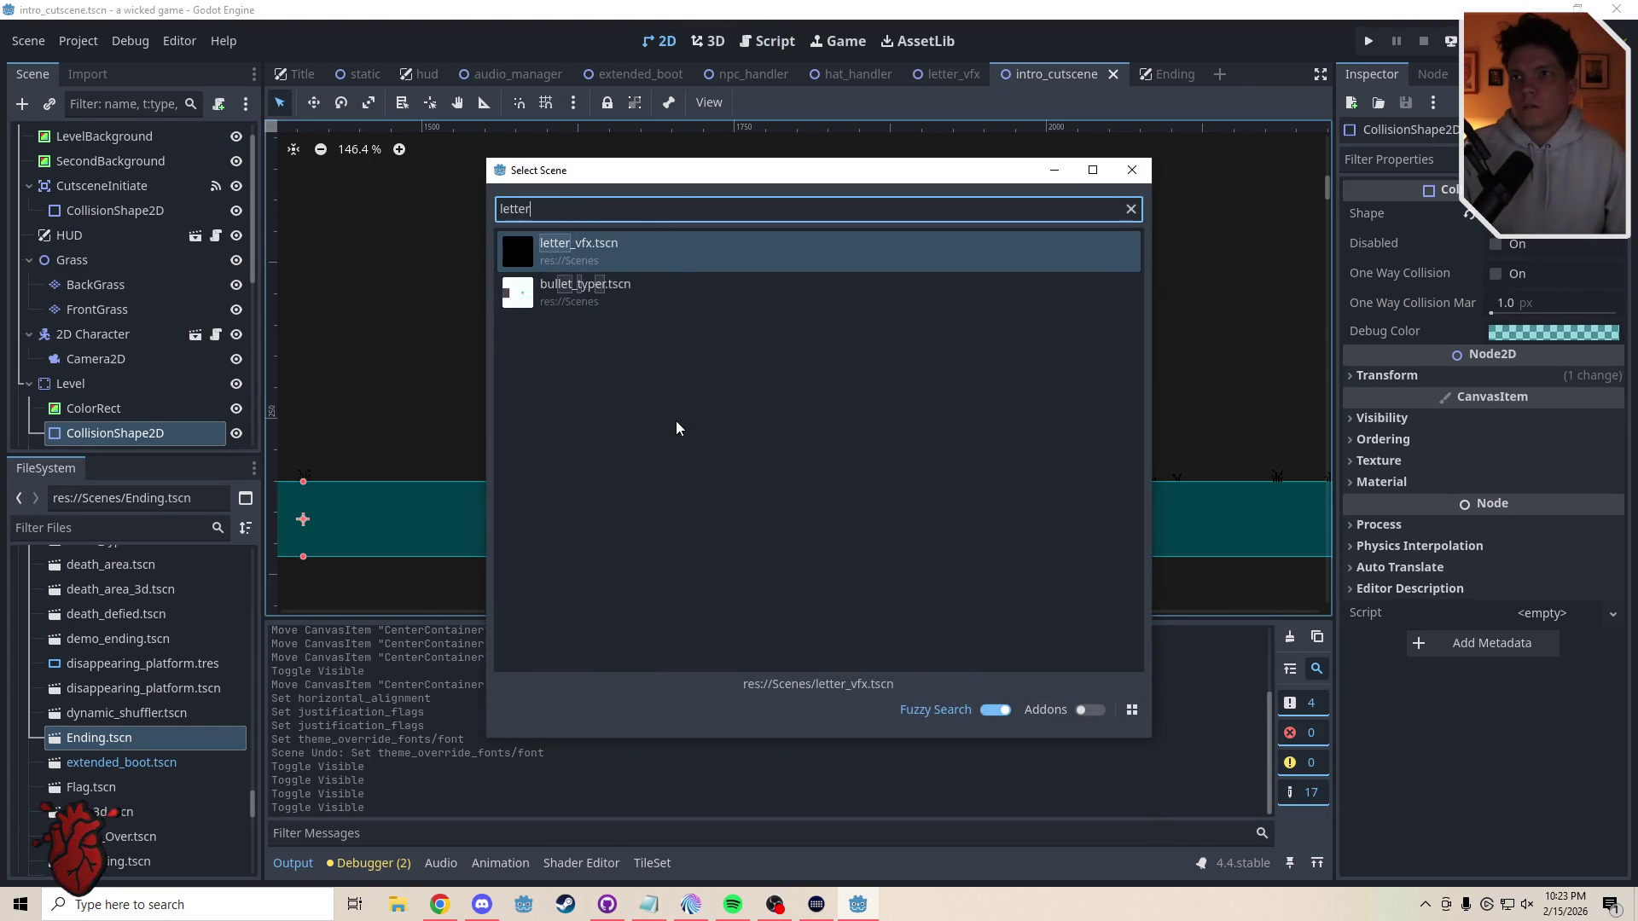
pyautogui.press('Return')
pyautogui.moveTo(631, 395); pyautogui.dragTo(867, 391)
pyautogui.hotkey('ctrl', 'z')
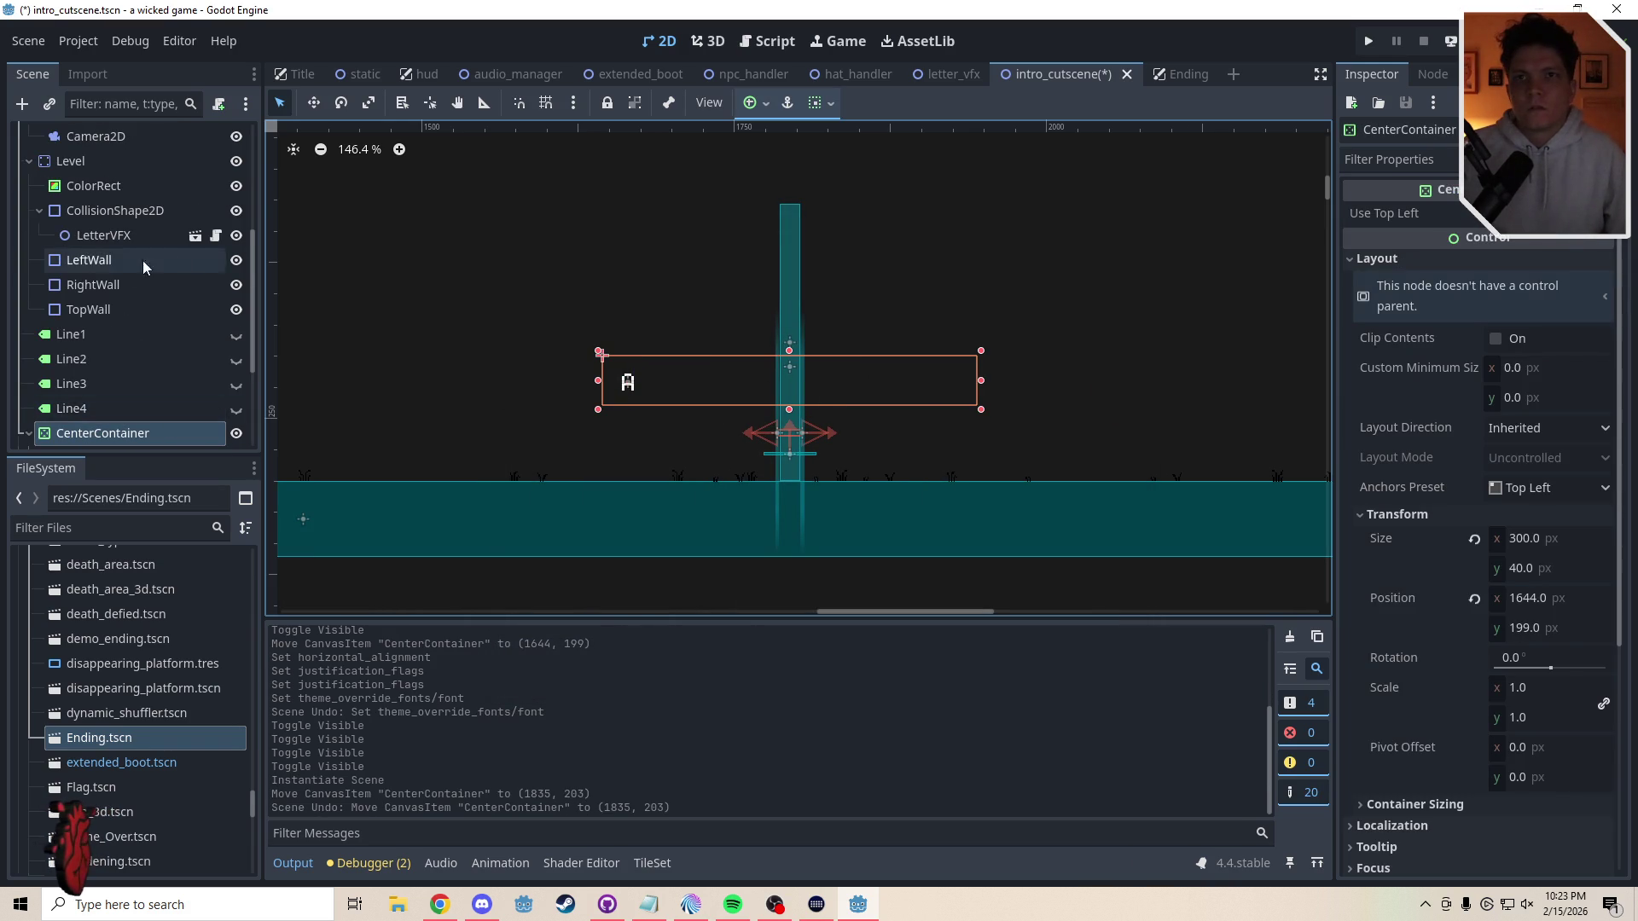
# - Move LetterVFX to the scene root and drag the letter A right beside the pillar
pyautogui.click(100, 238)
pyautogui.moveTo(100, 238)
pyautogui.mouseDown()
pyautogui.moveTo(259, 244)
pyautogui.moveTo(249, 203)
pyautogui.moveTo(119, 356)
pyautogui.moveTo(98, 128)
pyautogui.moveTo(96, 141)
pyautogui.mouseUp()
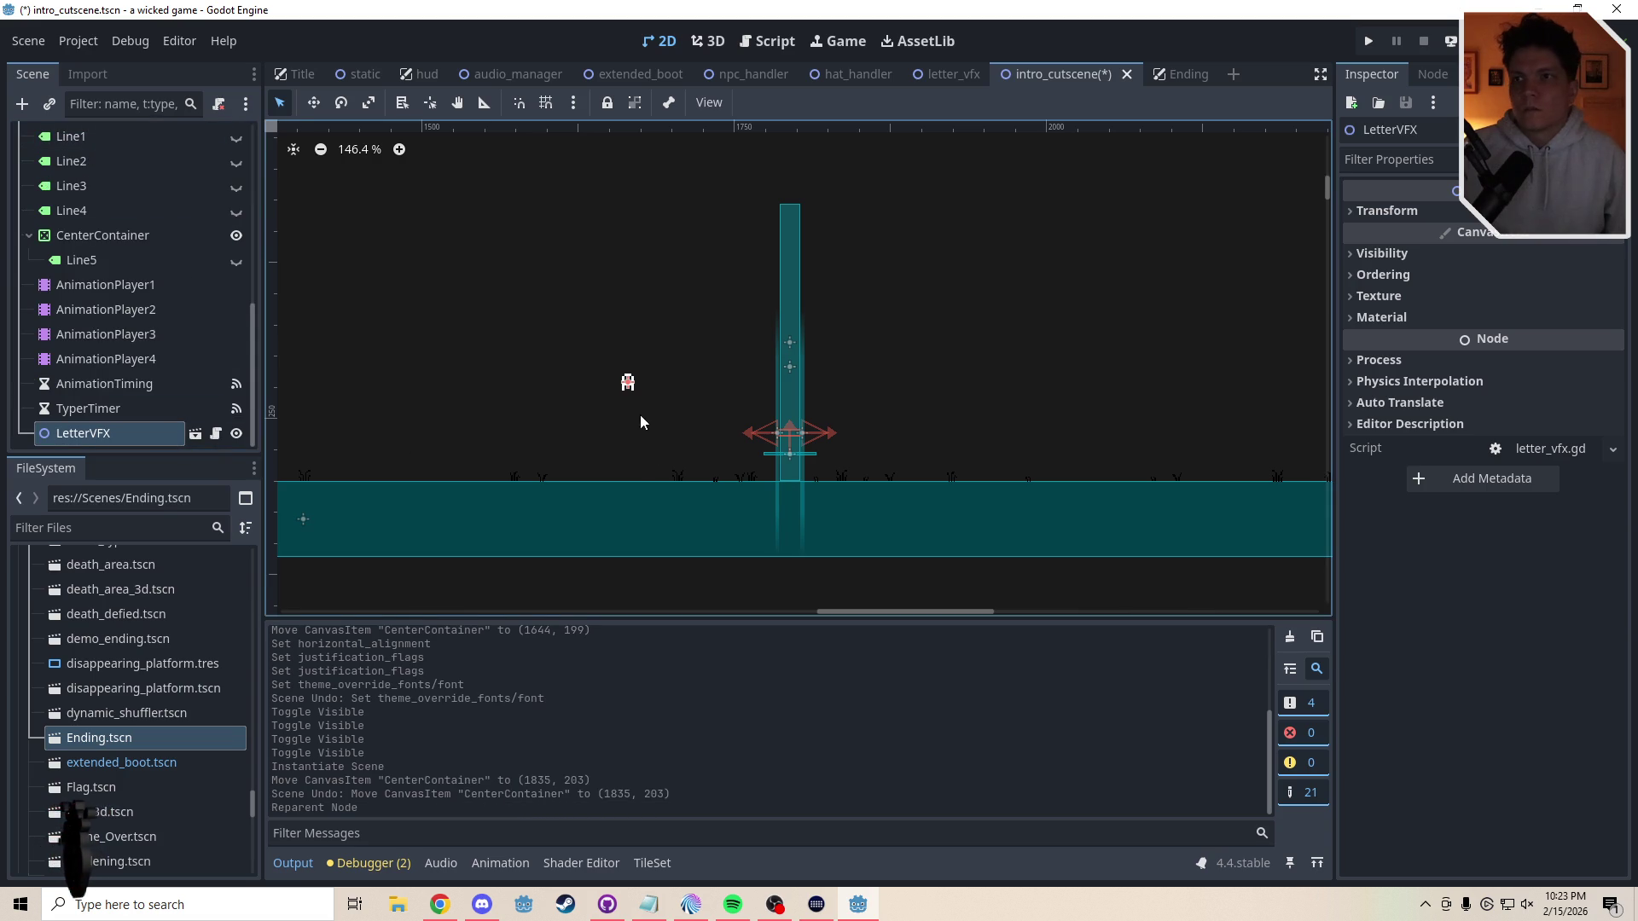
pyautogui.press('w')
pyautogui.moveTo(631, 417)
pyautogui.mouseDown()
pyautogui.moveTo(712, 447)
pyautogui.moveTo(697, 457)
pyautogui.moveTo(928, 457)
pyautogui.moveTo(976, 388)
pyautogui.moveTo(1009, 446)
pyautogui.moveTo(902, 395)
pyautogui.mouseUp()
pyautogui.press('q')
pyautogui.click(929, 520)
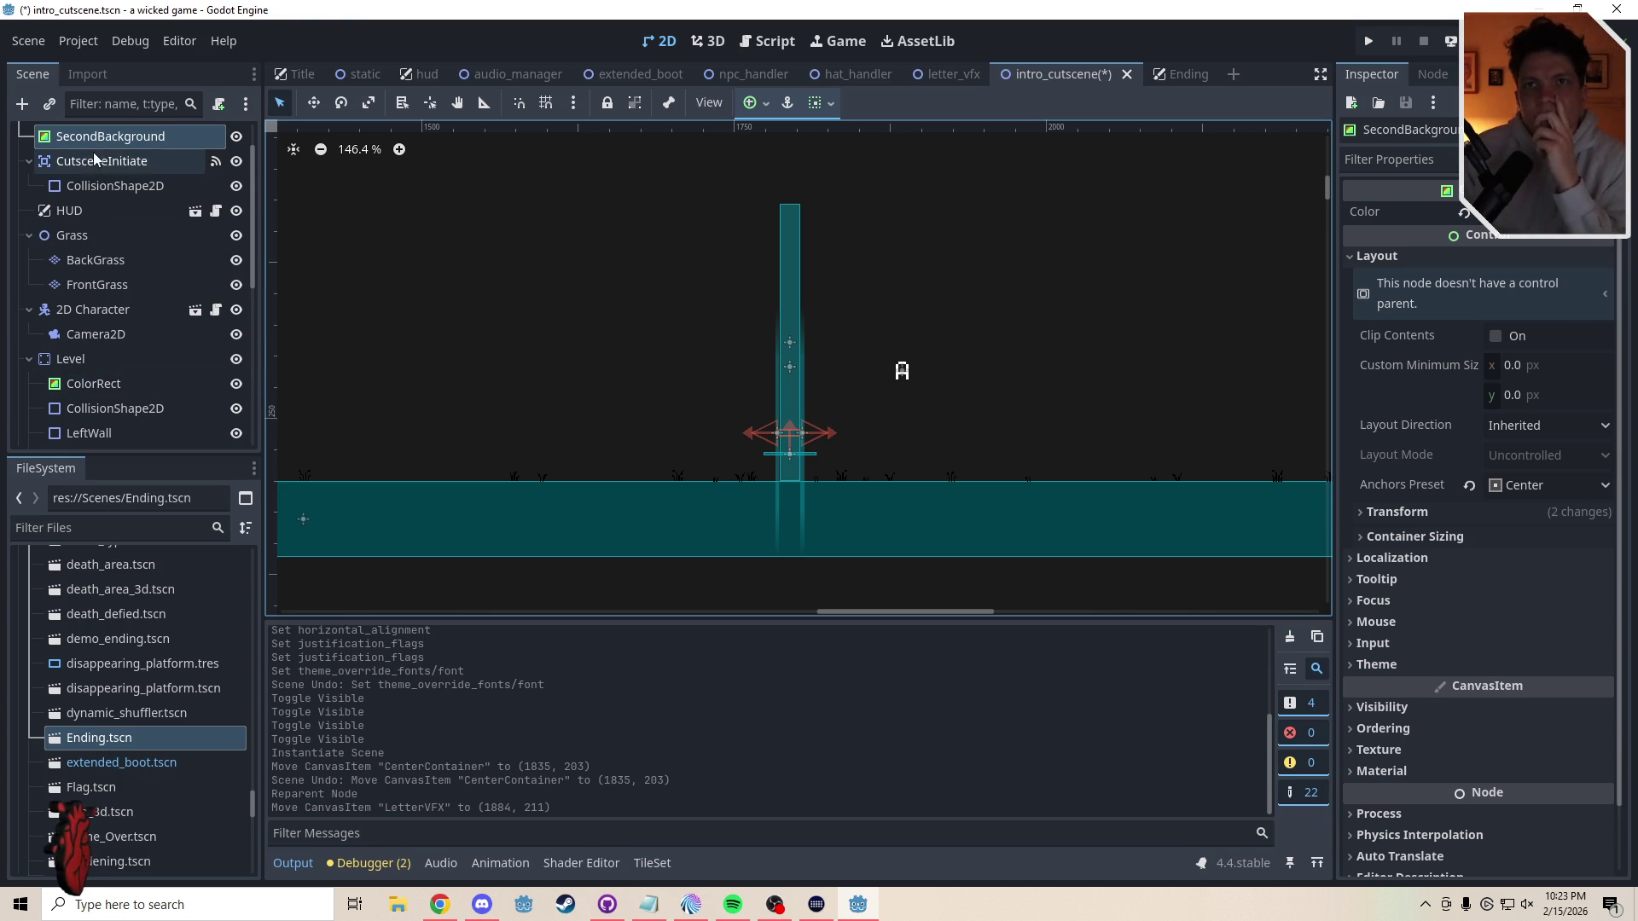
pyautogui.scroll(-5, 243, 432)
pyautogui.scroll(-3, 243, 432)
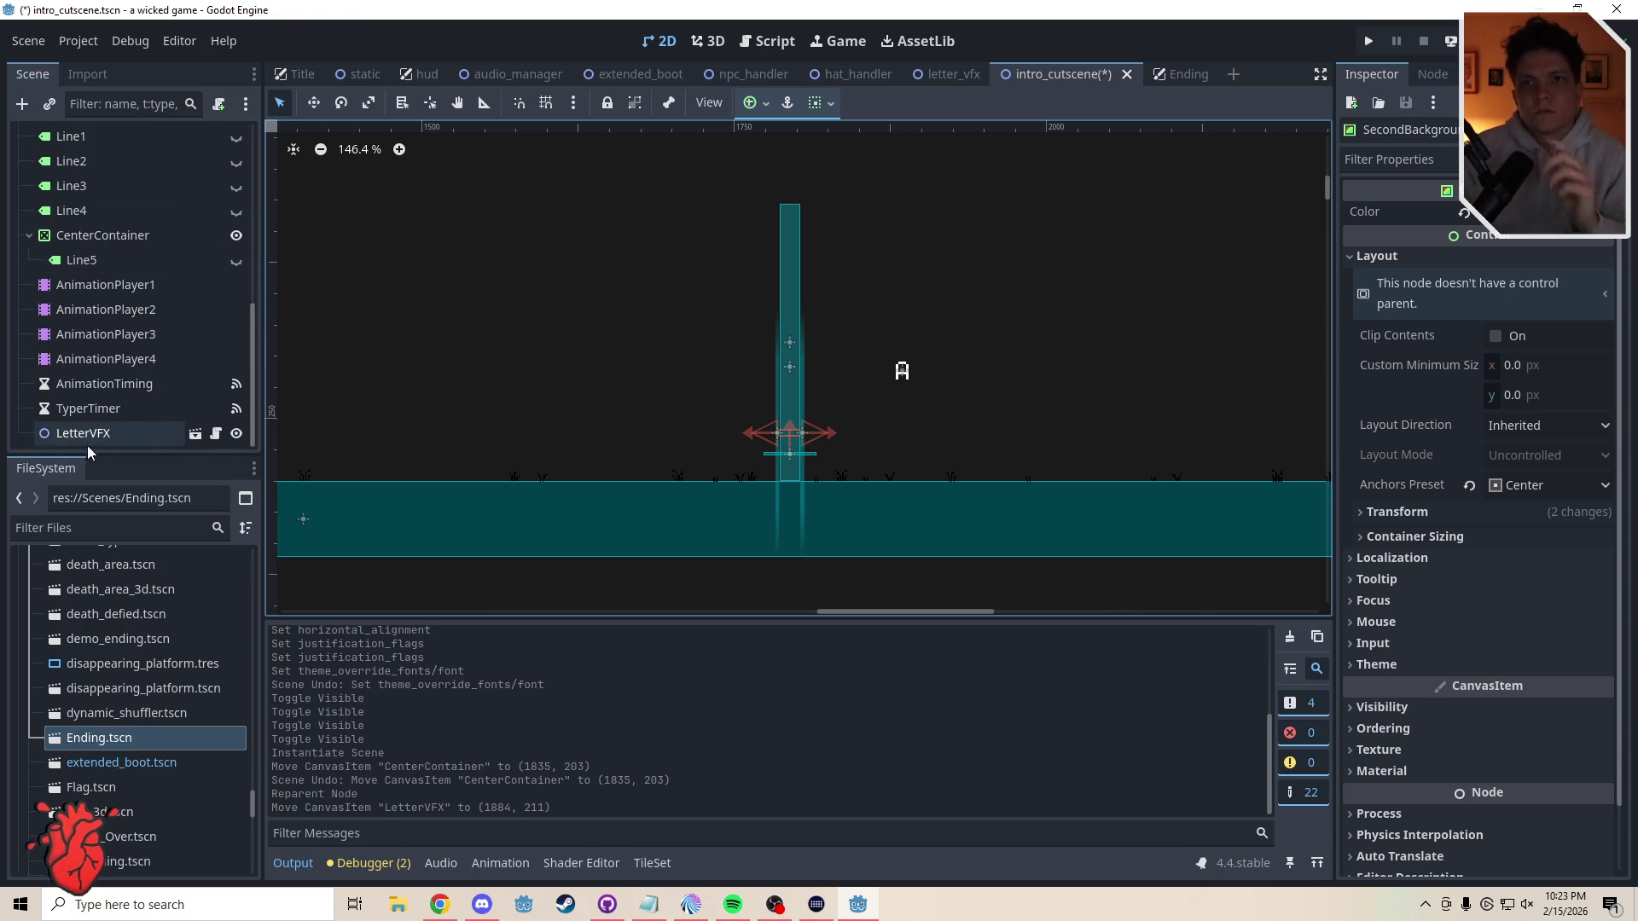
# - Paste a copy of LetterVFX as sibling LetterVFX2 and place it at (1707, 245)
pyautogui.click(87, 437)
pyautogui.hotkey('ctrl', 'v')
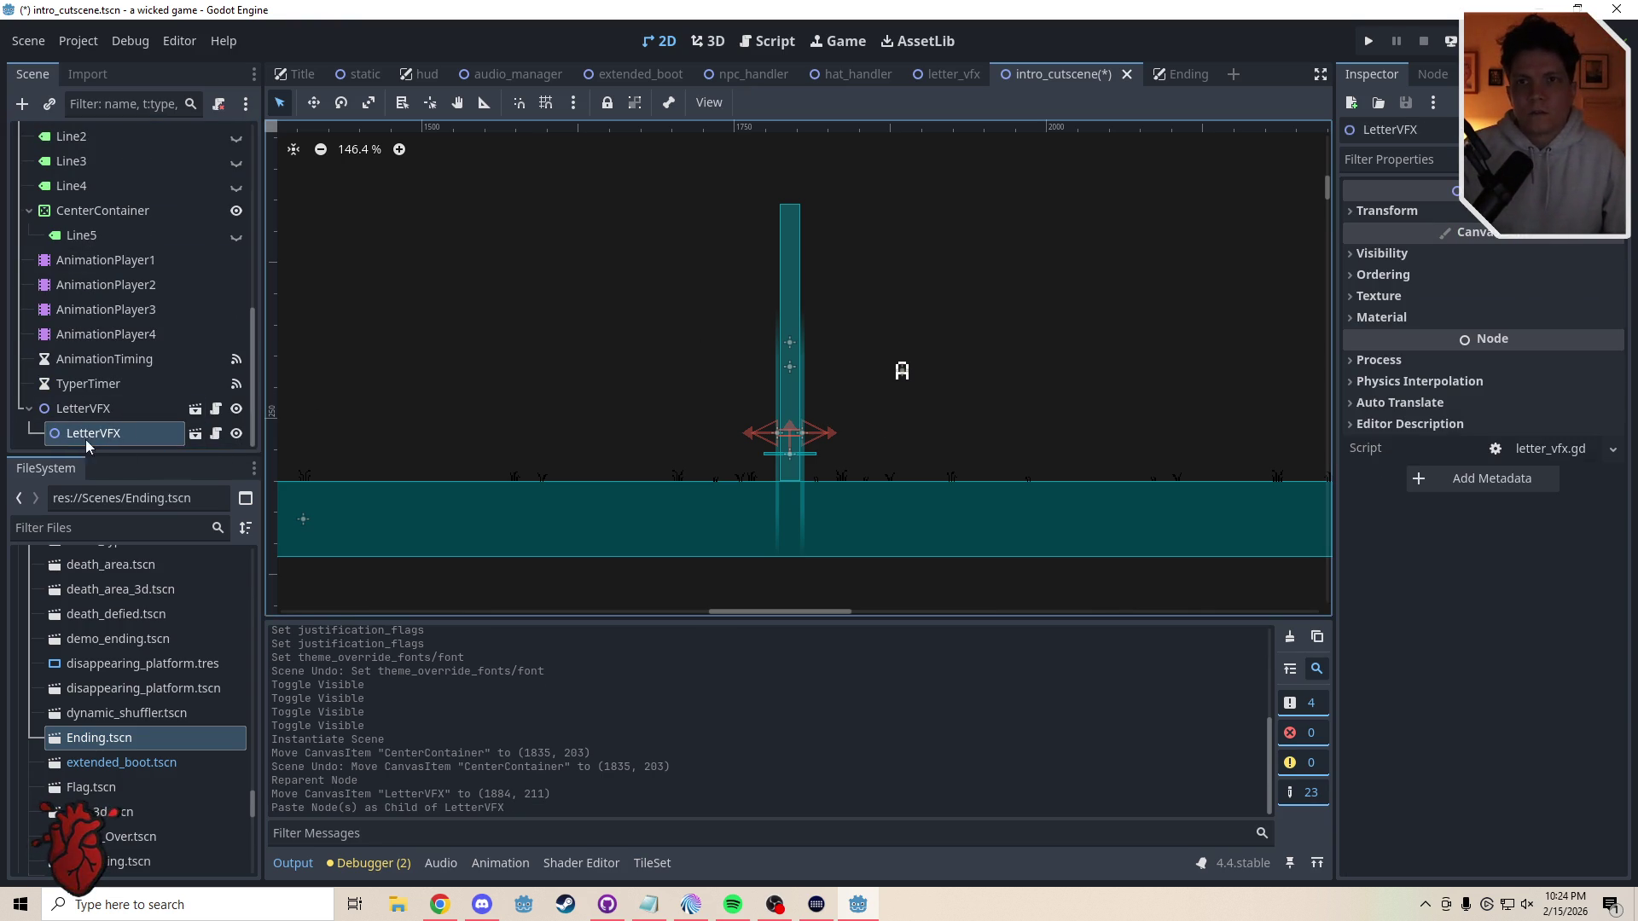
pyautogui.moveTo(85, 437); pyautogui.dragTo(58, 399)
pyautogui.moveTo(932, 438)
pyautogui.mouseDown()
pyautogui.moveTo(721, 437)
pyautogui.moveTo(622, 358)
pyautogui.moveTo(875, 411)
pyautogui.moveTo(651, 461)
pyautogui.moveTo(566, 416)
pyautogui.moveTo(881, 515)
pyautogui.moveTo(601, 567)
pyautogui.moveTo(532, 616)
pyautogui.mouseUp()
pyautogui.scroll(-4, 534, 428)
pyautogui.scroll(1, 534, 427)
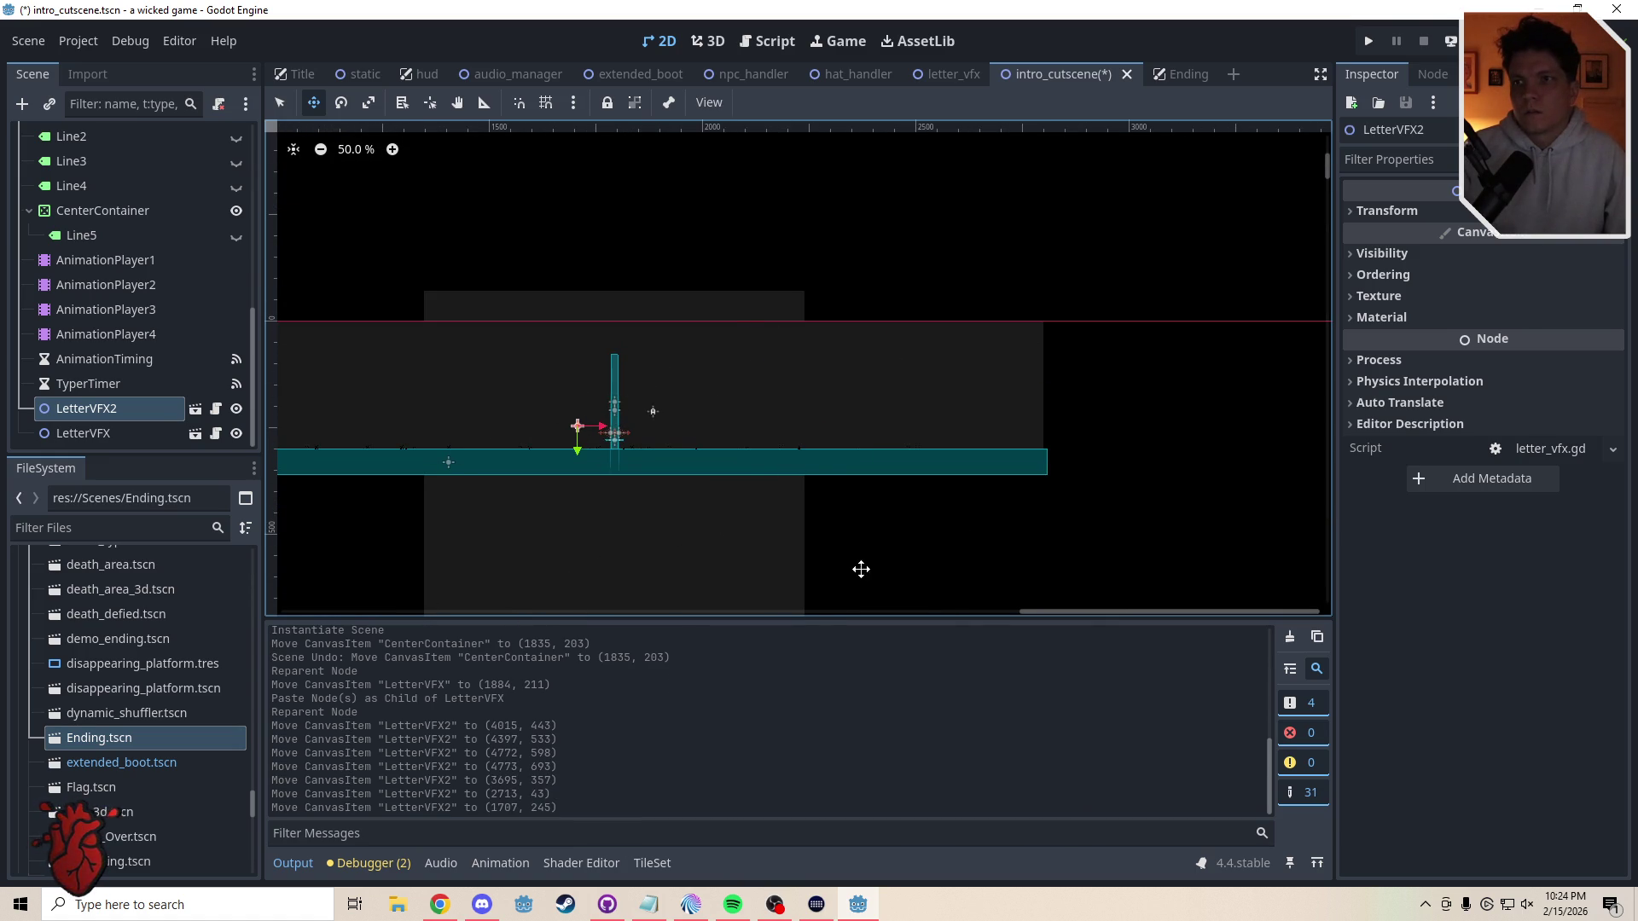
pyautogui.press('q')
pyautogui.click(1148, 504)
# - Select SecondBackground and zoom the canvas to inspect the level layout
pyautogui.scroll(2, 560, 484)
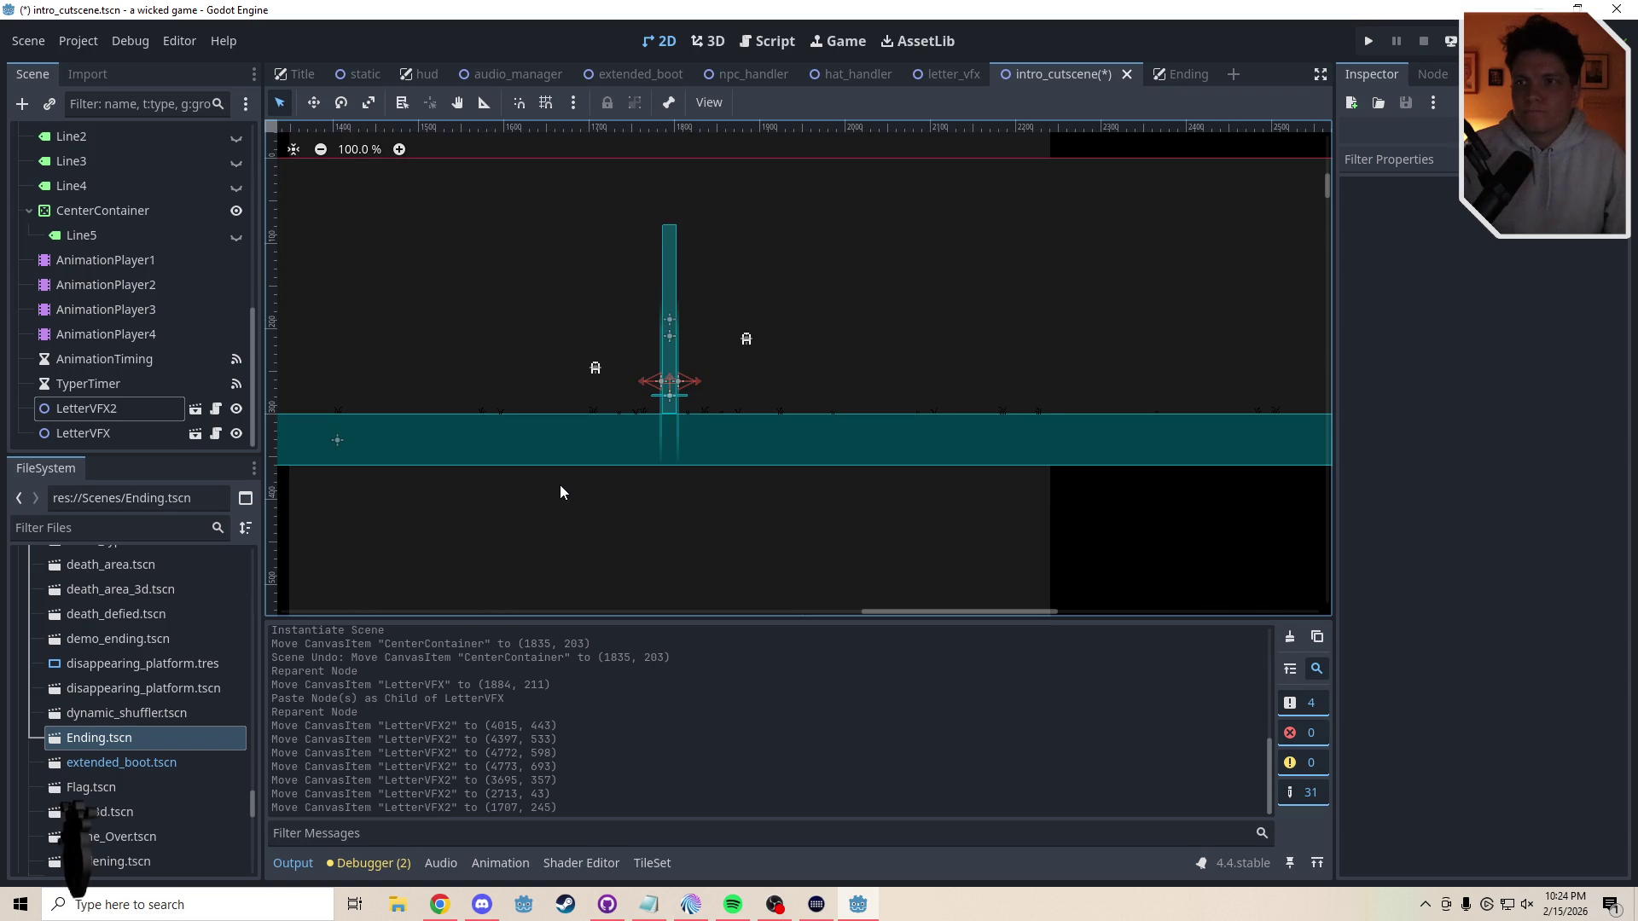
pyautogui.click(636, 522)
pyautogui.scroll(-5, 643, 505)
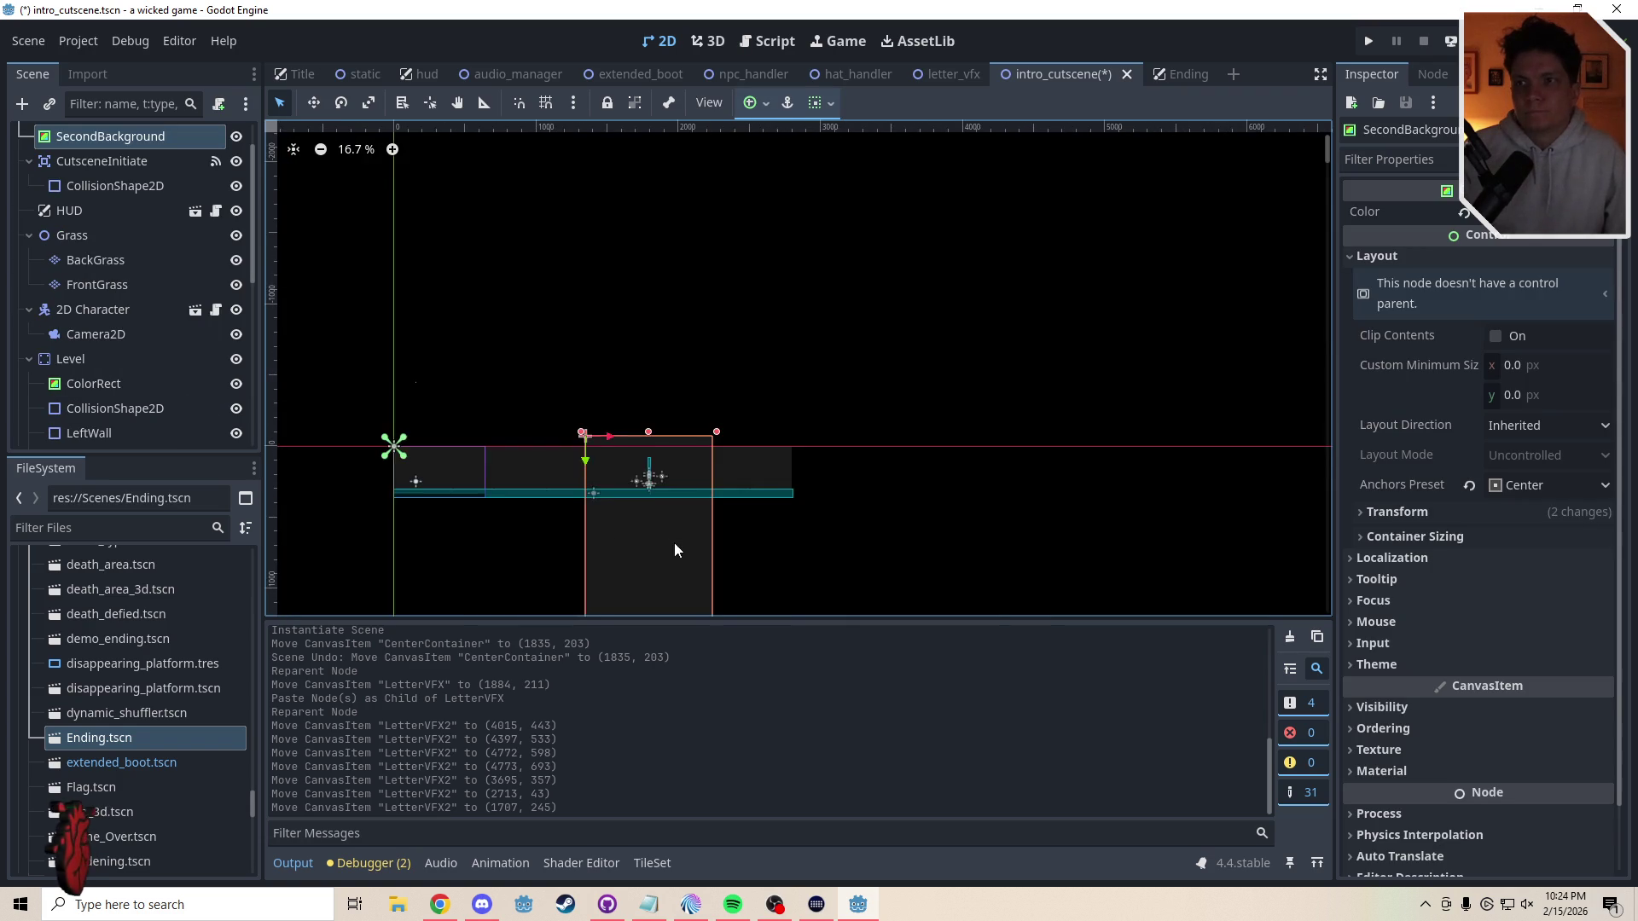
pyautogui.scroll(3, 704, 467)
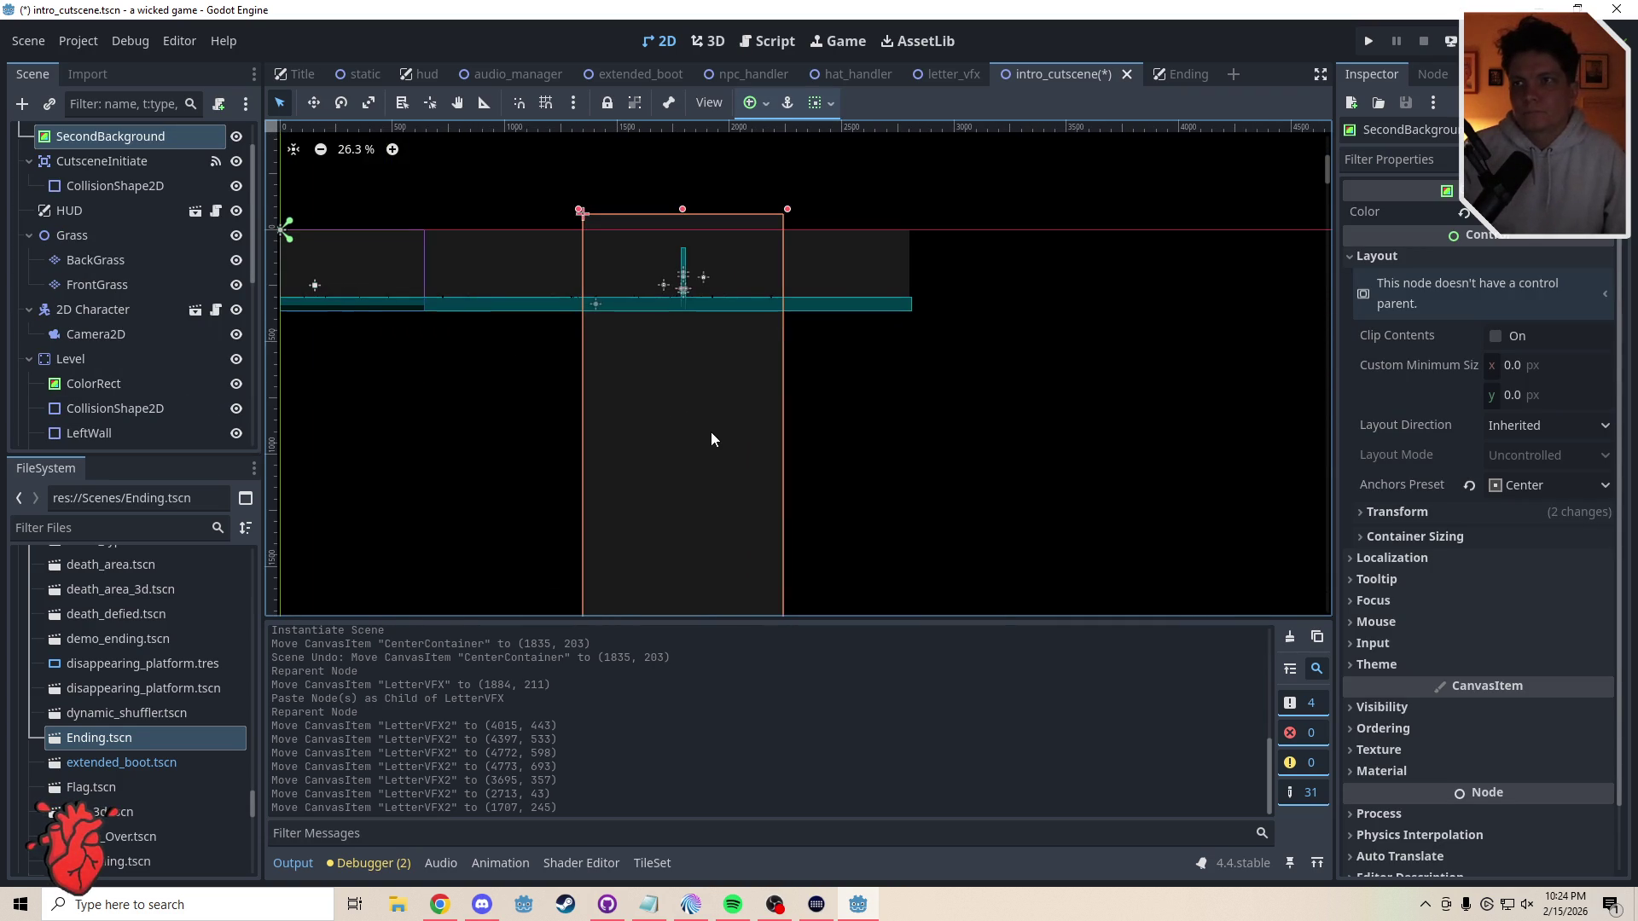
pyautogui.scroll(4, 696, 348)
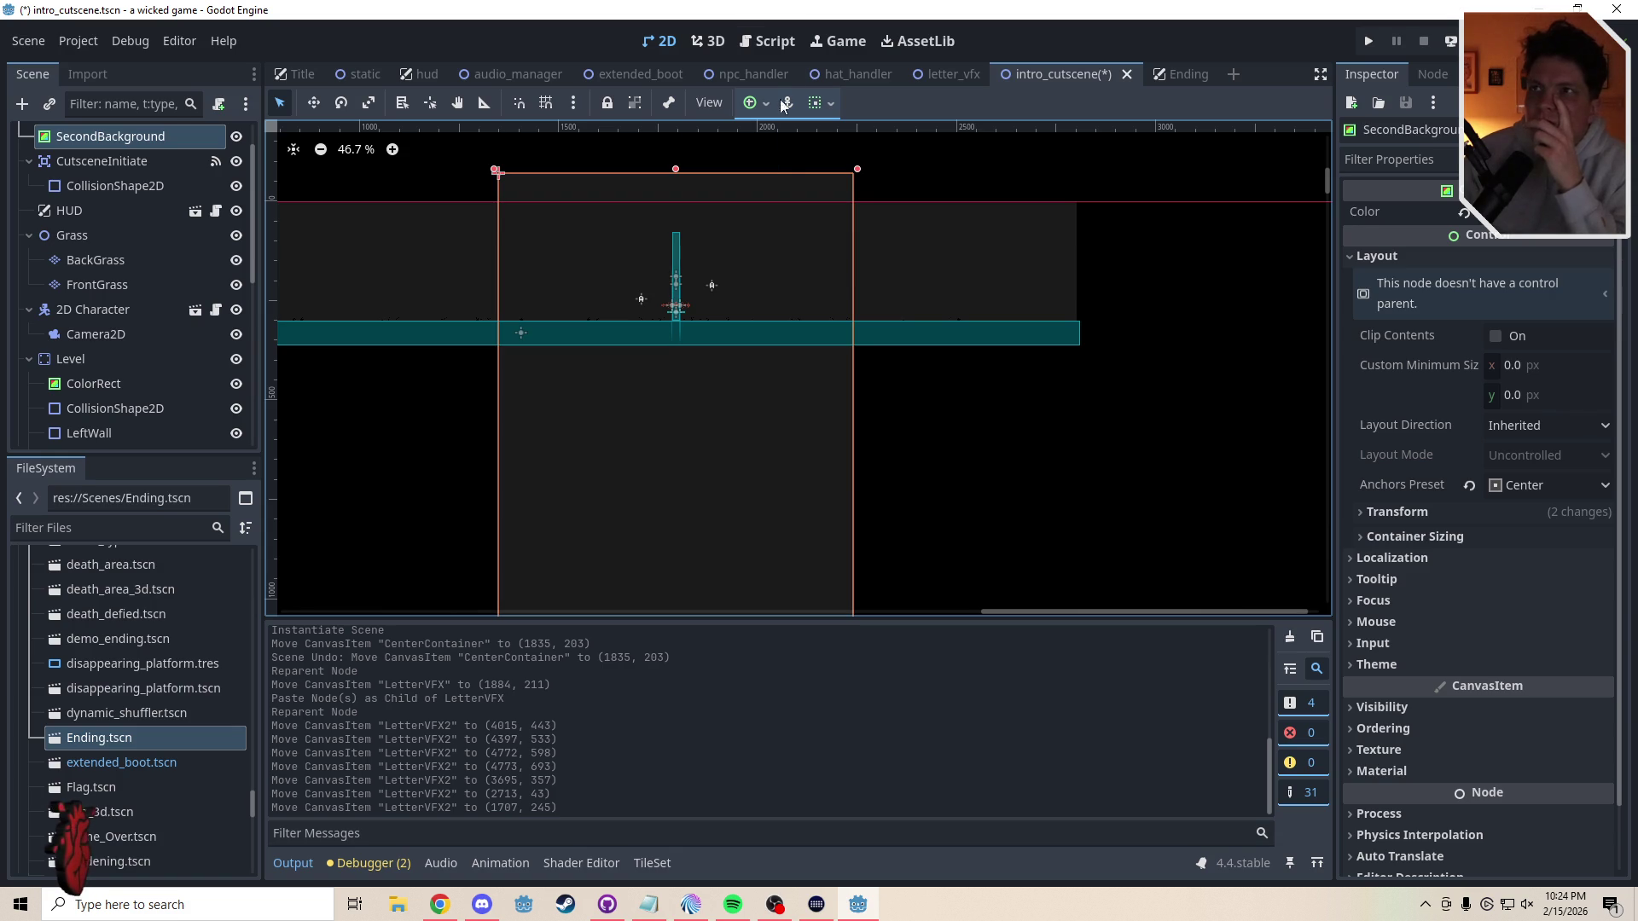
# - Replace the incomplete if line with 'elif counter >= 30:' in intro_cutscene.gd
pyautogui.click(785, 40)
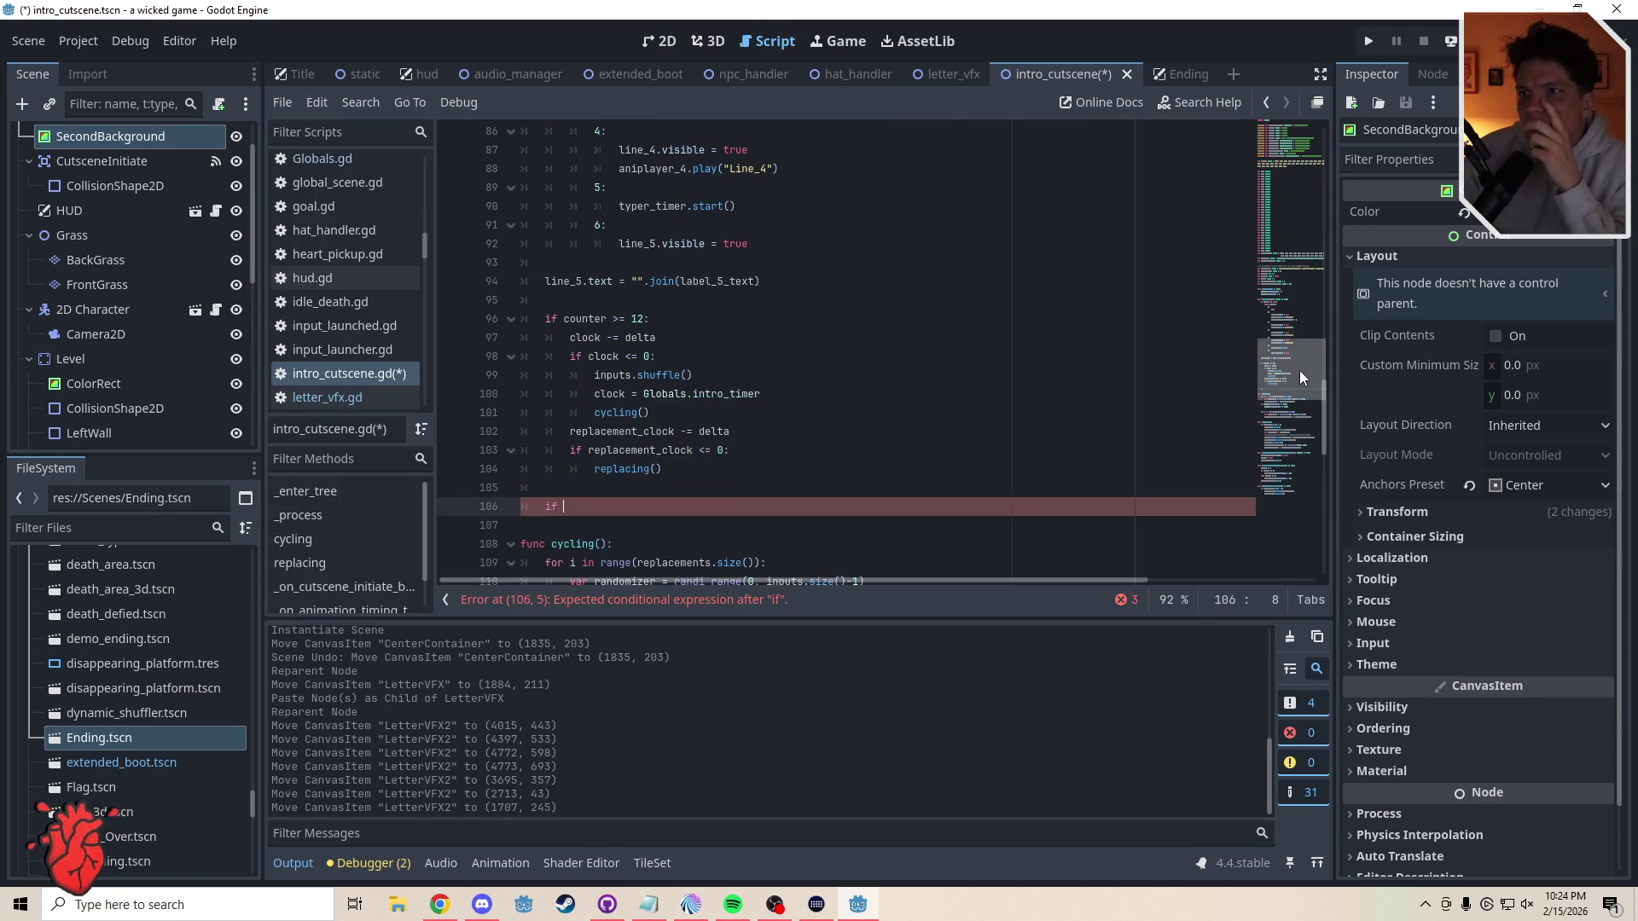
pyautogui.scroll(-2, 1298, 370)
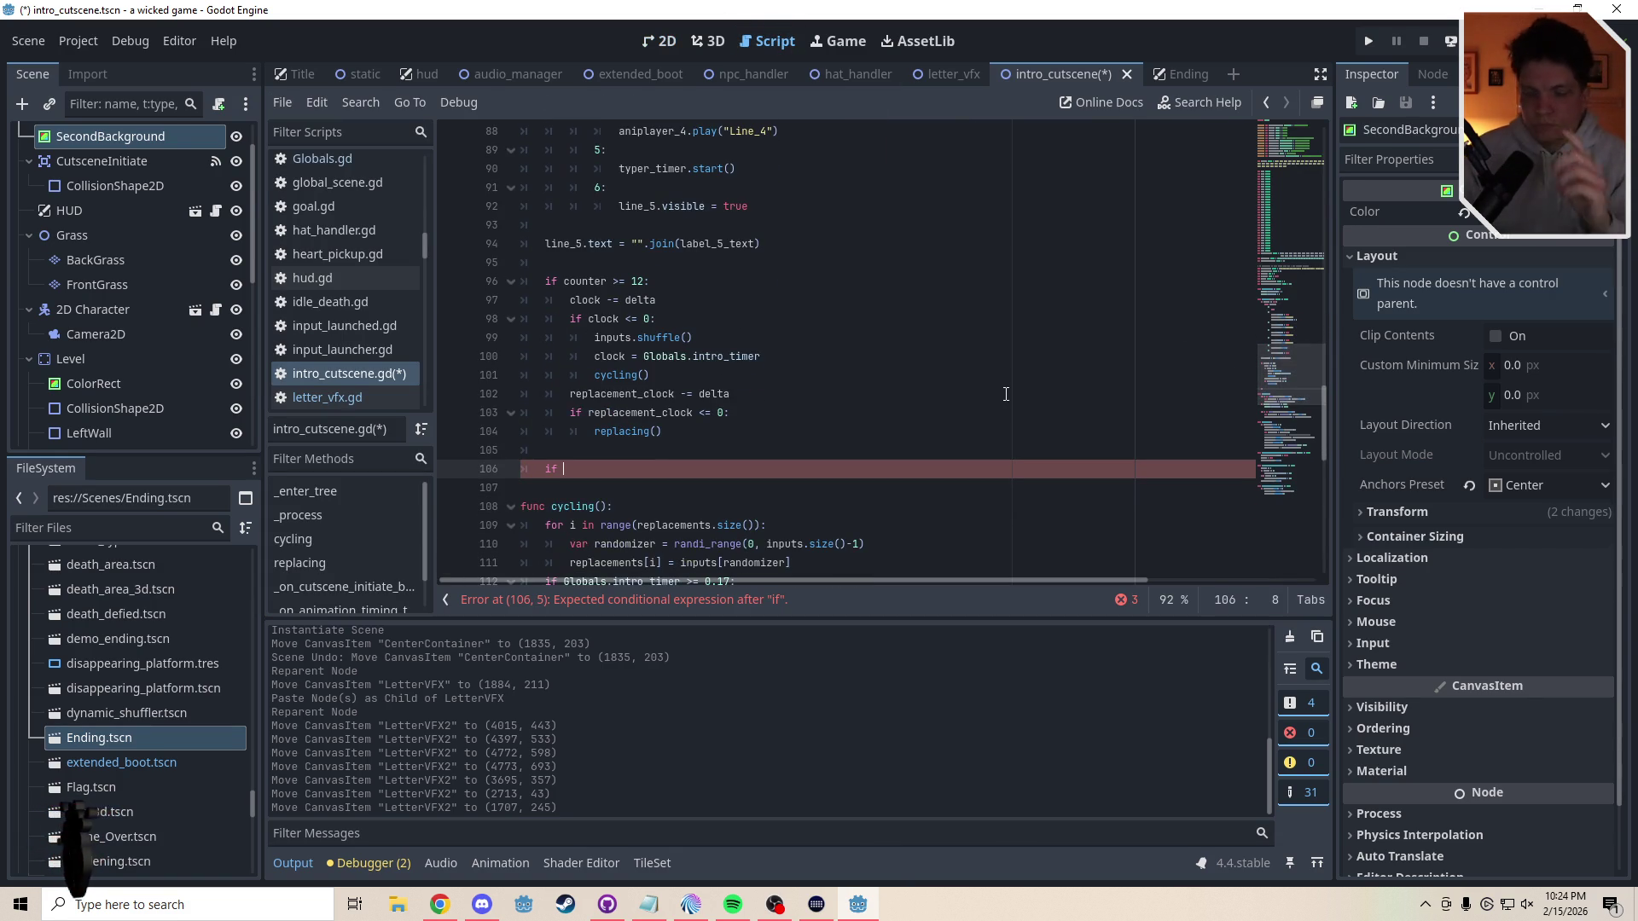
pyautogui.press('XF86AudioPlay')
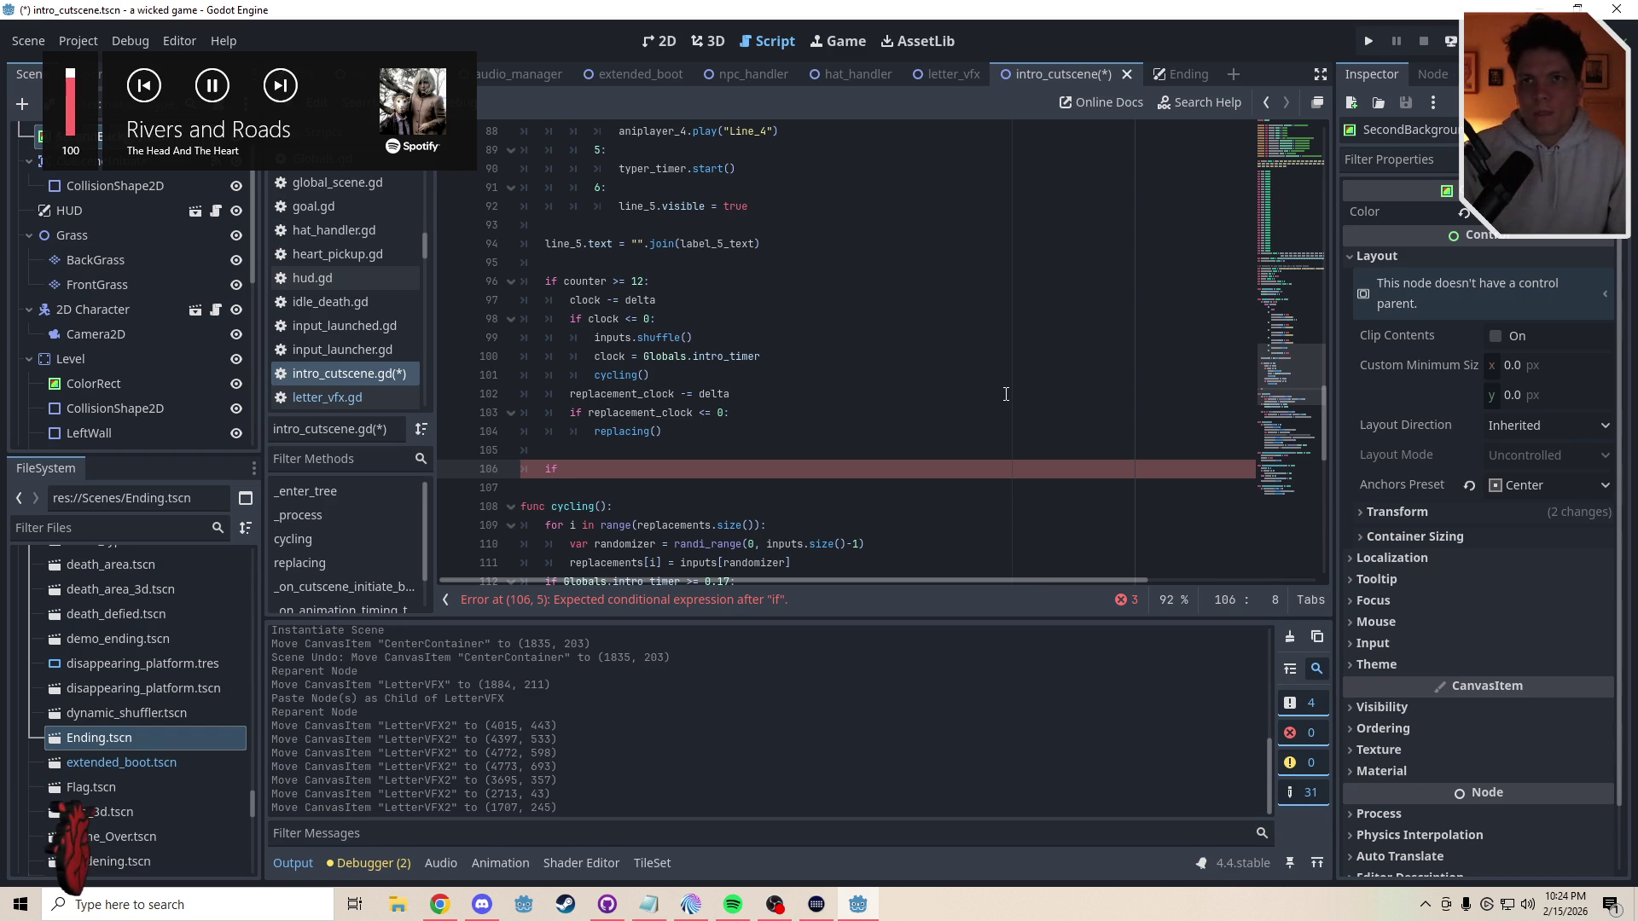
pyautogui.press('BackSpace')
pyautogui.press('BackSpace')
pyautogui.press('BackSpace')
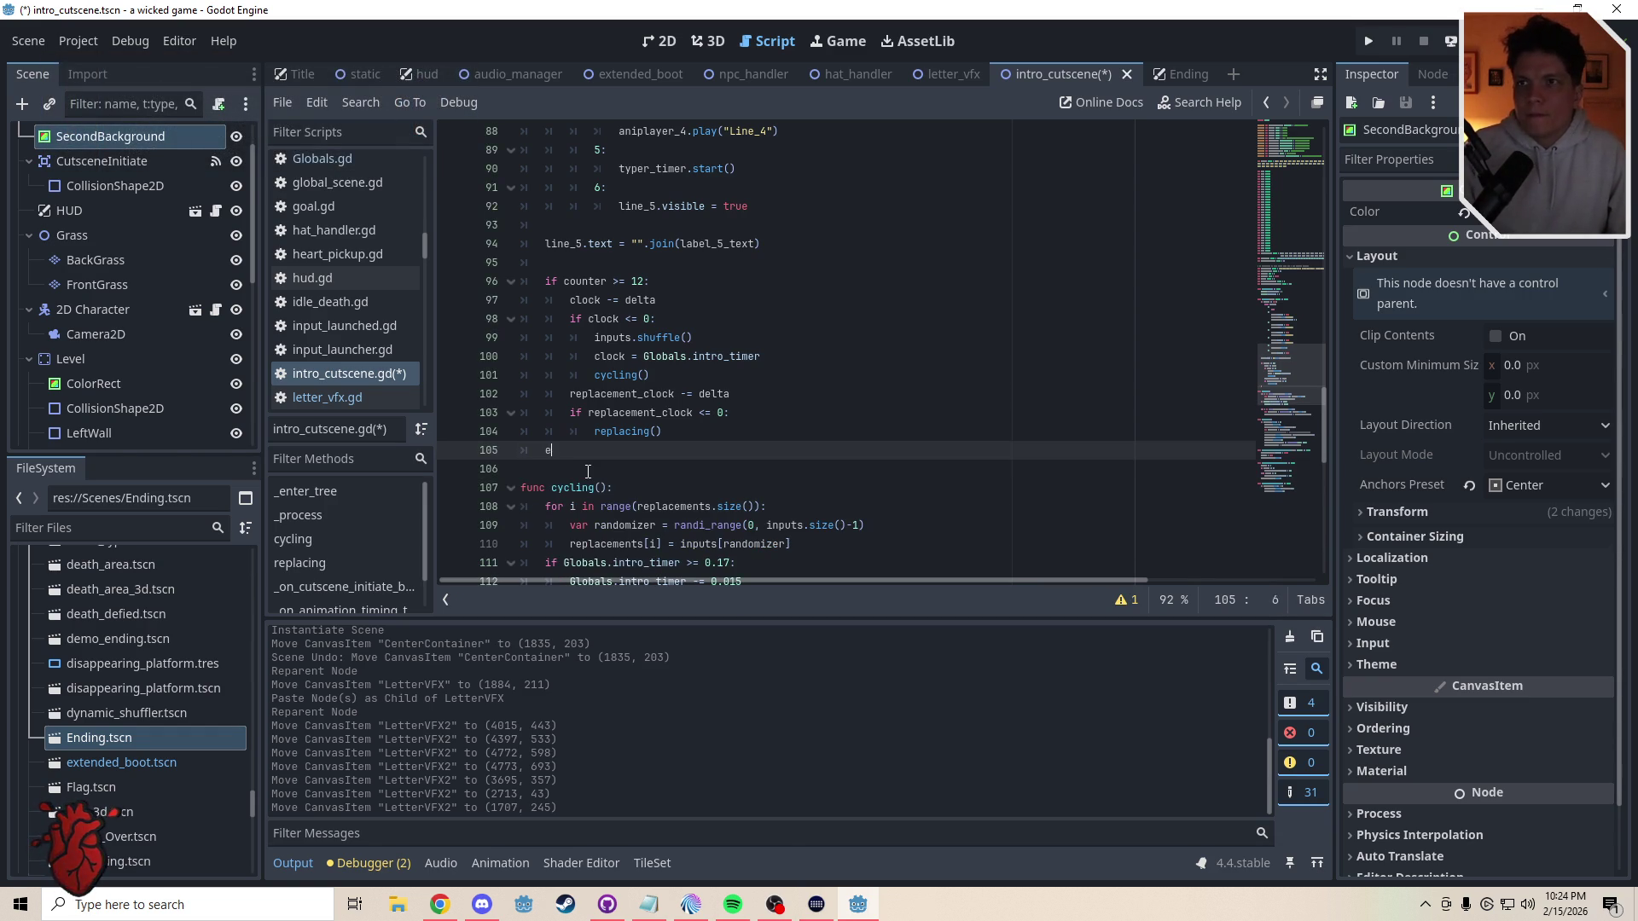
pyautogui.write('r')
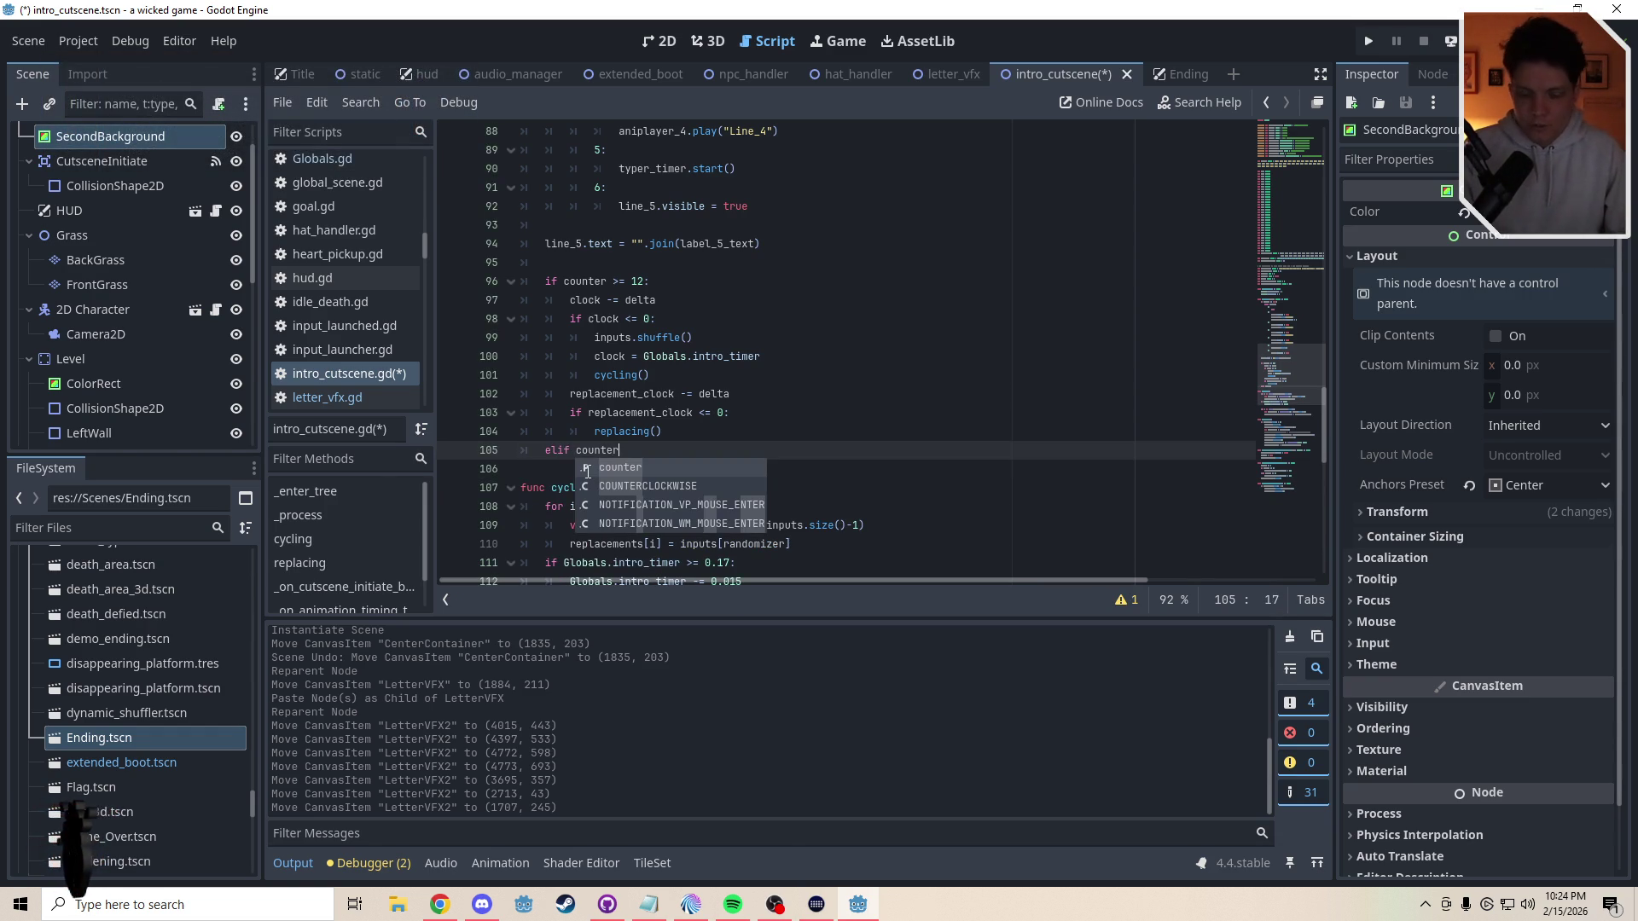
pyautogui.write(' >= ')
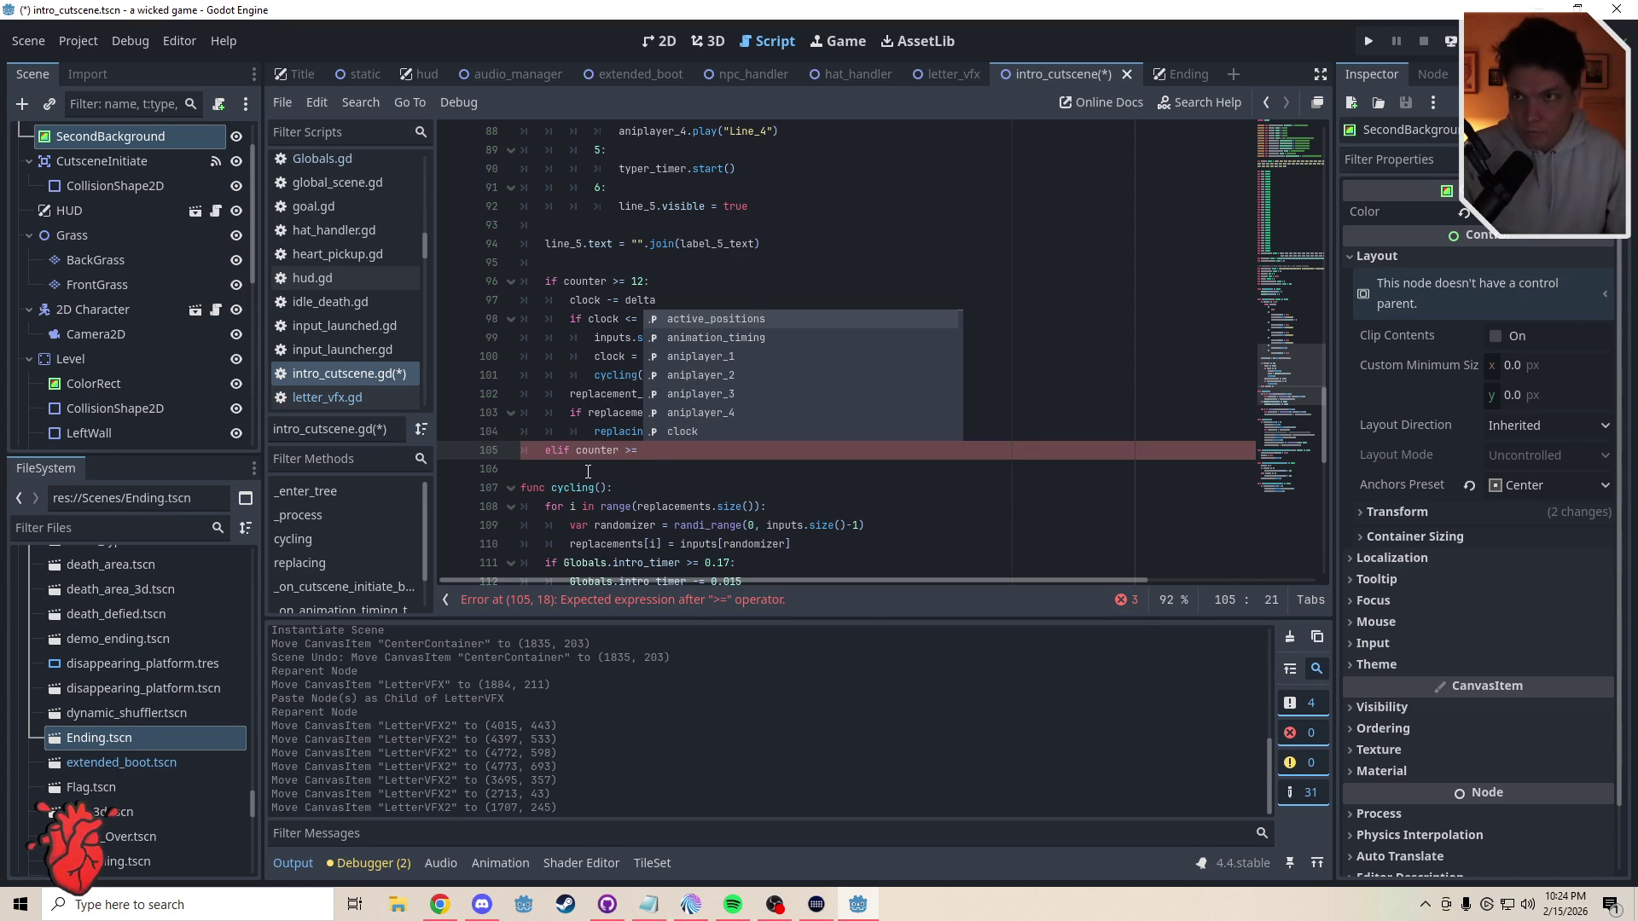
pyautogui.write('30:')
# - Add 'collision_shape_2d.disabled = true' inside the elif block using autocomplete
pyautogui.press('Return')
pyautogui.write('coll')
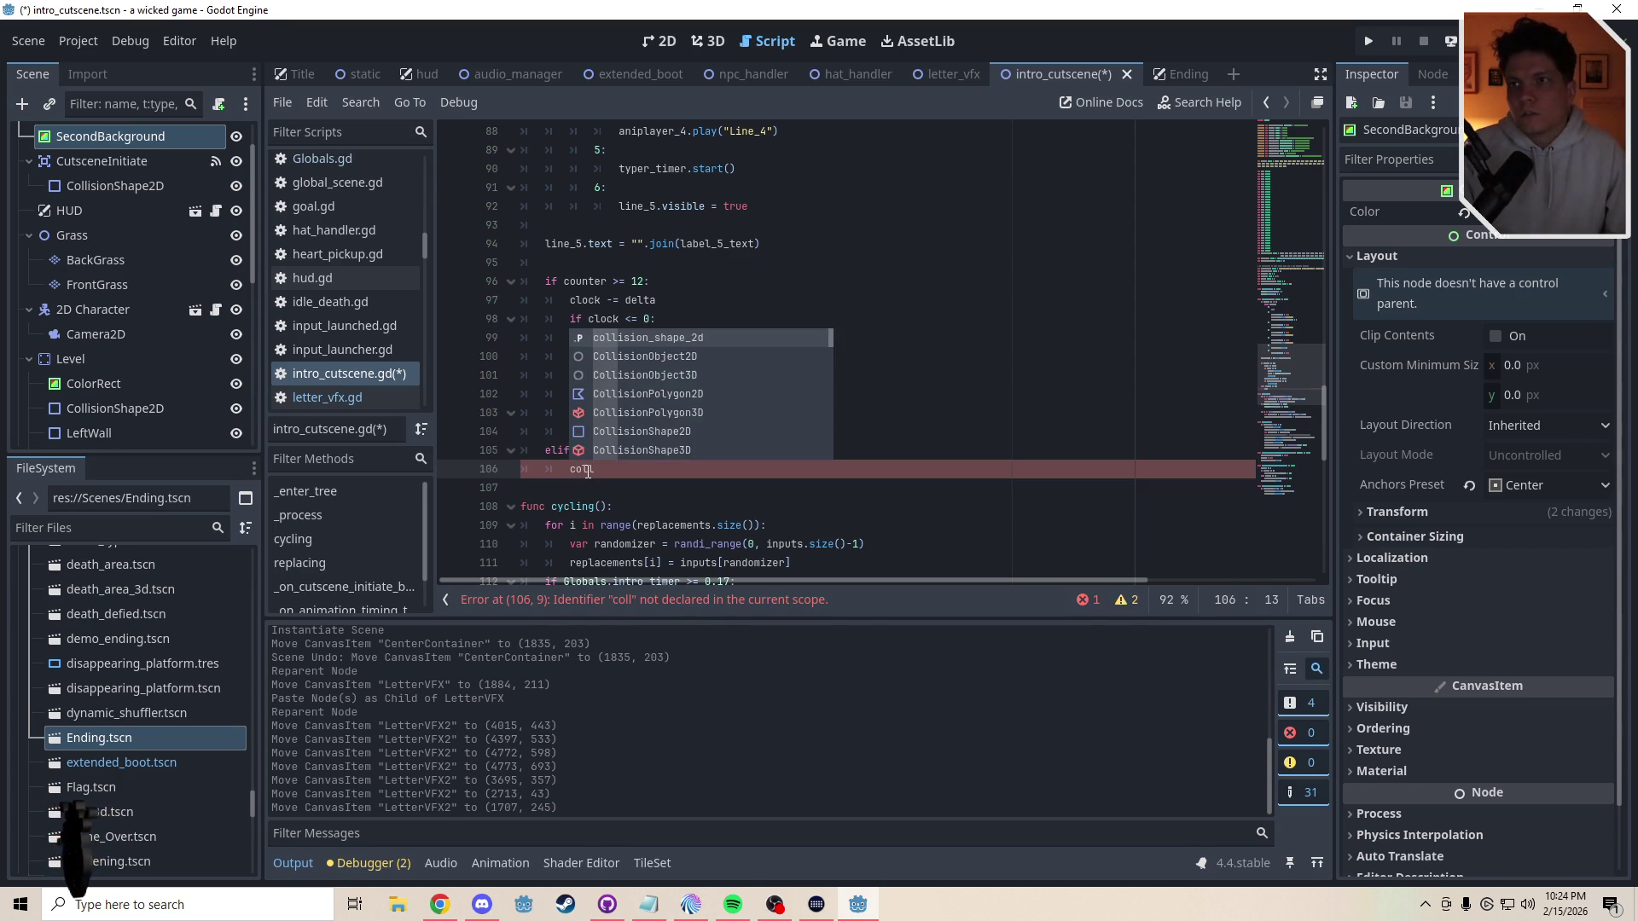
pyautogui.press('Return')
pyautogui.write('.')
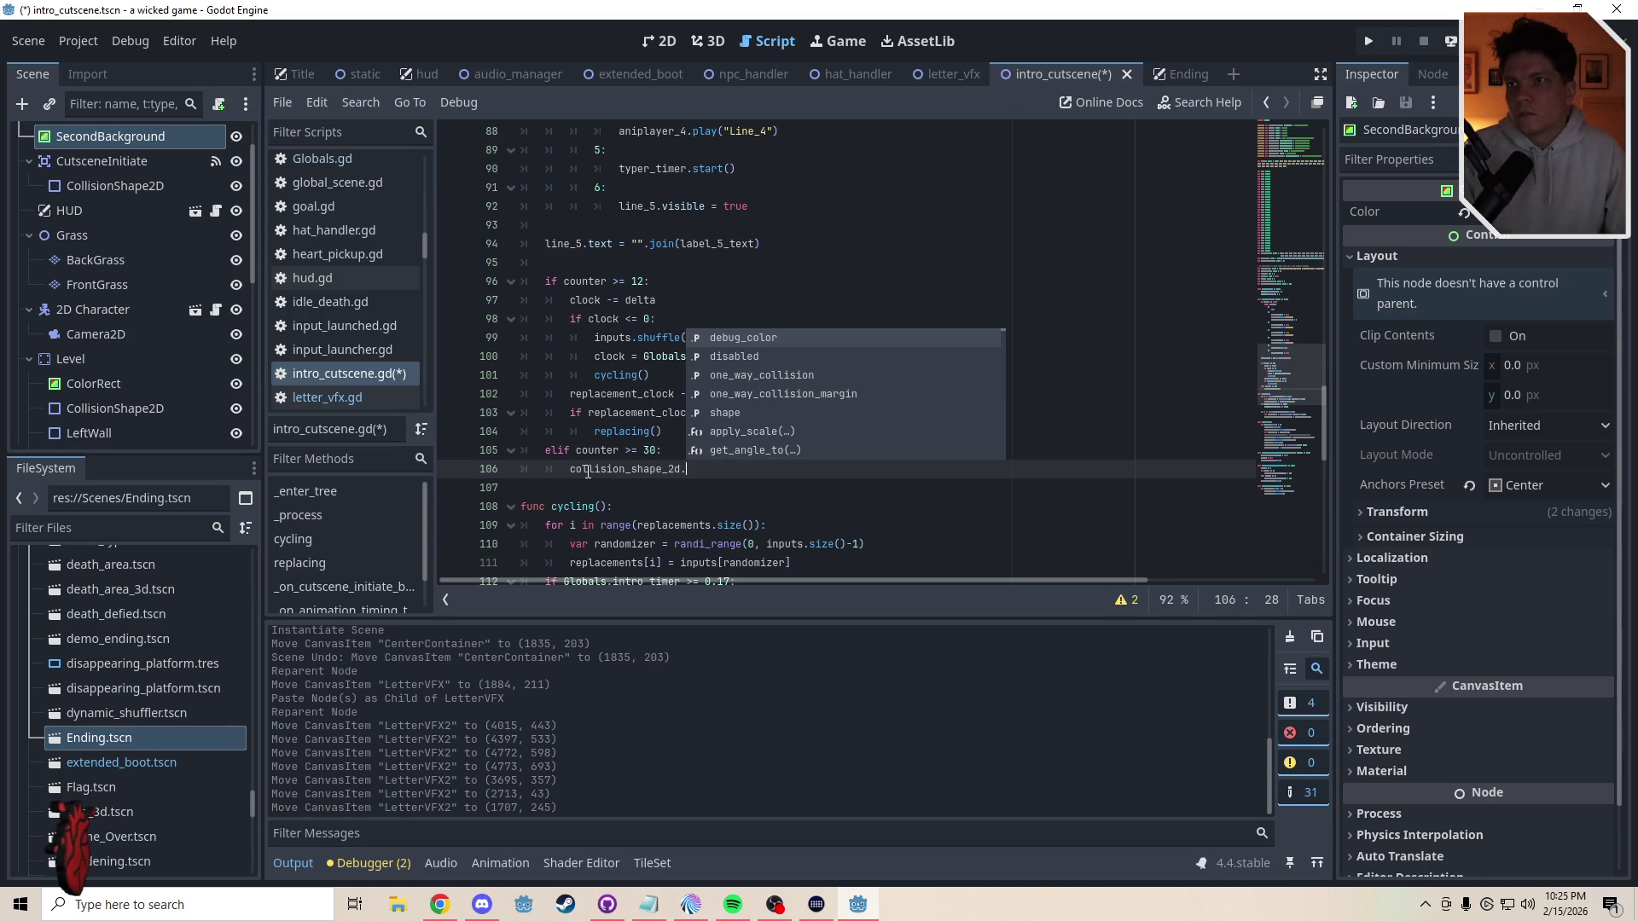
pyautogui.write('dis')
pyautogui.press('Return')
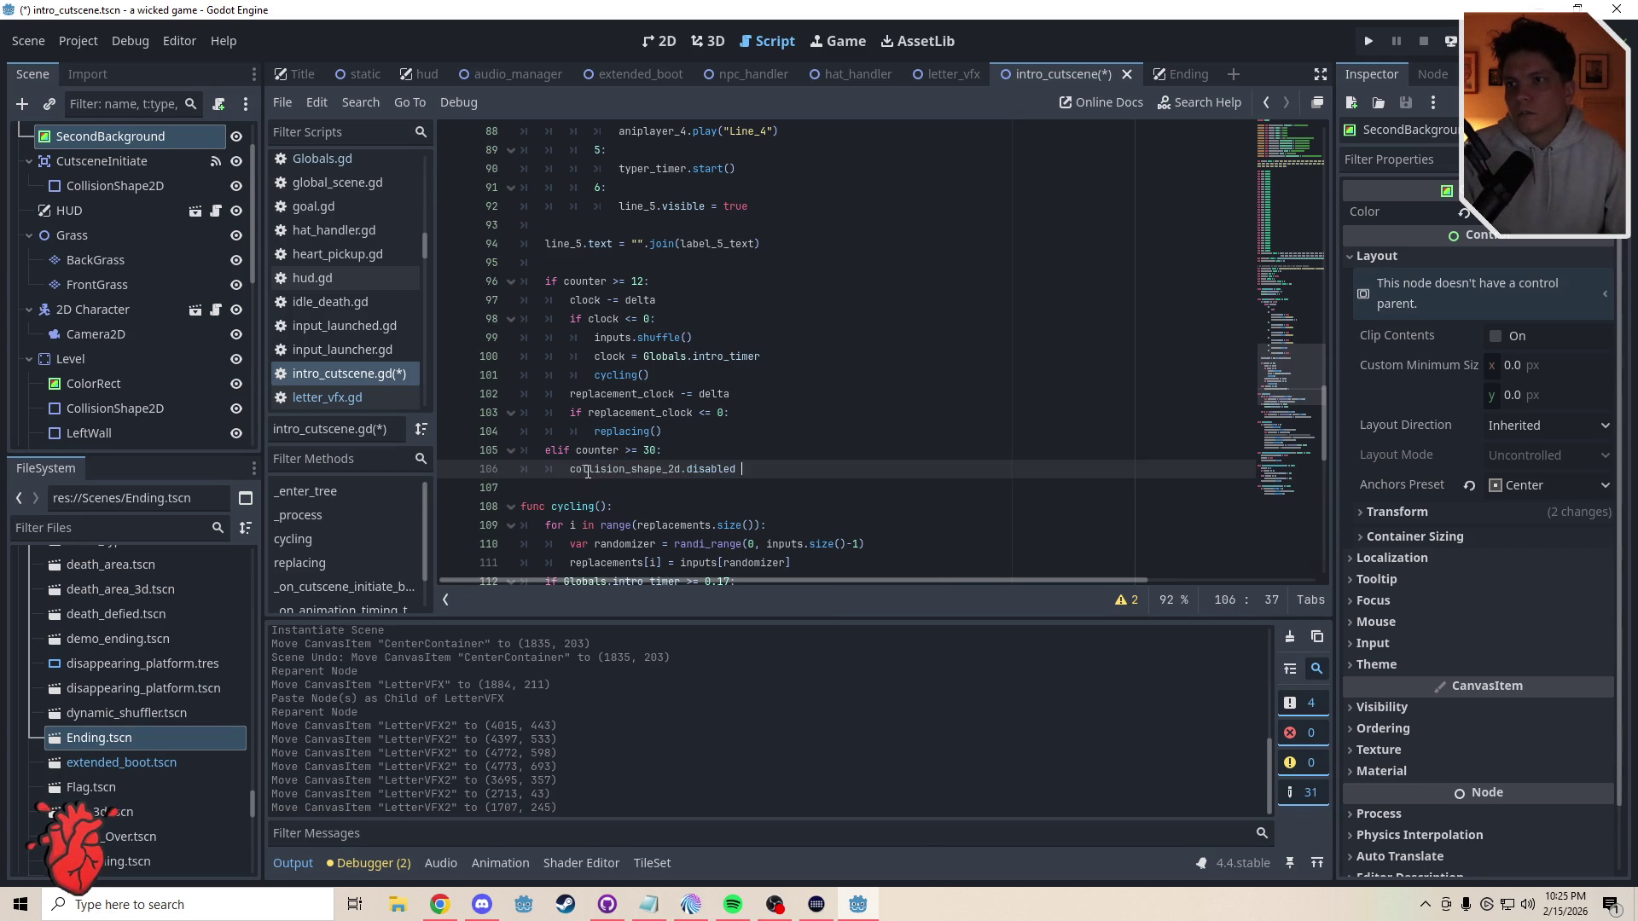
pyautogui.write('= true')
pyautogui.click(574, 485)
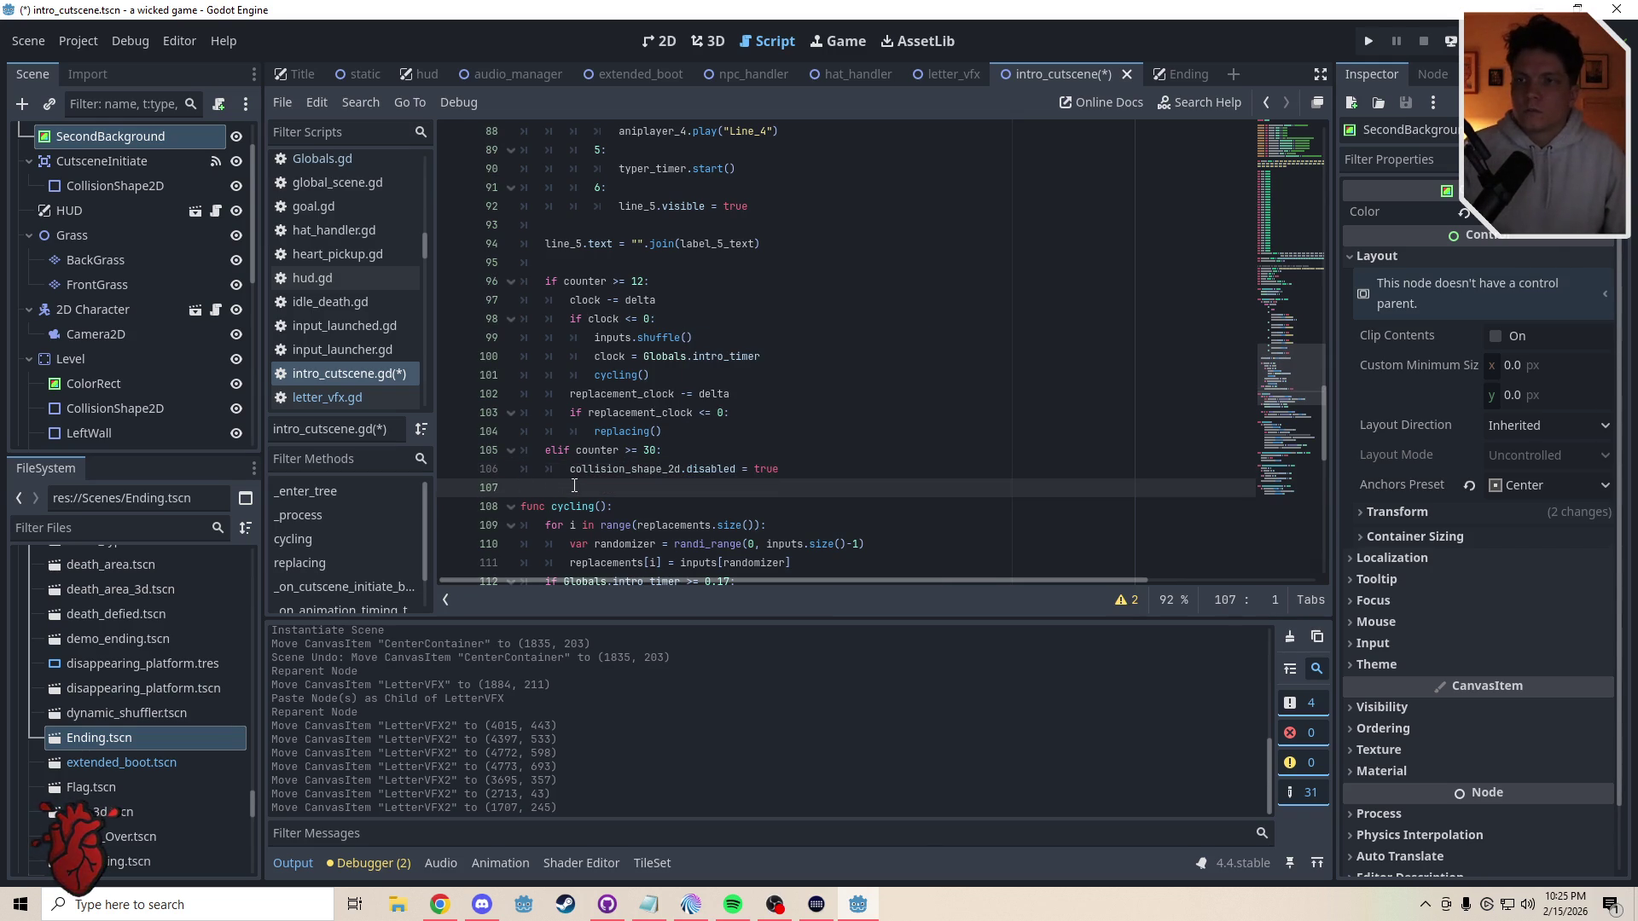
pyautogui.press('Tab')
pyautogui.press('Tab')
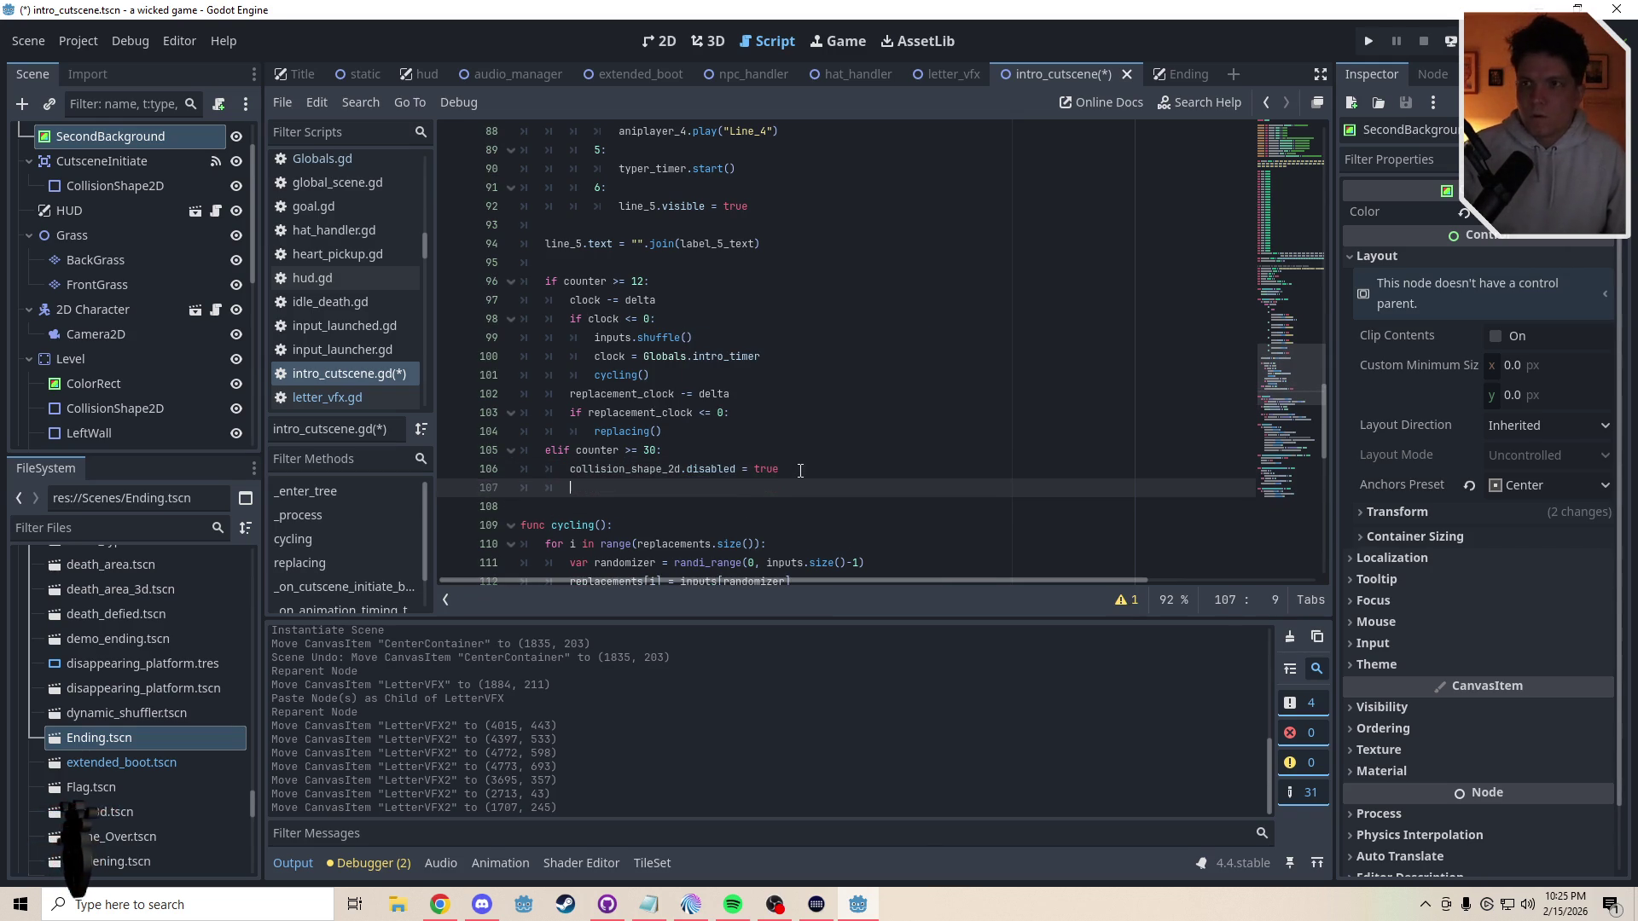
pyautogui.press('Return')
pyautogui.press('Up')
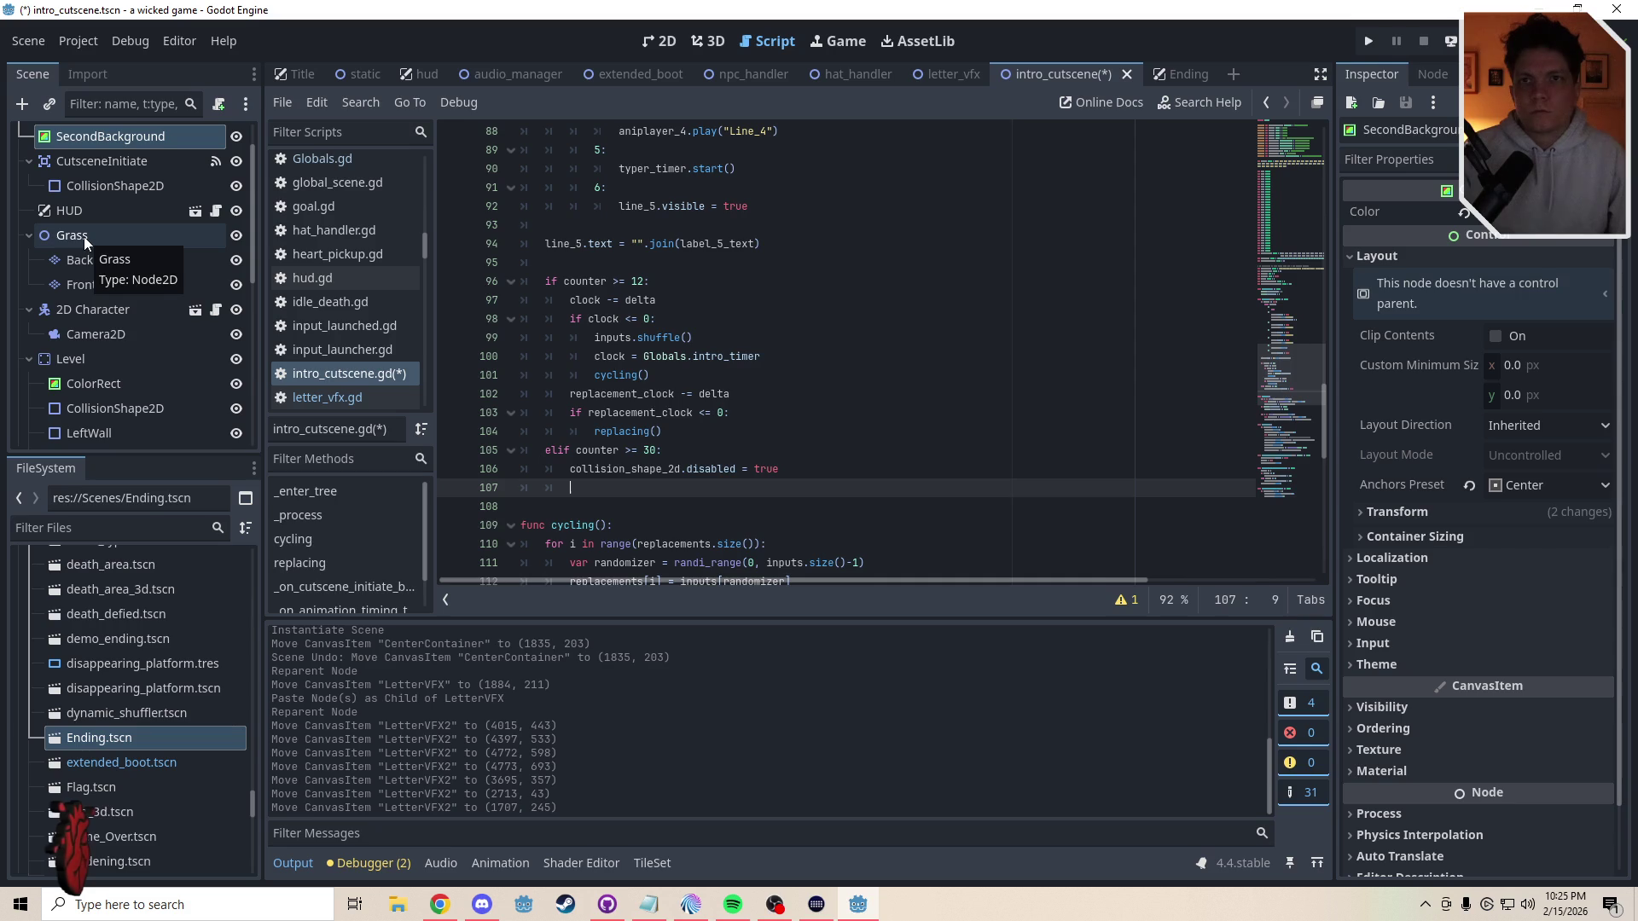
pyautogui.moveTo(1322, 418)
pyautogui.mouseDown()
pyautogui.moveTo(1298, 314)
pyautogui.moveTo(1328, 126)
pyautogui.mouseUp()
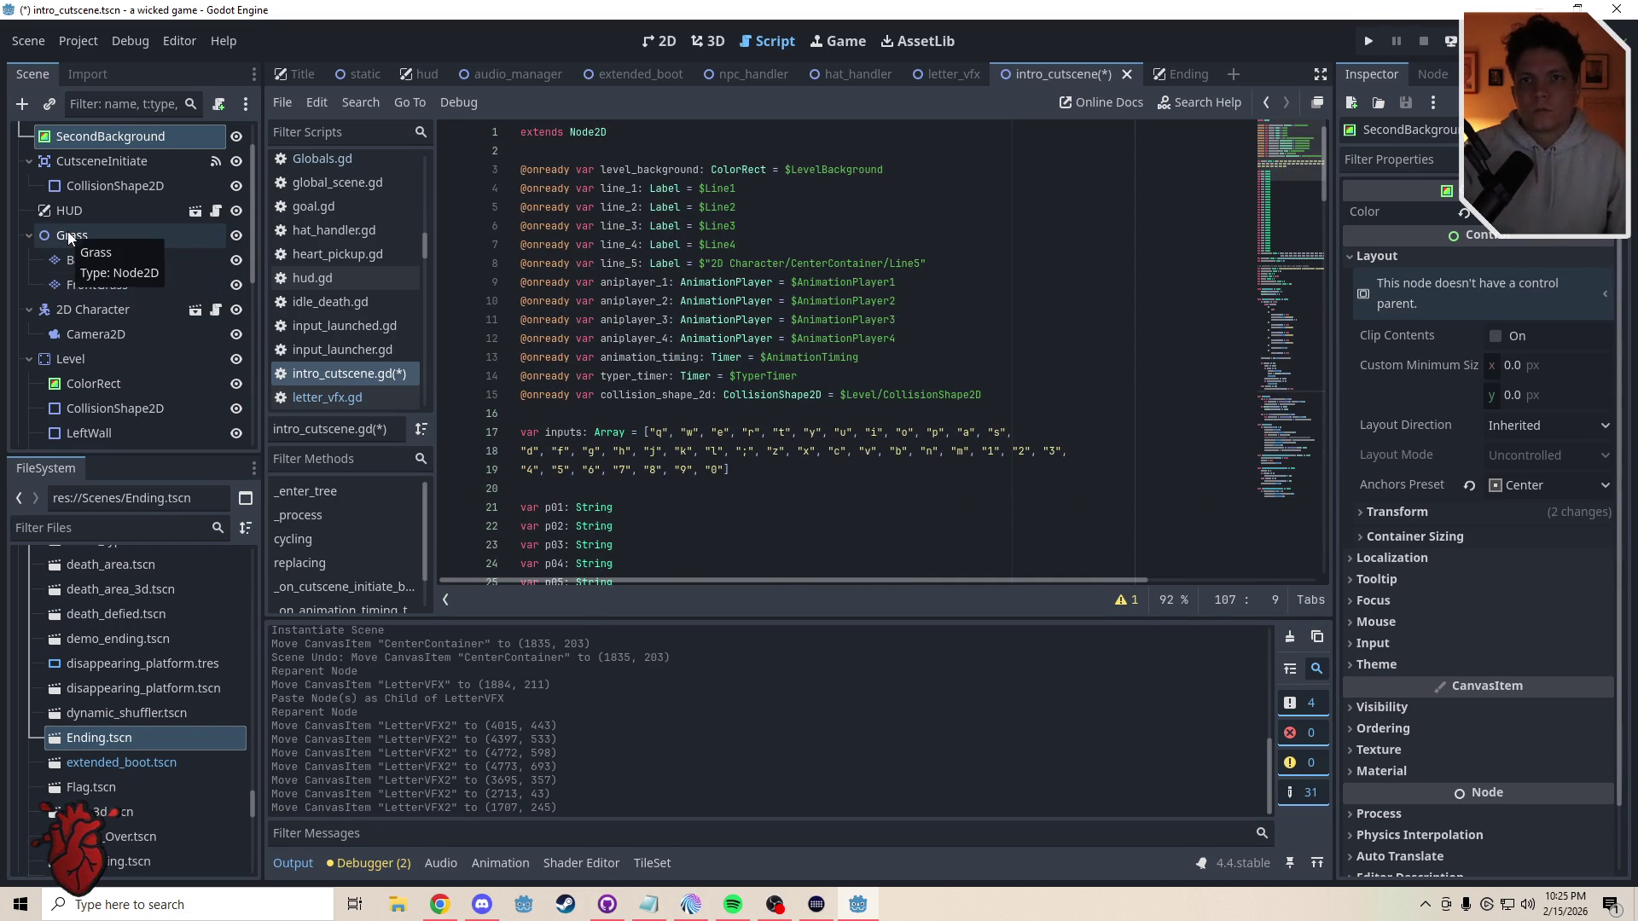
pyautogui.moveTo(68, 232); pyautogui.dragTo(530, 416)
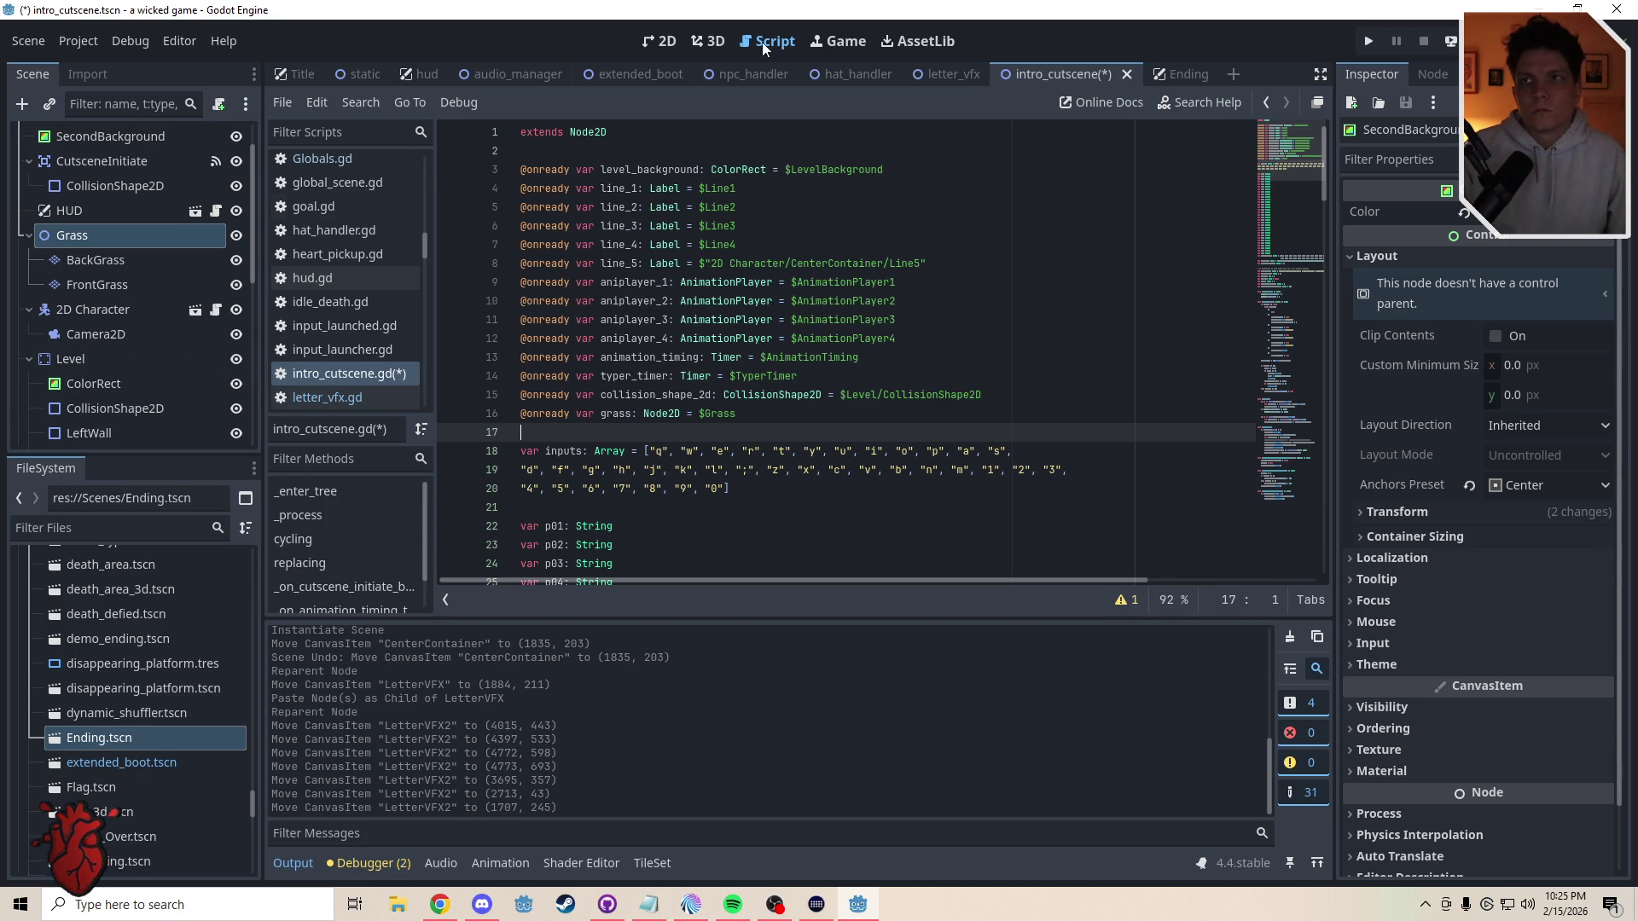
pyautogui.click(661, 41)
pyautogui.click(238, 359)
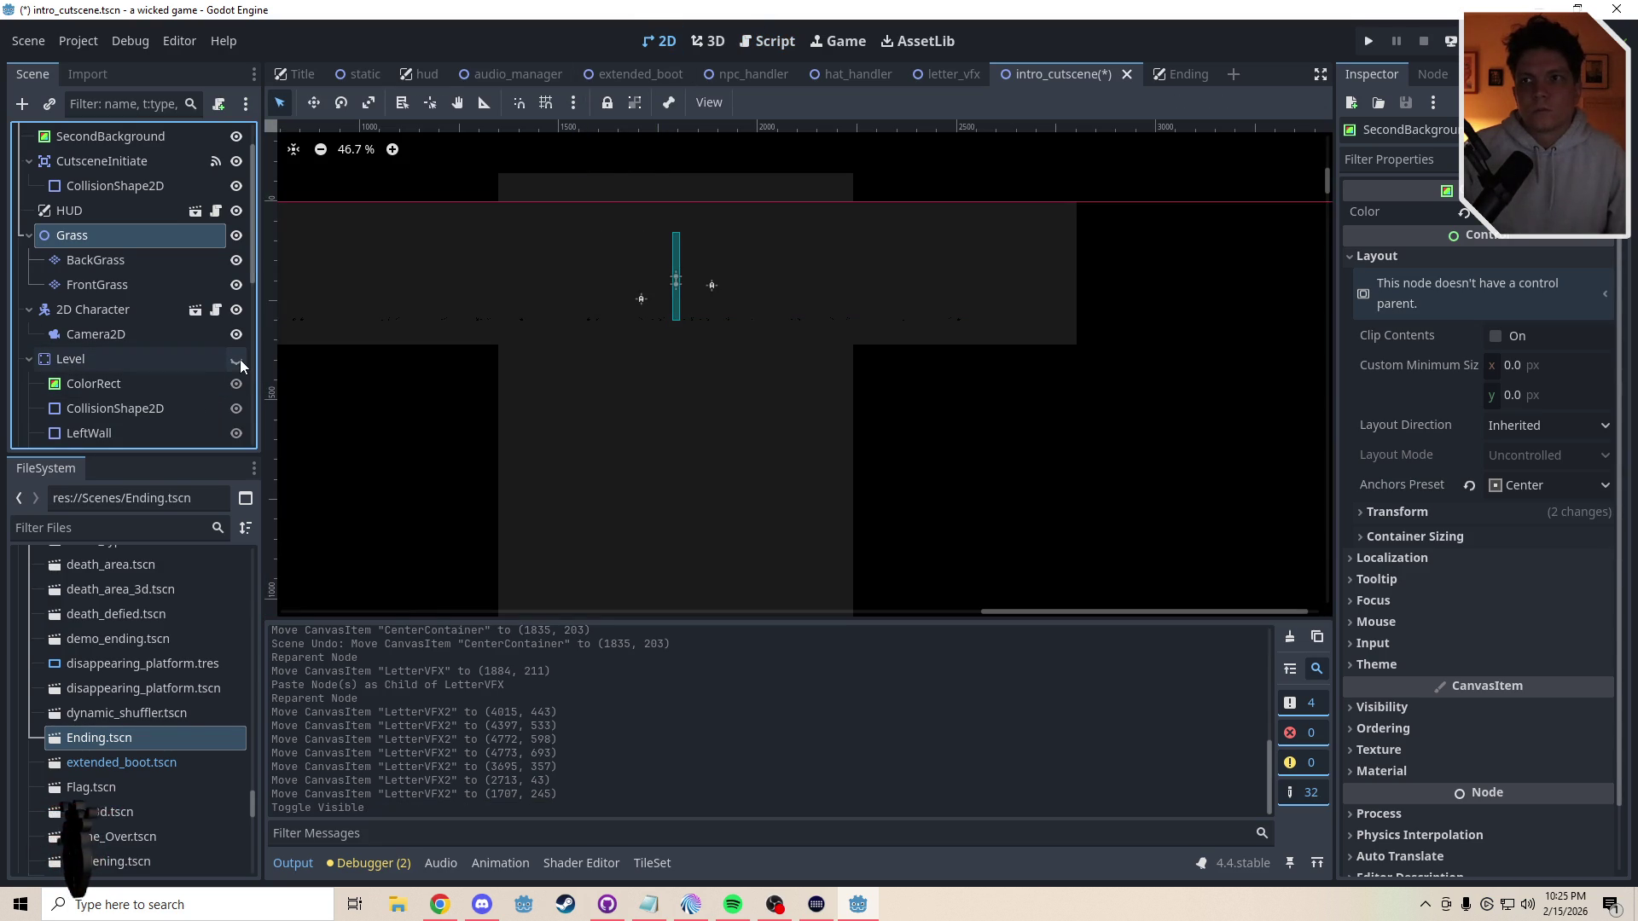
pyautogui.click(238, 359)
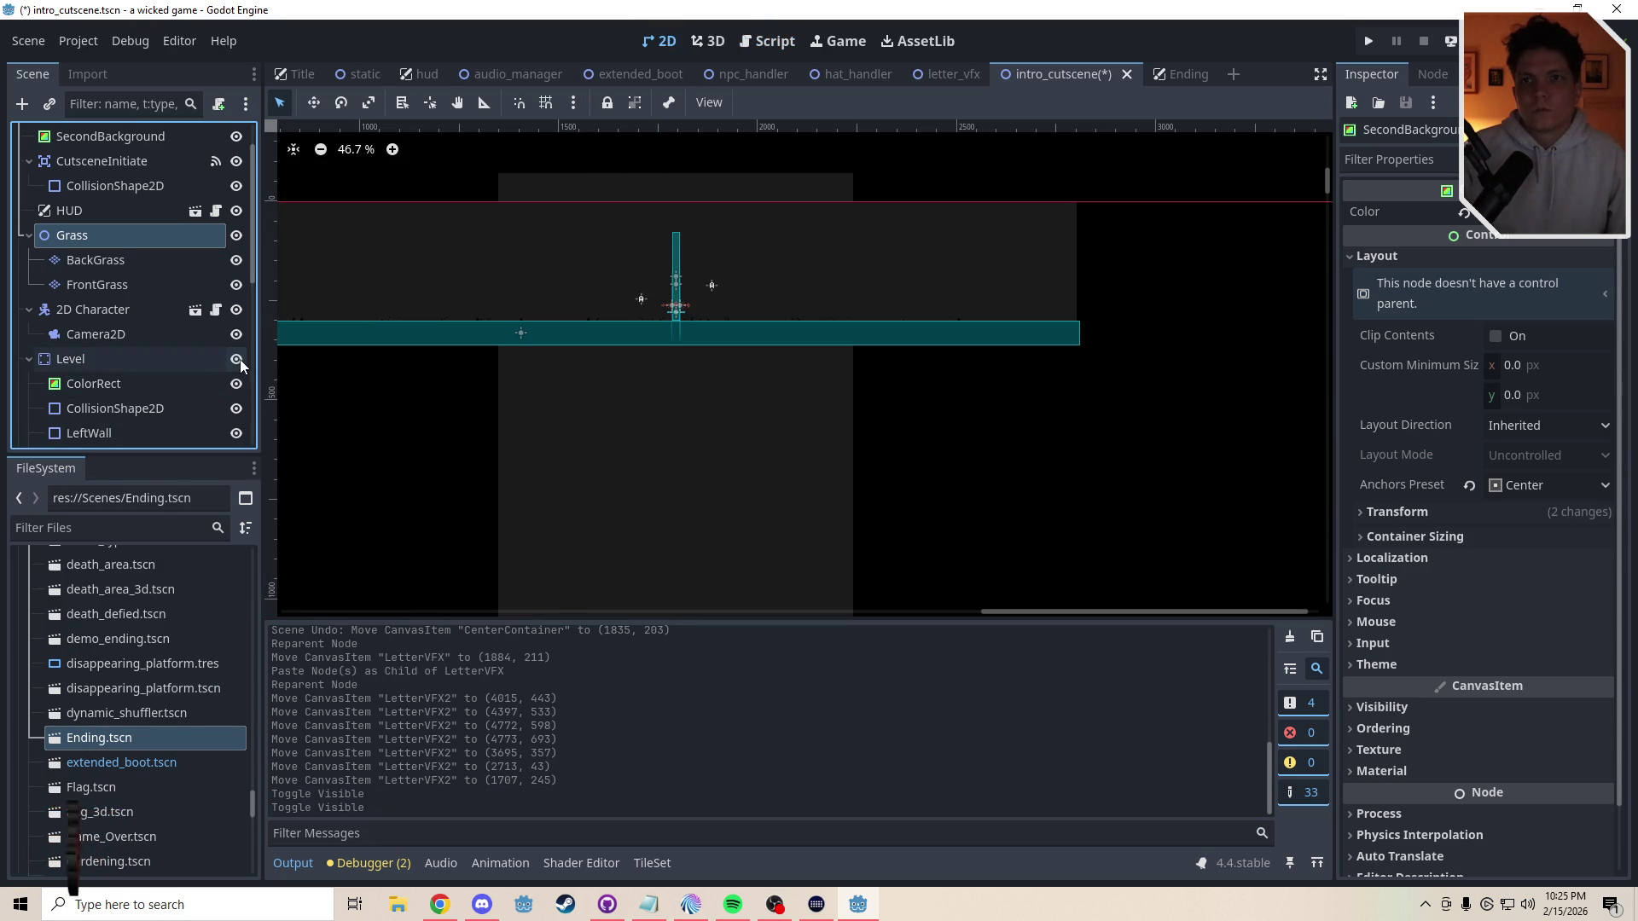
pyautogui.click(768, 41)
pyautogui.click(95, 362)
pyautogui.moveTo(95, 362); pyautogui.dragTo(544, 430)
pyautogui.moveTo(1288, 156)
pyautogui.mouseDown()
pyautogui.moveTo(1308, 504)
pyautogui.moveTo(1307, 351)
pyautogui.moveTo(1320, 408)
pyautogui.mouseUp()
# - Add 'grass.visible = false' and 'level.visible = false' to the elif counter >= 30 branch
pyautogui.click(664, 426)
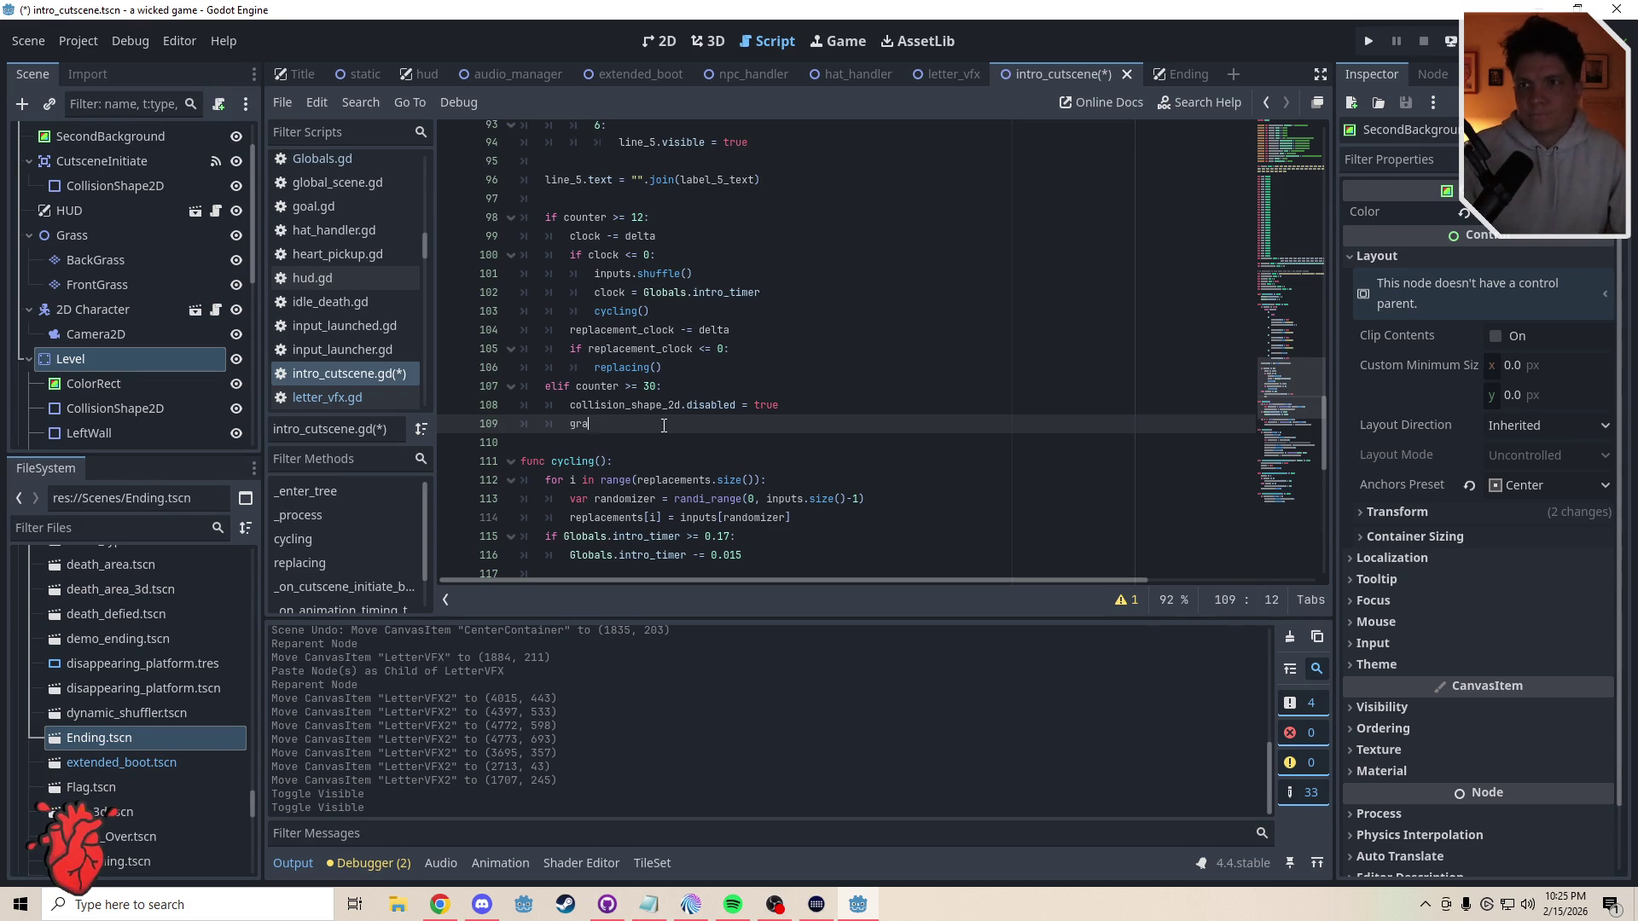
pyautogui.write('grass.b')
pyautogui.press('BackSpace')
pyautogui.write('v')
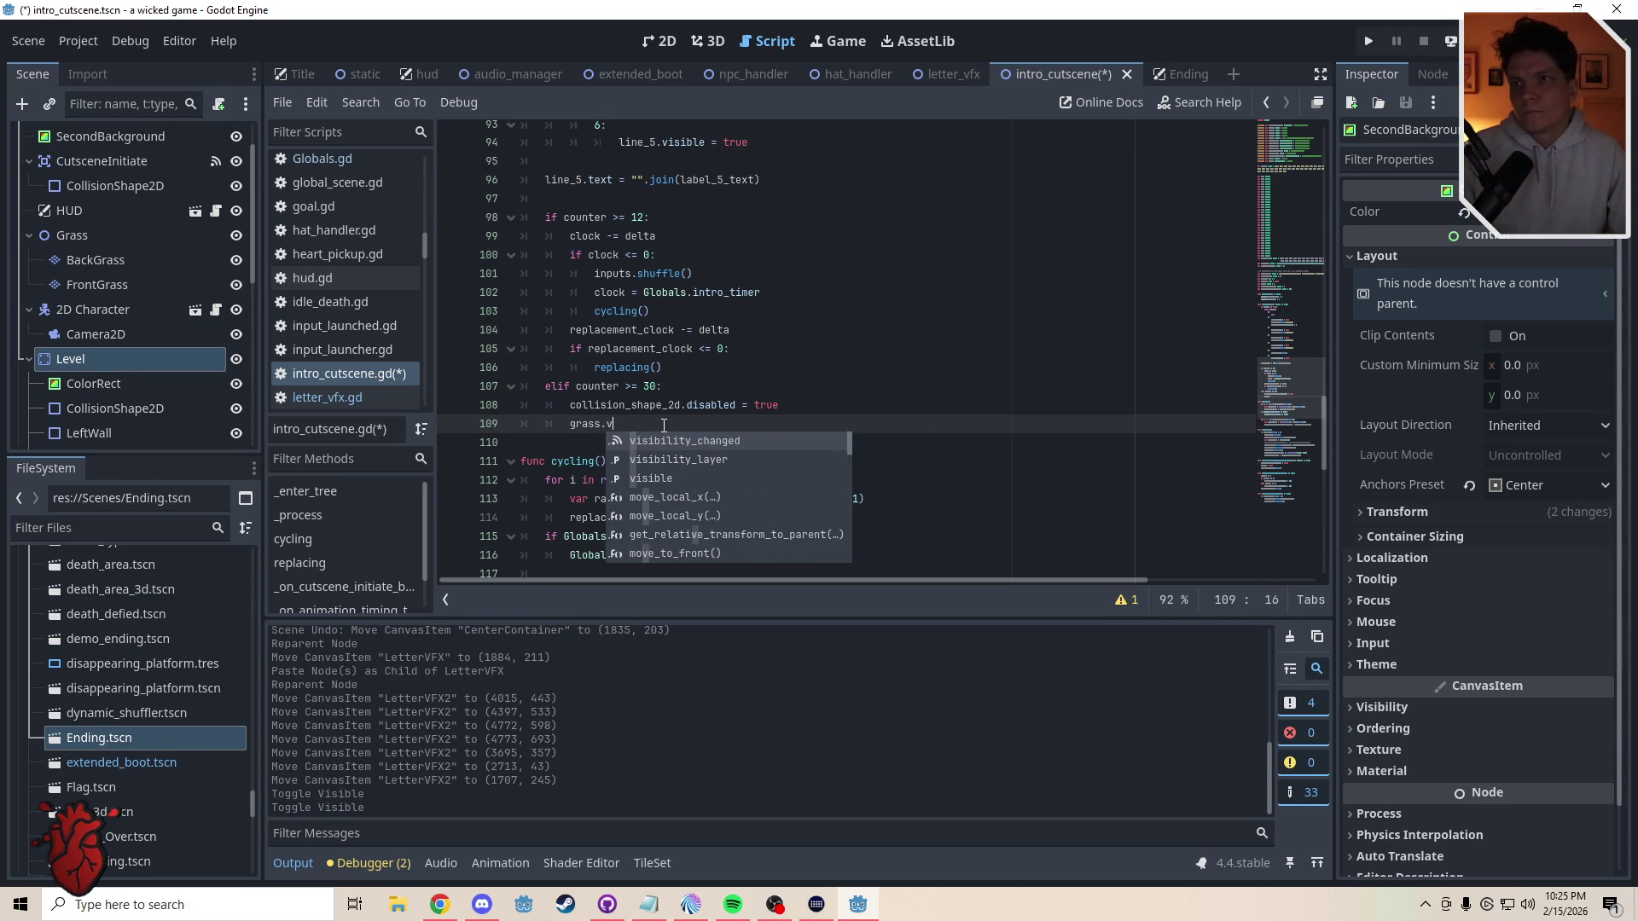
pyautogui.write('isible = false')
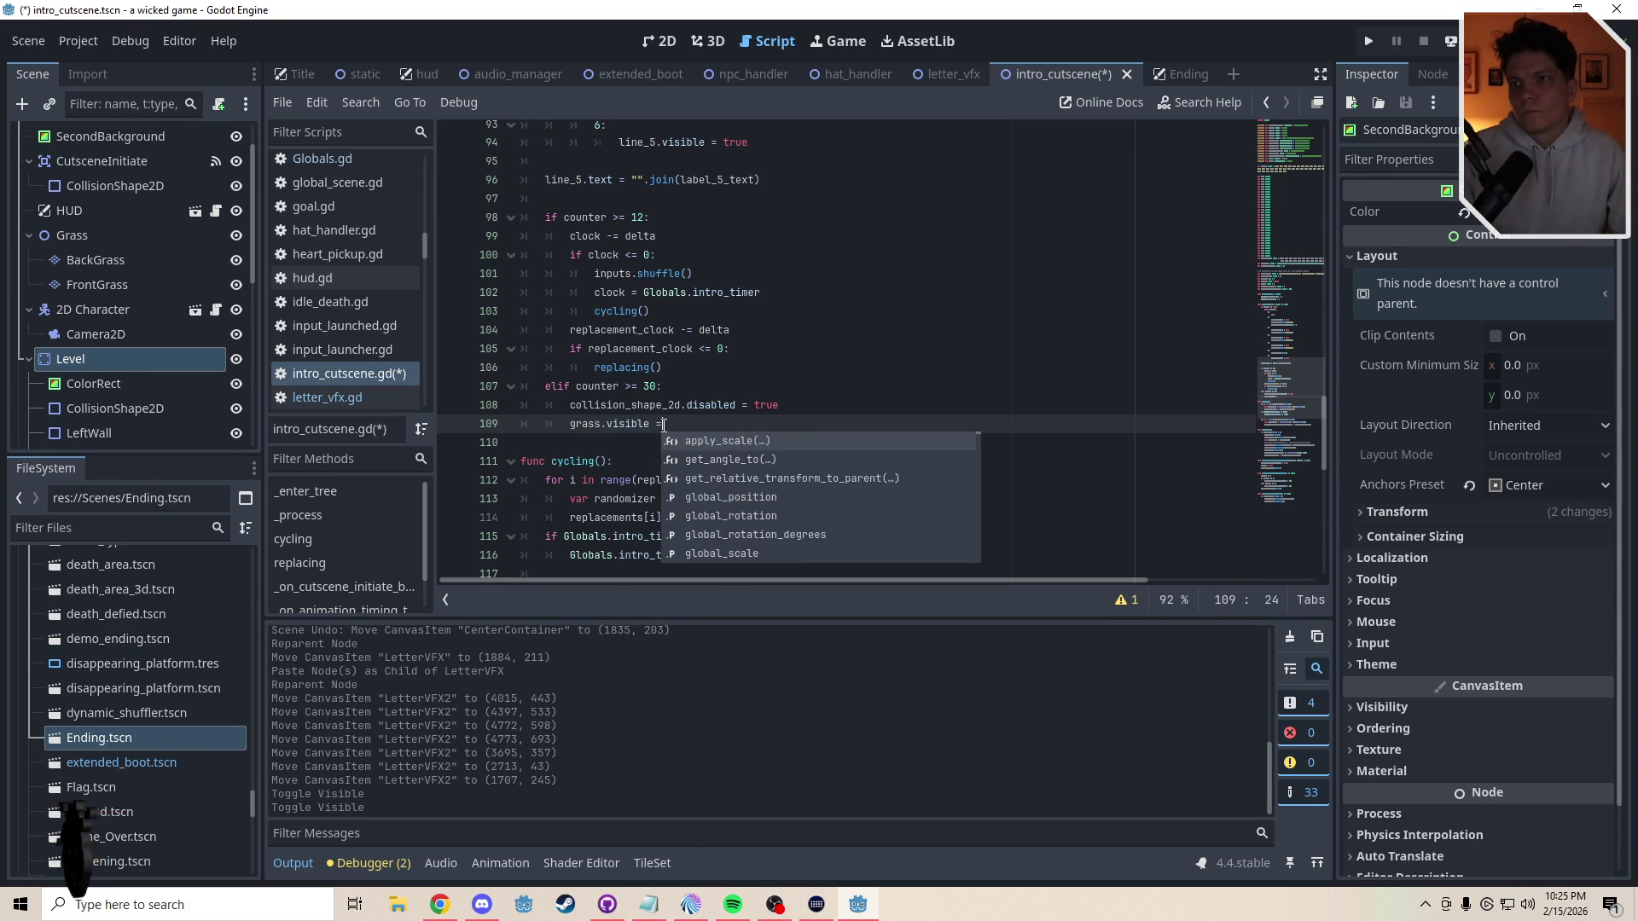
pyautogui.press('Return')
pyautogui.press('Return')
pyautogui.write('level.vbi')
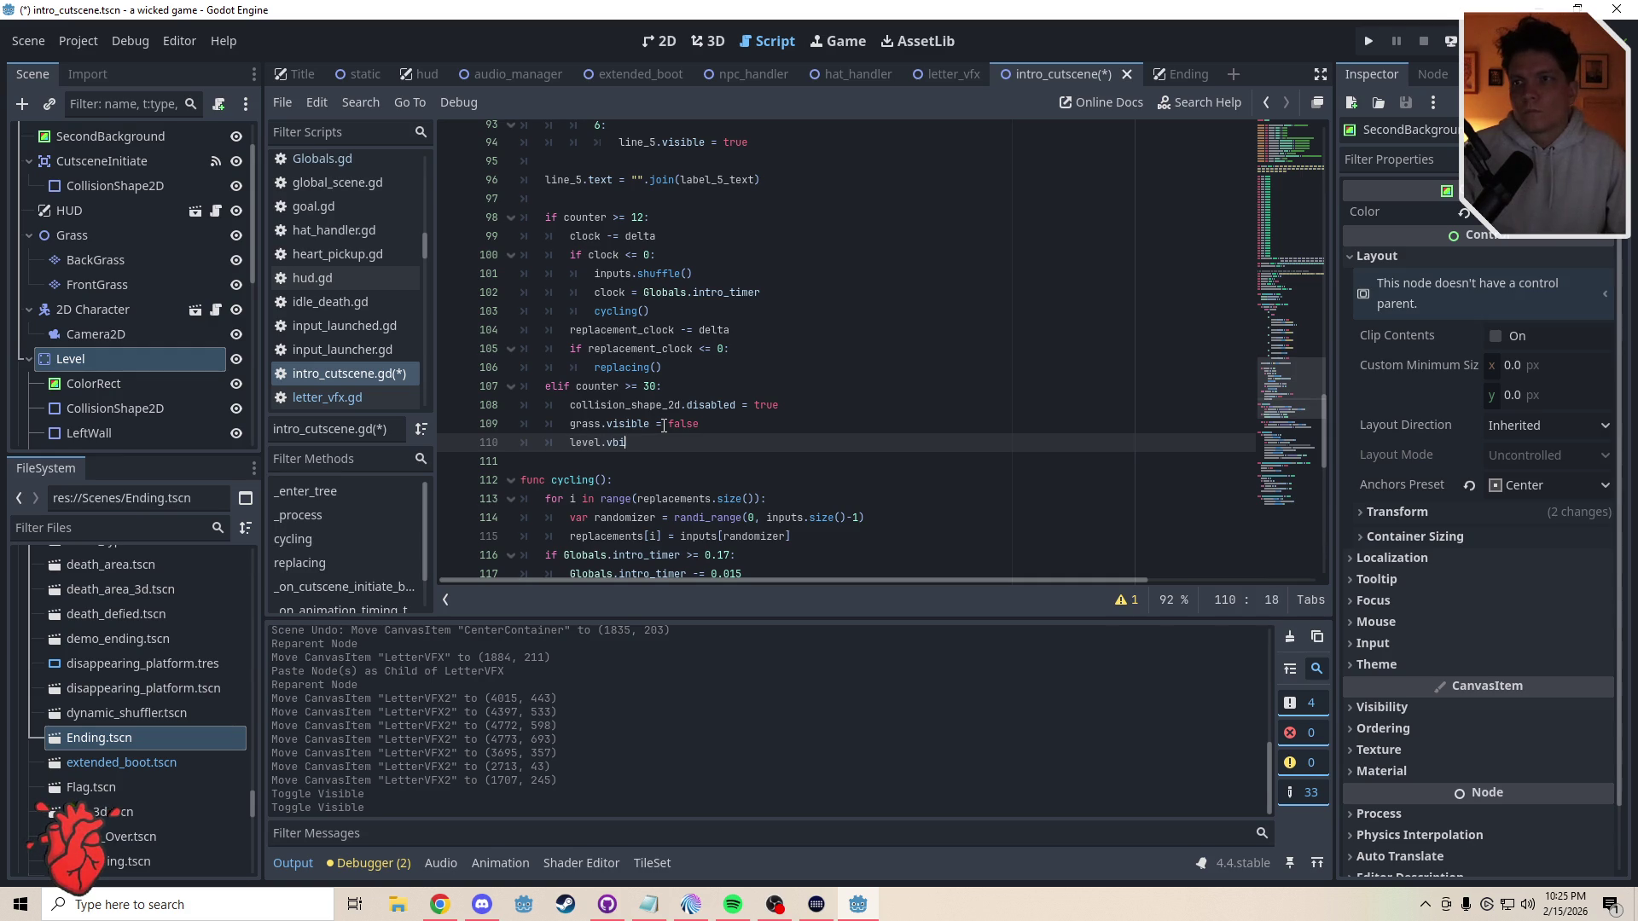
pyautogui.press('BackSpace')
pyautogui.press('BackSpace')
pyautogui.write('isible =')
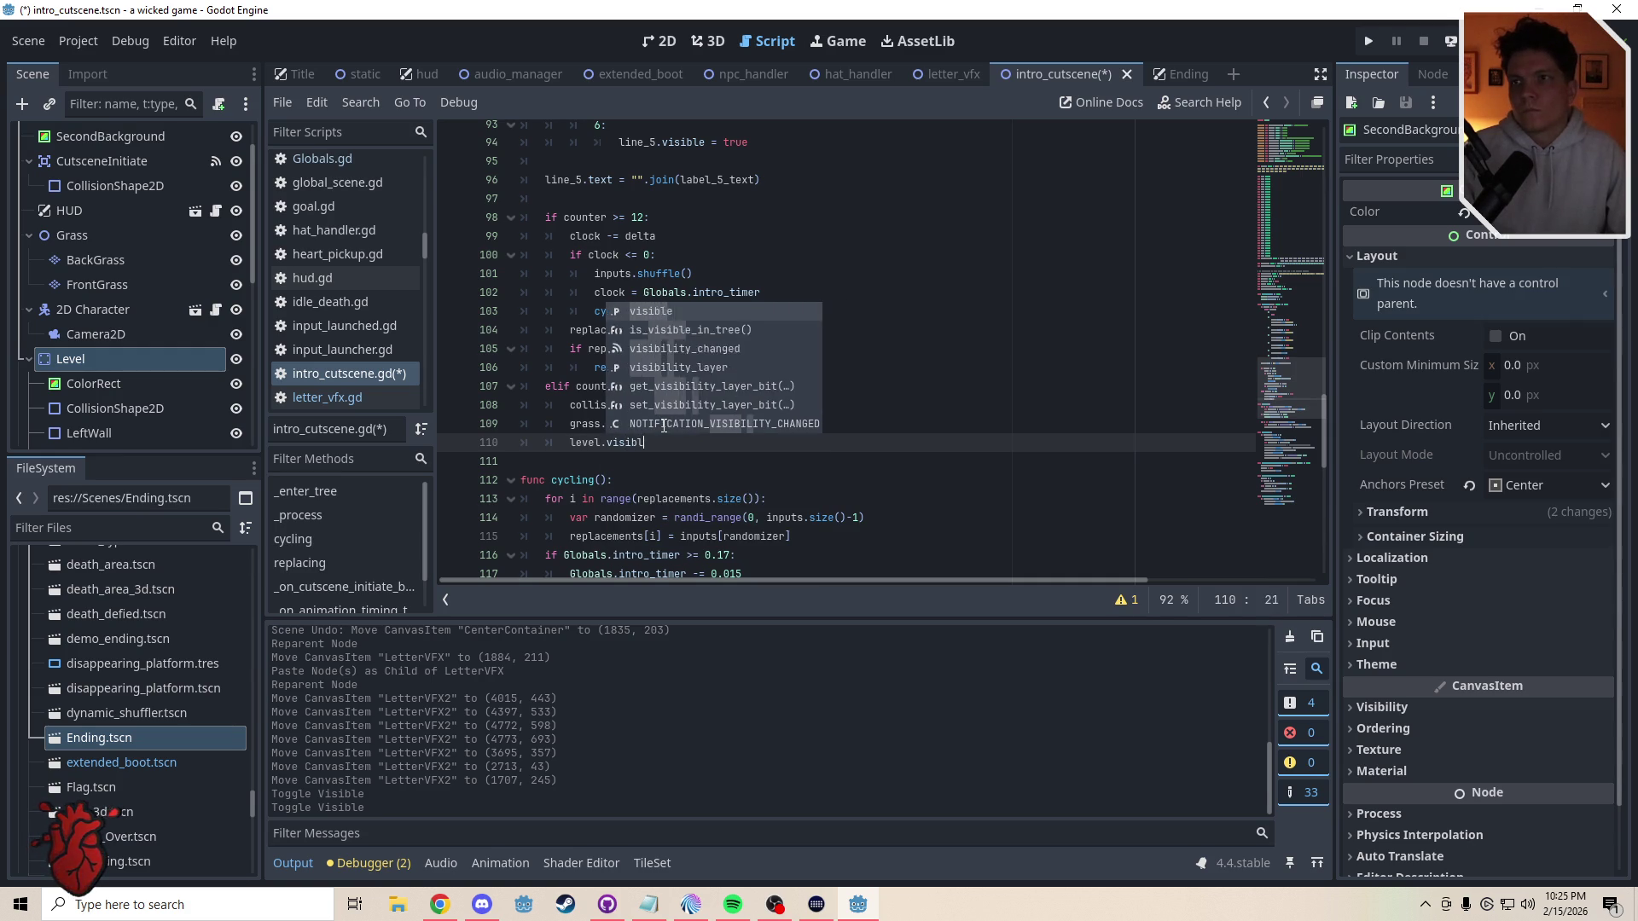
pyautogui.write(' false')
pyautogui.click(588, 458)
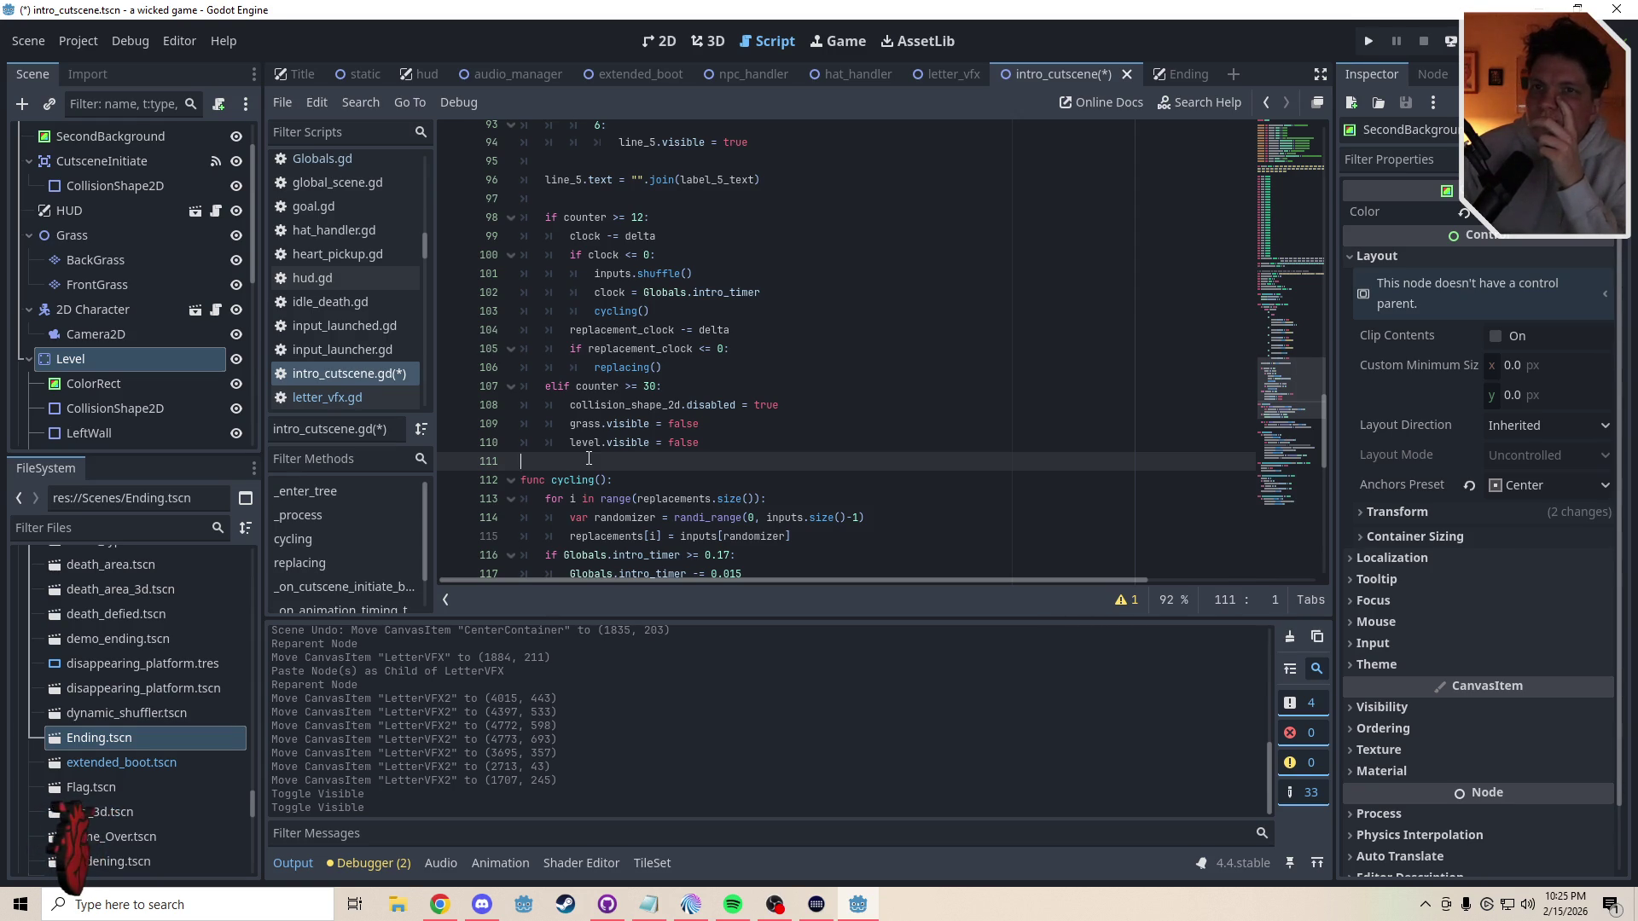
# - Drag SecondBackground's bottom edge down to 892 by 14453, then save the scene
pyautogui.click(672, 45)
pyautogui.scroll(-3, 930, 371)
pyautogui.scroll(2, 932, 397)
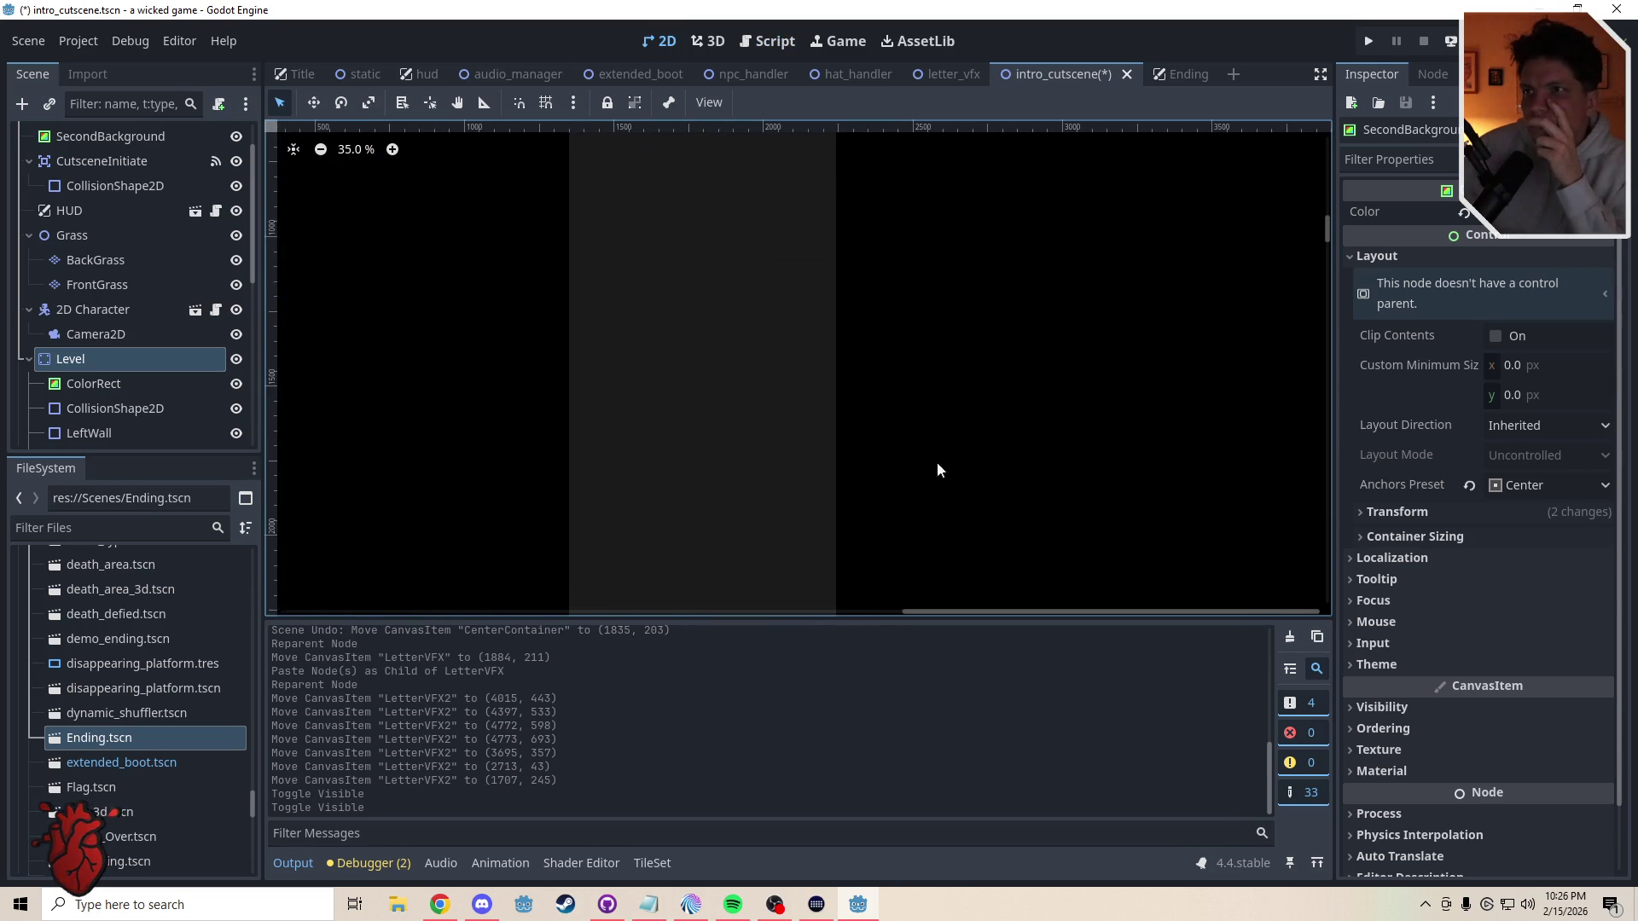
pyautogui.scroll(4, 1024, 478)
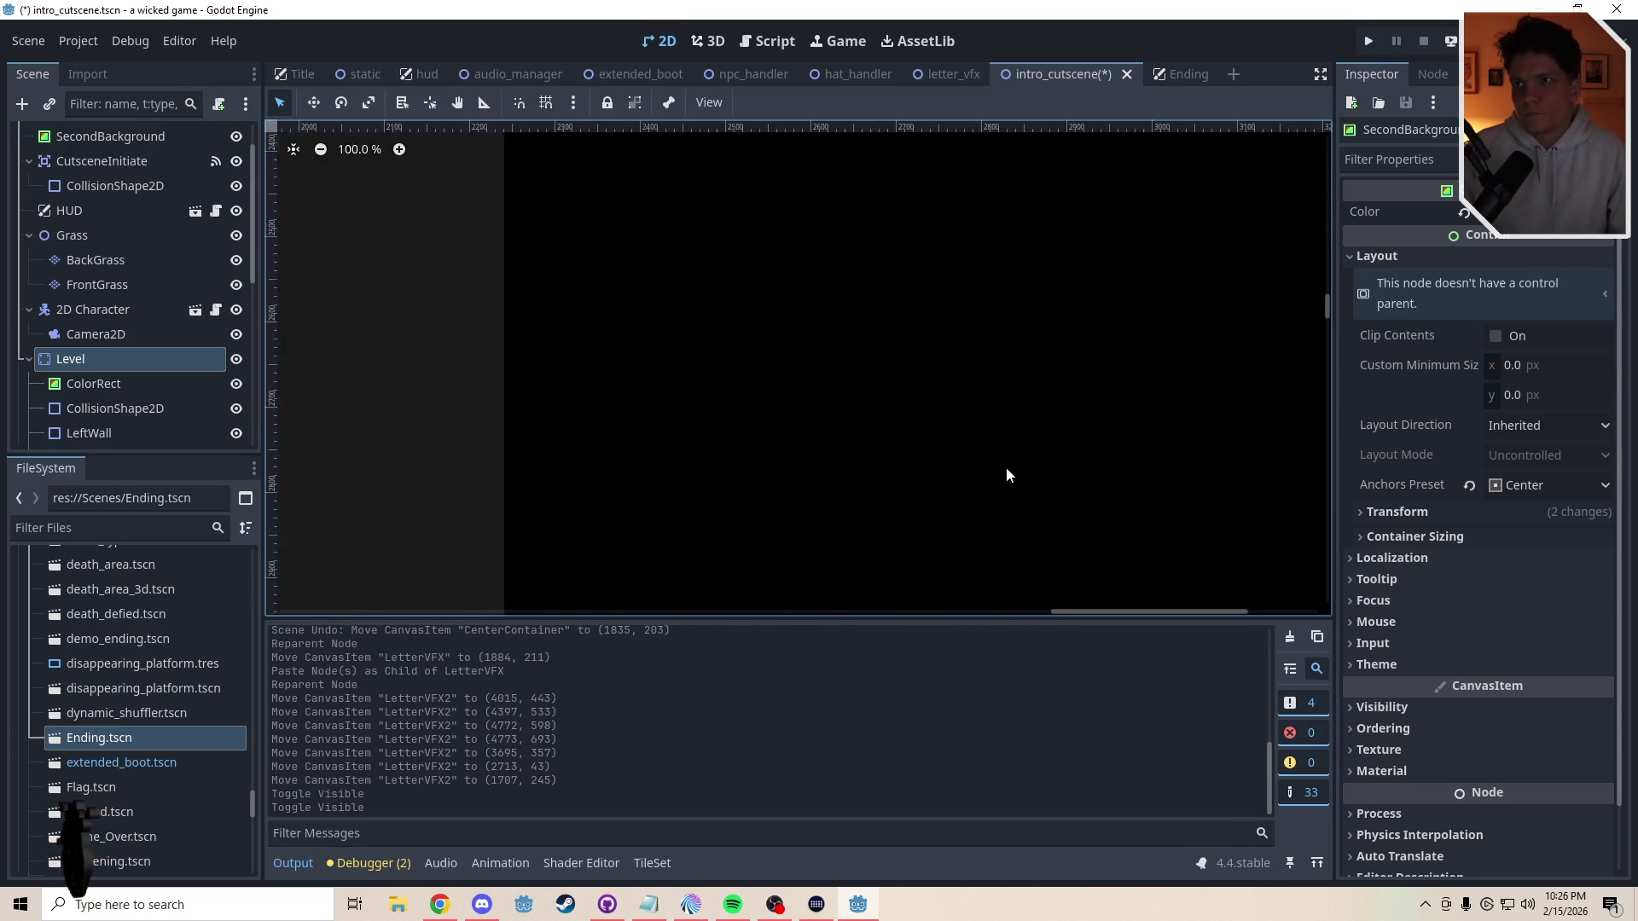
pyautogui.scroll(-10, 995, 468)
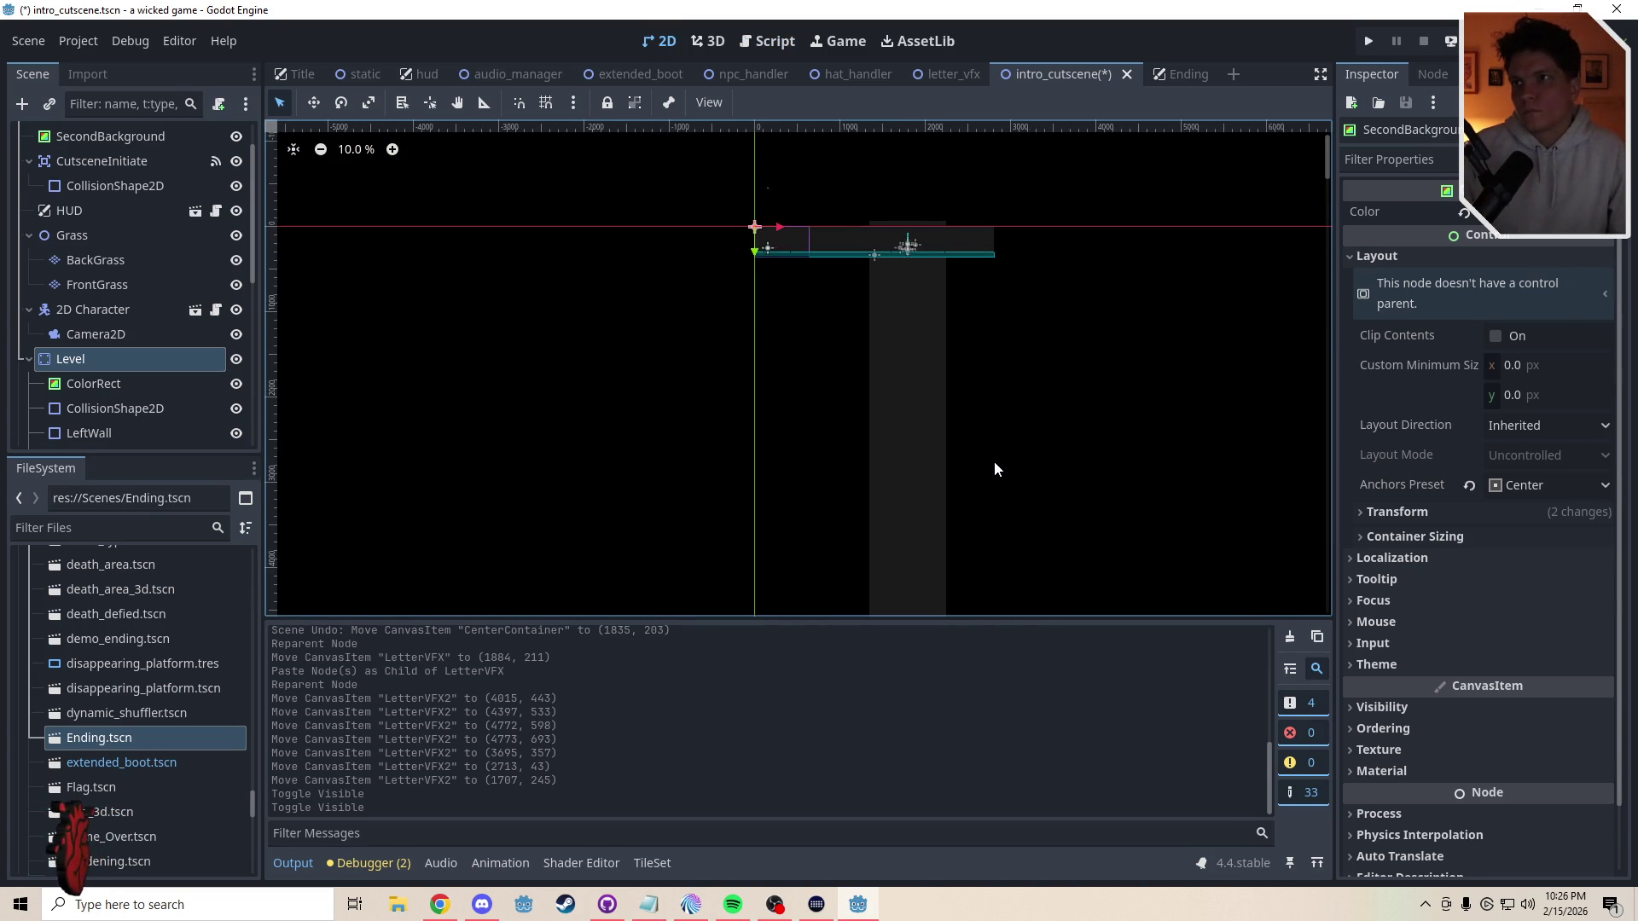
pyautogui.scroll(-10, 995, 468)
pyautogui.click(695, 176)
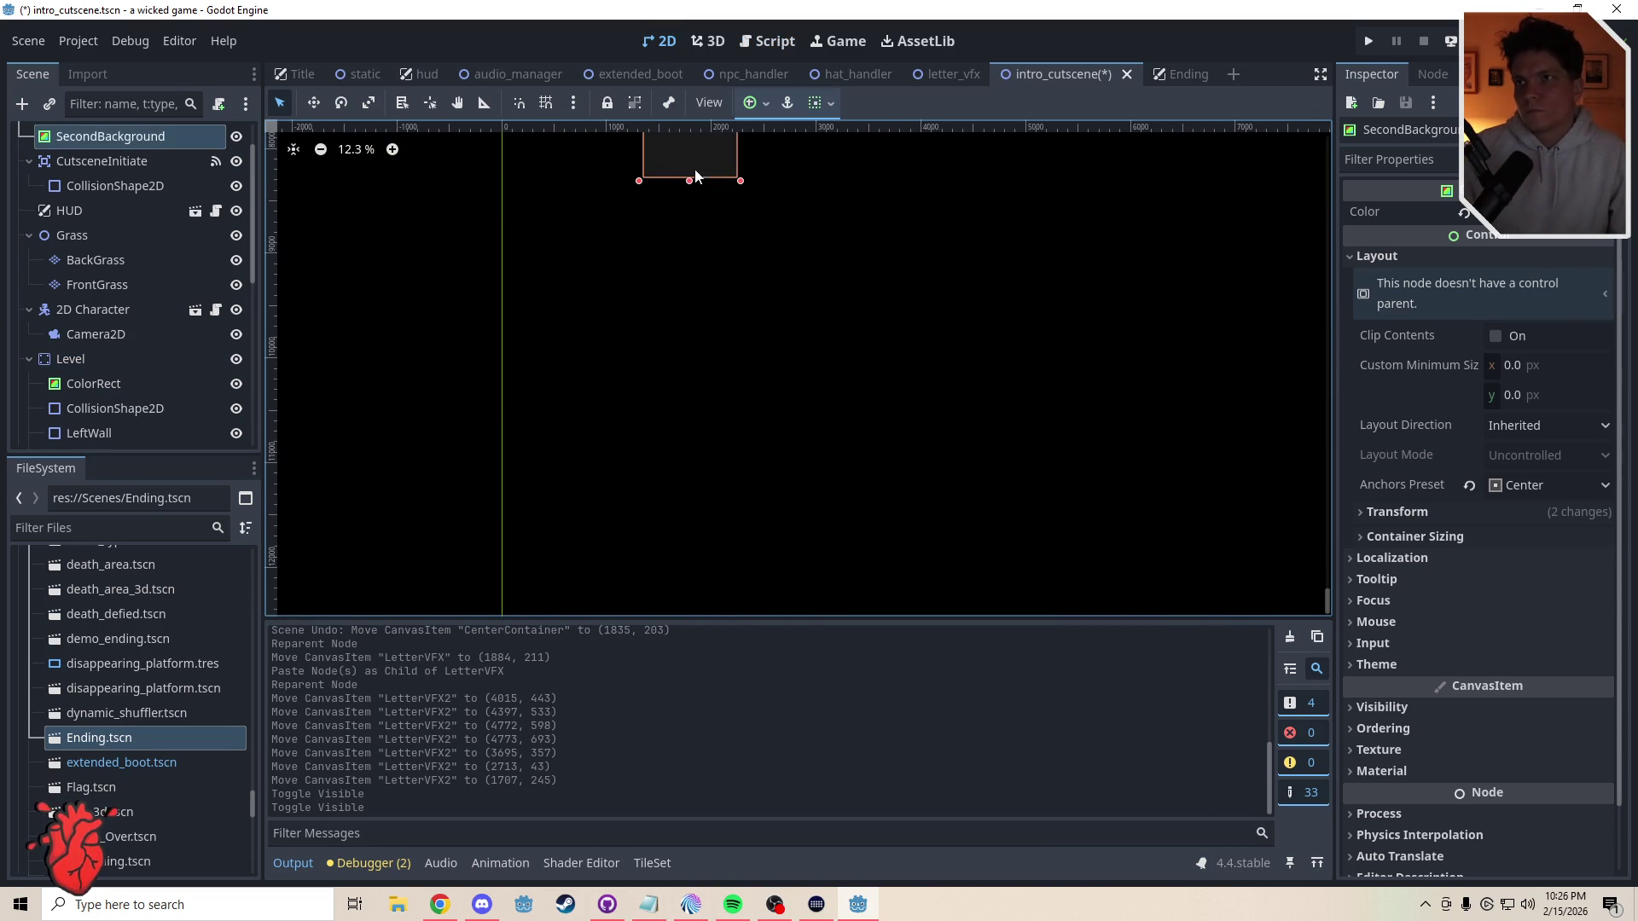
pyautogui.moveTo(691, 181)
pyautogui.mouseDown()
pyautogui.moveTo(710, 480)
pyautogui.moveTo(901, 573)
pyautogui.mouseUp()
pyautogui.click(901, 574)
pyautogui.scroll(3, 879, 377)
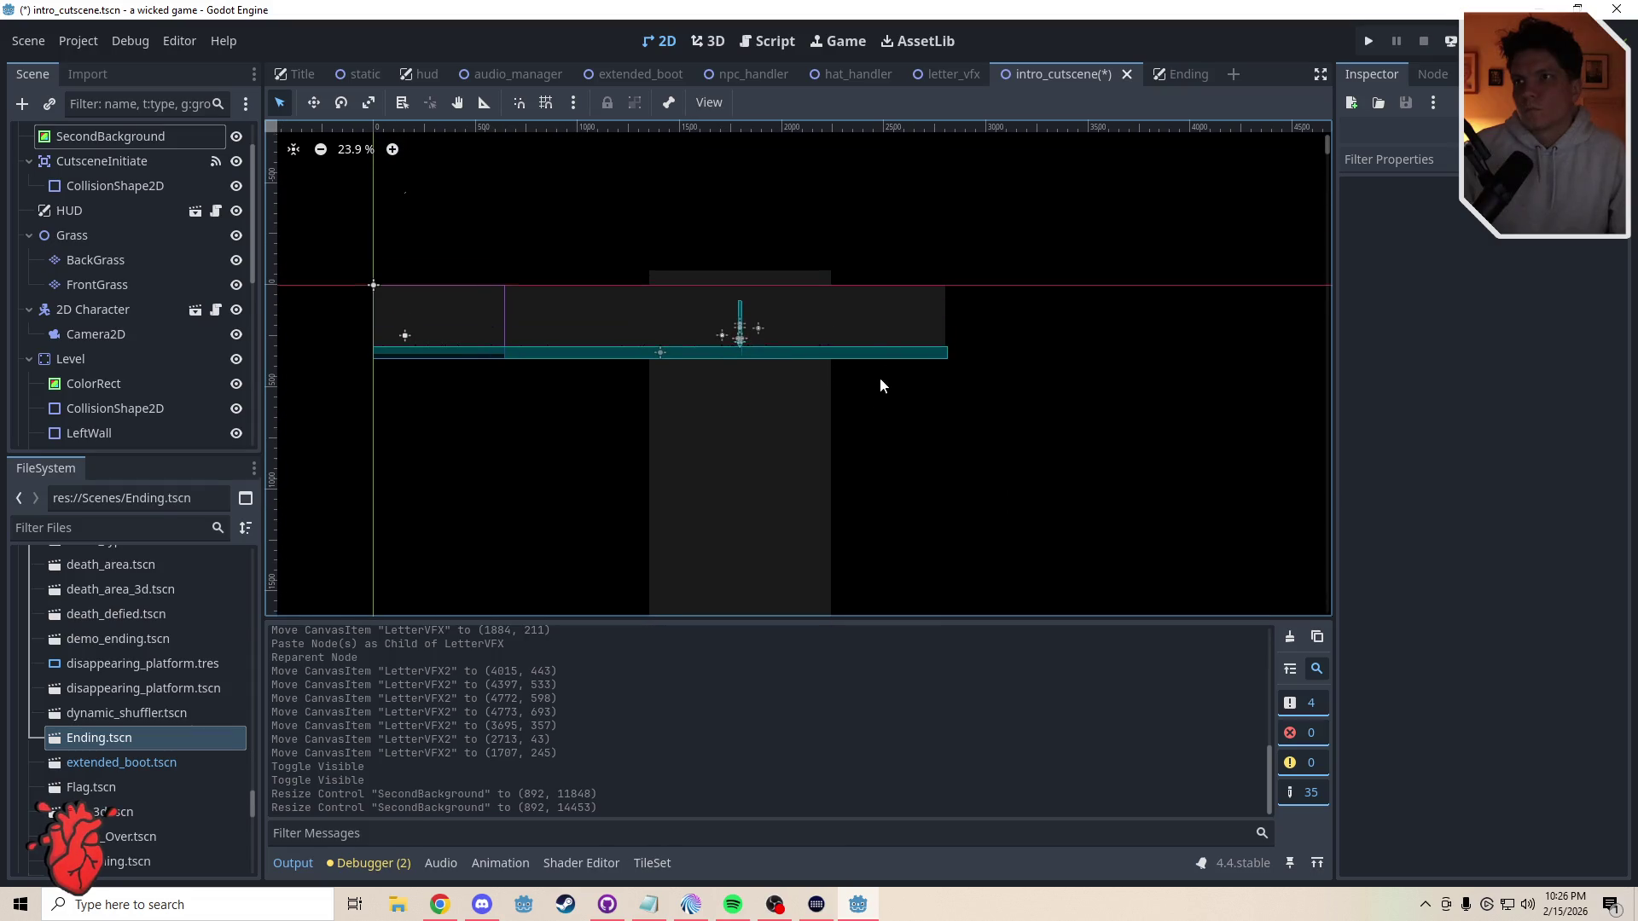
pyautogui.hotkey('ctrl', 's')
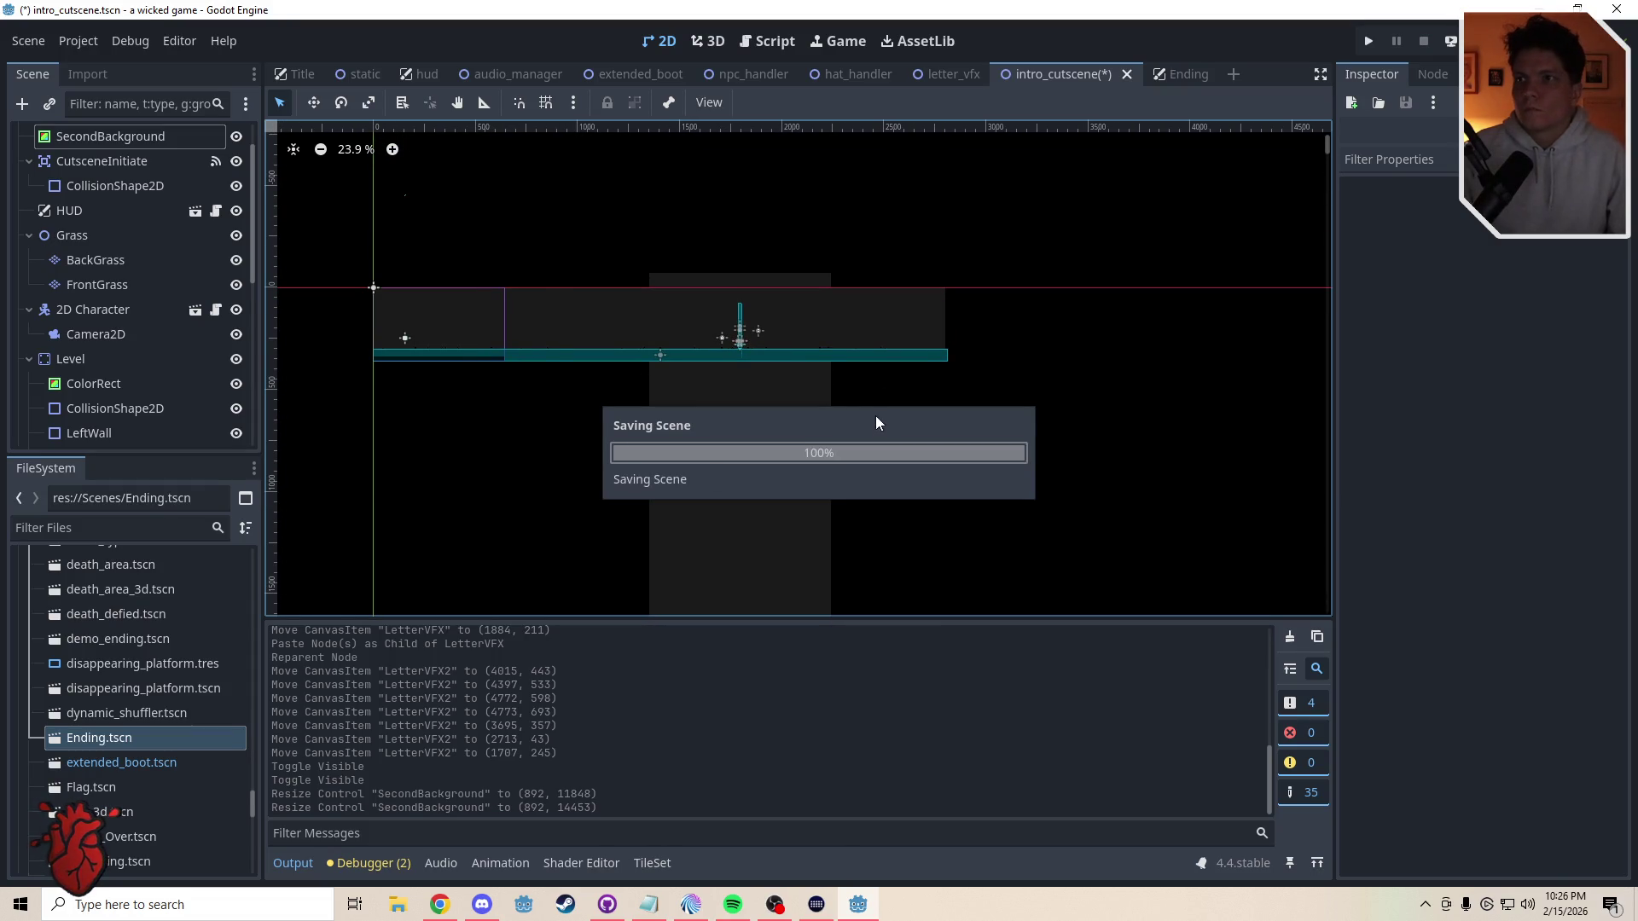
pyautogui.scroll(5, 810, 413)
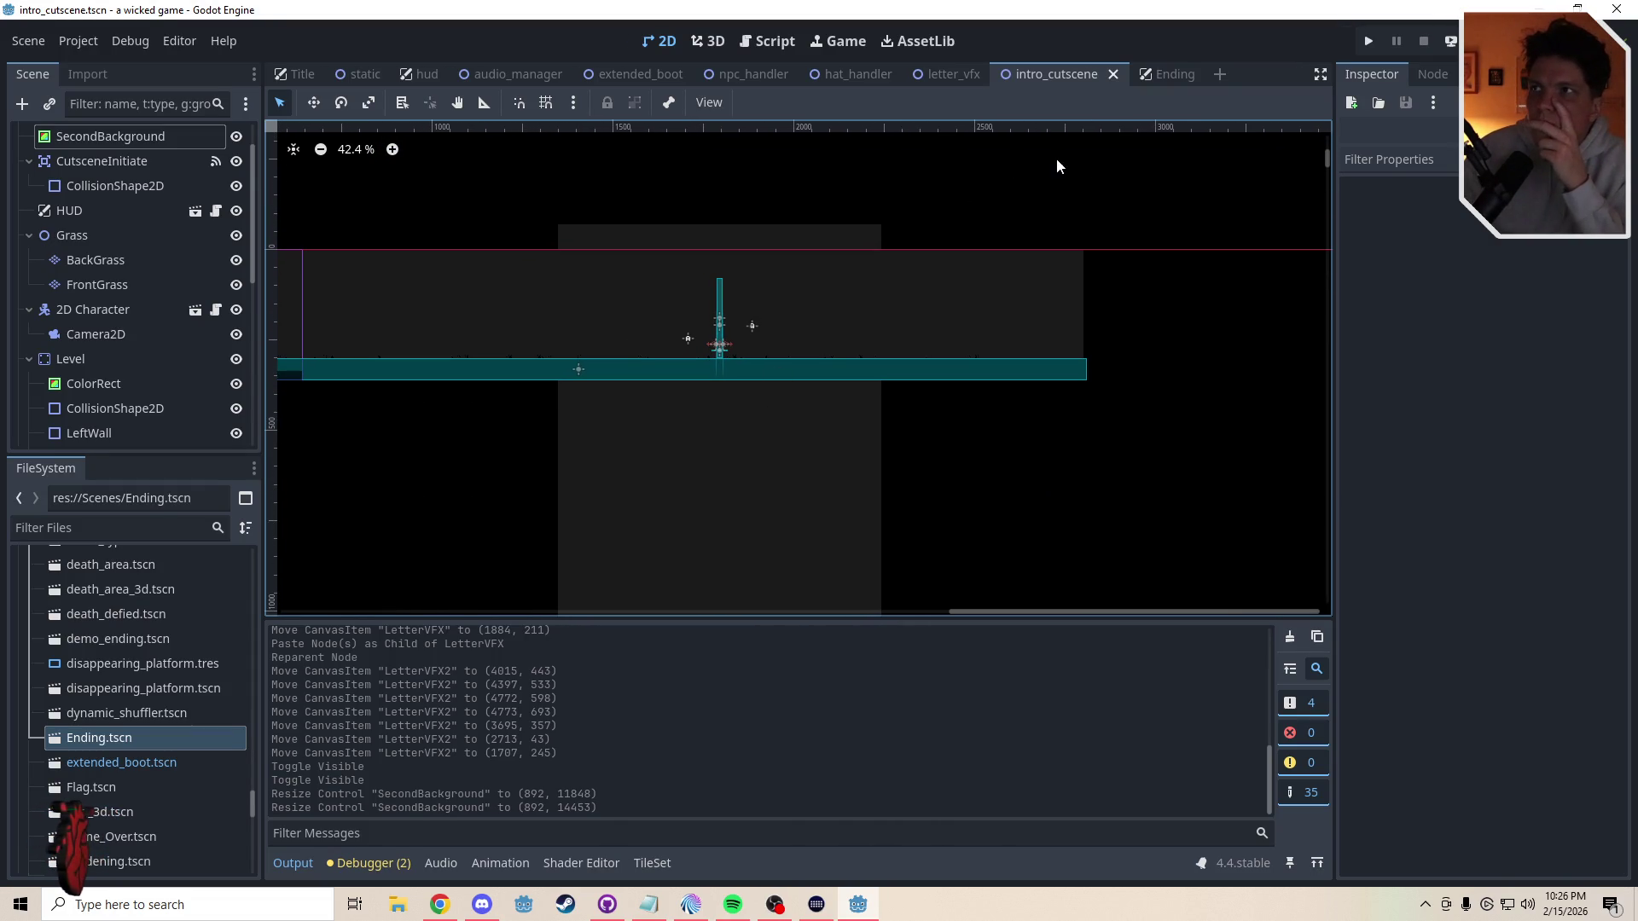
# - Change the per-cycle decrement on line 117 of intro_cutscene.gd from 0.015 to 0.005
pyautogui.click(781, 53)
pyautogui.scroll(-2, 1303, 380)
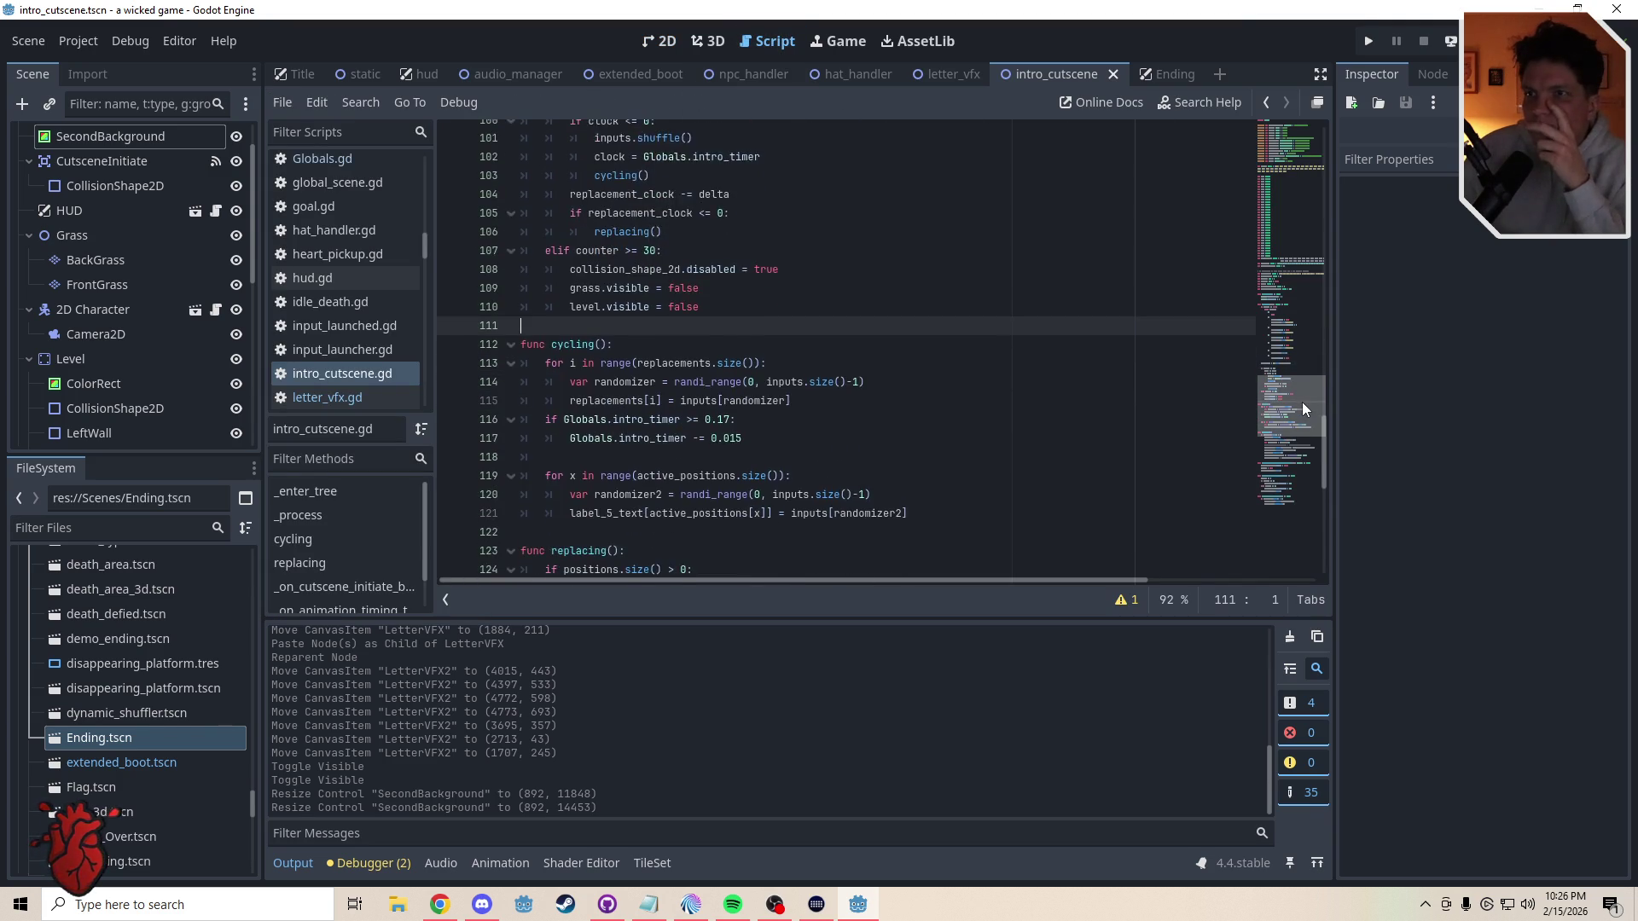
pyautogui.moveTo(1302, 402)
pyautogui.mouseDown()
pyautogui.moveTo(1298, 463)
pyautogui.moveTo(1297, 401)
pyautogui.moveTo(1296, 417)
pyautogui.mouseUp()
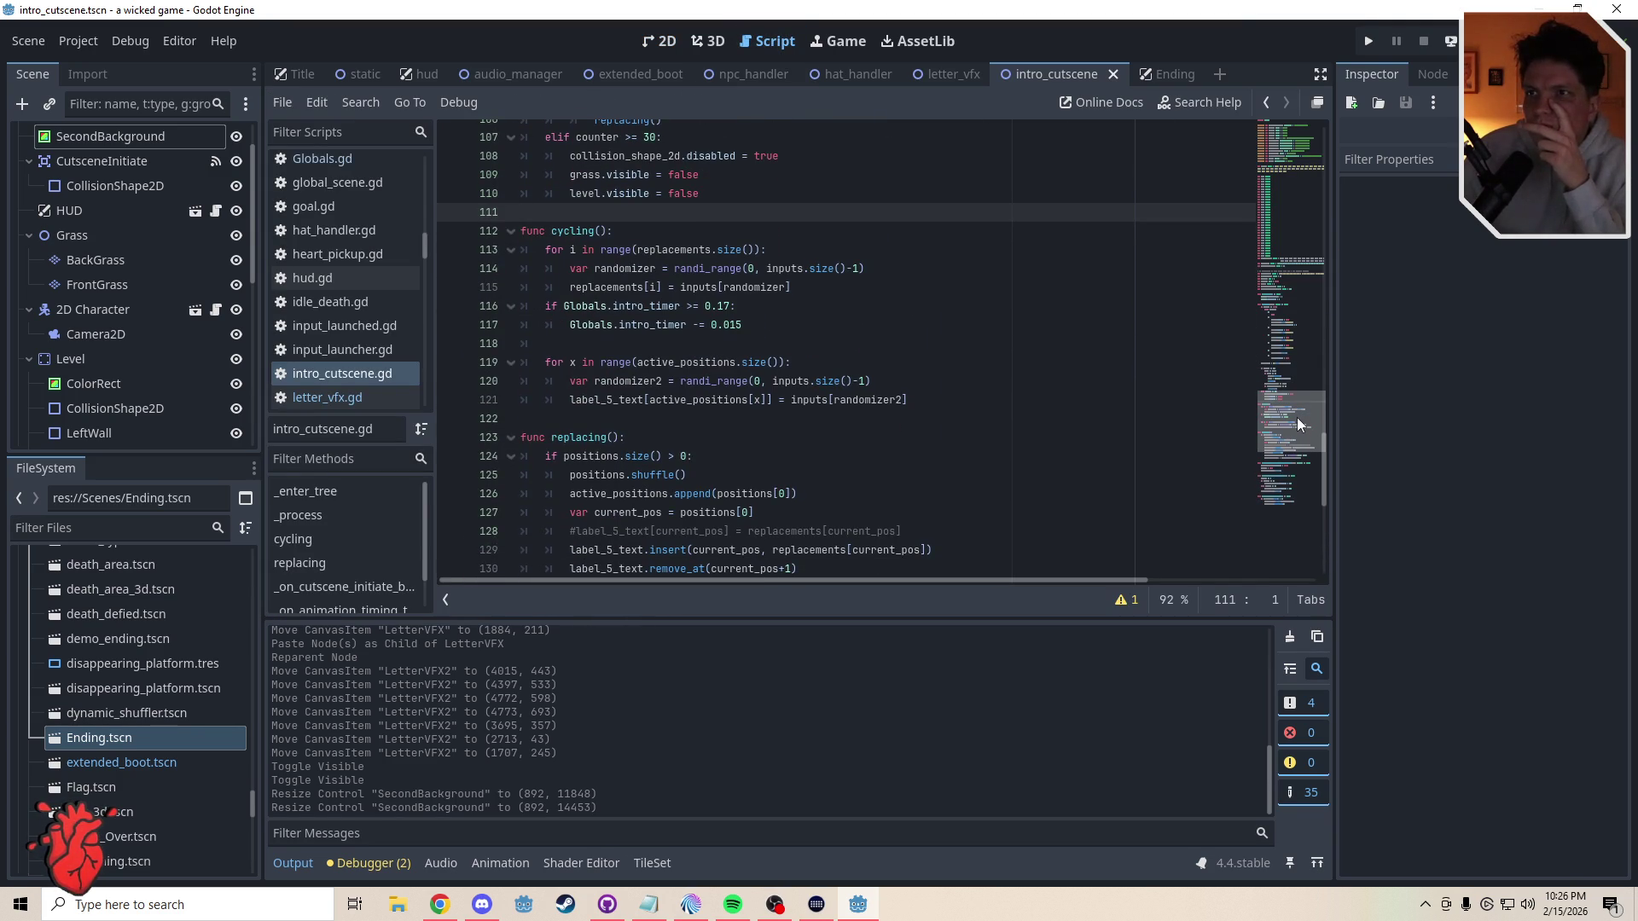
pyautogui.click(733, 327)
pyautogui.press('Delete')
pyautogui.write('0')
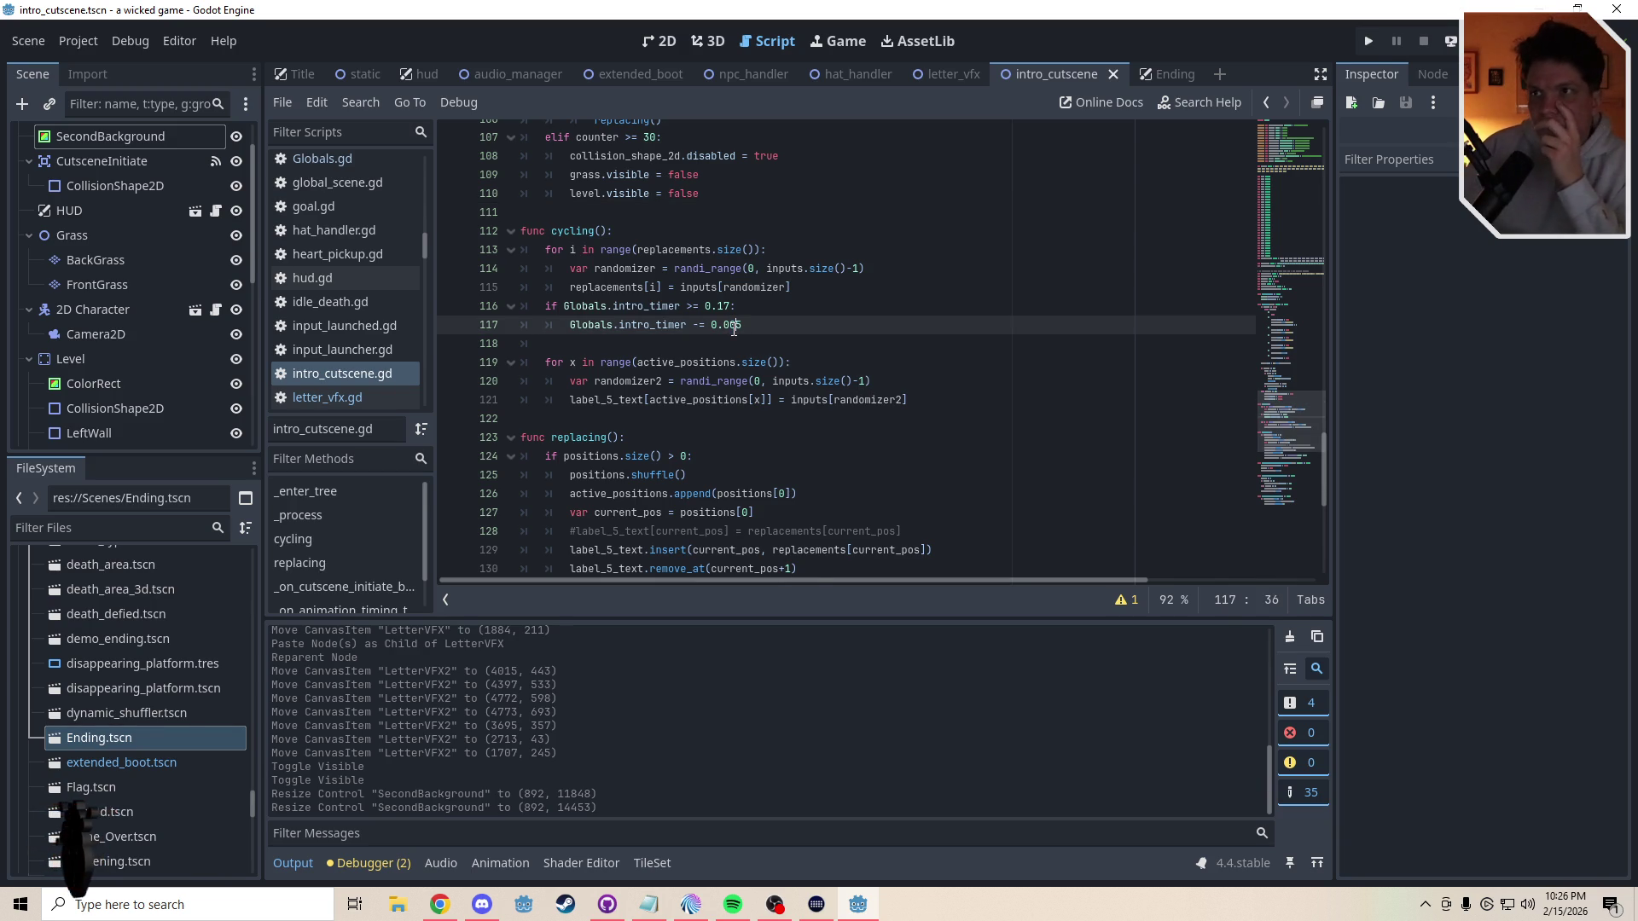
pyautogui.click(725, 348)
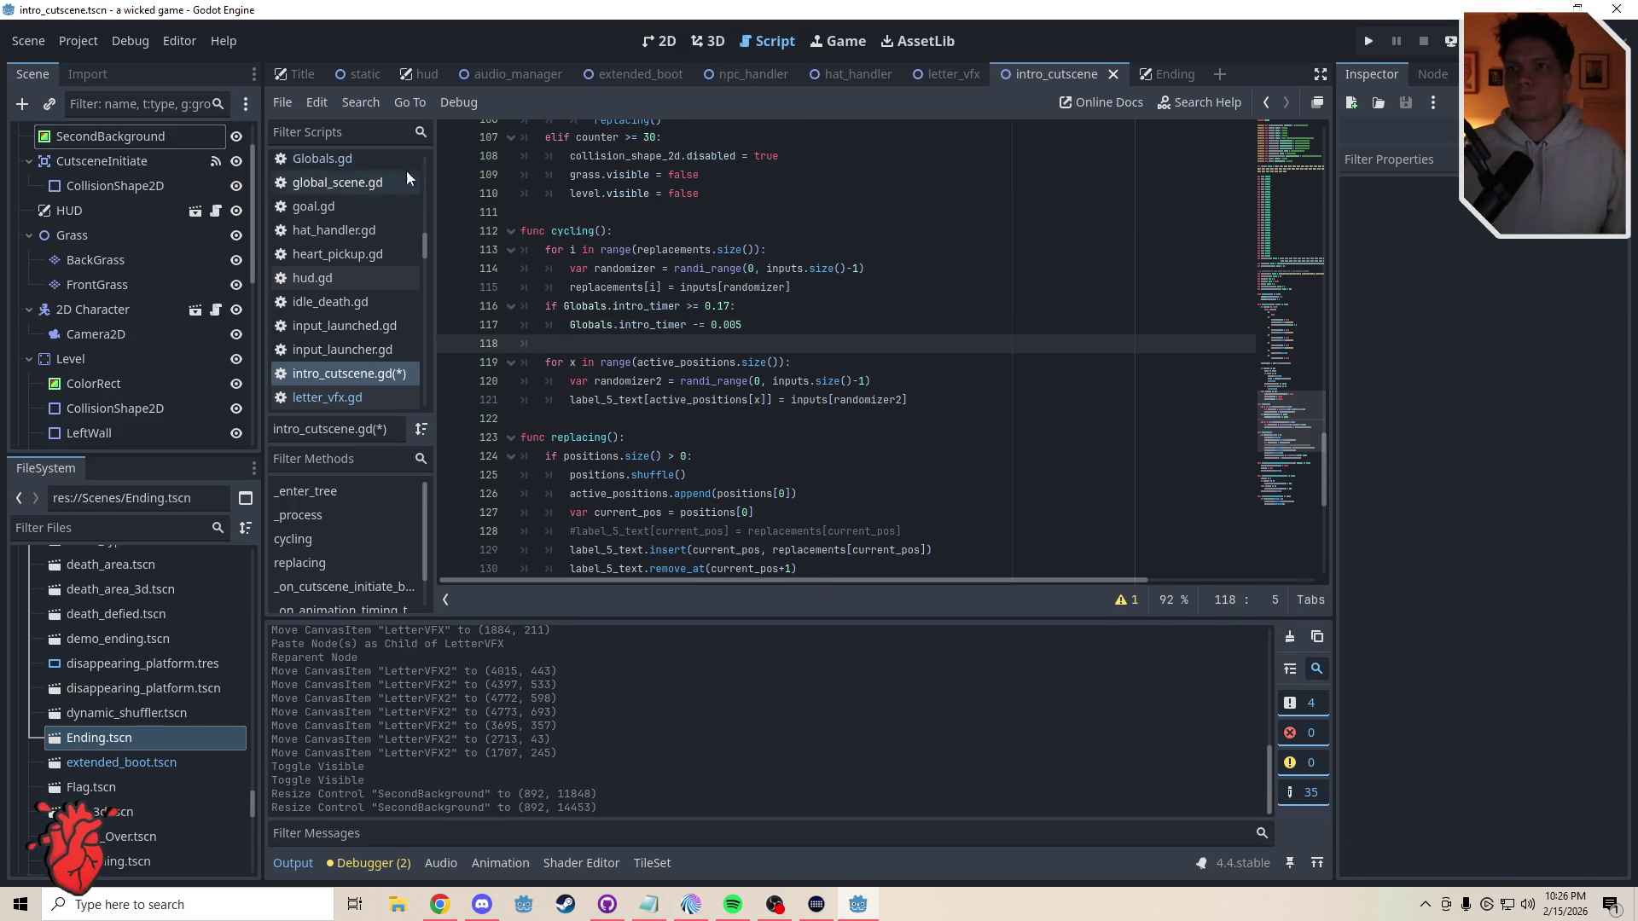
# - Set intro_timer's starting value to 0.5 in Globals.gd and save
pyautogui.click(330, 160)
pyautogui.hotkey('shift', 'Left')
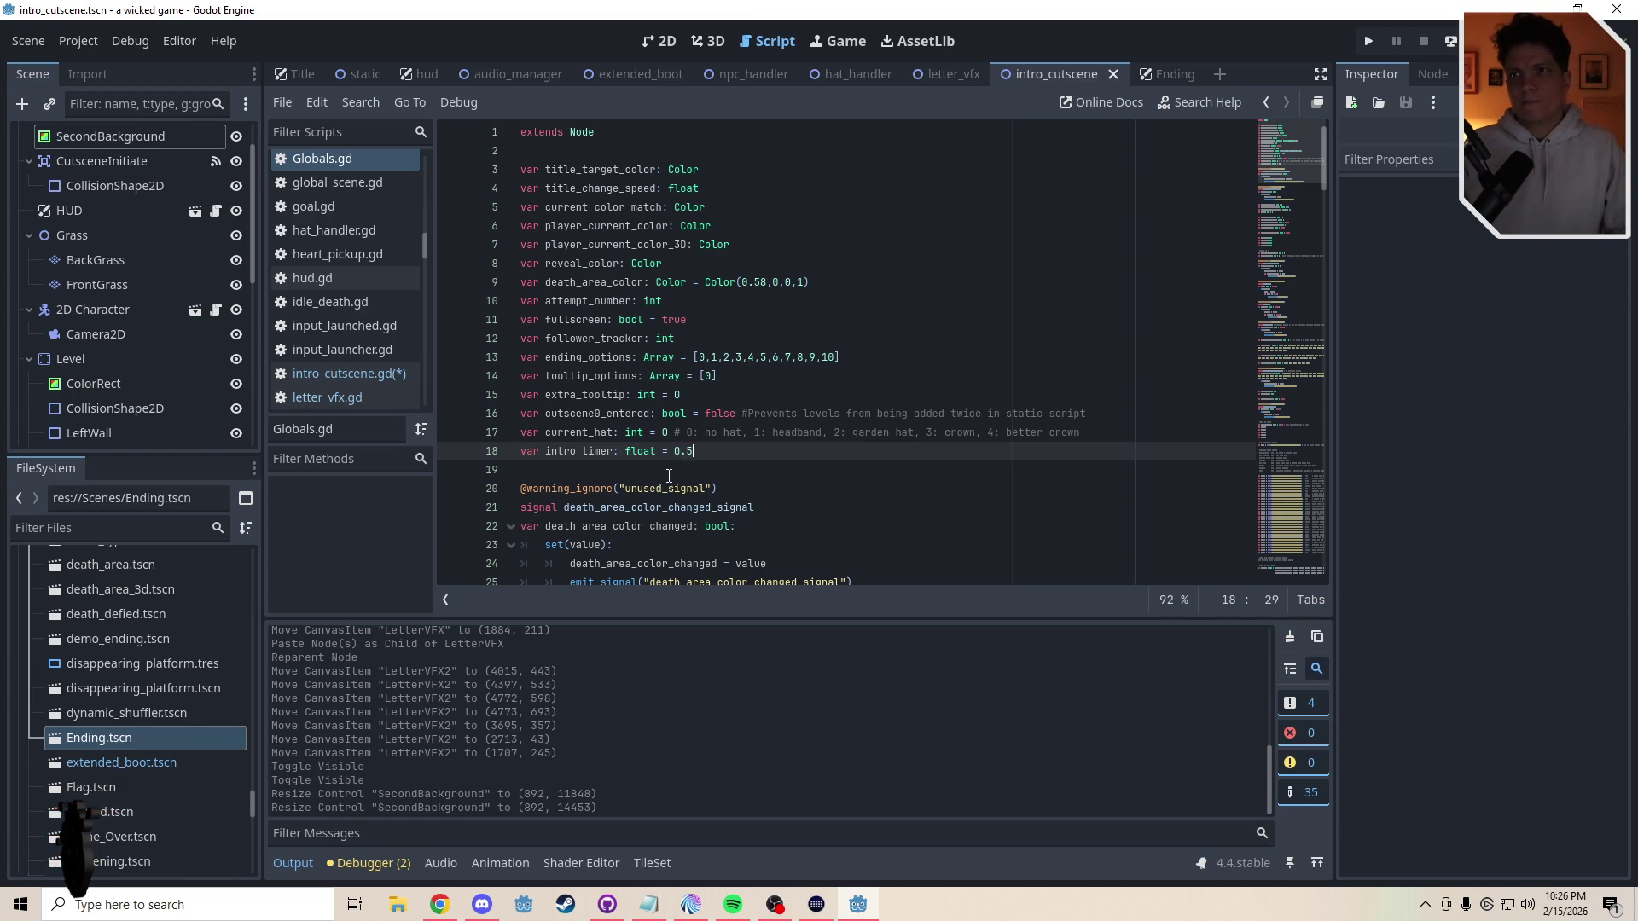
pyautogui.click(668, 476)
pyautogui.hotkey('ctrl', 's')
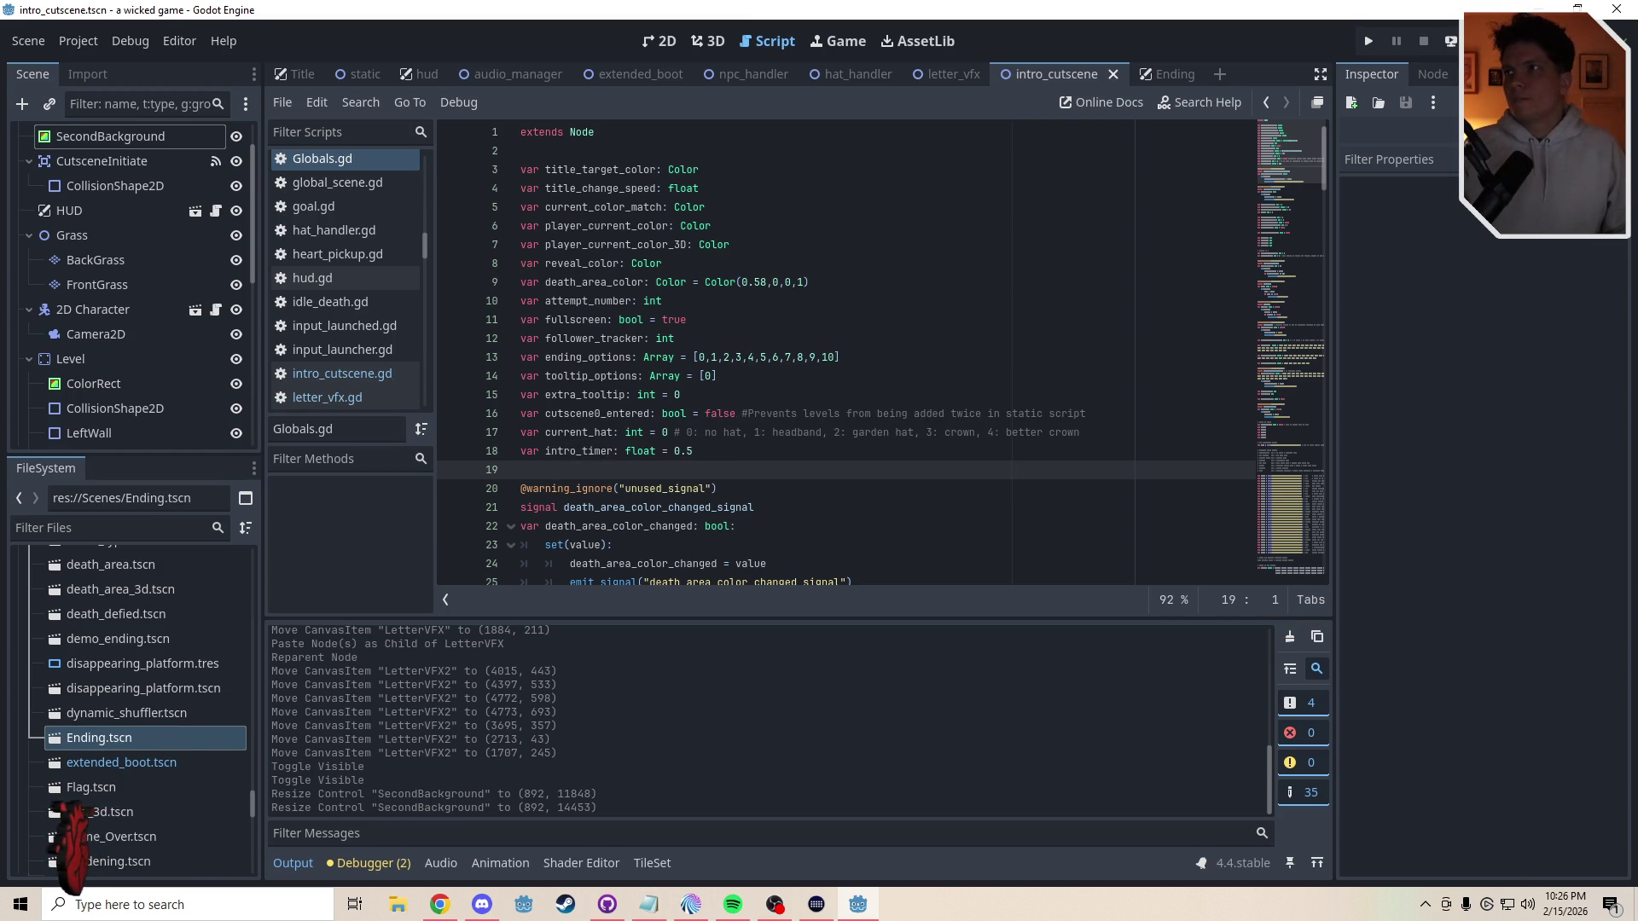
pyautogui.hotkey('ctrl', 's')
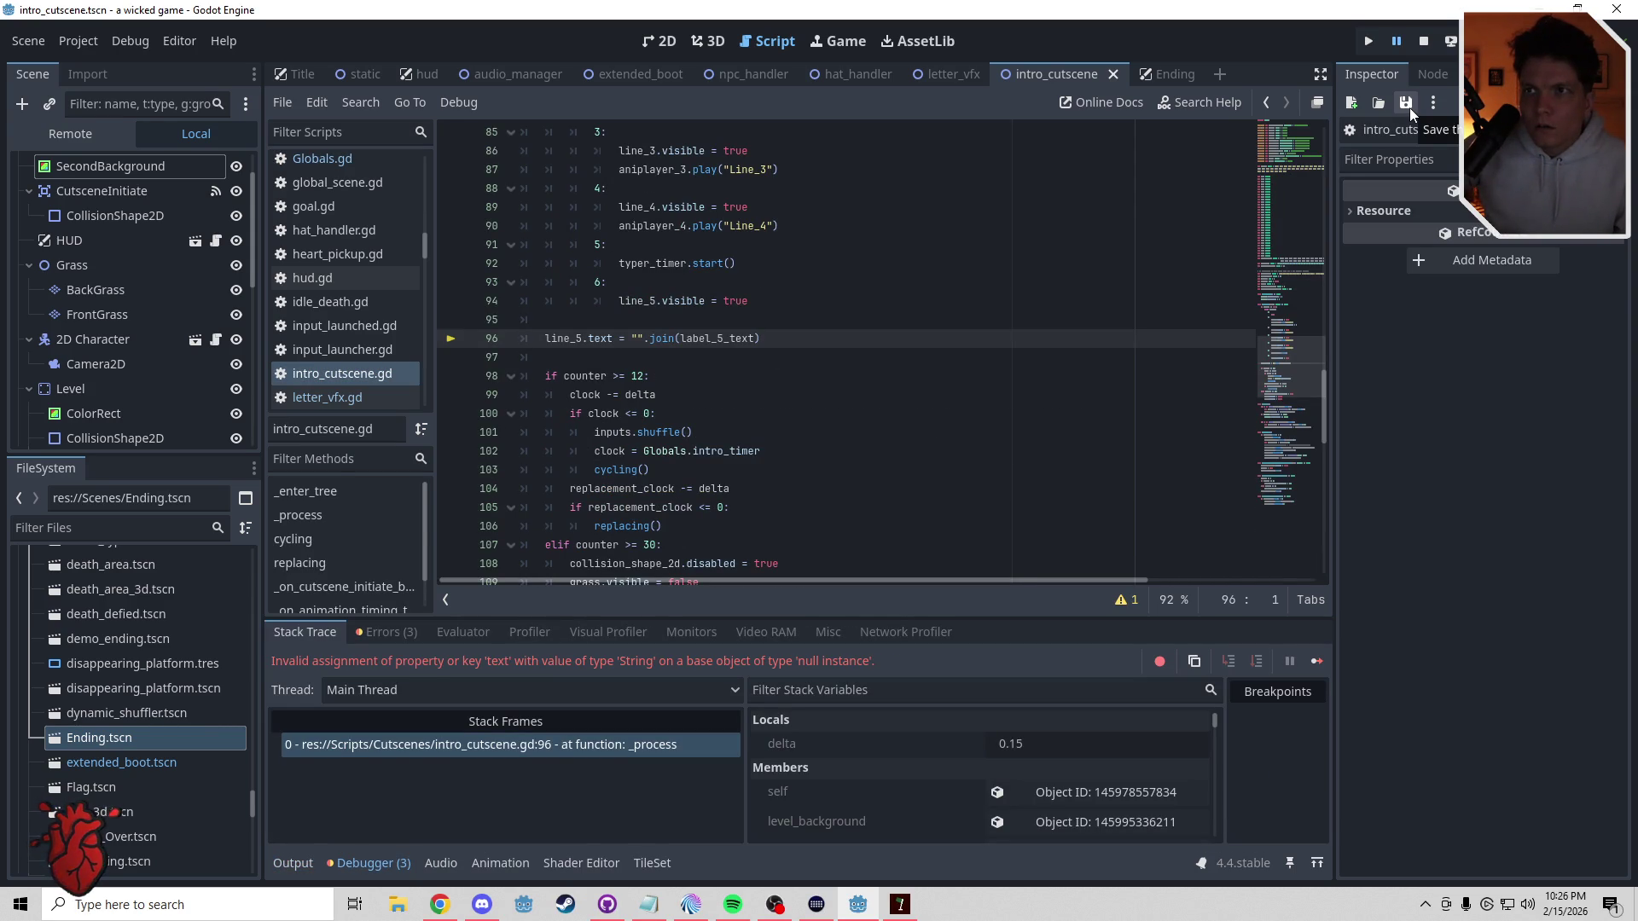
pyautogui.scroll(20, 1303, 365)
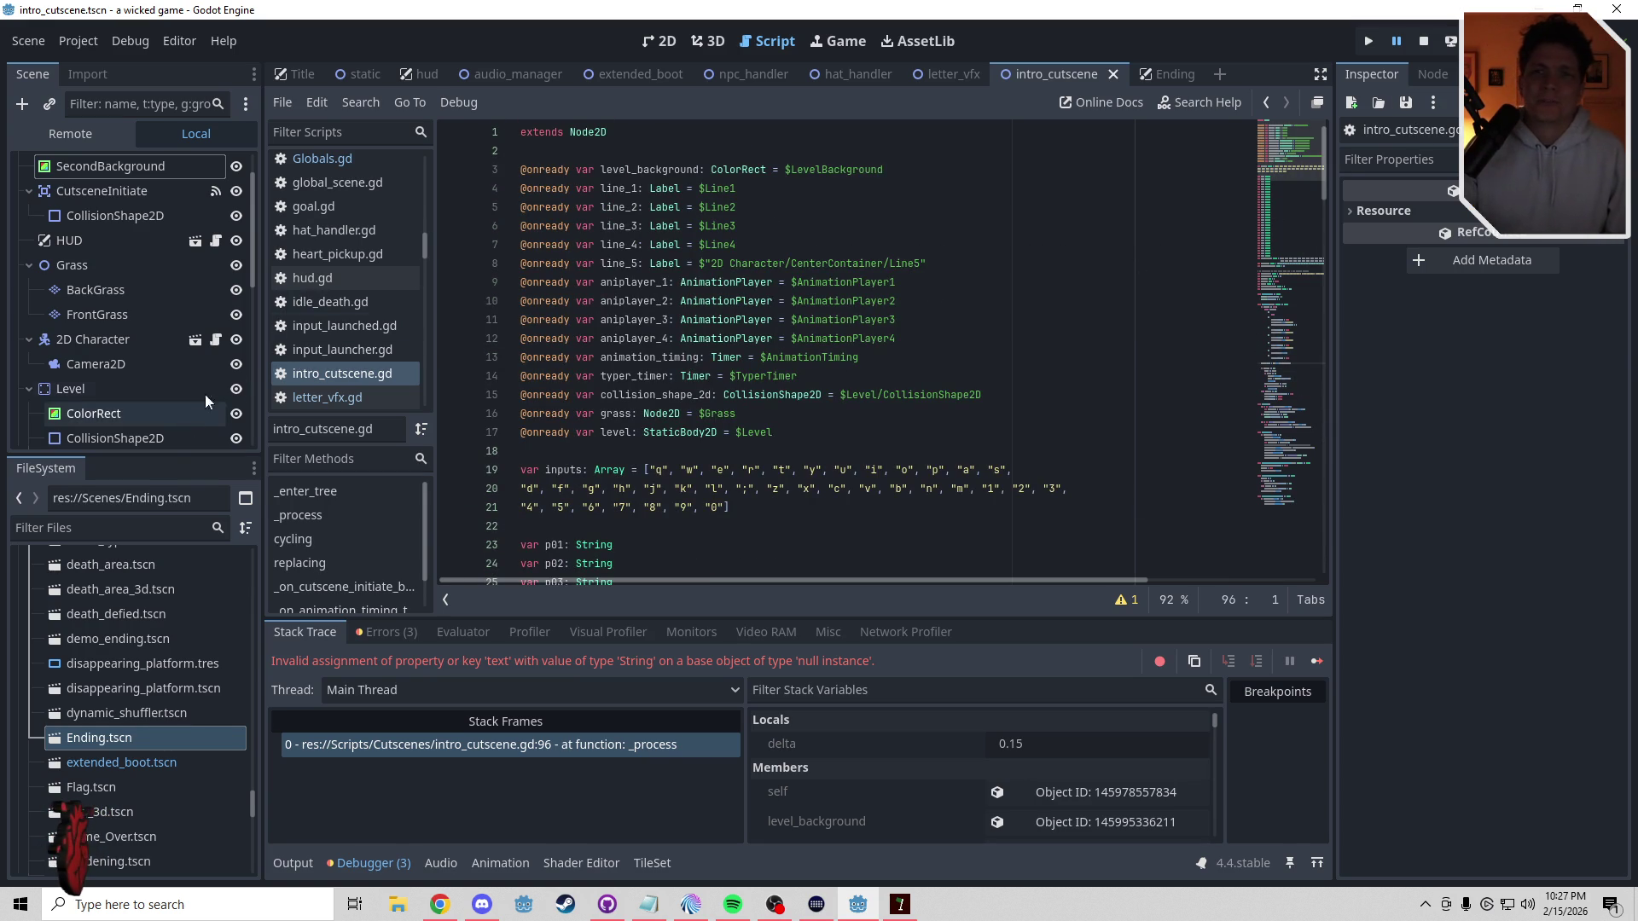
pyautogui.moveTo(255, 275); pyautogui.dragTo(254, 418)
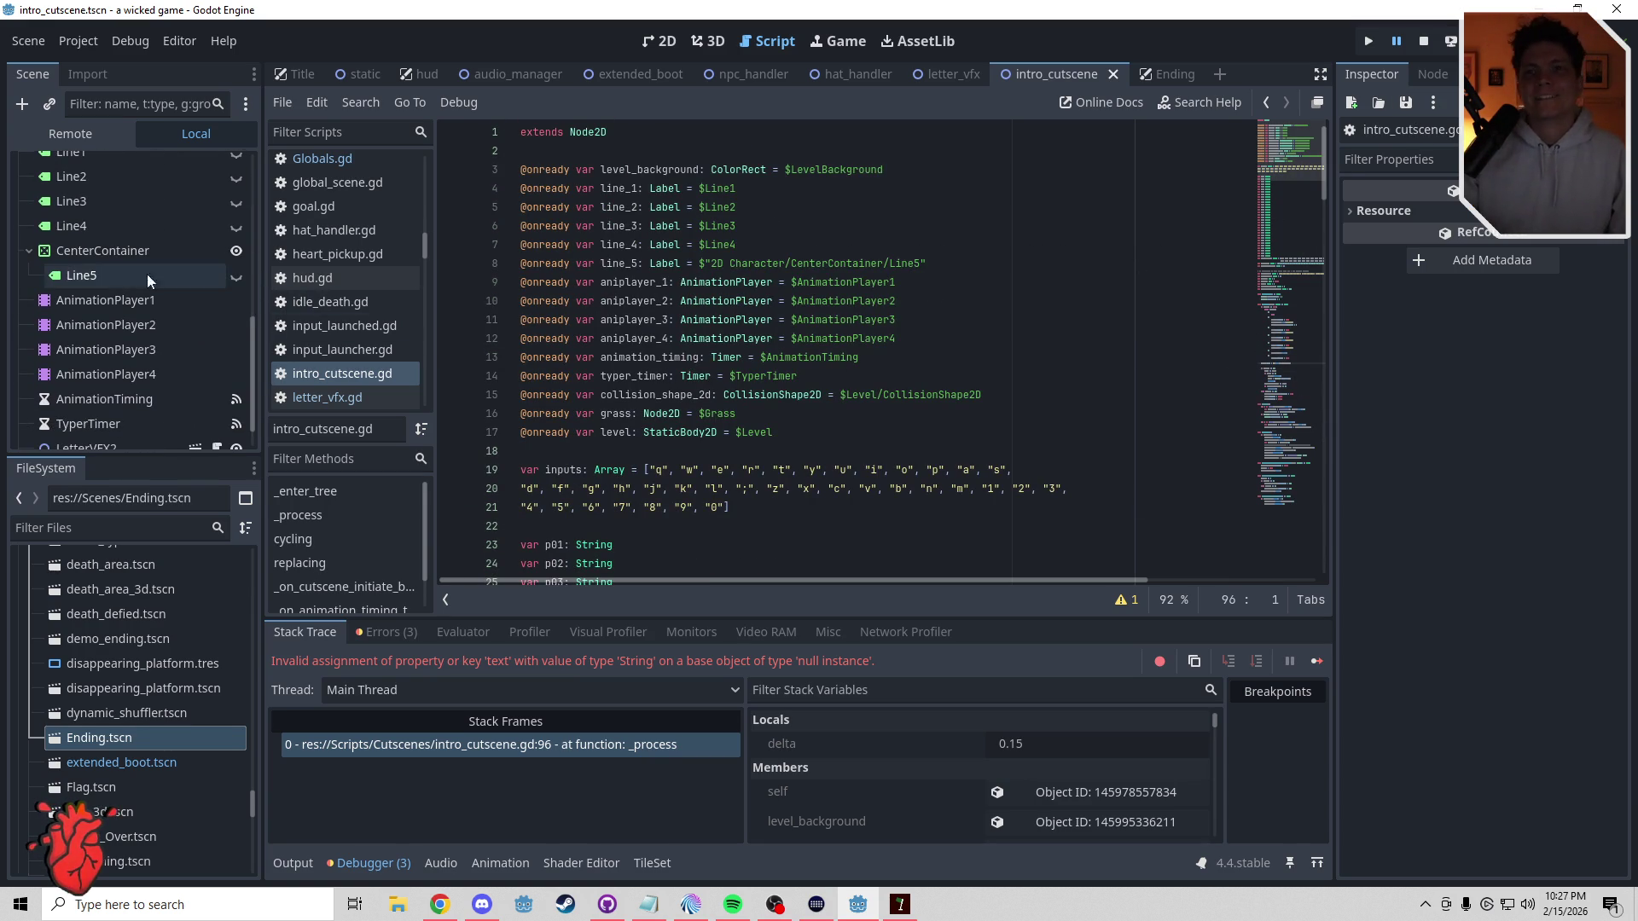
pyautogui.moveTo(936, 264); pyautogui.dragTo(500, 270)
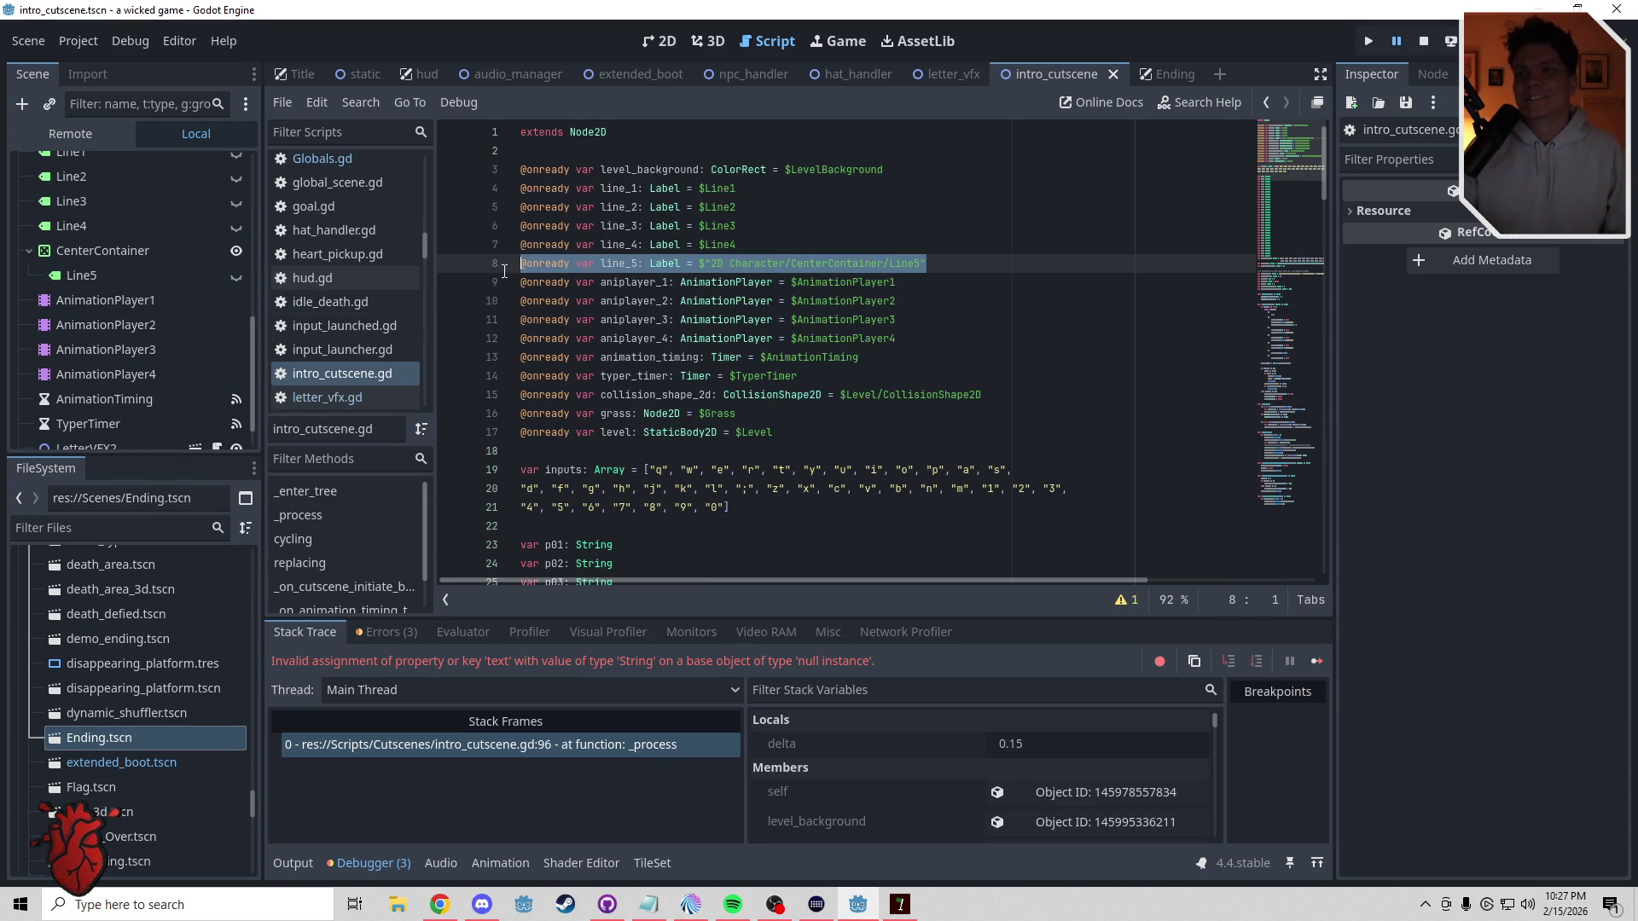
pyautogui.press('BackSpace')
pyautogui.moveTo(95, 269); pyautogui.dragTo(529, 265)
pyautogui.press('BackSpace')
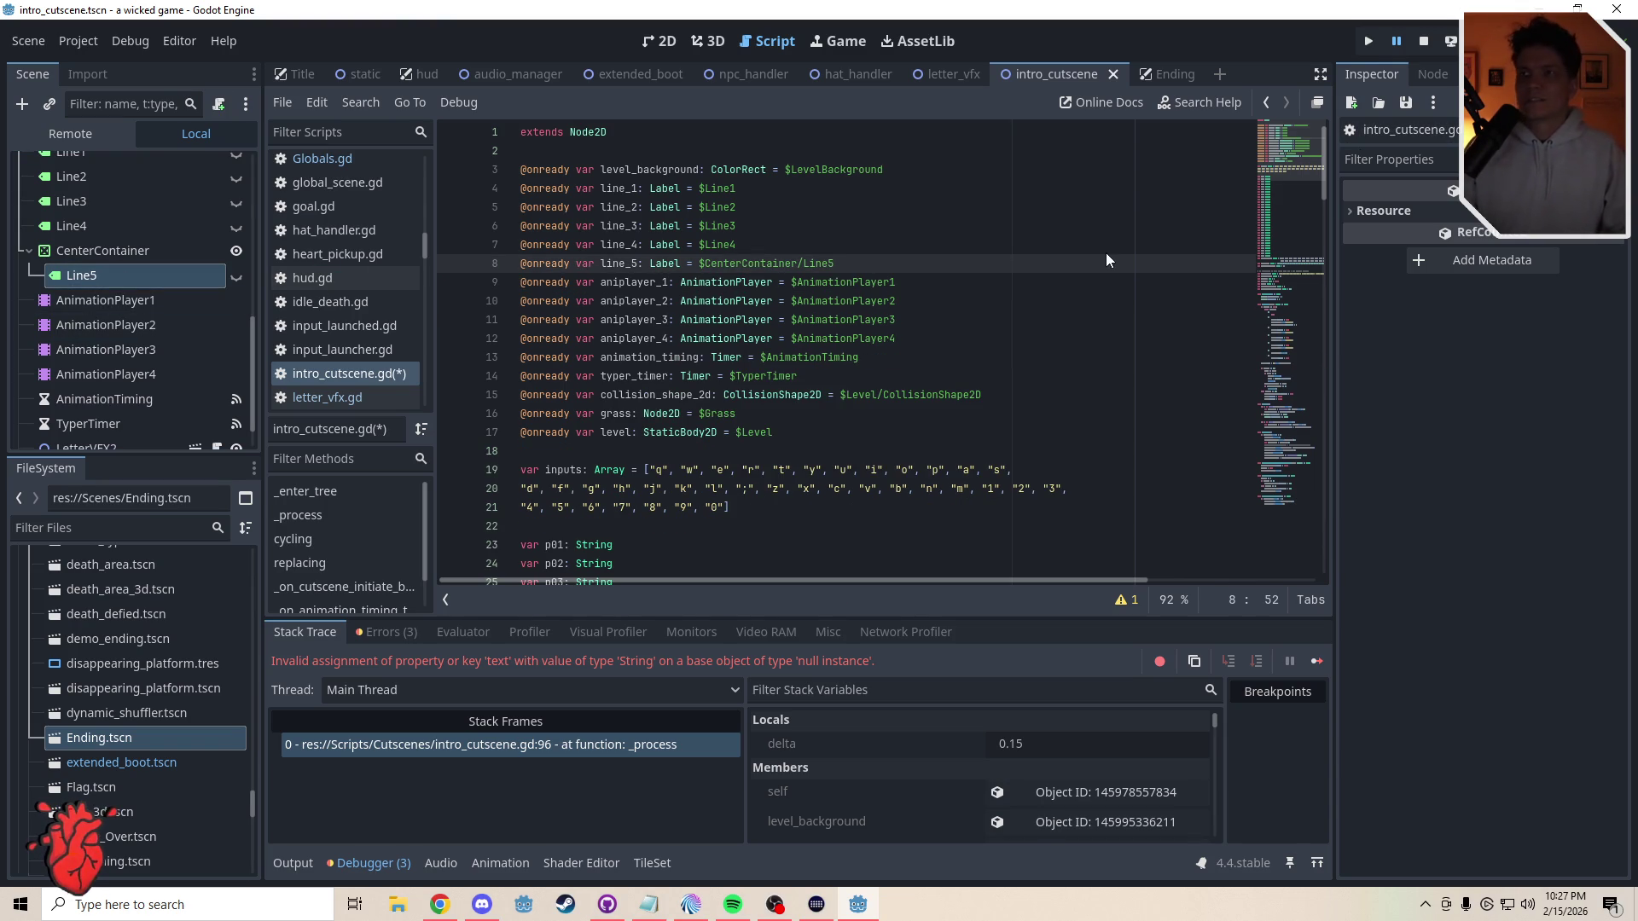
pyautogui.press('F5')
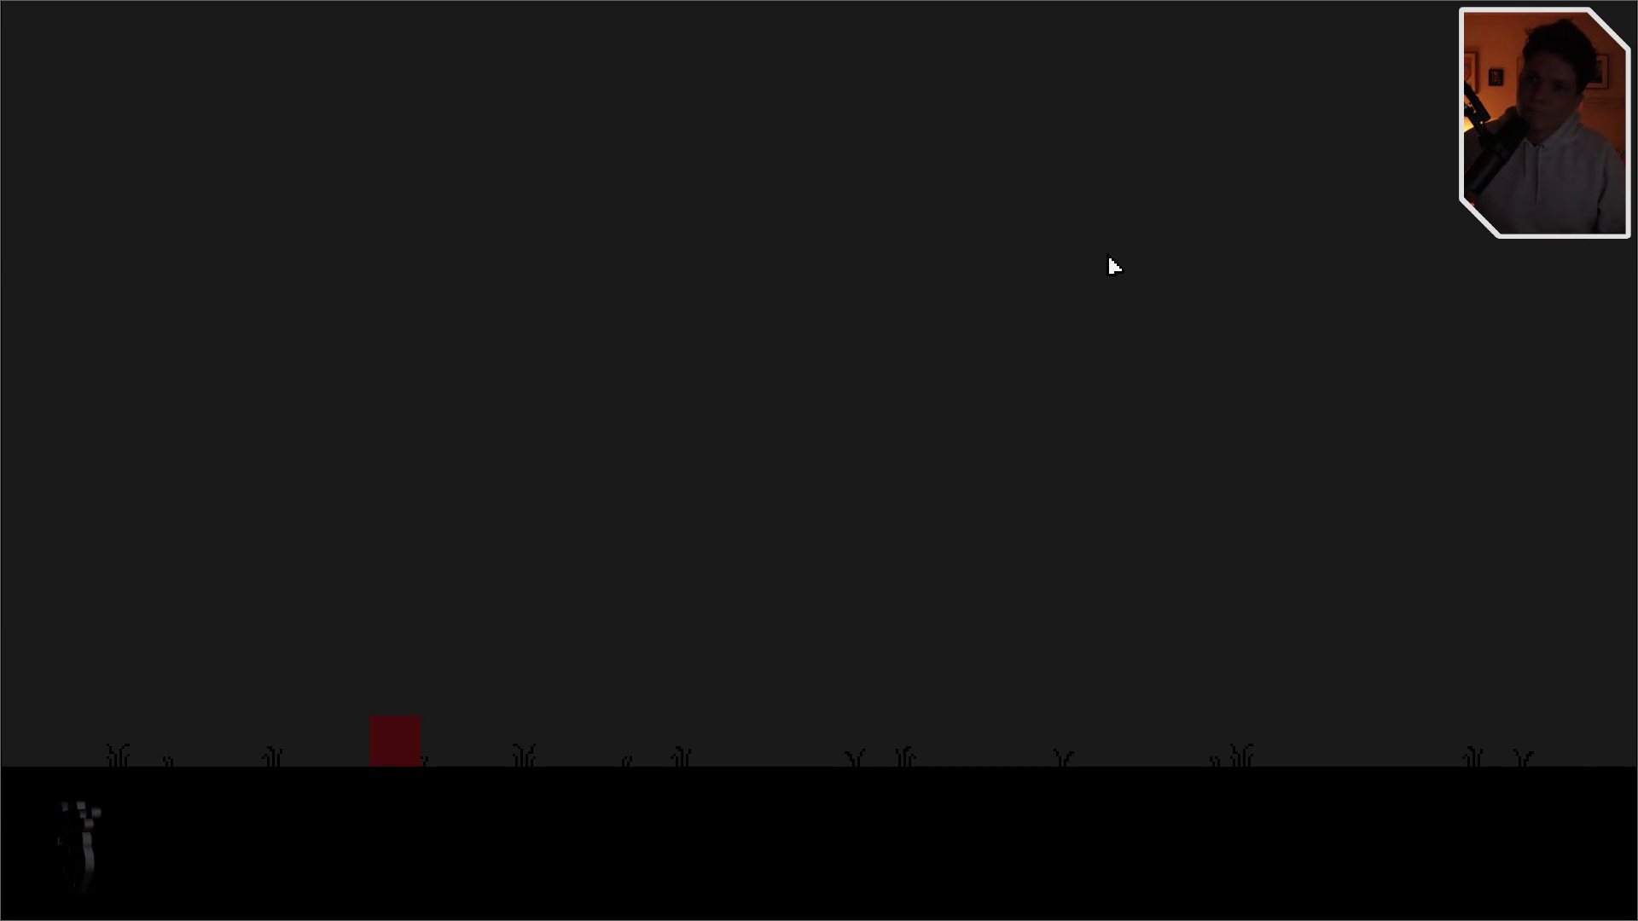
# - Walk the red player block rightward across the grass until the Line5 caption appears
pyautogui.press('Right')
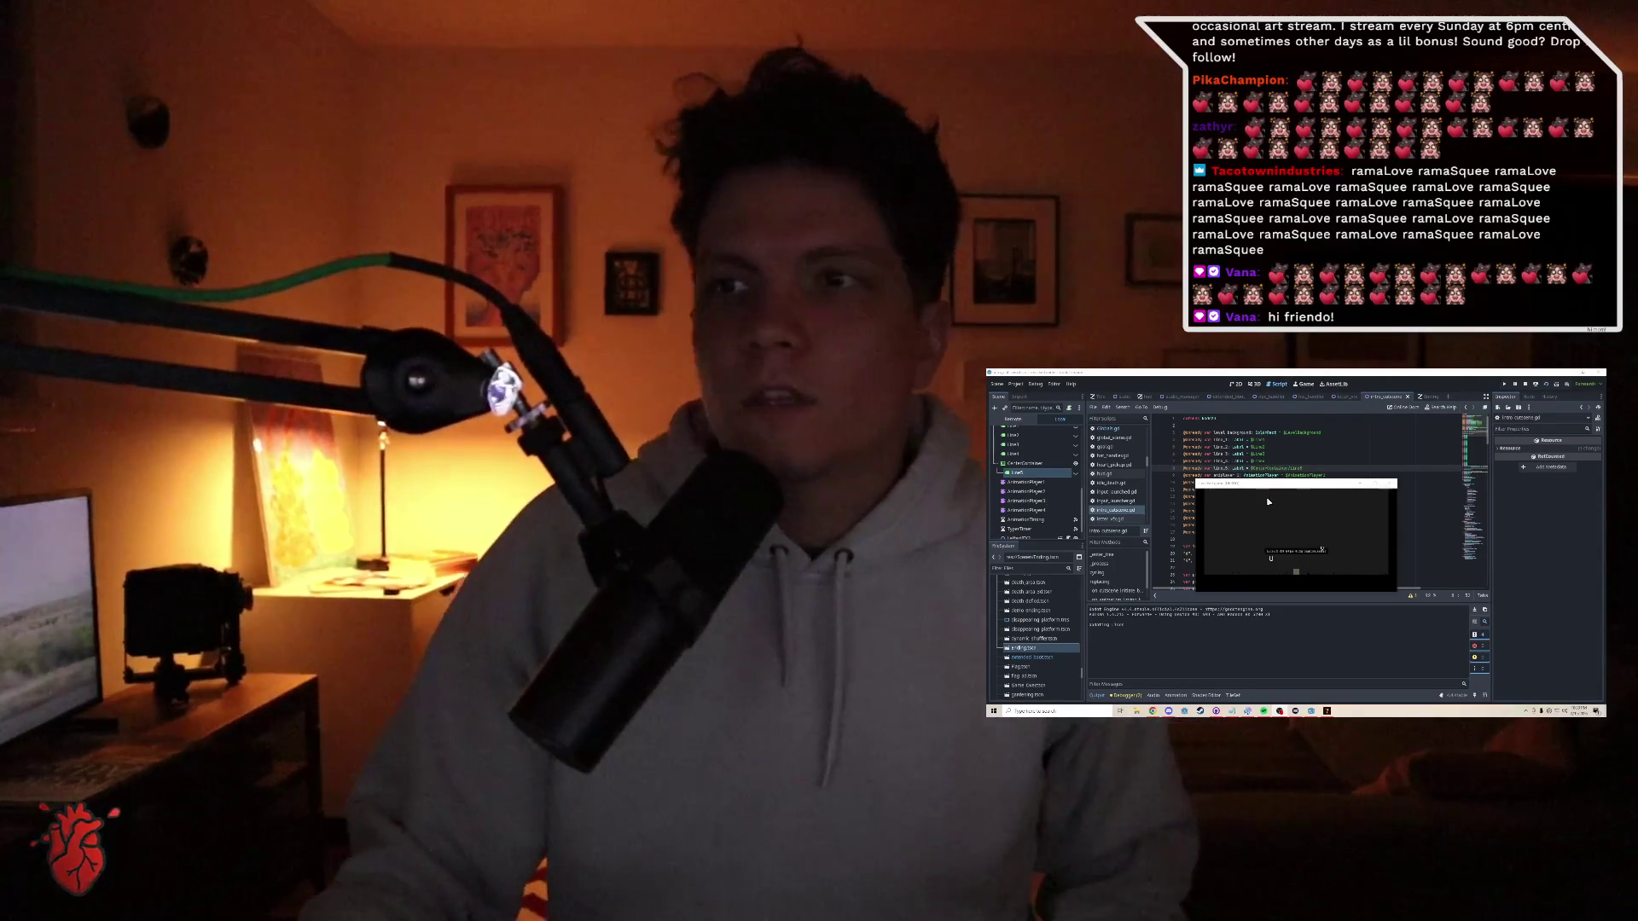
# - Close the running game window to return to intro_cutscene.gd
pyautogui.click(1391, 483)
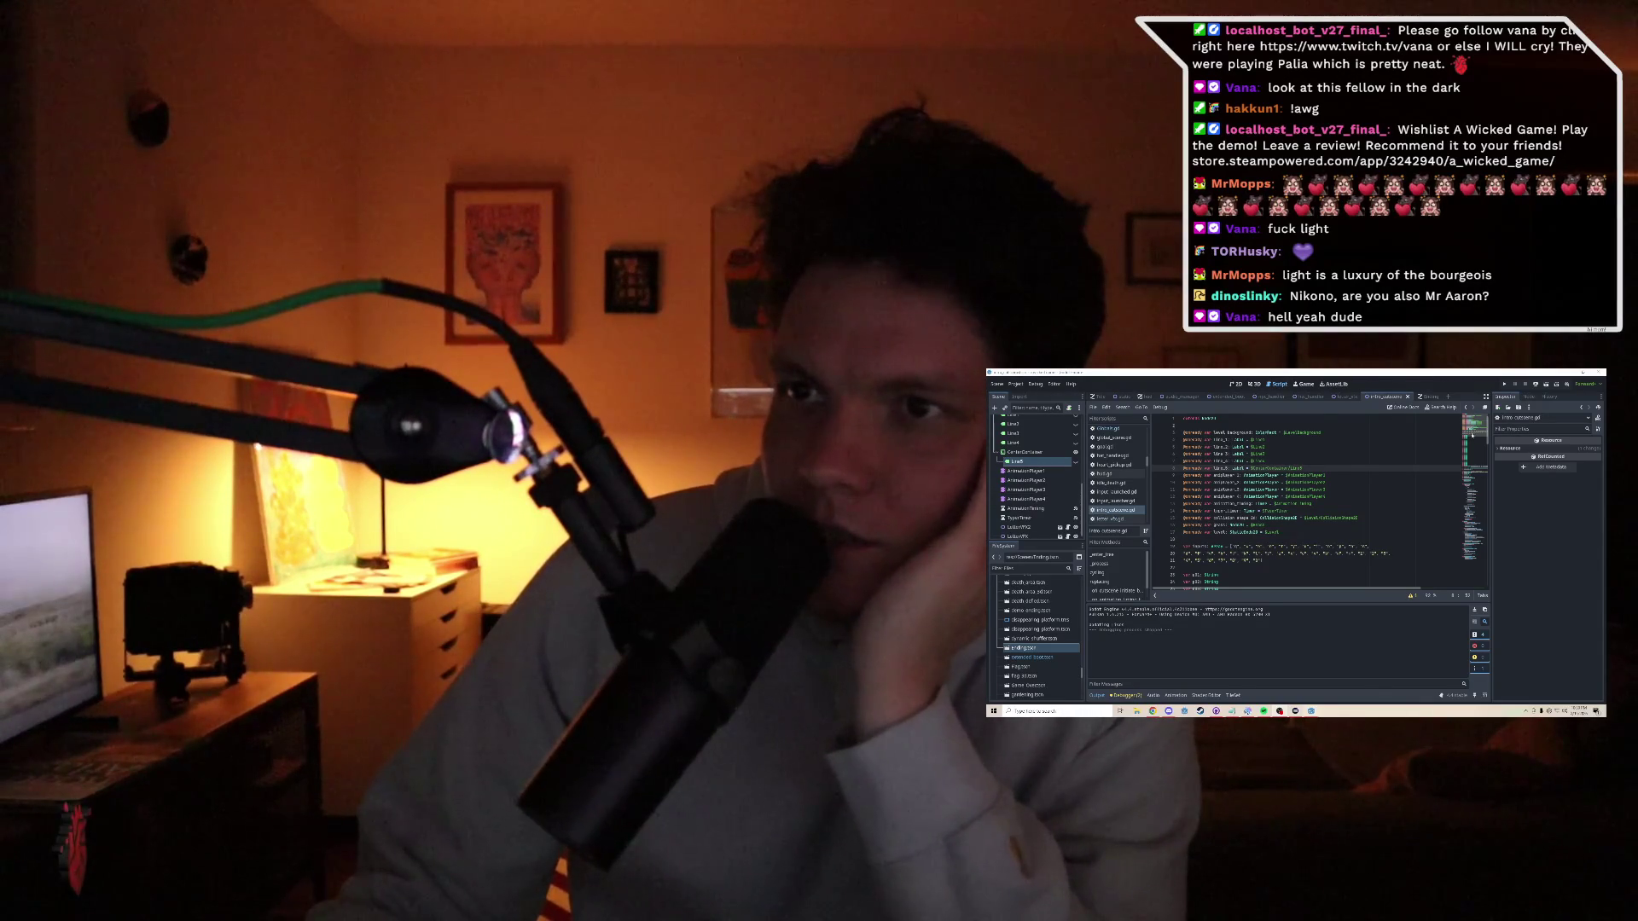
pyautogui.moveTo(1472, 436); pyautogui.dragTo(1472, 525)
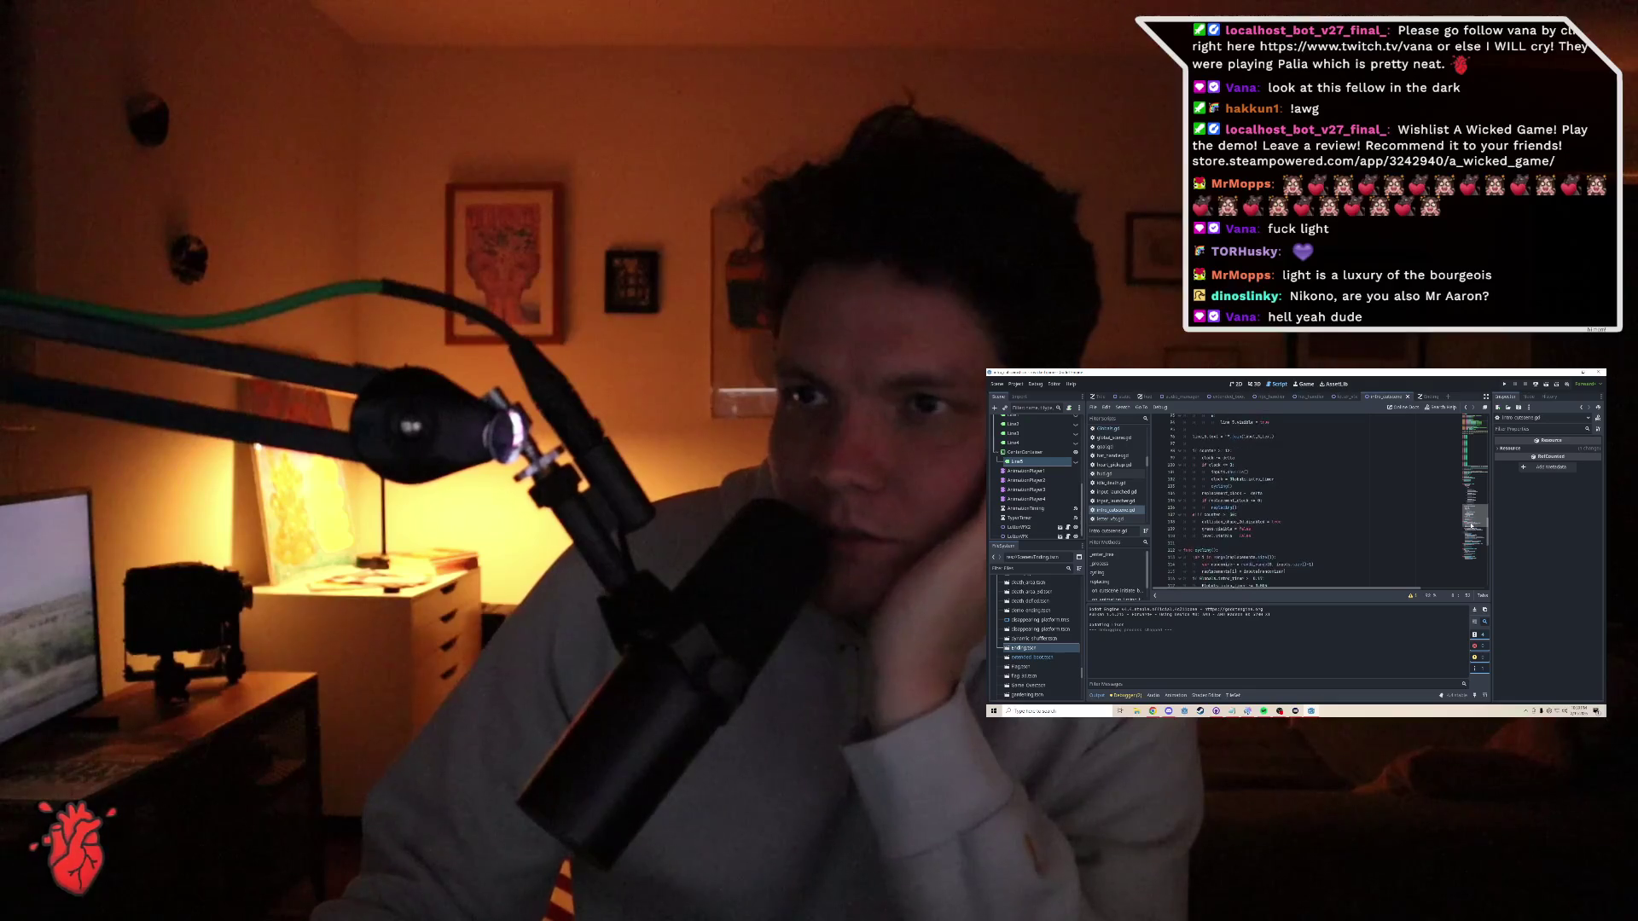
pyautogui.moveTo(1471, 524); pyautogui.dragTo(1474, 557)
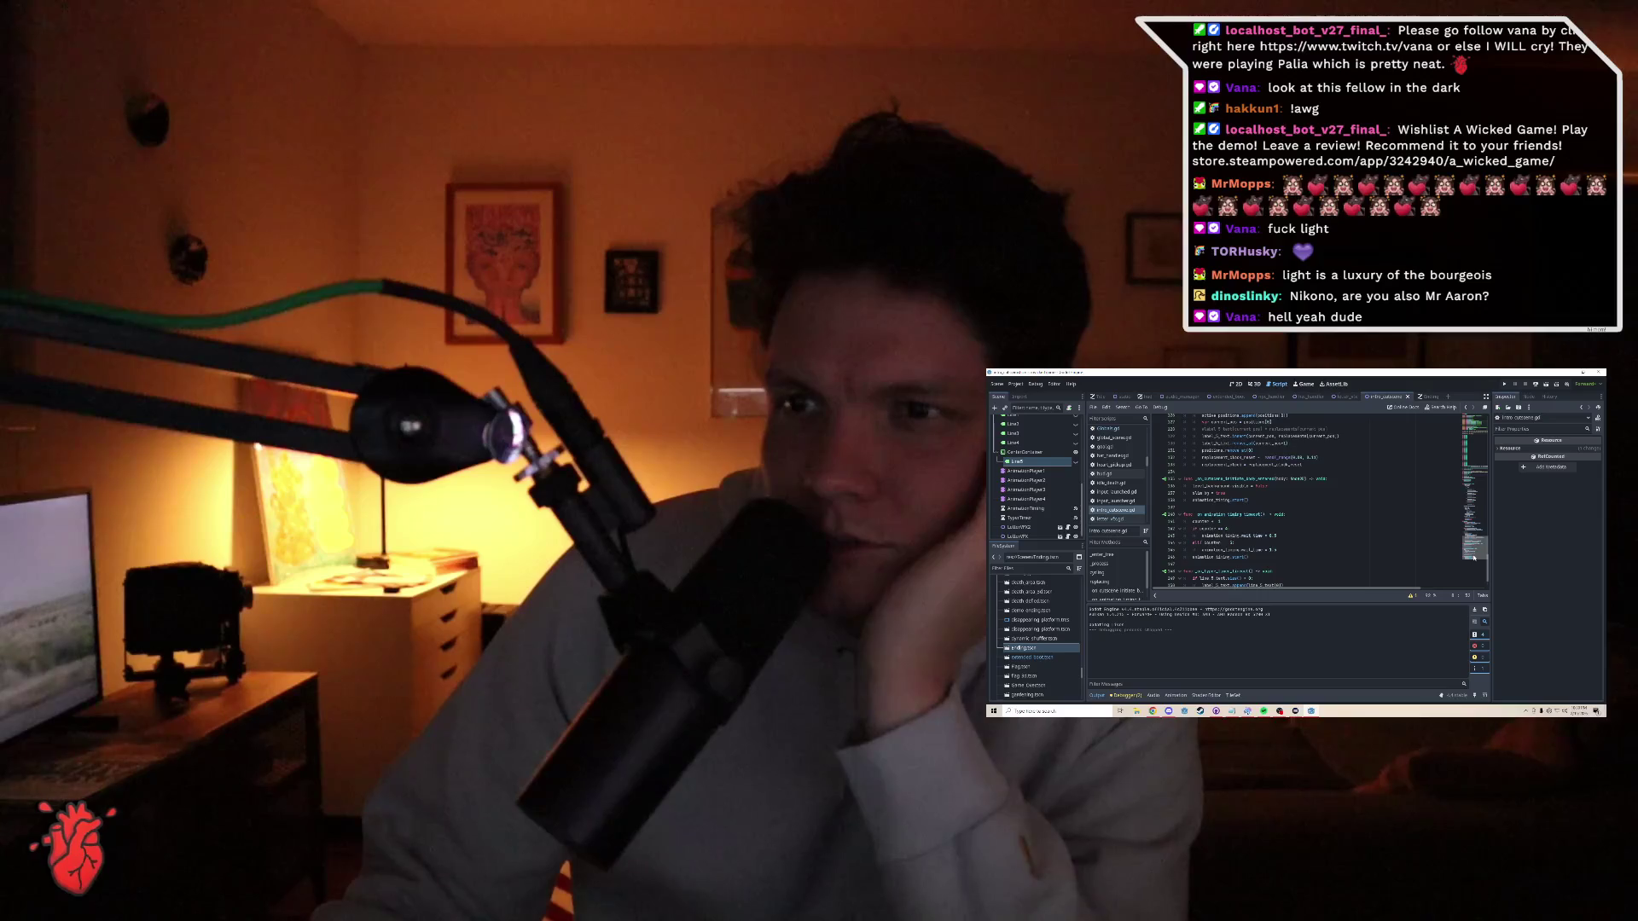
pyautogui.moveTo(1473, 557); pyautogui.dragTo(1473, 565)
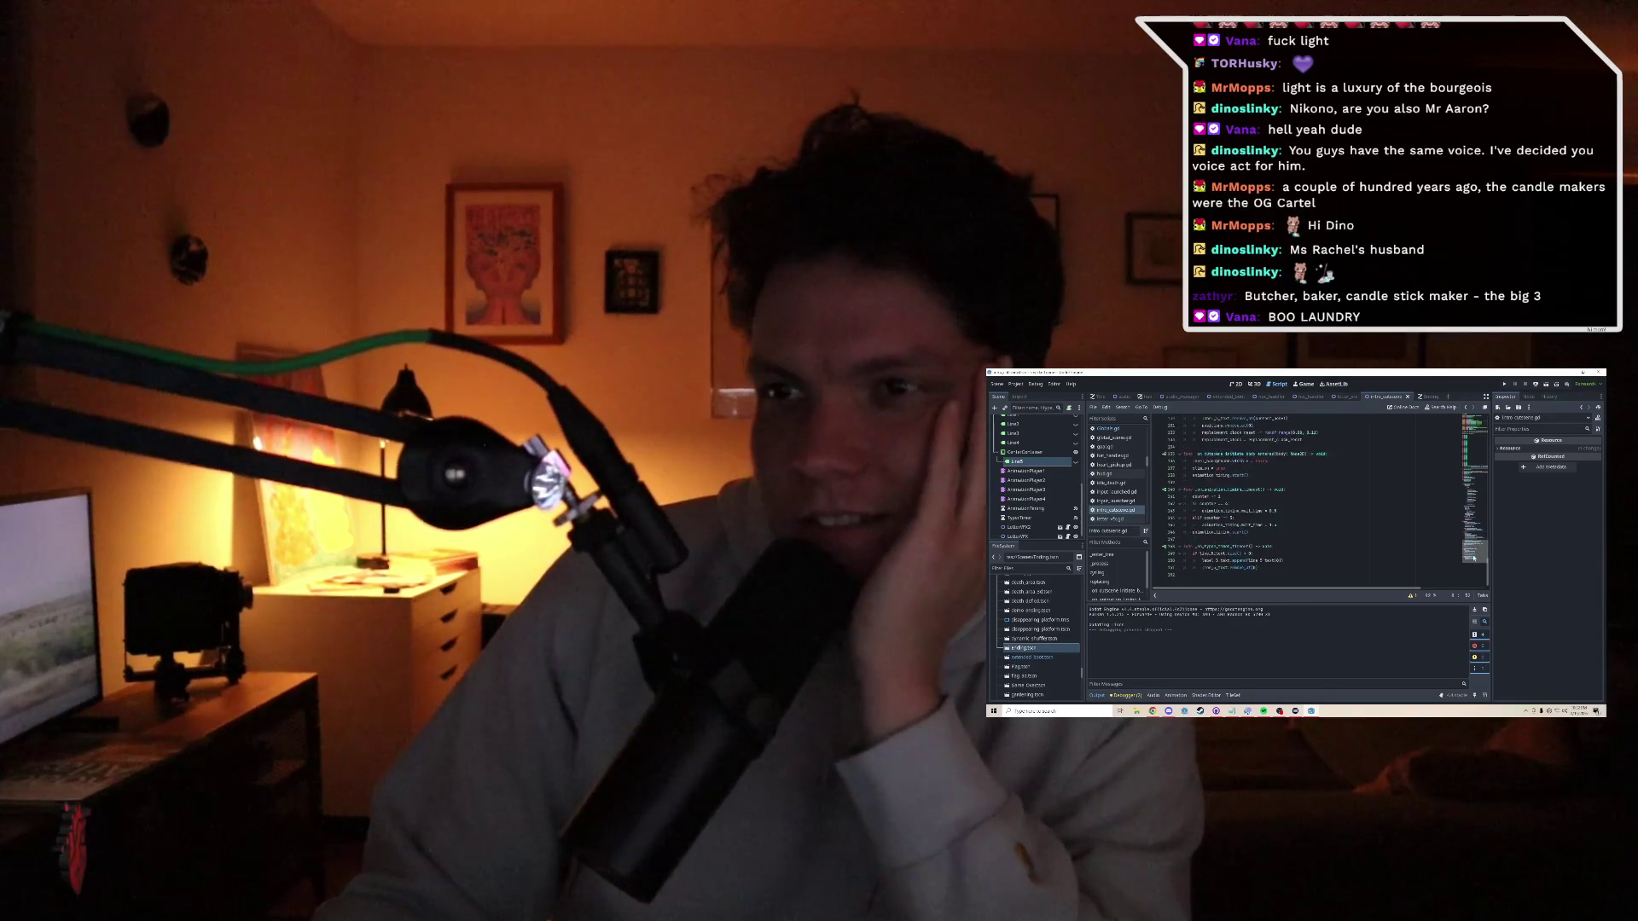
pyautogui.moveTo(1473, 555); pyautogui.dragTo(1473, 540)
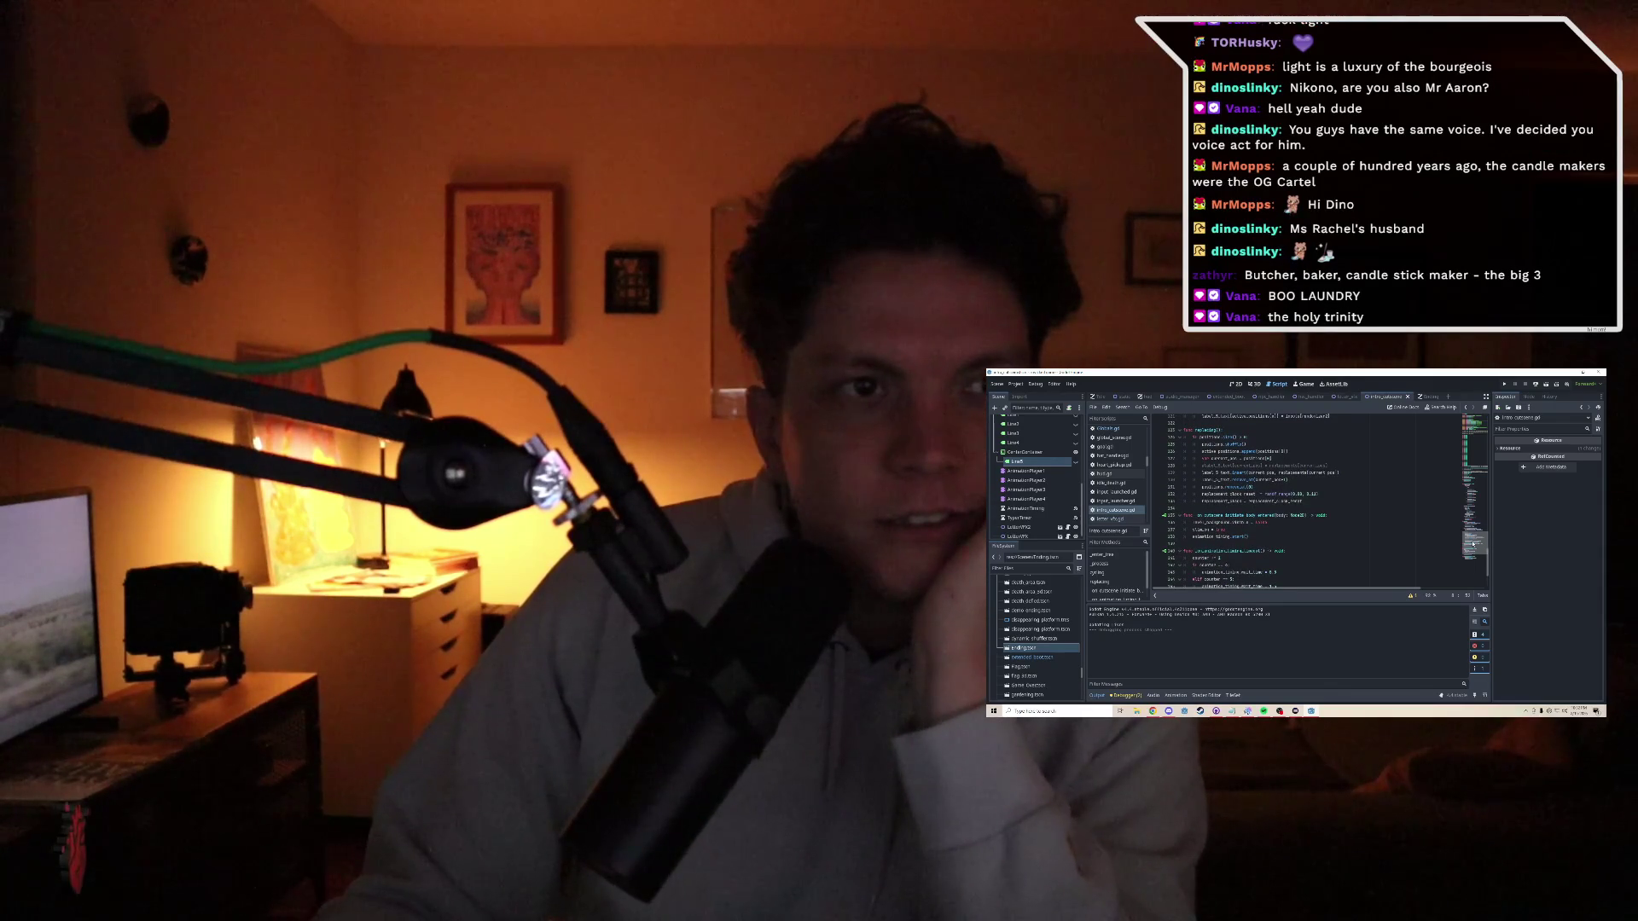
pyautogui.moveTo(1473, 542); pyautogui.dragTo(1472, 531)
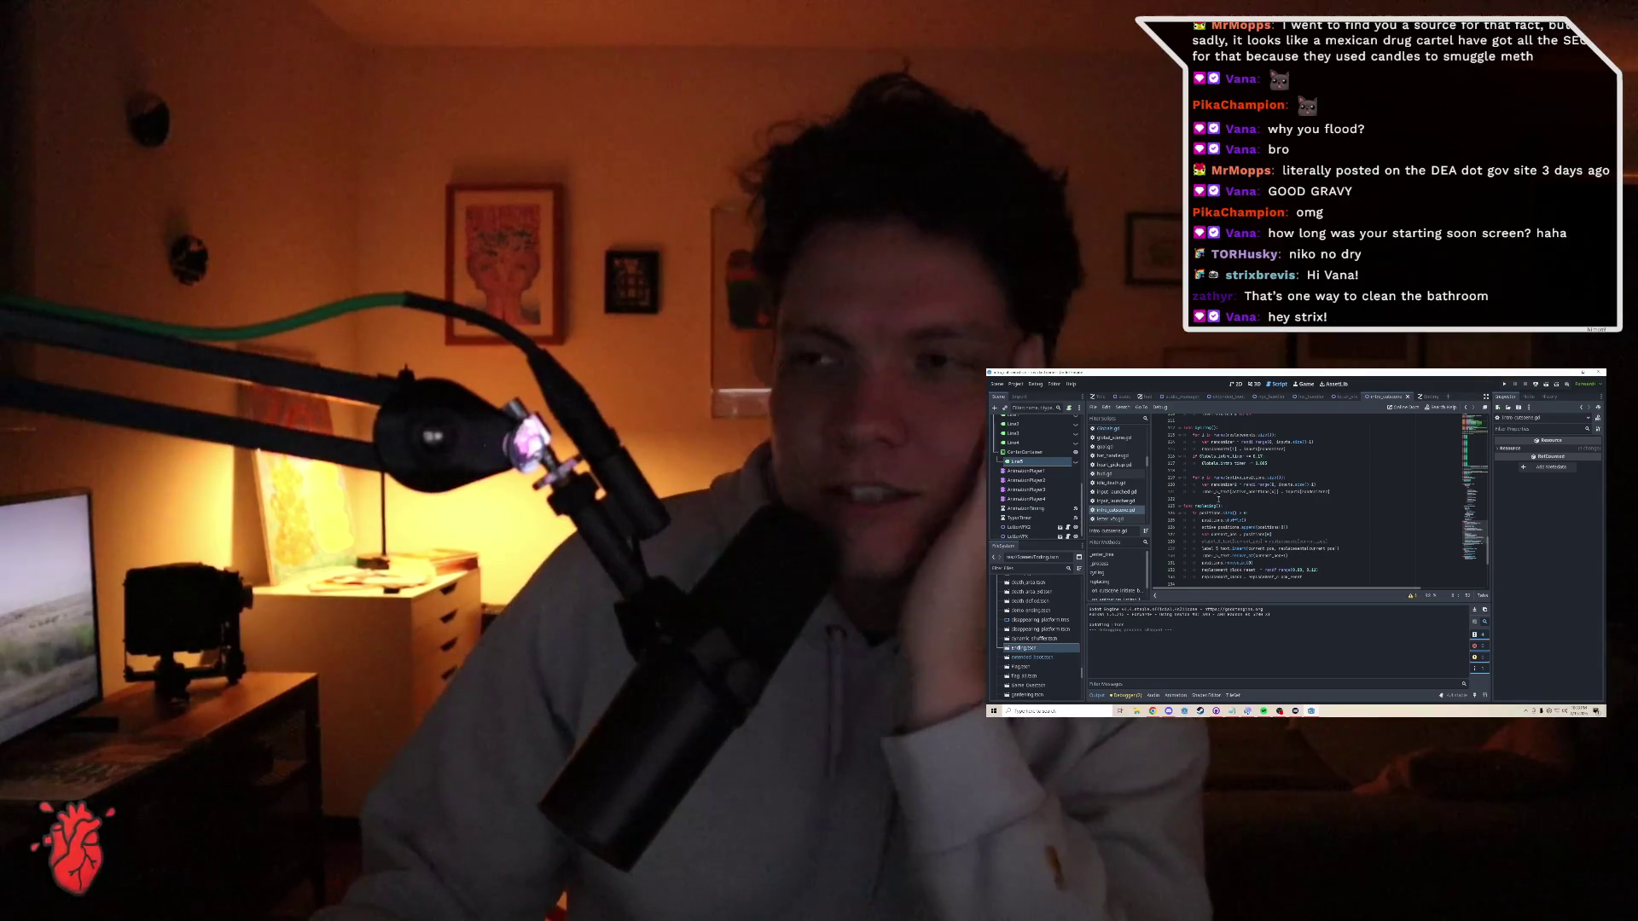
pyautogui.click(1218, 499)
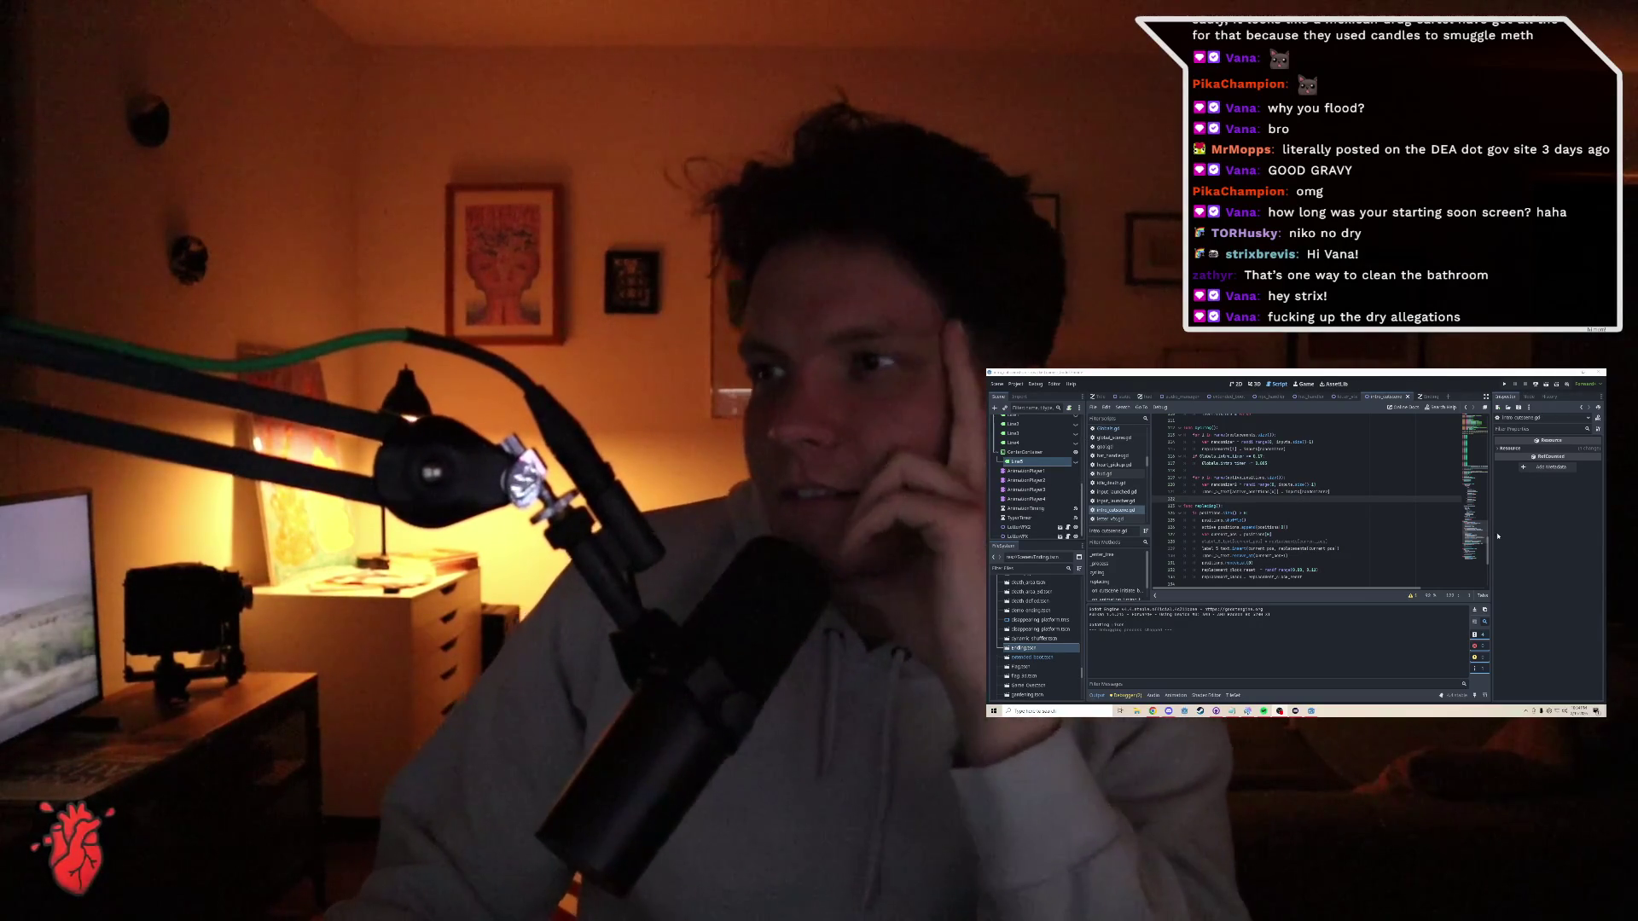
pyautogui.scroll(1, 1472, 530)
pyautogui.moveTo(1472, 530); pyautogui.dragTo(1480, 488)
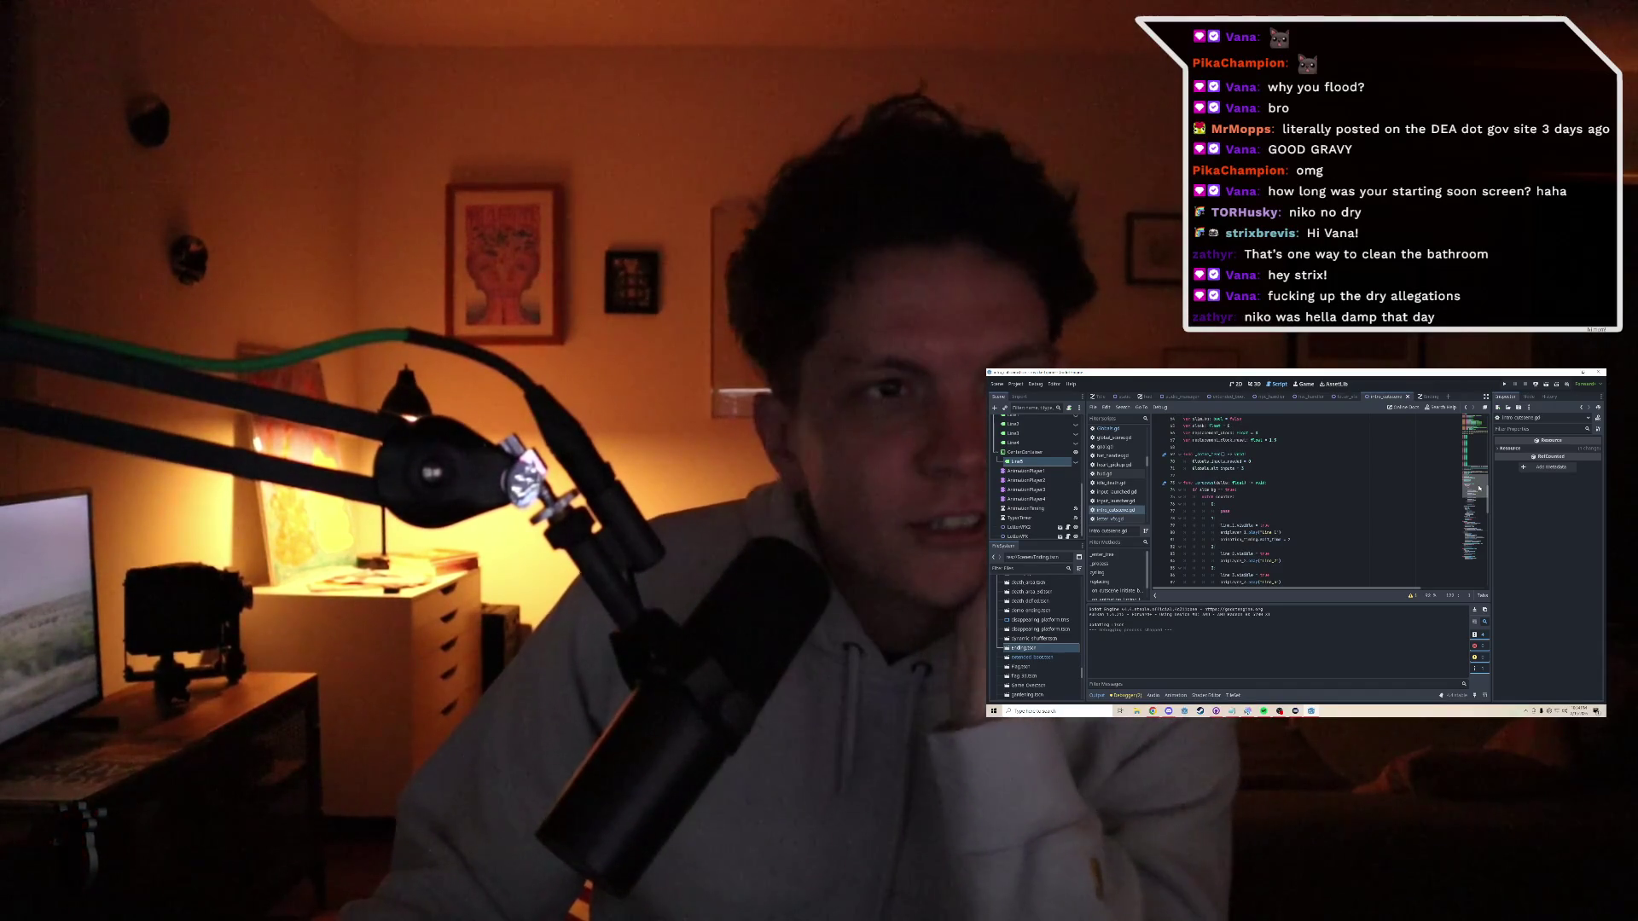
pyautogui.moveTo(1480, 488); pyautogui.dragTo(1480, 482)
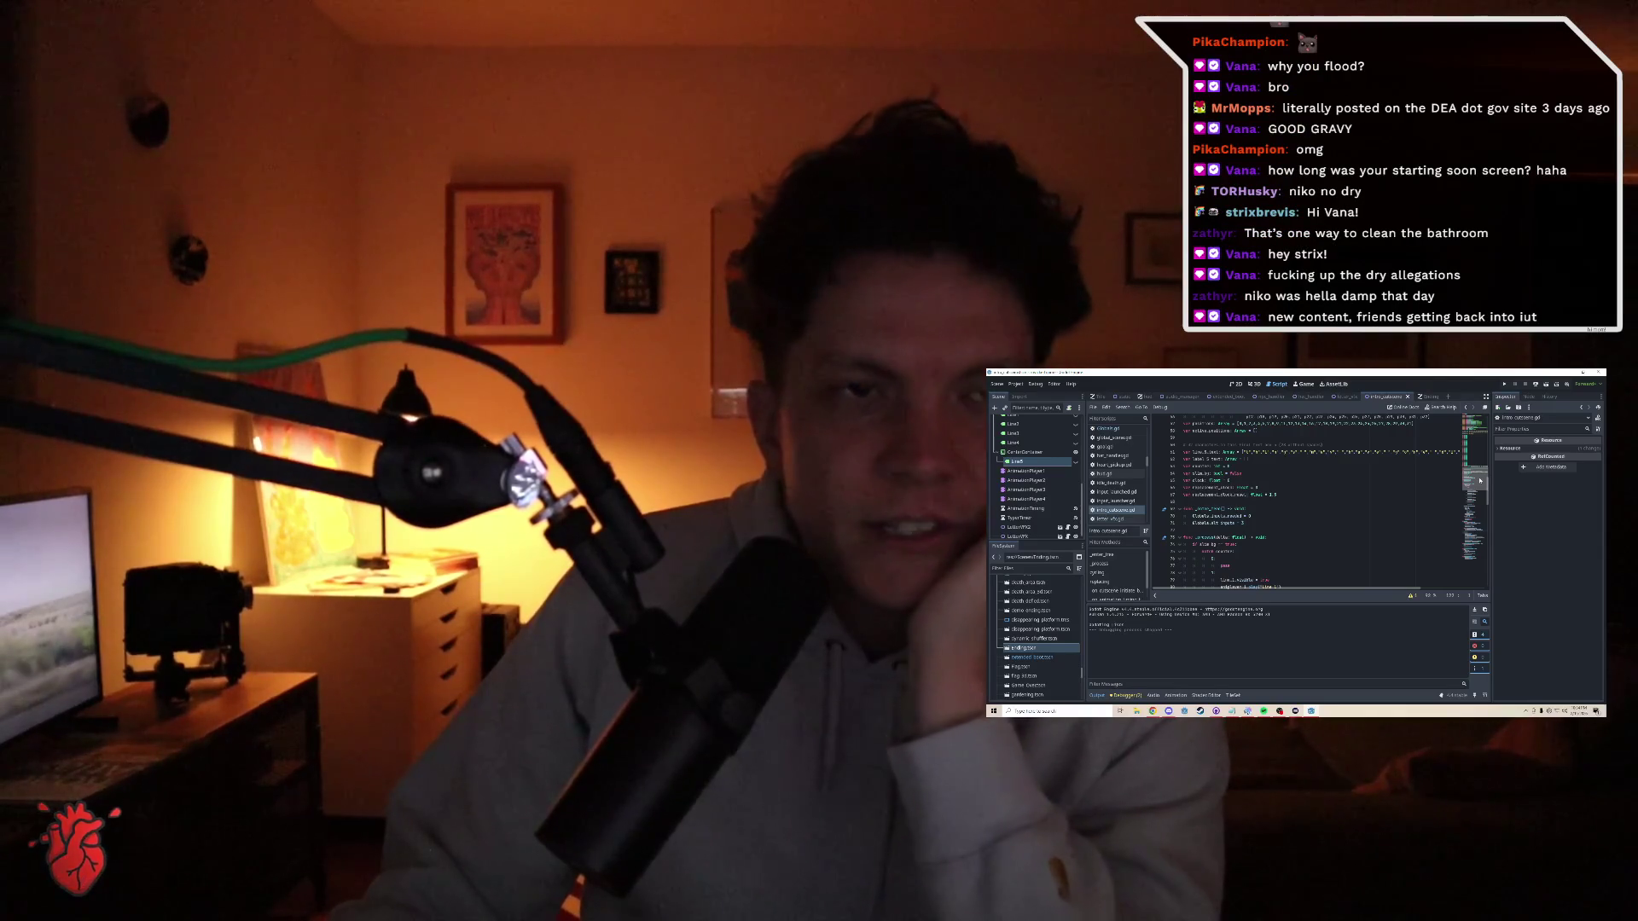
pyautogui.moveTo(1480, 480); pyautogui.dragTo(1480, 478)
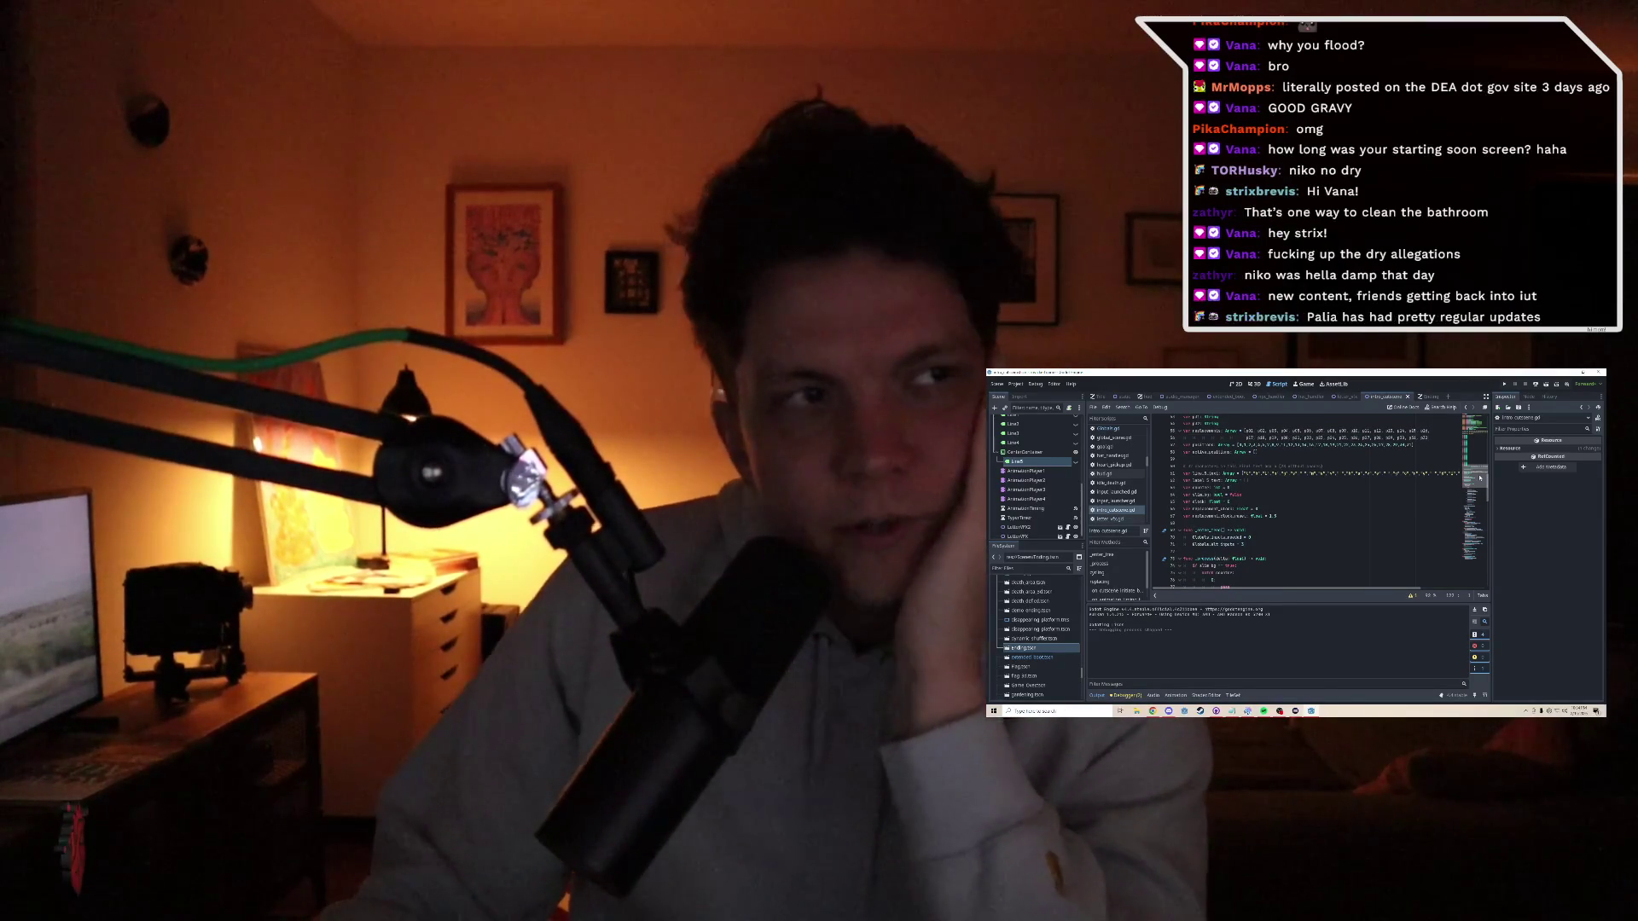
pyautogui.moveTo(1480, 477); pyautogui.dragTo(1474, 536)
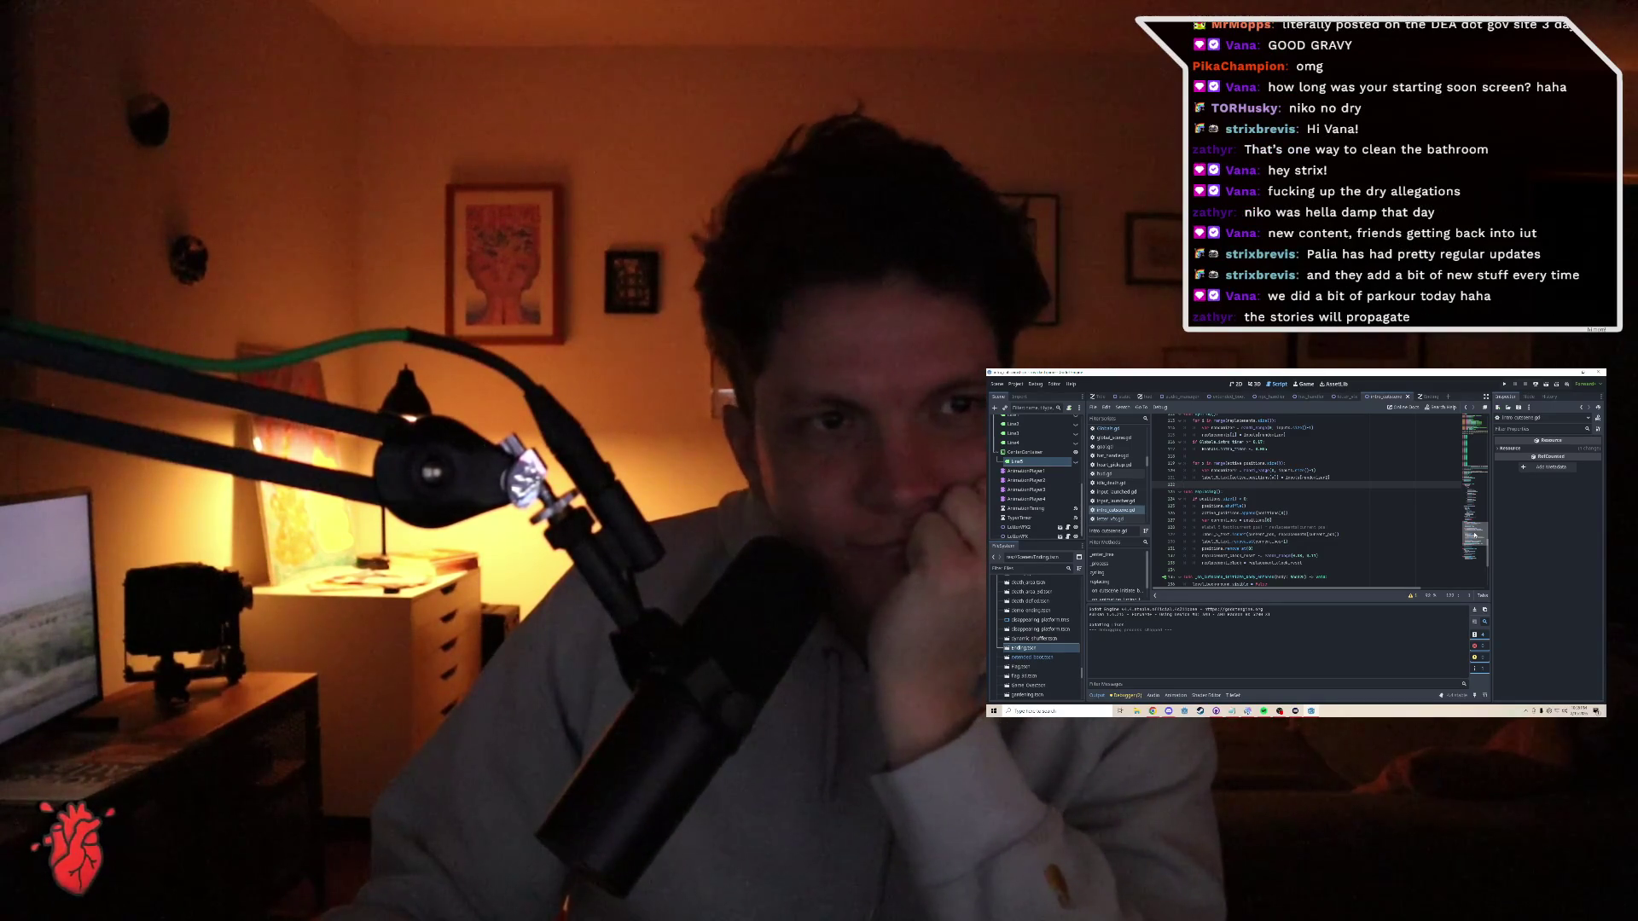
pyautogui.scroll(-2, 1474, 535)
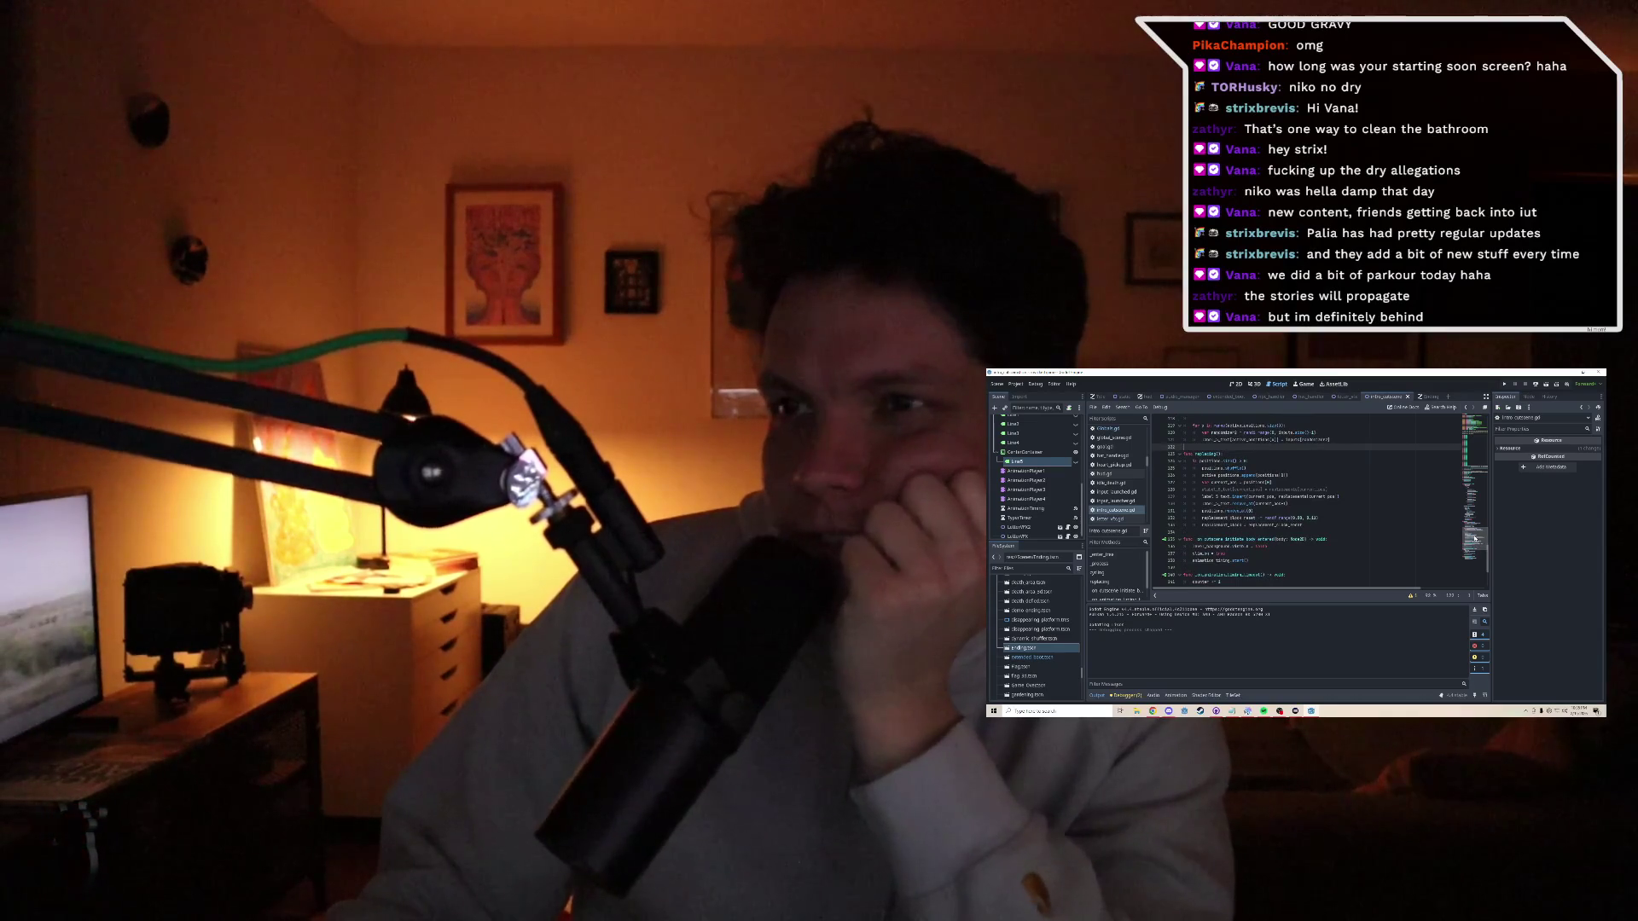
pyautogui.scroll(-4, 1474, 537)
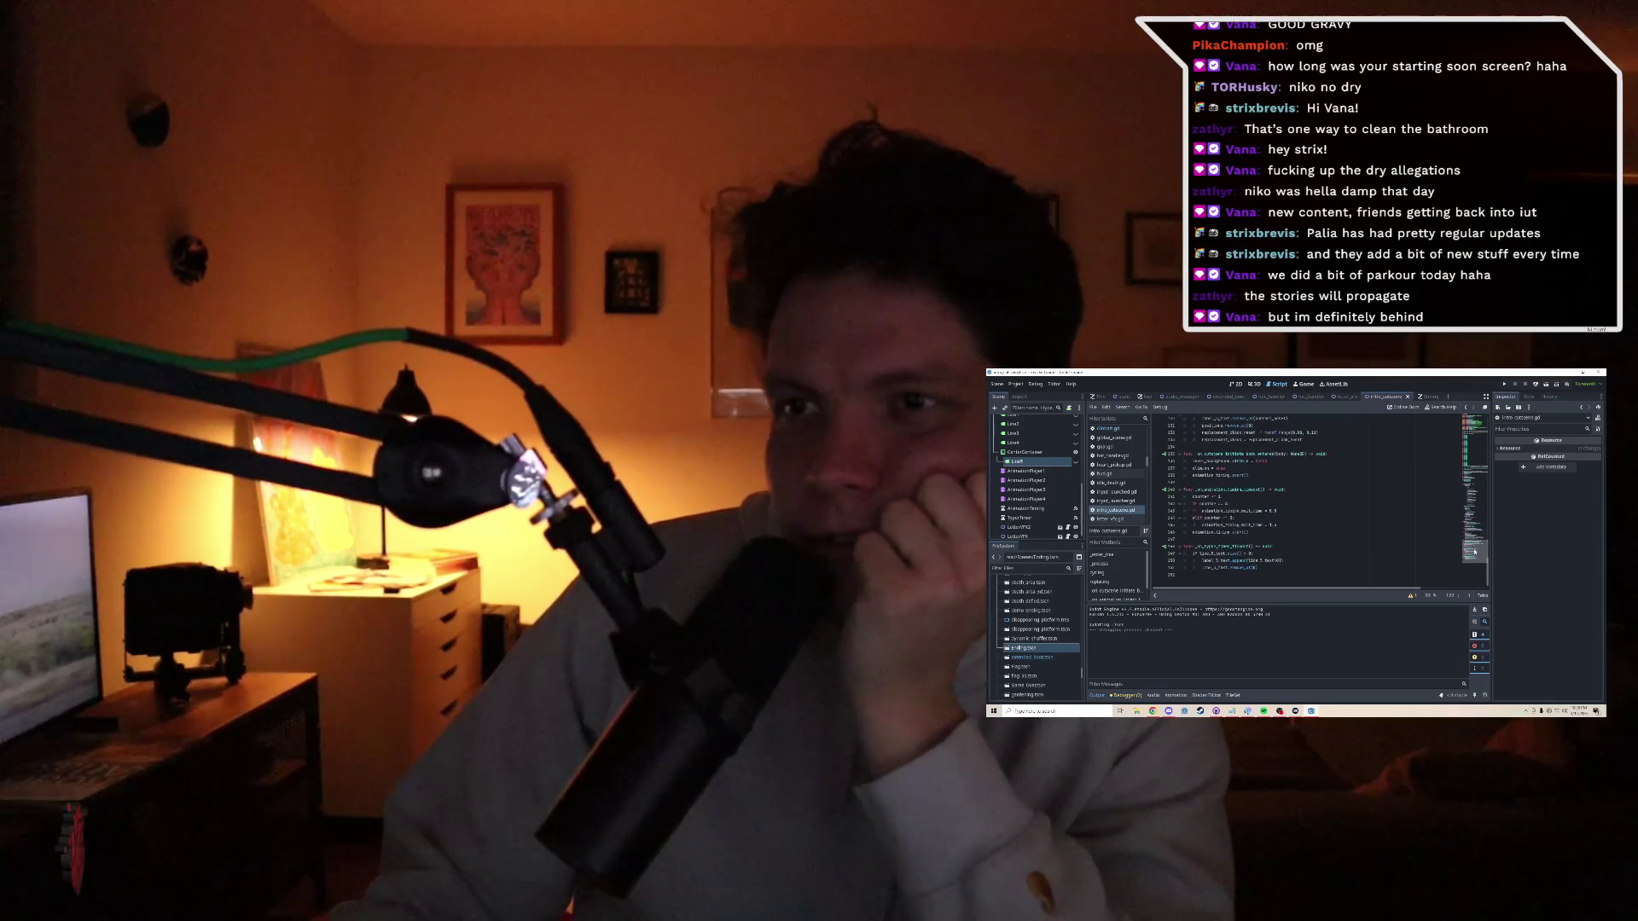
pyautogui.scroll(2, 1475, 551)
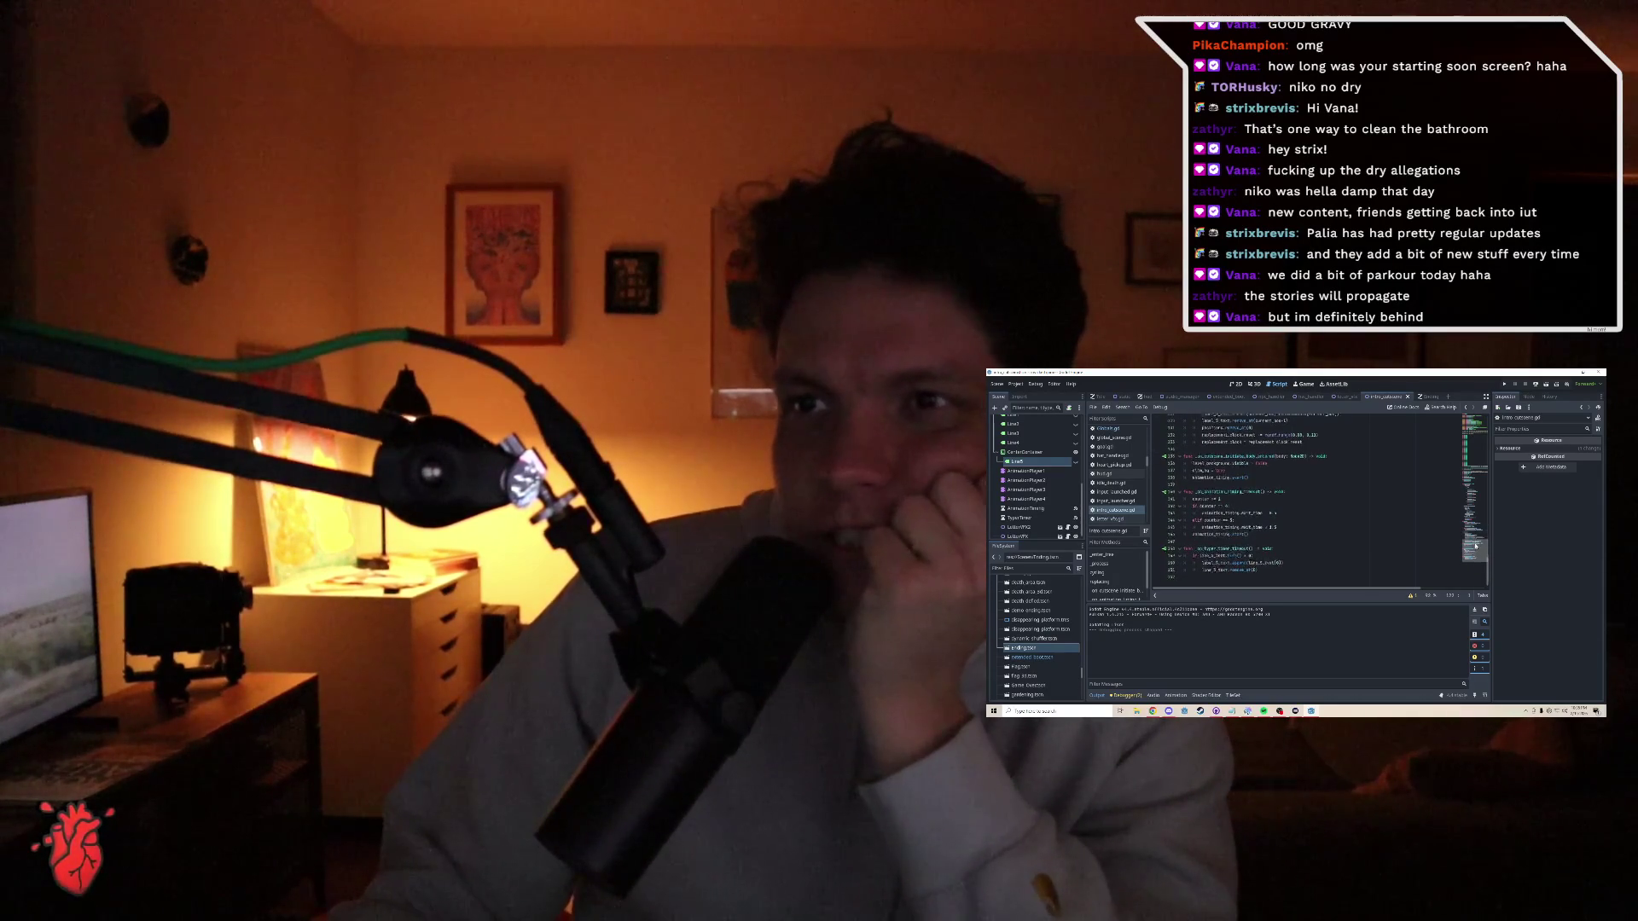
# - Add 'collision_shape_2d.disabled = true' on a new line in the final counter block
pyautogui.moveTo(1476, 546); pyautogui.dragTo(1475, 512)
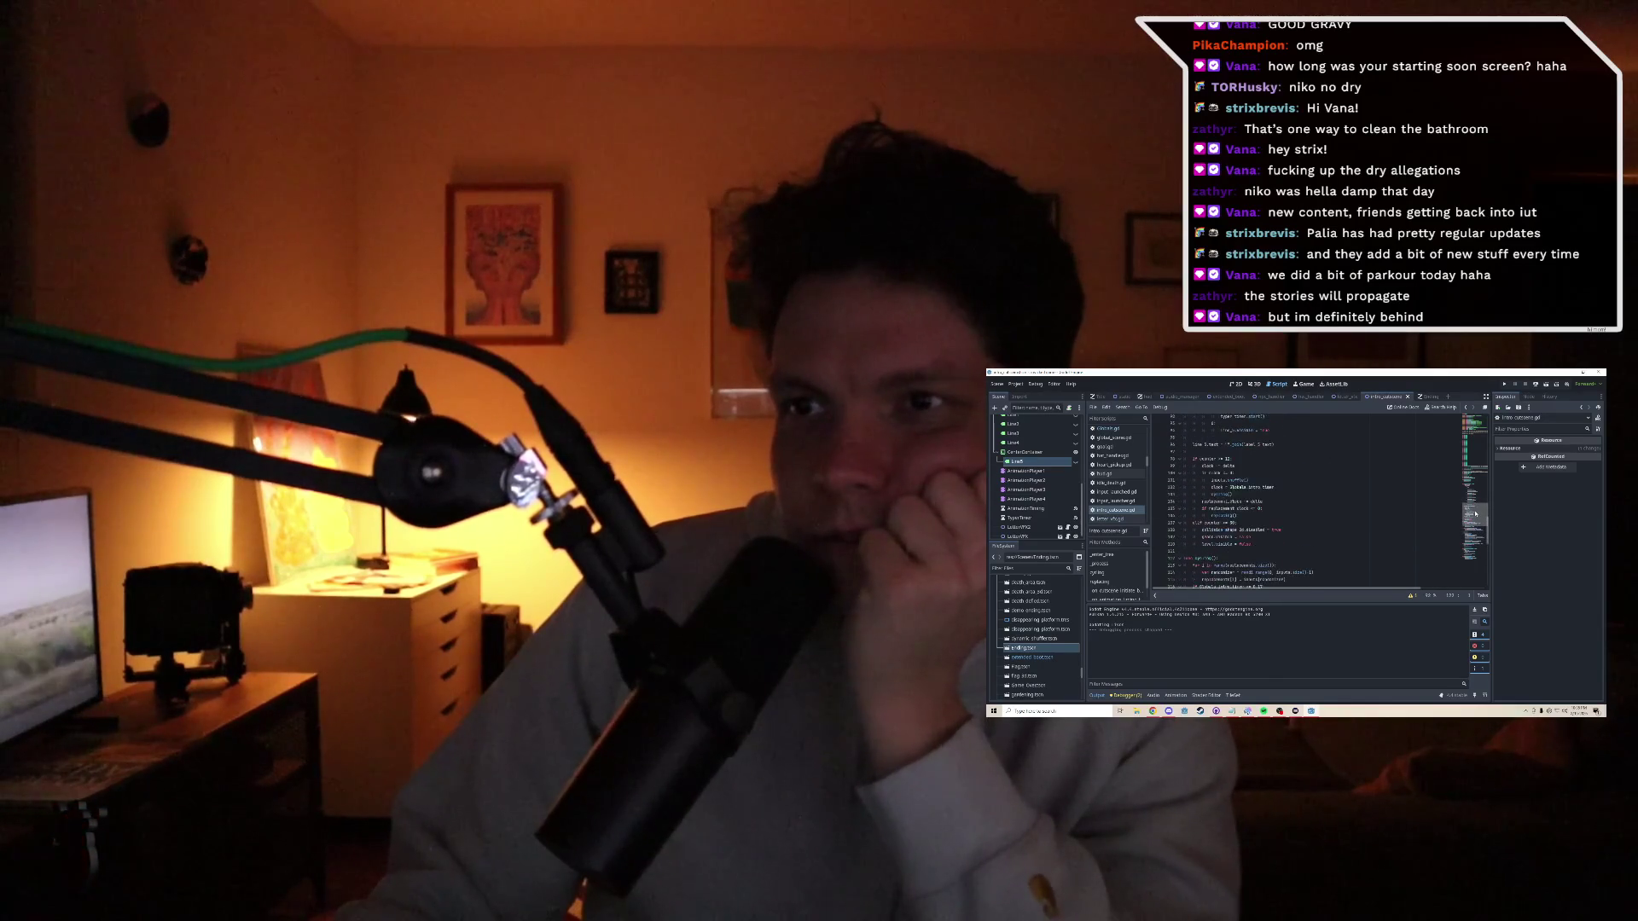
pyautogui.click(1237, 523)
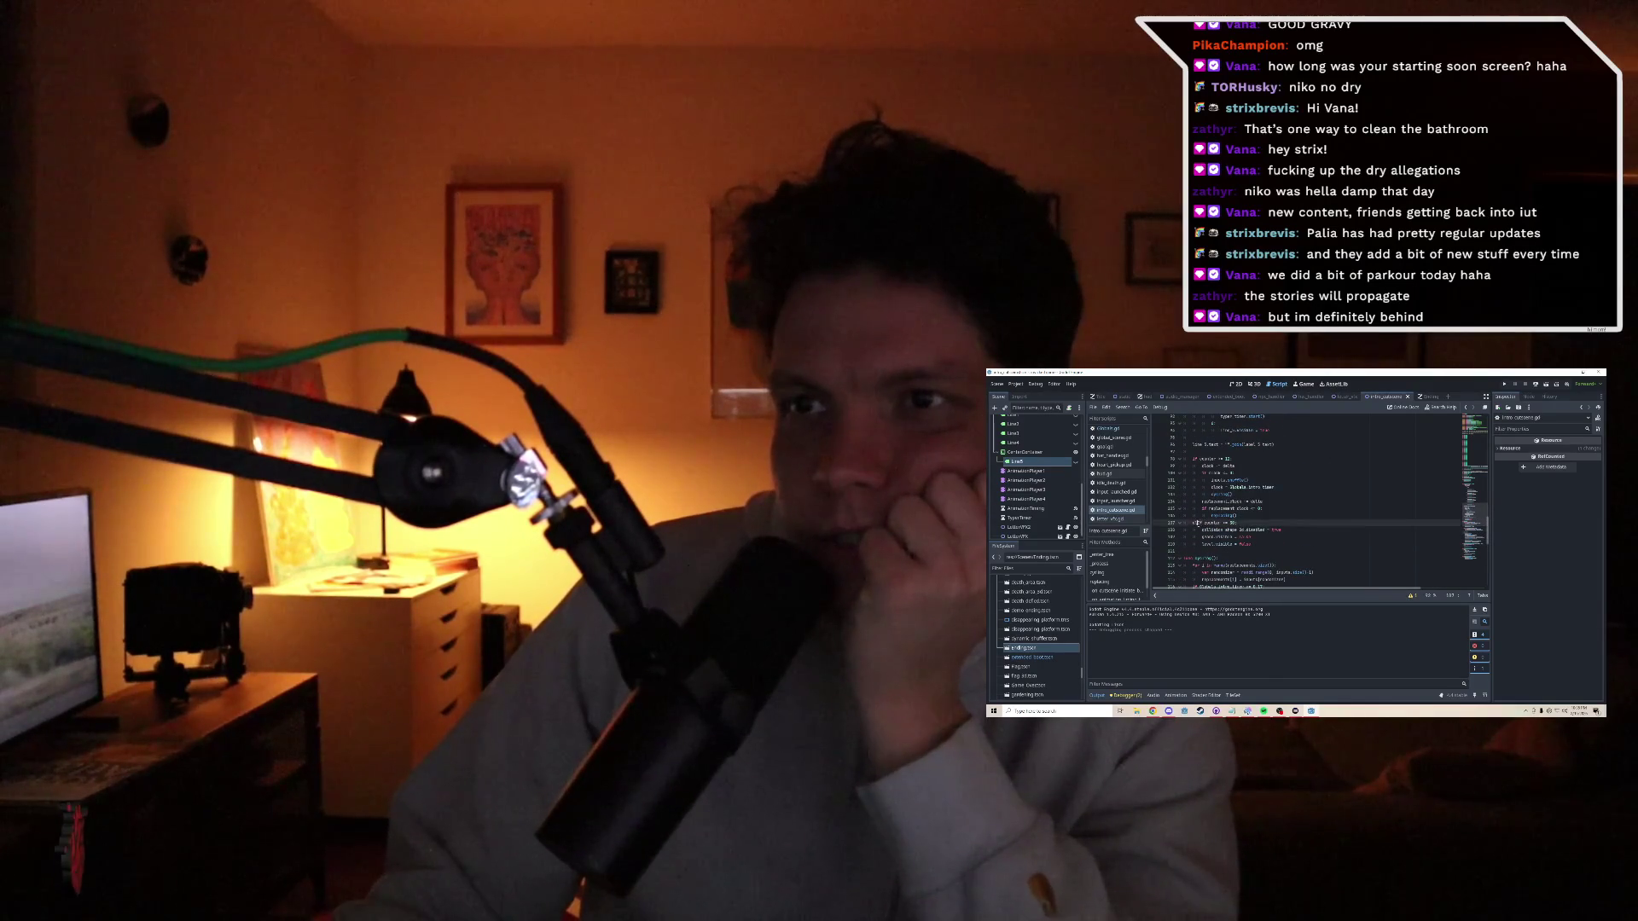
pyautogui.press('XF86AudioLowerVolume')
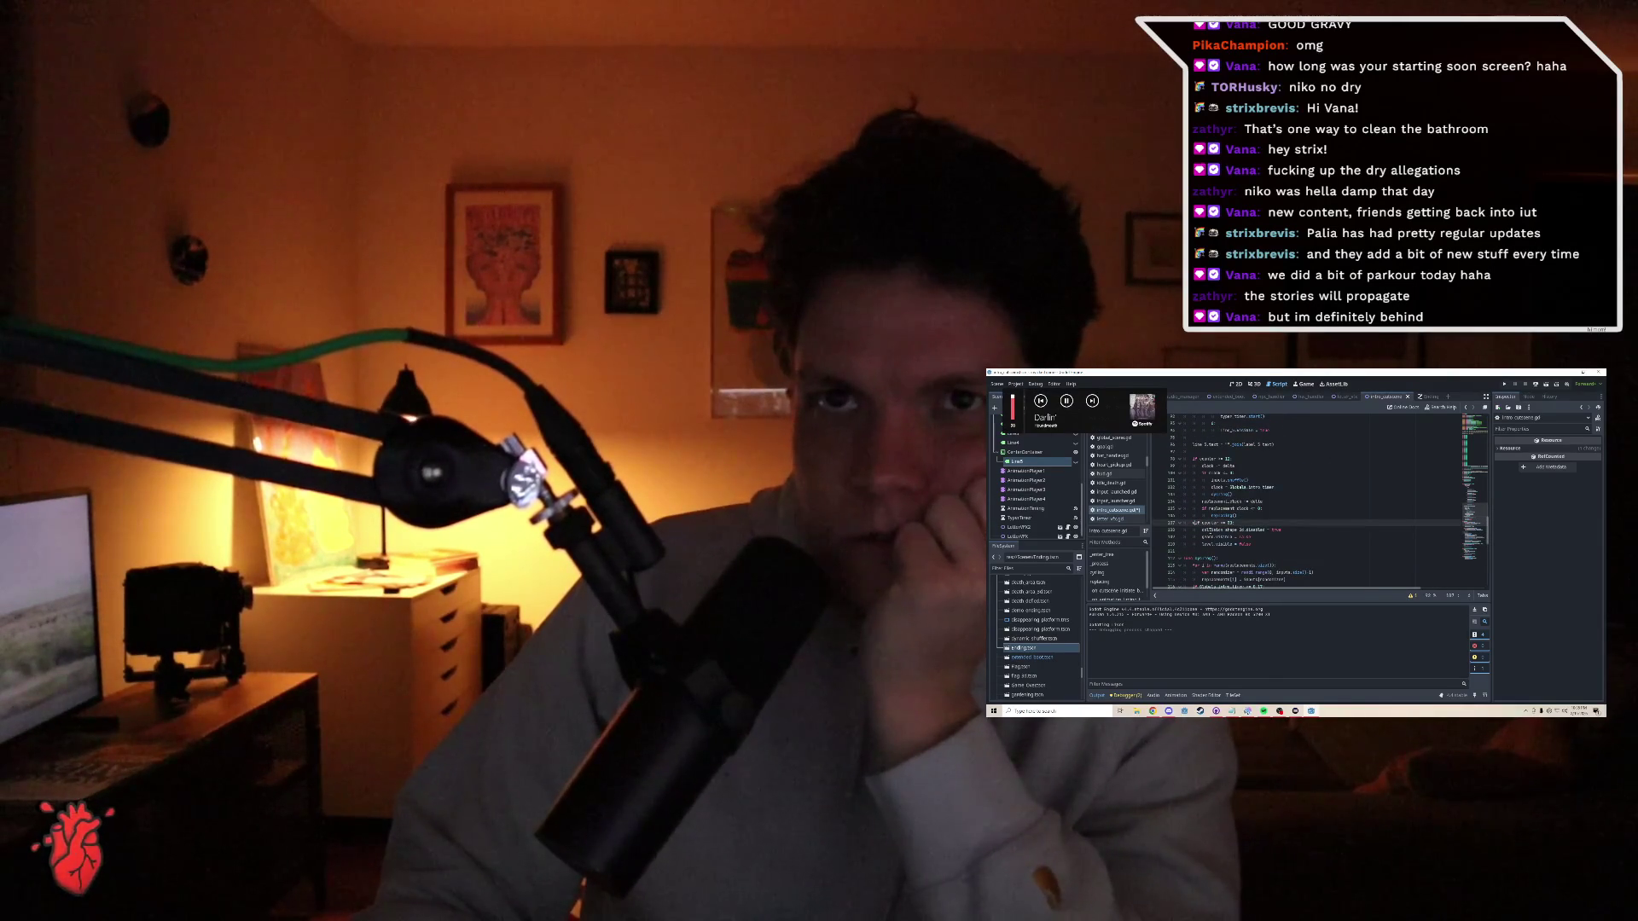
pyautogui.press('Return')
pyautogui.write('col')
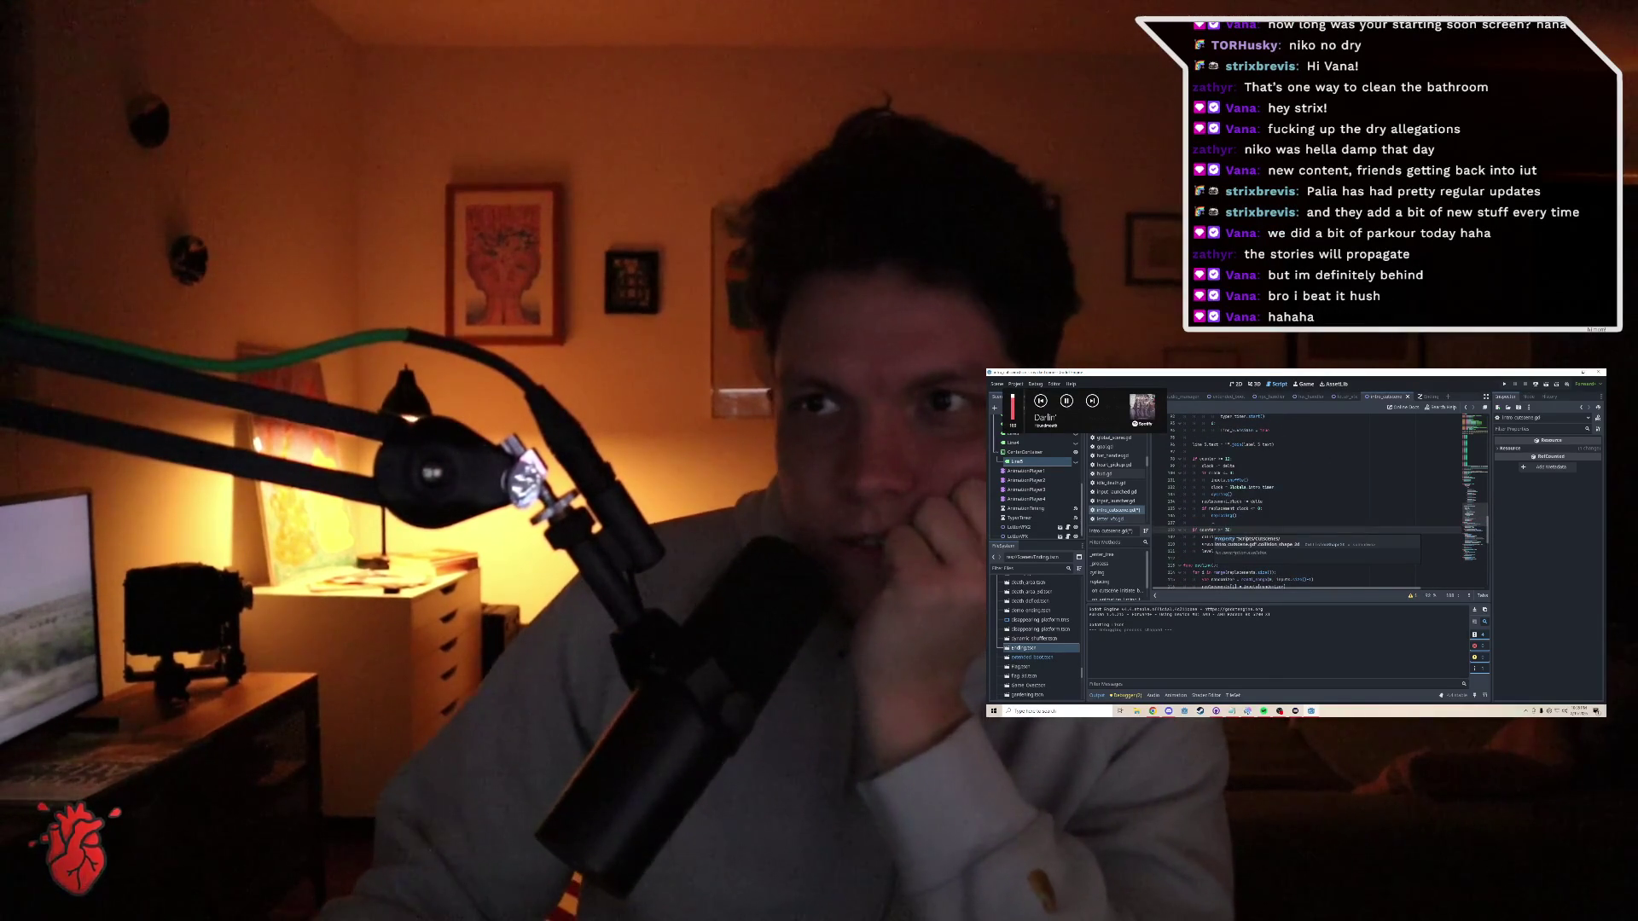
pyautogui.press('Return')
pyautogui.write('.disabled = true')
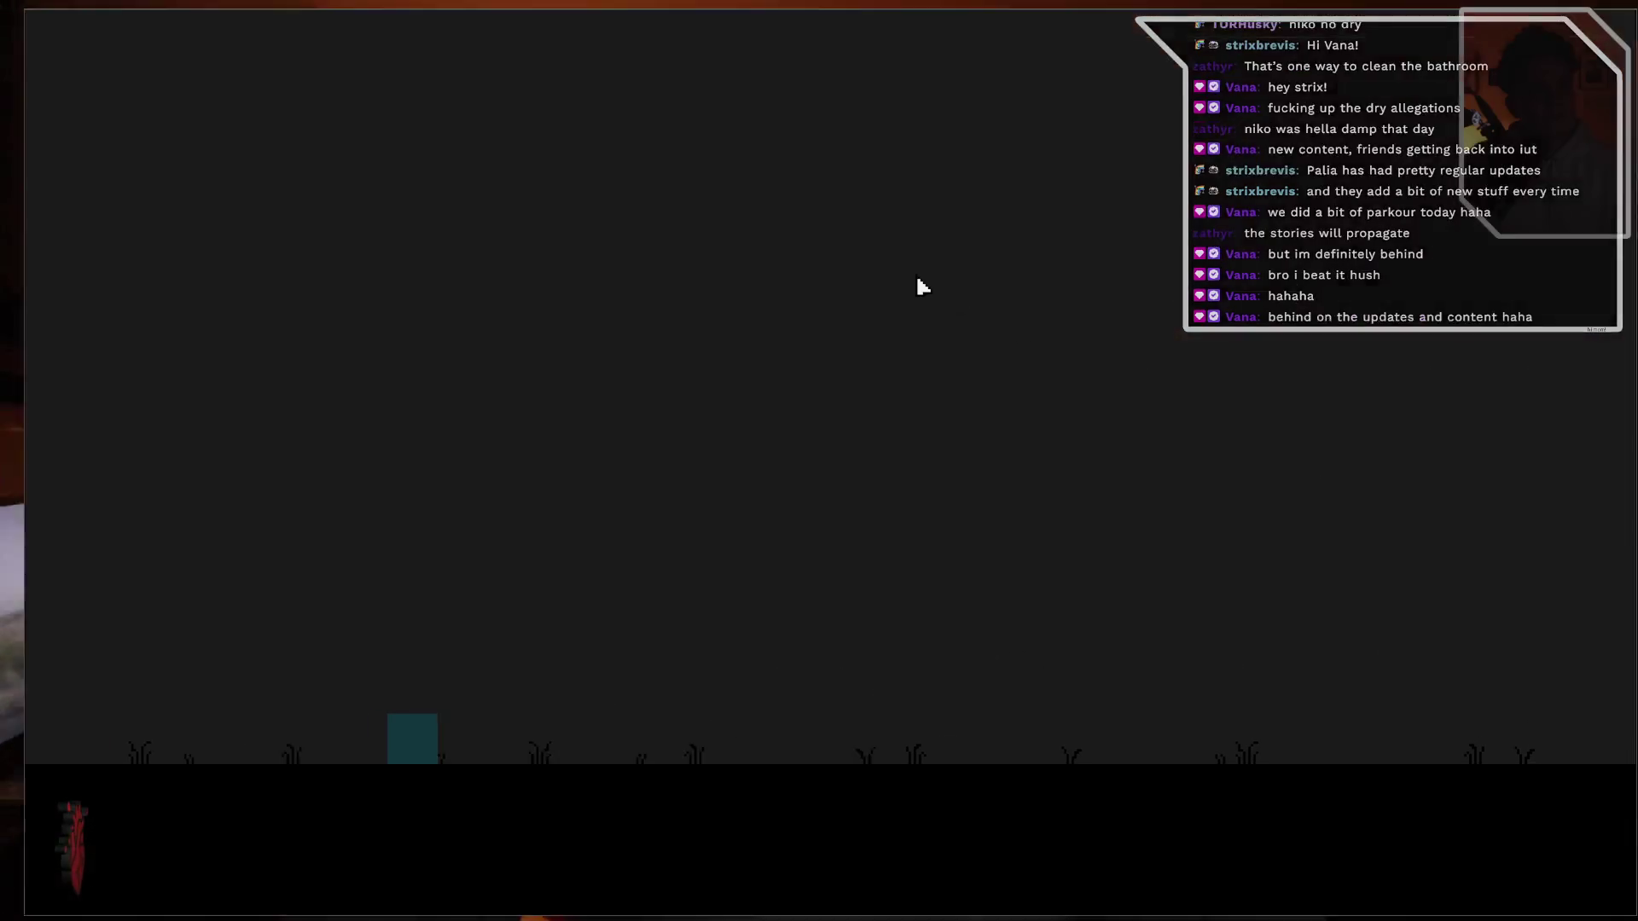
# - Run the character right with D through the cutscene's scrambling letters
pyautogui.press('d')
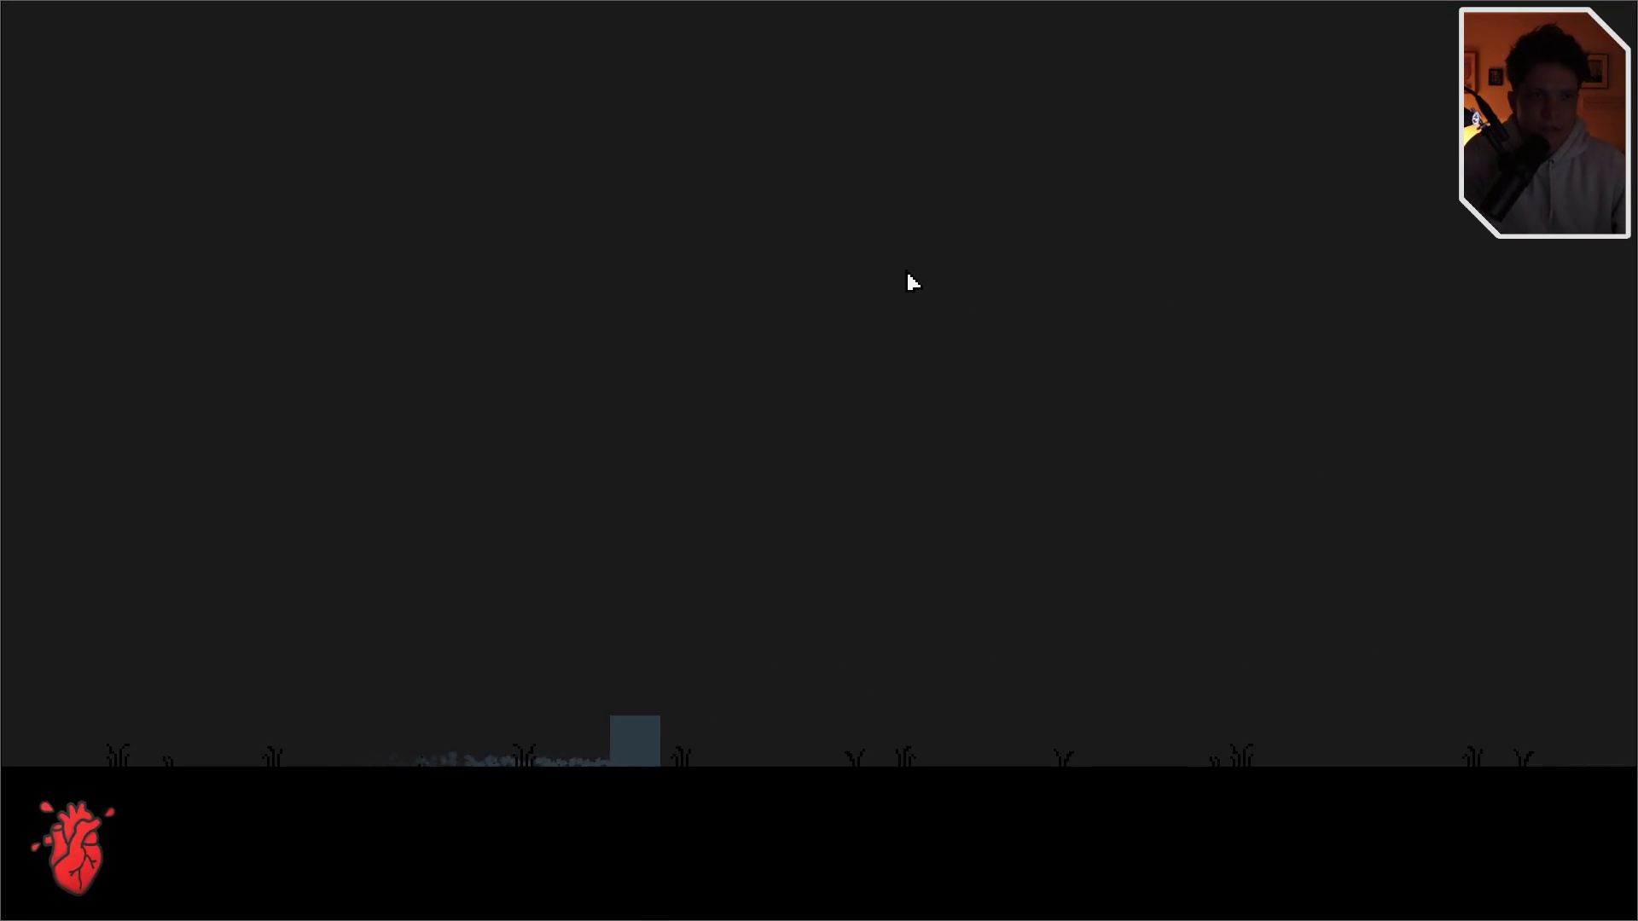
pyautogui.press('d')
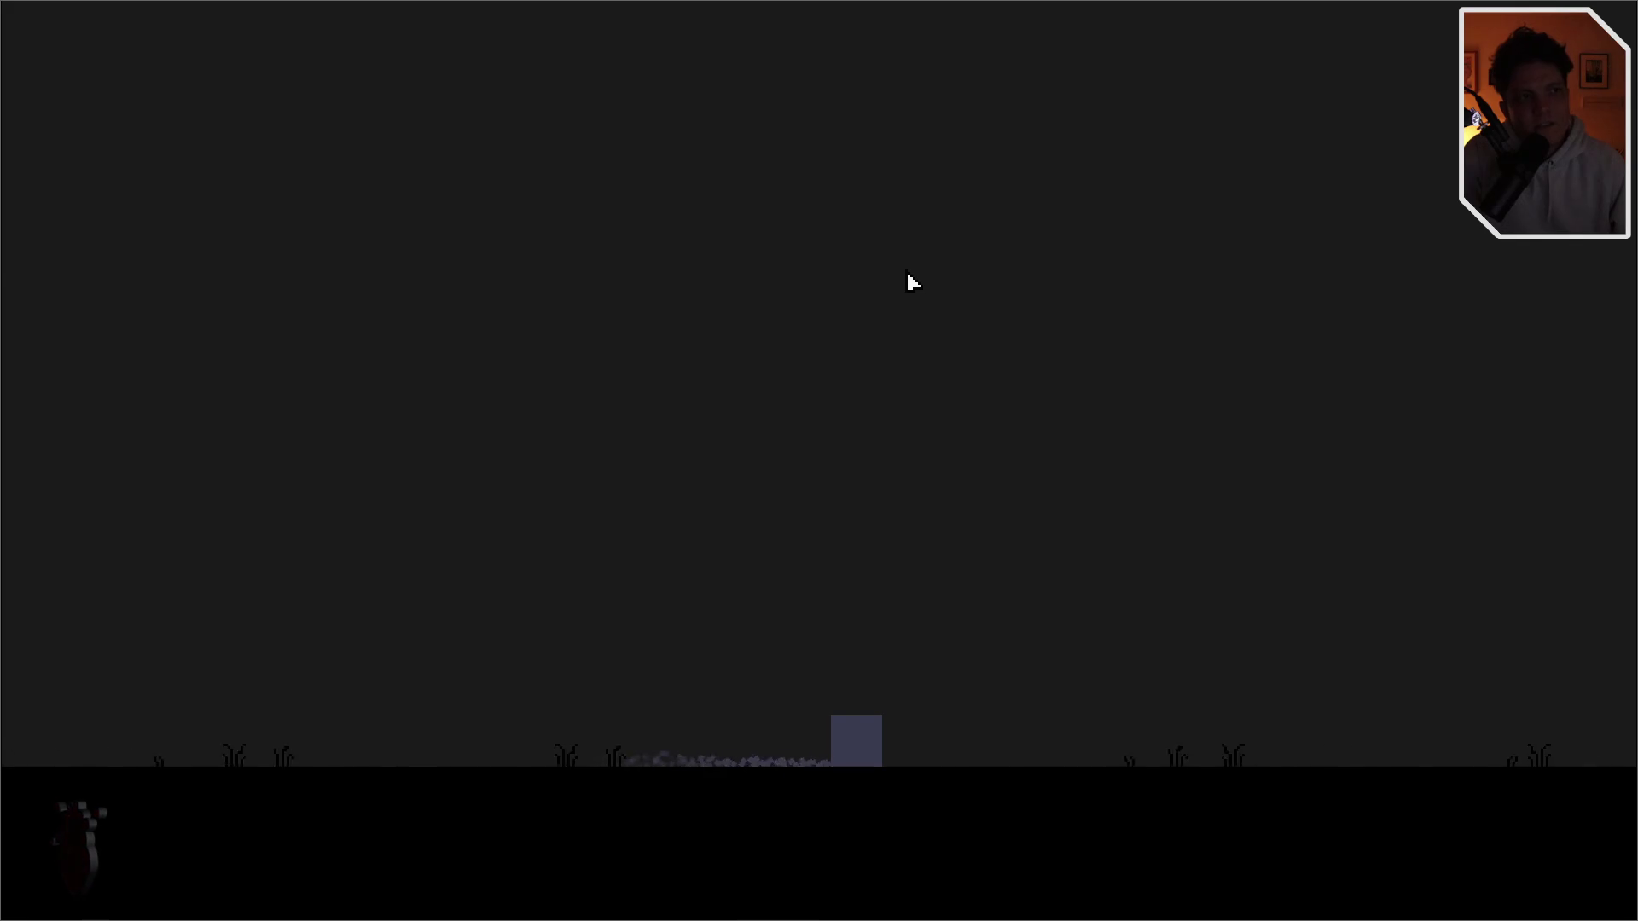
pyautogui.press('d')
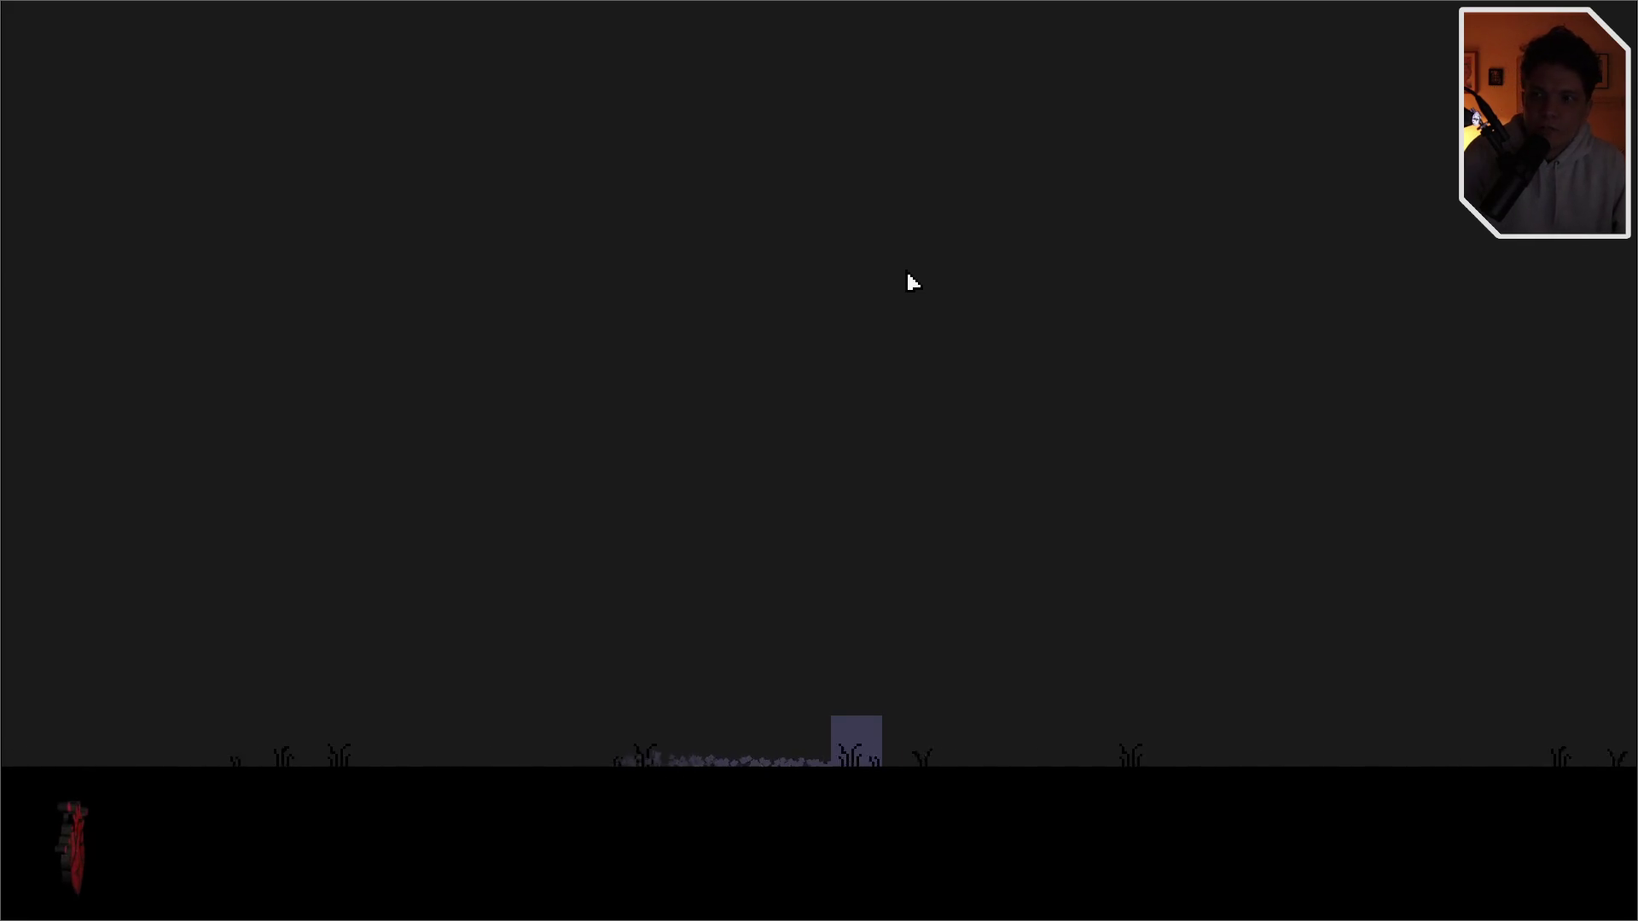
pyautogui.press('d')
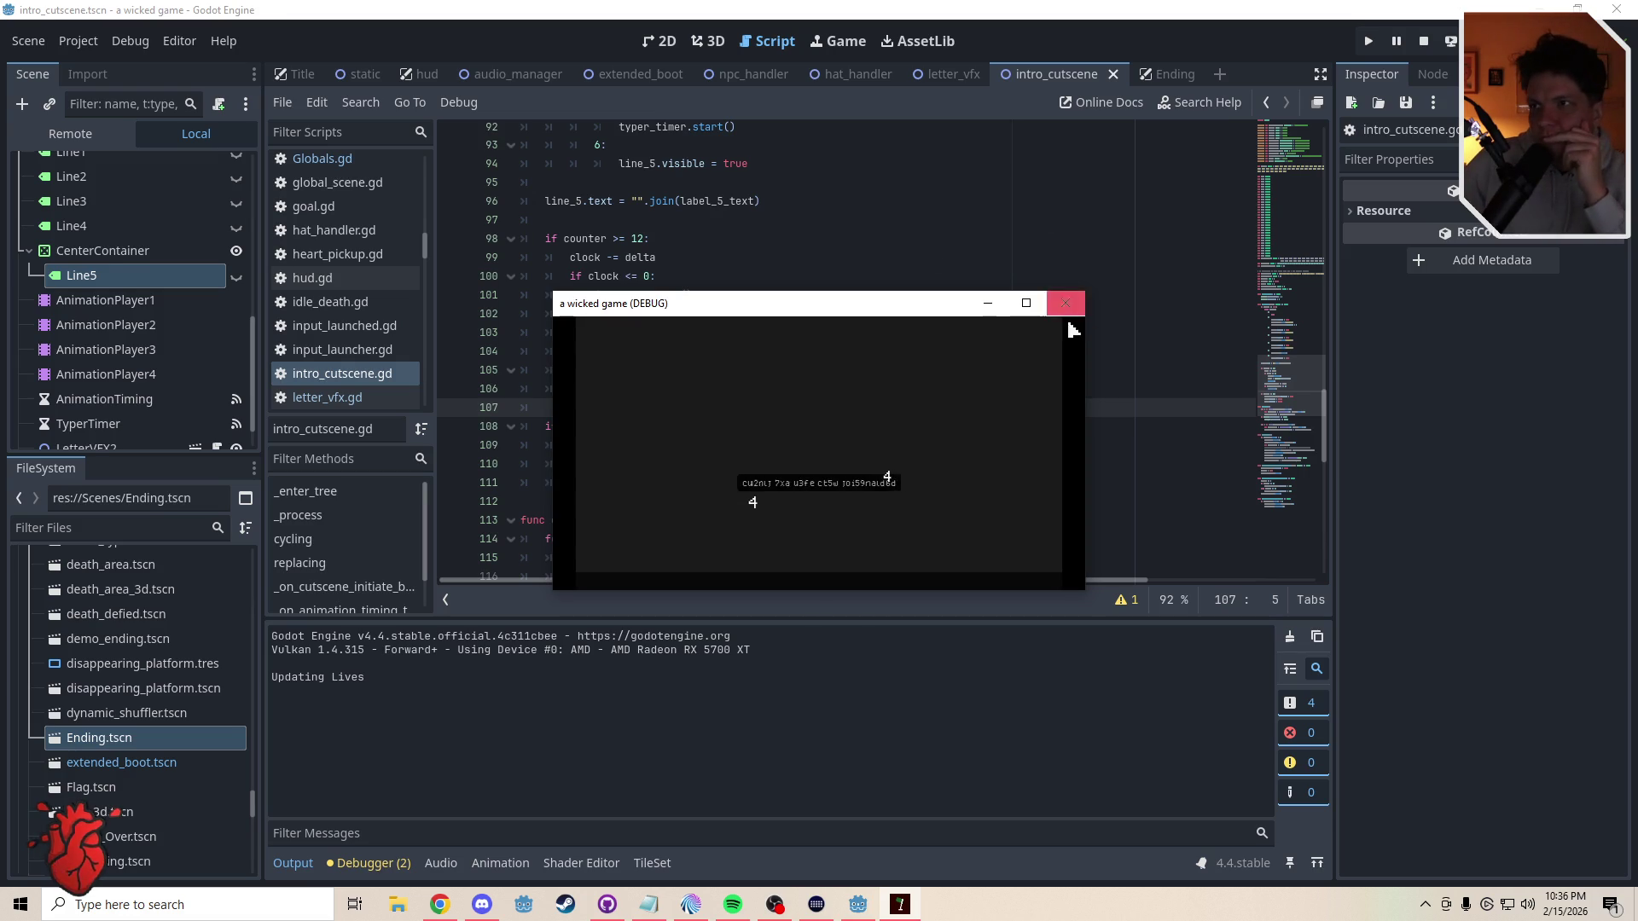
# - Close the game, change 'if counter >= 30' to 'if counter >= 23', and save
pyautogui.click(1067, 304)
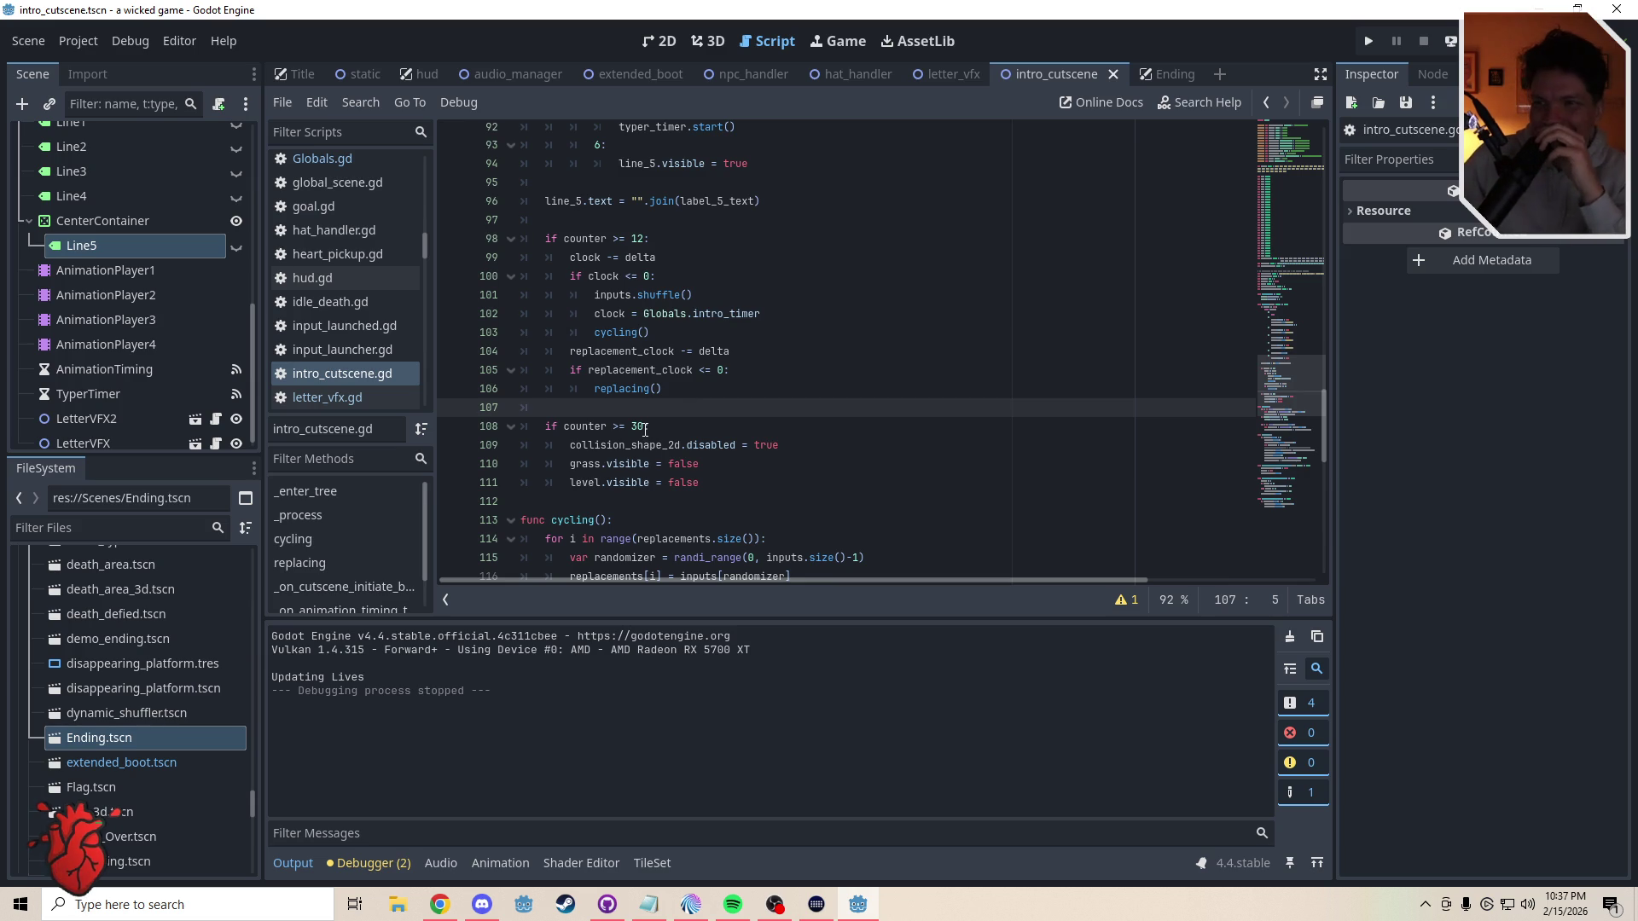
pyautogui.moveTo(643, 429); pyautogui.dragTo(637, 427)
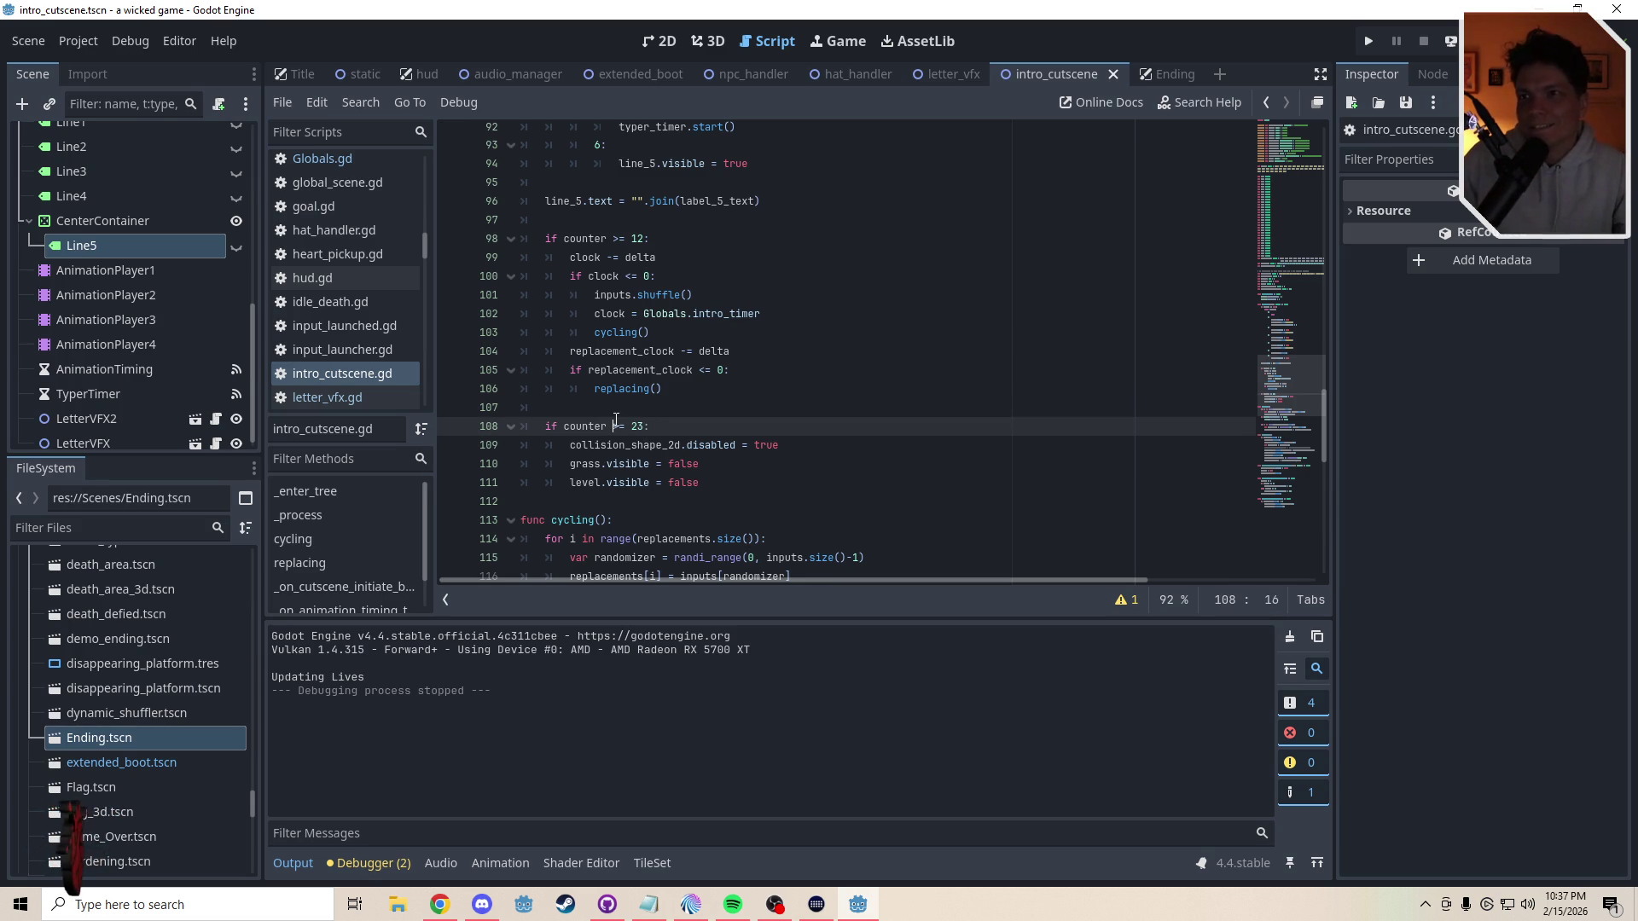
pyautogui.click(615, 413)
pyautogui.hotkey('ctrl', 's')
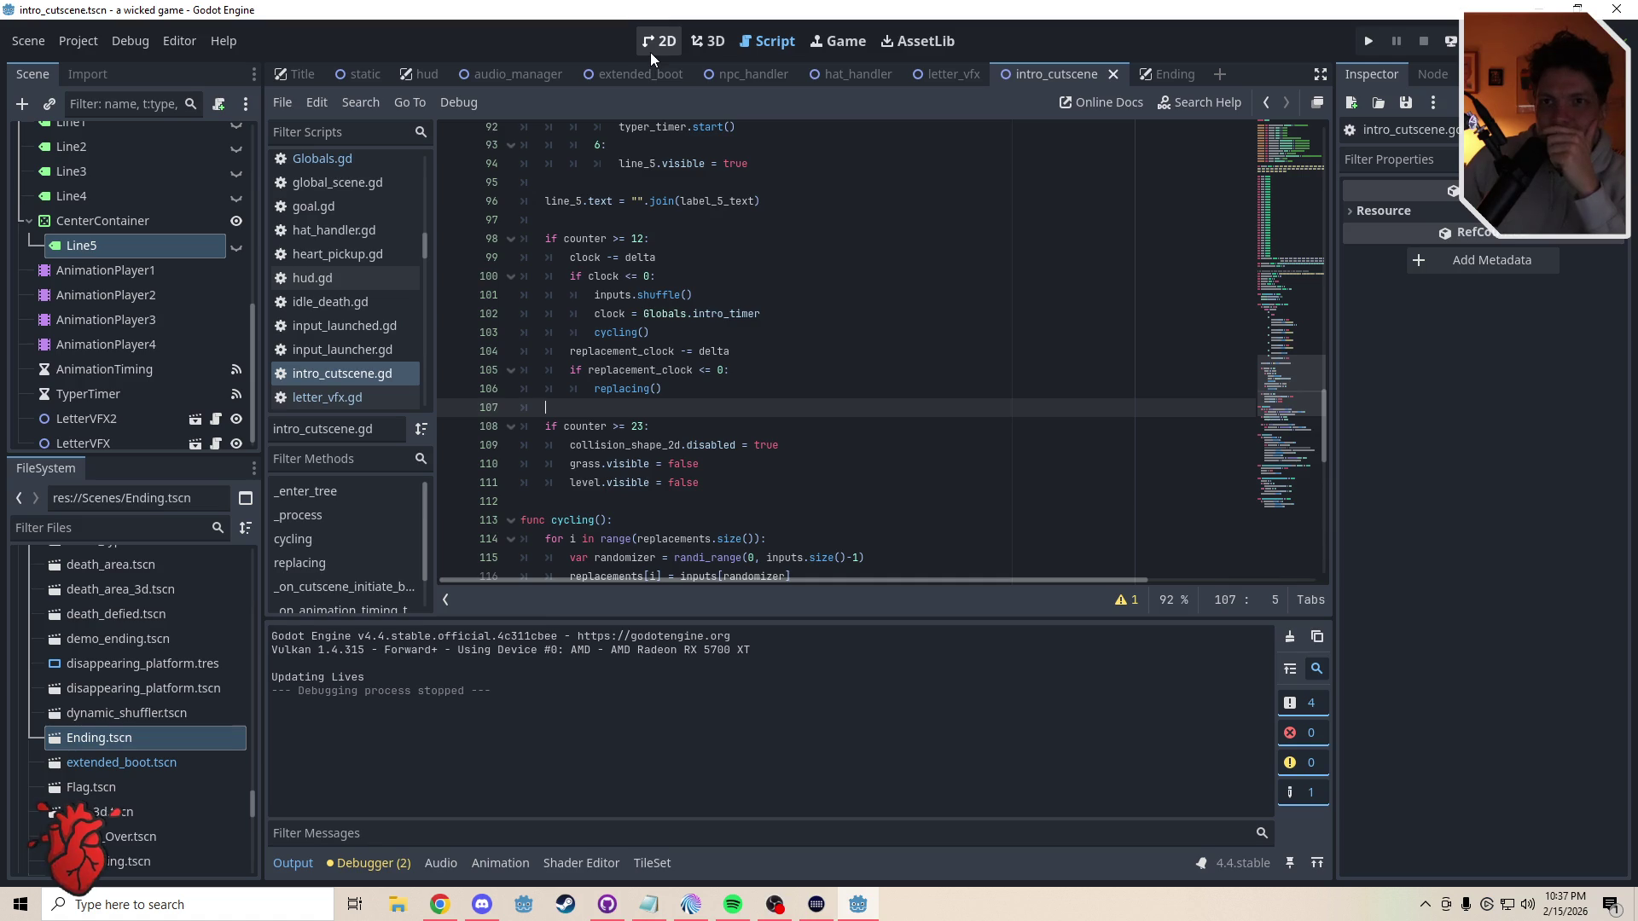
# - Set Camera2D's Position Smoothing Speed to 12 px/s and add a blank line in the counter ≥ 23 block
pyautogui.scroll(10, 254, 335)
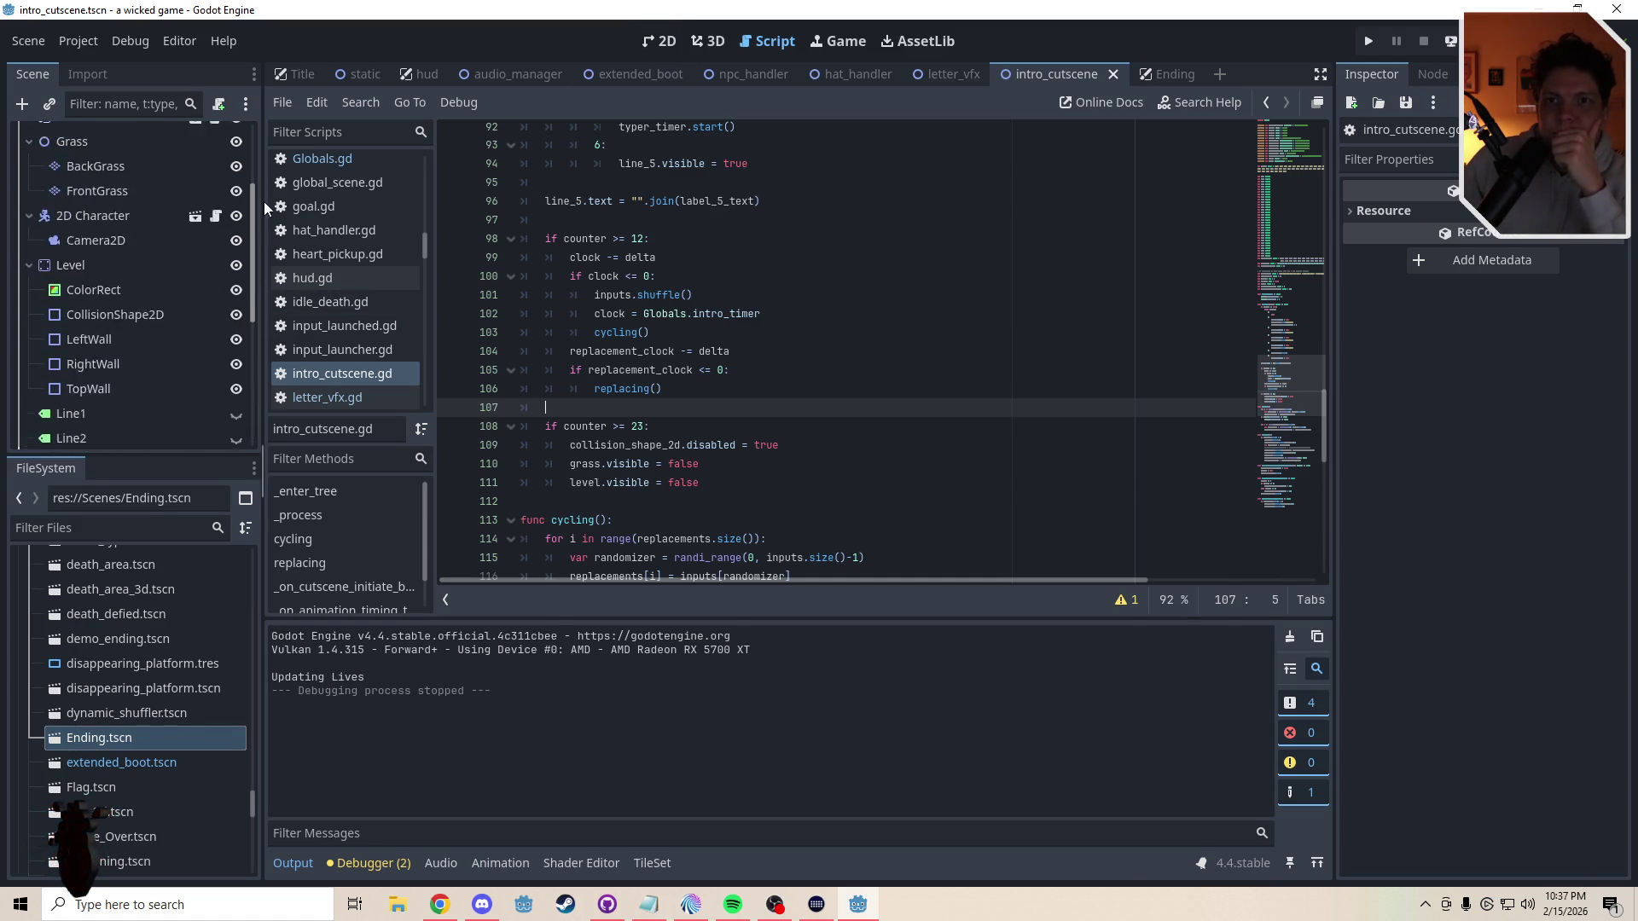
pyautogui.click(99, 388)
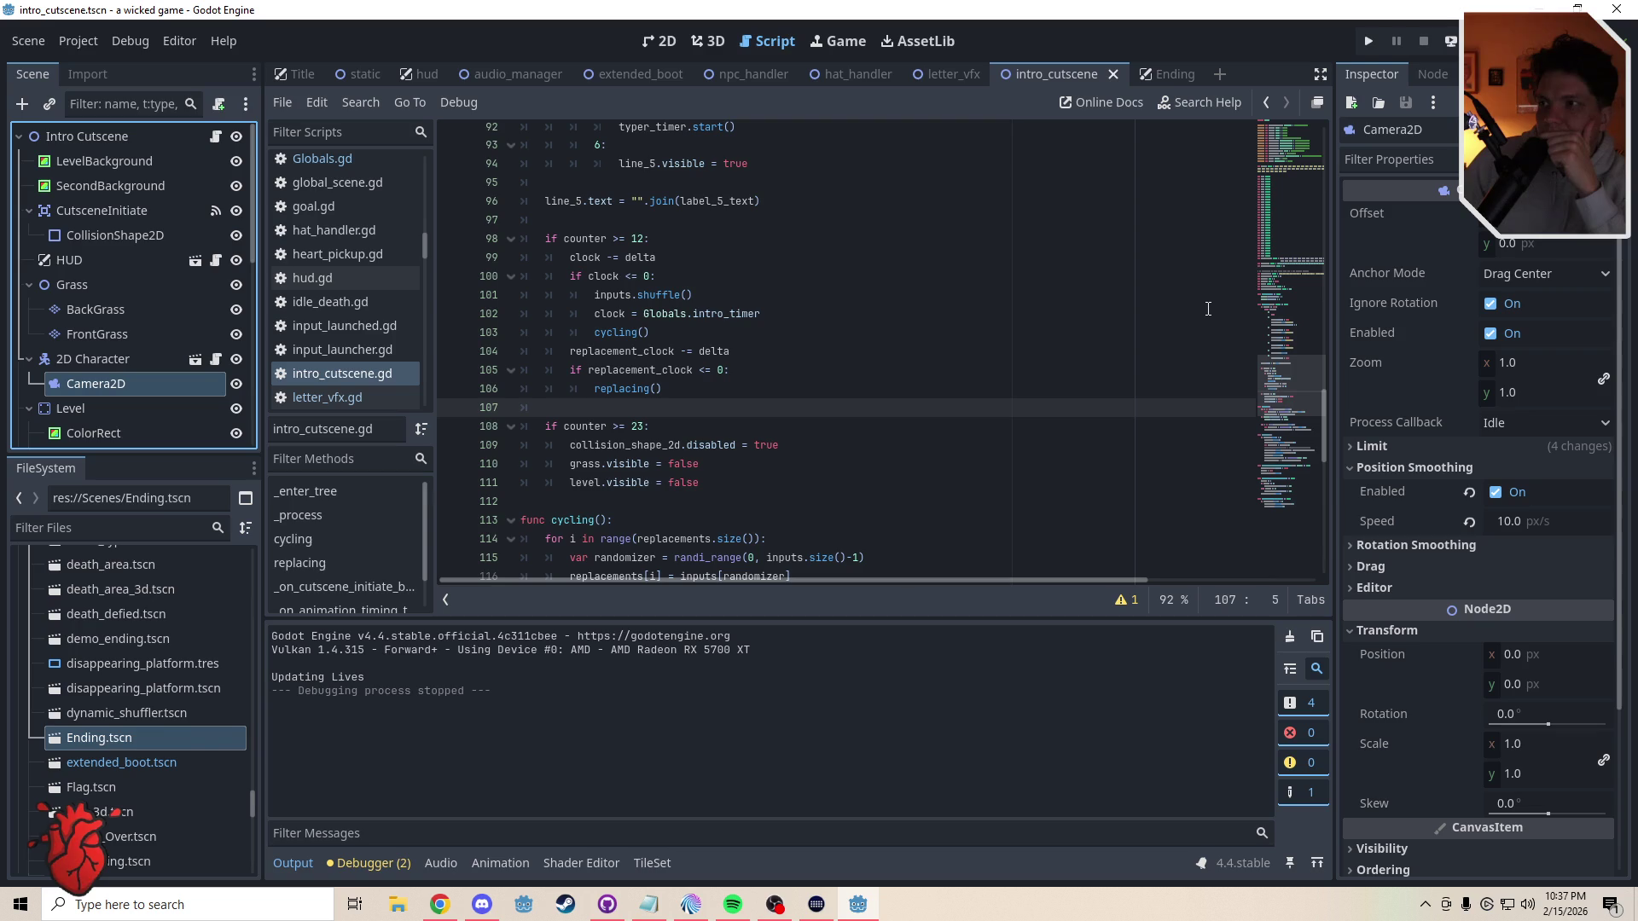
pyautogui.click(1512, 524)
pyautogui.write('12')
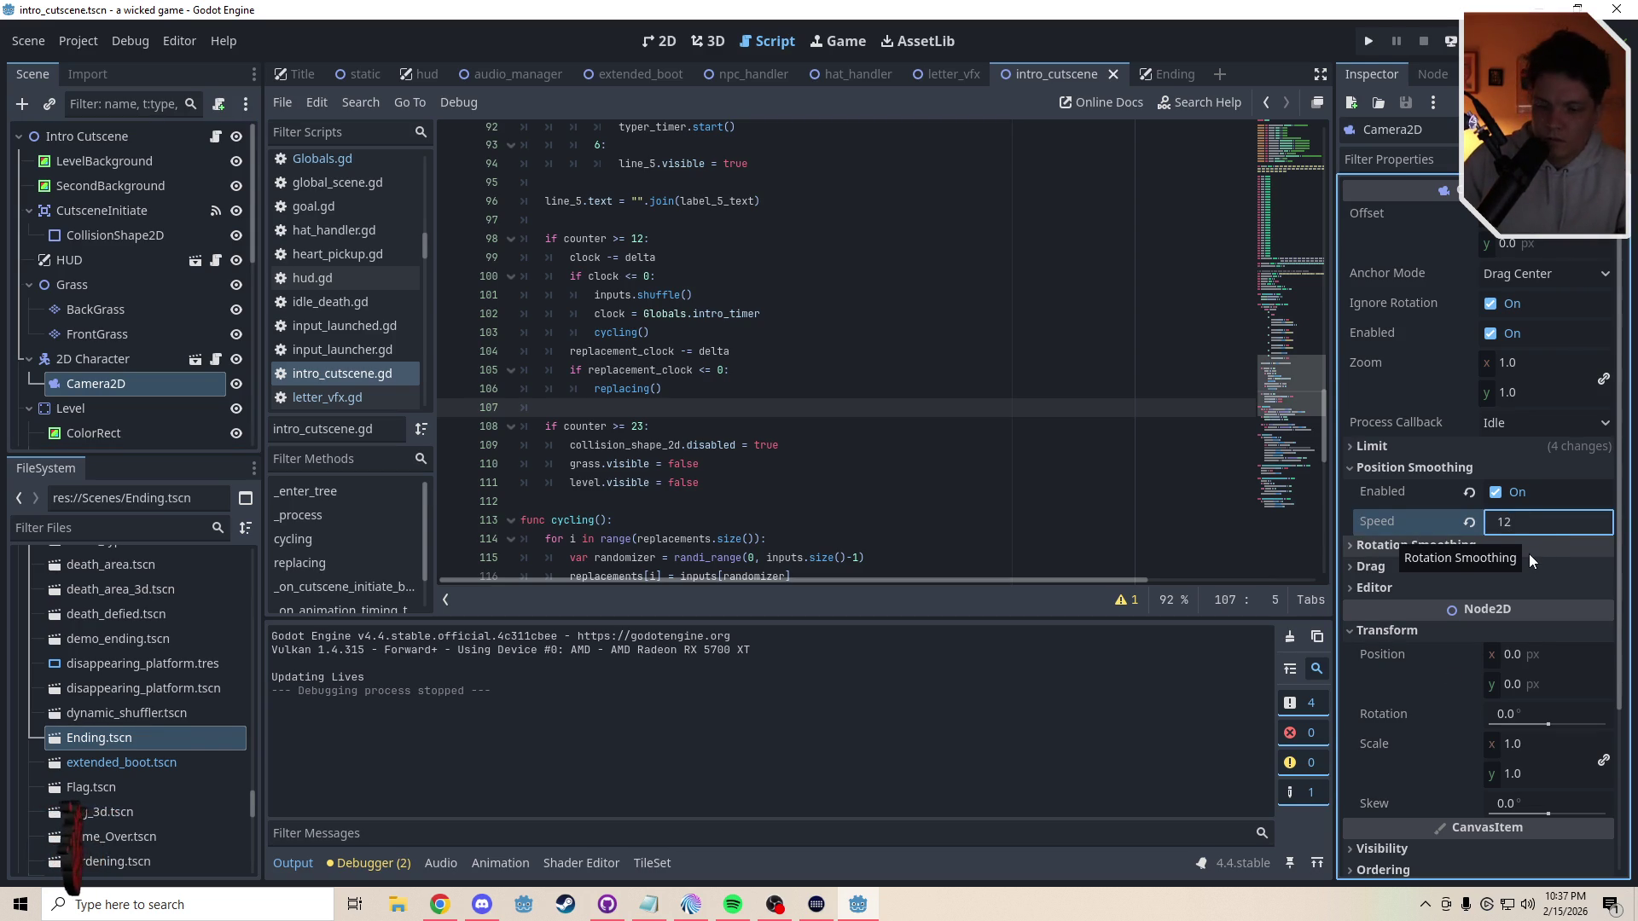
pyautogui.press('Return')
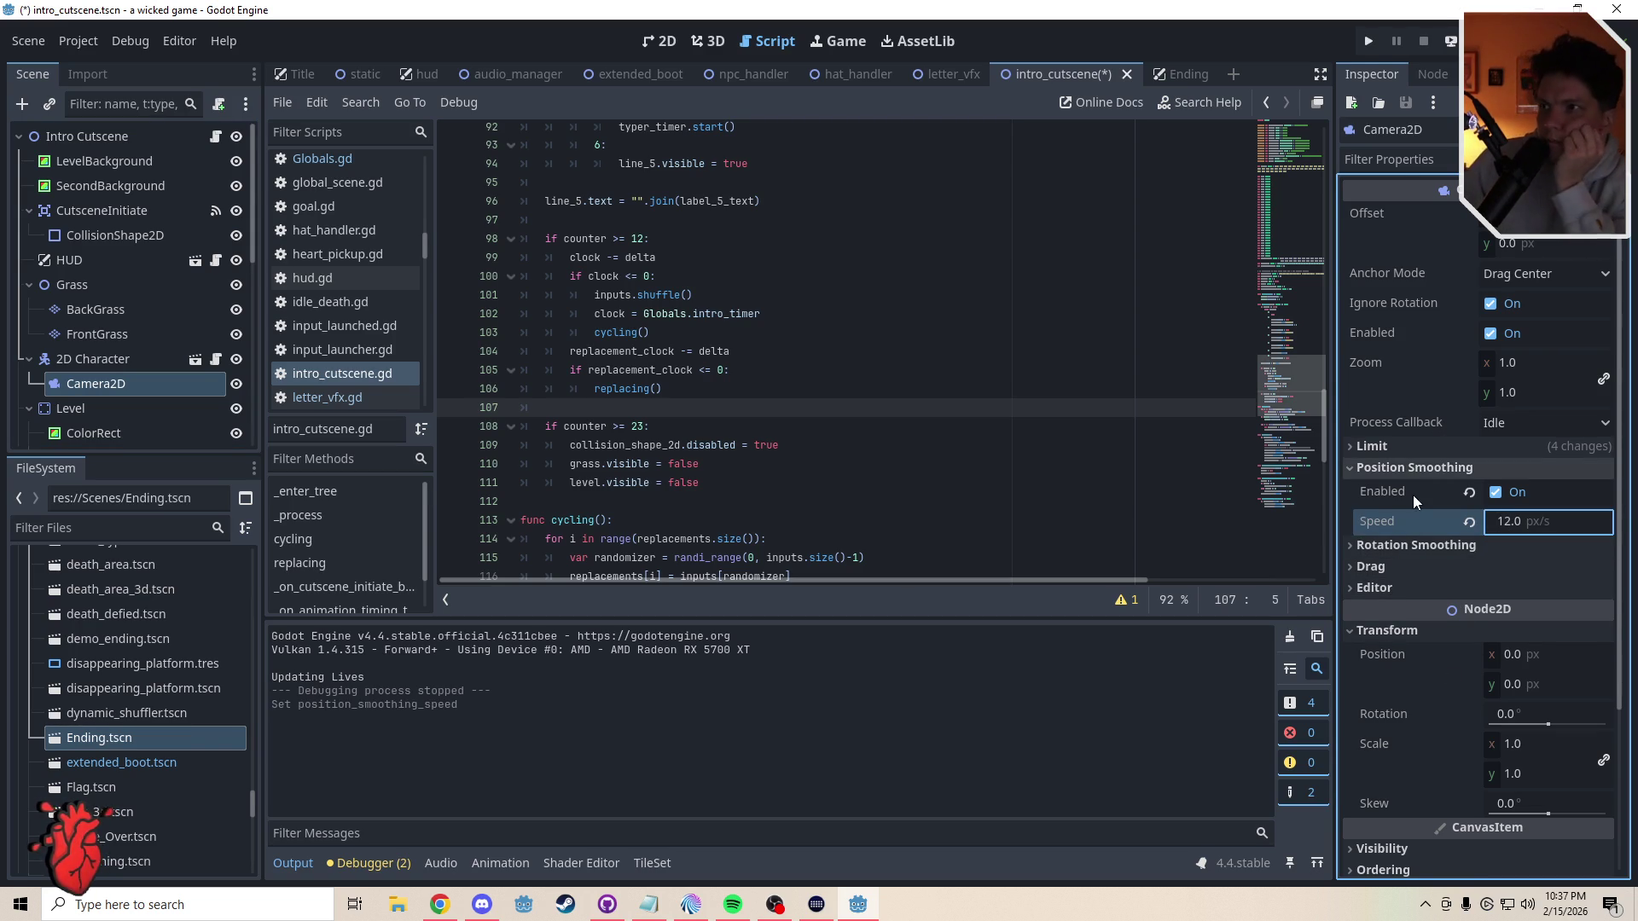
pyautogui.click(1395, 445)
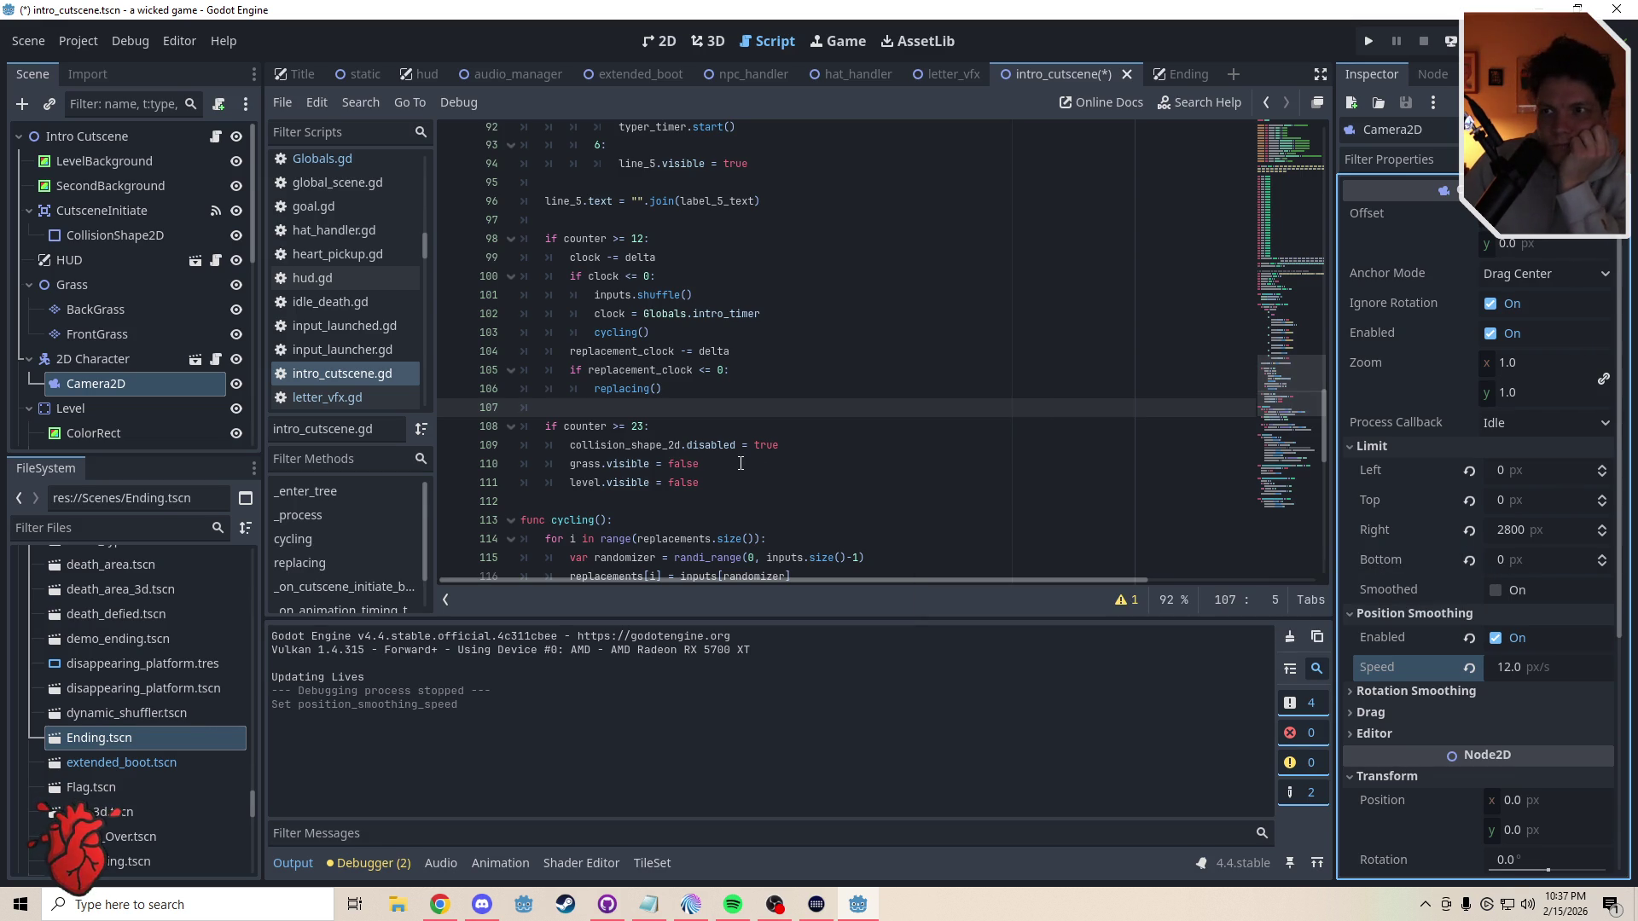
pyautogui.click(576, 445)
pyautogui.press('Return')
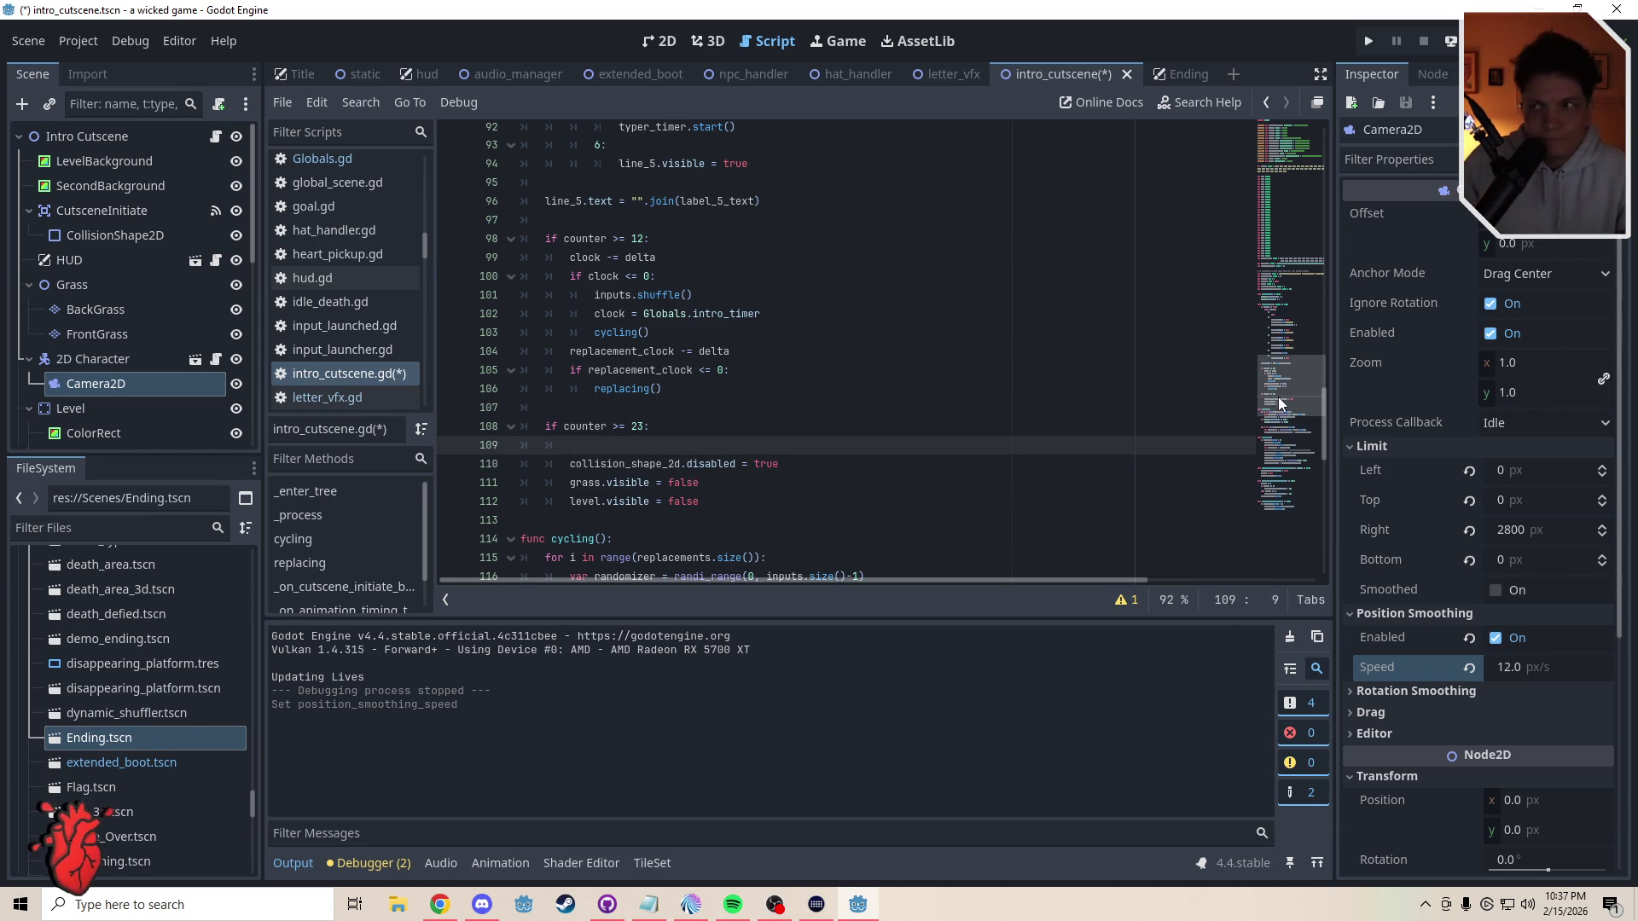
pyautogui.click(1293, 206)
pyautogui.scroll(10, 1288, 171)
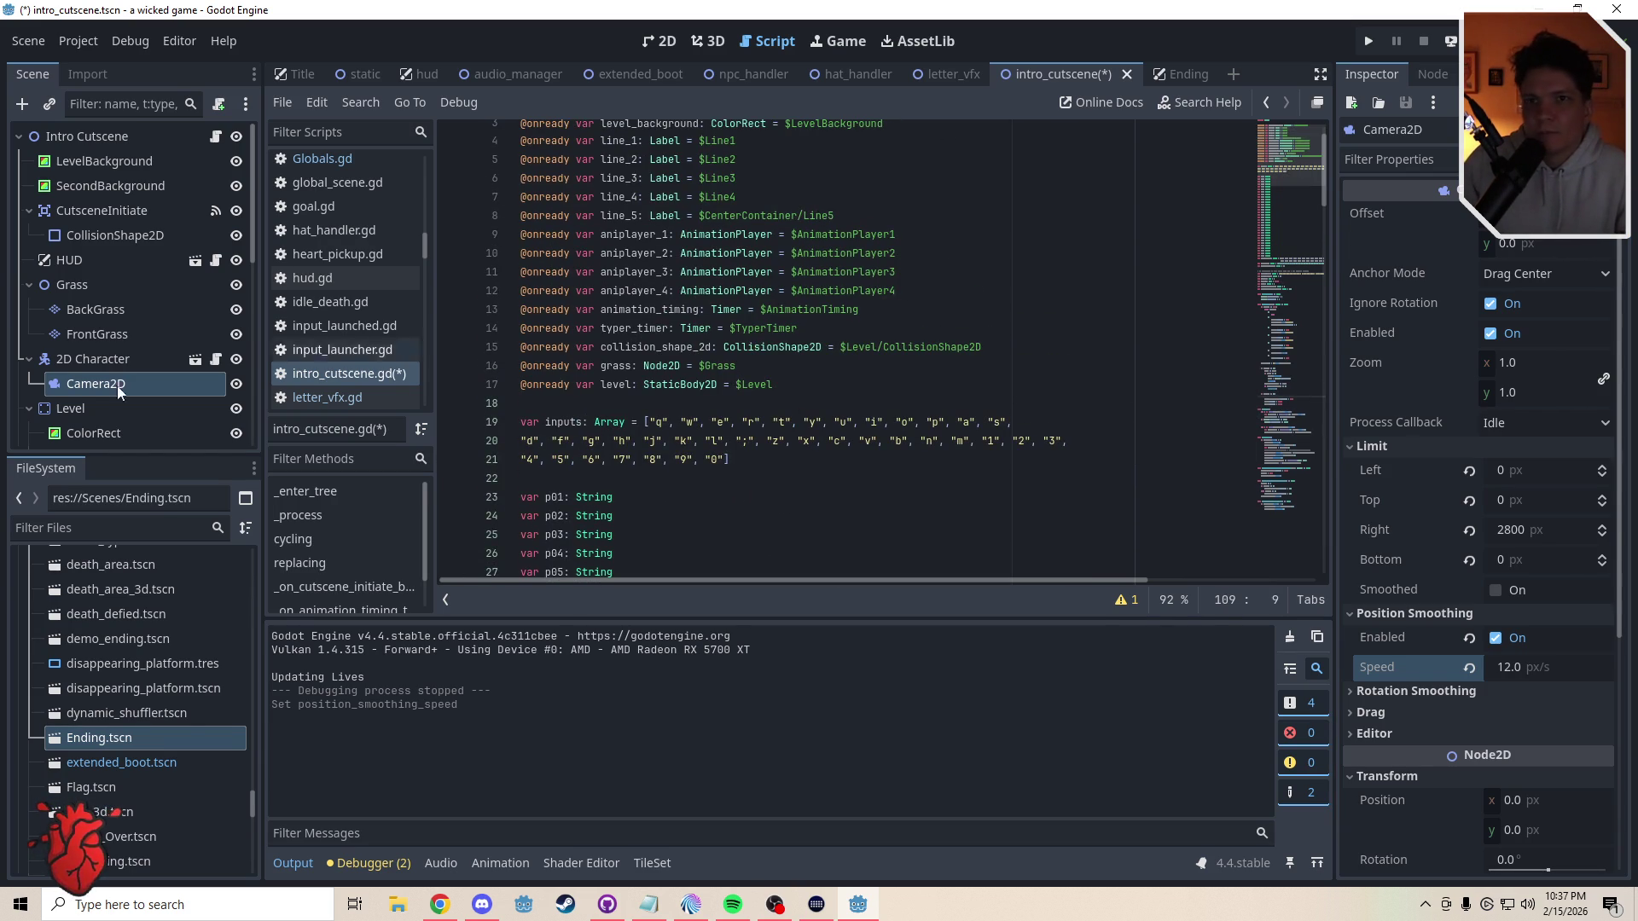
pyautogui.keyDown('ctrl'); pyautogui.moveTo(100, 387); pyautogui.dragTo(511, 399); pyautogui.keyUp('ctrl')
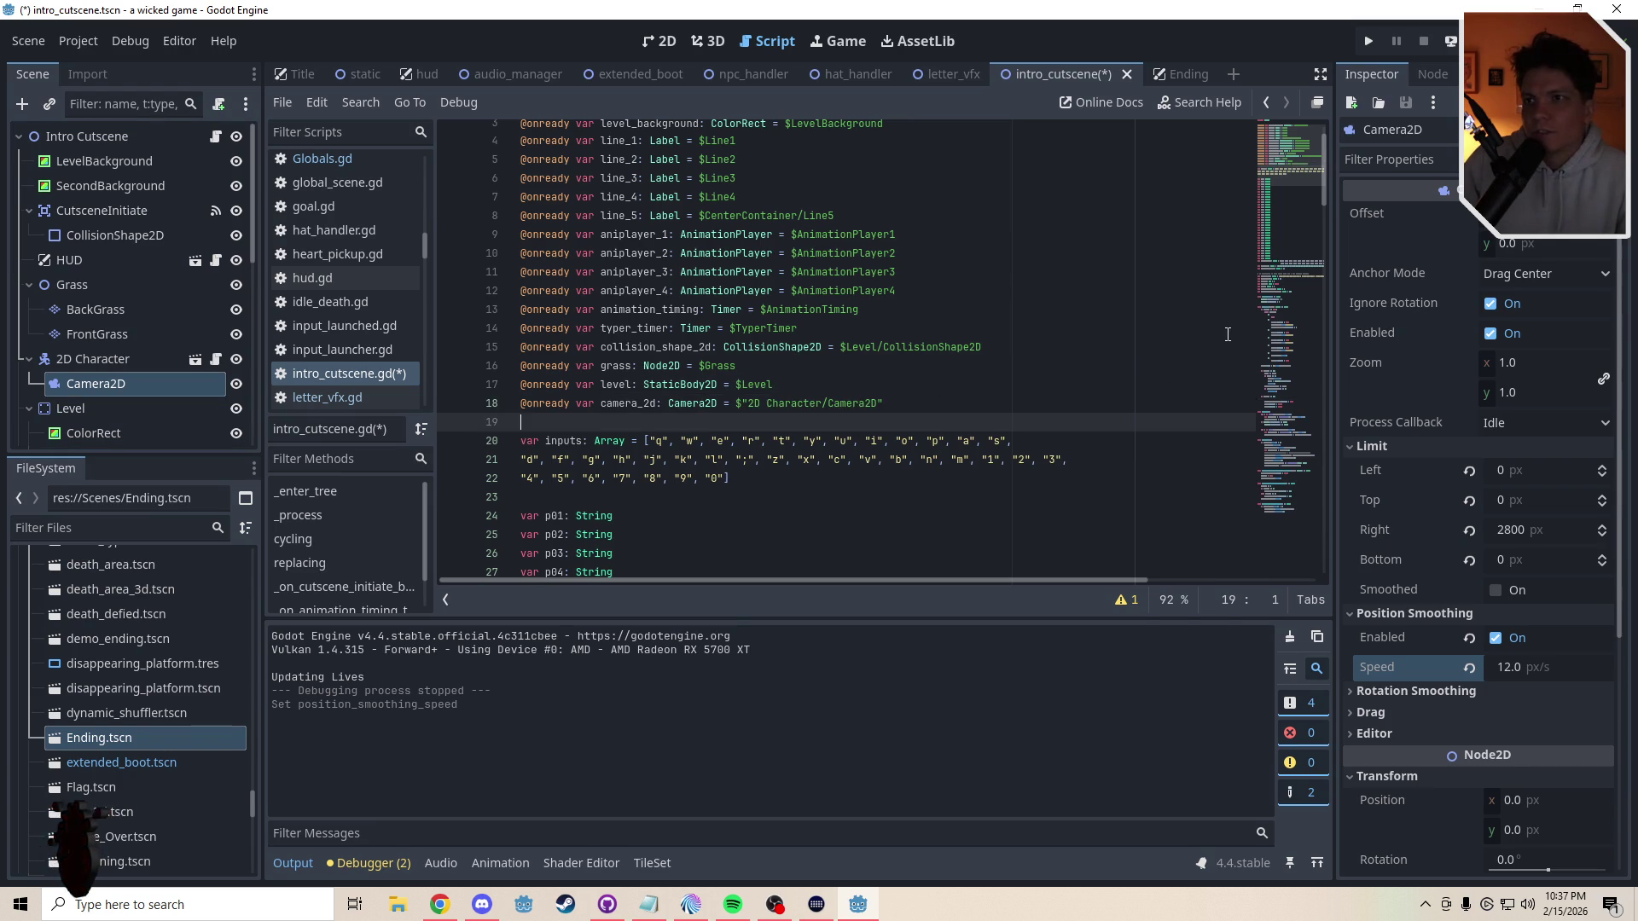
pyautogui.click(656, 402)
pyautogui.press('BackSpace')
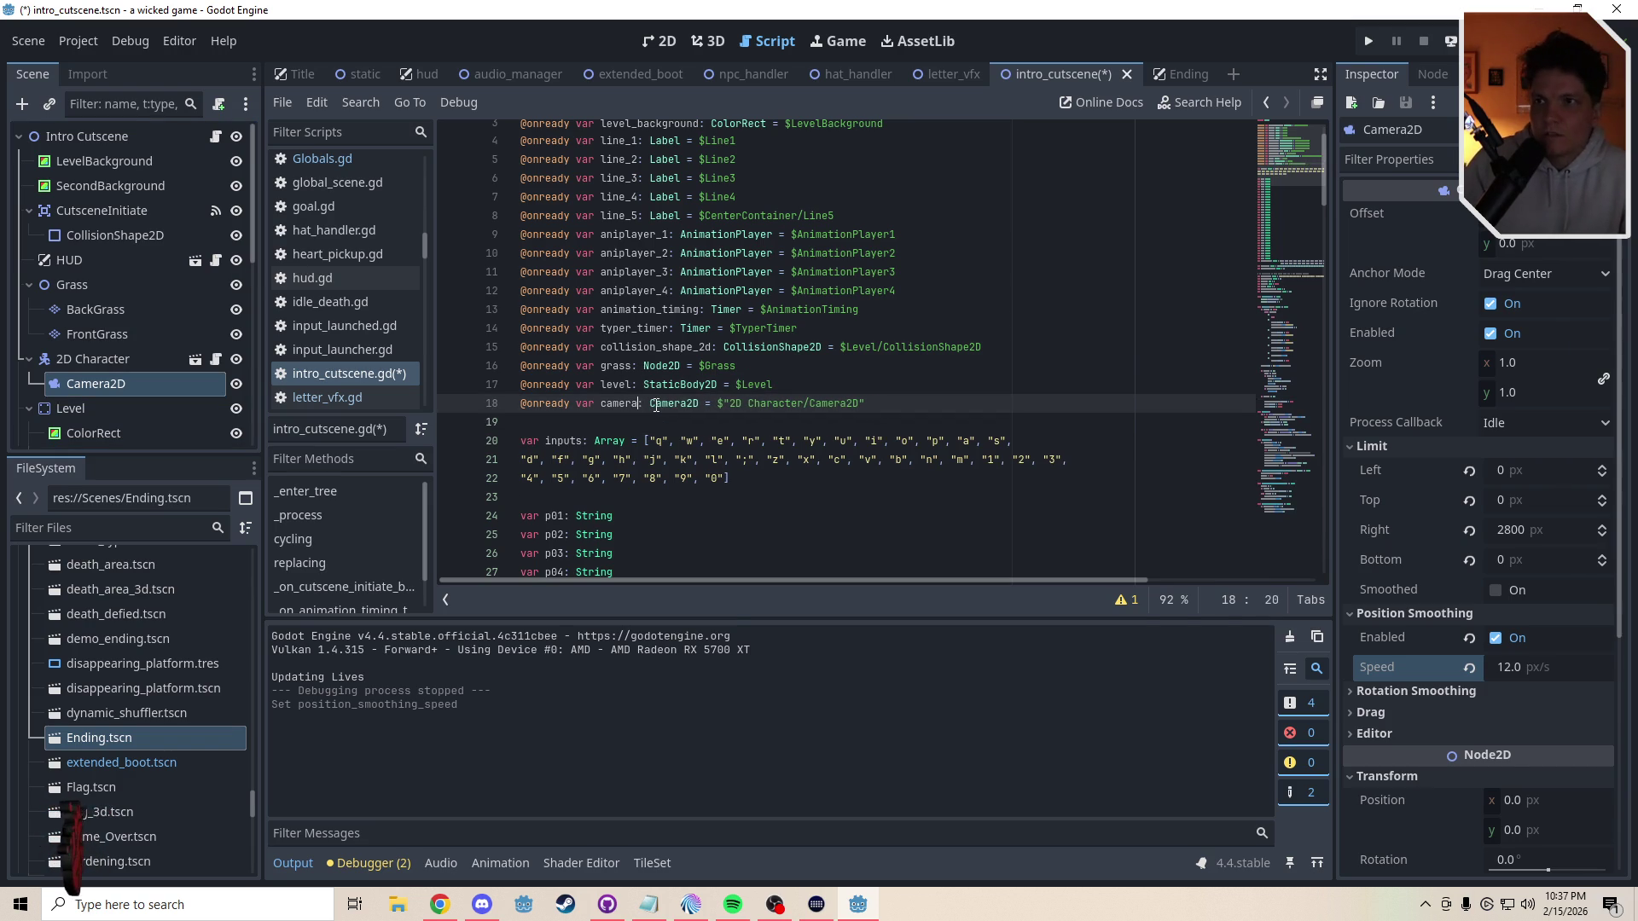
# - Write 'camera.limit_bottom = 10000000' in the counter ≥ 23 block, copying the default from the Inspector
pyautogui.moveTo(1282, 186); pyautogui.dragTo(1277, 400)
pyautogui.click(603, 362)
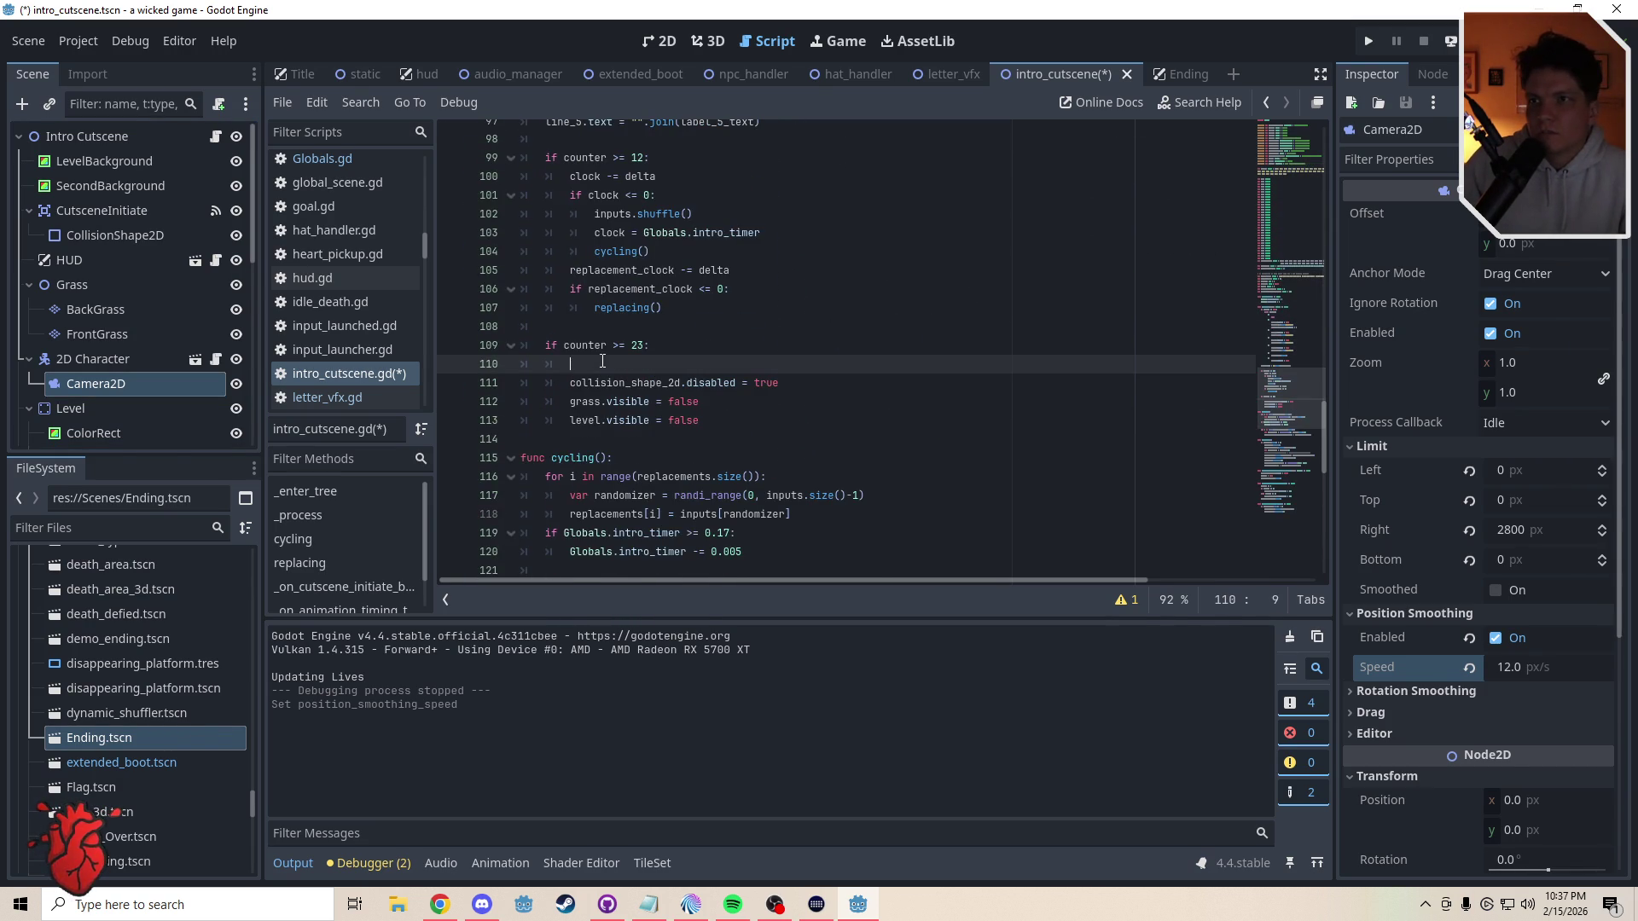
pyautogui.write('camera')
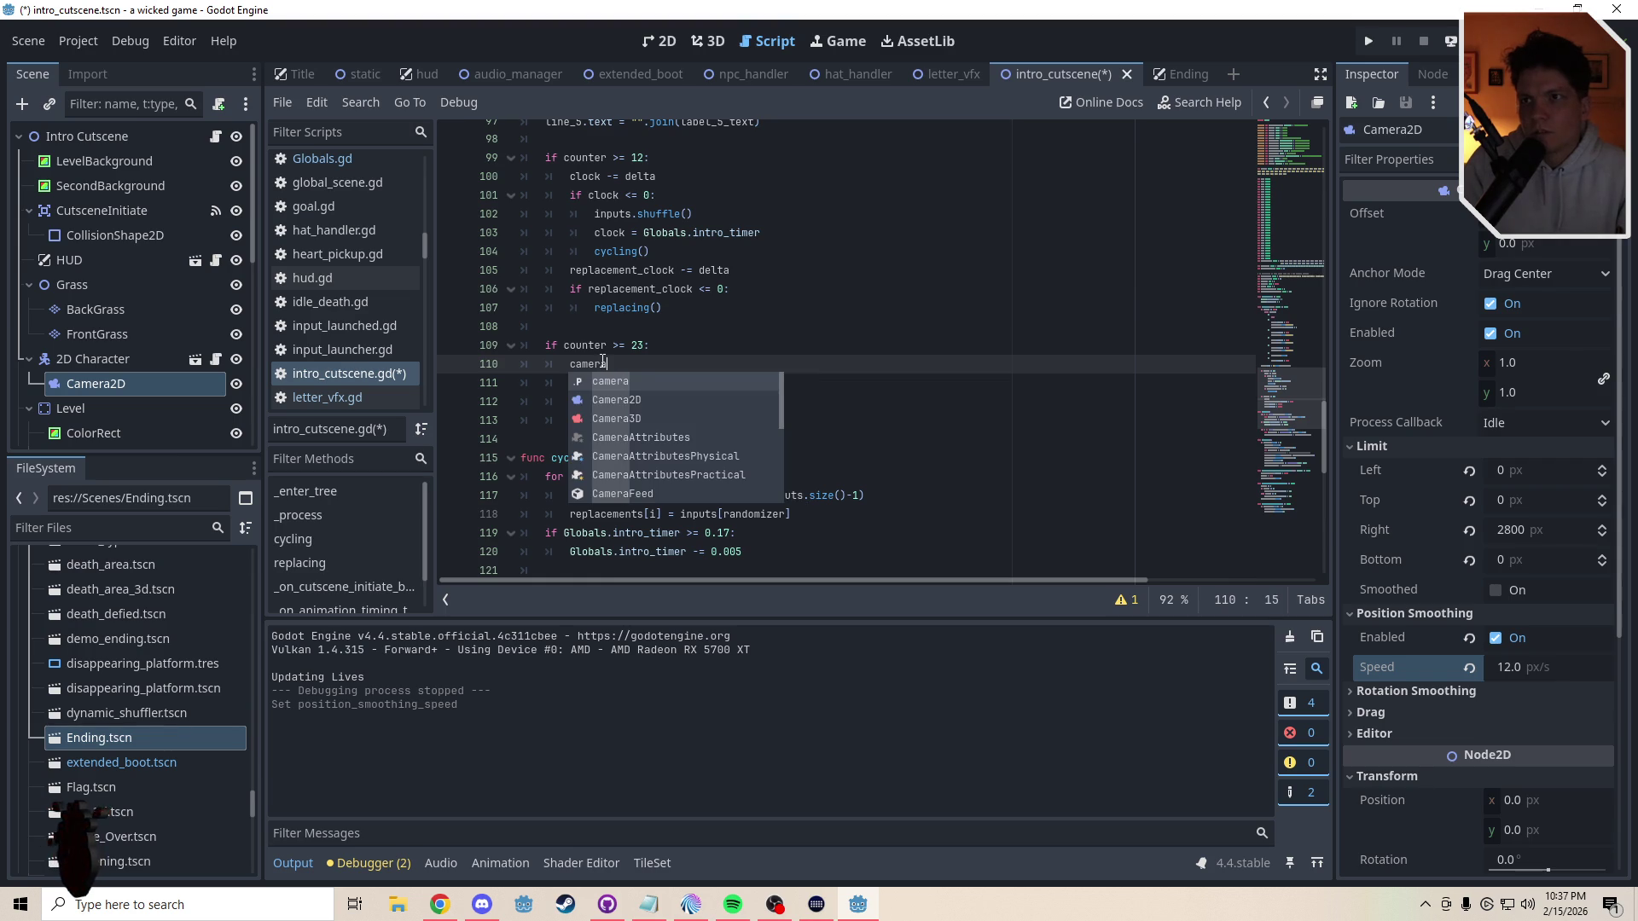
pyautogui.write('.limi')
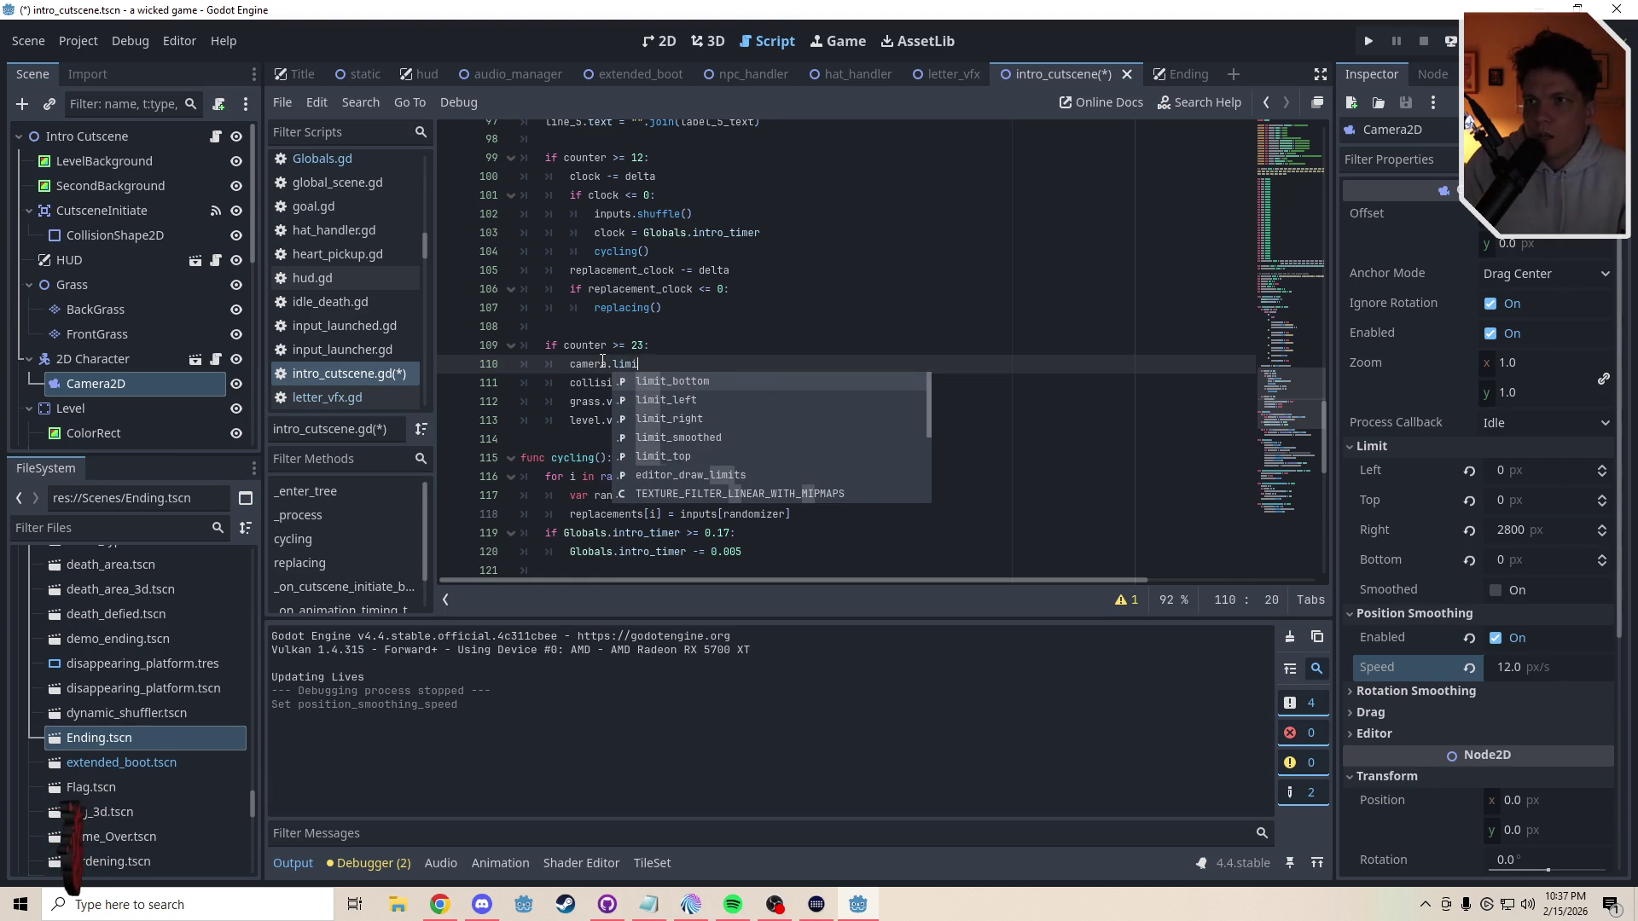
pyautogui.write('t_bottom =')
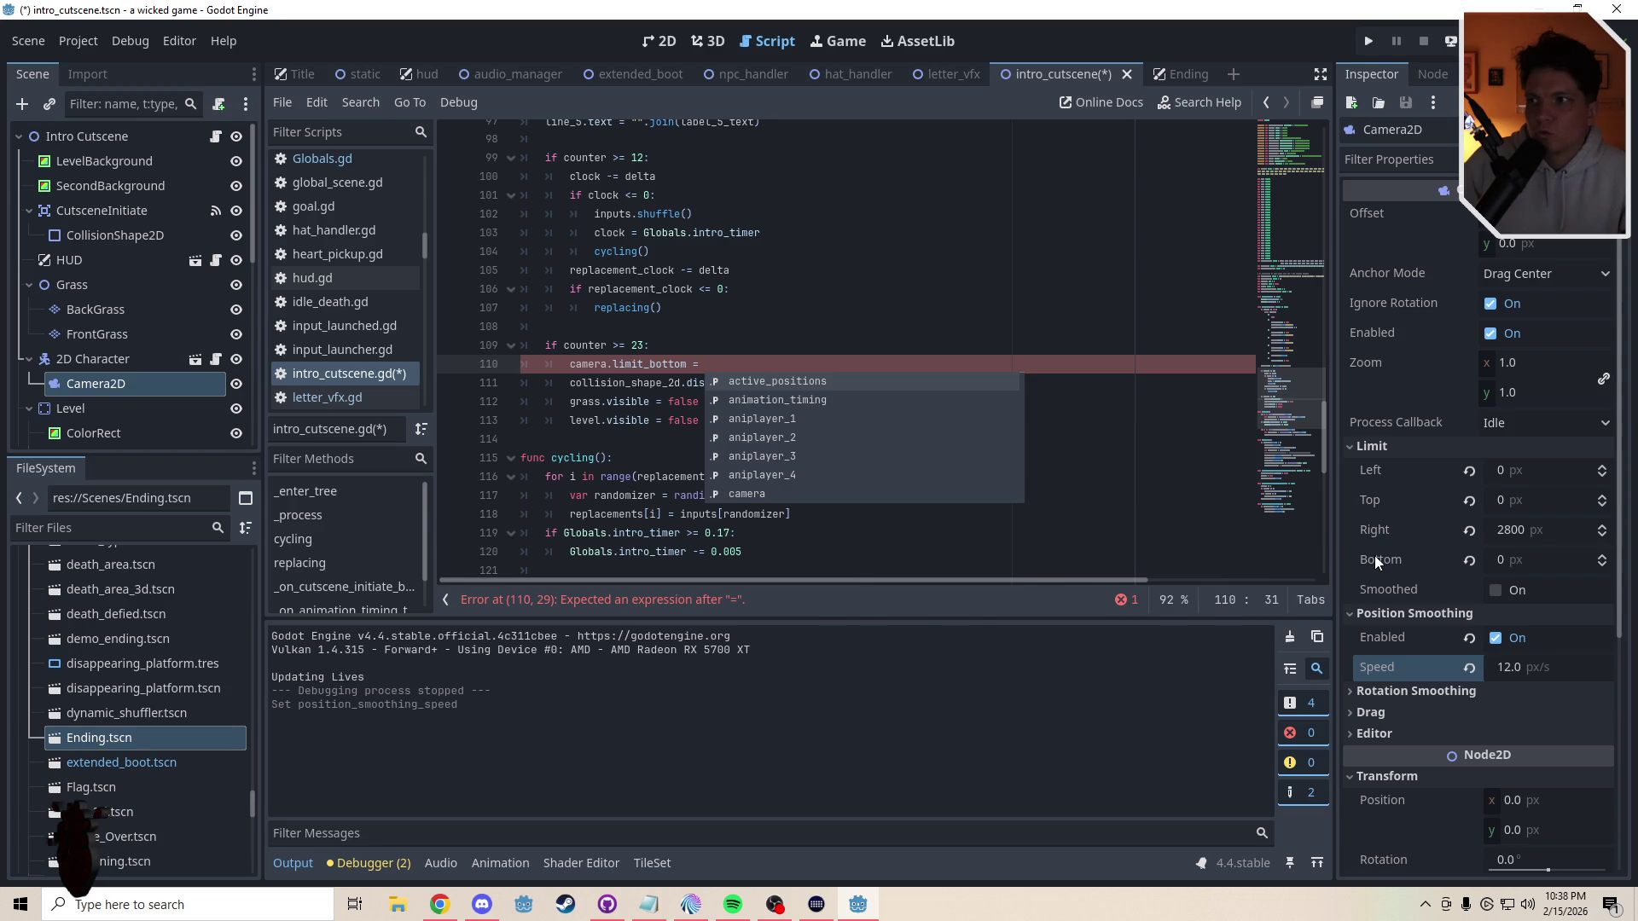
pyautogui.moveTo(1374, 555)
pyautogui.click(1469, 559)
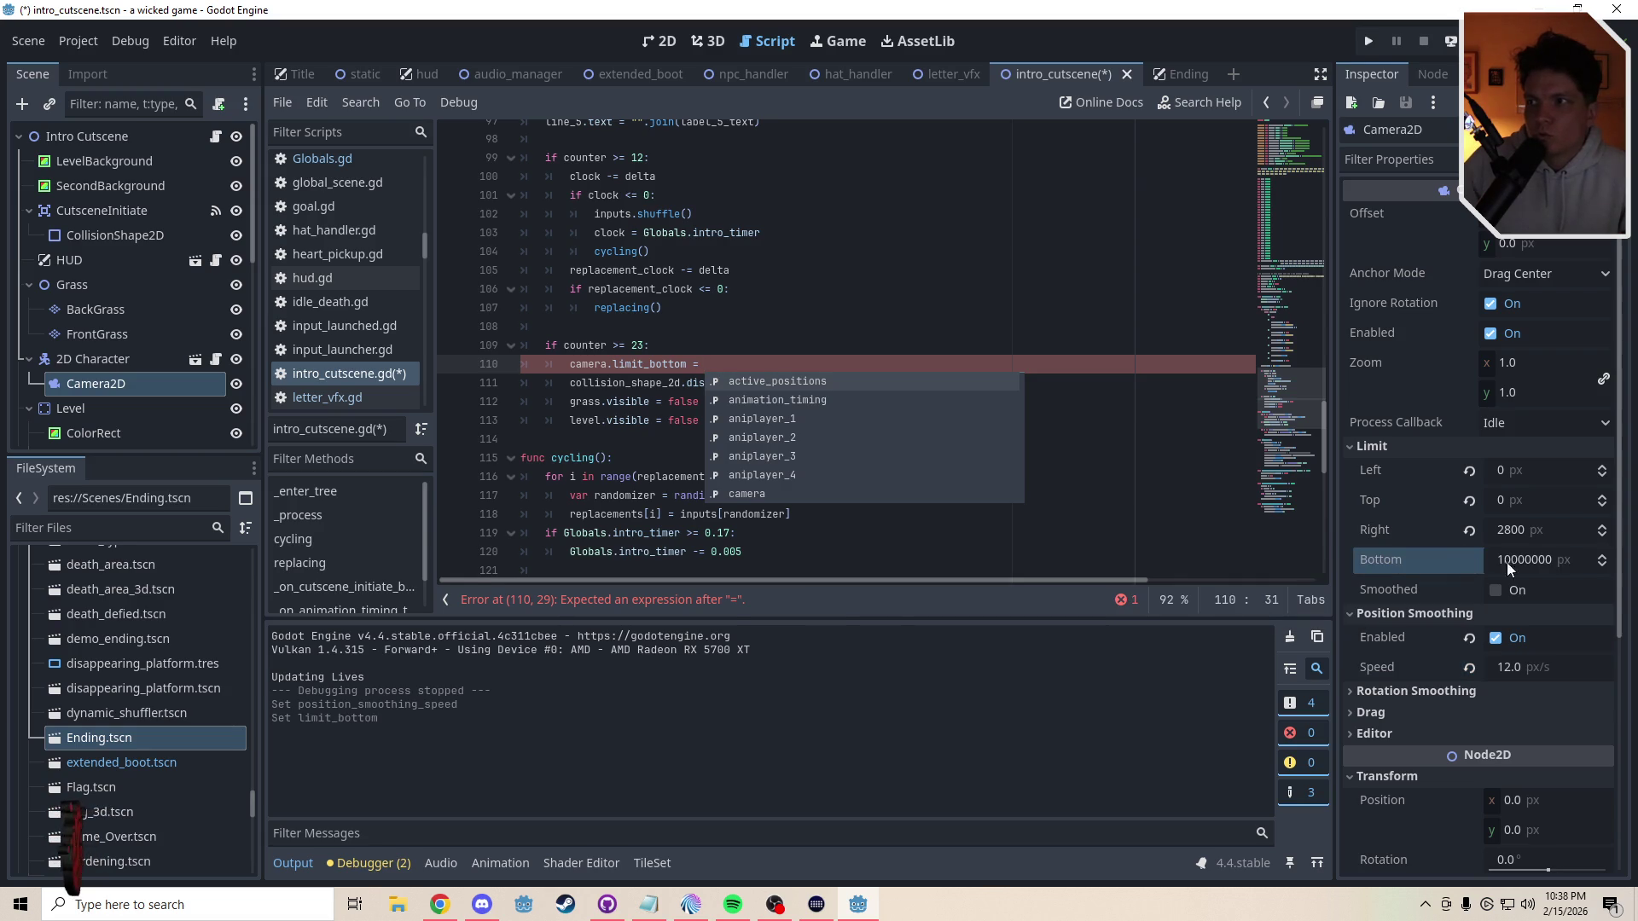
pyautogui.click(1554, 554)
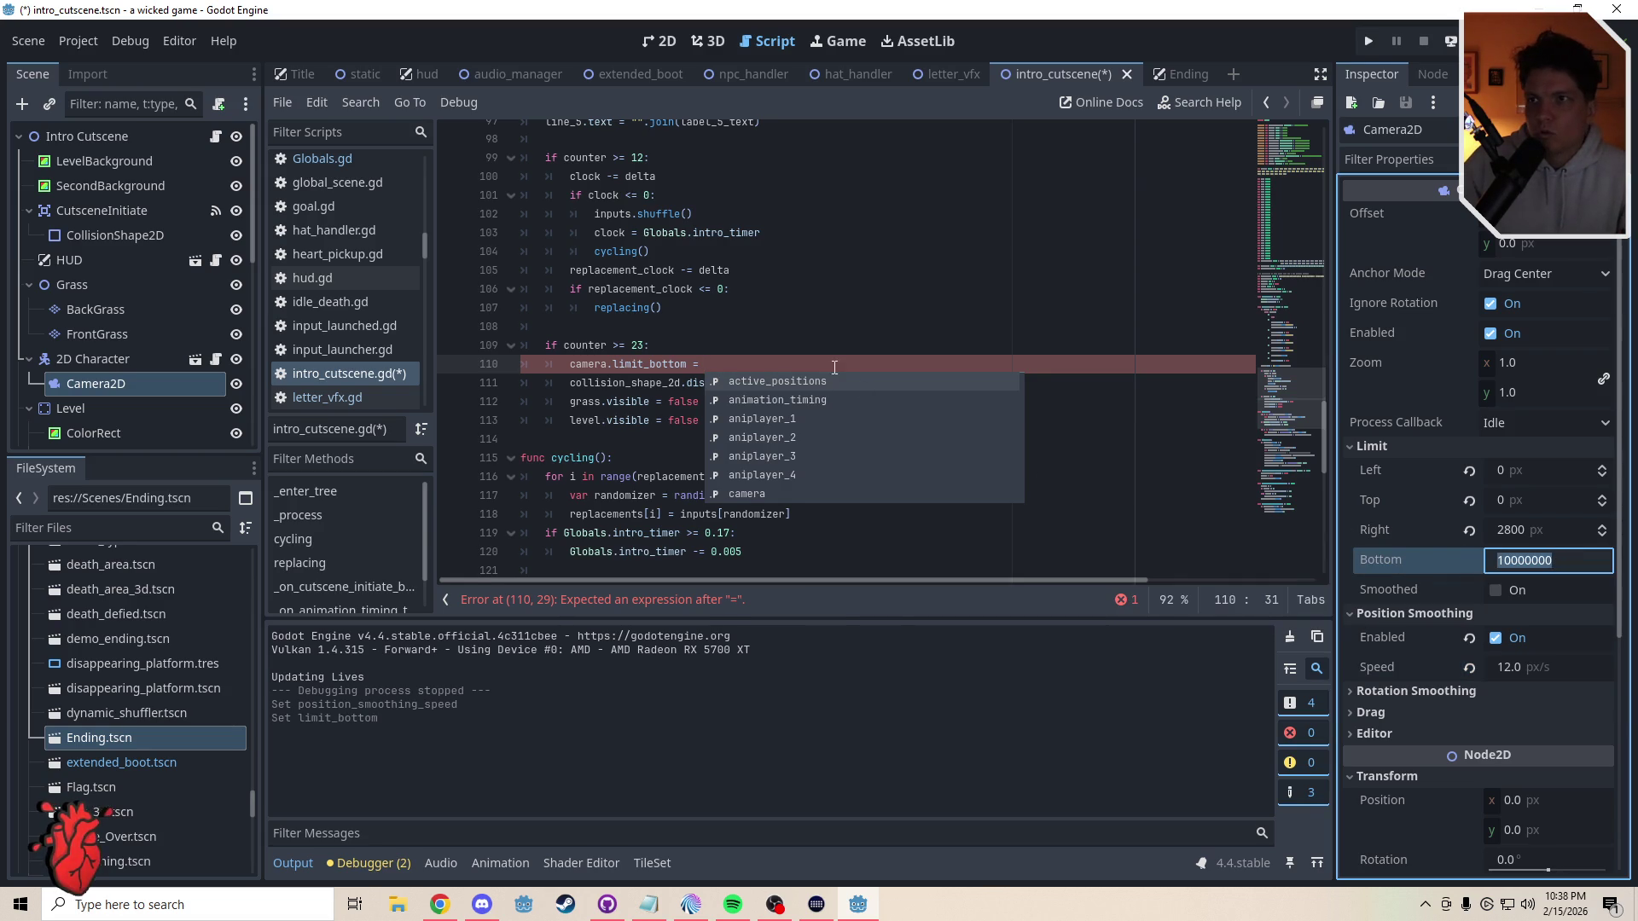
pyautogui.click(834, 367)
pyautogui.write('10000000')
# - Set Camera2D's Bottom limit to 0 px, save the scene, and return to the 2D view
pyautogui.click(1522, 560)
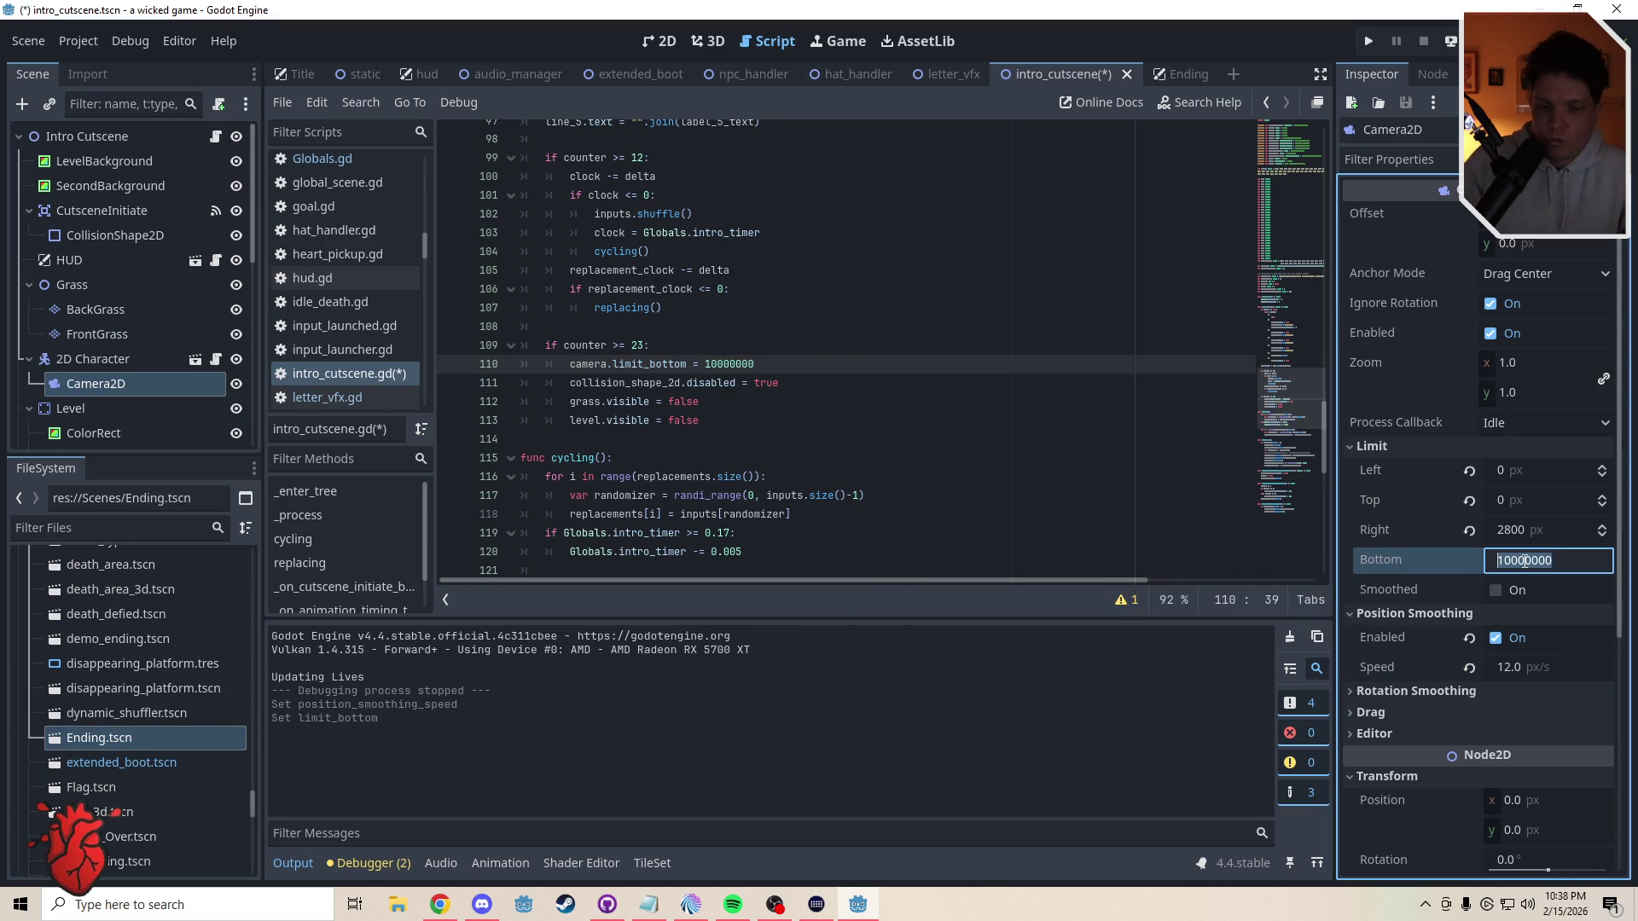
pyautogui.hotkey('ctrl', 's')
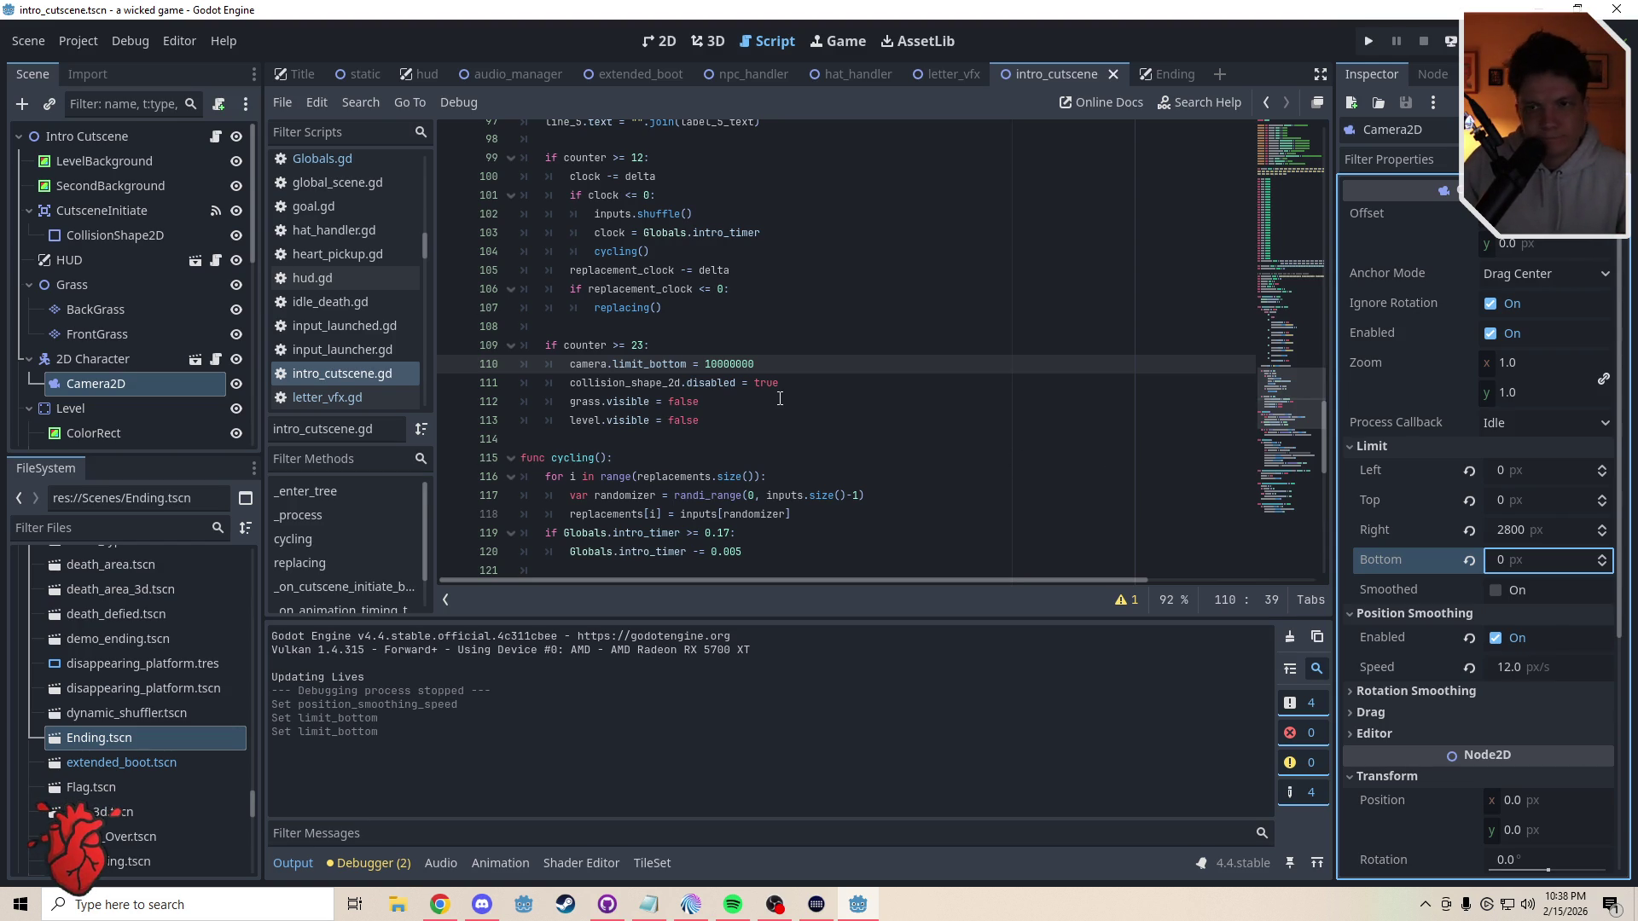
pyautogui.hotkey('ctrl', 'F1')
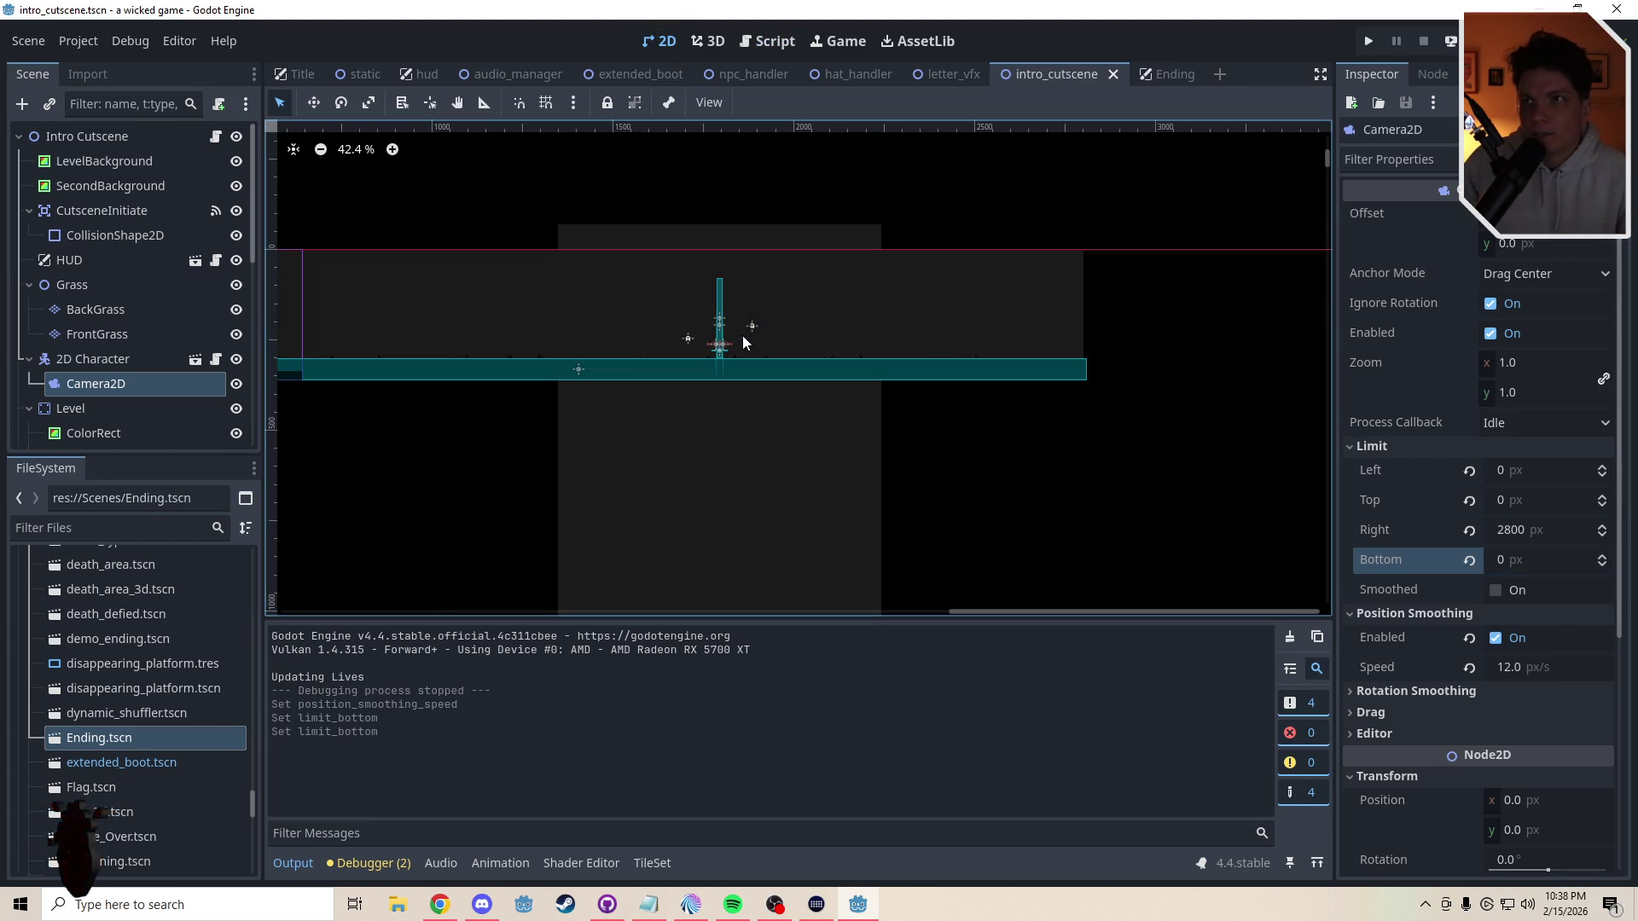
# - In letter_vfx.gd, append a randf_range offset to the clock reset on line 21
pyautogui.click(939, 74)
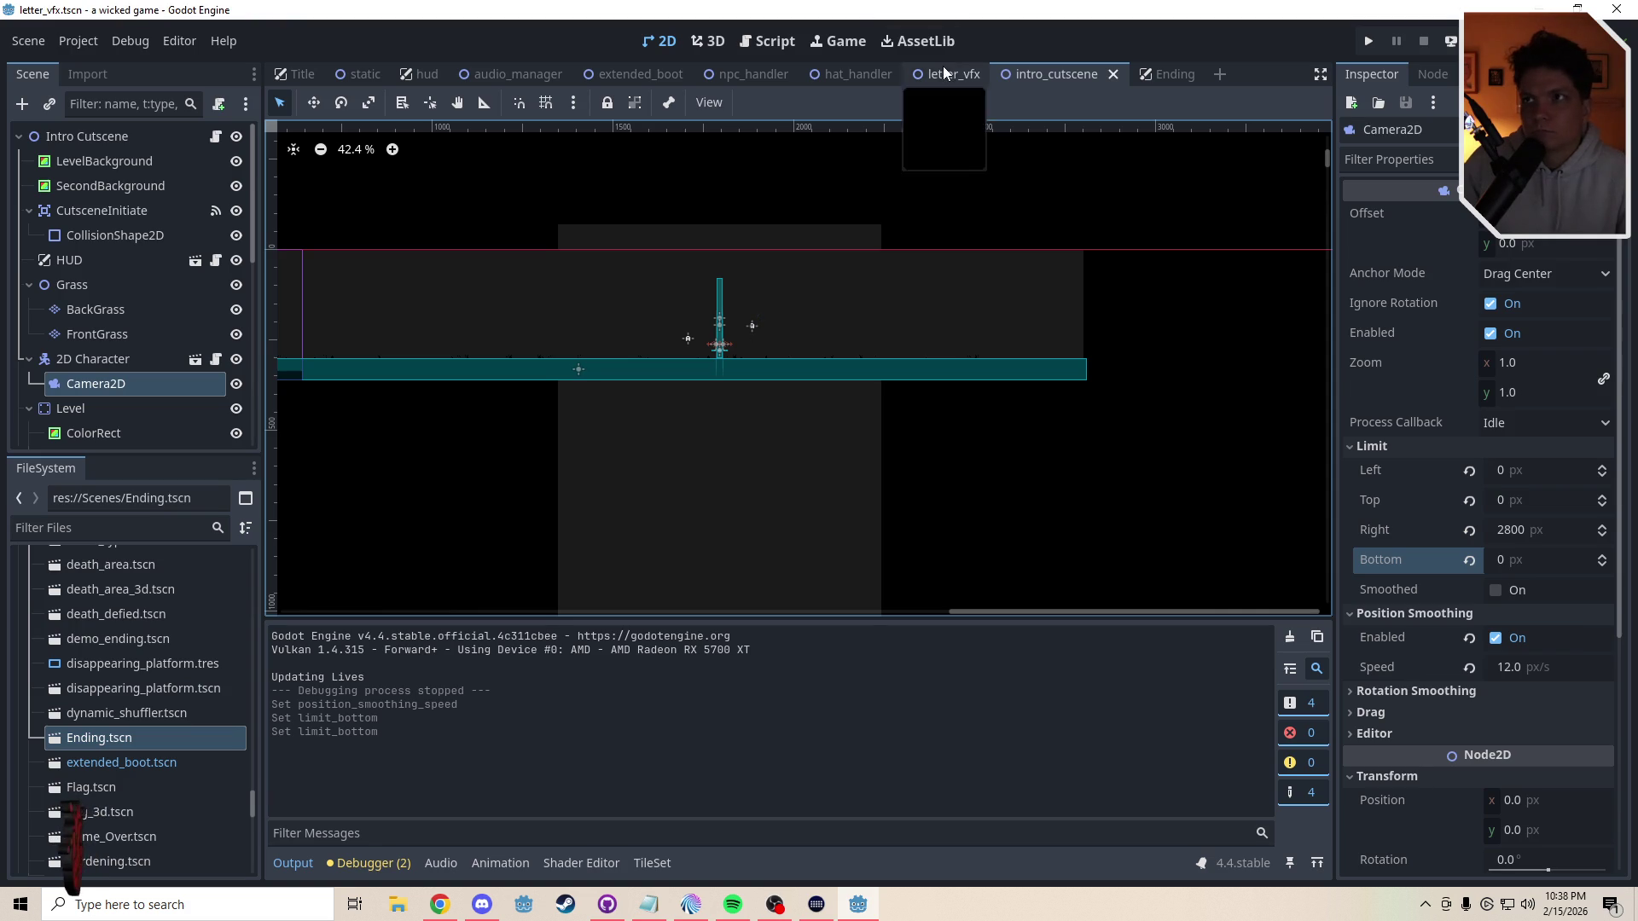
pyautogui.click(785, 40)
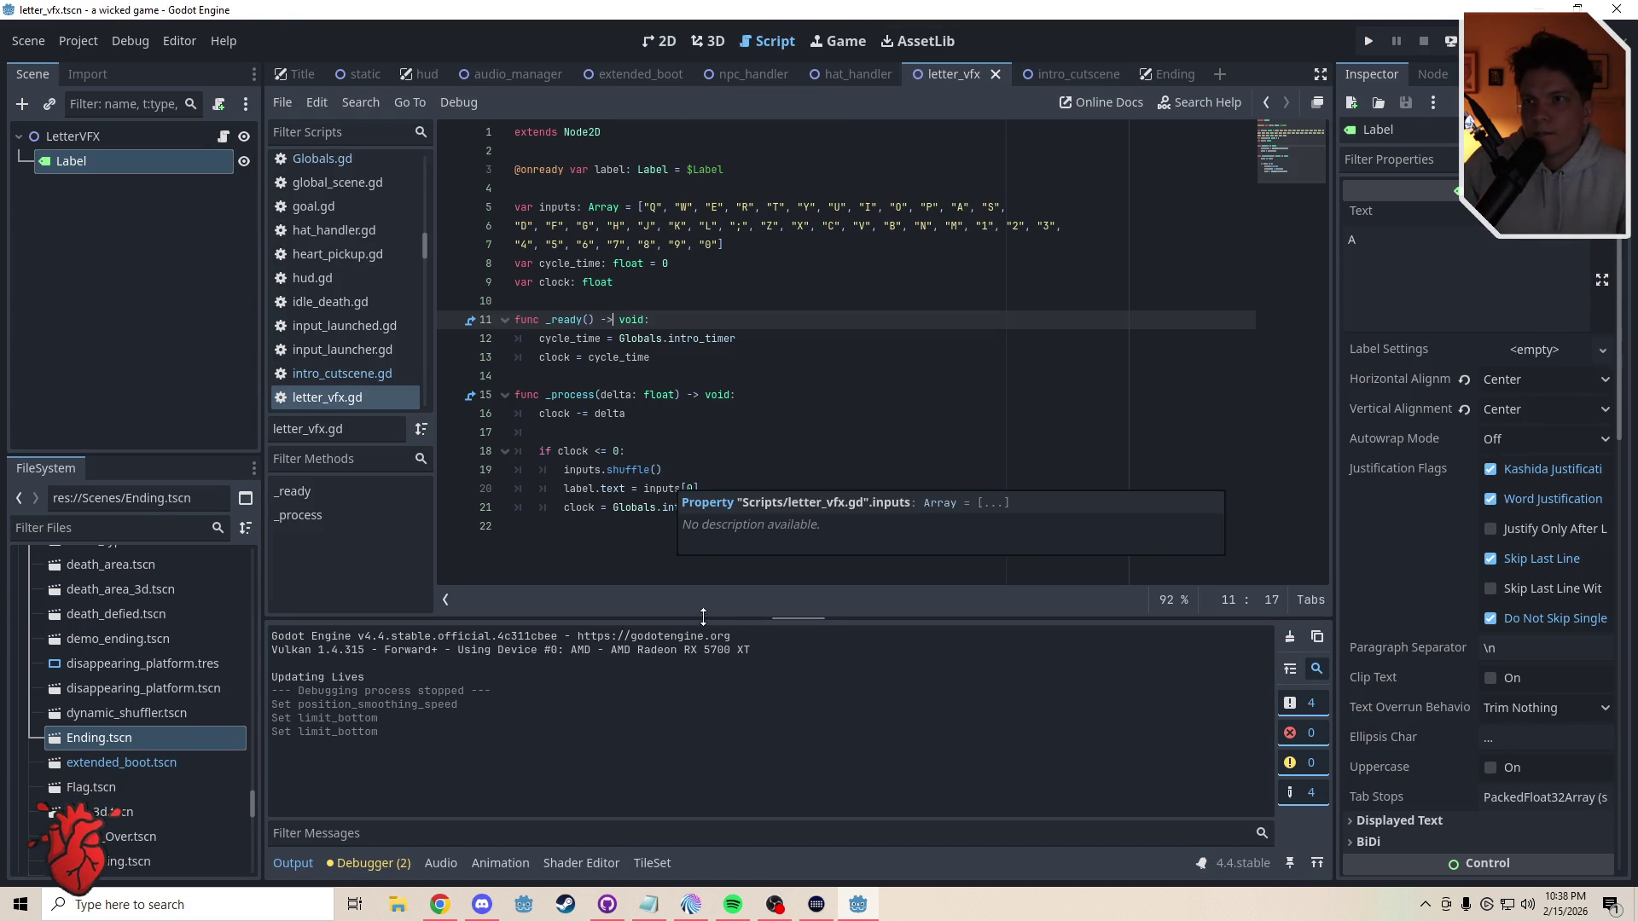
pyautogui.click(761, 510)
pyautogui.write('+ ra')
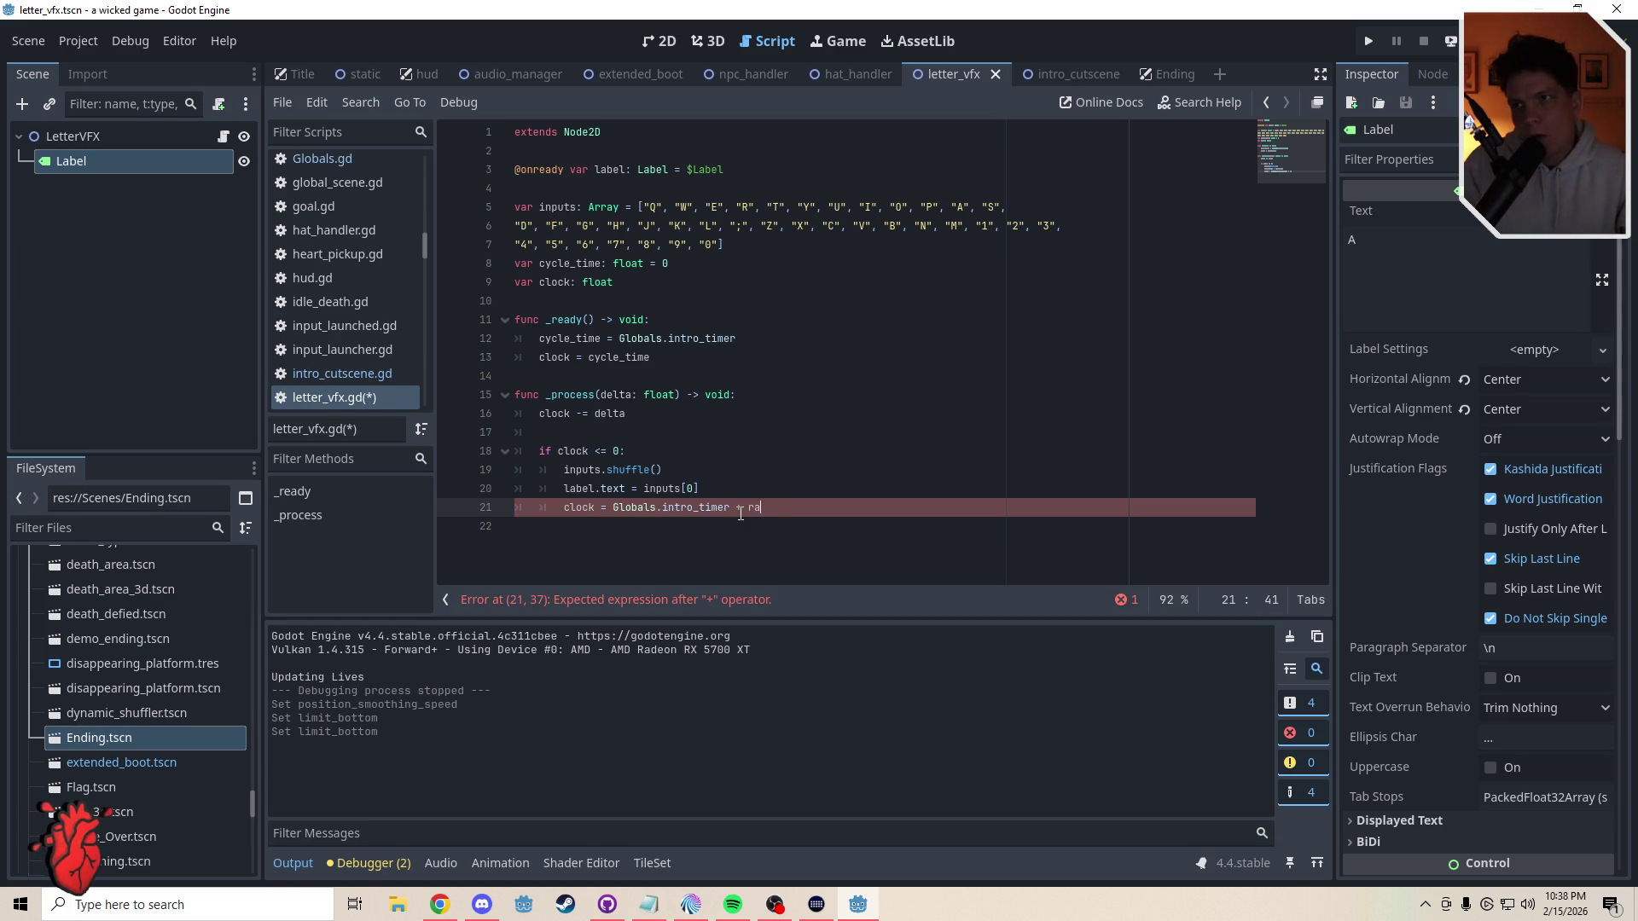
pyautogui.write('ndf_rang')
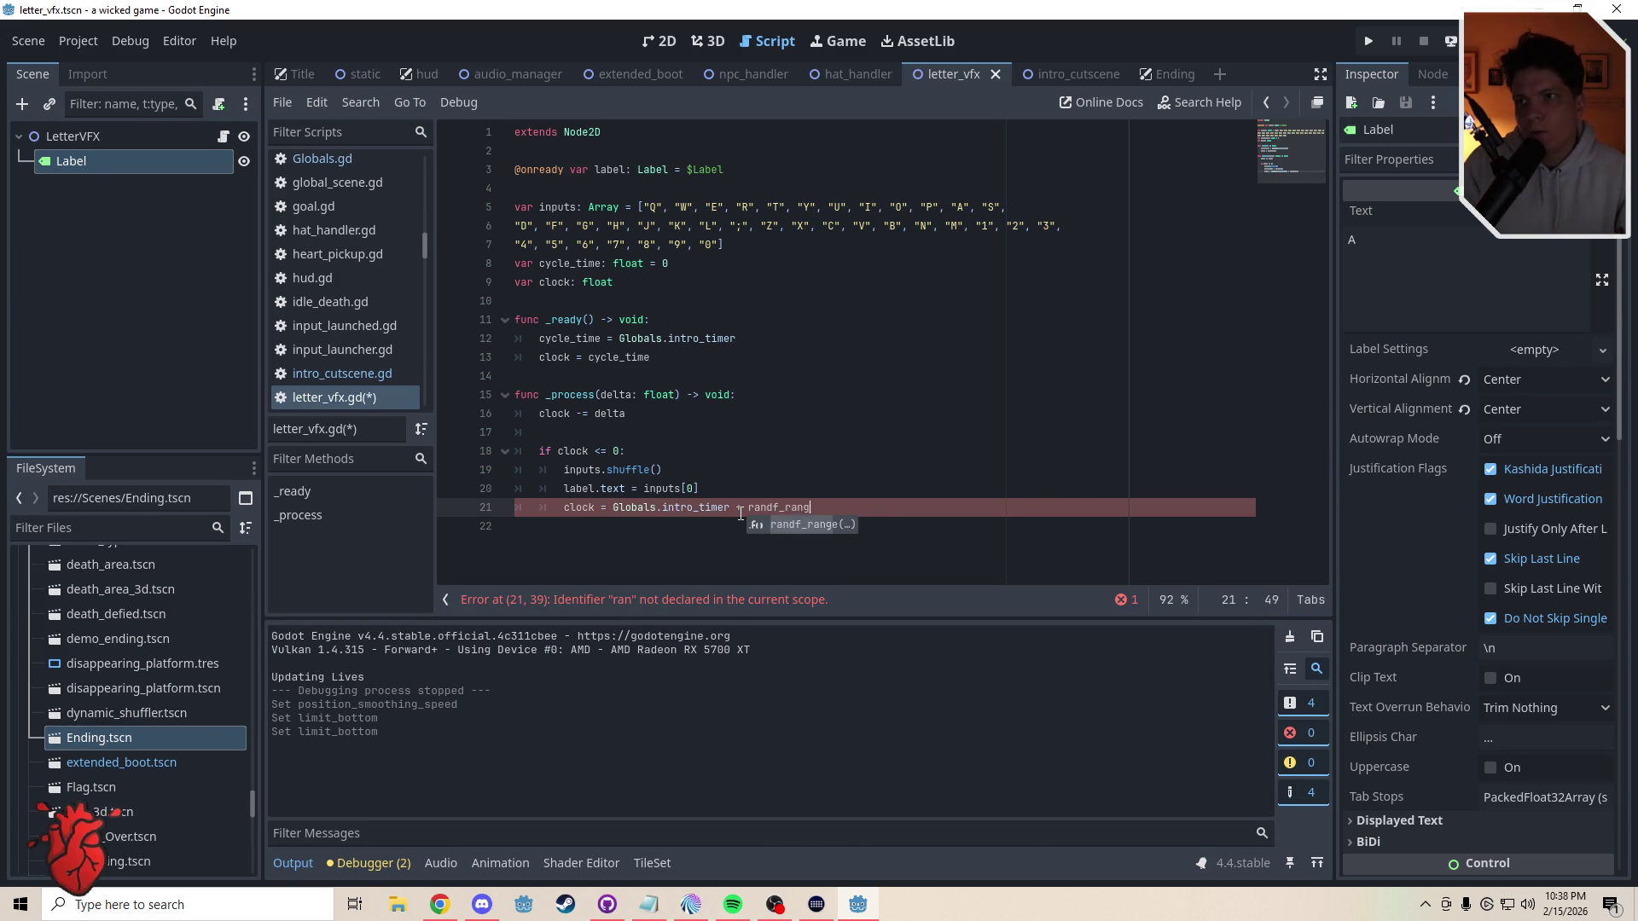
pyautogui.press('Return')
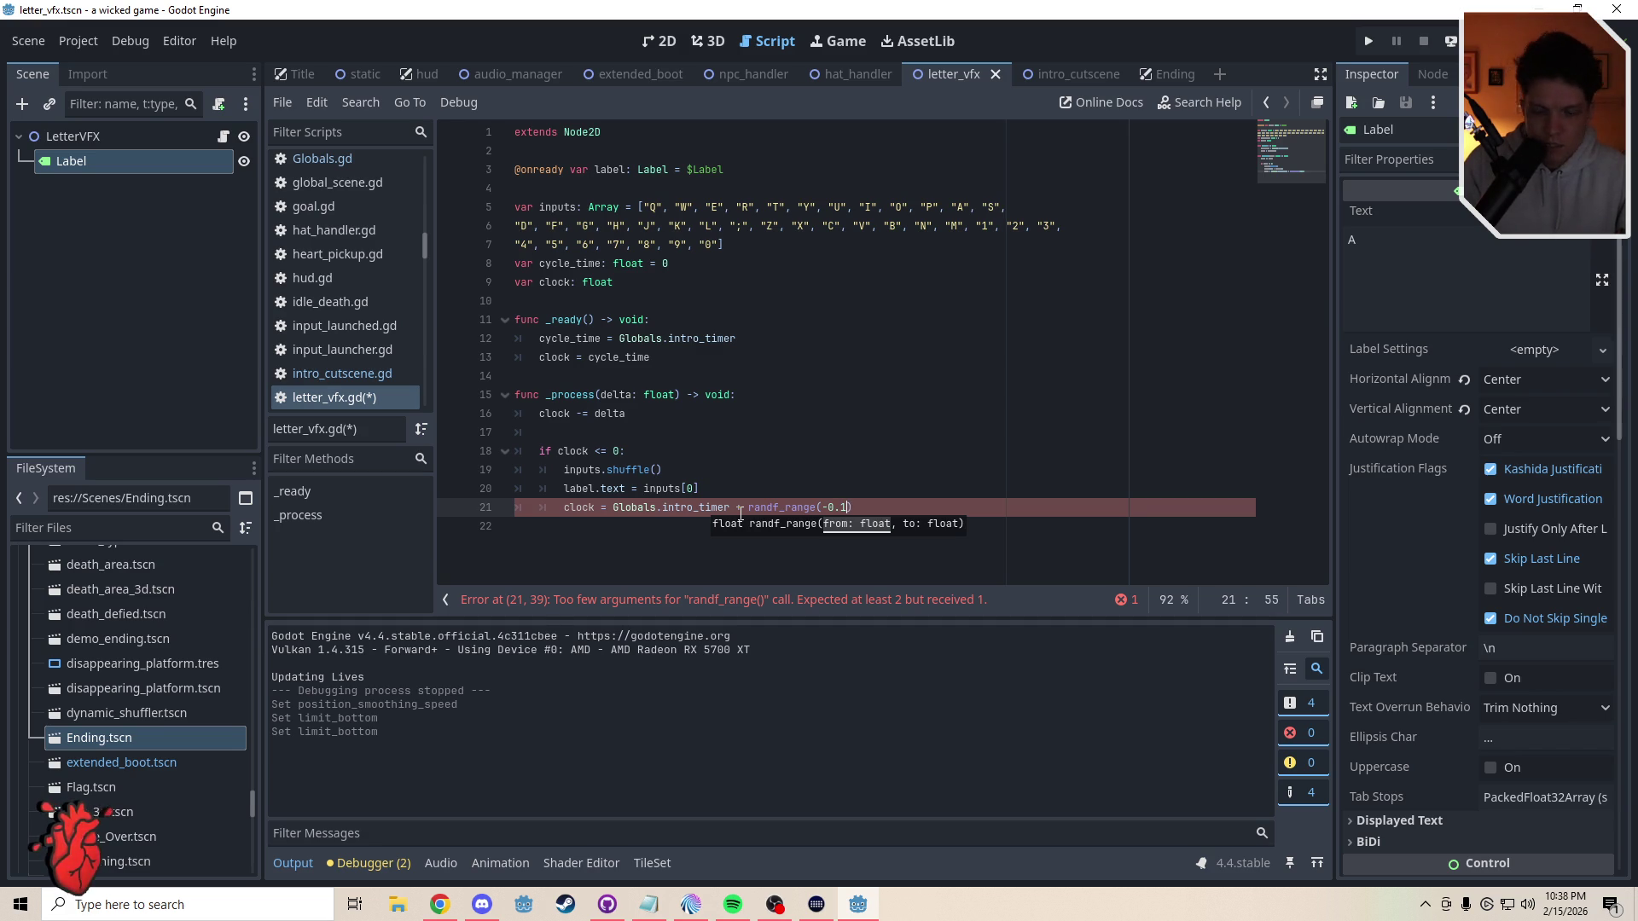
pyautogui.write(', 0.1')
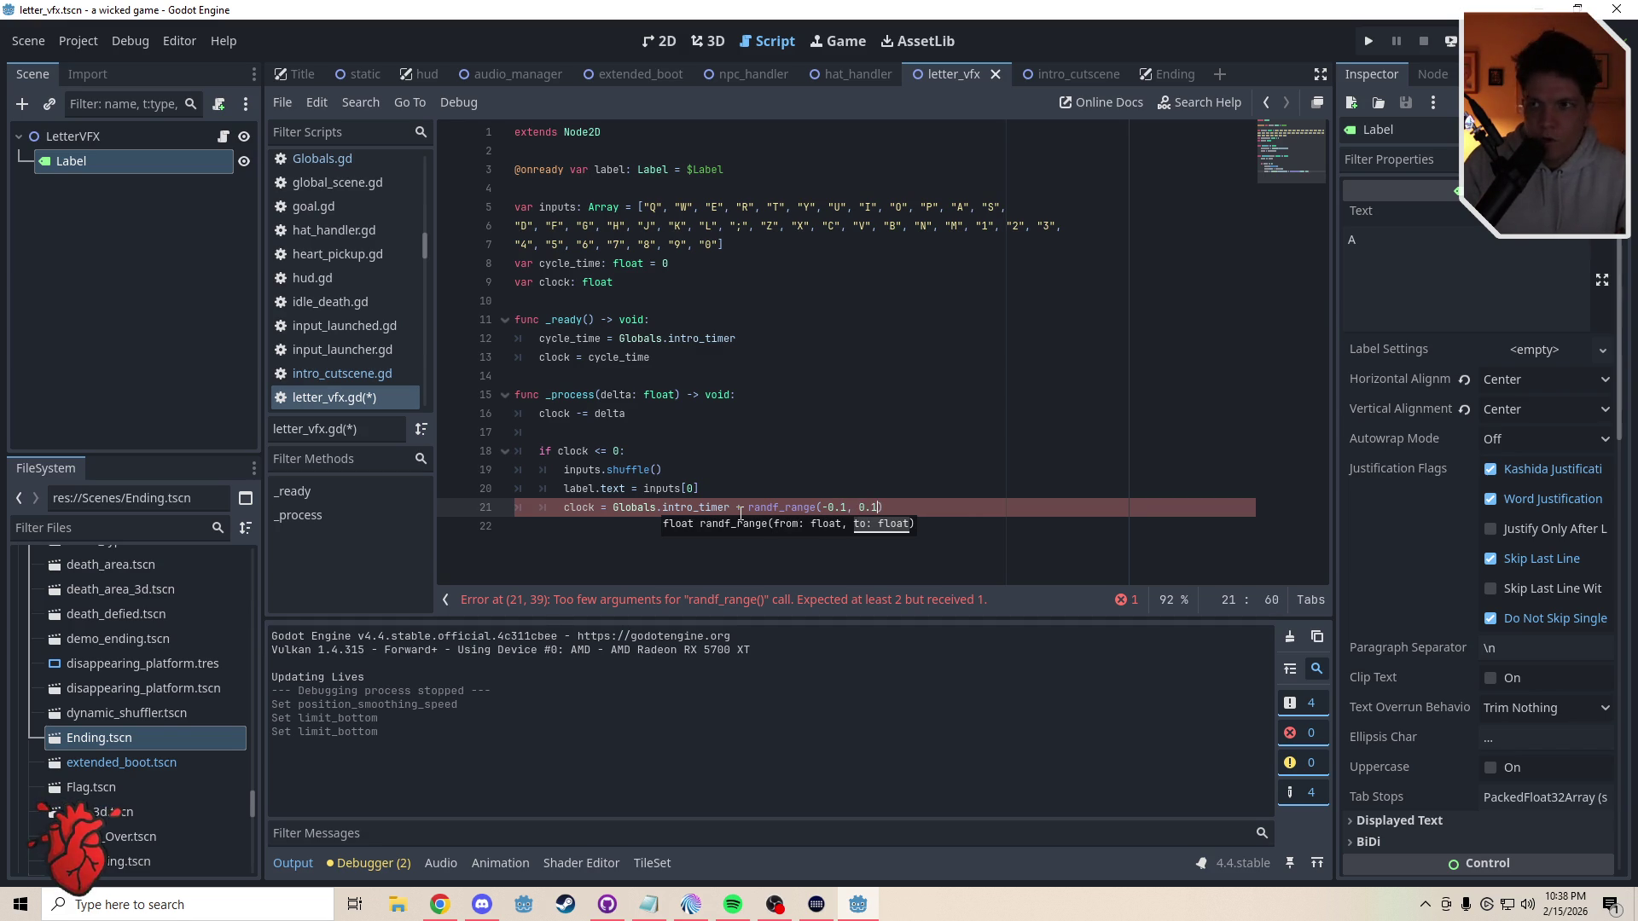
pyautogui.click(735, 482)
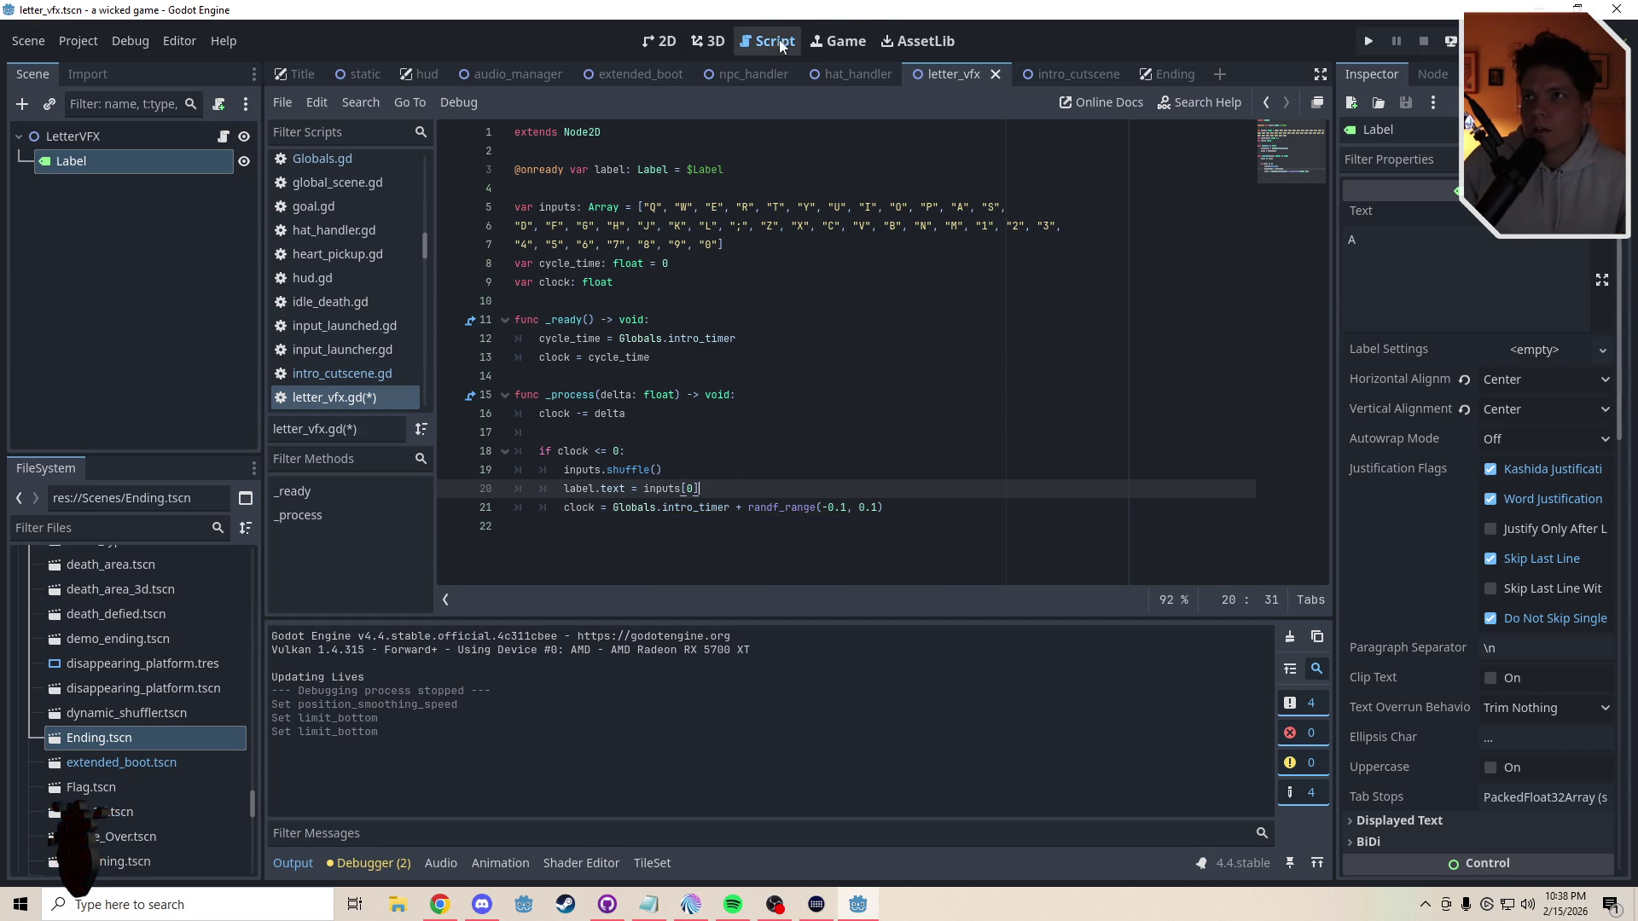
# - Change the randf_range bounds to -0.05 and 0.05, save, and return to intro_cutscene
pyautogui.doubleClick(838, 509)
pyautogui.write('05')
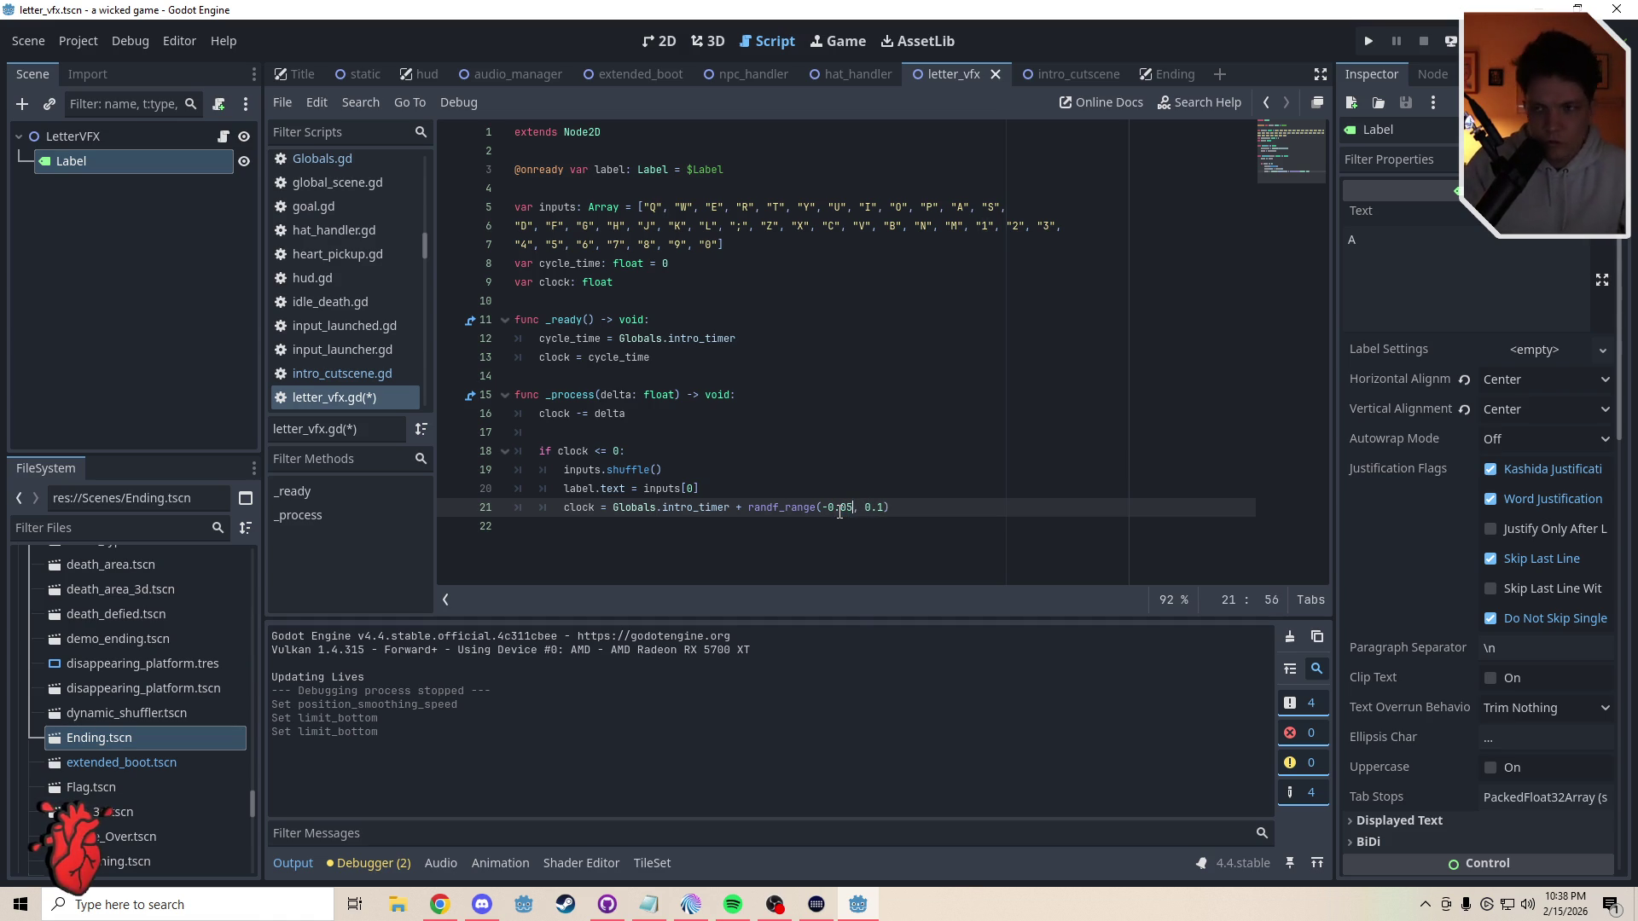
pyautogui.doubleClick(880, 508)
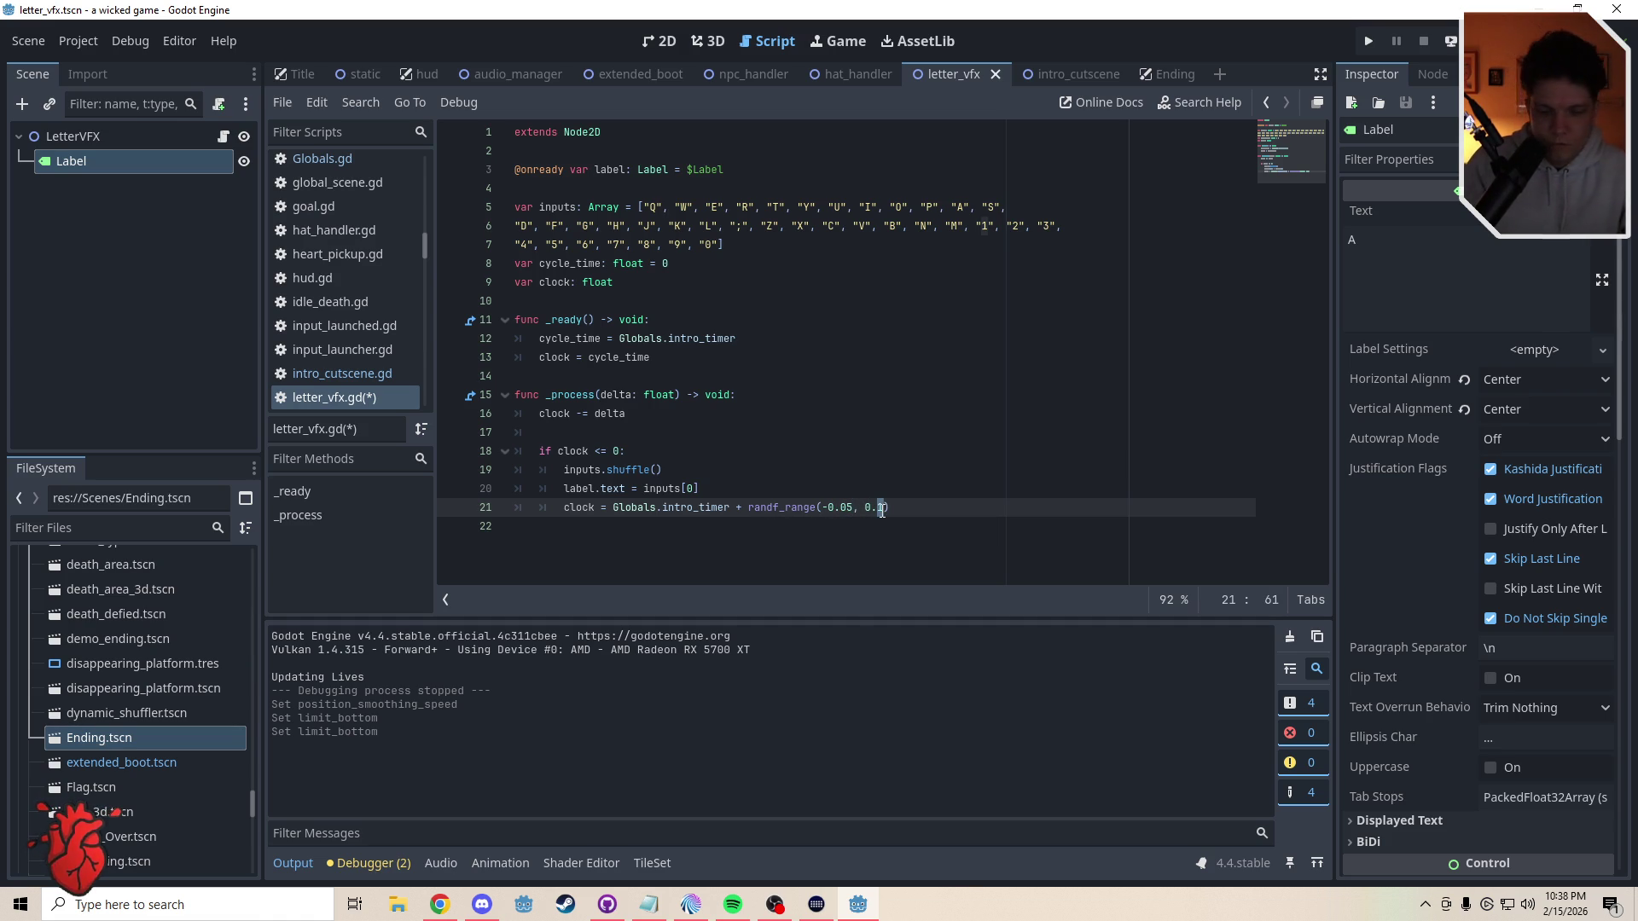
pyautogui.write('05')
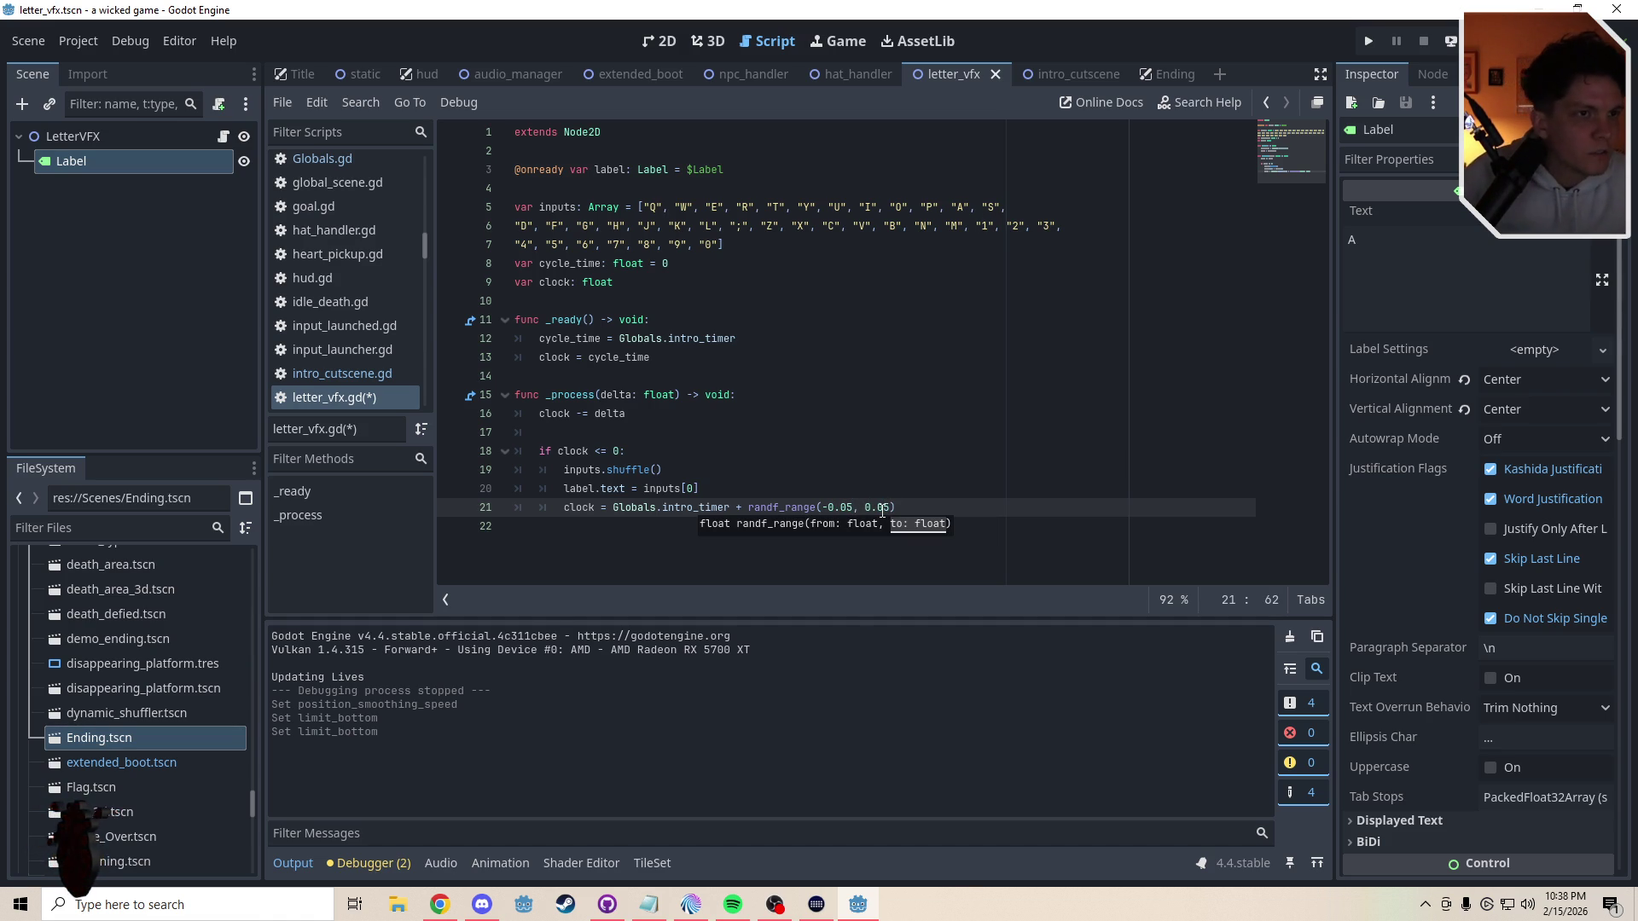
pyautogui.click(762, 468)
pyautogui.hotkey('ctrl', 's')
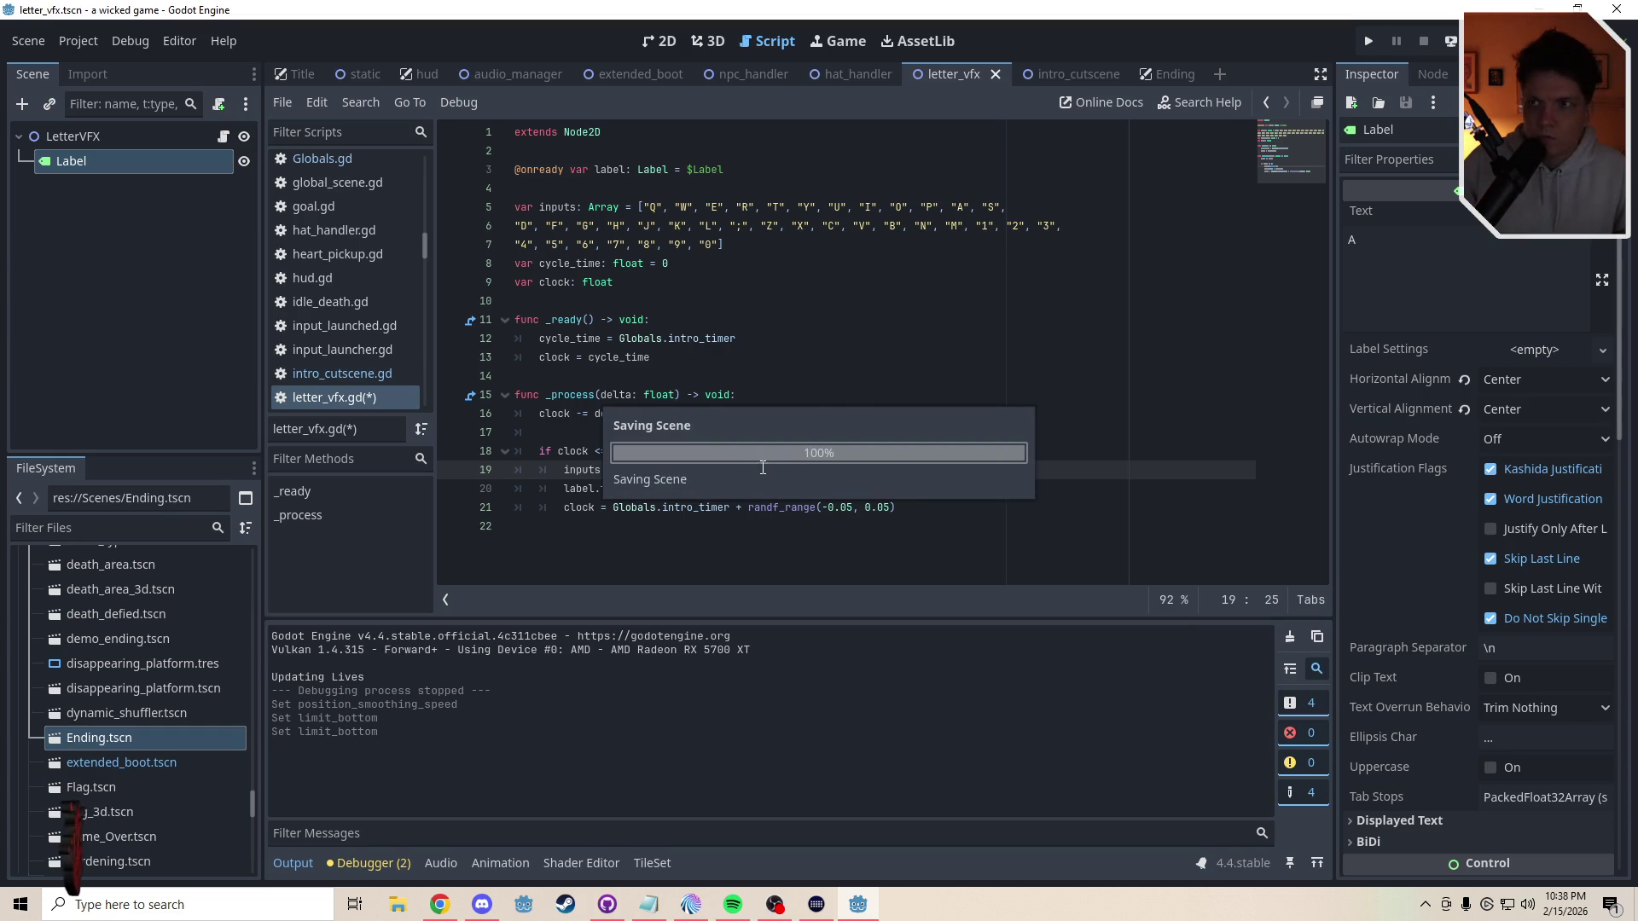
pyautogui.click(1083, 73)
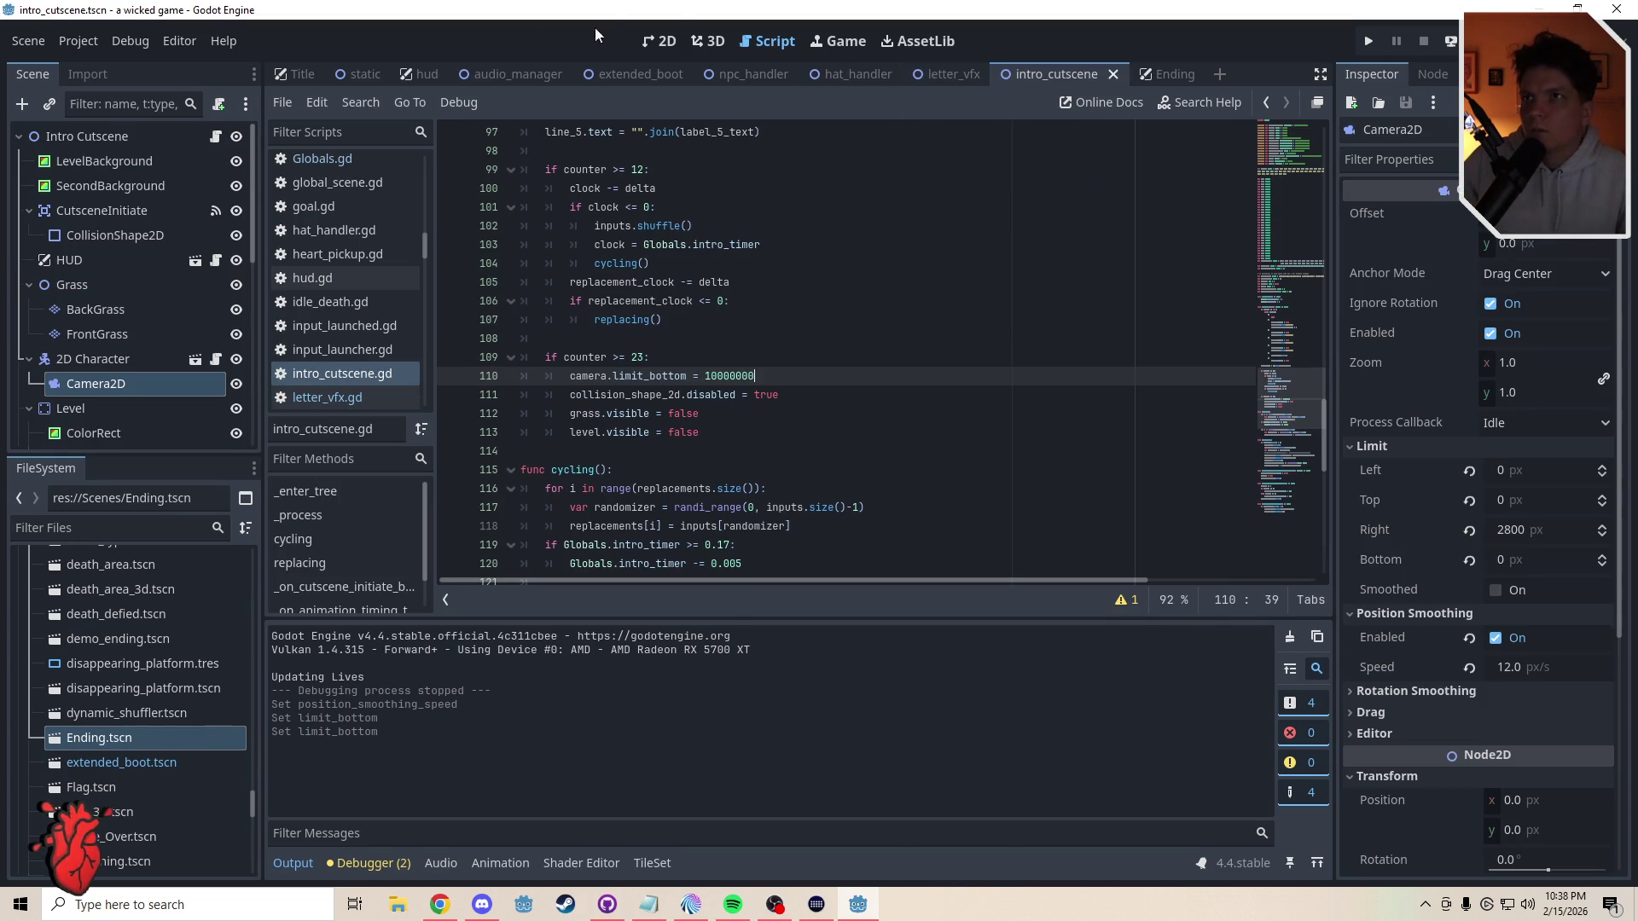
# - Run the project from the 2D view and take the game out of fullscreen into a window
pyautogui.click(663, 41)
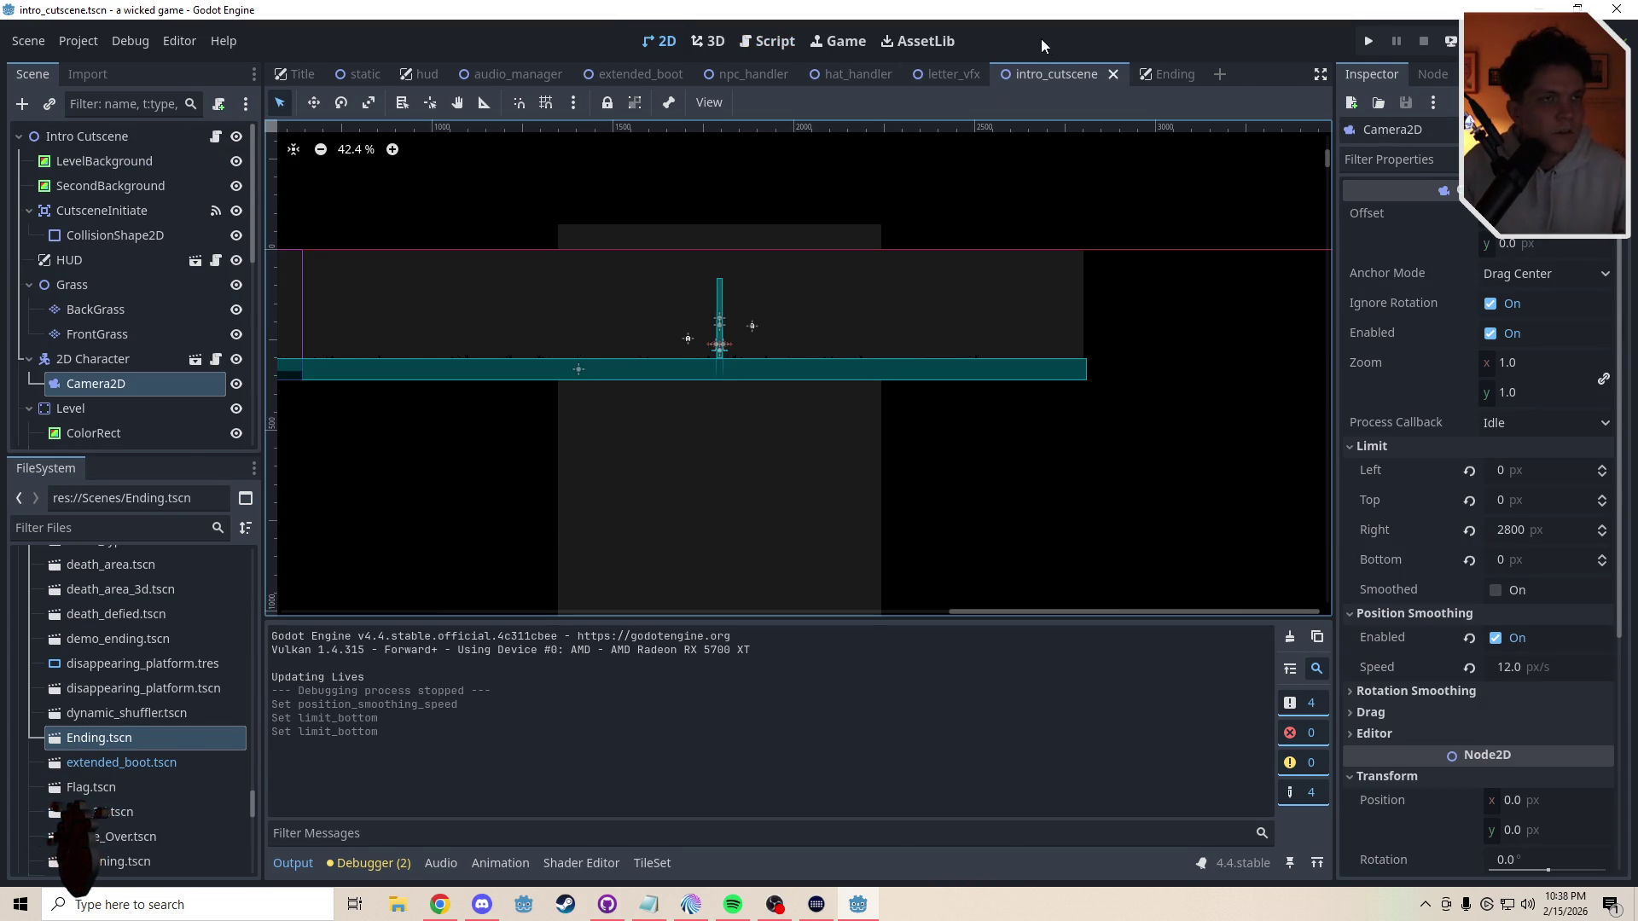
pyautogui.press('F5')
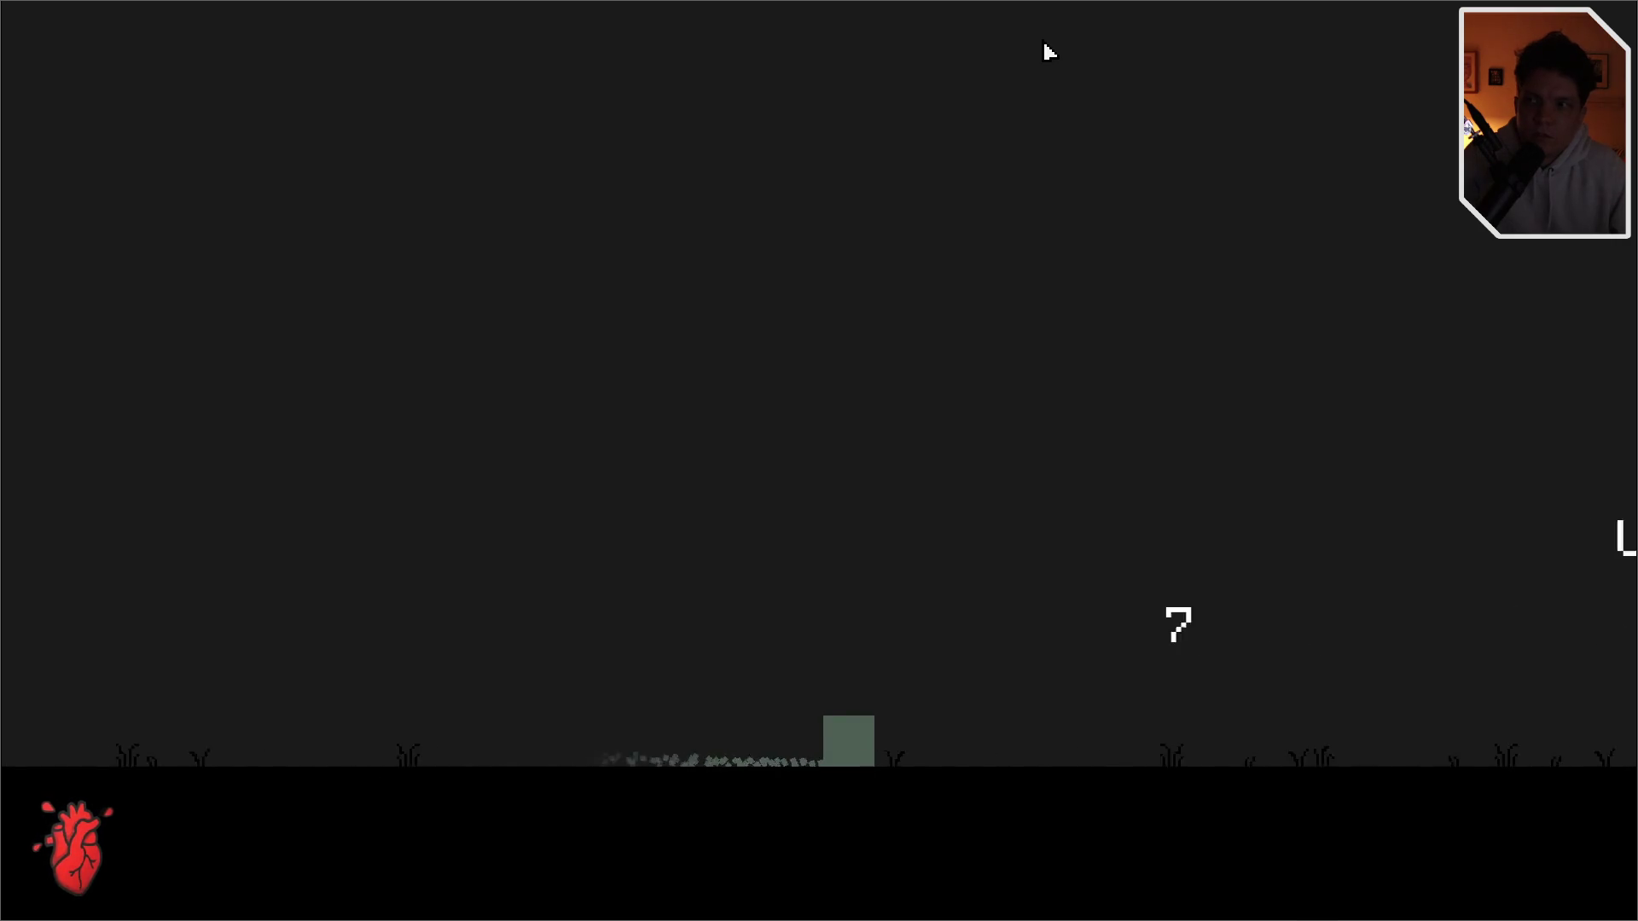
pyautogui.press('F11')
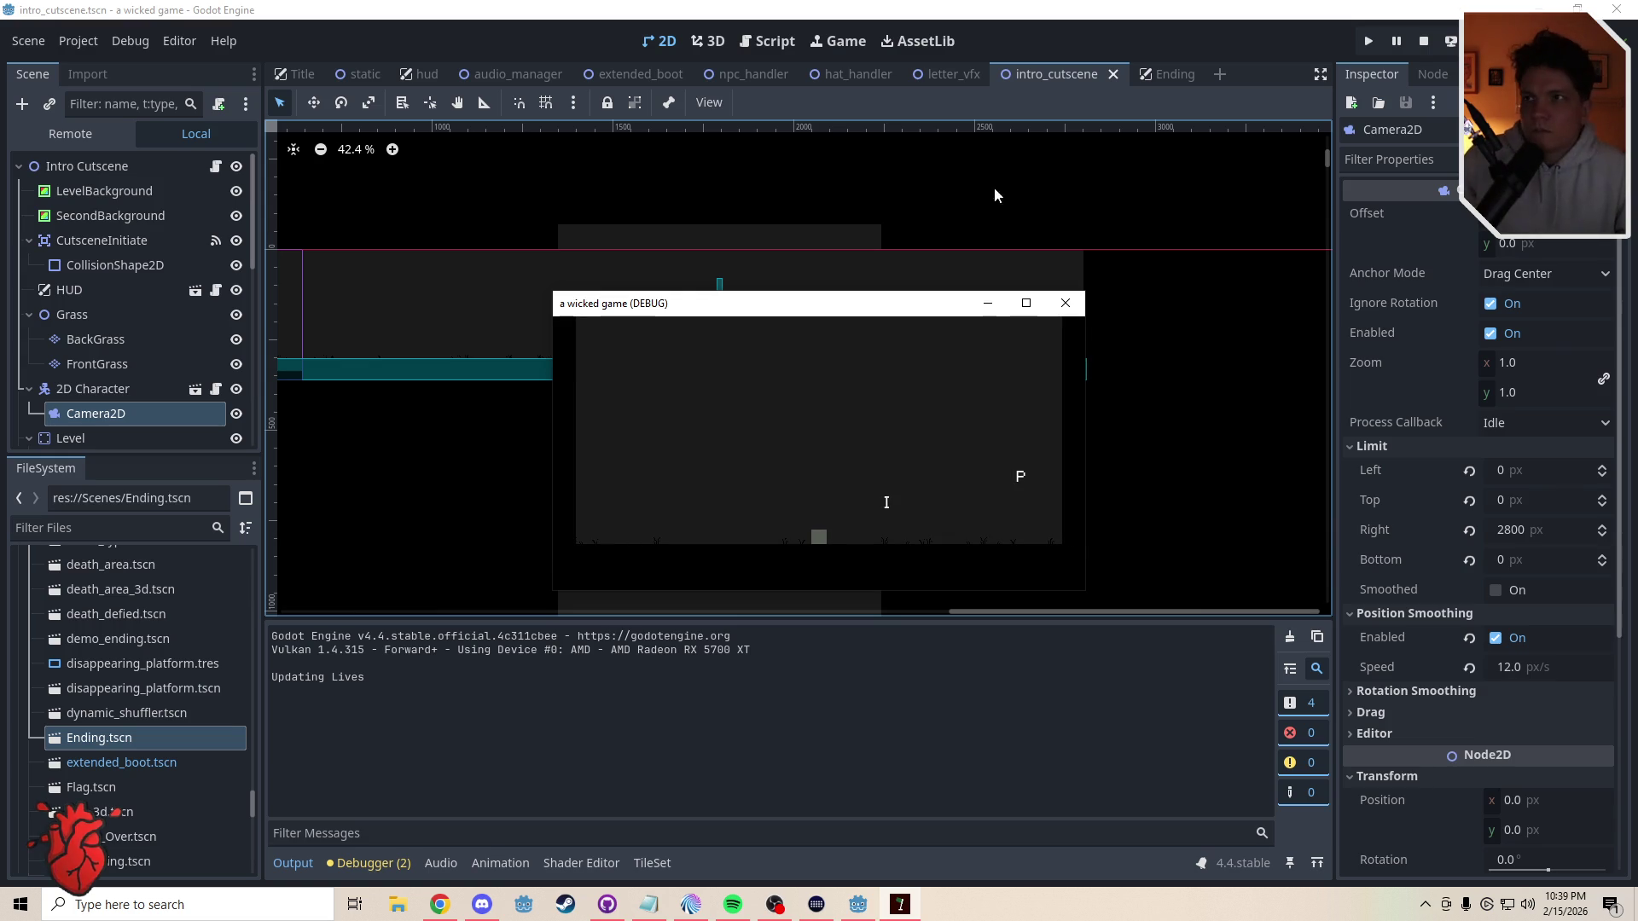
# - Move LetterVFX down to 1884, 433 and LetterVFX2 to 1688, 481, then save the scene
pyautogui.click(1078, 313)
pyautogui.click(751, 325)
pyautogui.press('w')
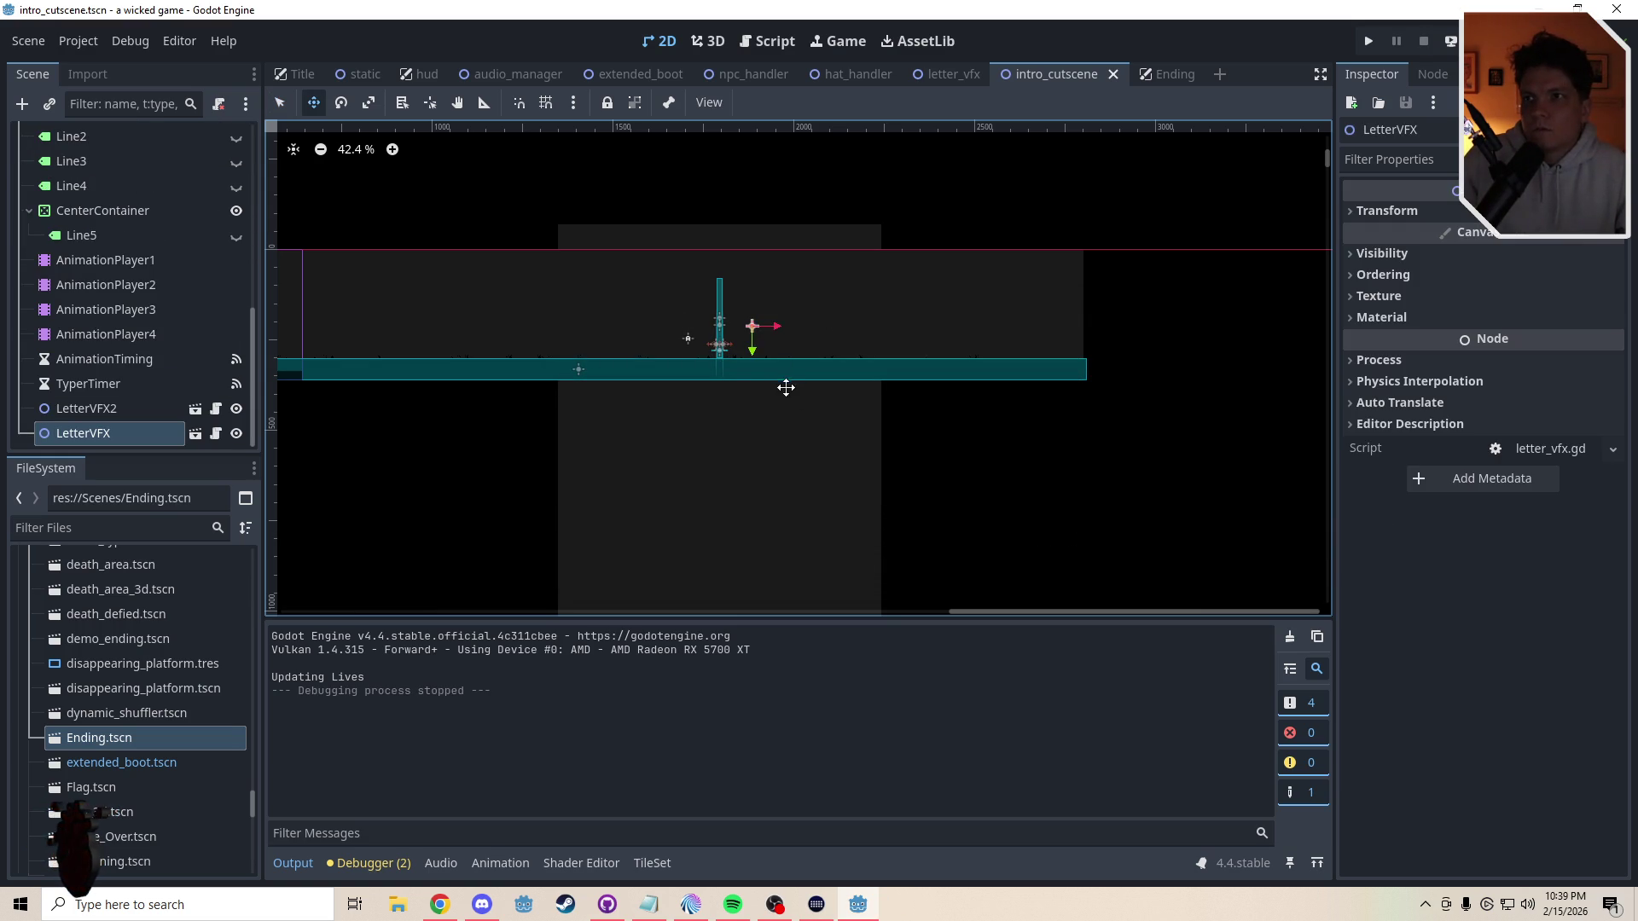
pyautogui.moveTo(776, 399)
pyautogui.mouseDown()
pyautogui.moveTo(774, 478)
pyautogui.moveTo(710, 506)
pyautogui.moveTo(746, 497)
pyautogui.mouseUp()
pyautogui.click(688, 341)
pyautogui.hotkey('ctrl', 's')
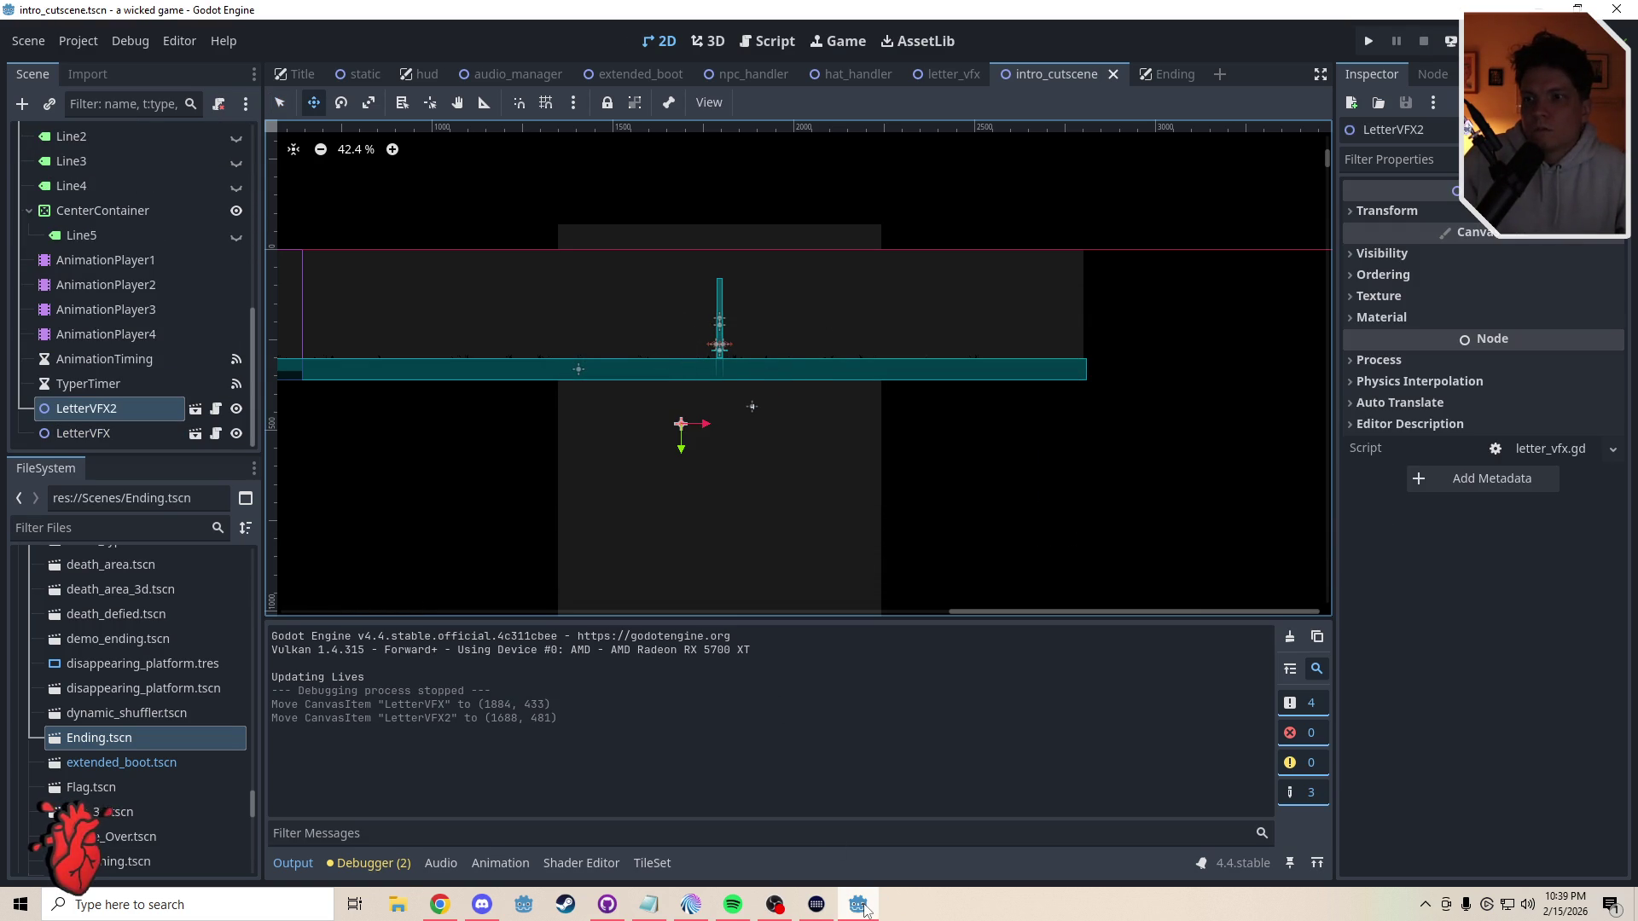
pyautogui.click(863, 910)
pyautogui.click(863, 910)
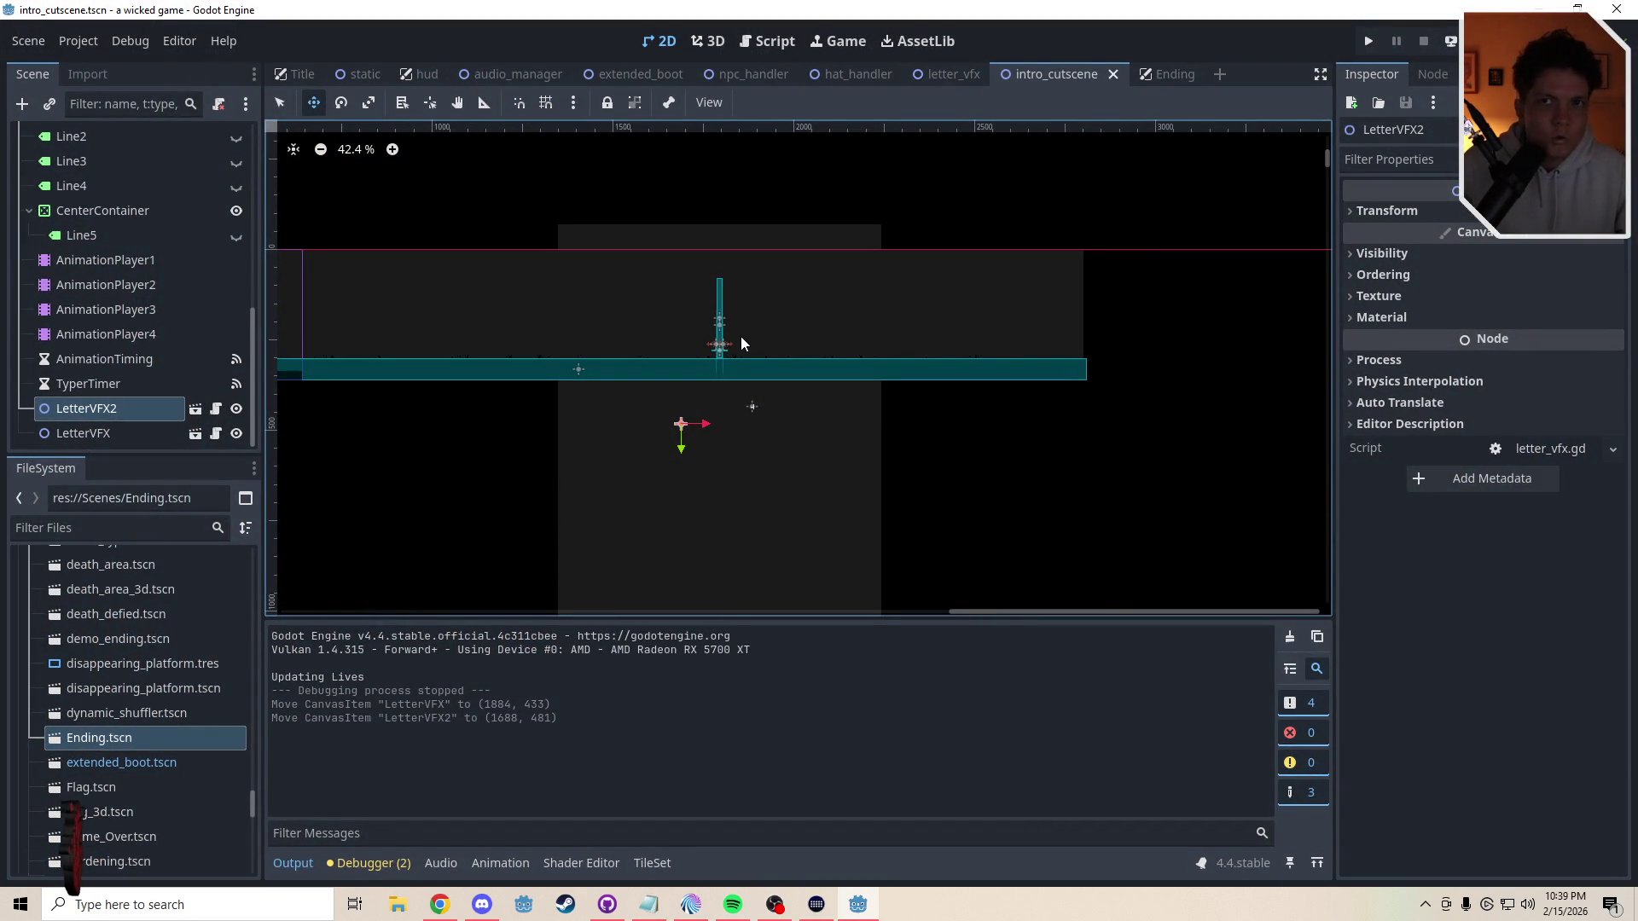
# - Playtest the intro cutscene, moving the player square right and jumping repeatedly
pyautogui.press('F5')
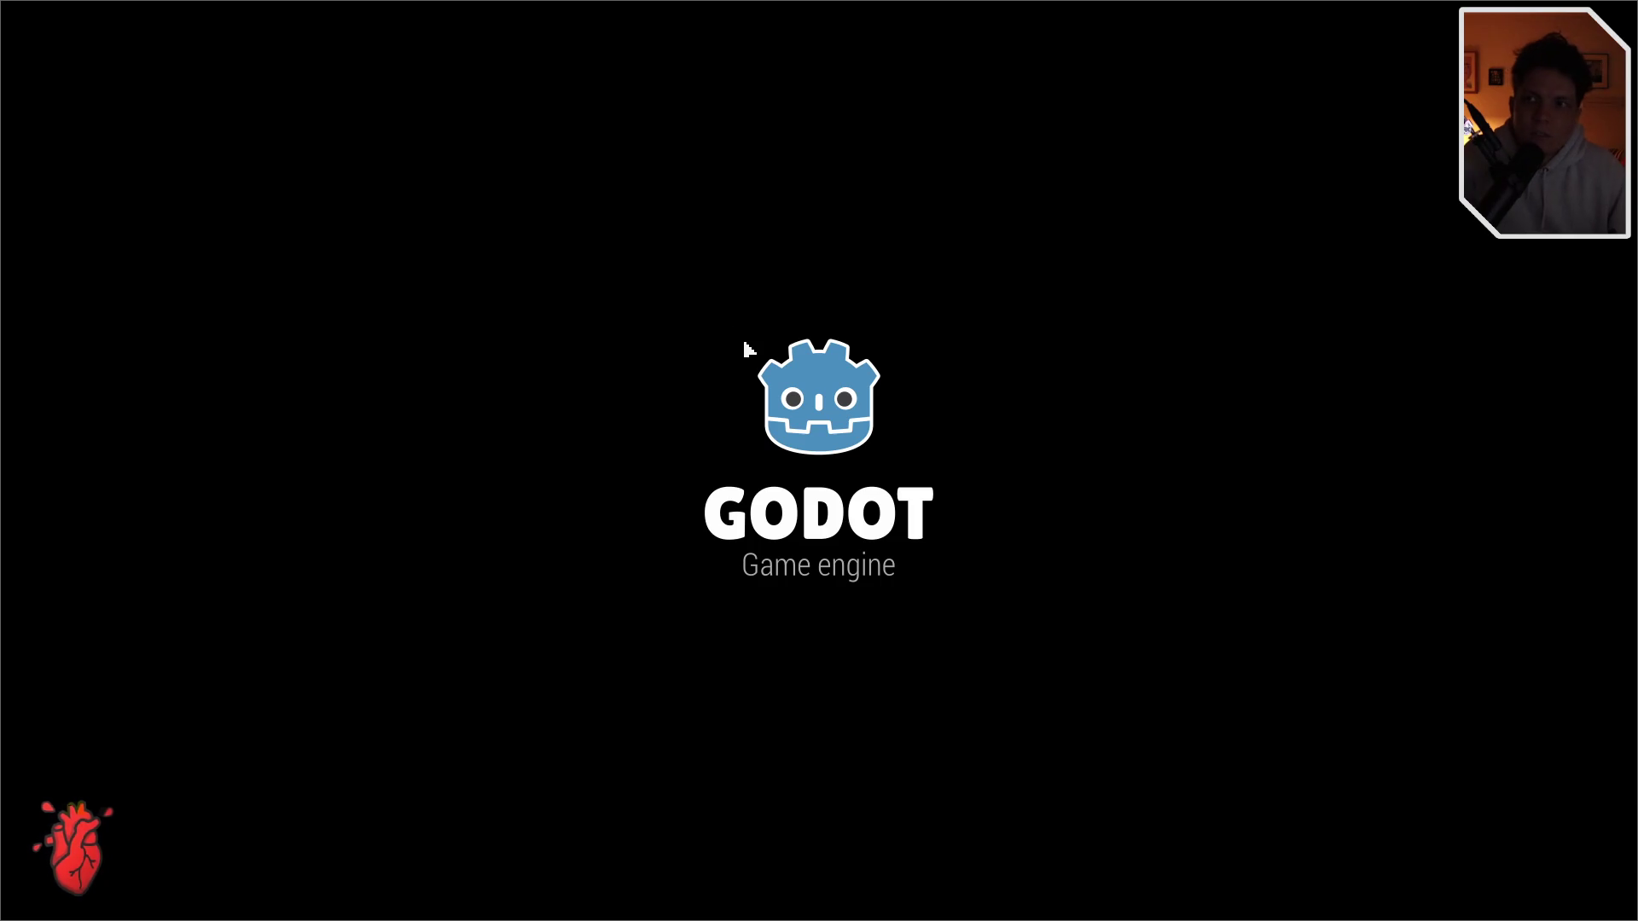
pyautogui.press('d')
pyautogui.press('w')
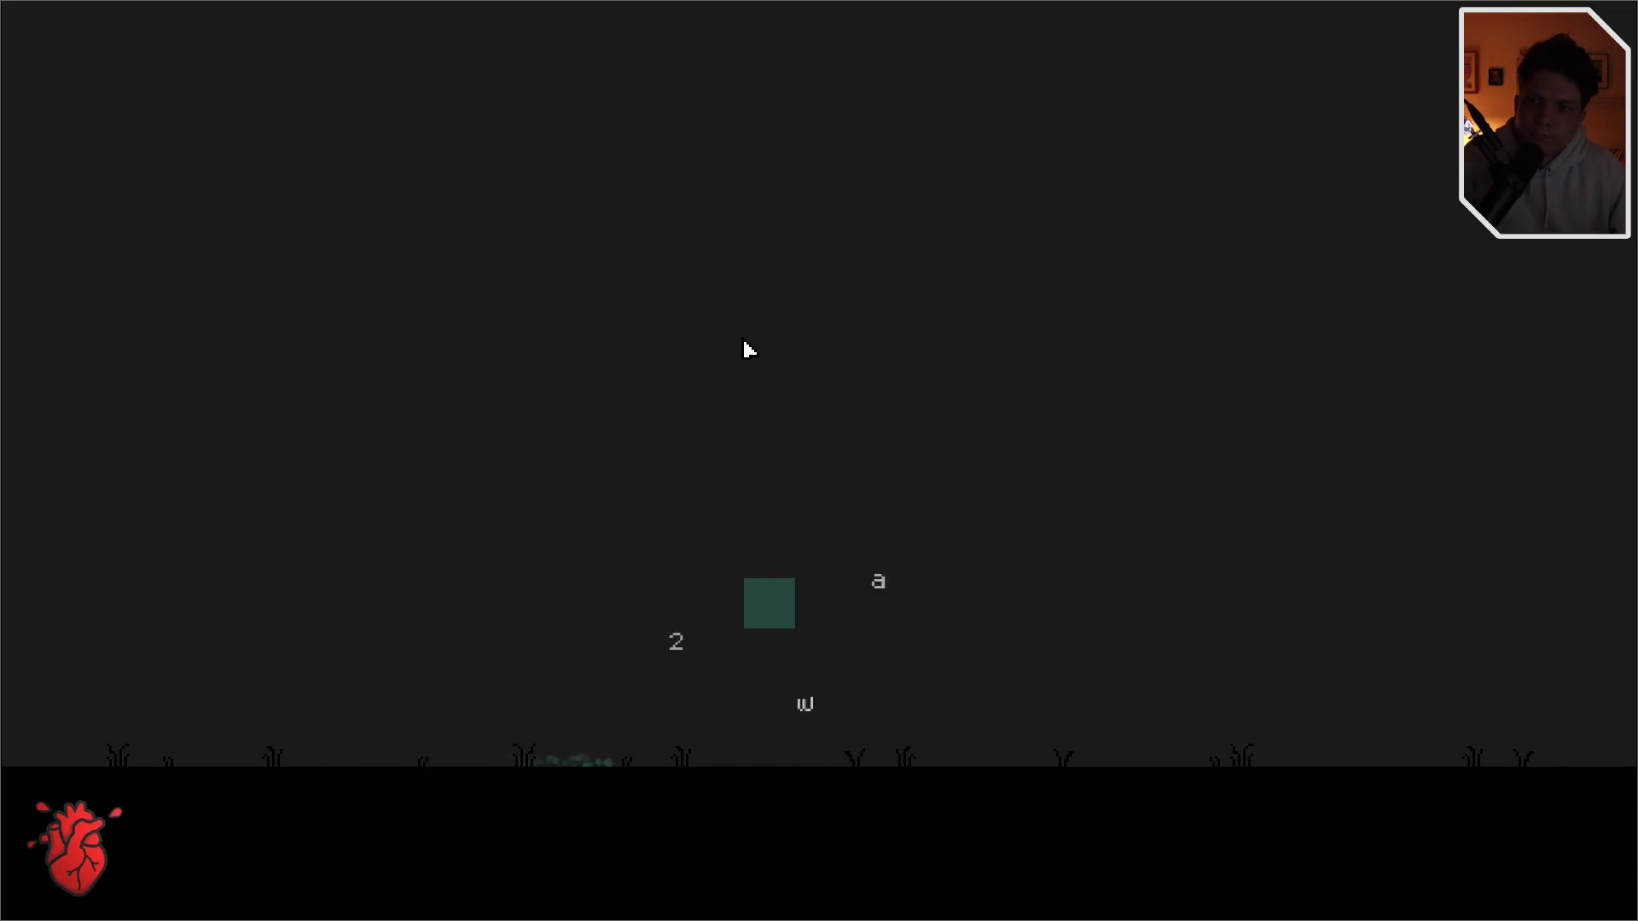
pyautogui.press('w')
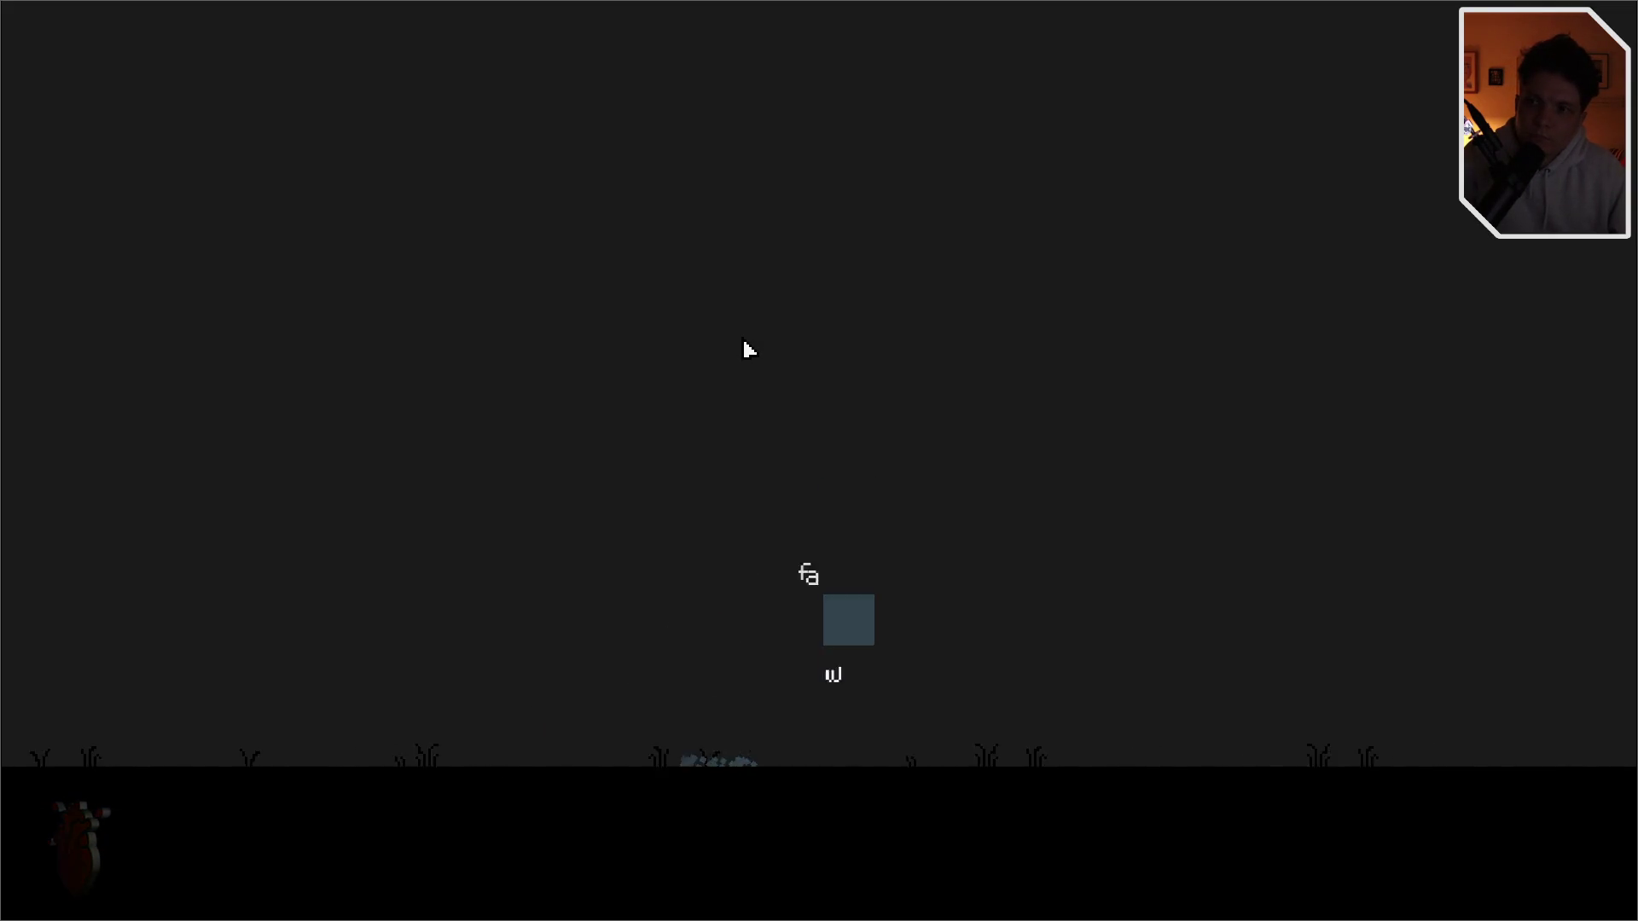
pyautogui.press('w')
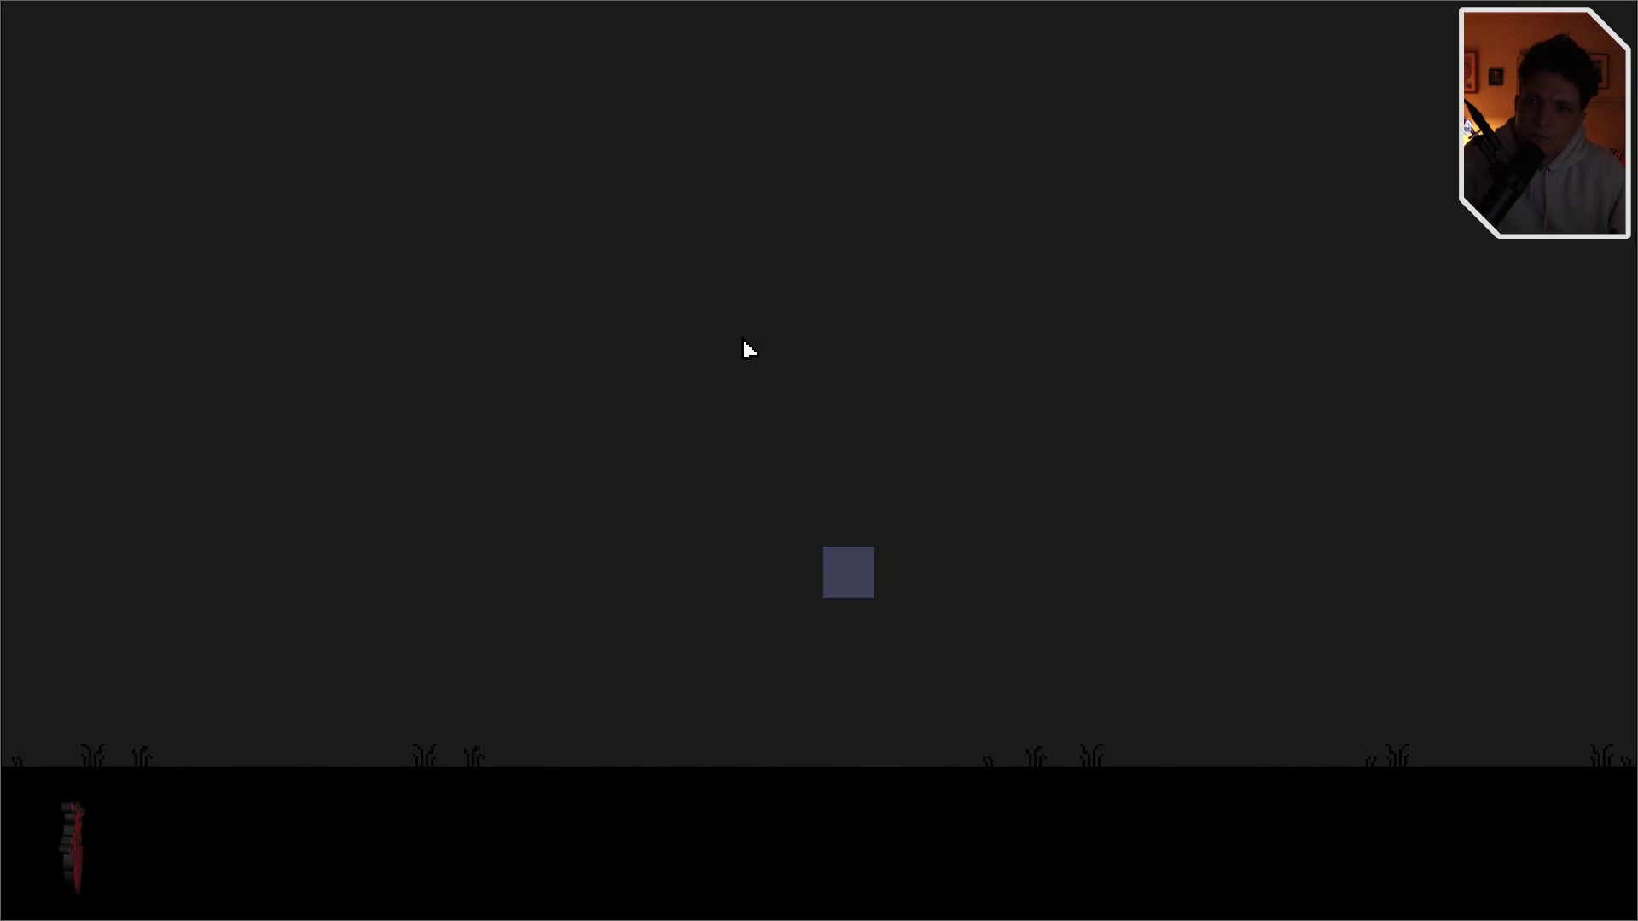
pyautogui.press('w')
pyautogui.press('w')
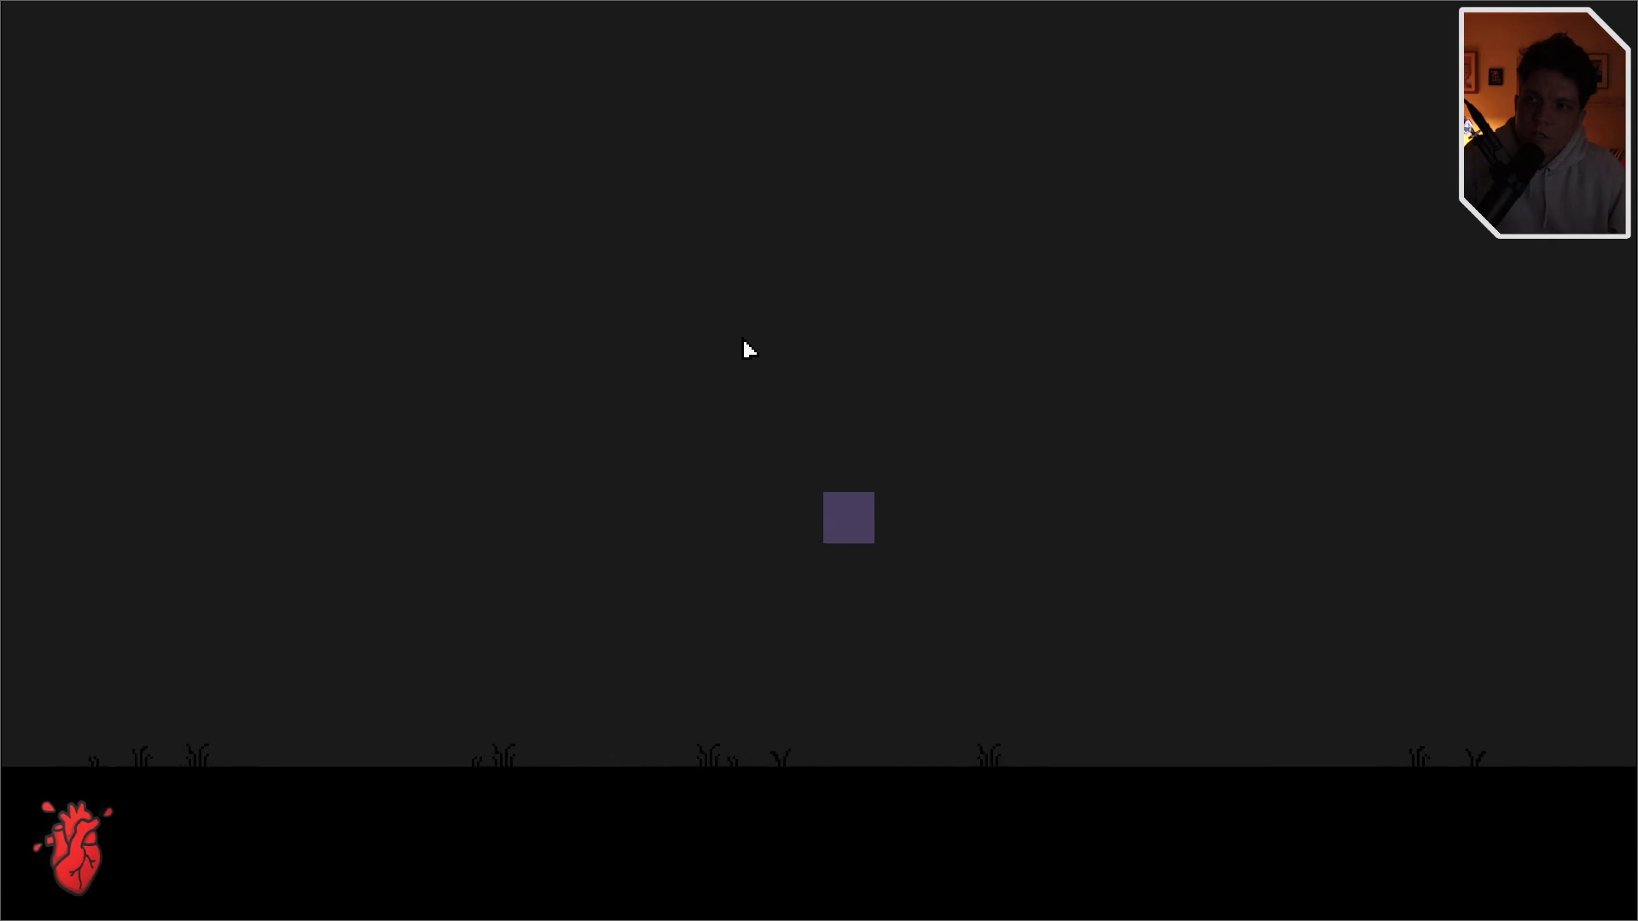
pyautogui.press('w')
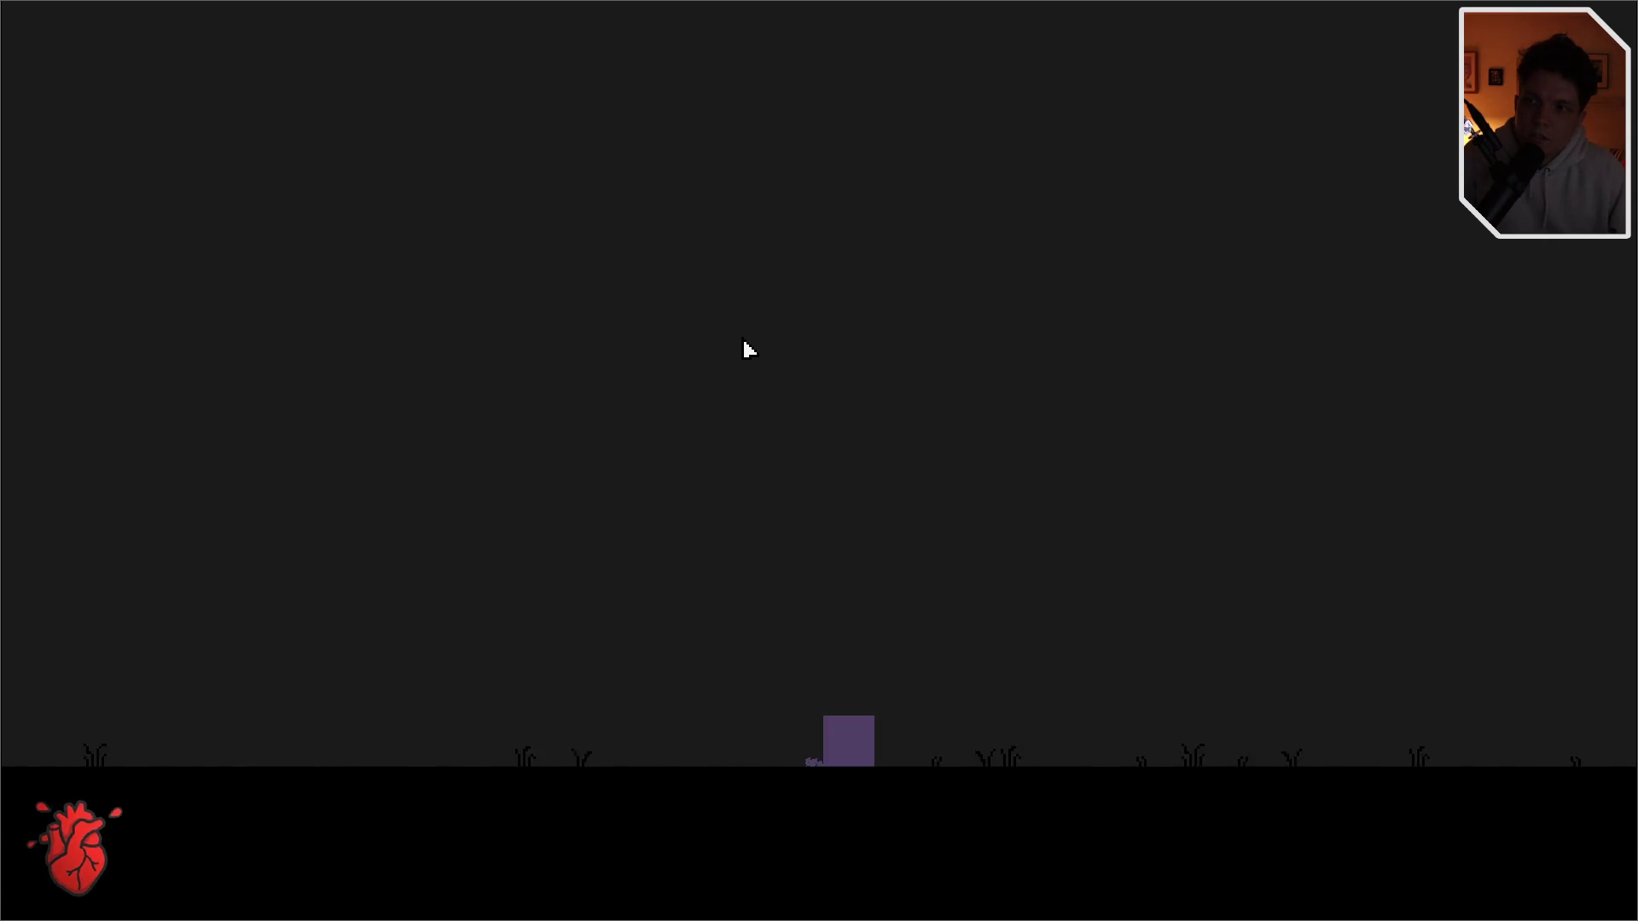
pyautogui.press('w')
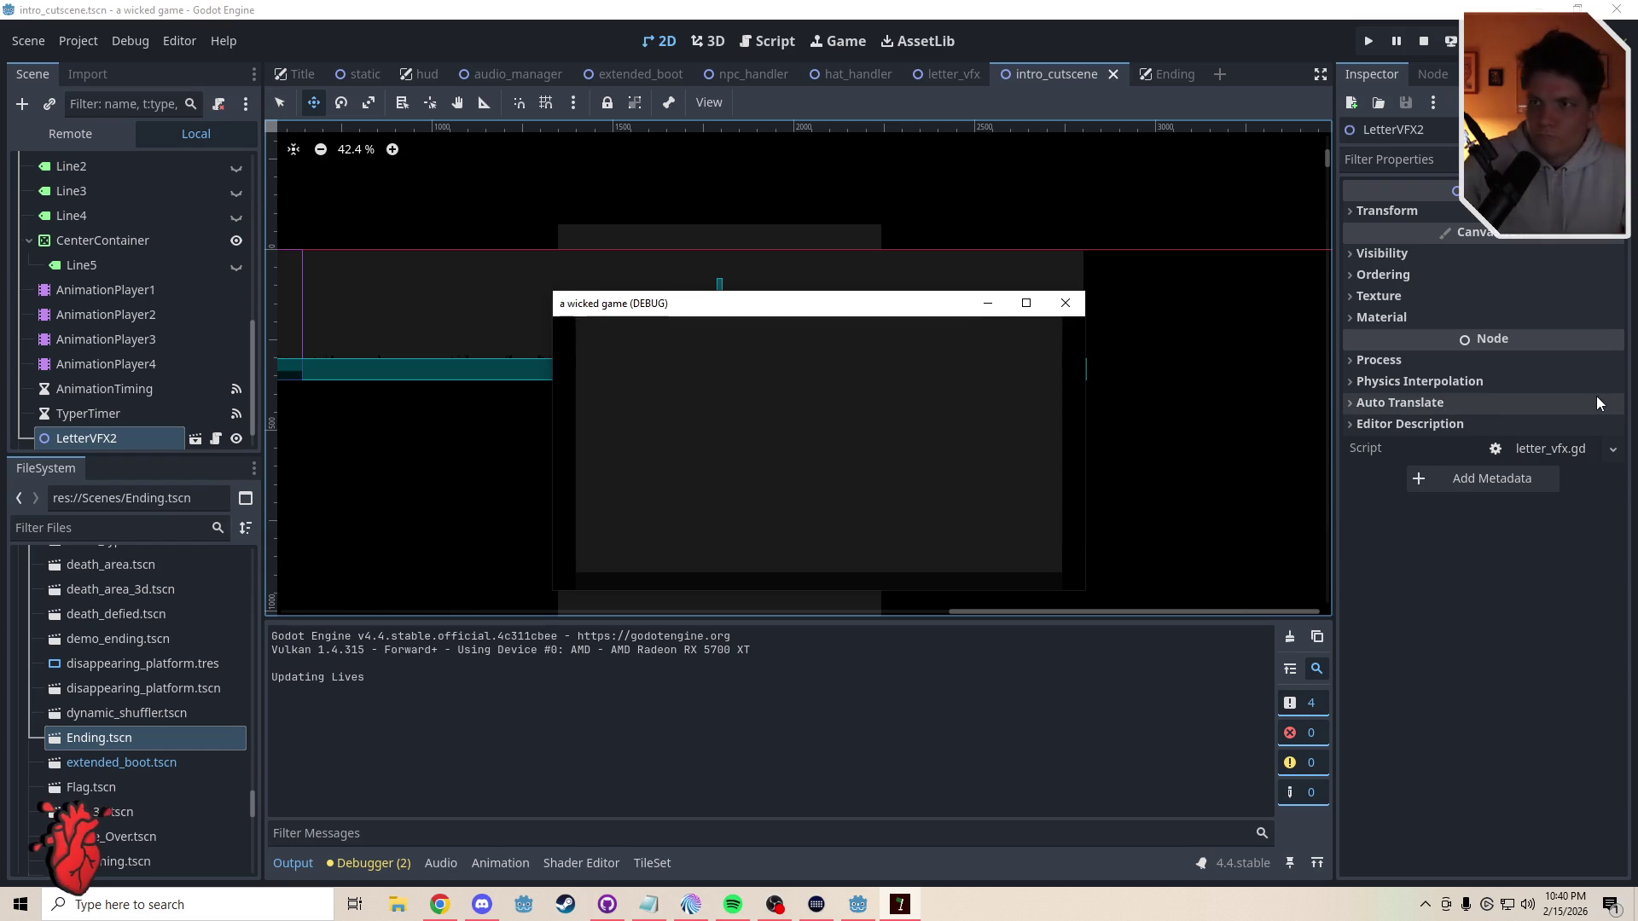
# - Start a new script line under camera.limit_bottom in the counter >= 19 block
pyautogui.click(1065, 303)
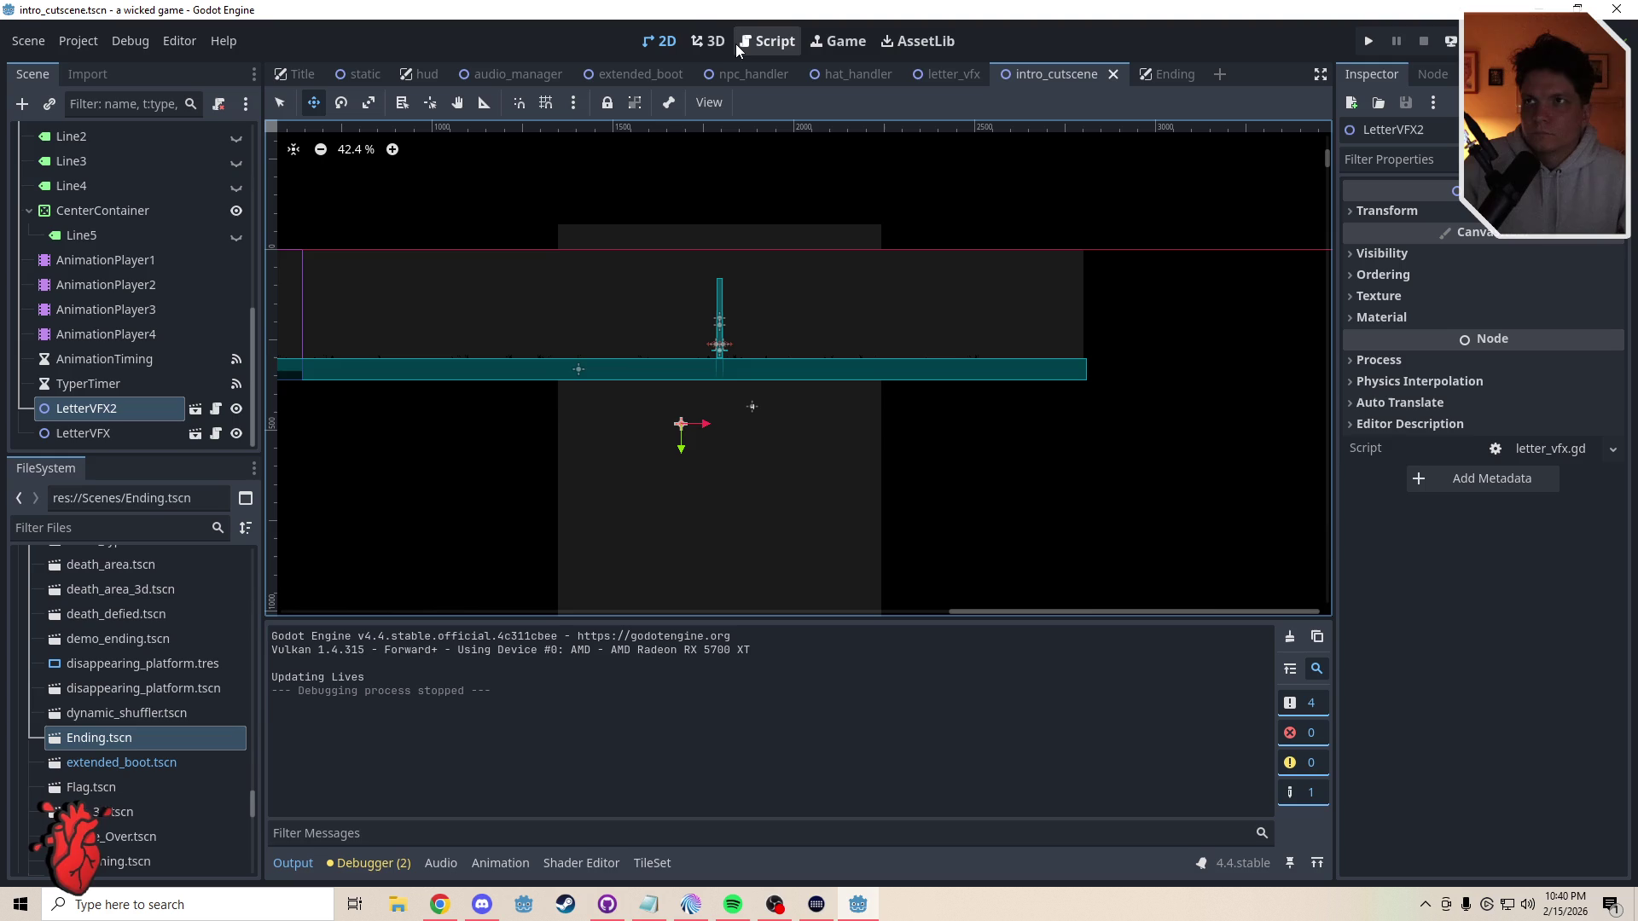
pyautogui.click(781, 42)
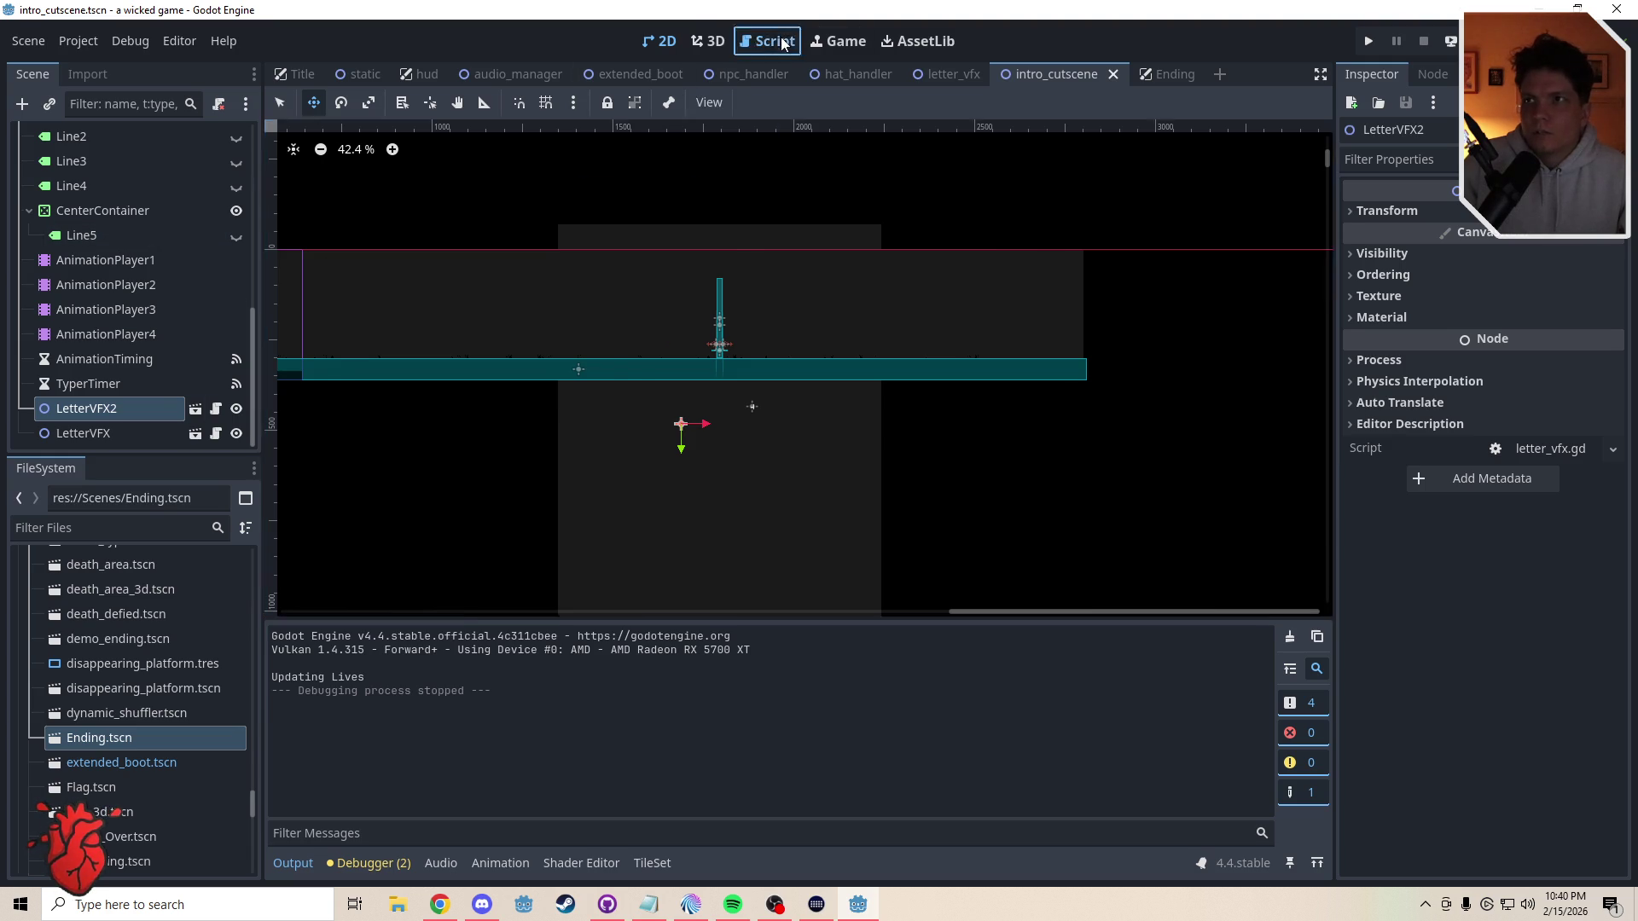
pyautogui.click(642, 357)
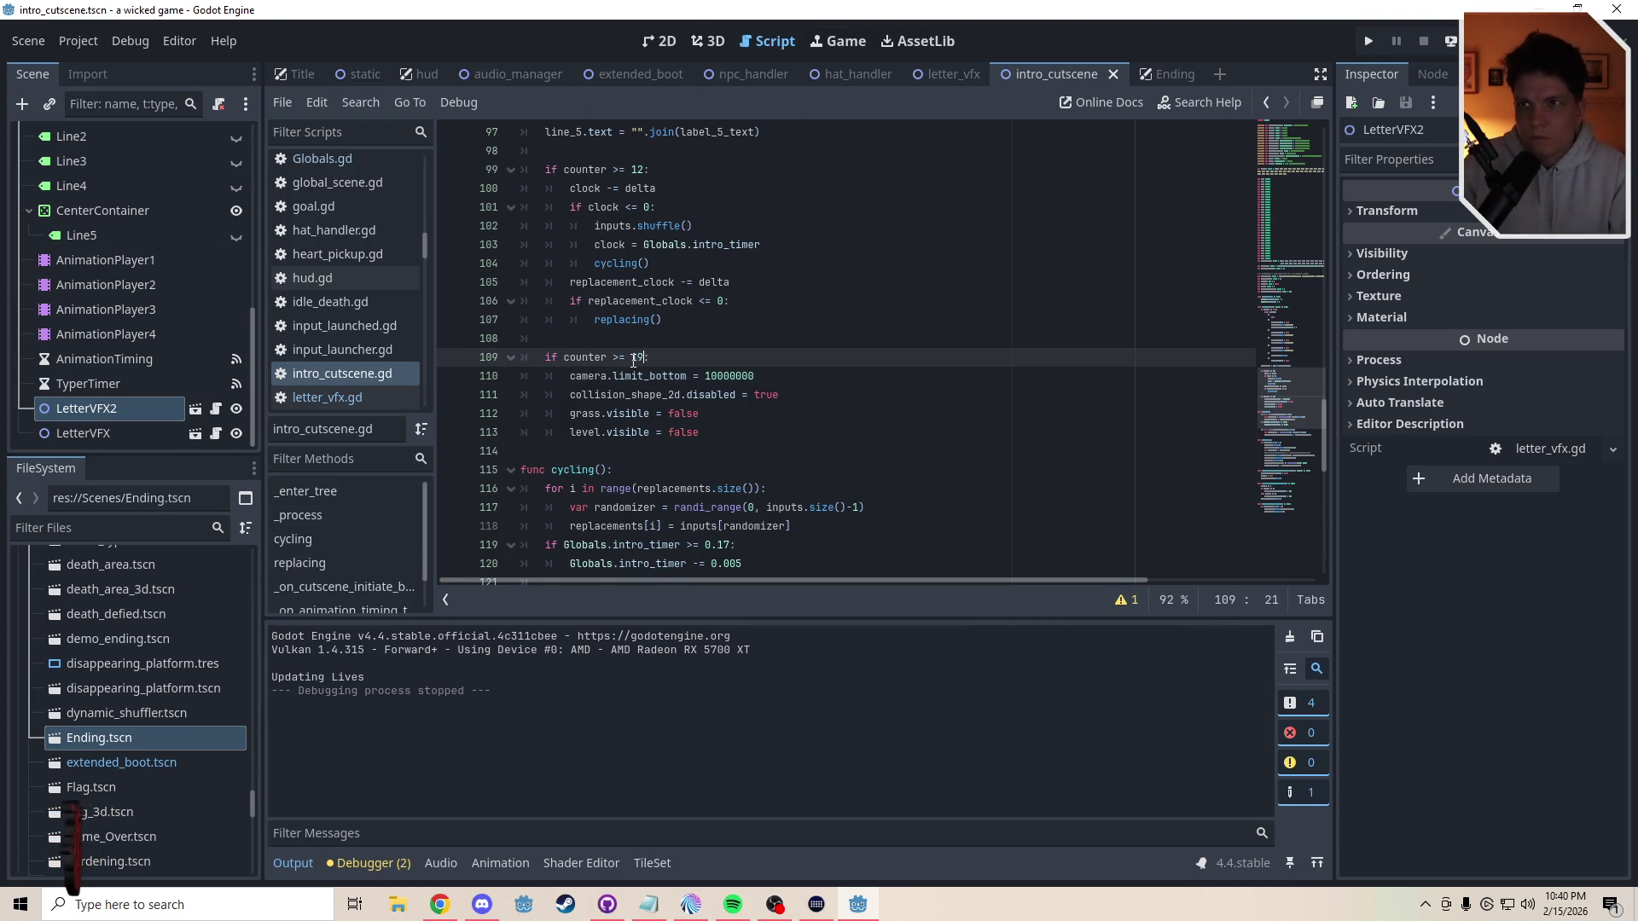
pyautogui.click(614, 343)
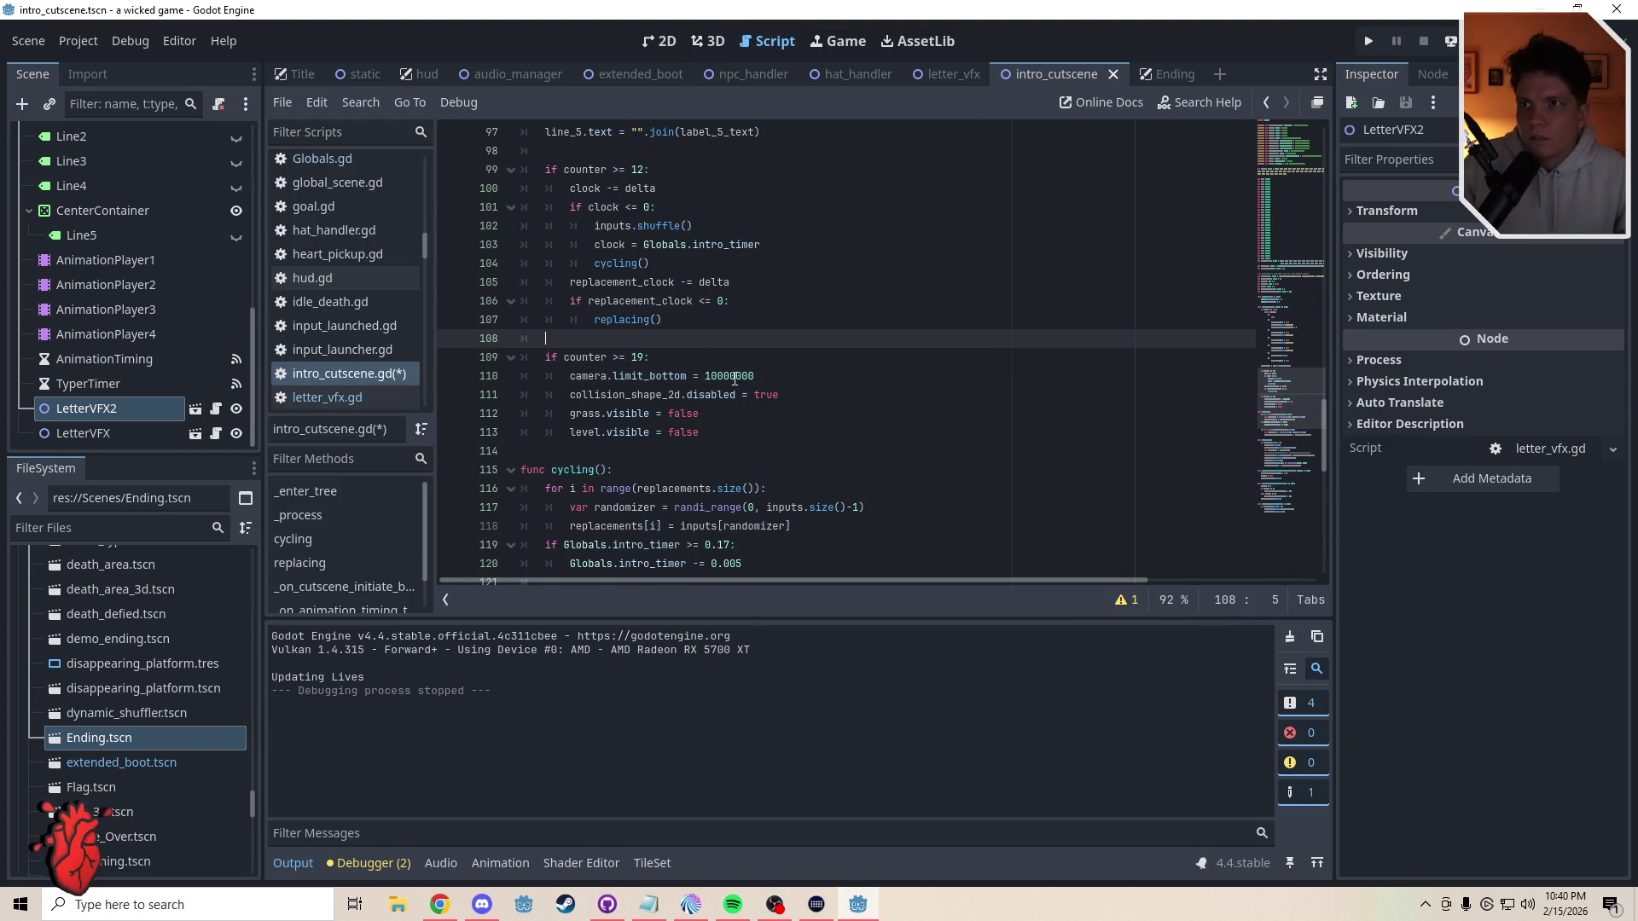
pyautogui.click(787, 376)
pyautogui.press('Return')
pyautogui.write('came')
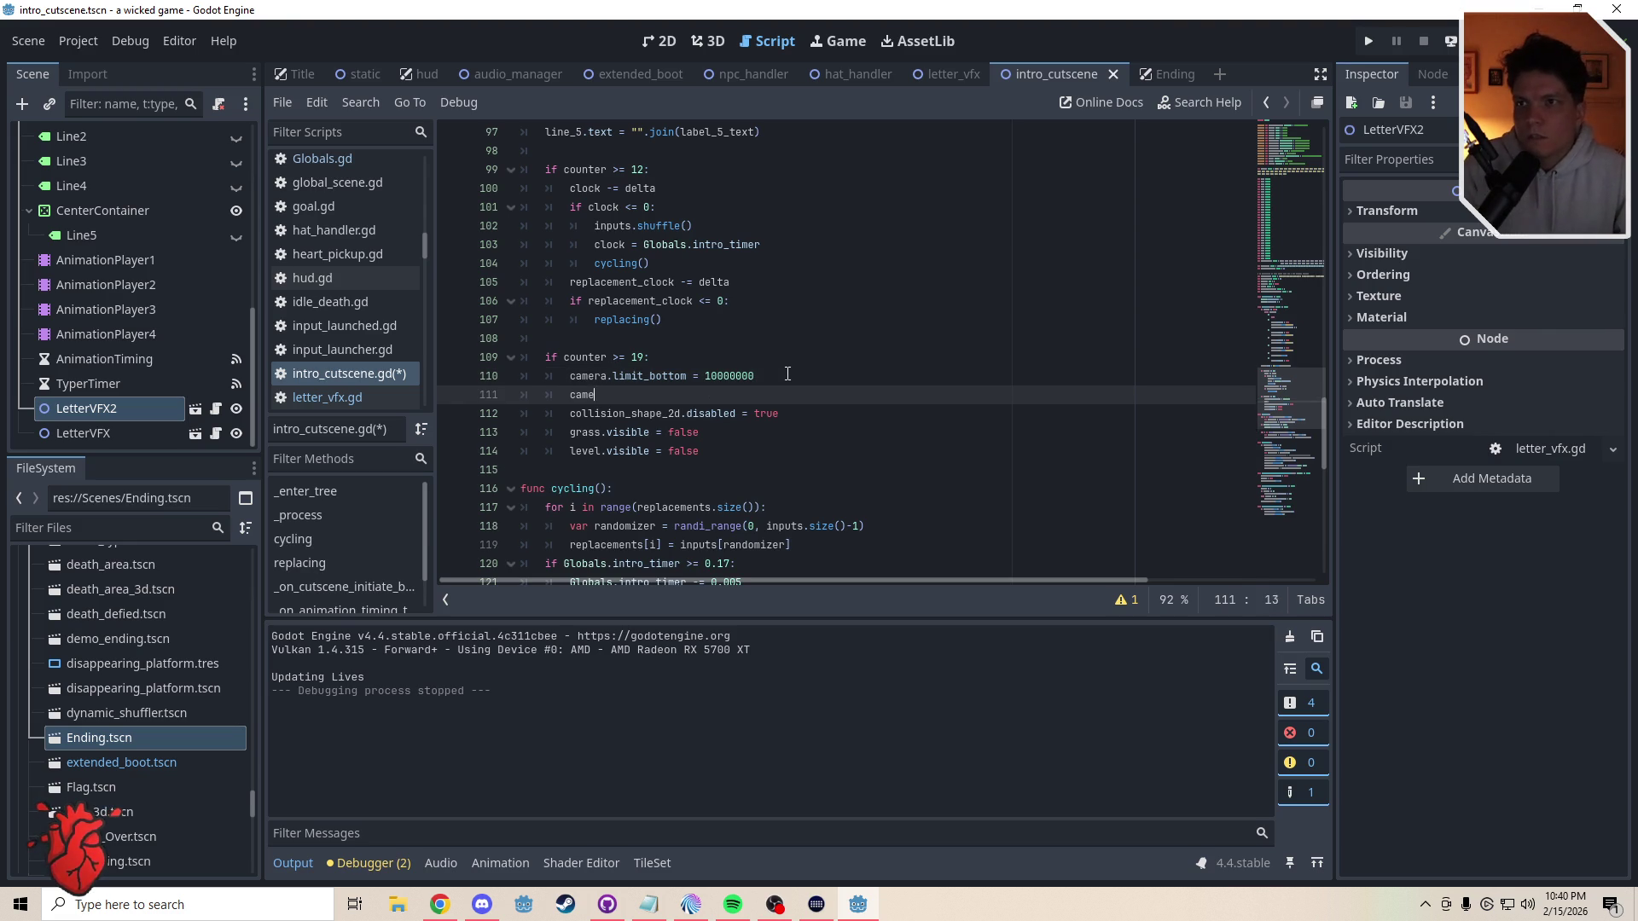
# - Write camera.rotation_smoothing_speed = 80, checking the Camera2D properties for the member name
pyautogui.write('ra.')
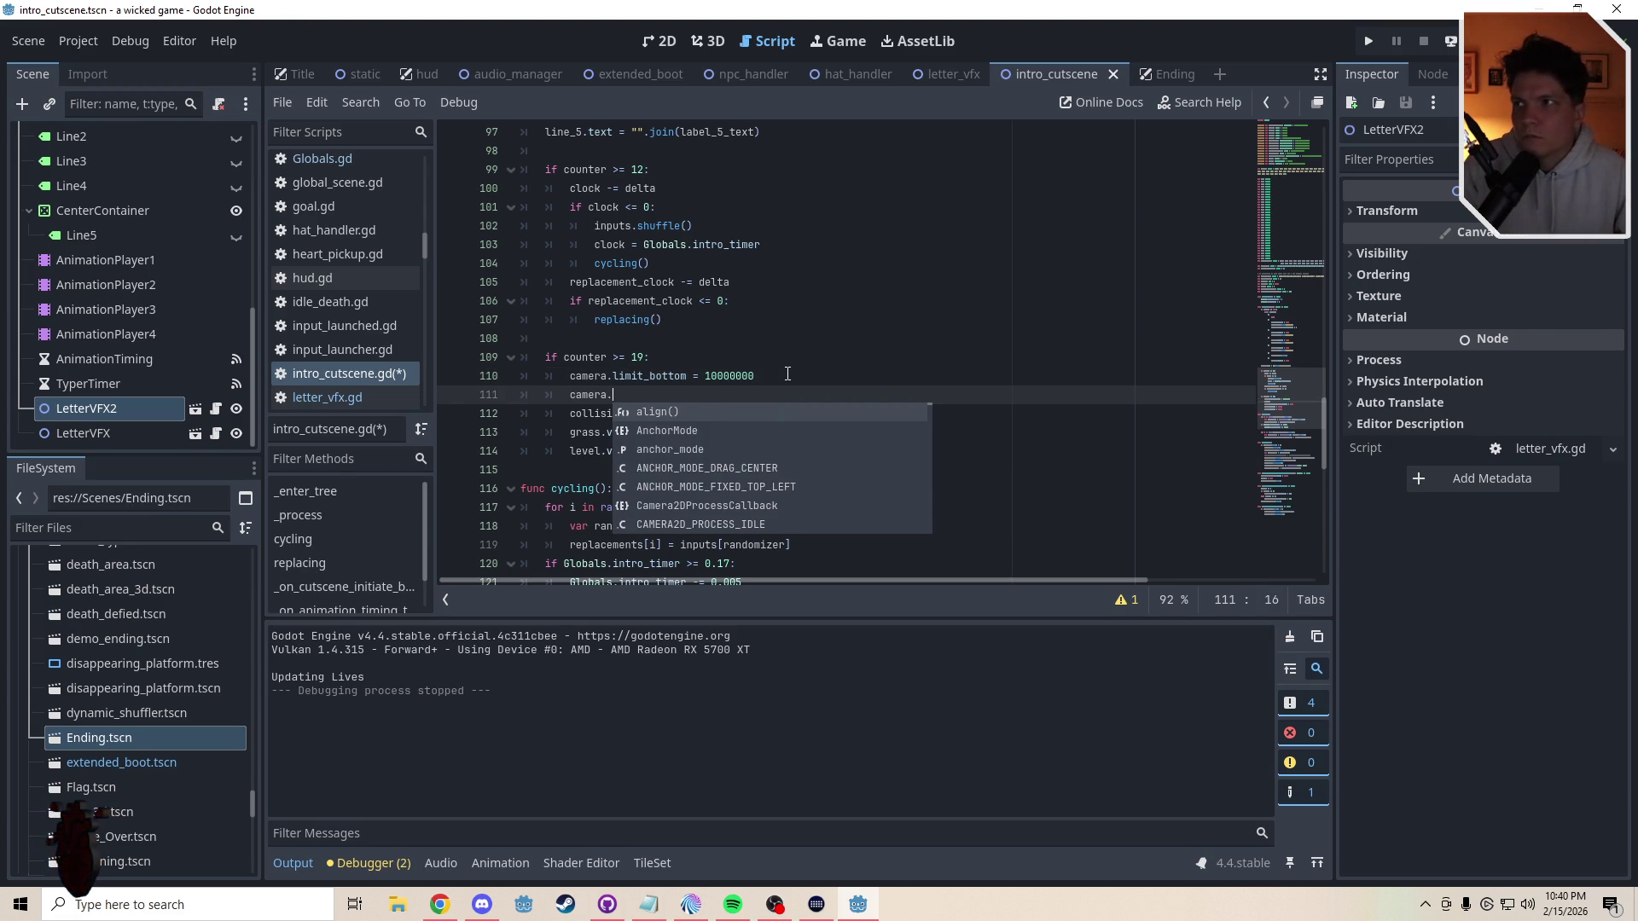
pyautogui.write('smo')
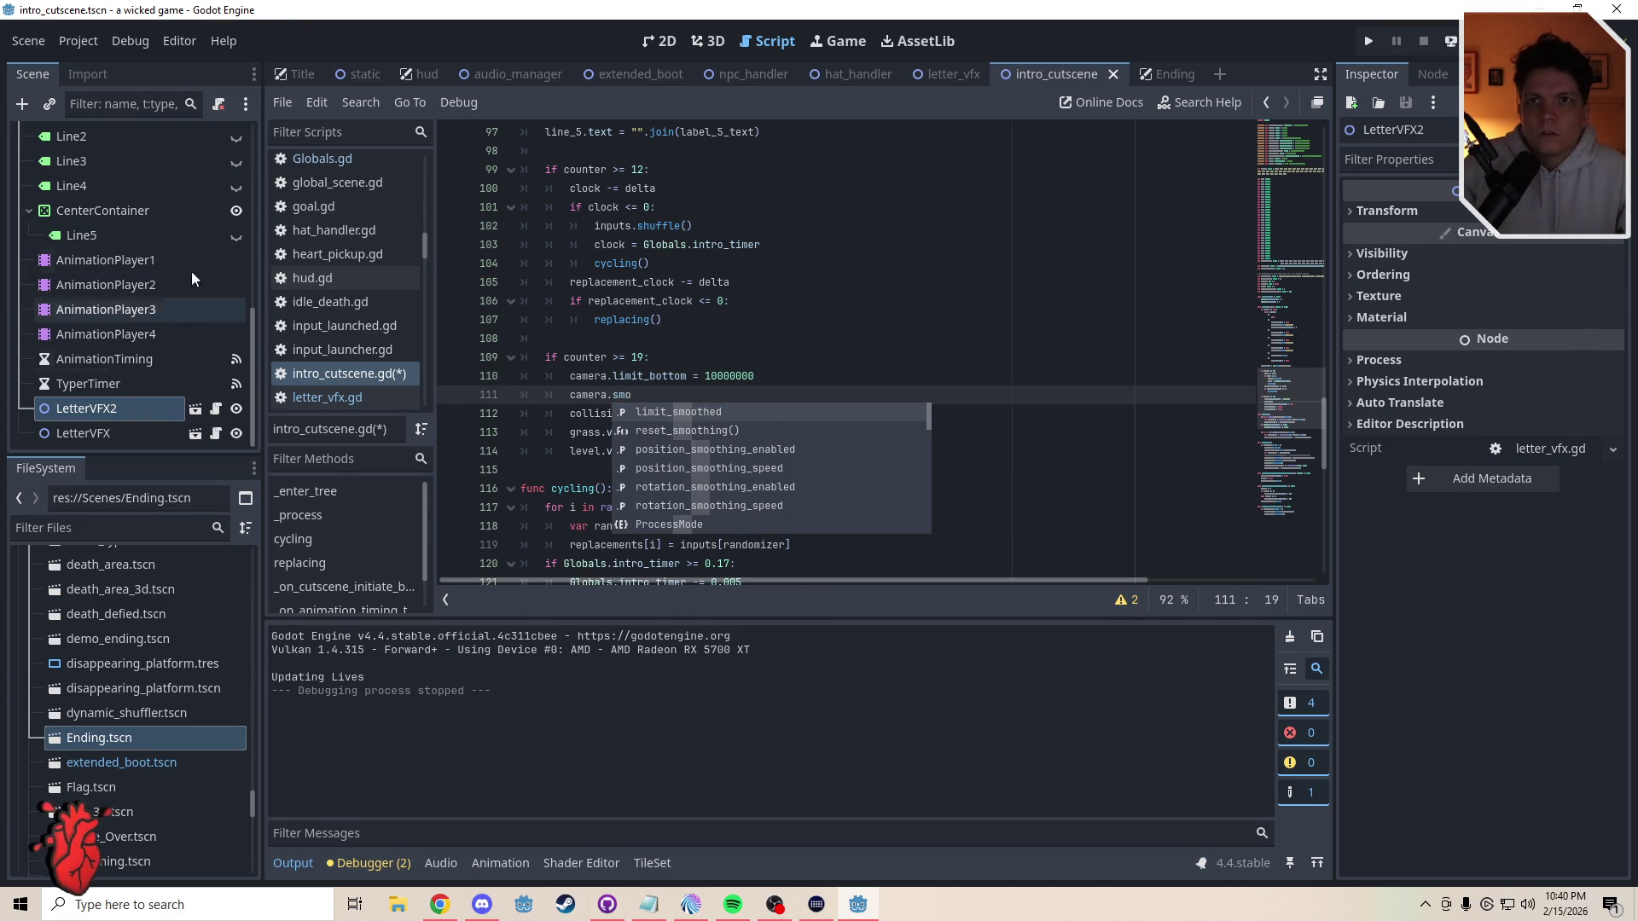
pyautogui.moveTo(253, 309); pyautogui.dragTo(252, 166)
pyautogui.click(128, 266)
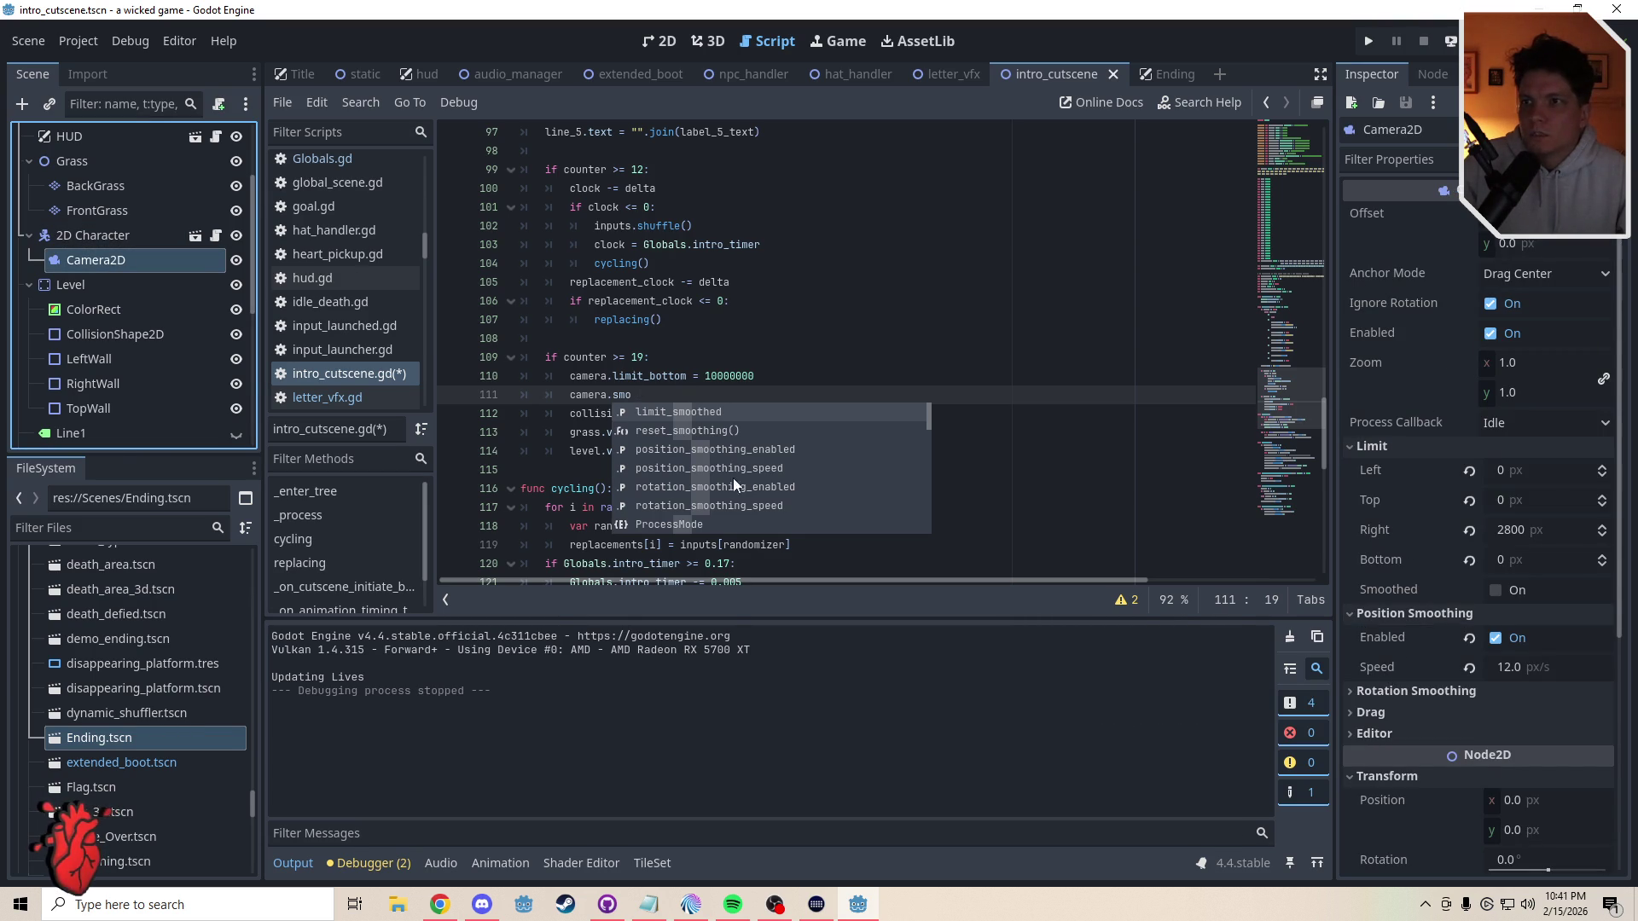
pyautogui.click(735, 506)
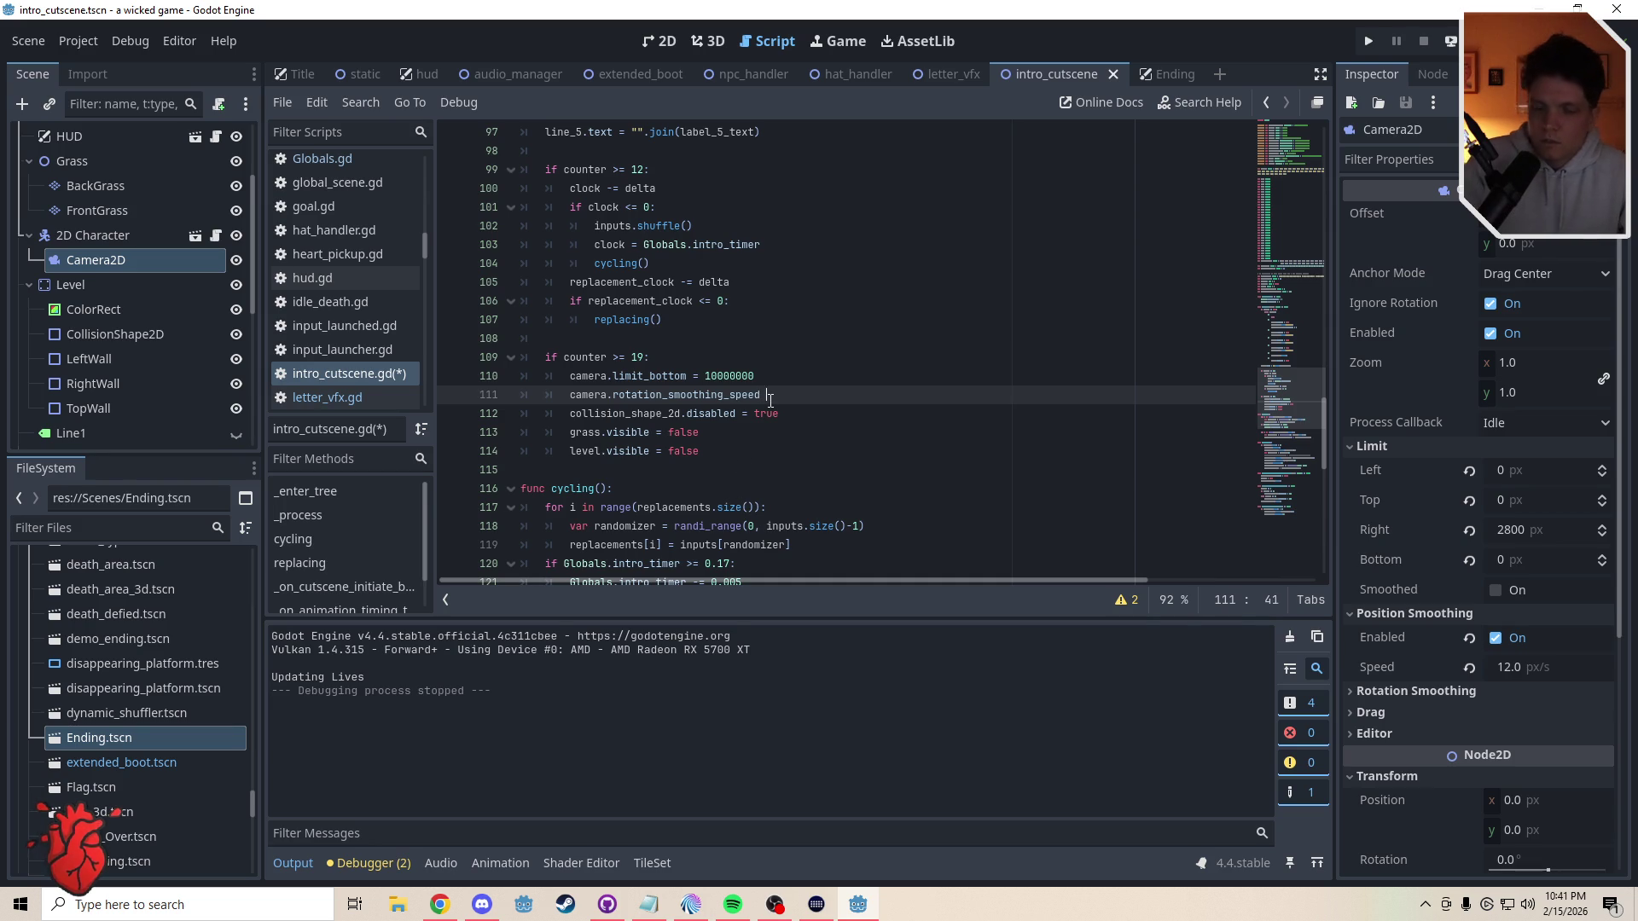
pyautogui.write('= ')
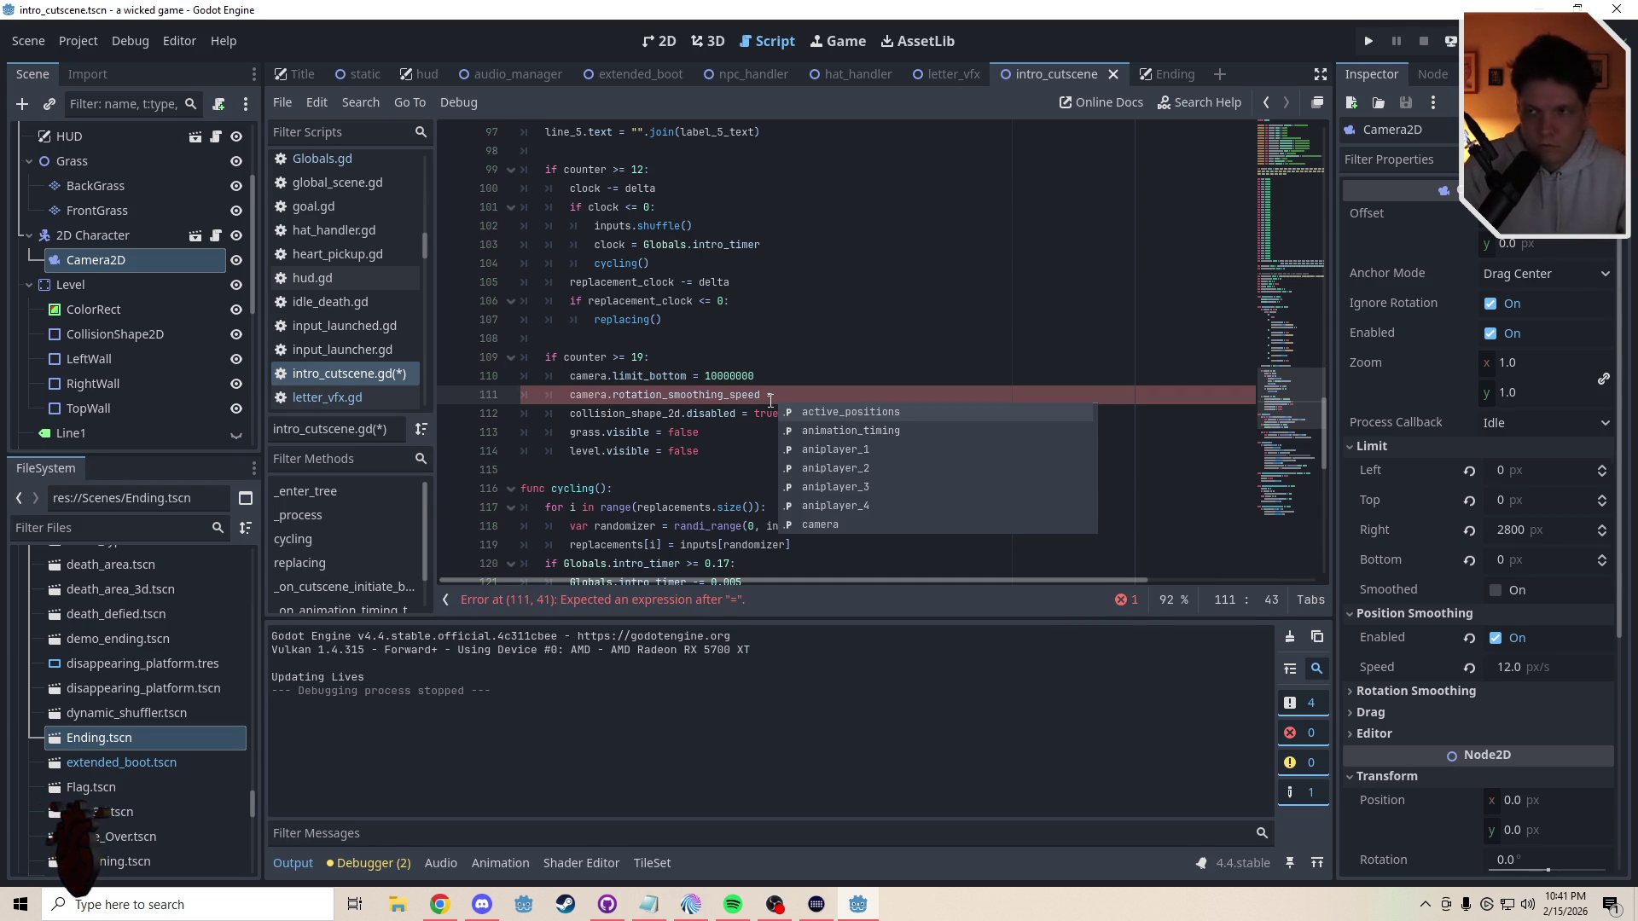
pyautogui.write('50')
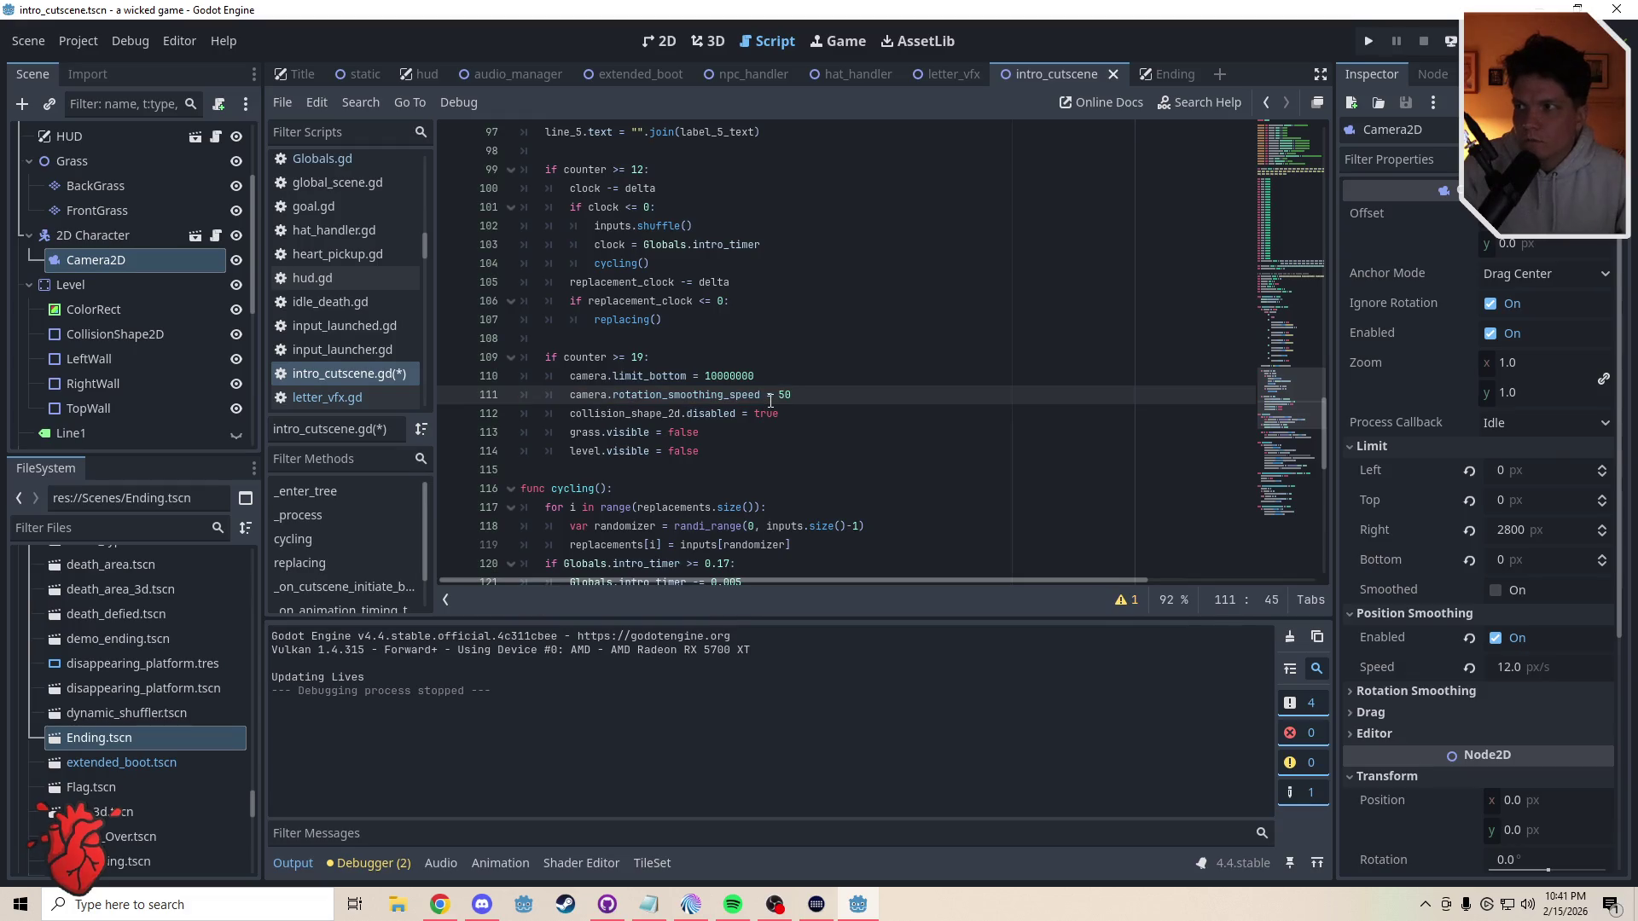
pyautogui.click(737, 433)
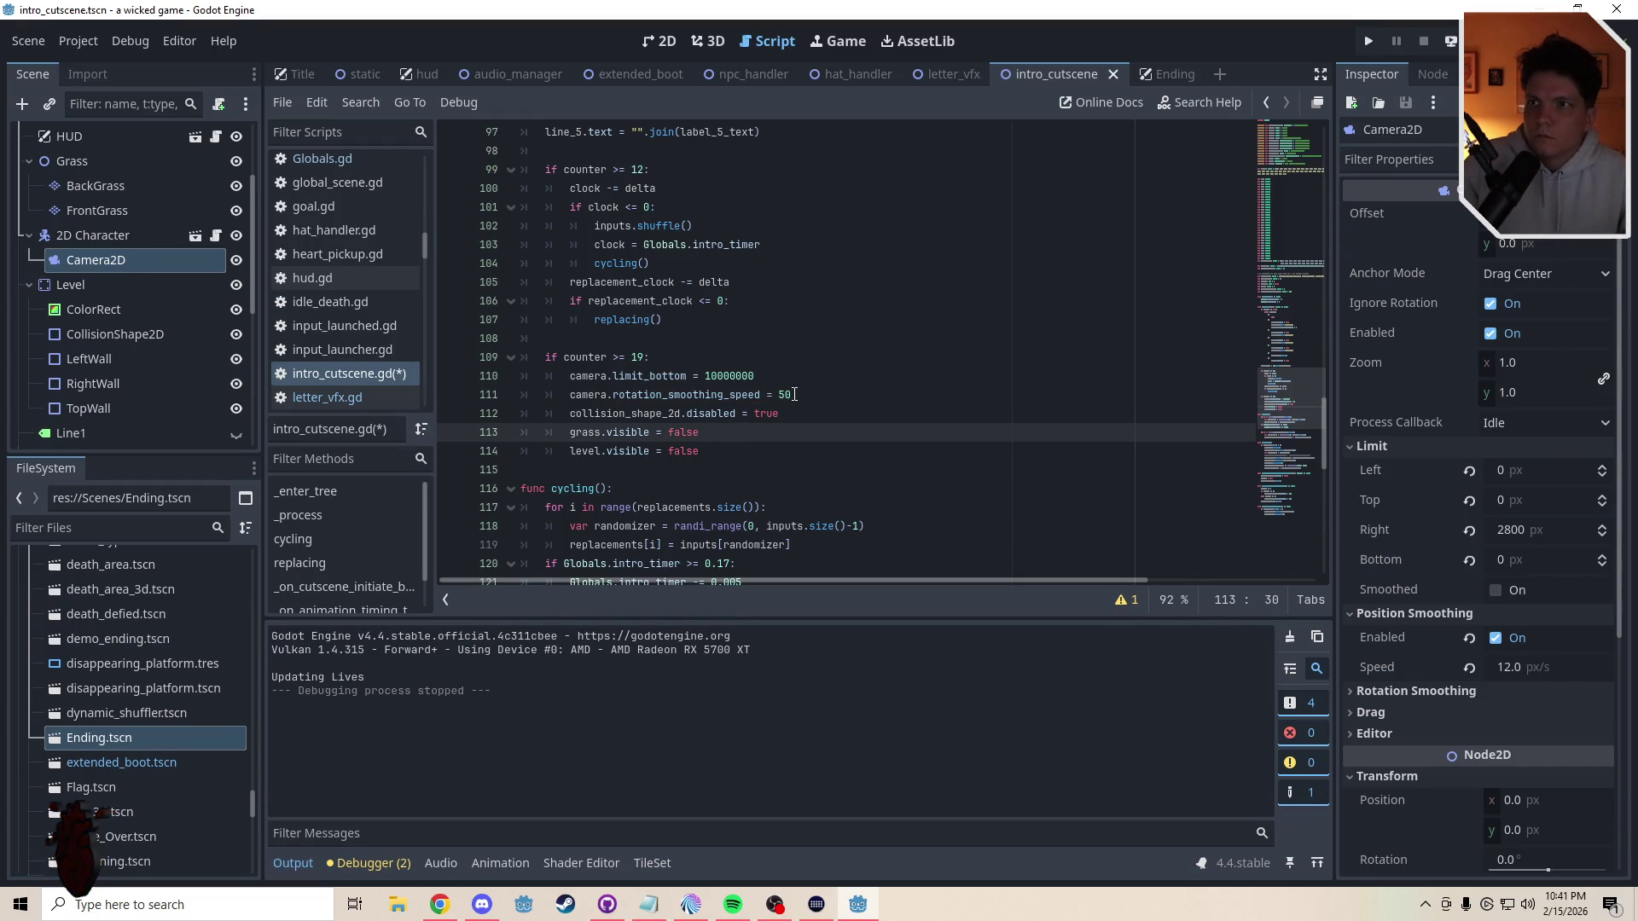
pyautogui.click(782, 395)
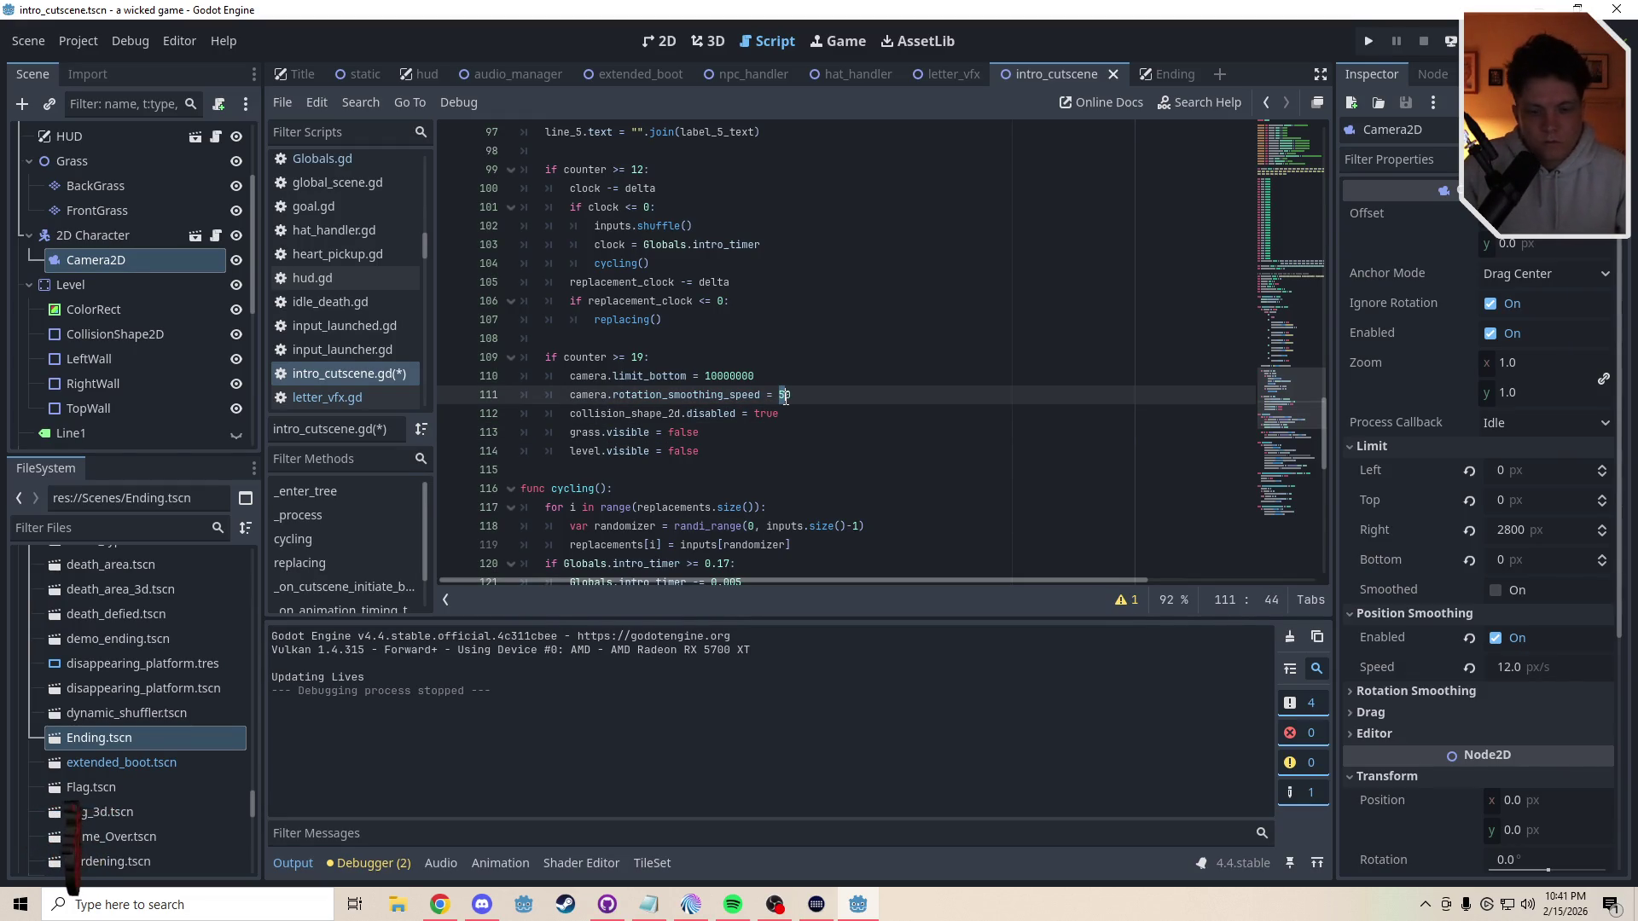
pyautogui.write('8')
pyautogui.click(783, 430)
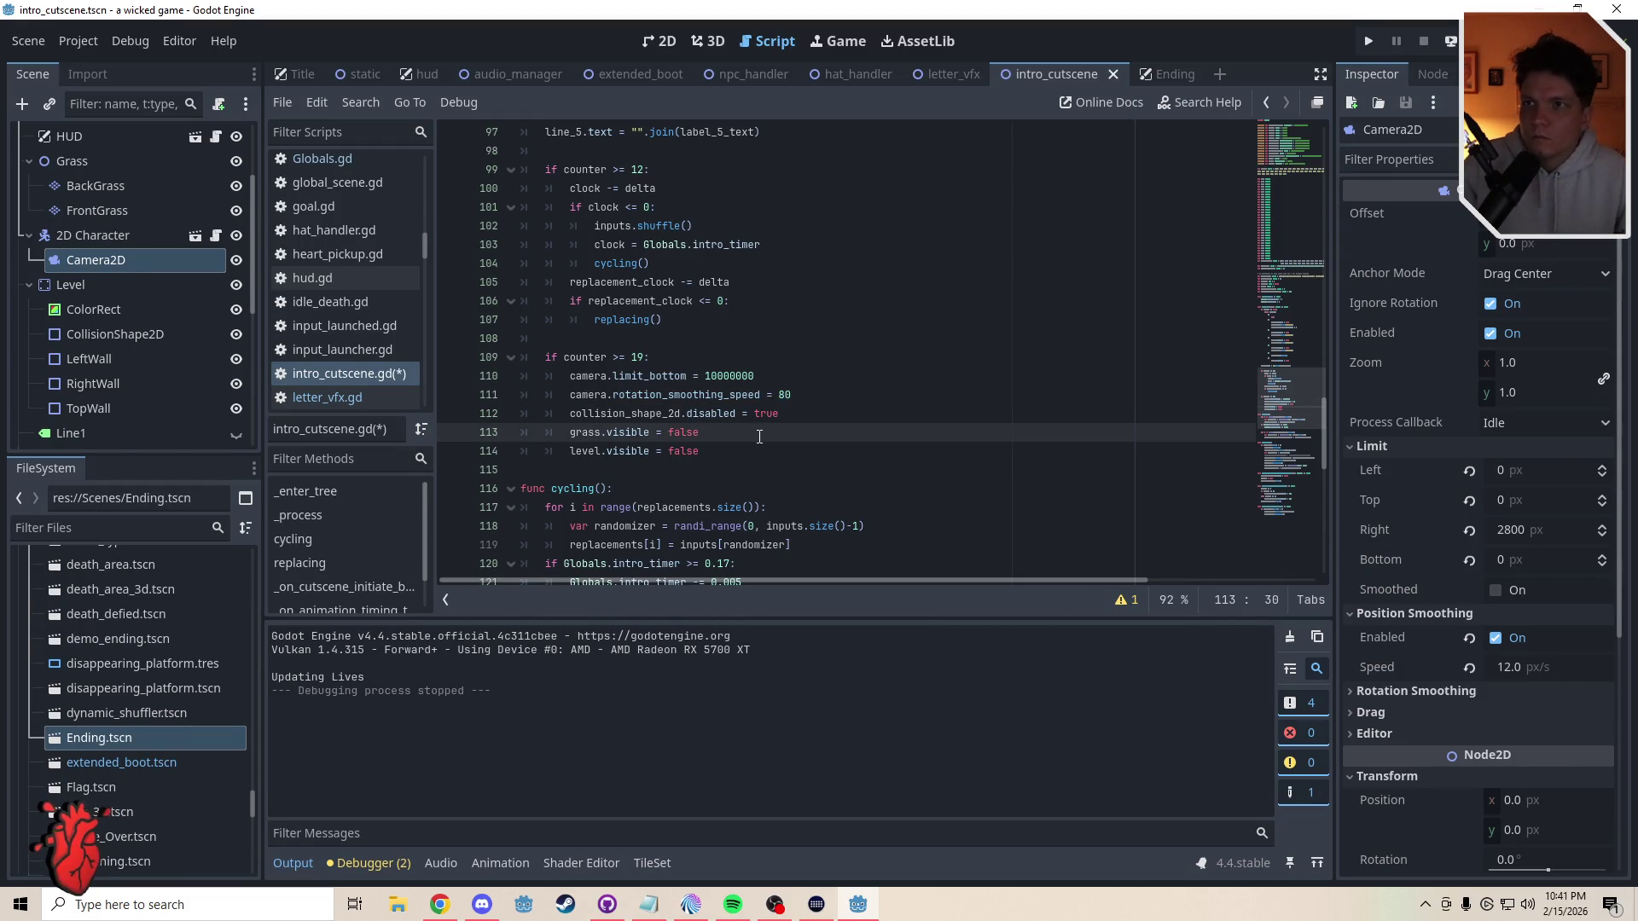
# - Save intro_cutscene.gd and read the tooltips of Inspector properties
pyautogui.hotkey('ctrl', 's')
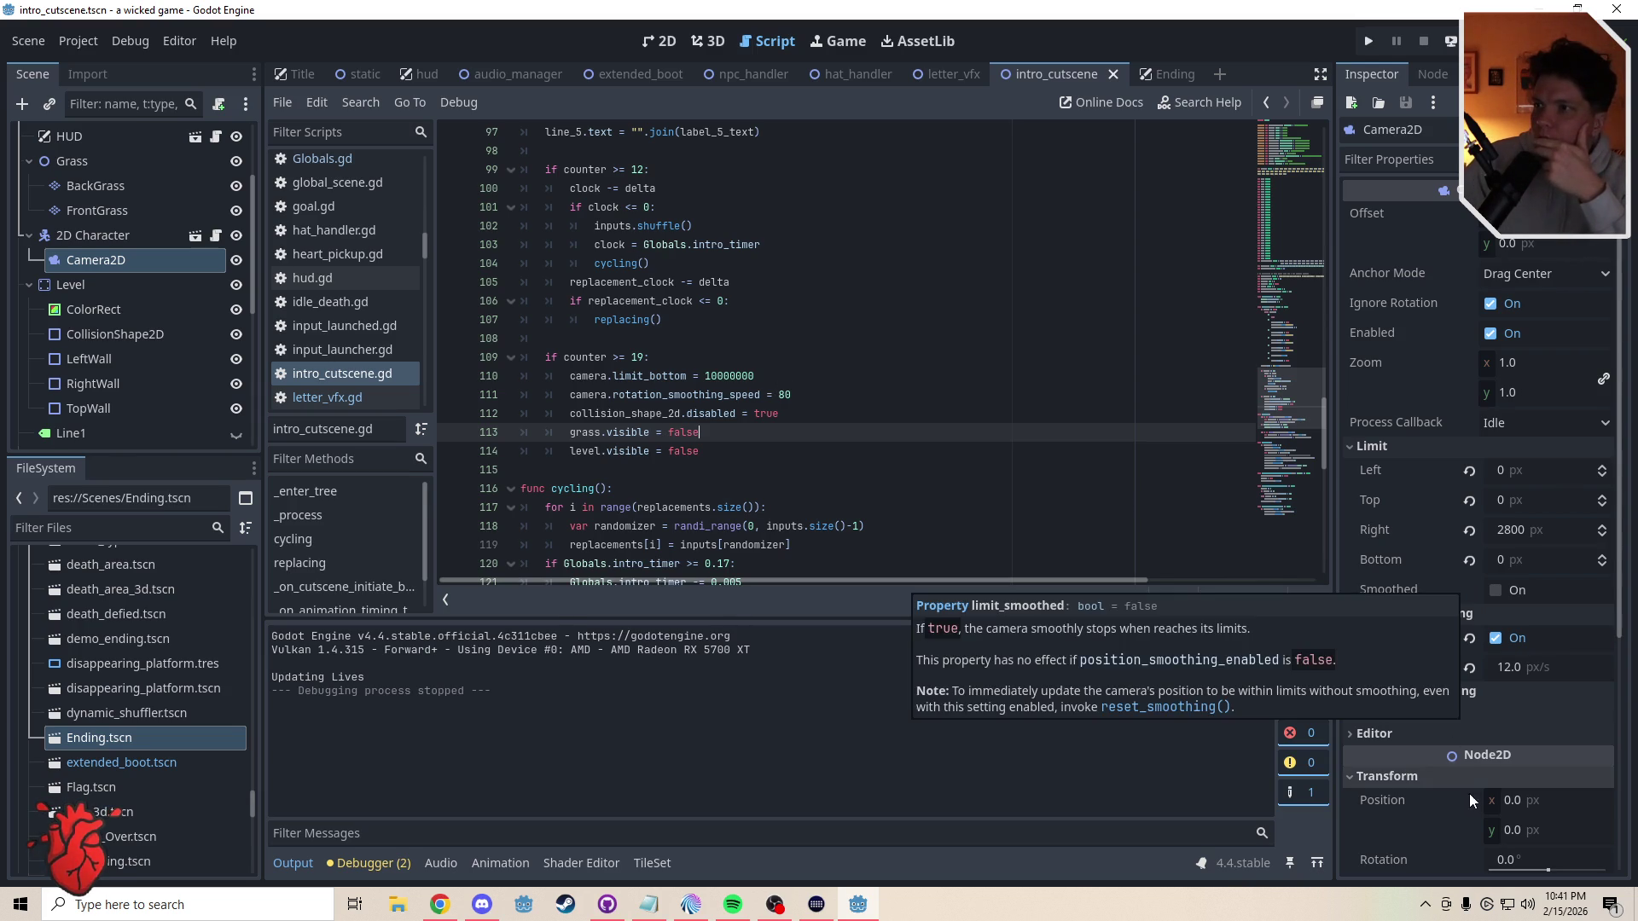
pyautogui.moveTo(1497, 759)
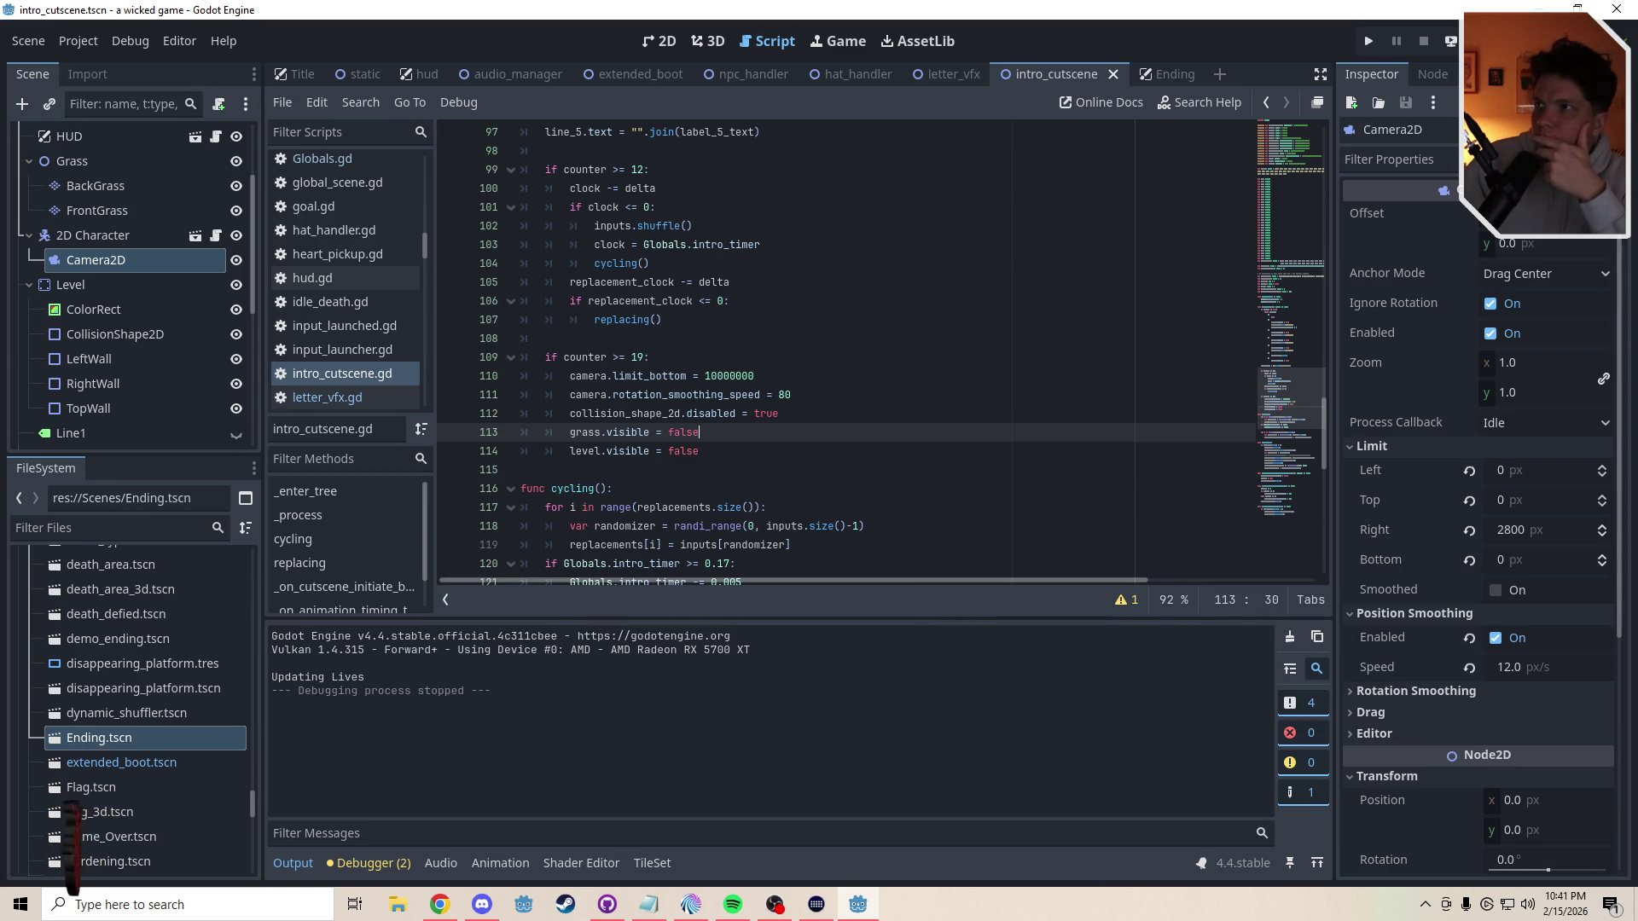
pyautogui.moveTo(1366, 214)
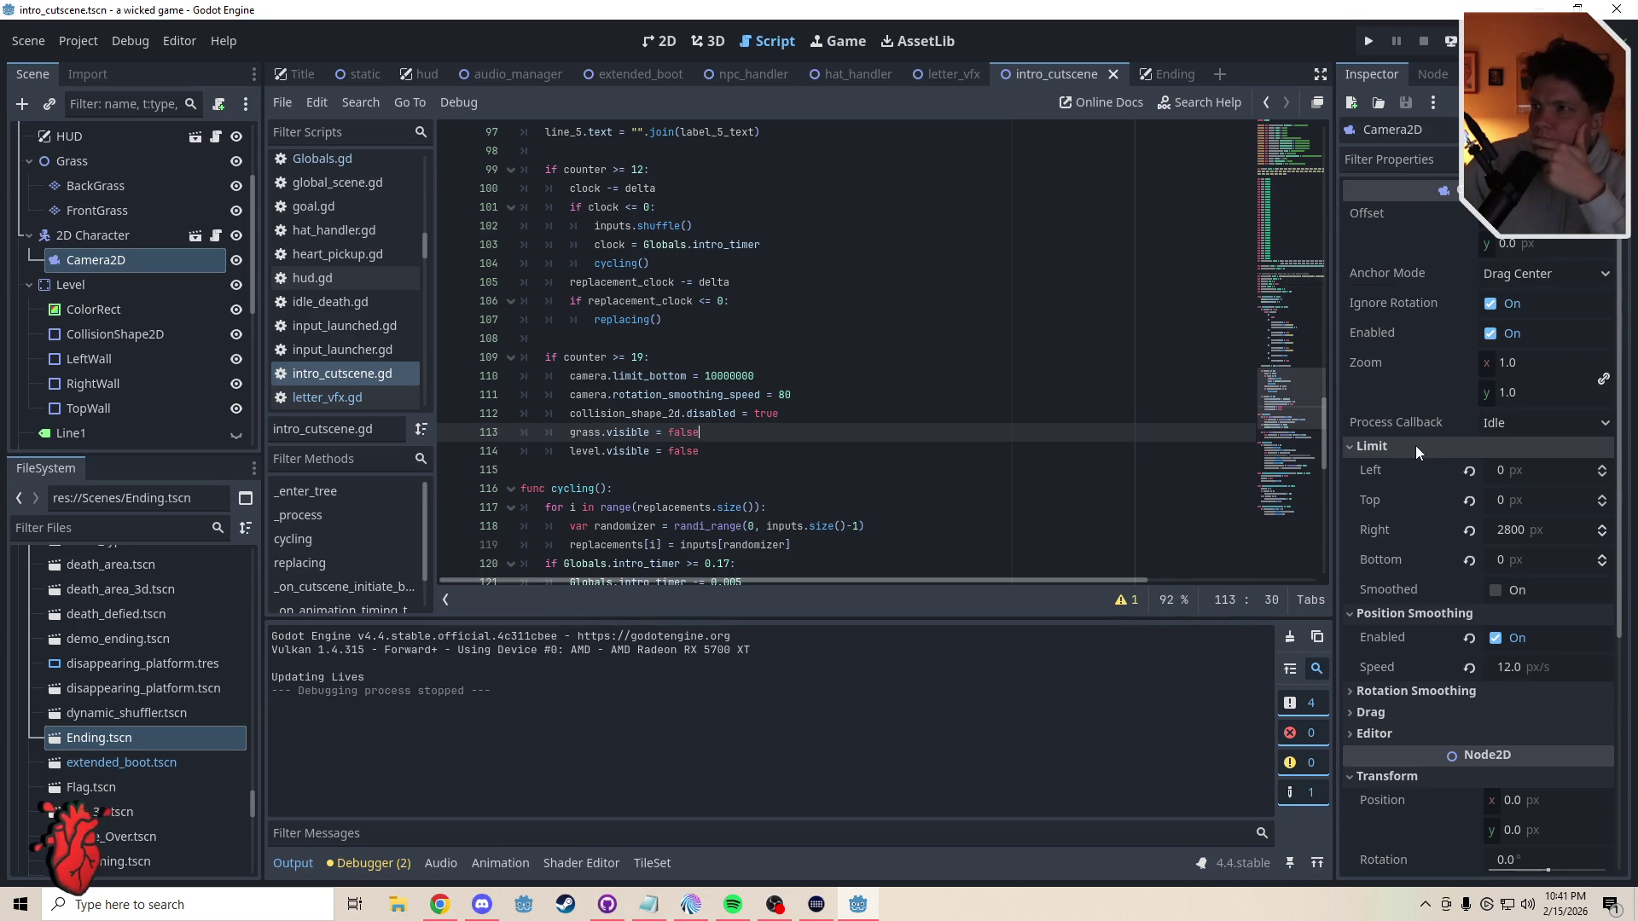
# - In the 2D view, lower the 2D Character onto the floor
pyautogui.click(674, 45)
pyautogui.scroll(5, 508, 355)
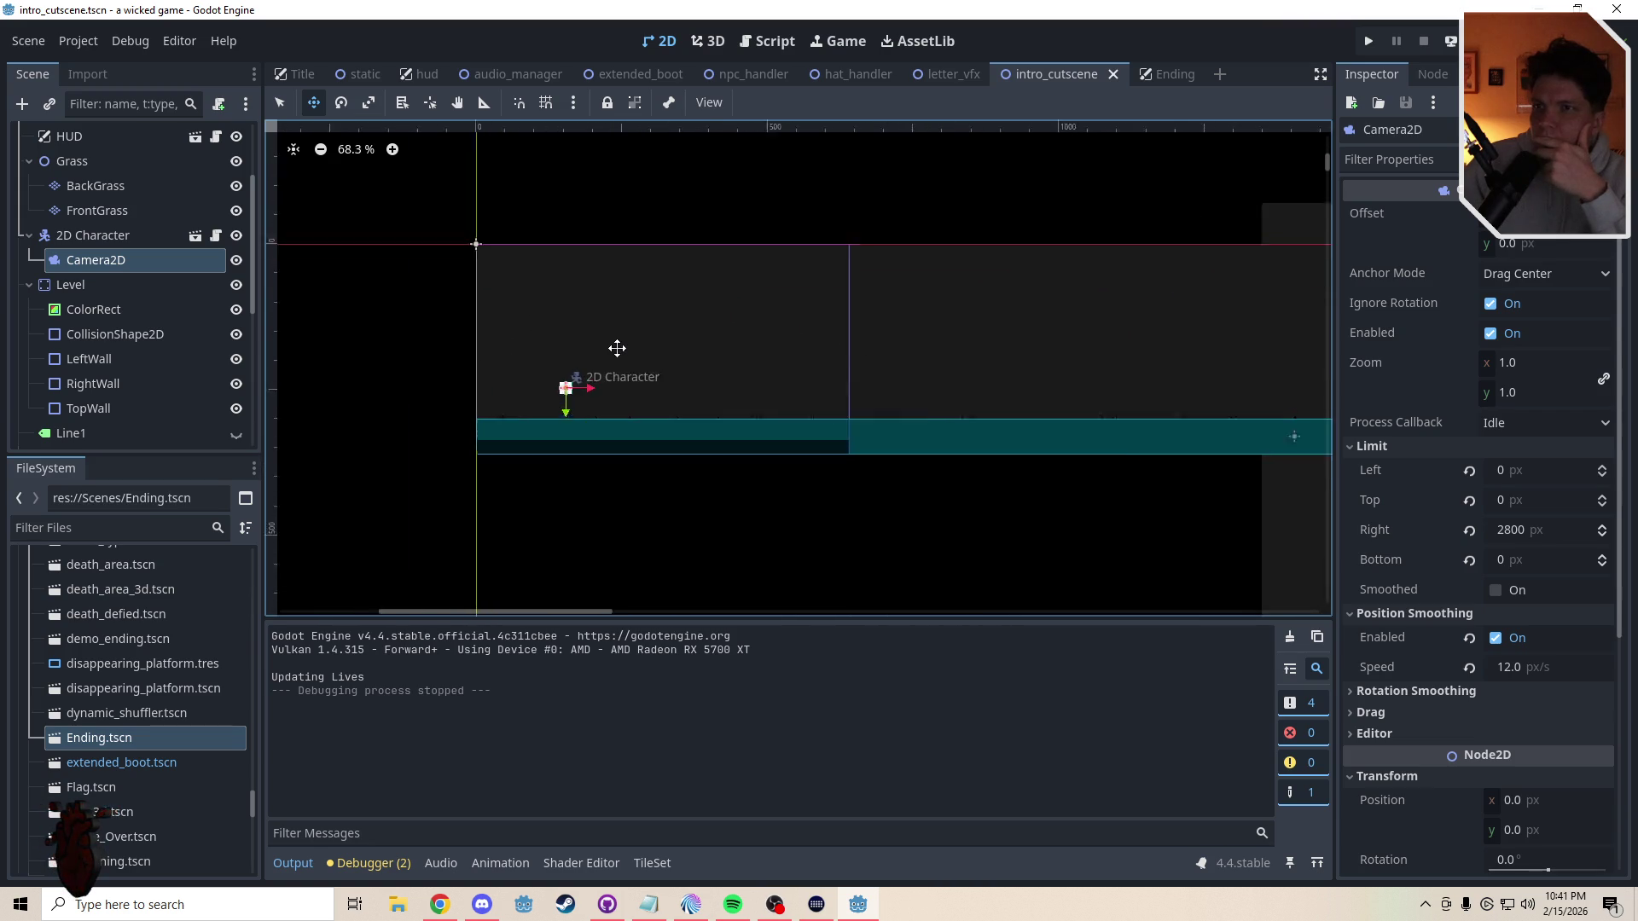
pyautogui.scroll(3, 617, 348)
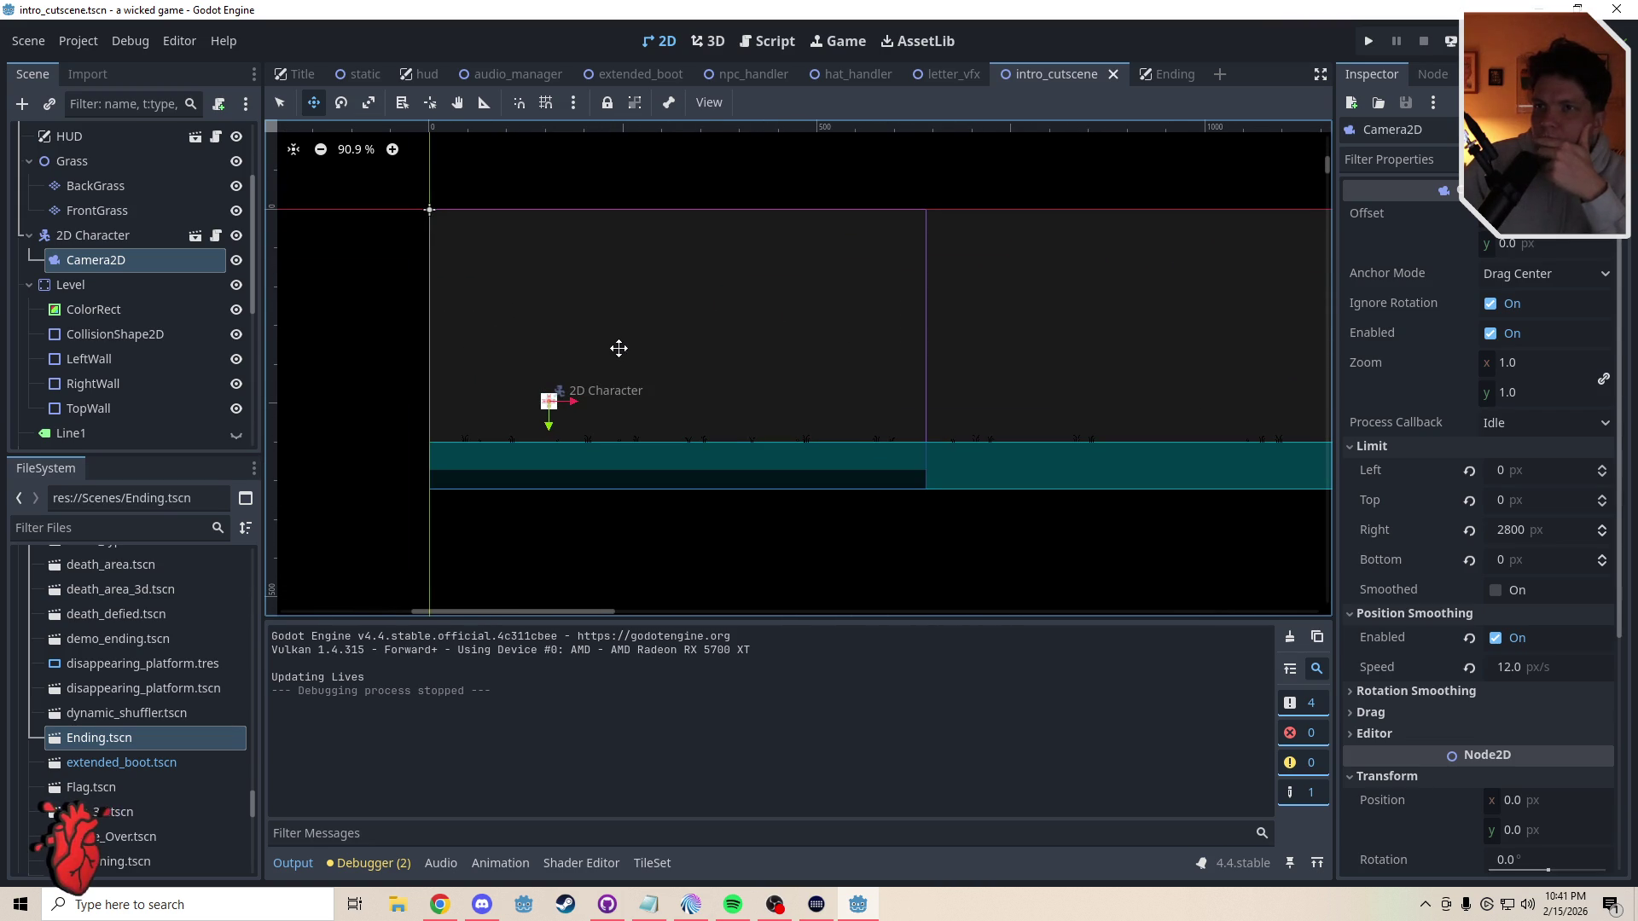
pyautogui.click(90, 239)
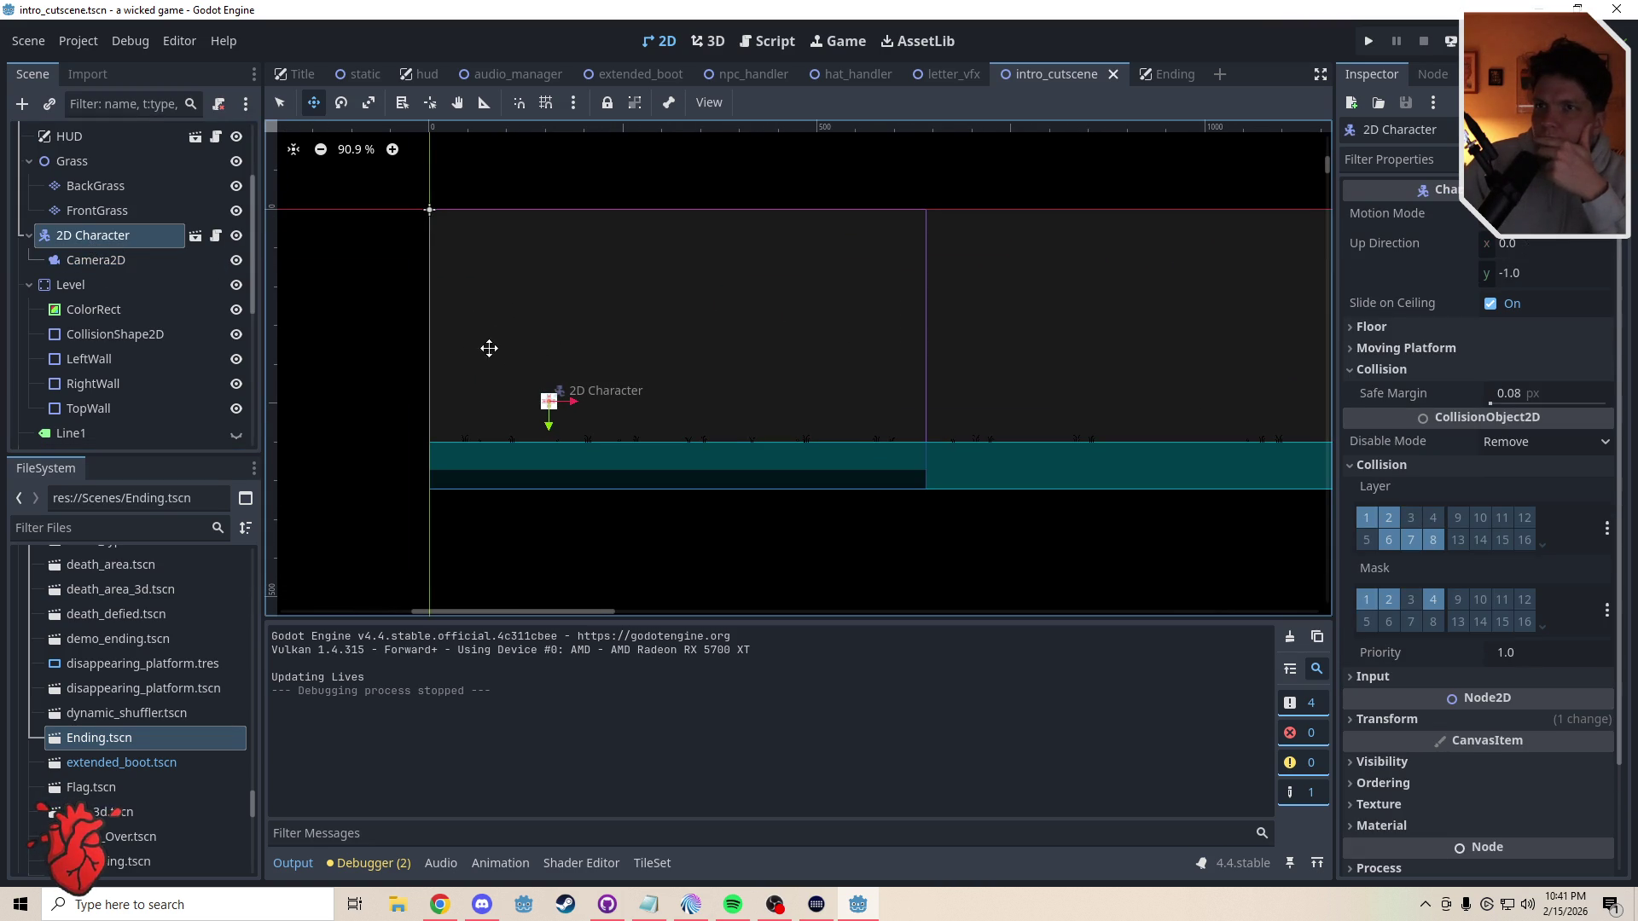
pyautogui.moveTo(577, 366); pyautogui.dragTo(574, 397)
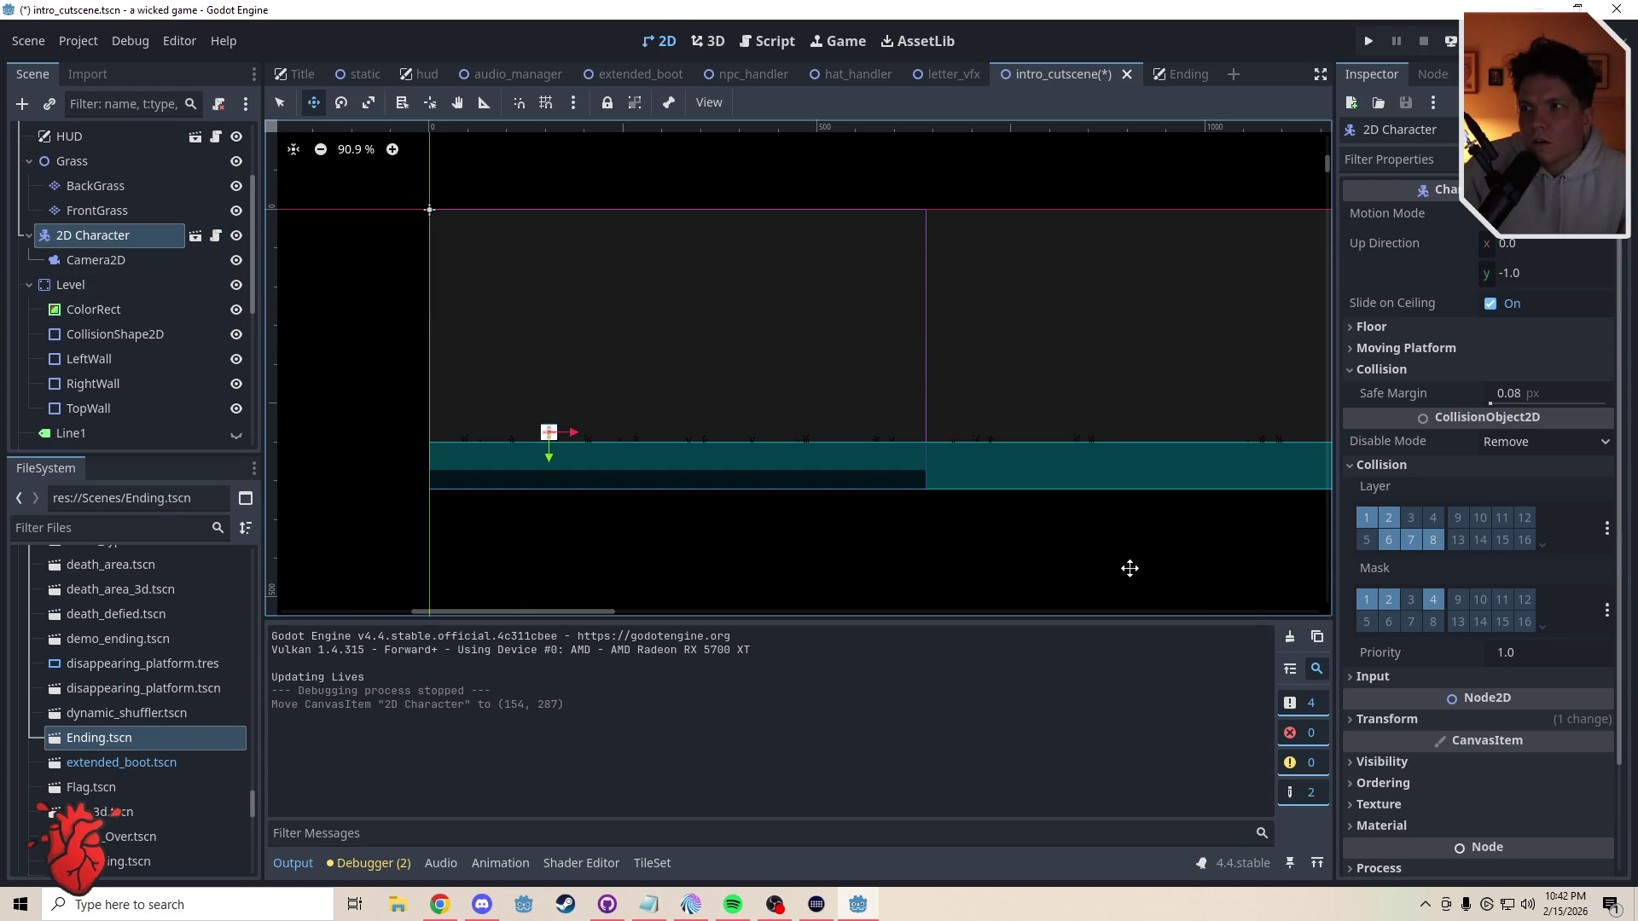
# - Raise the Camera2D to y -107 and keep its Bottom limit at 0
pyautogui.scroll(-3, 1399, 632)
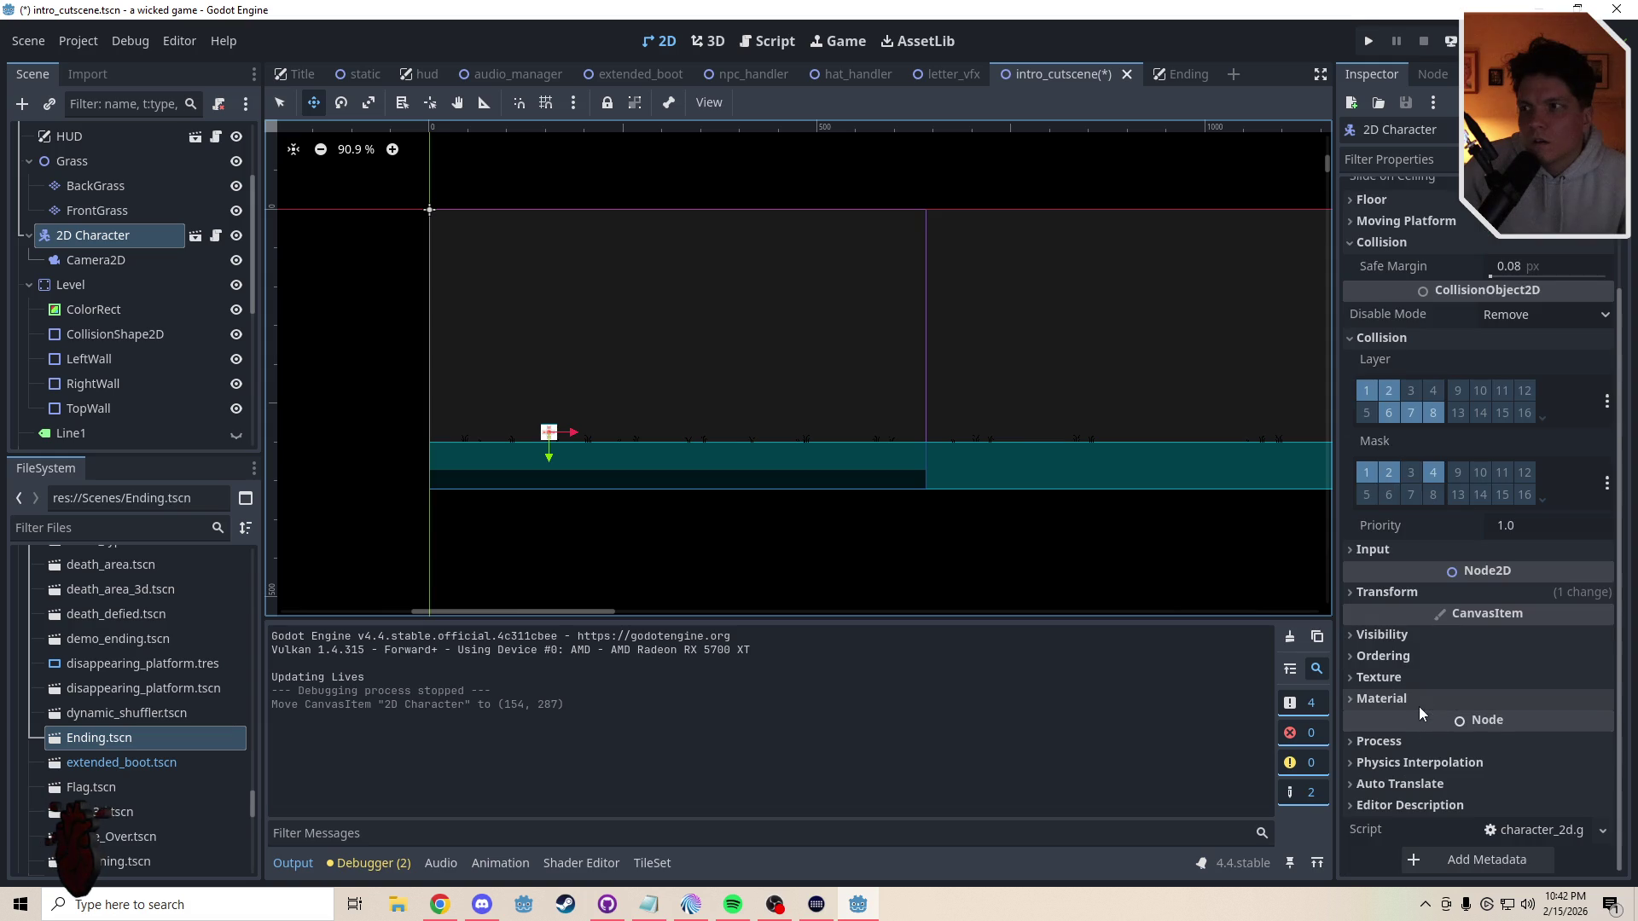
pyautogui.click(96, 260)
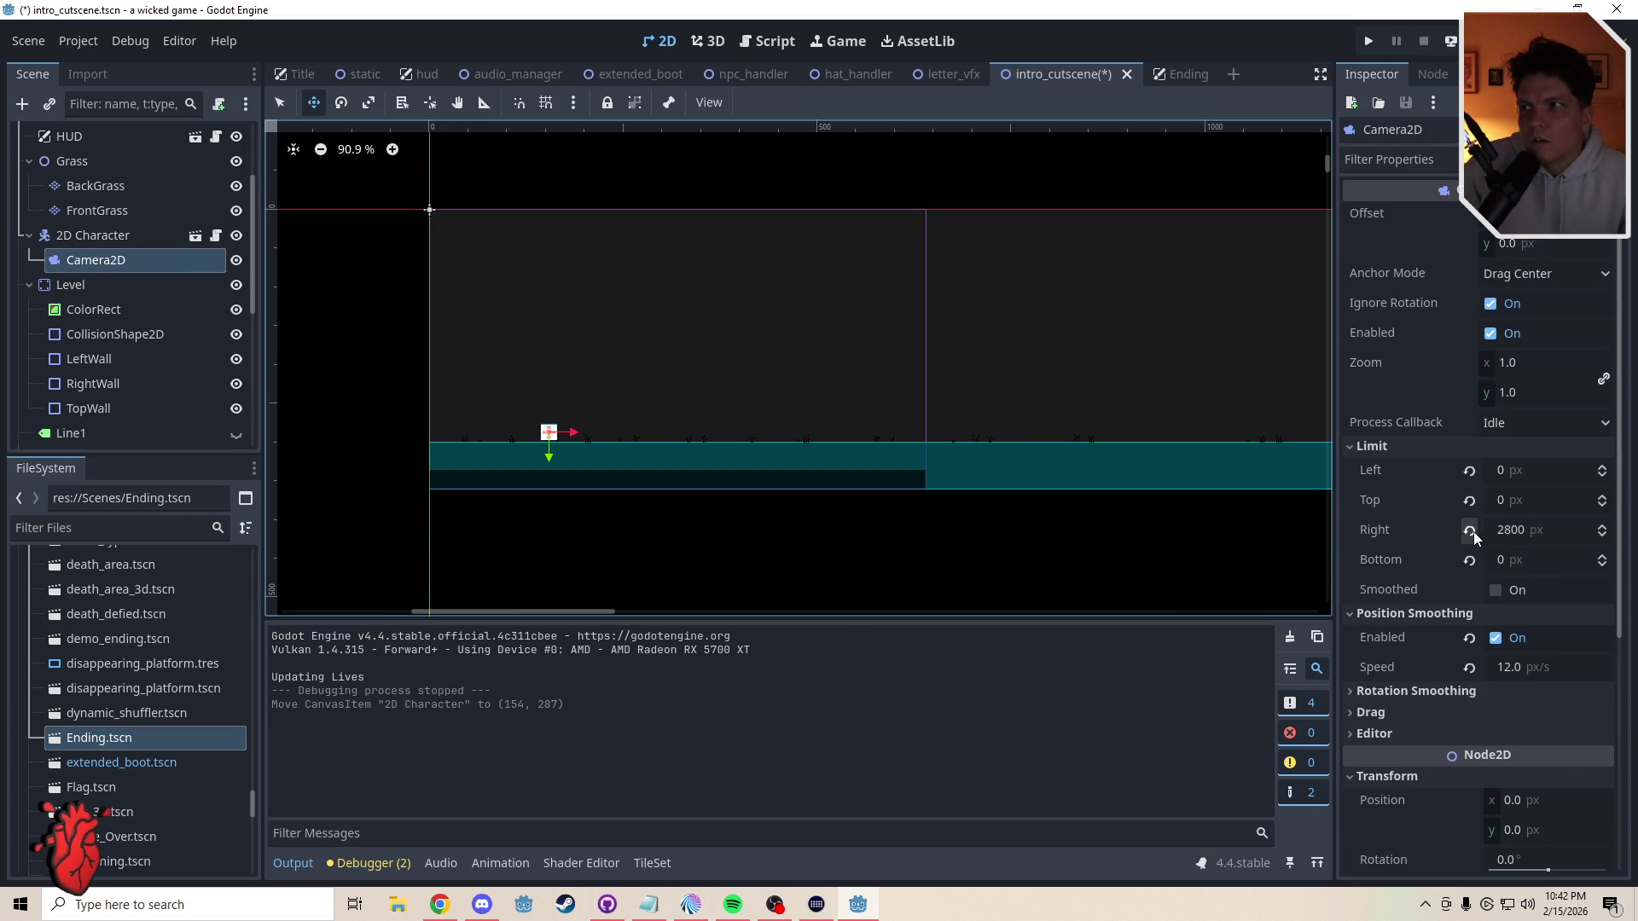
pyautogui.click(1469, 560)
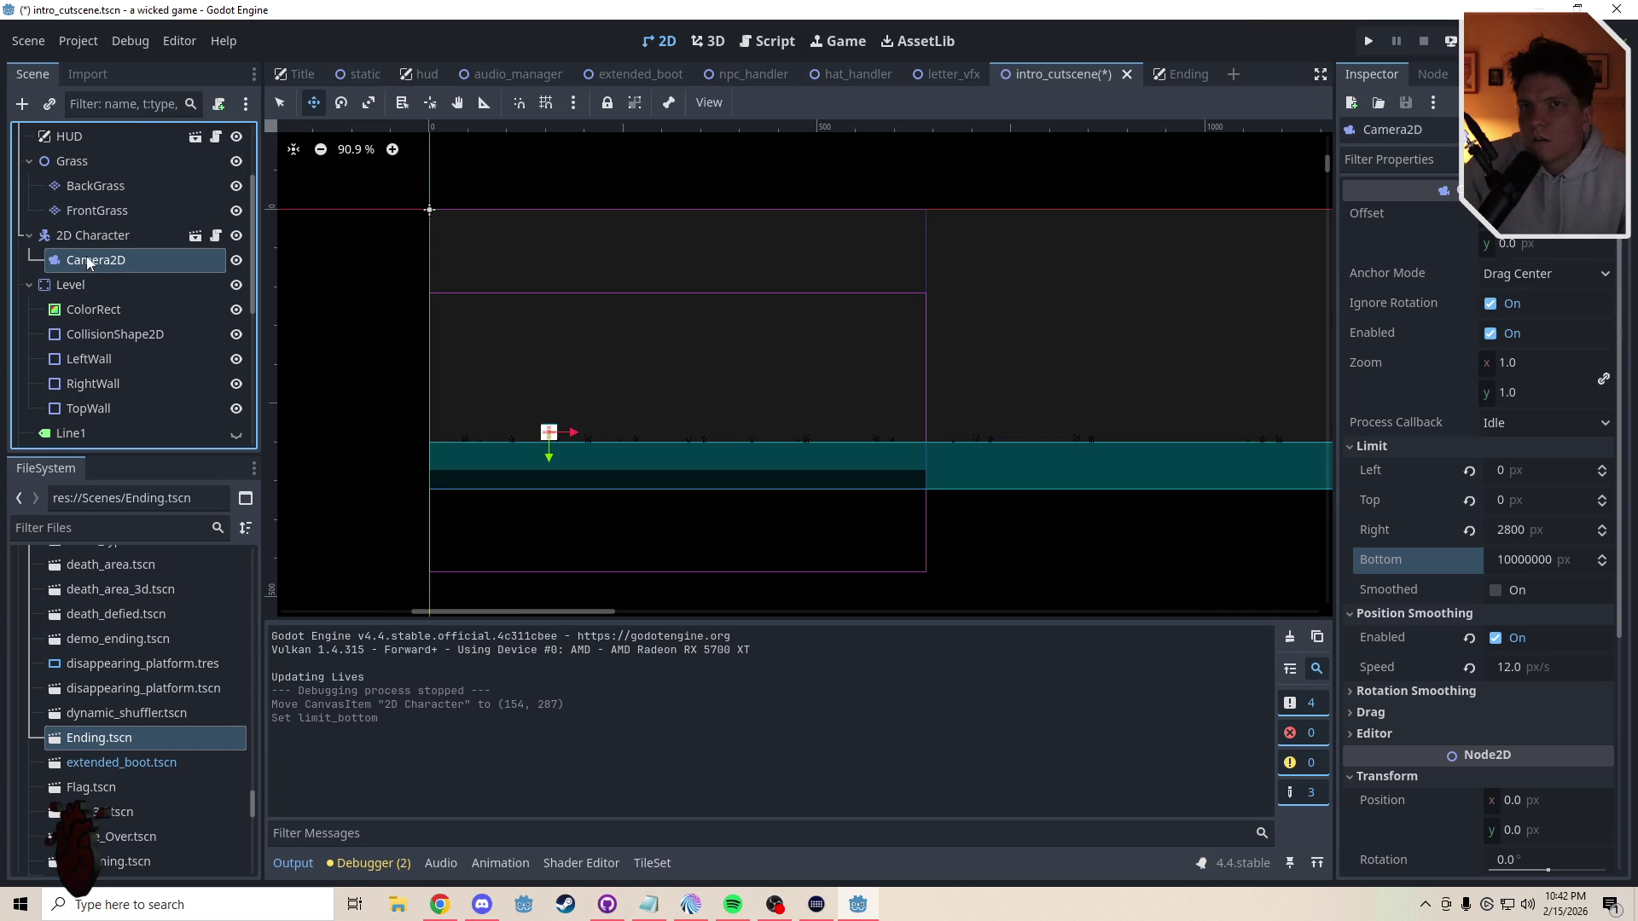
pyautogui.moveTo(633, 428)
pyautogui.mouseDown()
pyautogui.moveTo(692, 412)
pyautogui.moveTo(691, 344)
pyautogui.mouseUp()
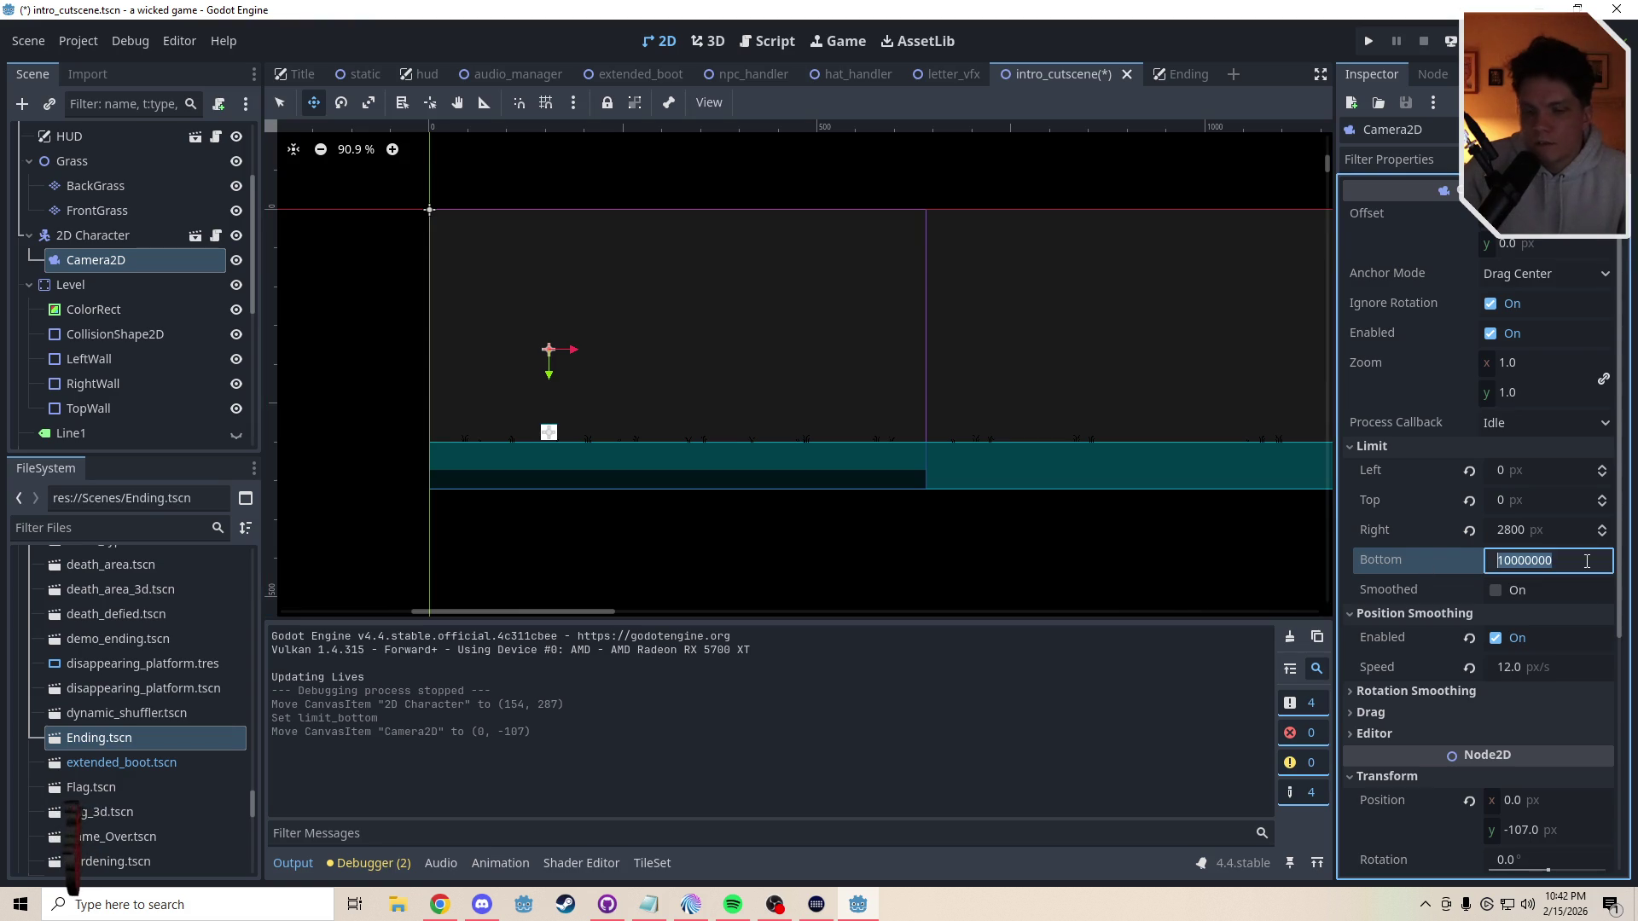
pyautogui.write('0')
pyautogui.press('Return')
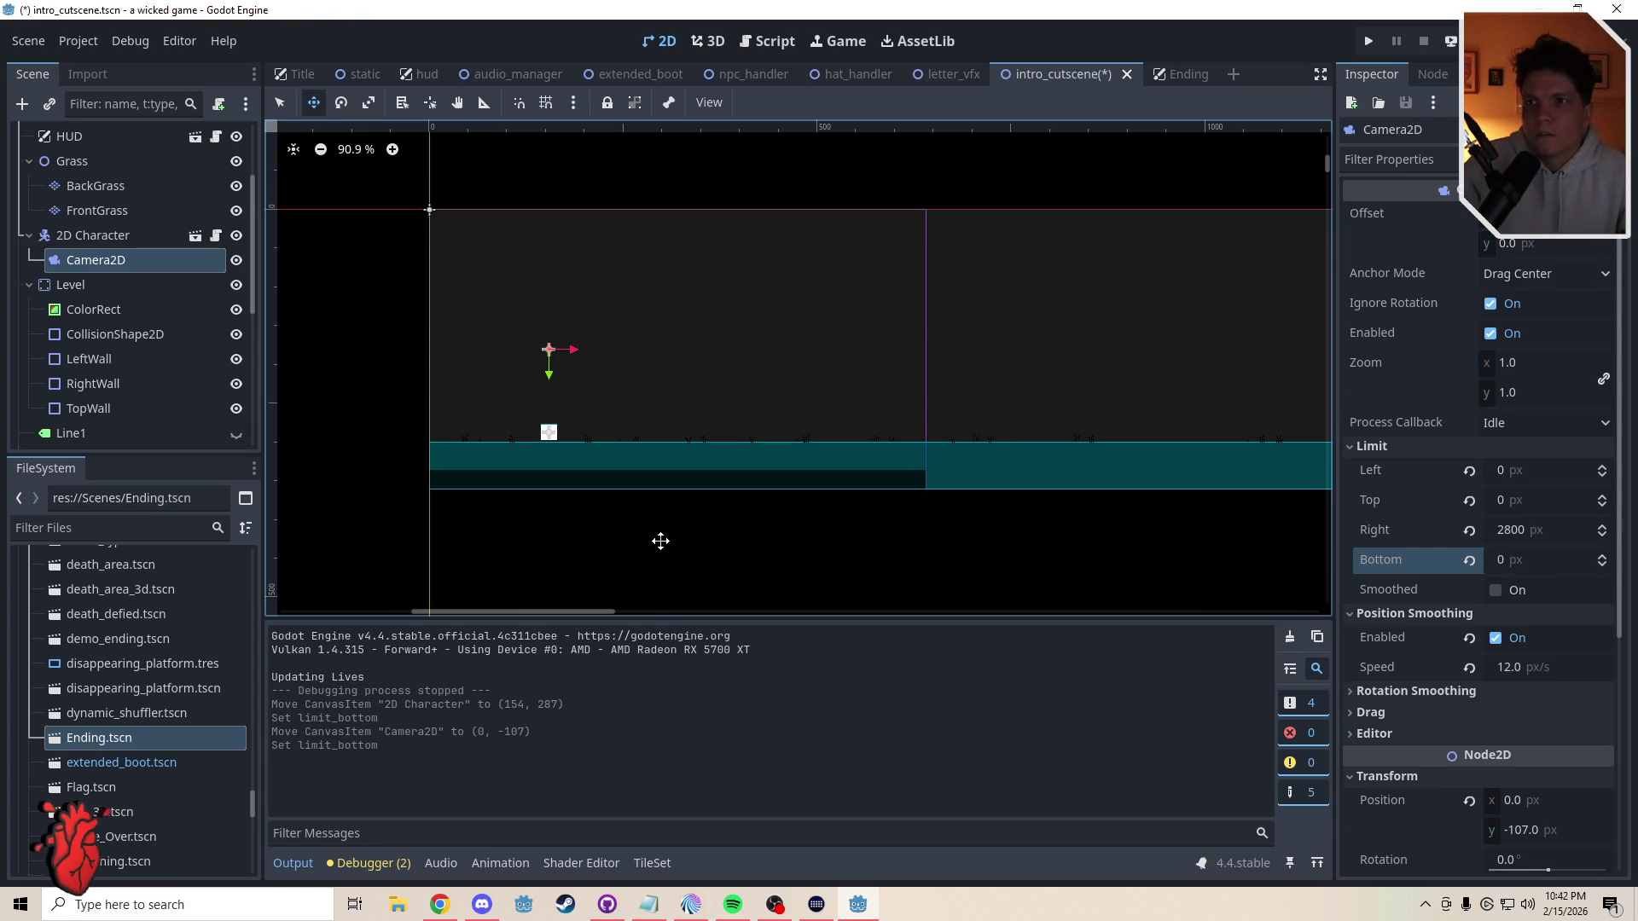
pyautogui.scroll(1, 665, 540)
# - Deselect the camera, save intro_cutscene, and playtest by moving the player right
pyautogui.press('q')
pyautogui.click(663, 545)
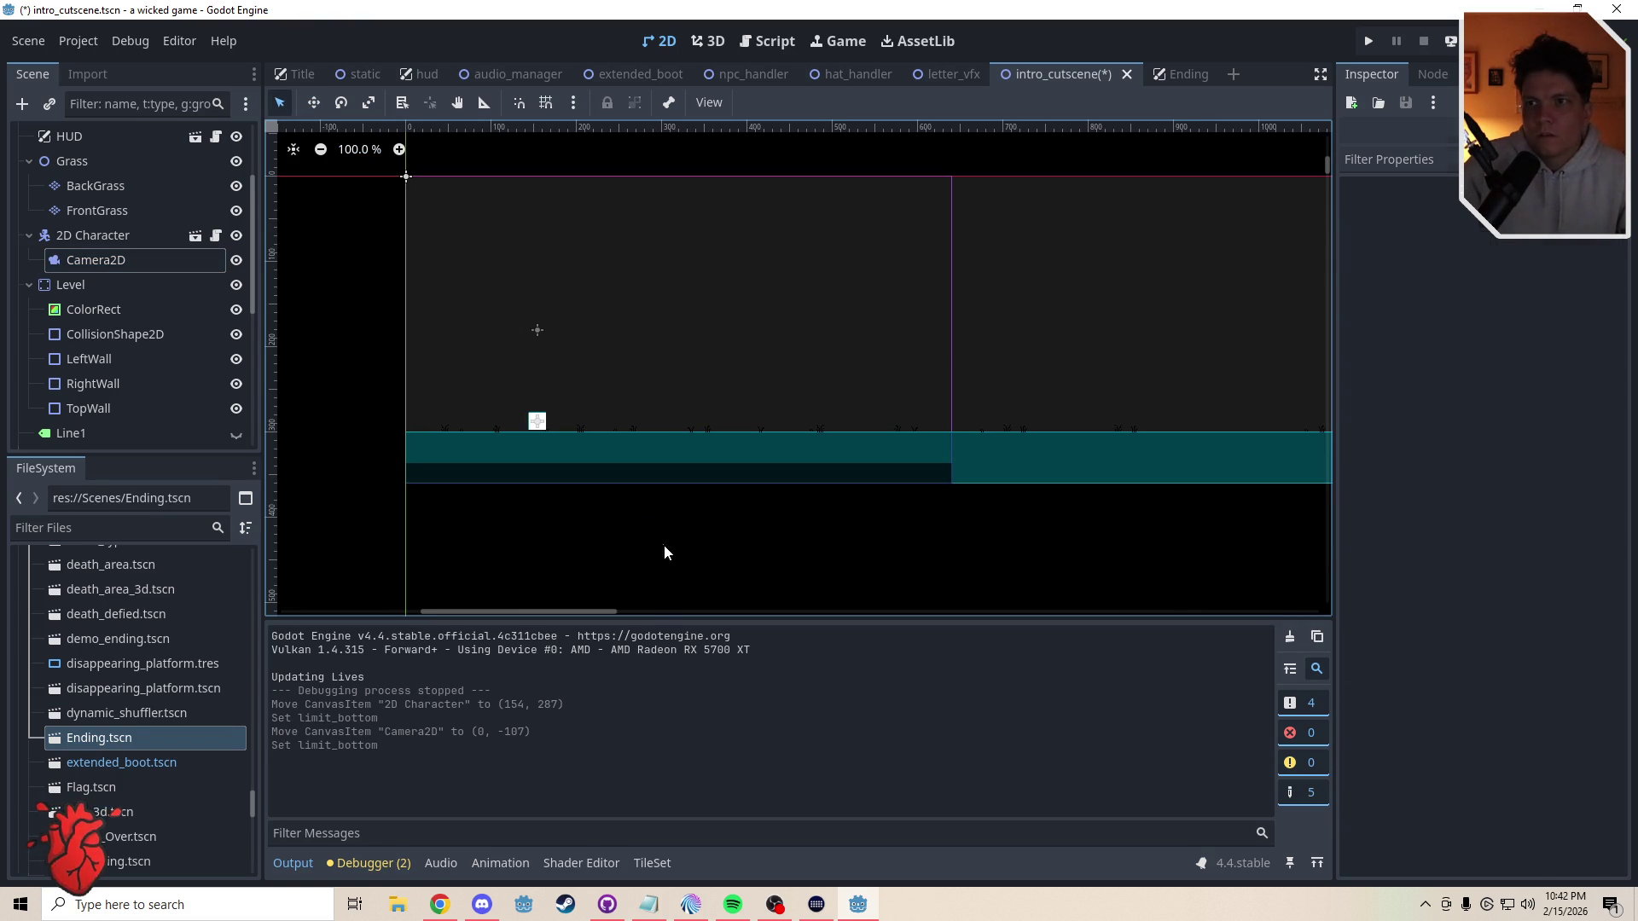
pyautogui.hotkey('ctrl', 's')
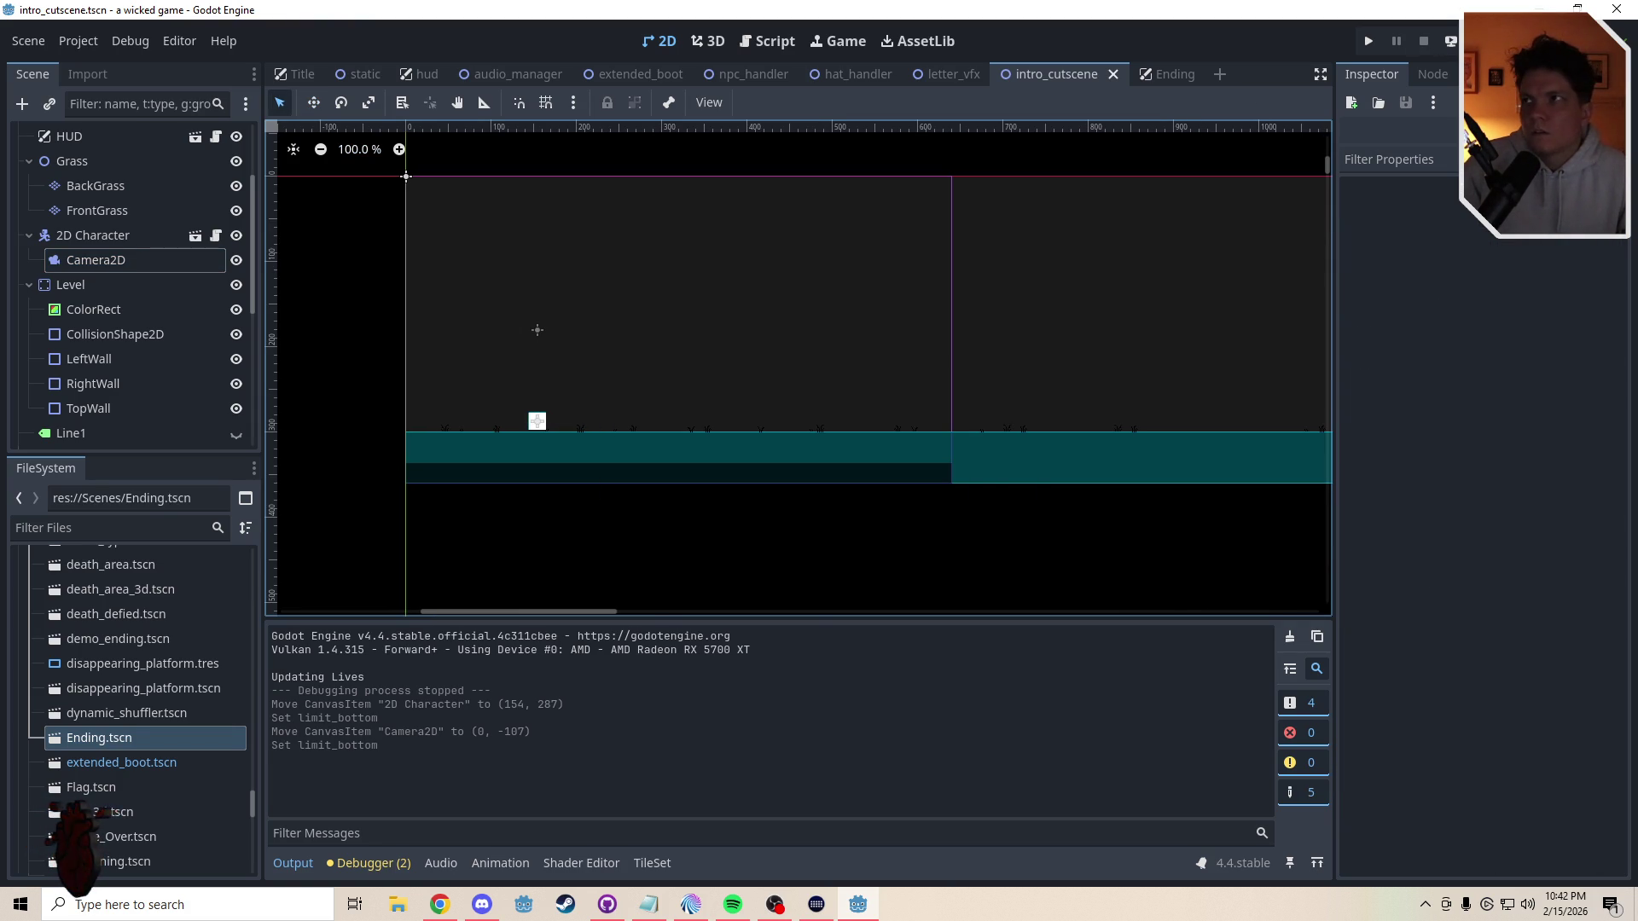
pyautogui.press('F5')
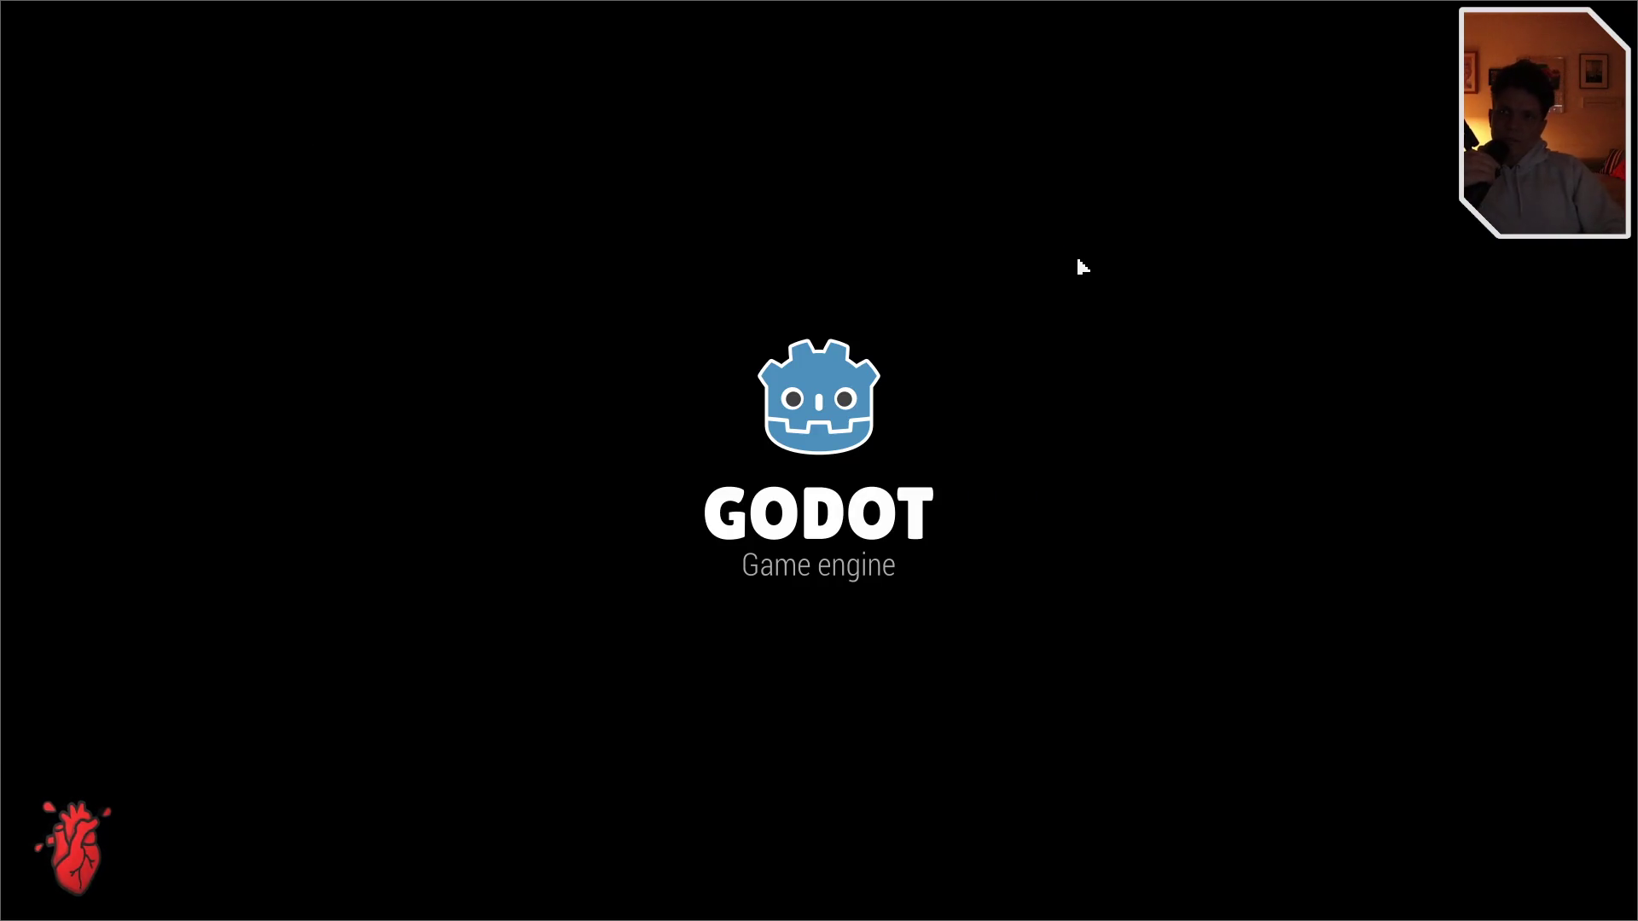
pyautogui.press('Right')
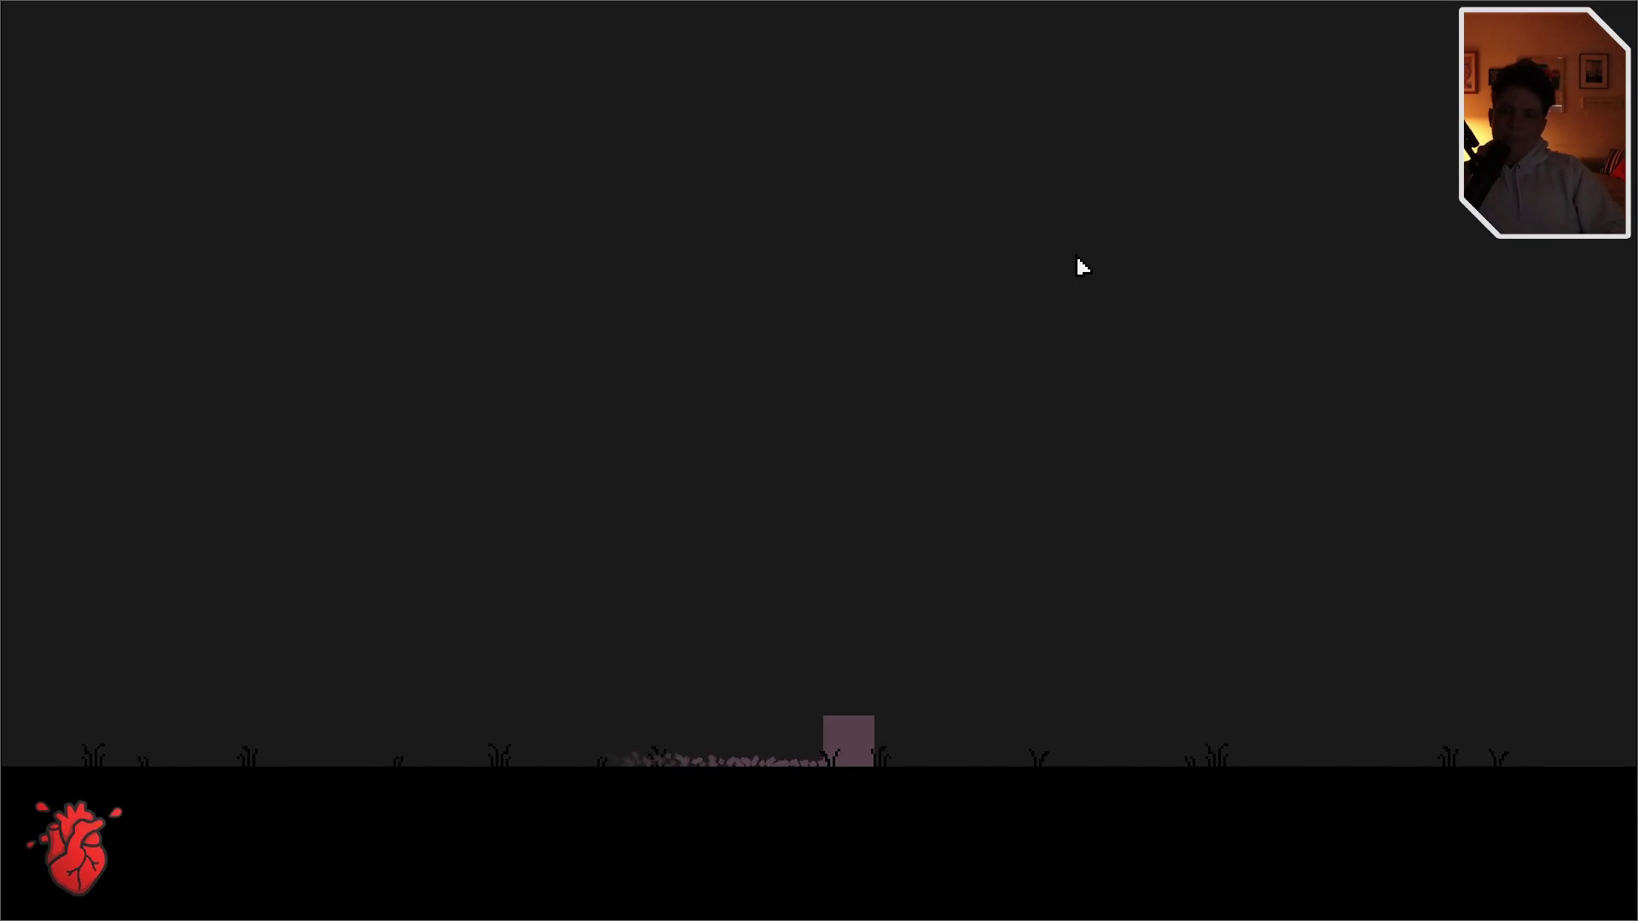
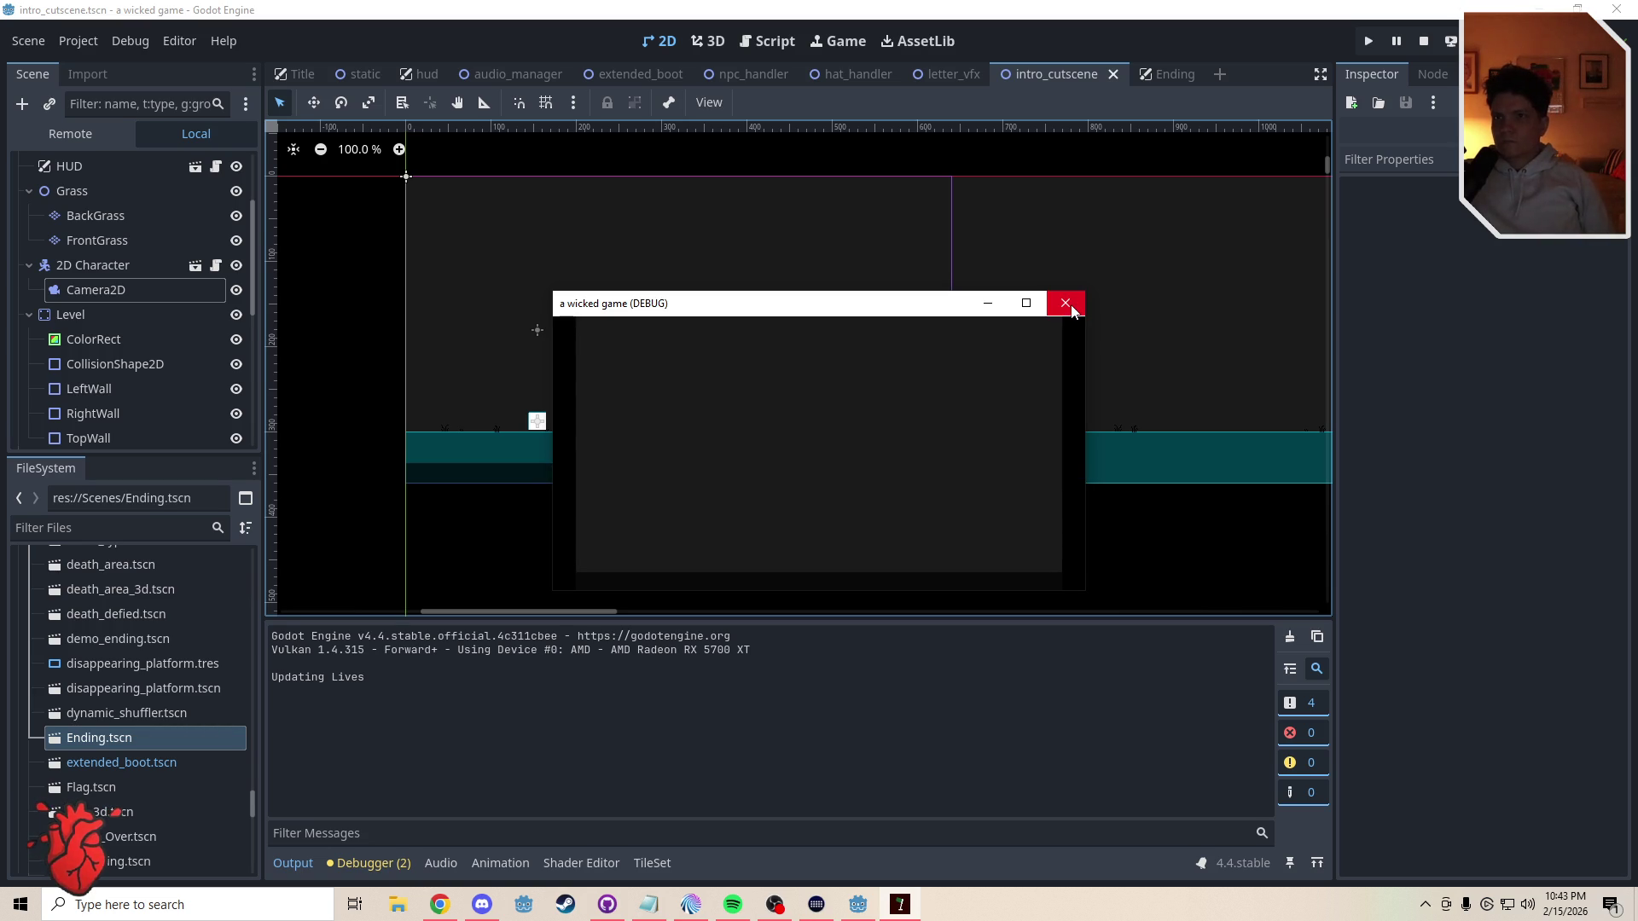
# - Set the Camera2D rotation smoothing speed to 8000 on line 111 of intro_cutscene.gd and run the game
pyautogui.click(1066, 304)
pyautogui.click(75, 262)
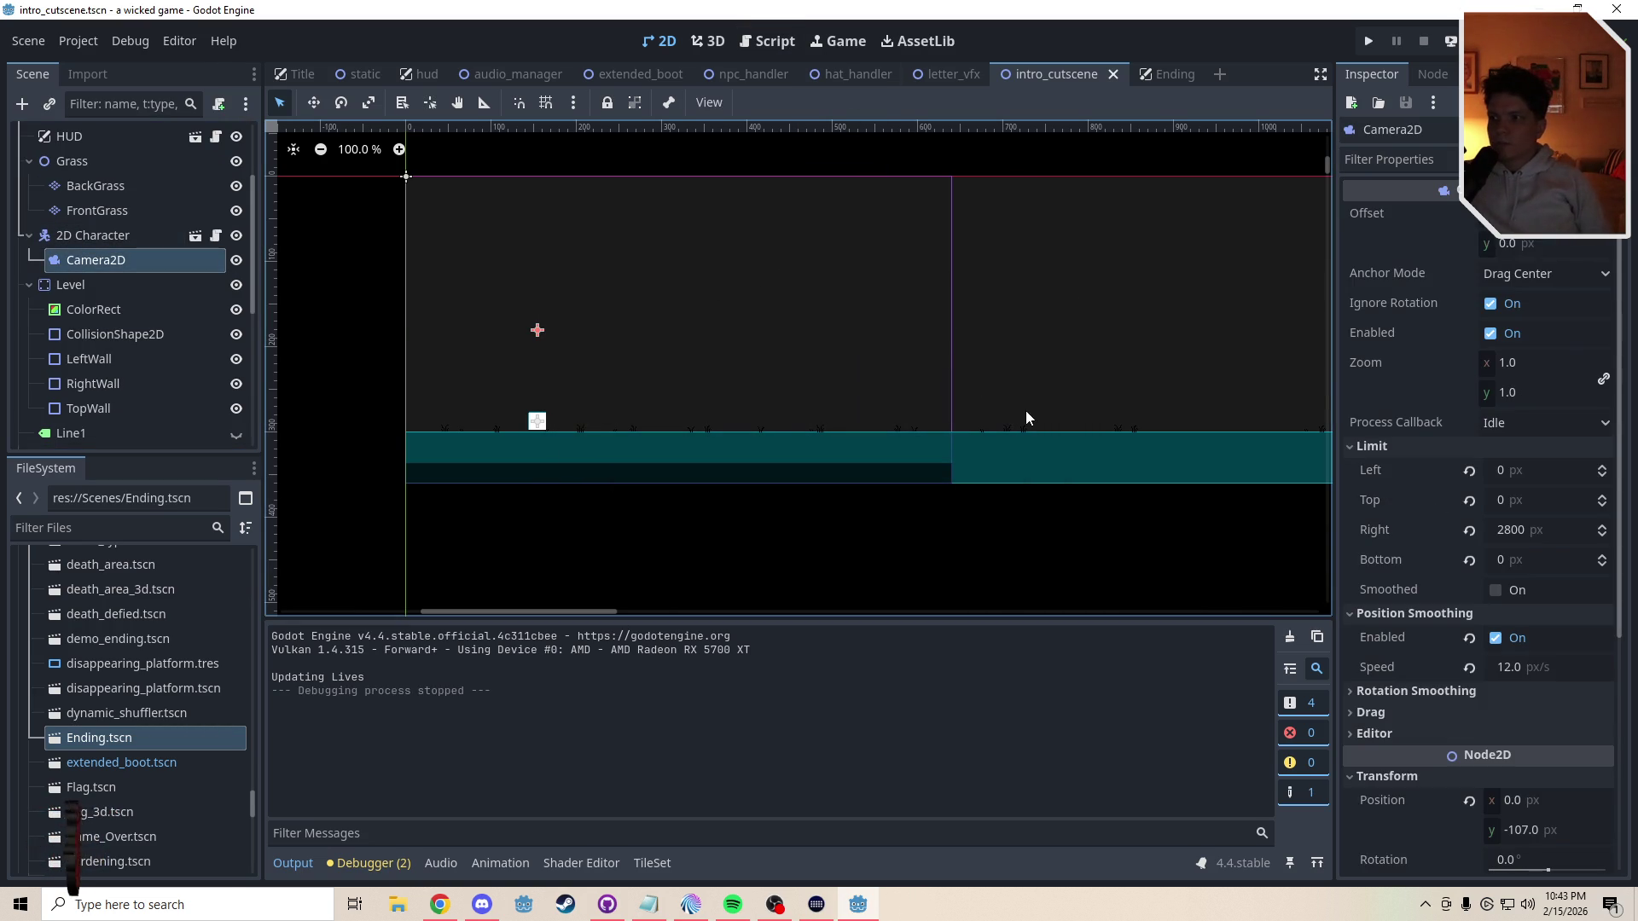
pyautogui.click(746, 43)
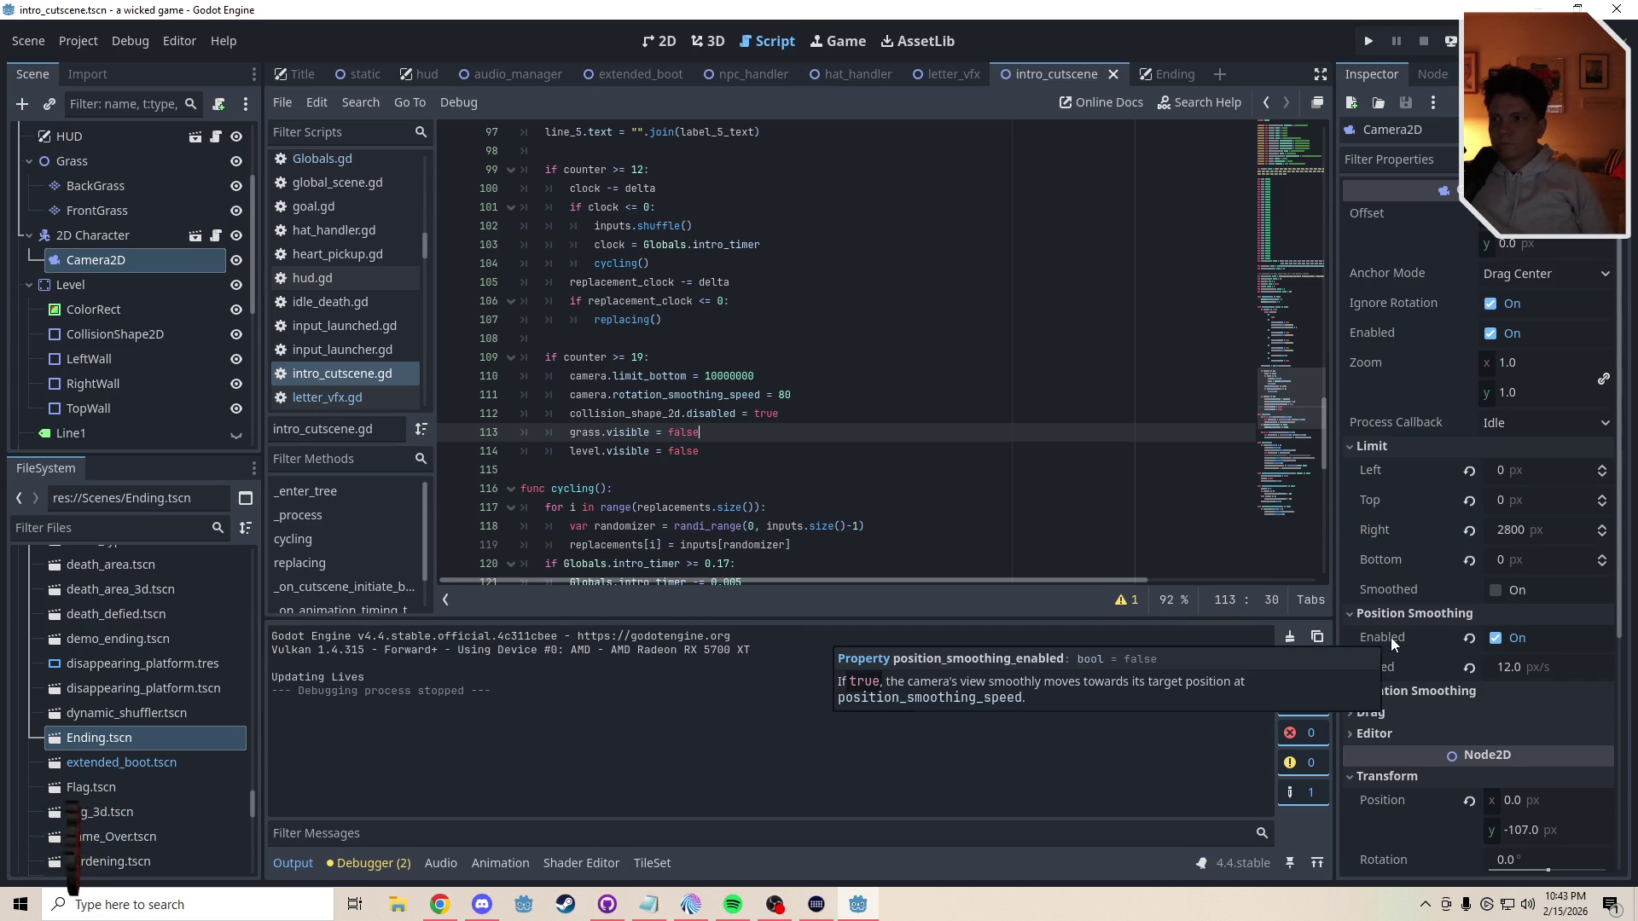
pyautogui.click(790, 395)
pyautogui.write('00')
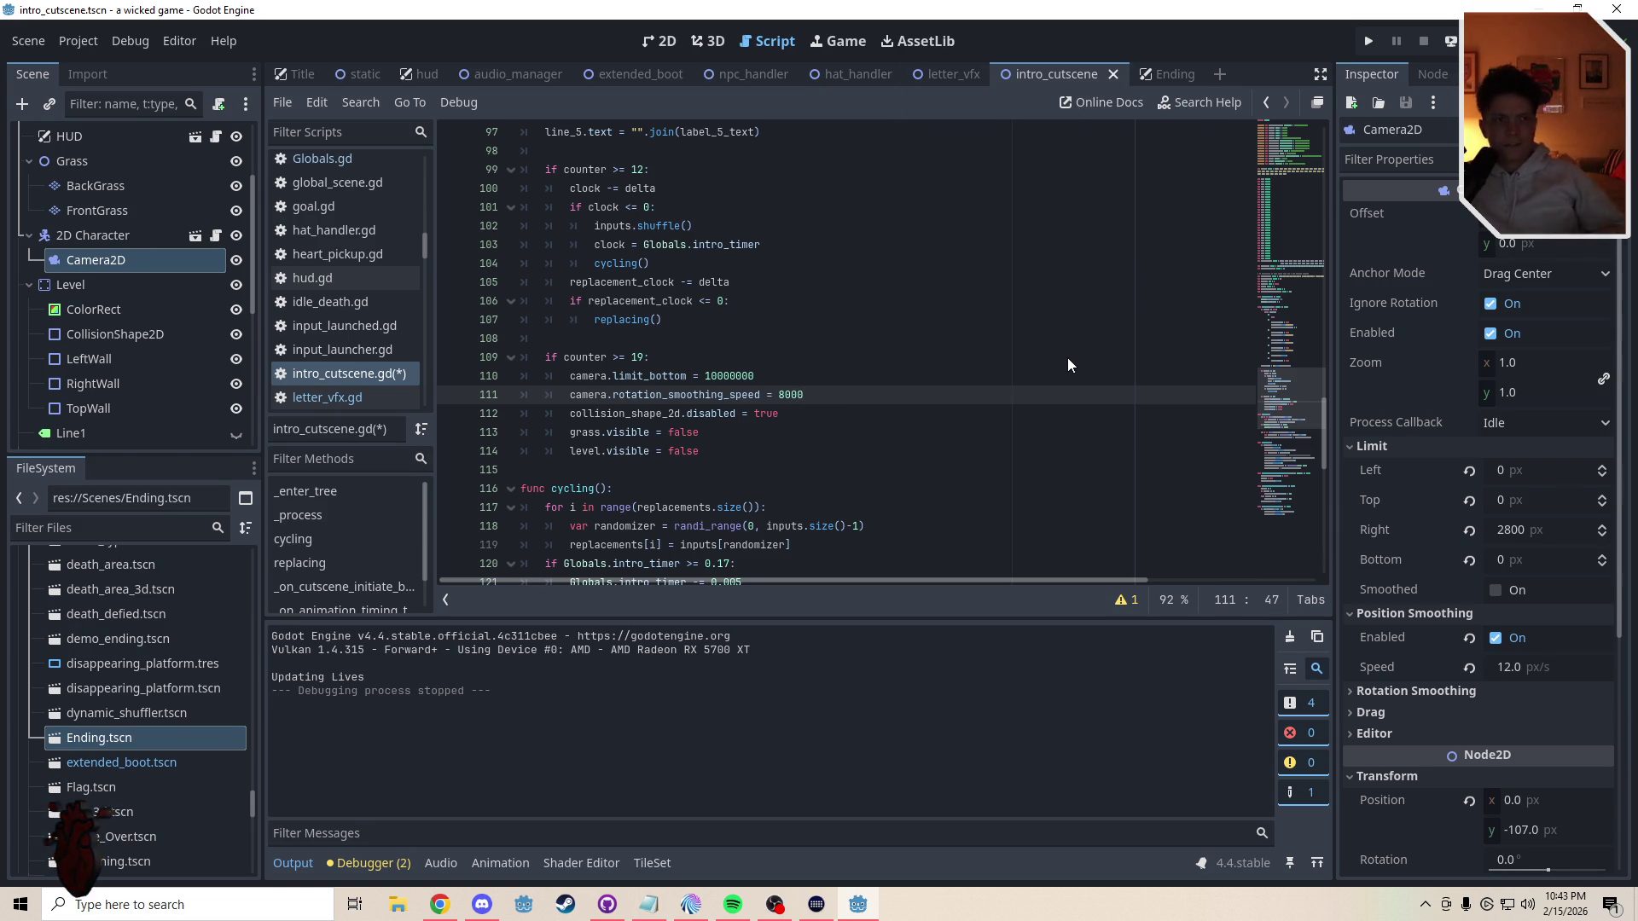
pyautogui.press('F5')
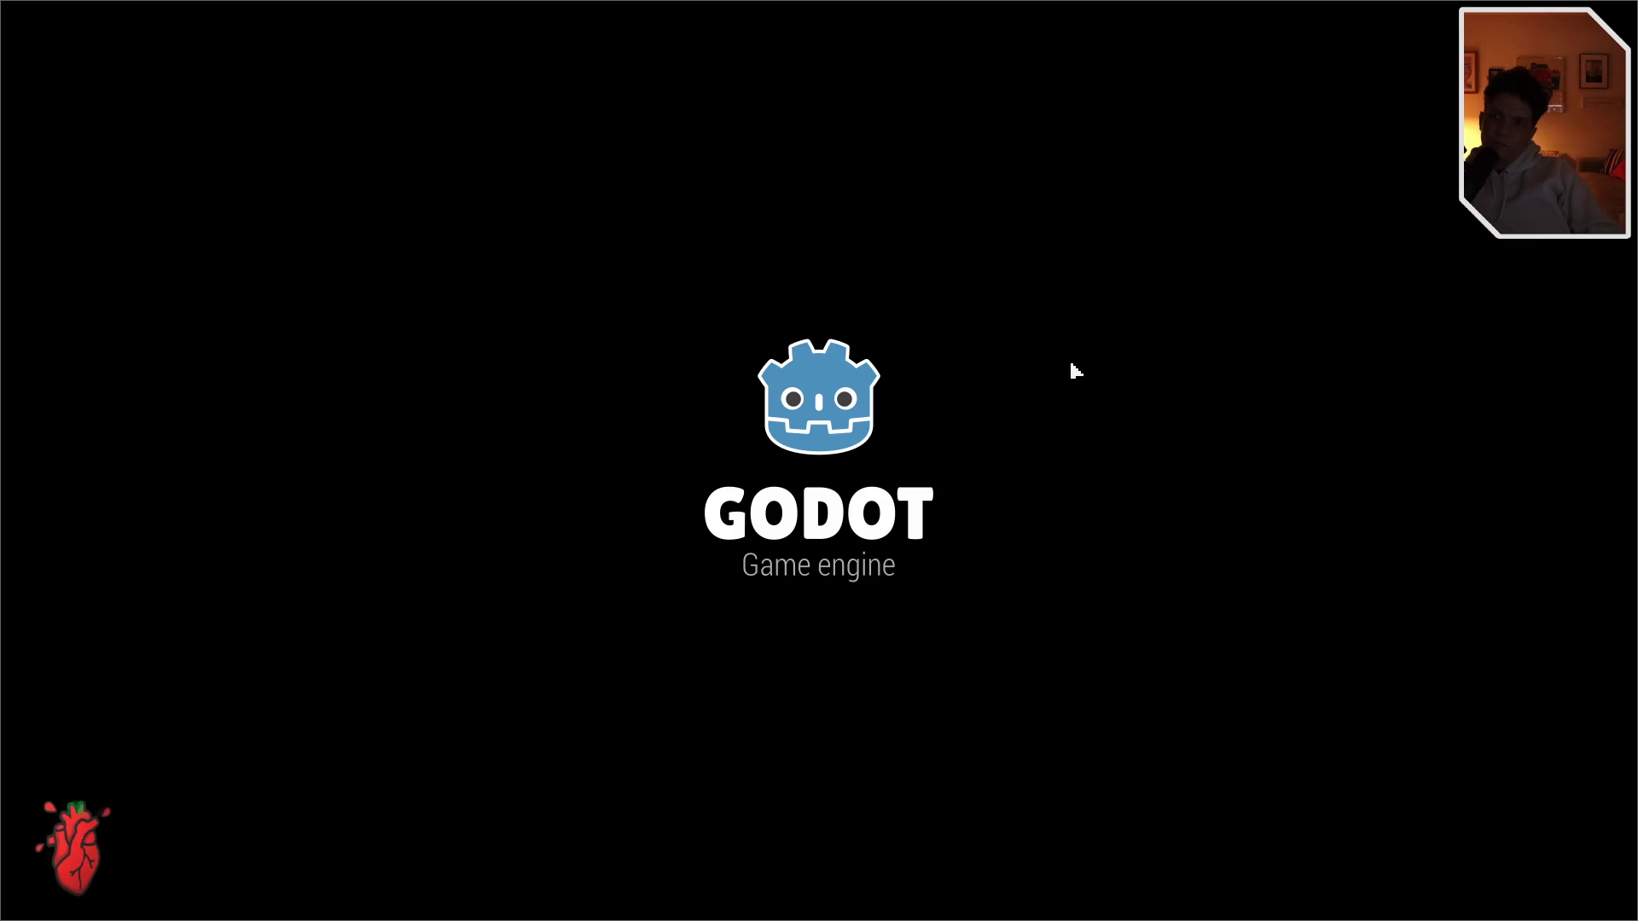
# - Make the player square jump repeatedly and move left with the A and W keys during the cutscene
pyautogui.press('a')
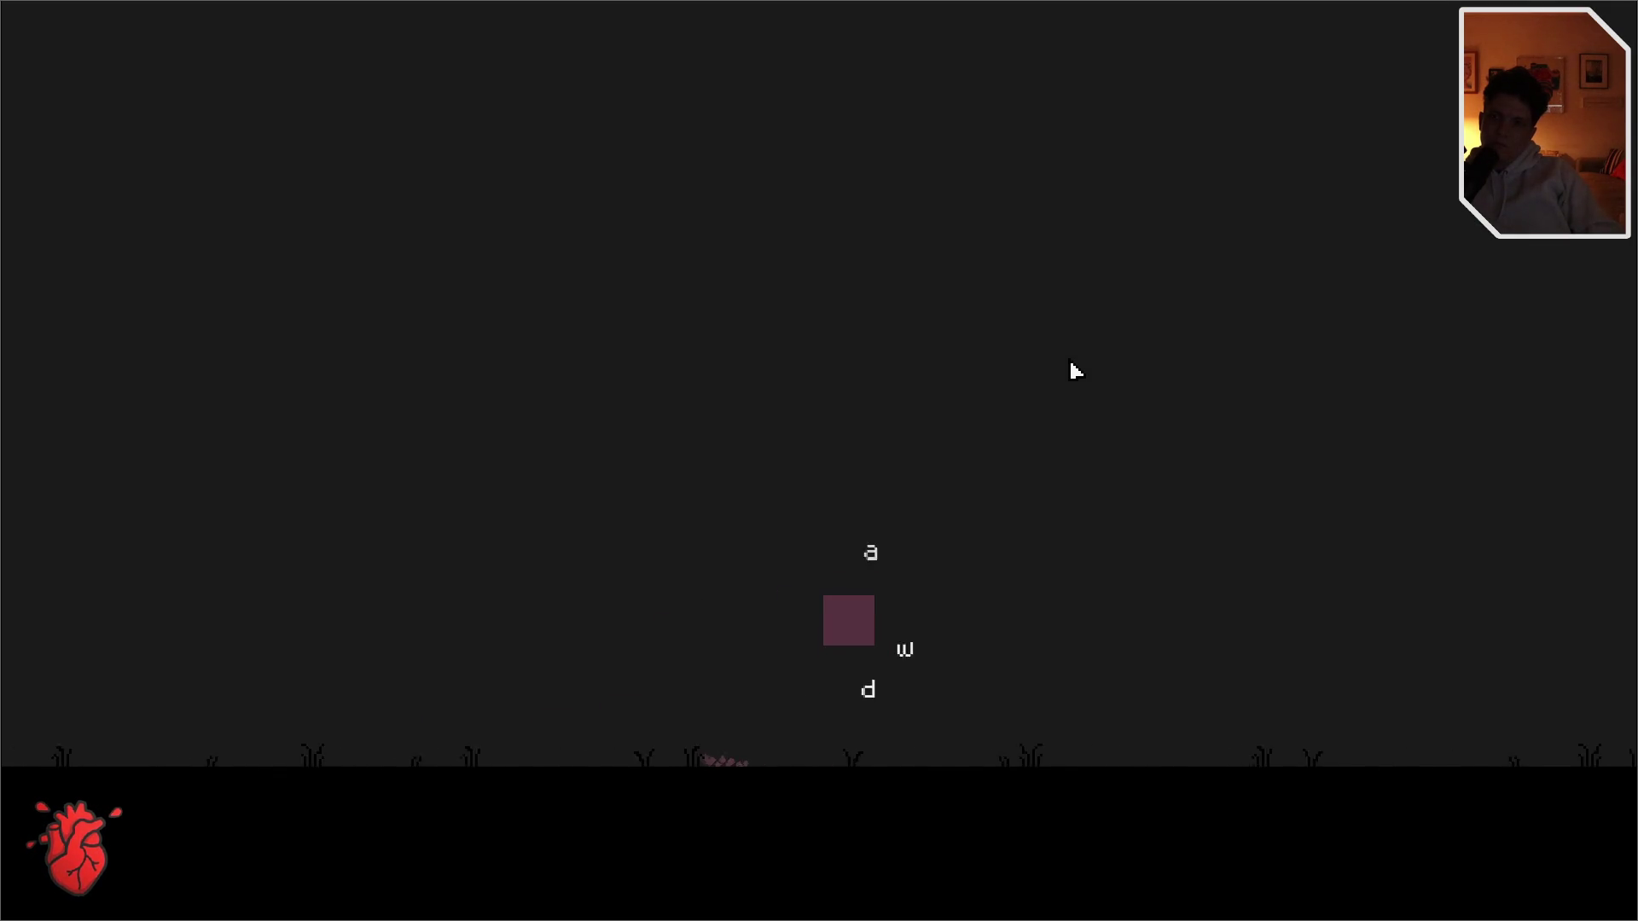
pyautogui.press('a')
pyautogui.press('a')
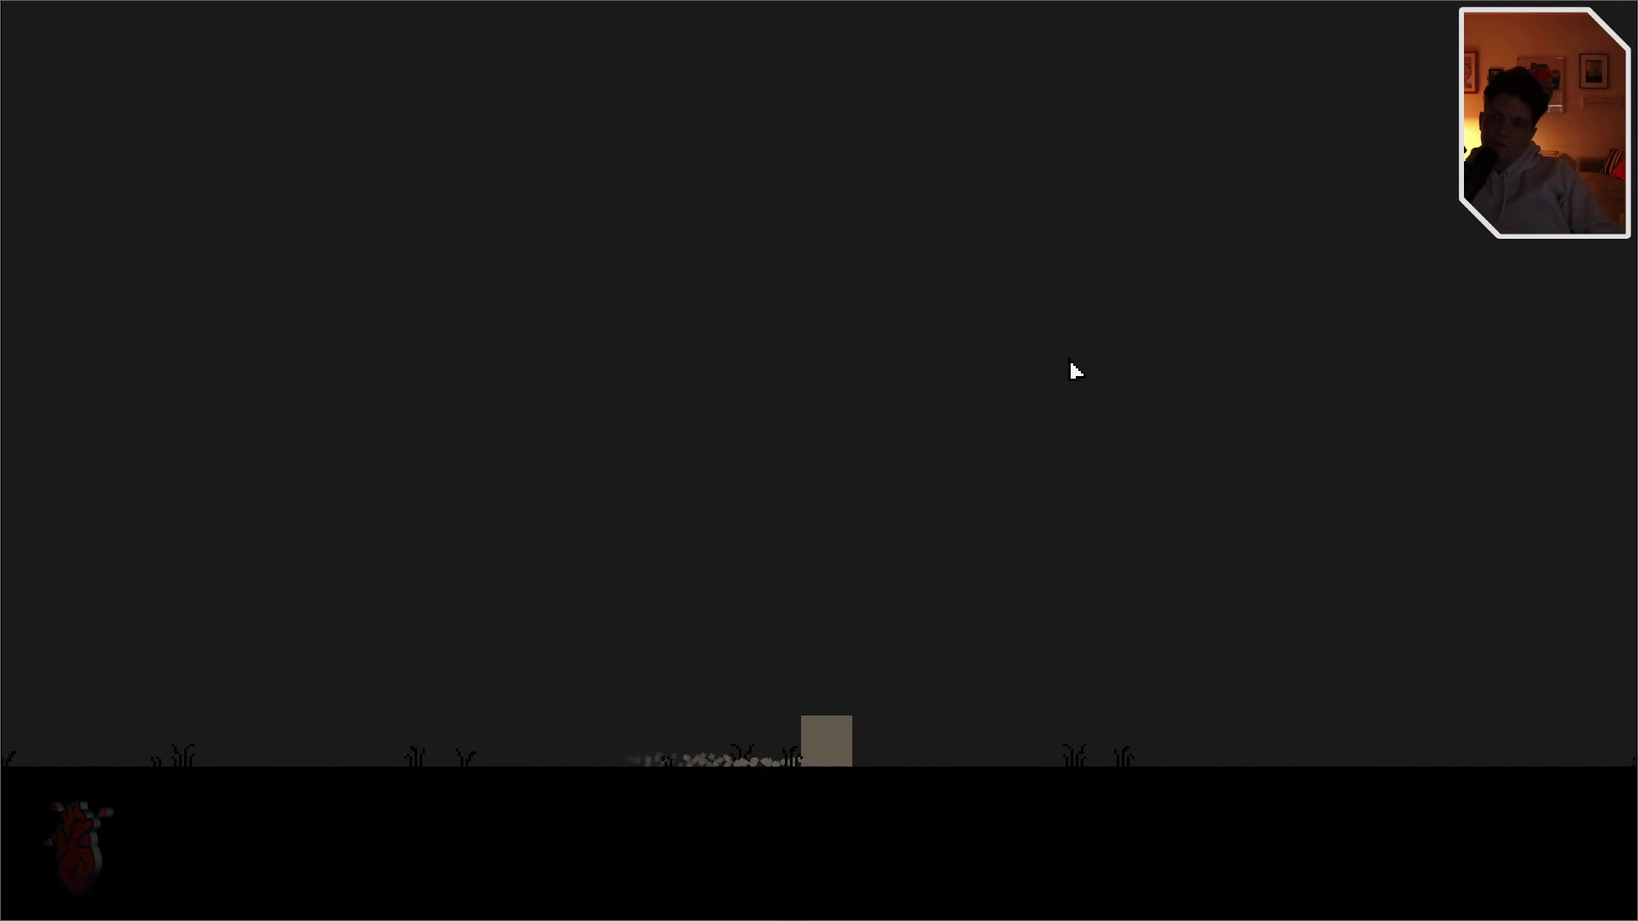
pyautogui.press('w')
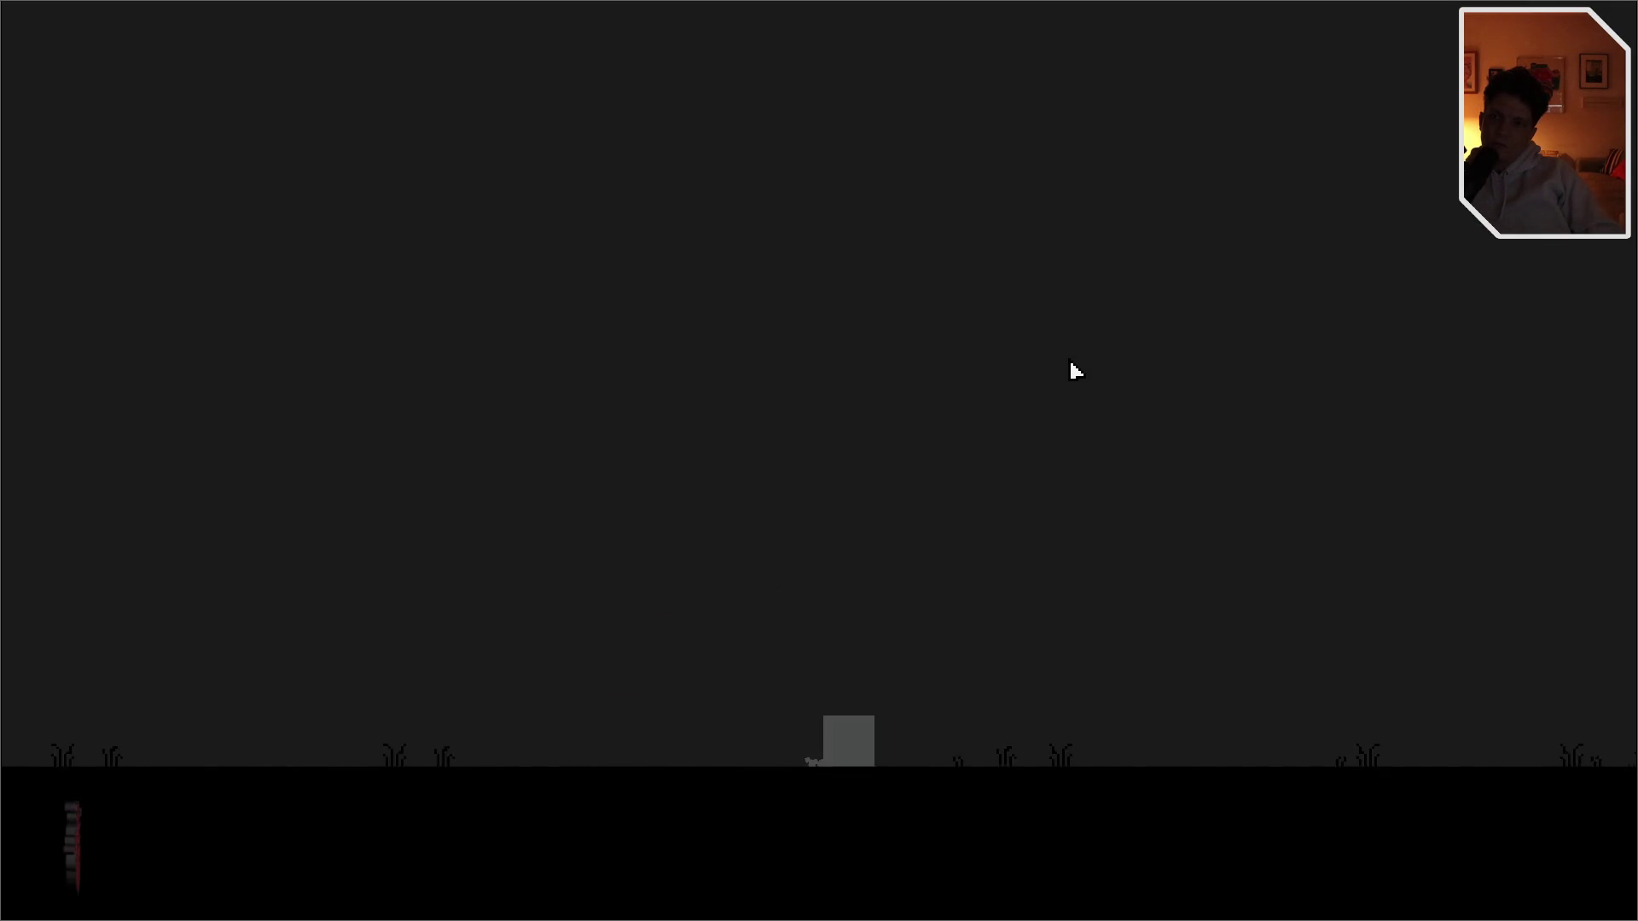
pyautogui.press('w')
pyautogui.press('w')
pyautogui.press('a')
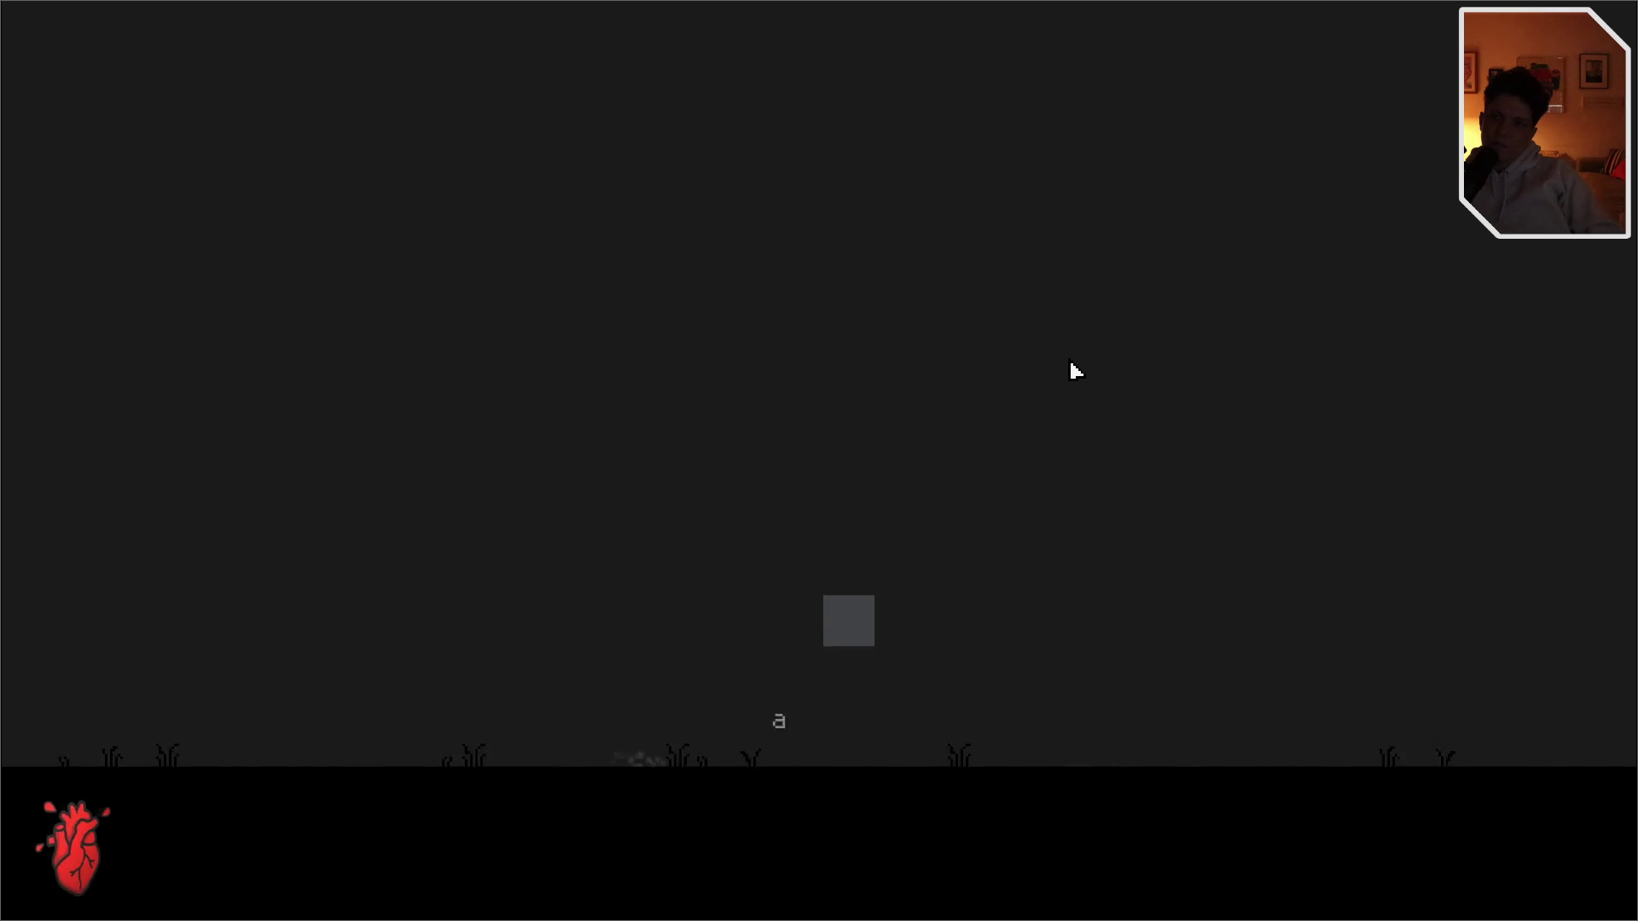
pyautogui.press('w')
pyautogui.press('w')
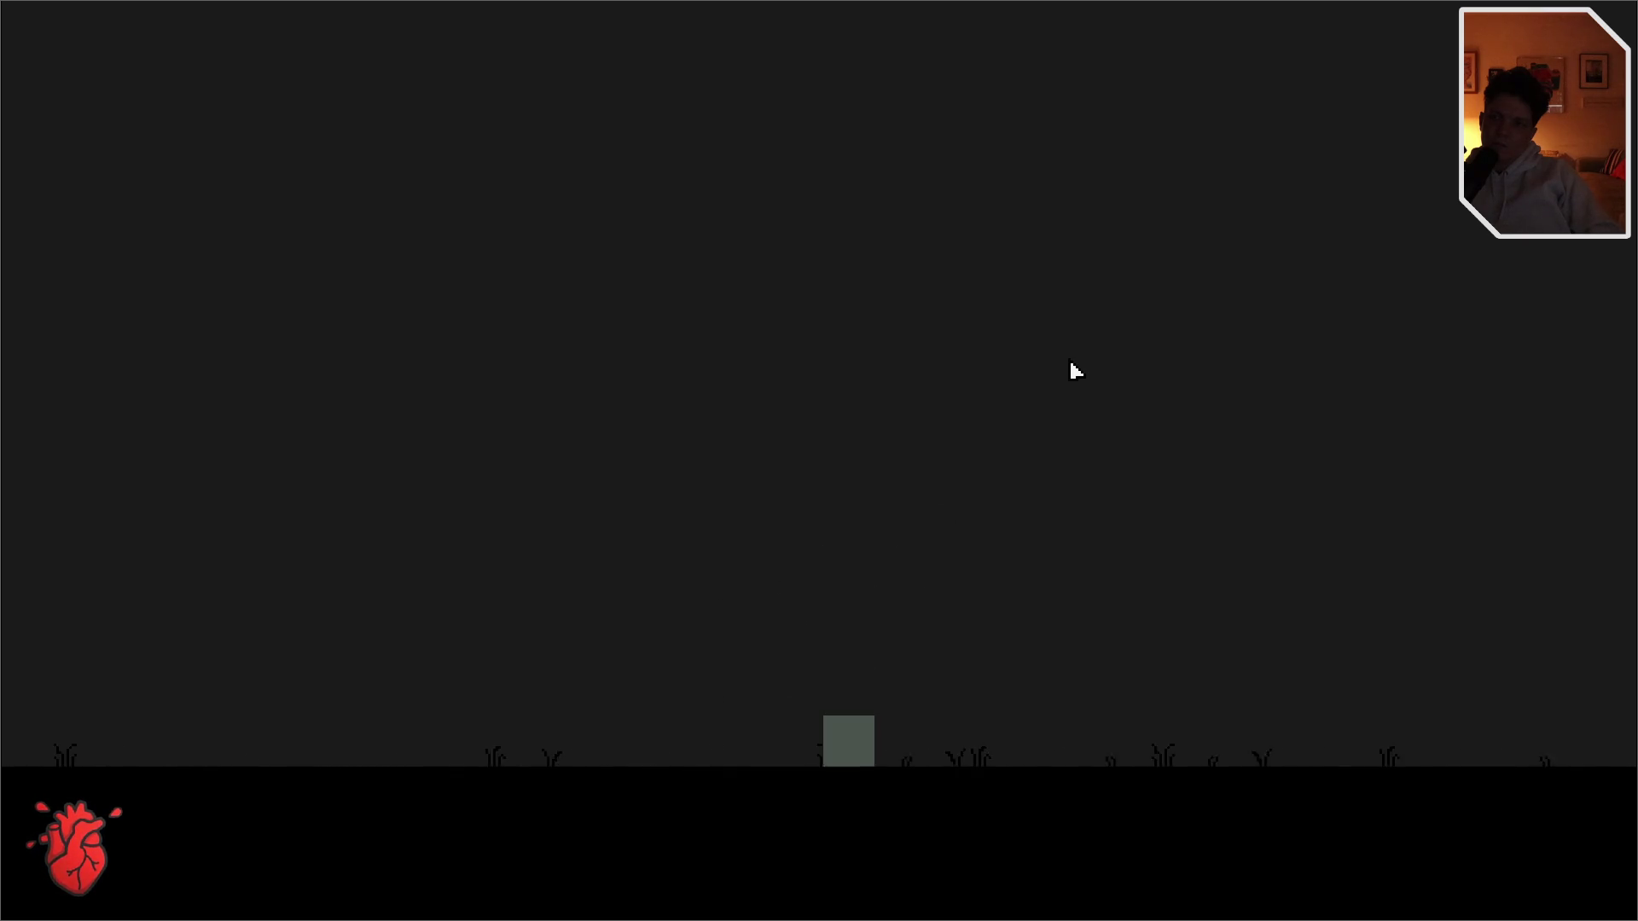
pyautogui.press('a')
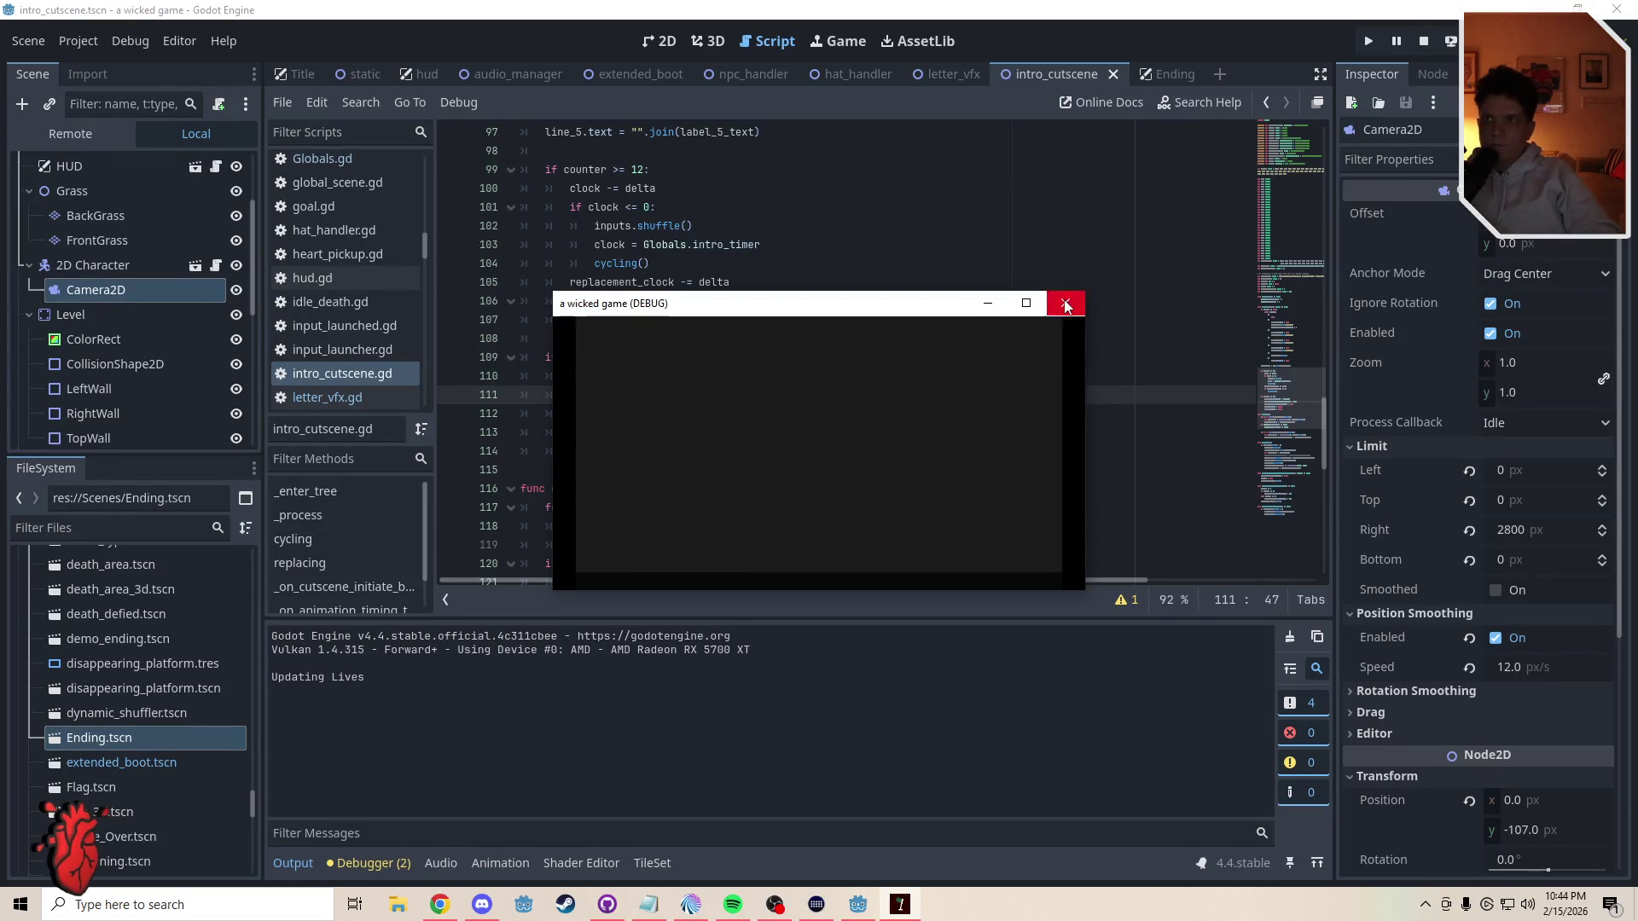
# - Replace line 111 with position_smoothing_enabled = false and save the script
pyautogui.click(1064, 303)
pyautogui.hotkey('ctrl', 'shift', 'Left')
pyautogui.hotkey('ctrl', 'shift', 'Left')
pyautogui.hotkey('ctrl', 'shift', 'Left')
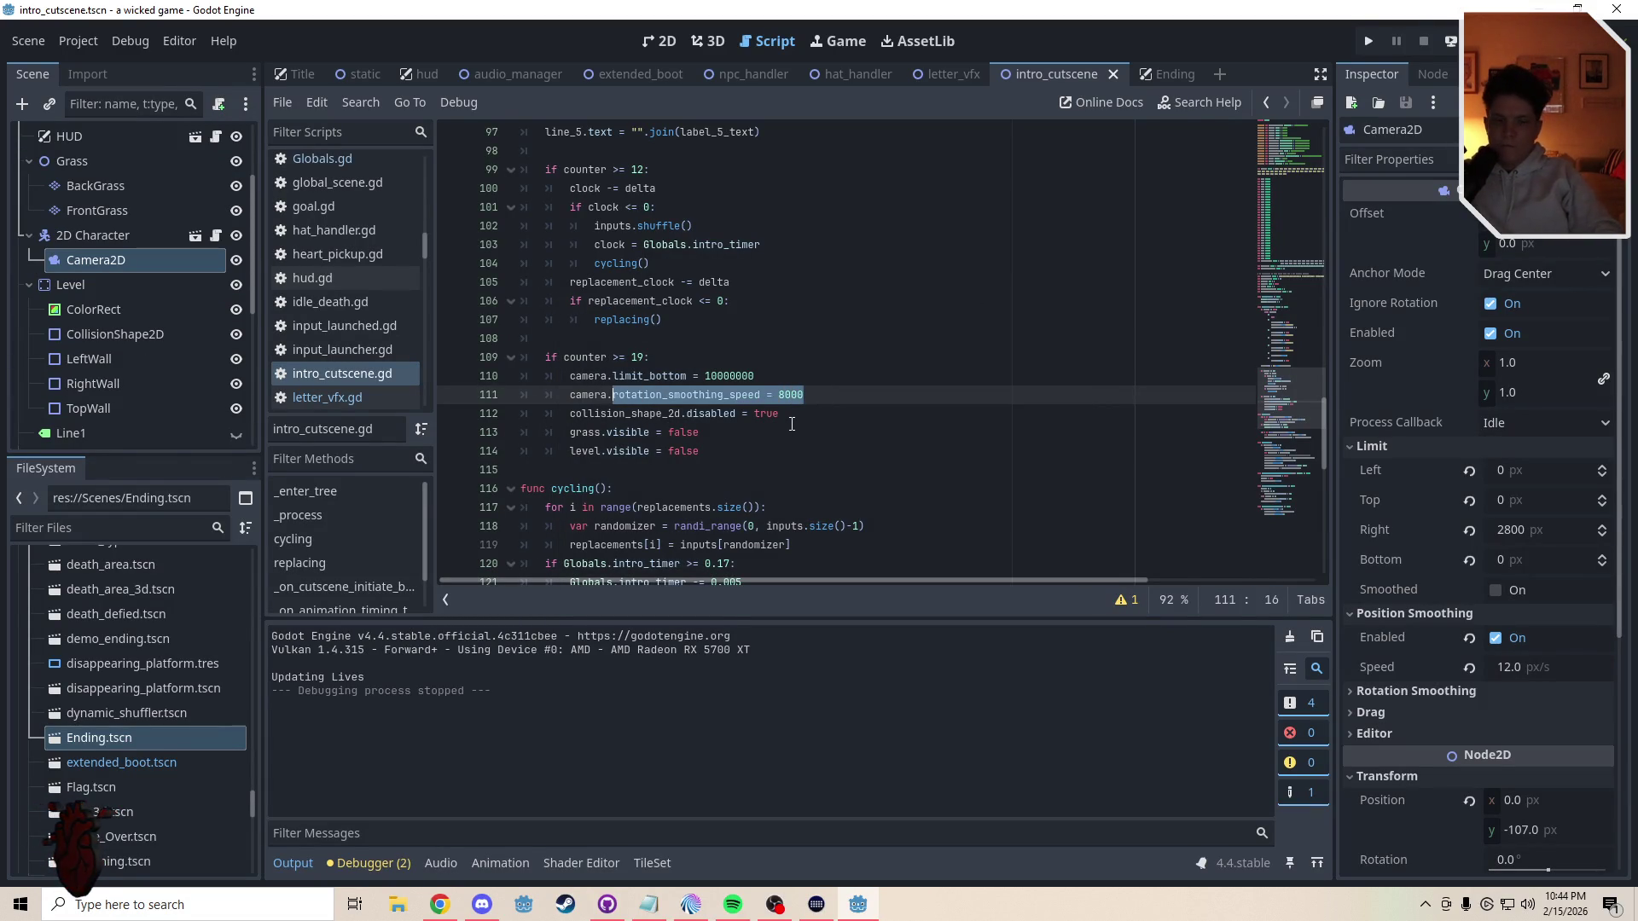
pyautogui.write('pos')
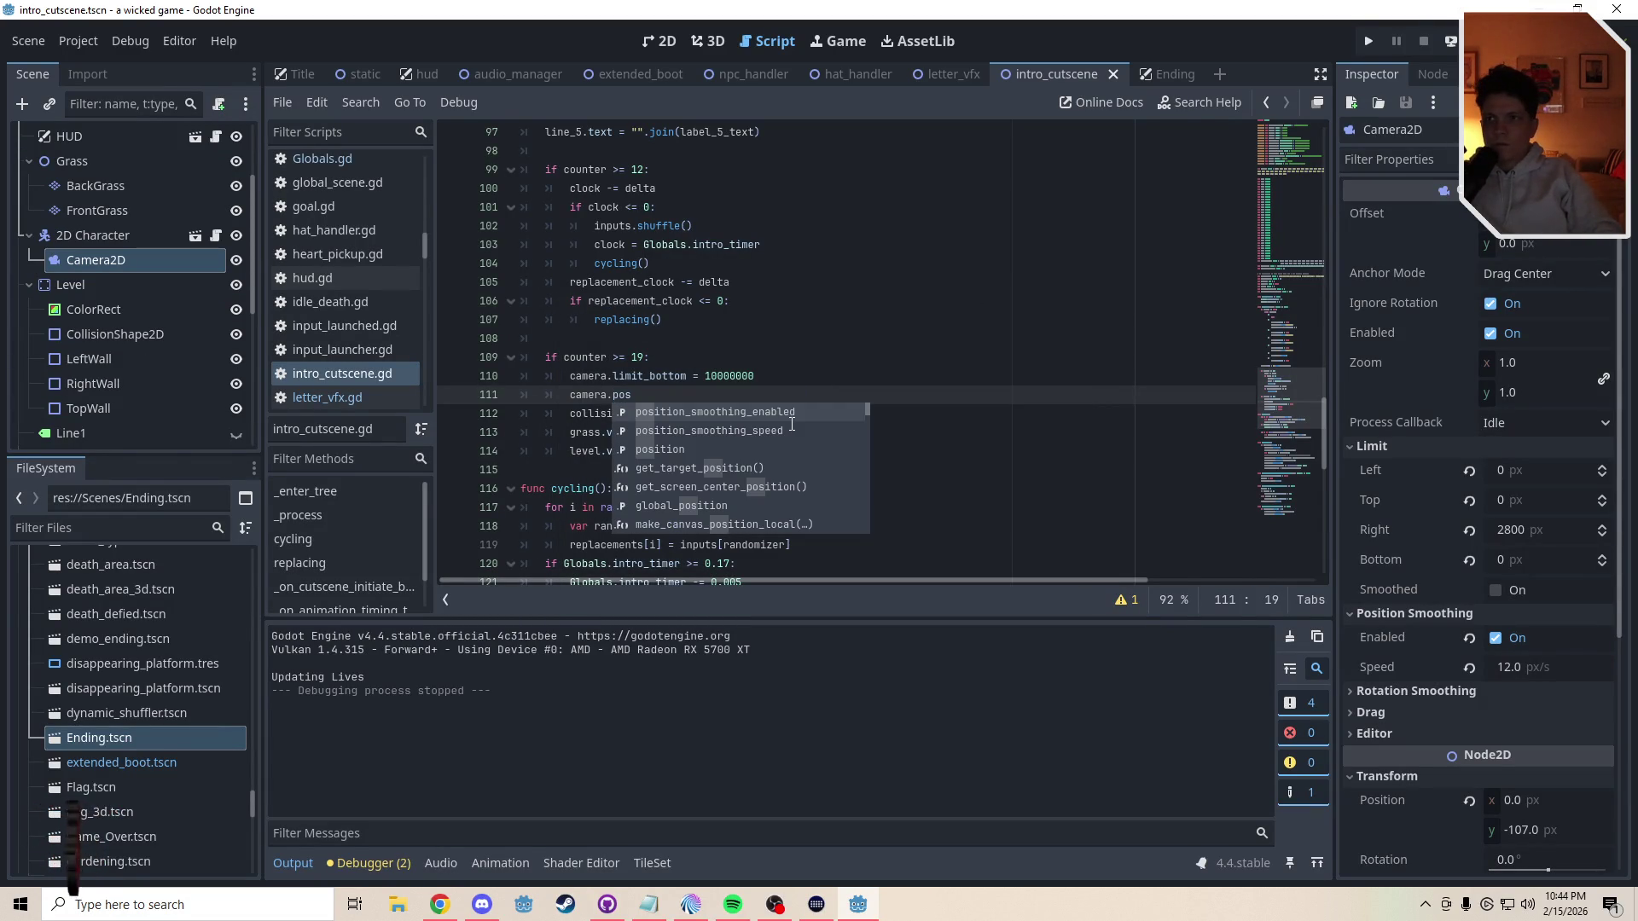
pyautogui.press('Return')
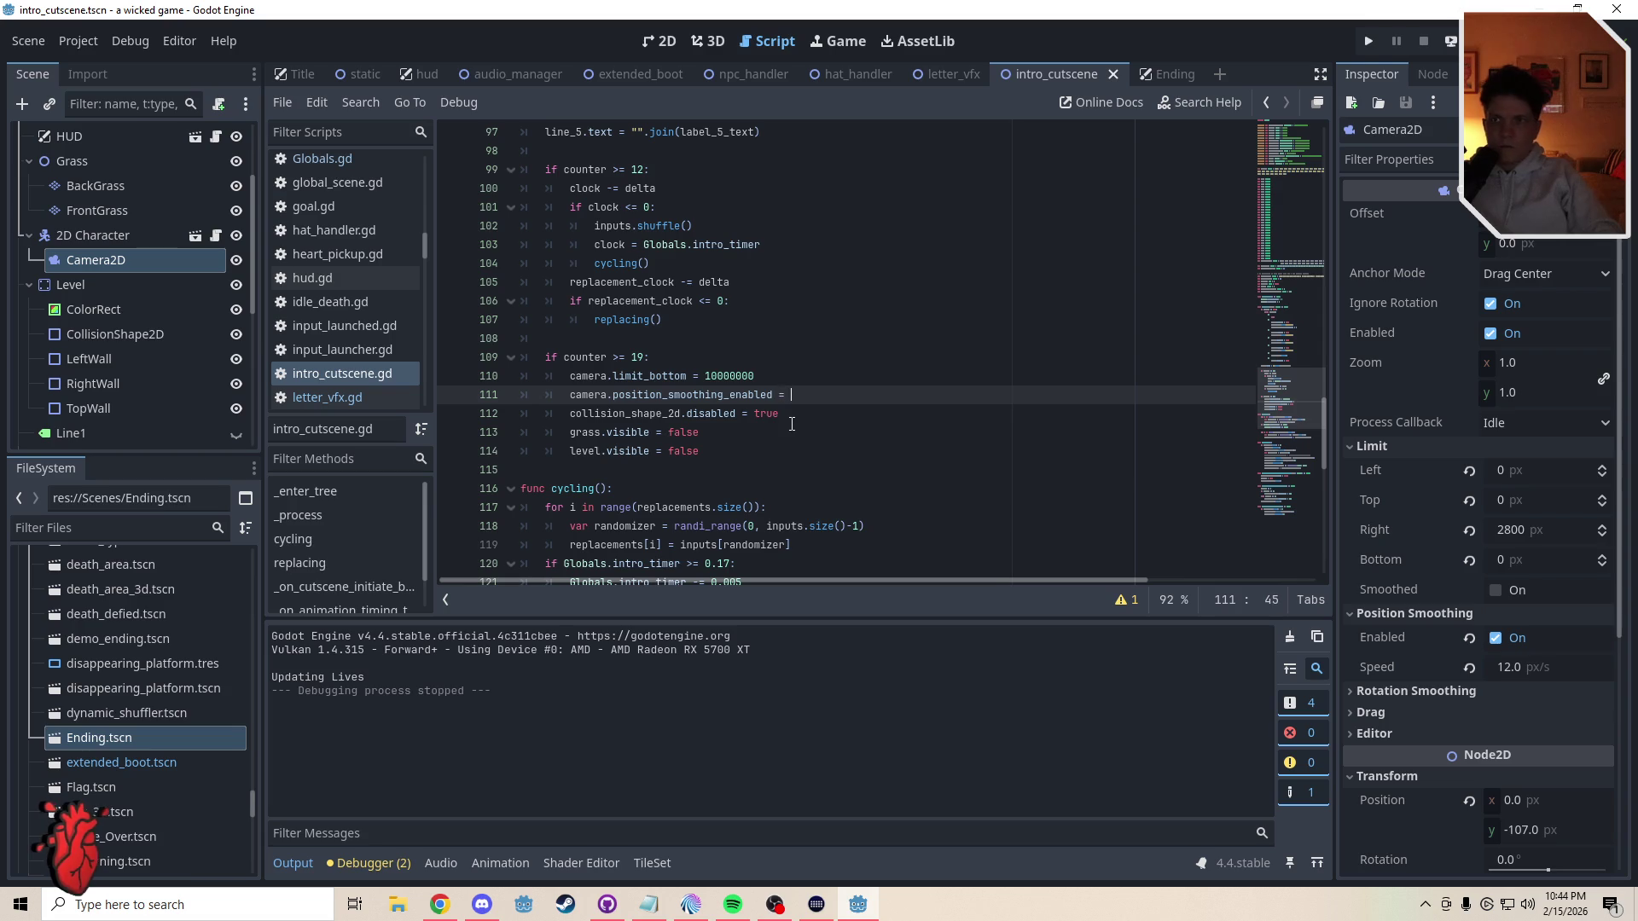
pyautogui.write('= false')
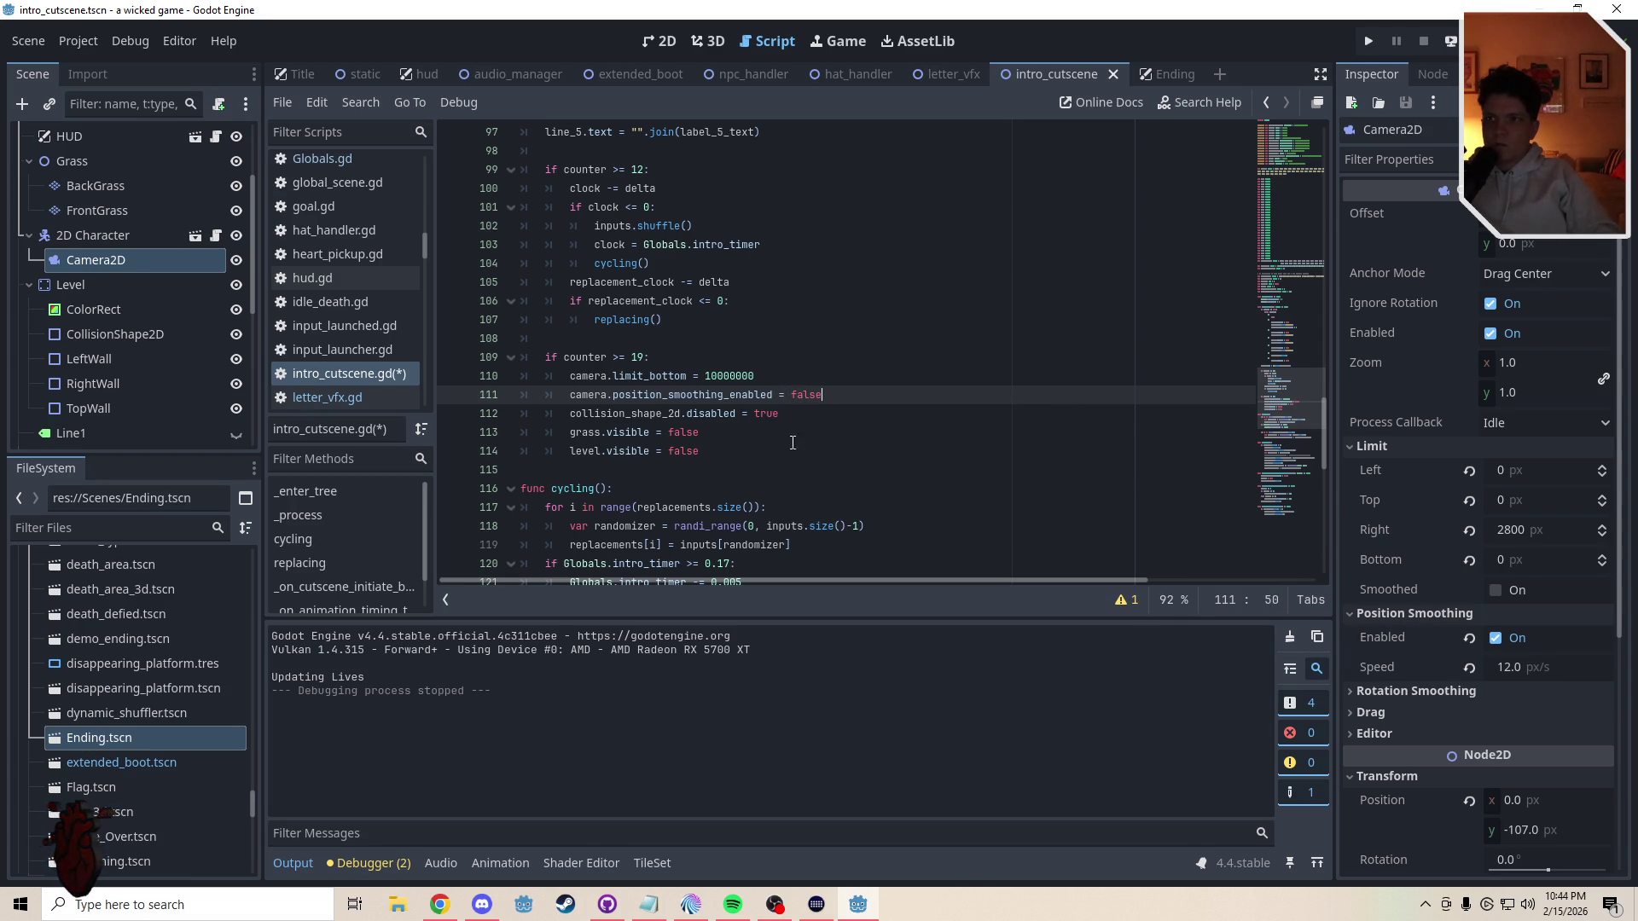
pyautogui.click(815, 418)
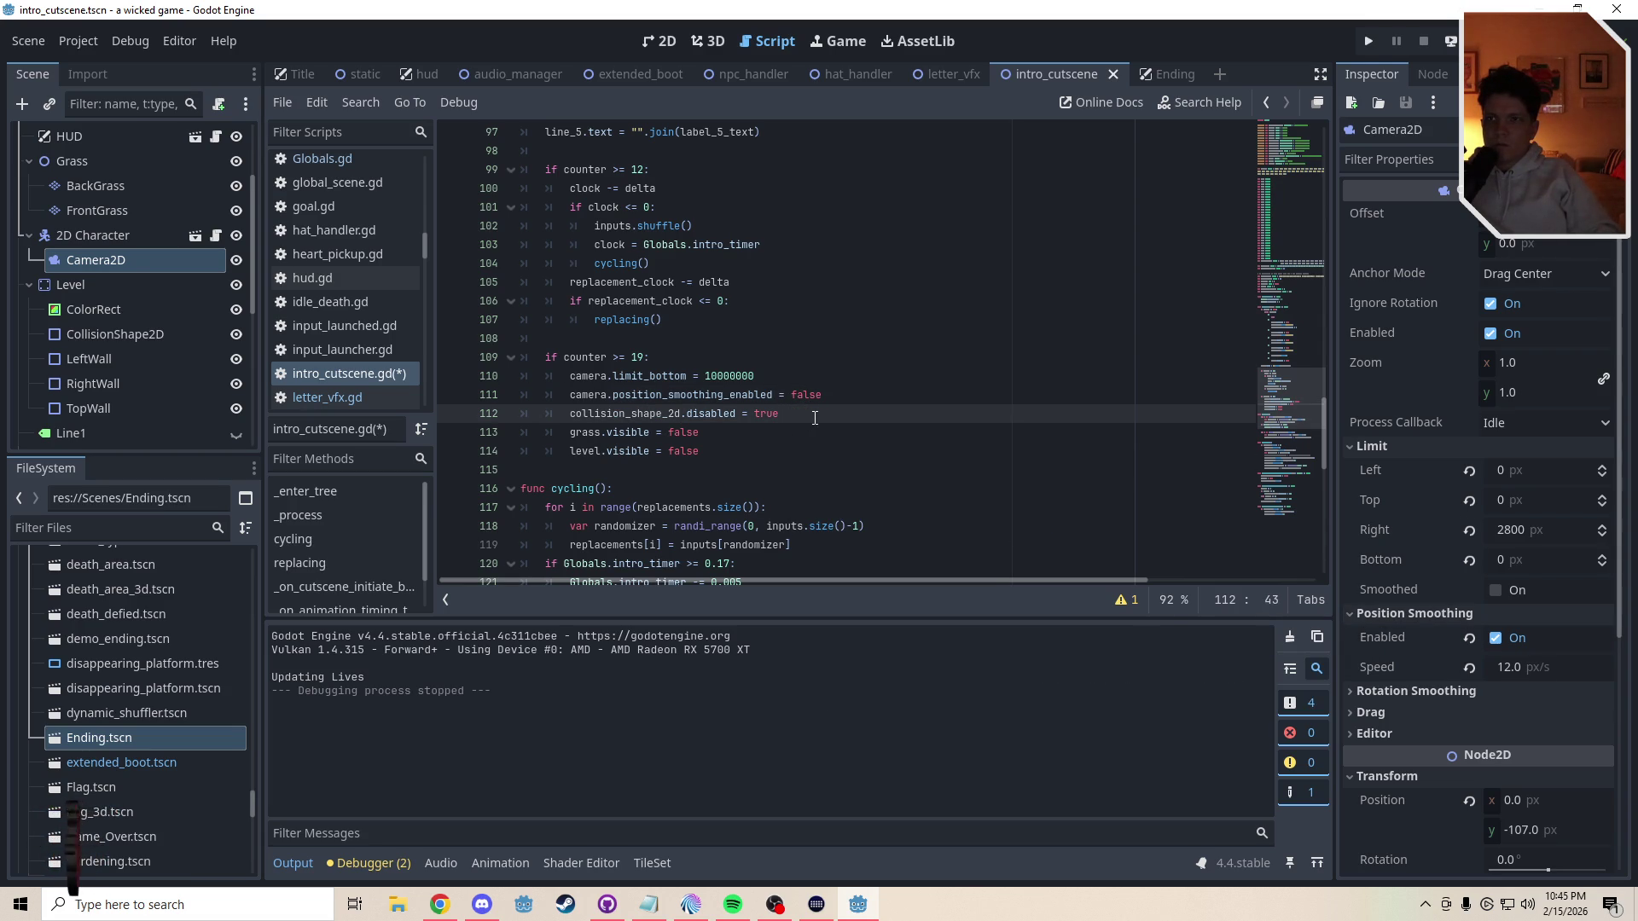
pyautogui.hotkey('ctrl', 's')
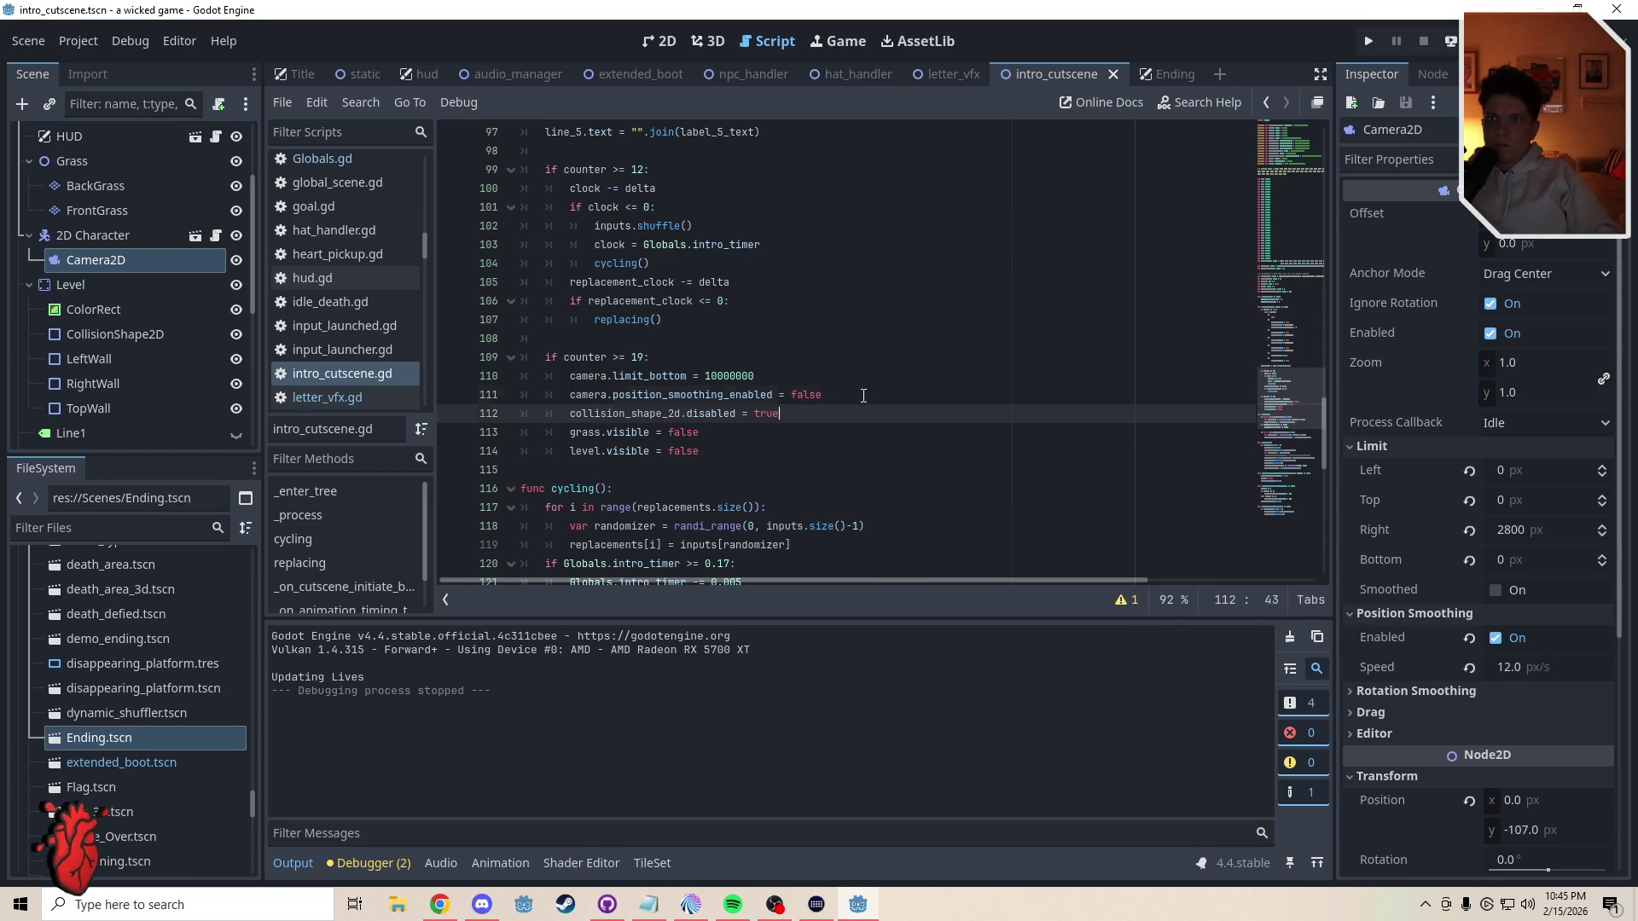
# - Start a new line 112 below the smoothing line with a placeholder 'a'
pyautogui.click(864, 395)
pyautogui.press('Return')
pyautogui.write('a')
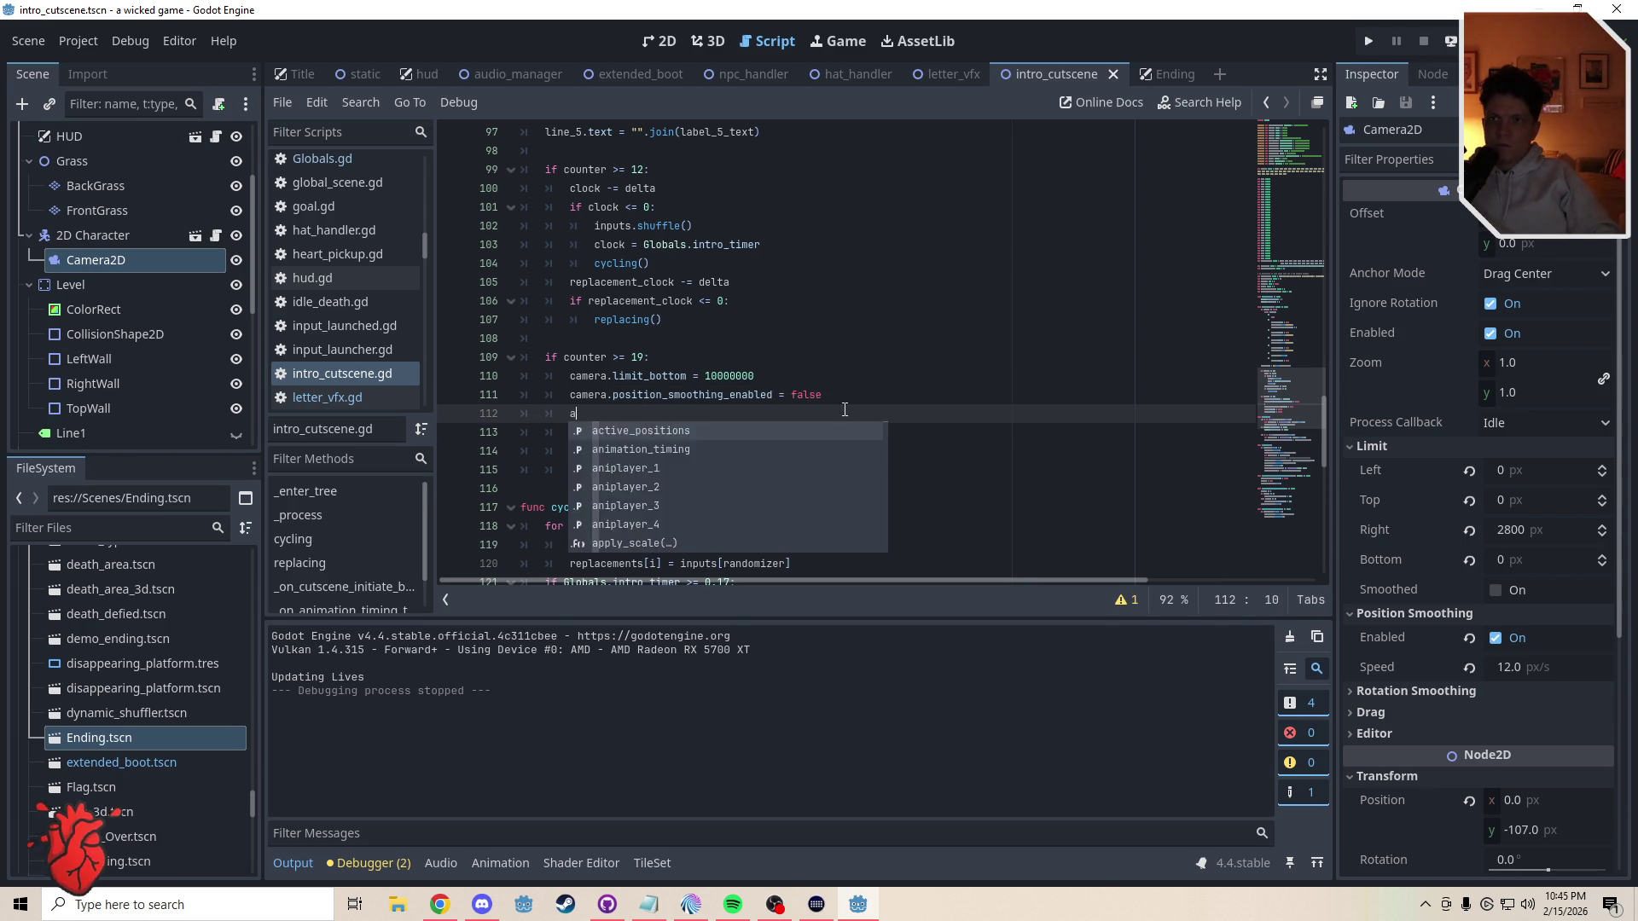
pyautogui.click(921, 376)
pyautogui.moveTo(1300, 335); pyautogui.dragTo(1297, 162)
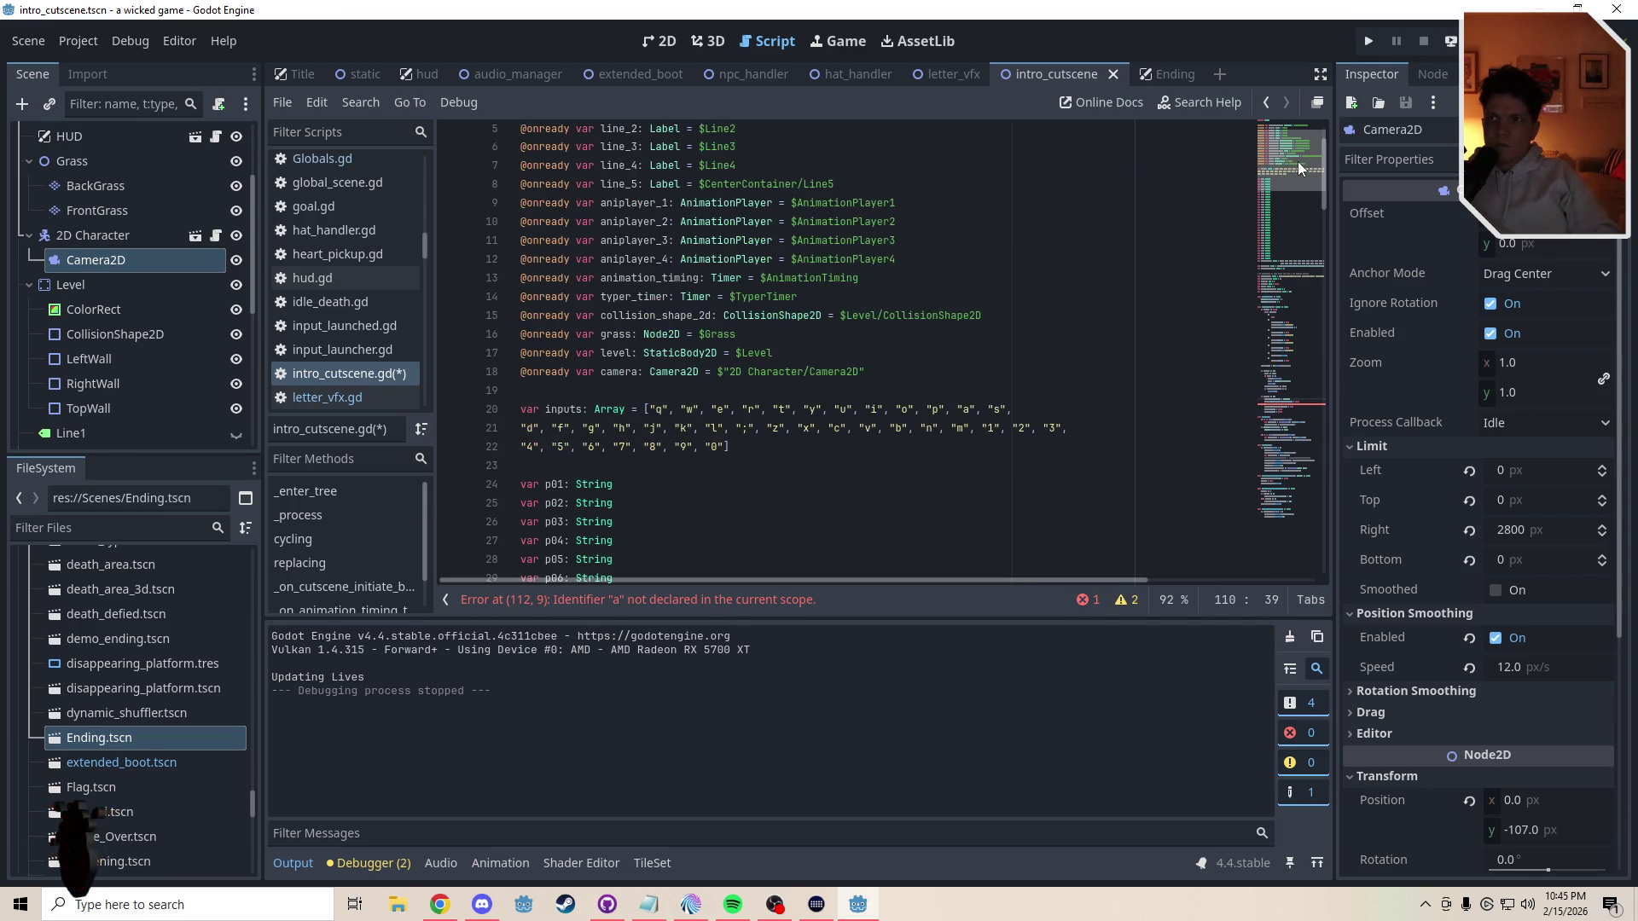
# - Select the 2D Character node and browse its Inspector properties, toggling the Floor section
pyautogui.click(94, 238)
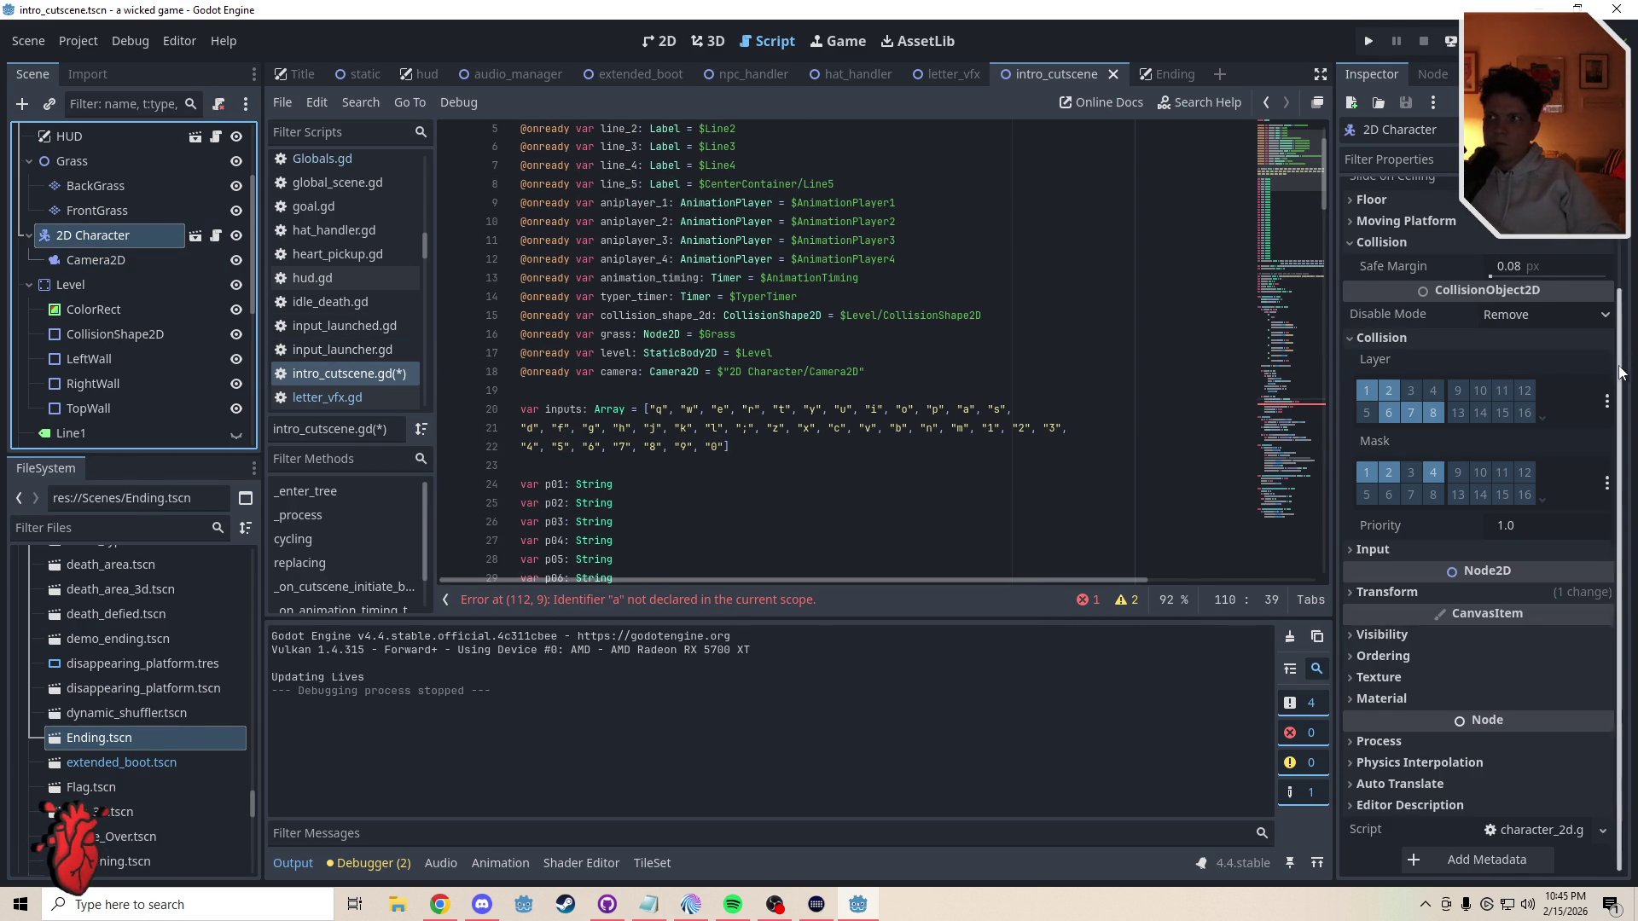
pyautogui.scroll(3, 1604, 256)
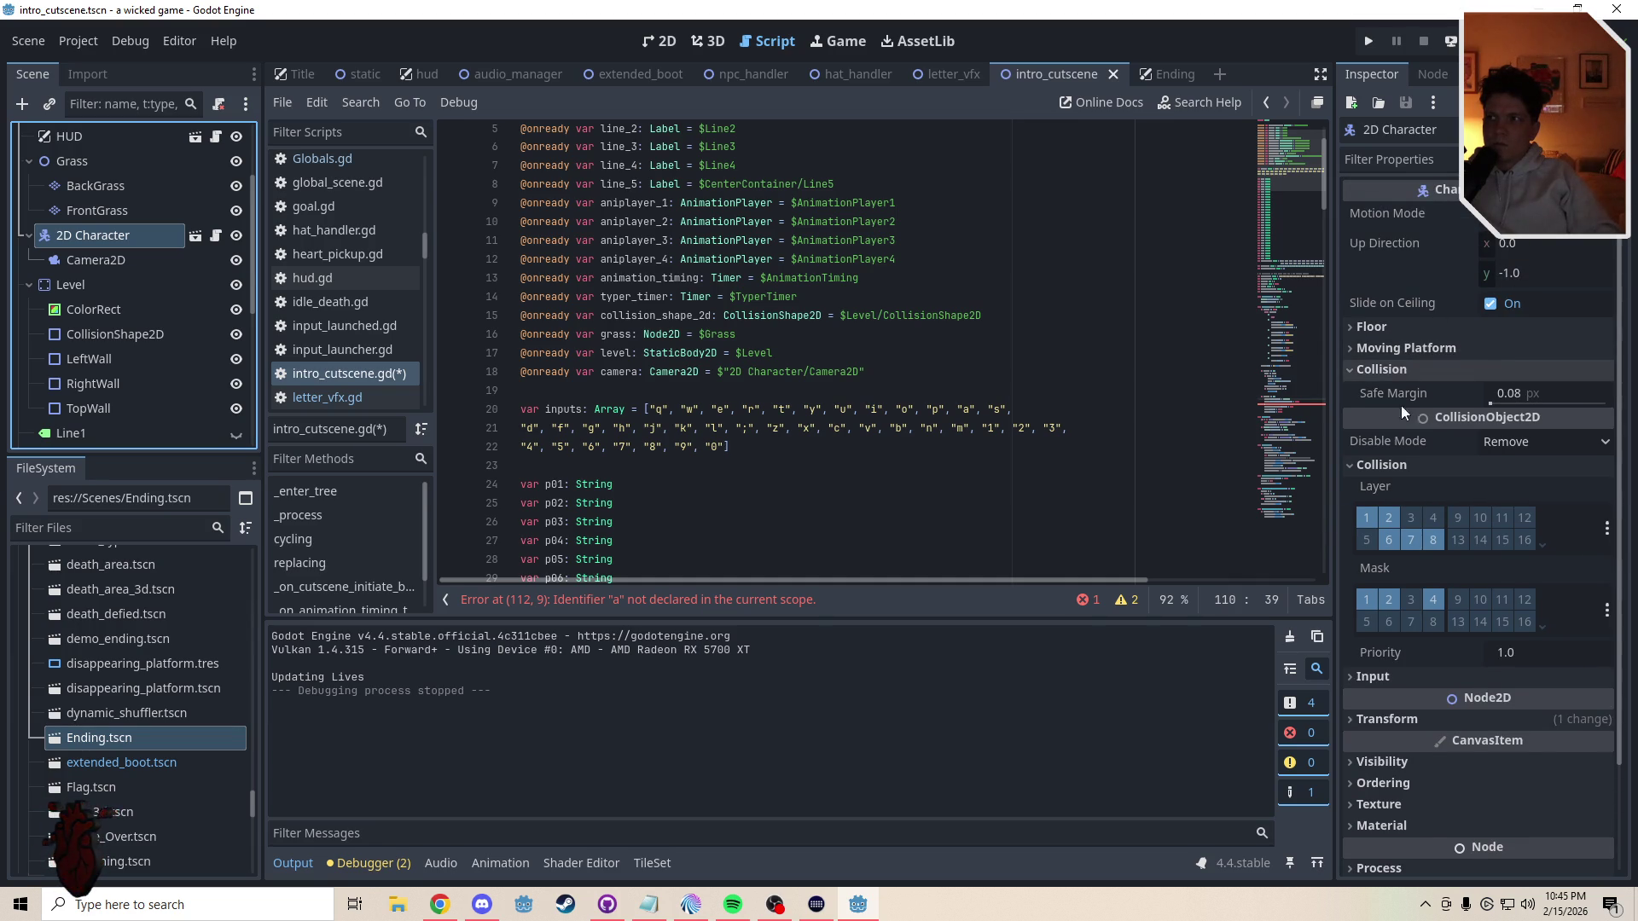
pyautogui.click(1389, 326)
pyautogui.click(1389, 326)
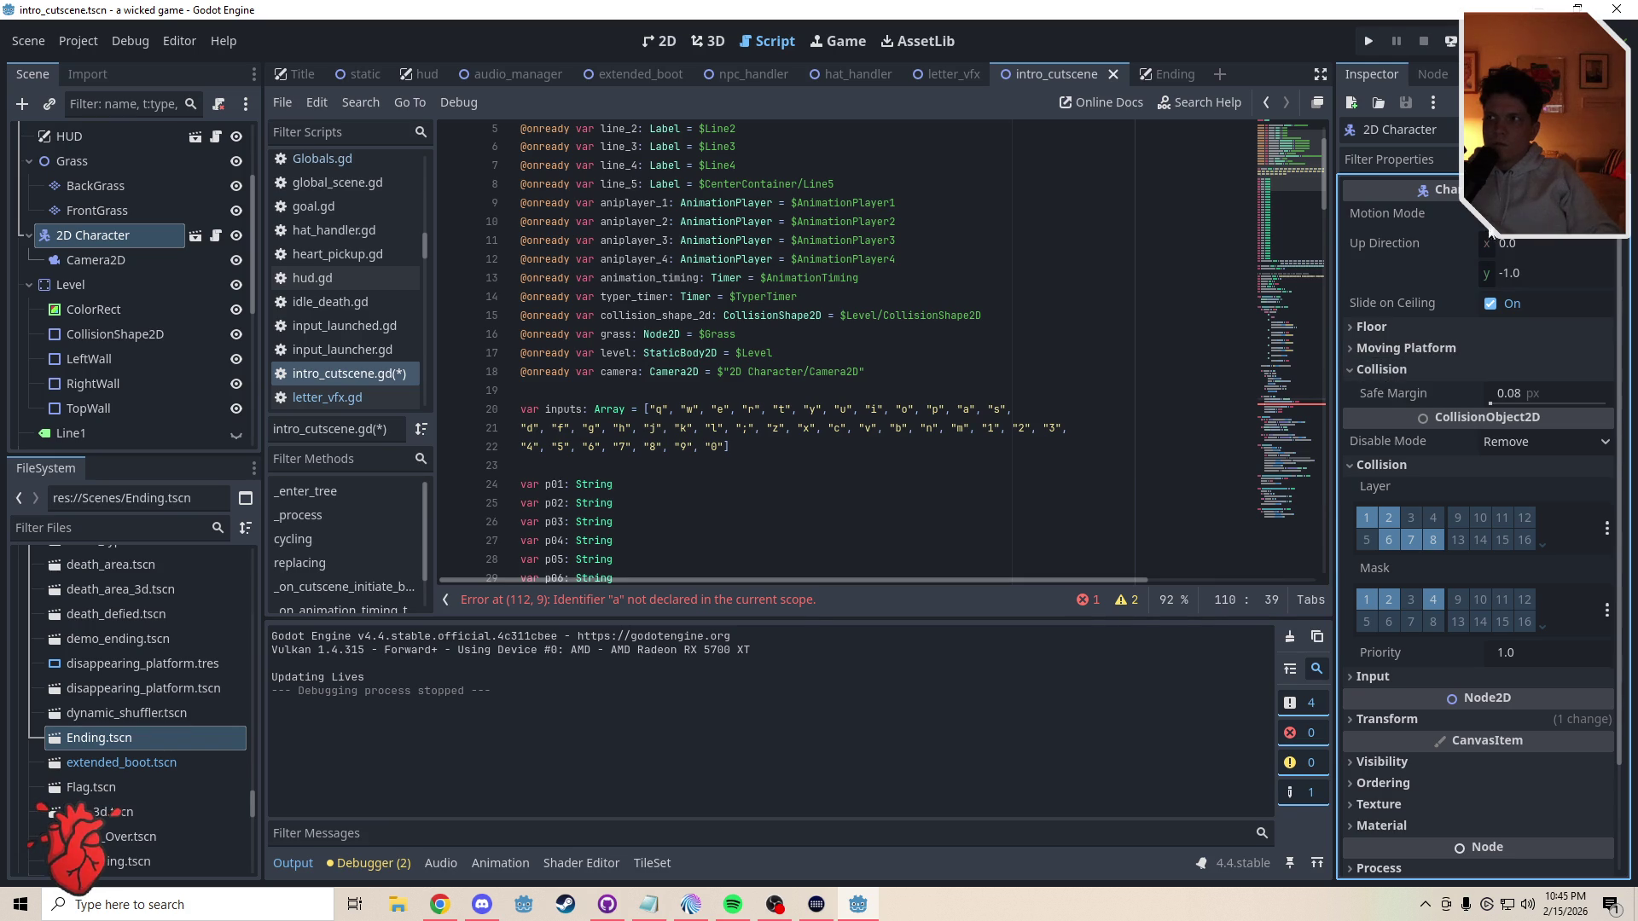
pyautogui.scroll(-3, 1603, 392)
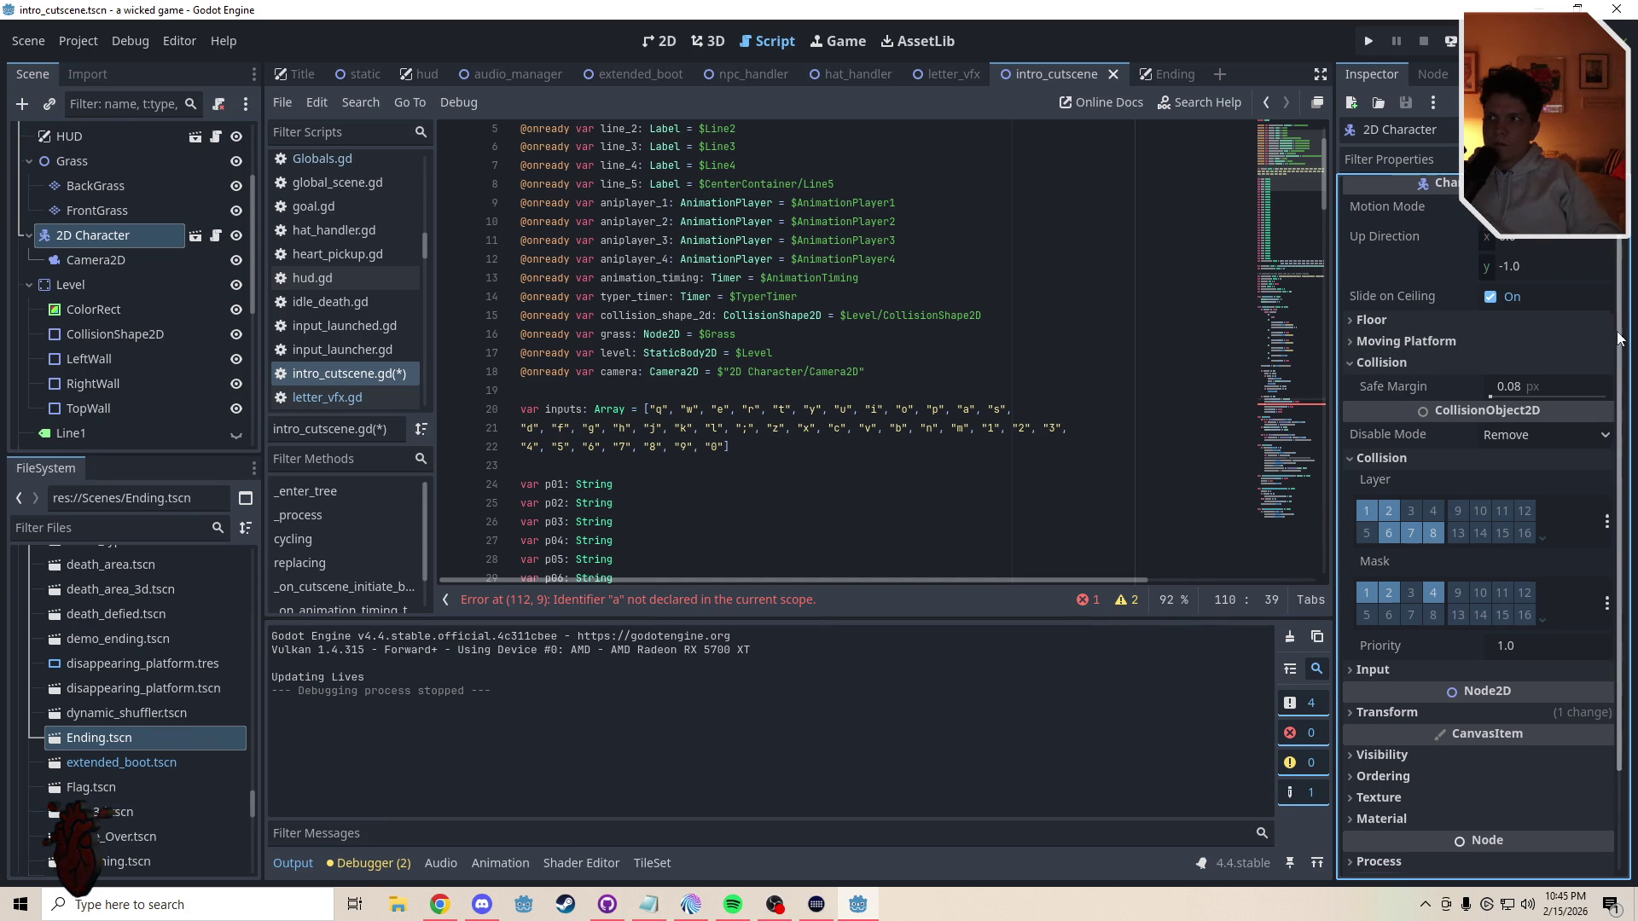
pyautogui.scroll(3, 1615, 475)
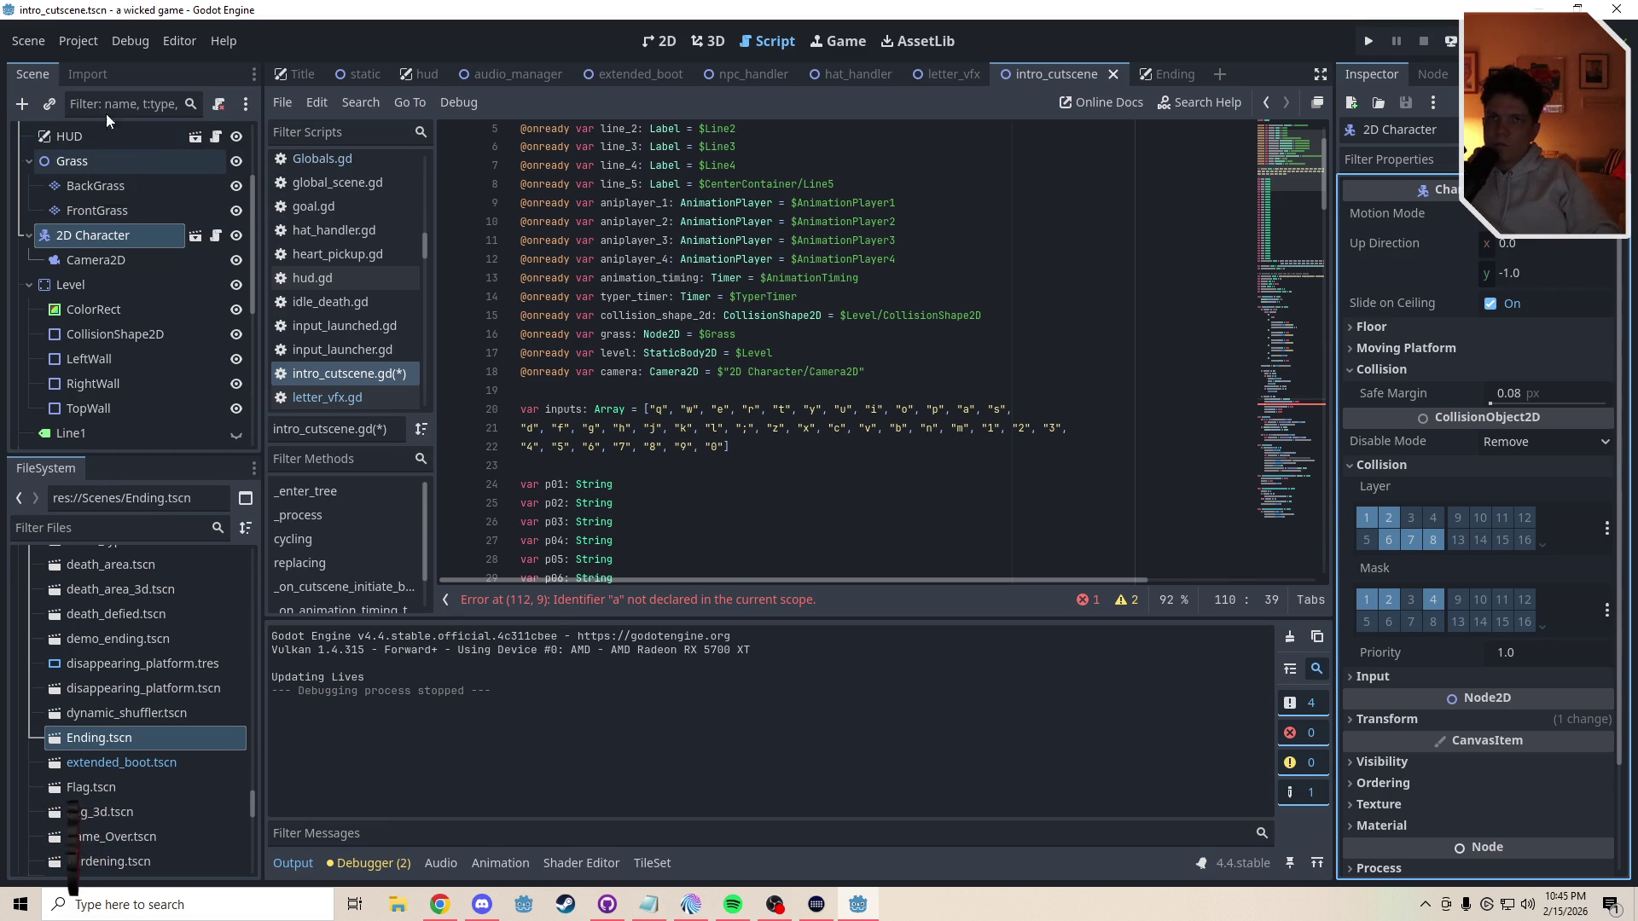
# - Copy the property path of Physics > 2D > Default Gravity (980.0) from Project Settings
pyautogui.click(89, 39)
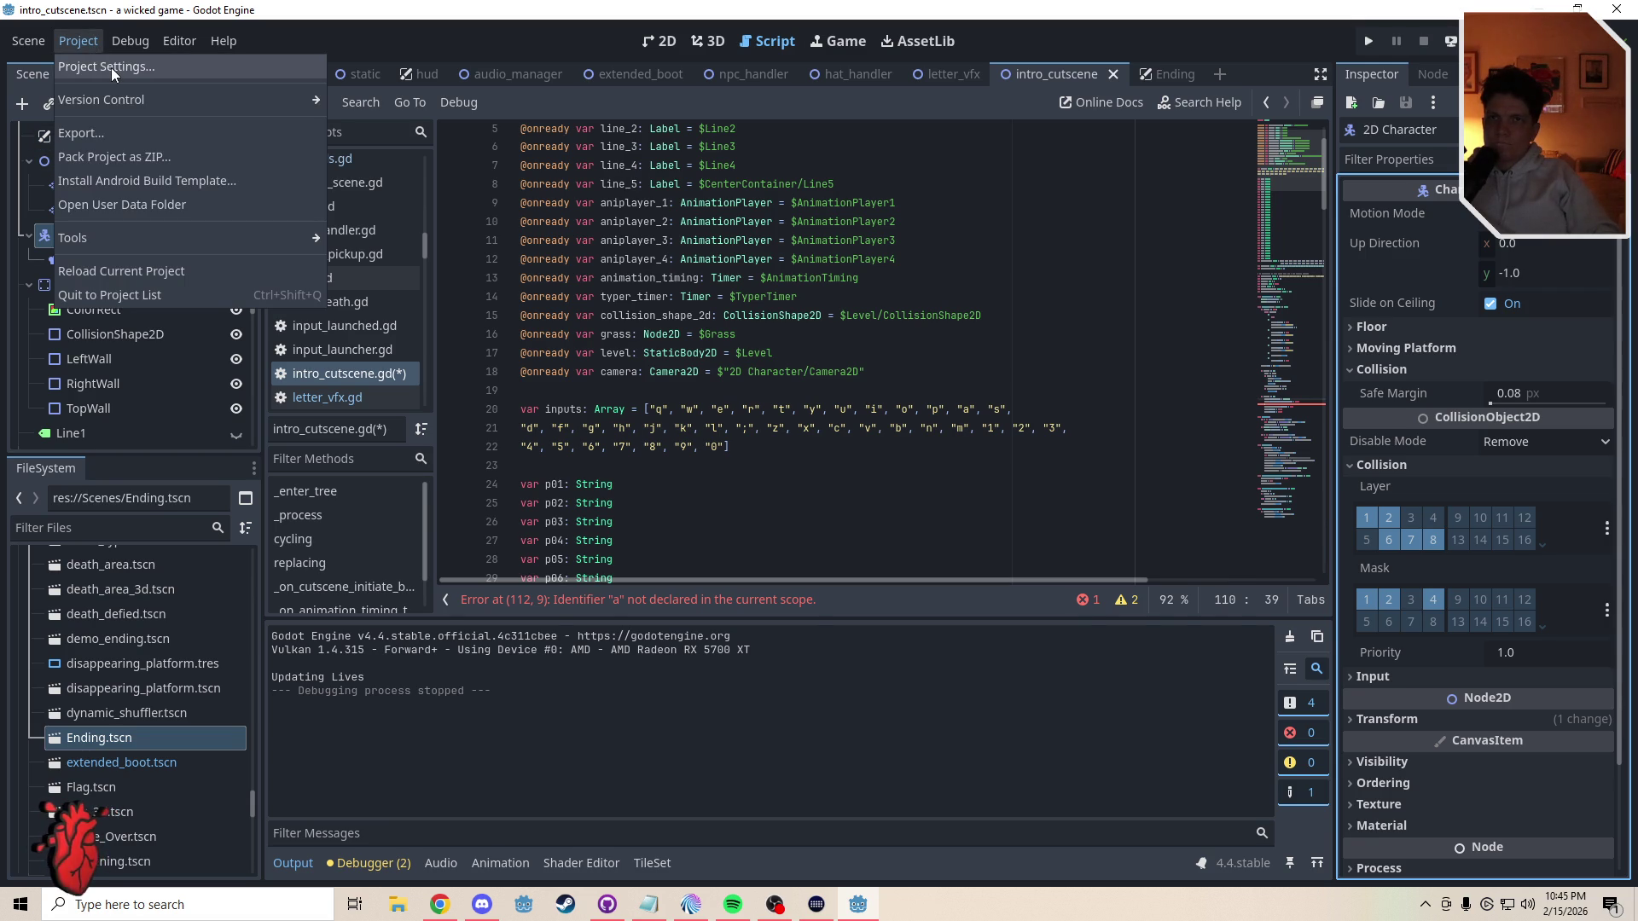
pyautogui.click(111, 68)
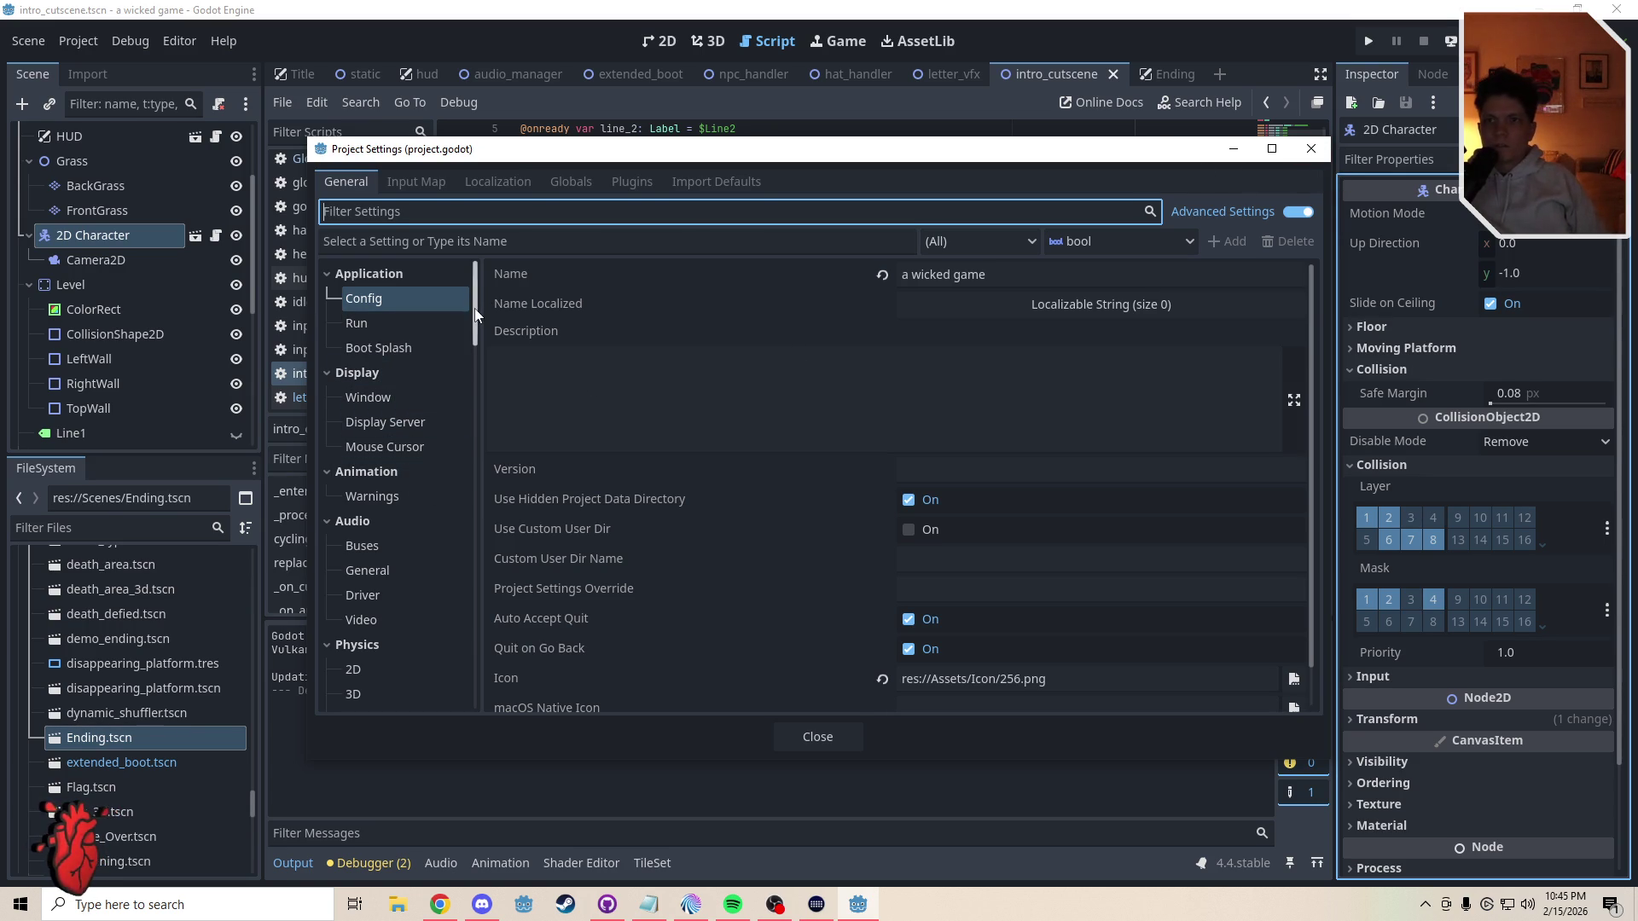
pyautogui.moveTo(475, 316); pyautogui.dragTo(474, 345)
pyautogui.click(357, 500)
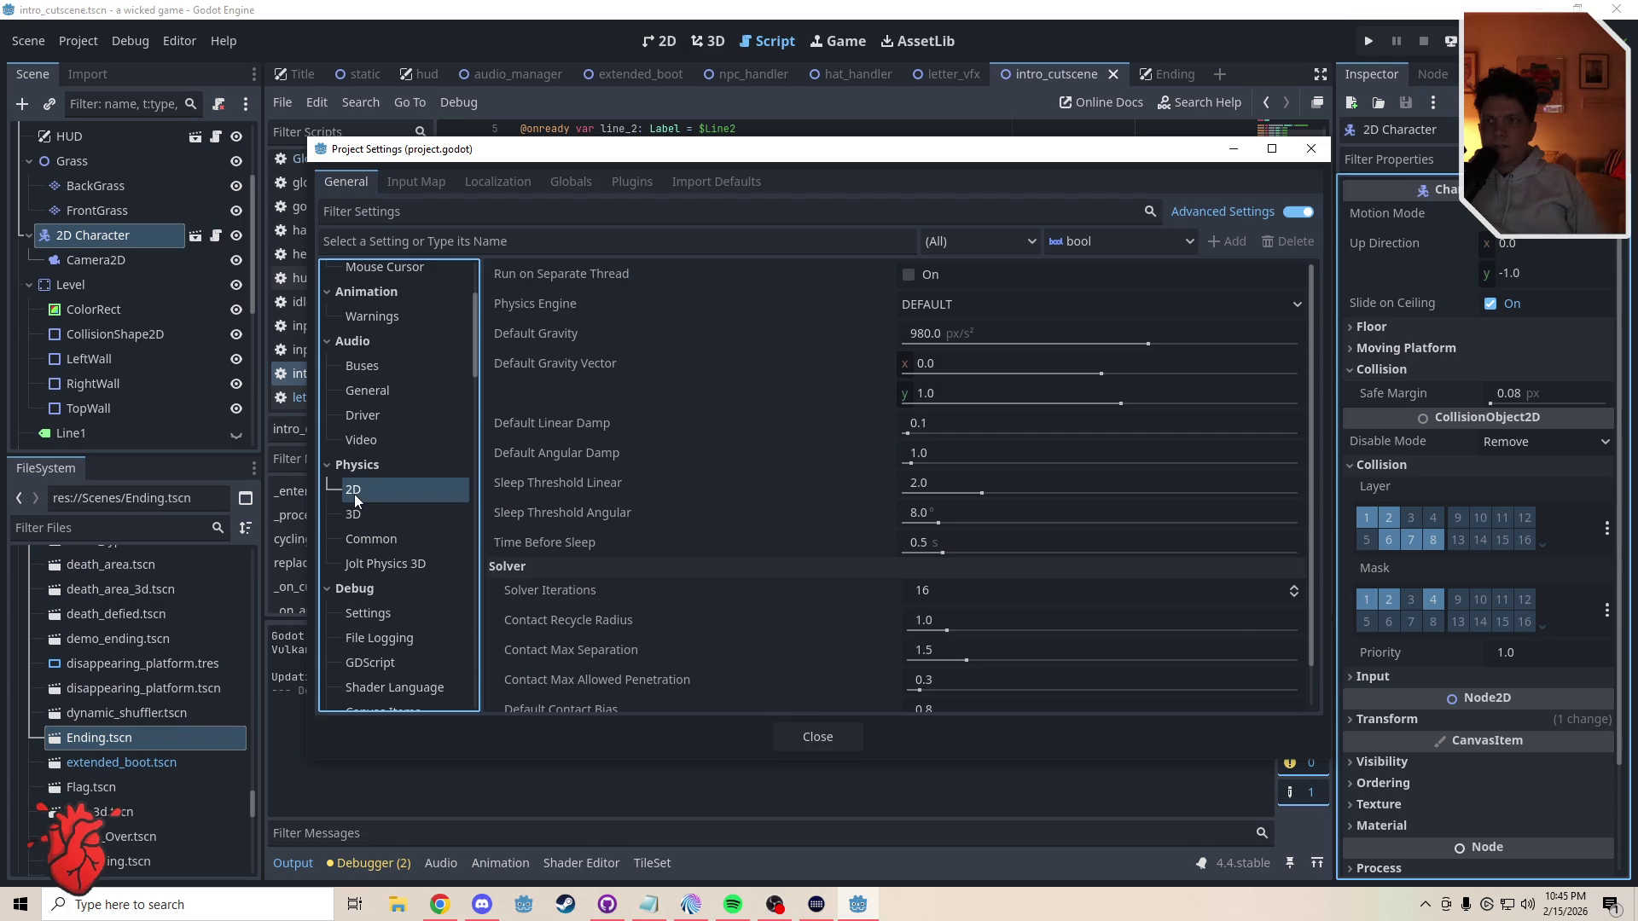
pyautogui.moveTo(549, 330)
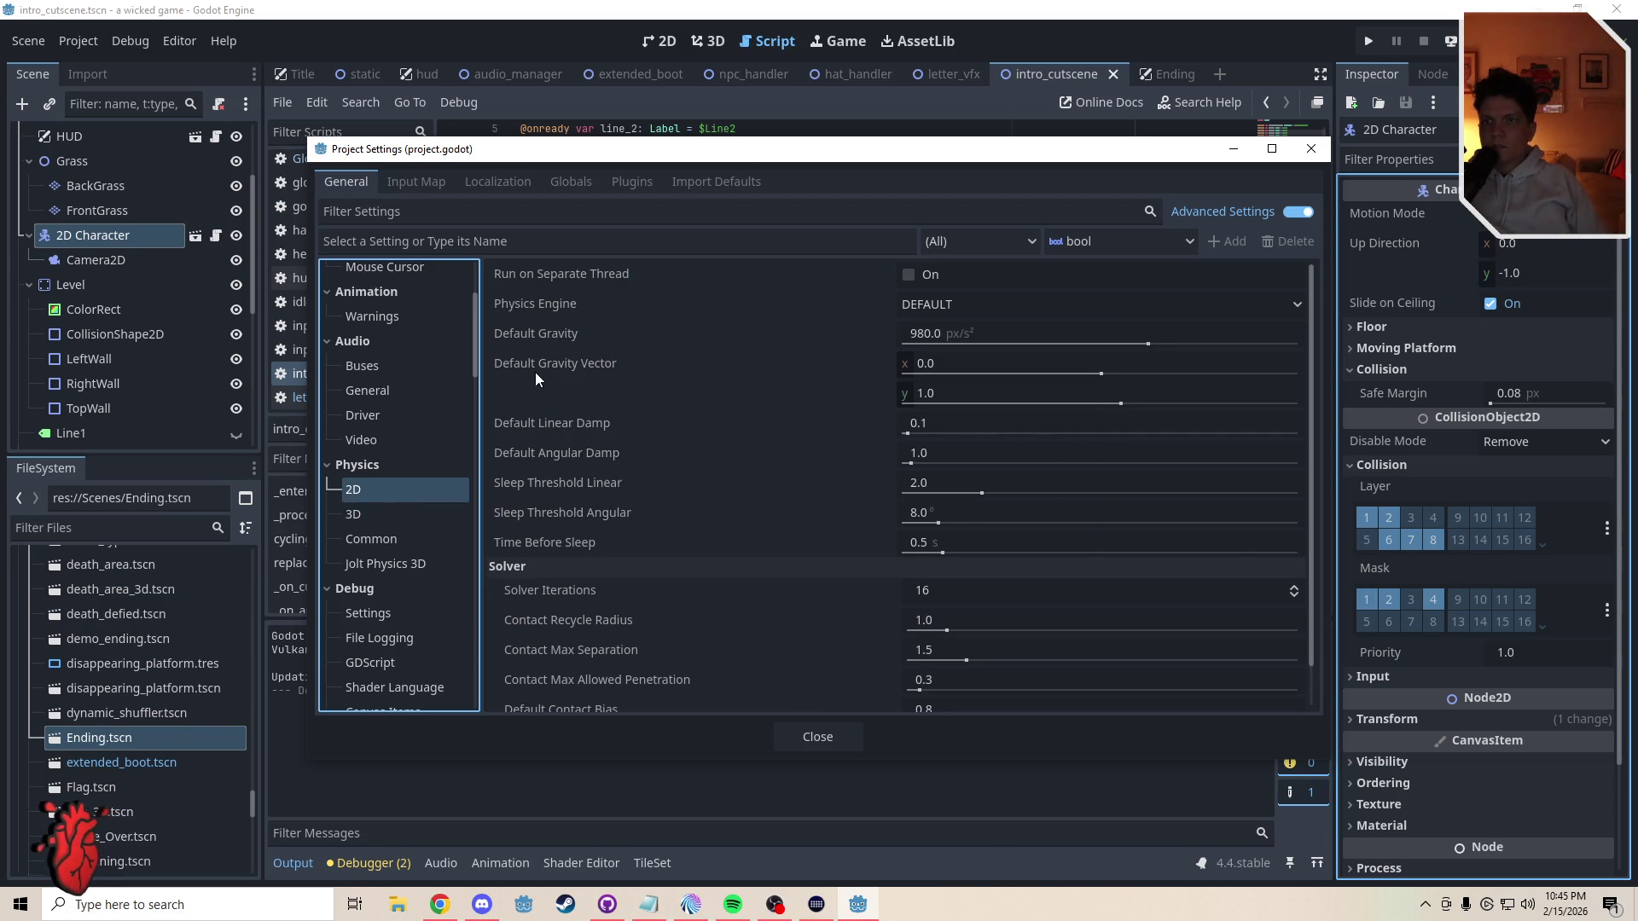
pyautogui.moveTo(541, 365)
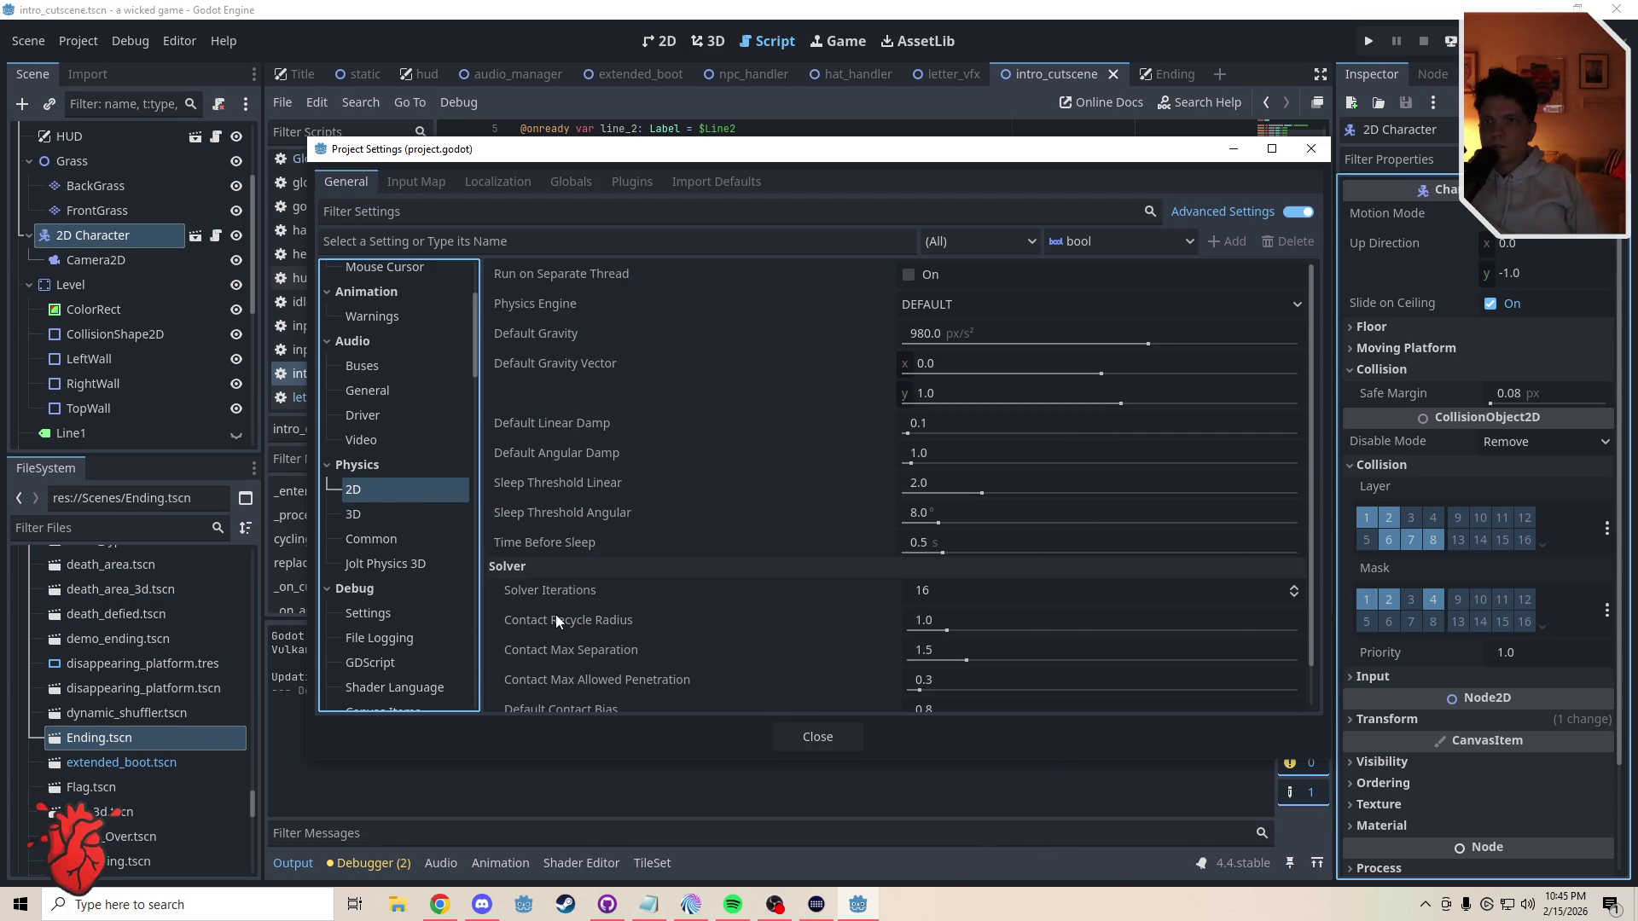
pyautogui.moveTo(555, 614)
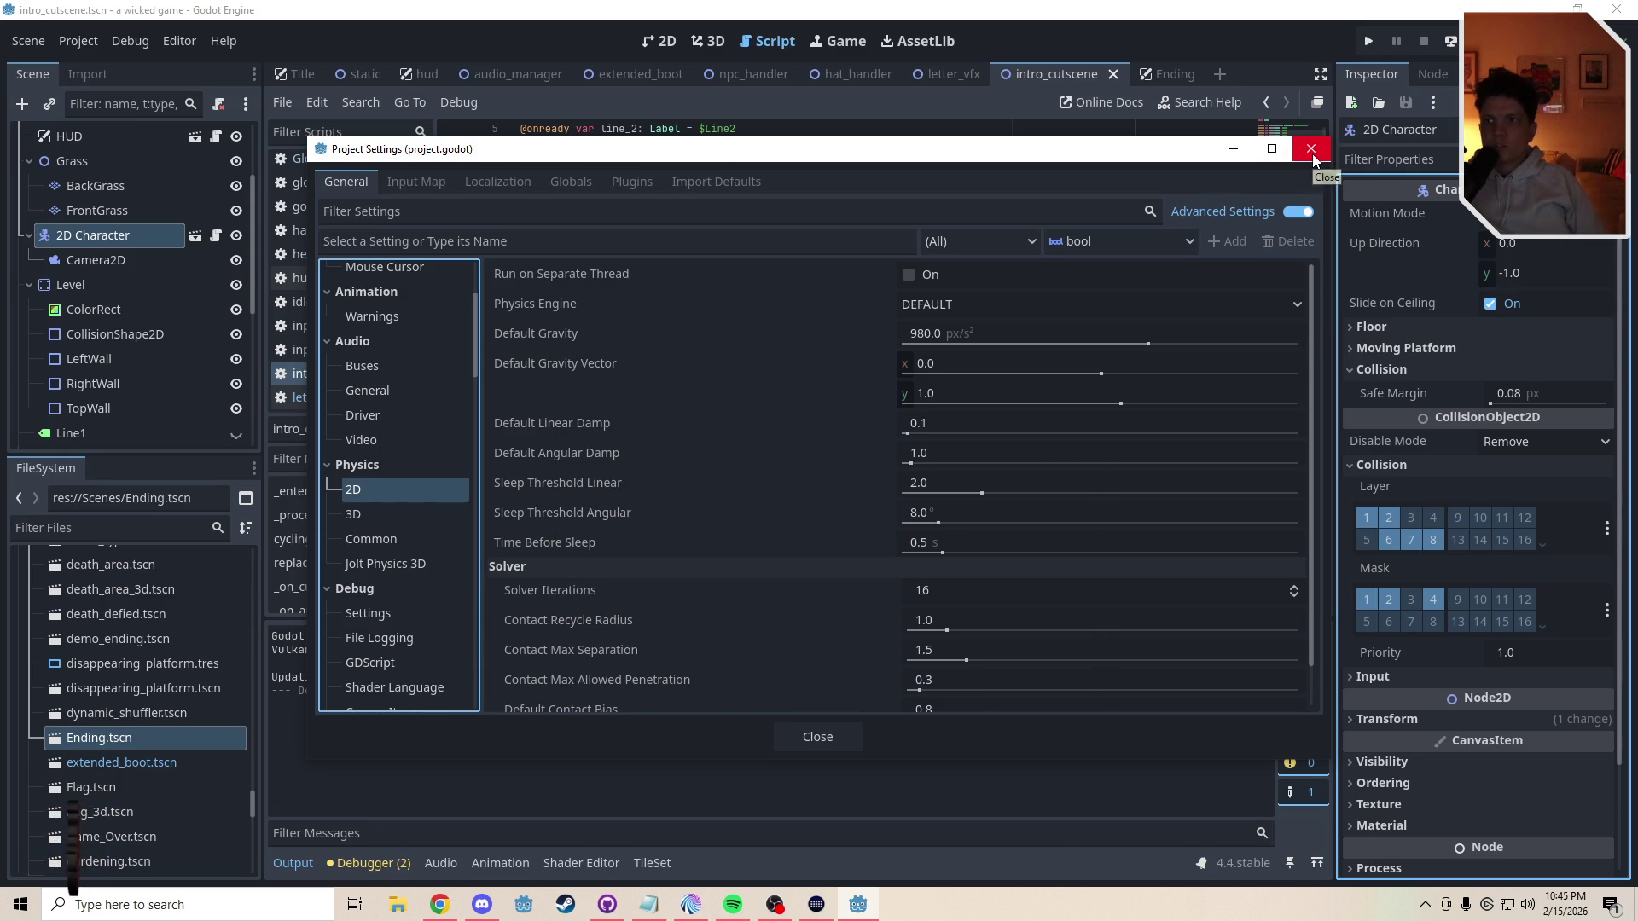
pyautogui.click(534, 333)
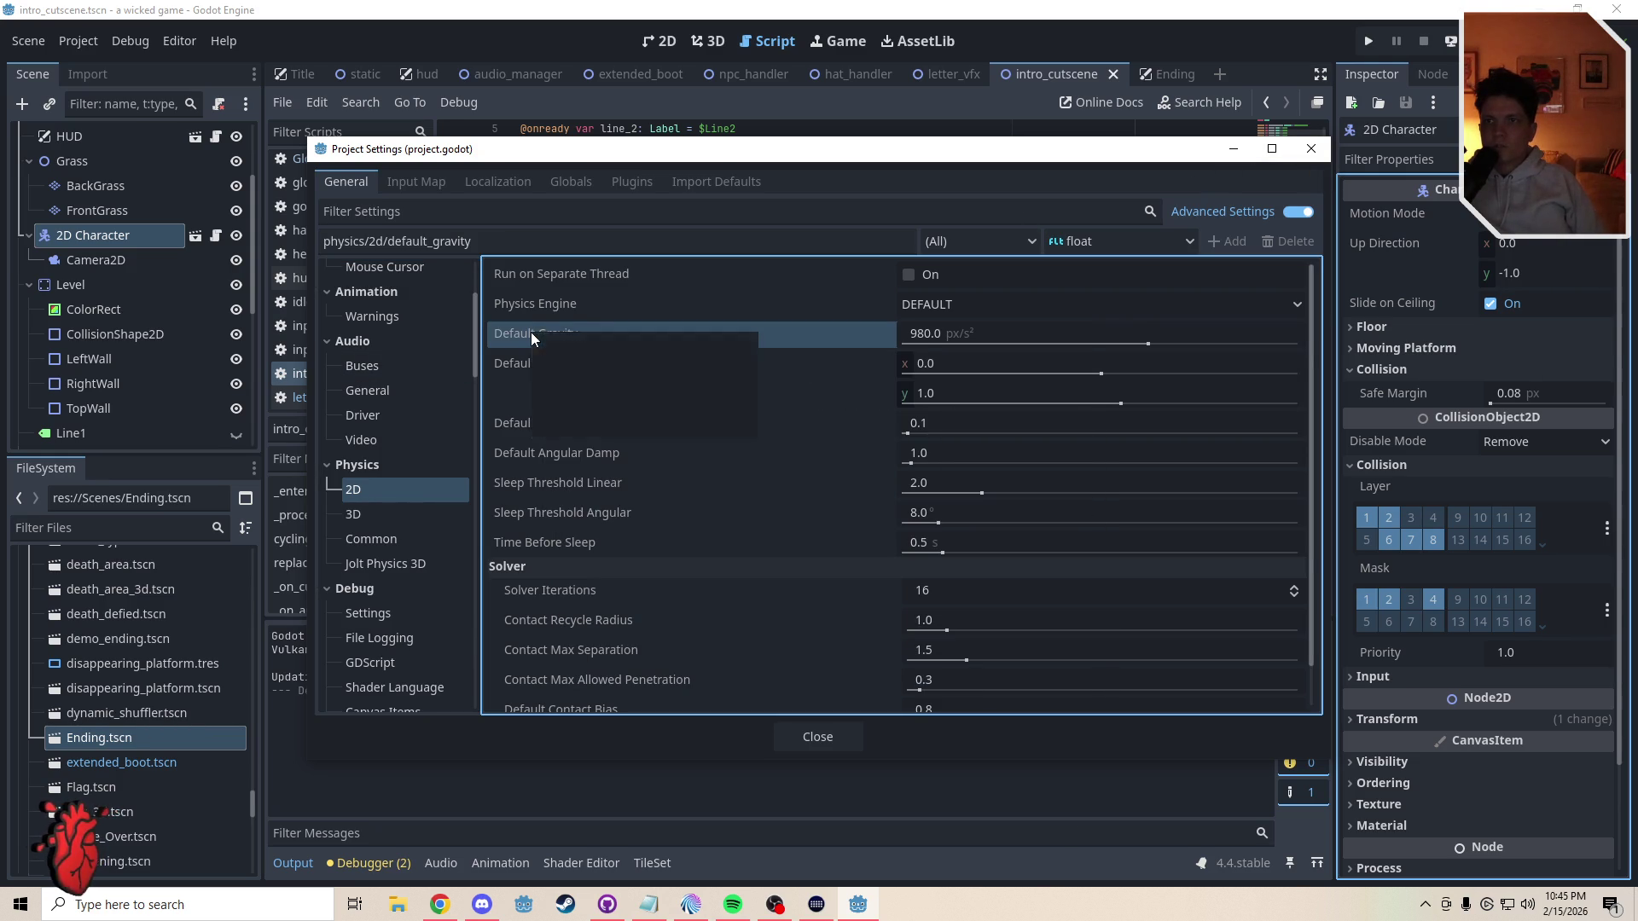
pyautogui.rightClick(530, 333)
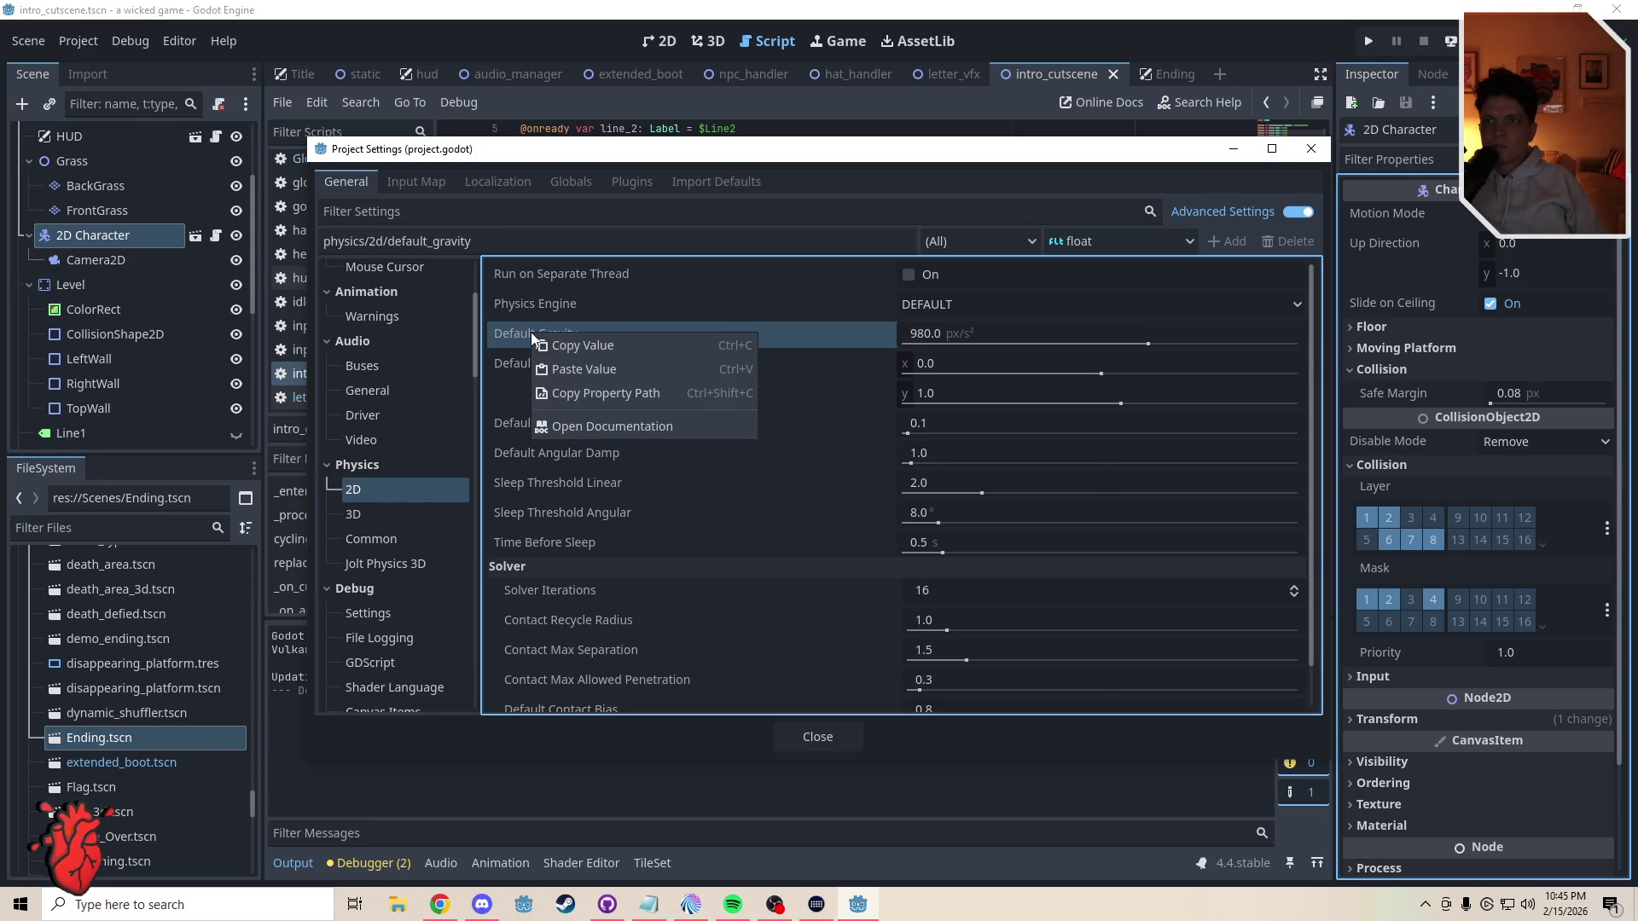
pyautogui.click(581, 393)
# - Paste the default gravity path onto line 112, then replace it with the stray 'a'
pyautogui.click(1311, 148)
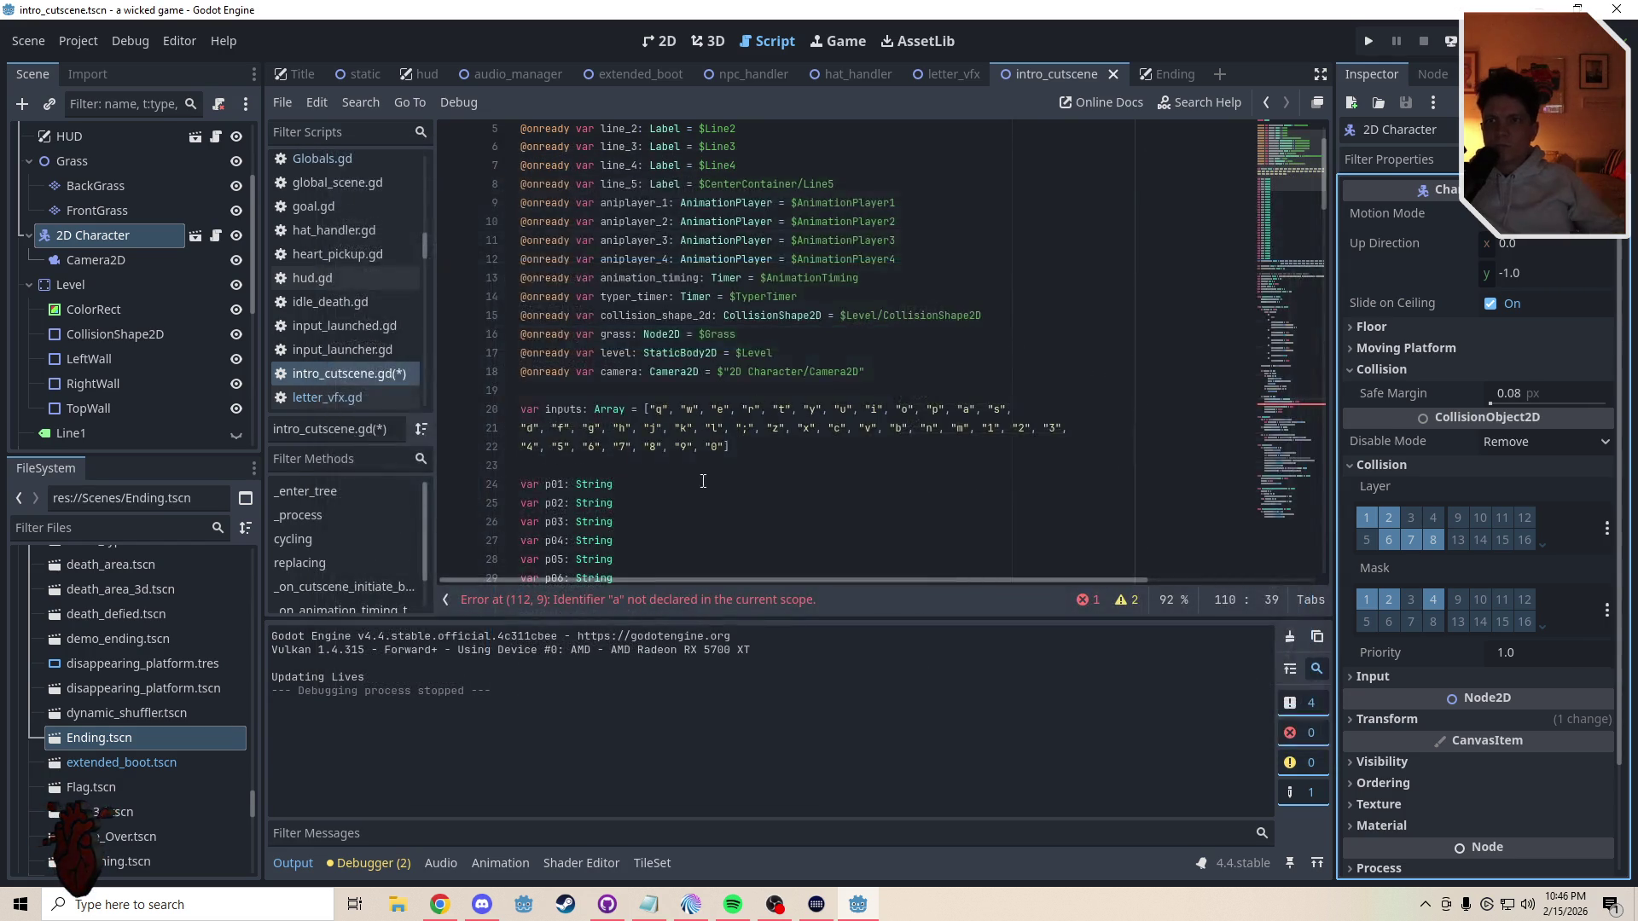
pyautogui.click(1297, 406)
pyautogui.click(573, 339)
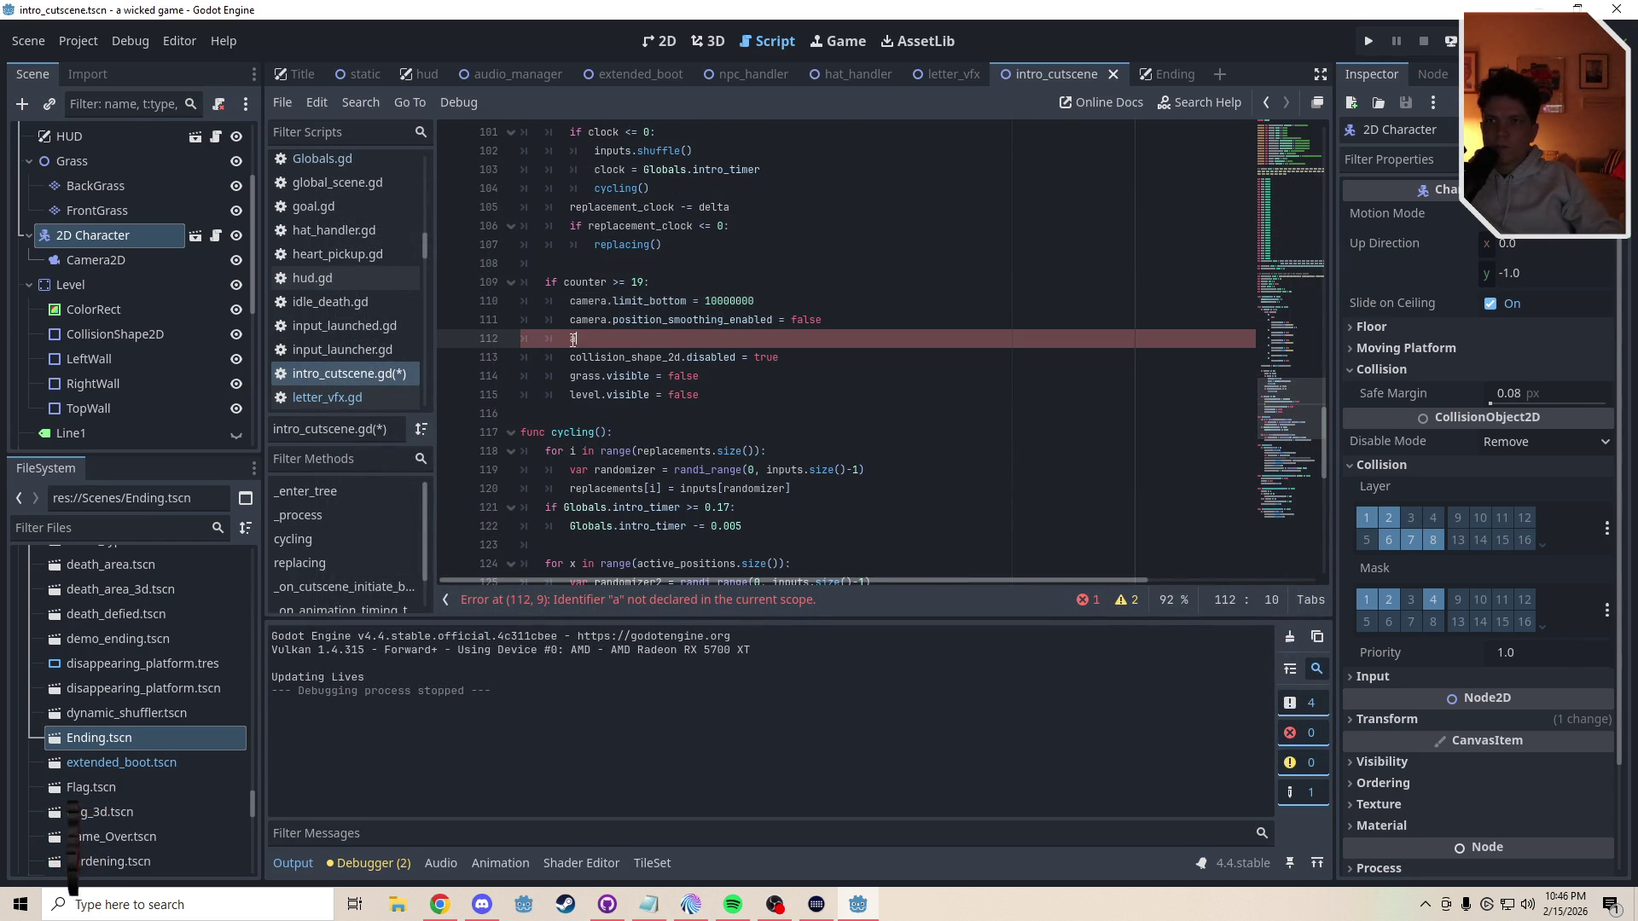
pyautogui.write('physics/2d/default_gravity')
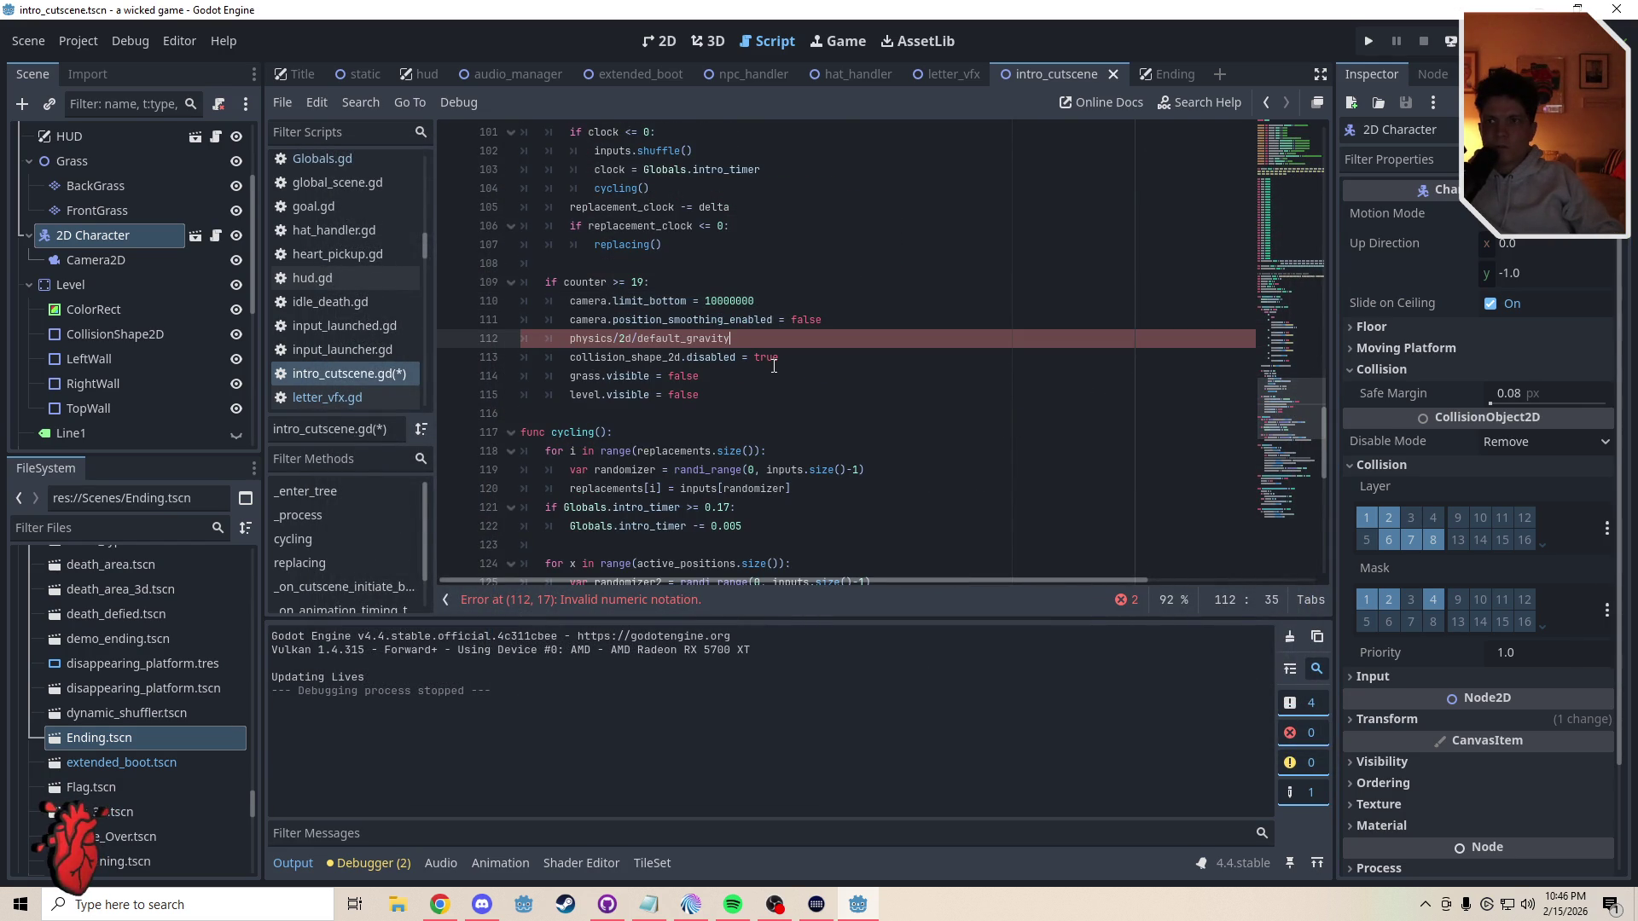
pyautogui.hotkey('shift', 'Home')
pyautogui.write('a')
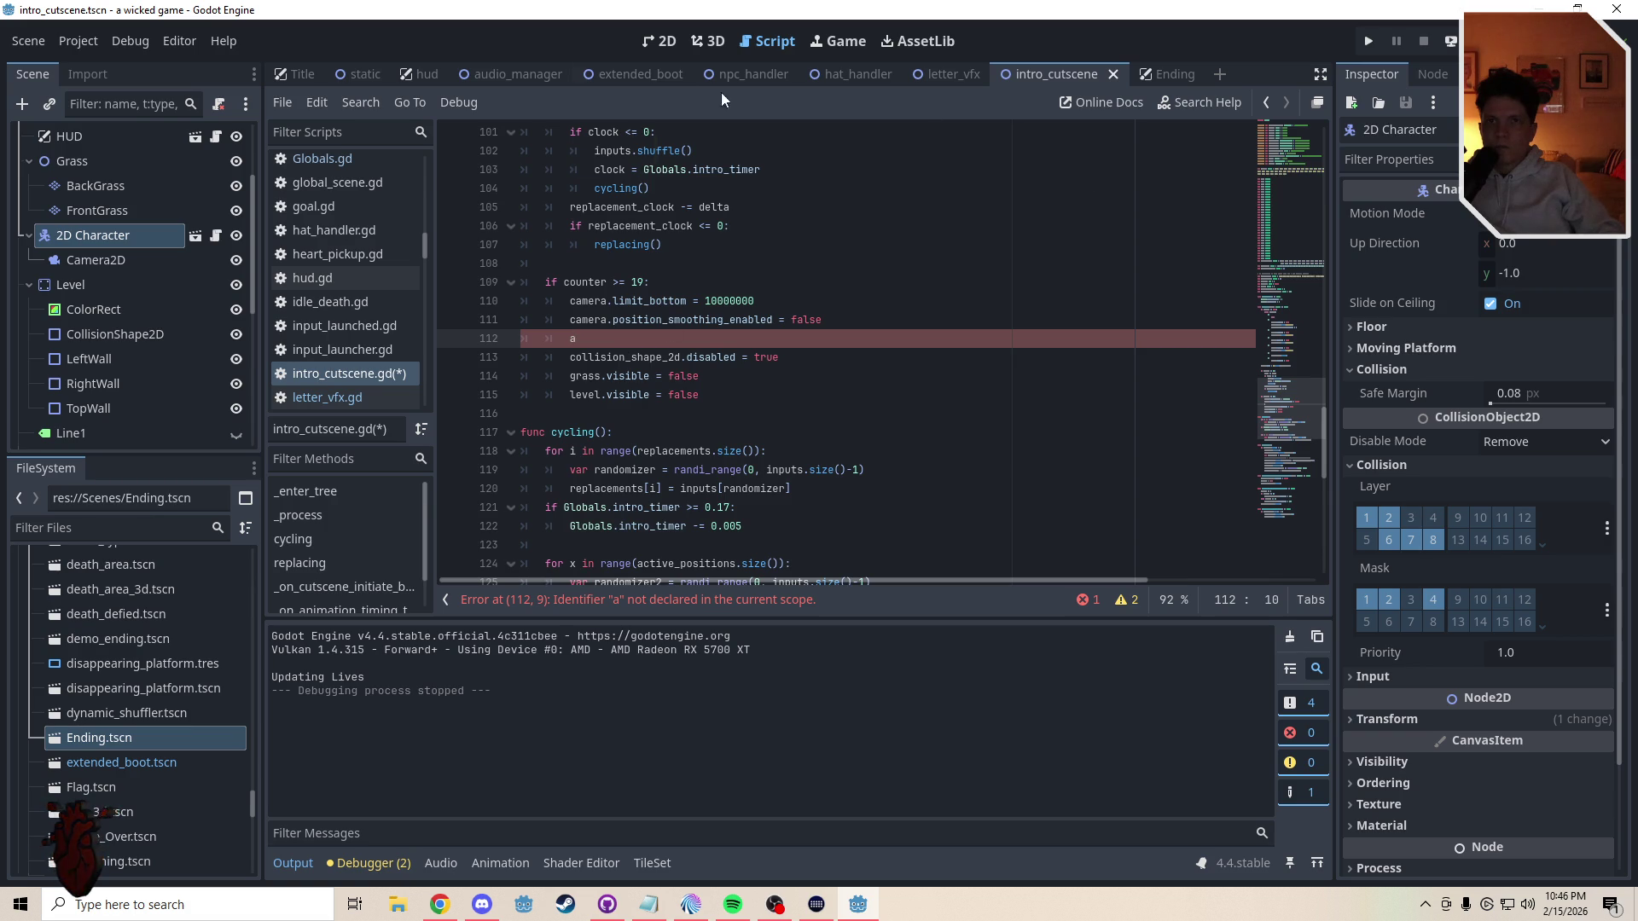
pyautogui.click(1291, 166)
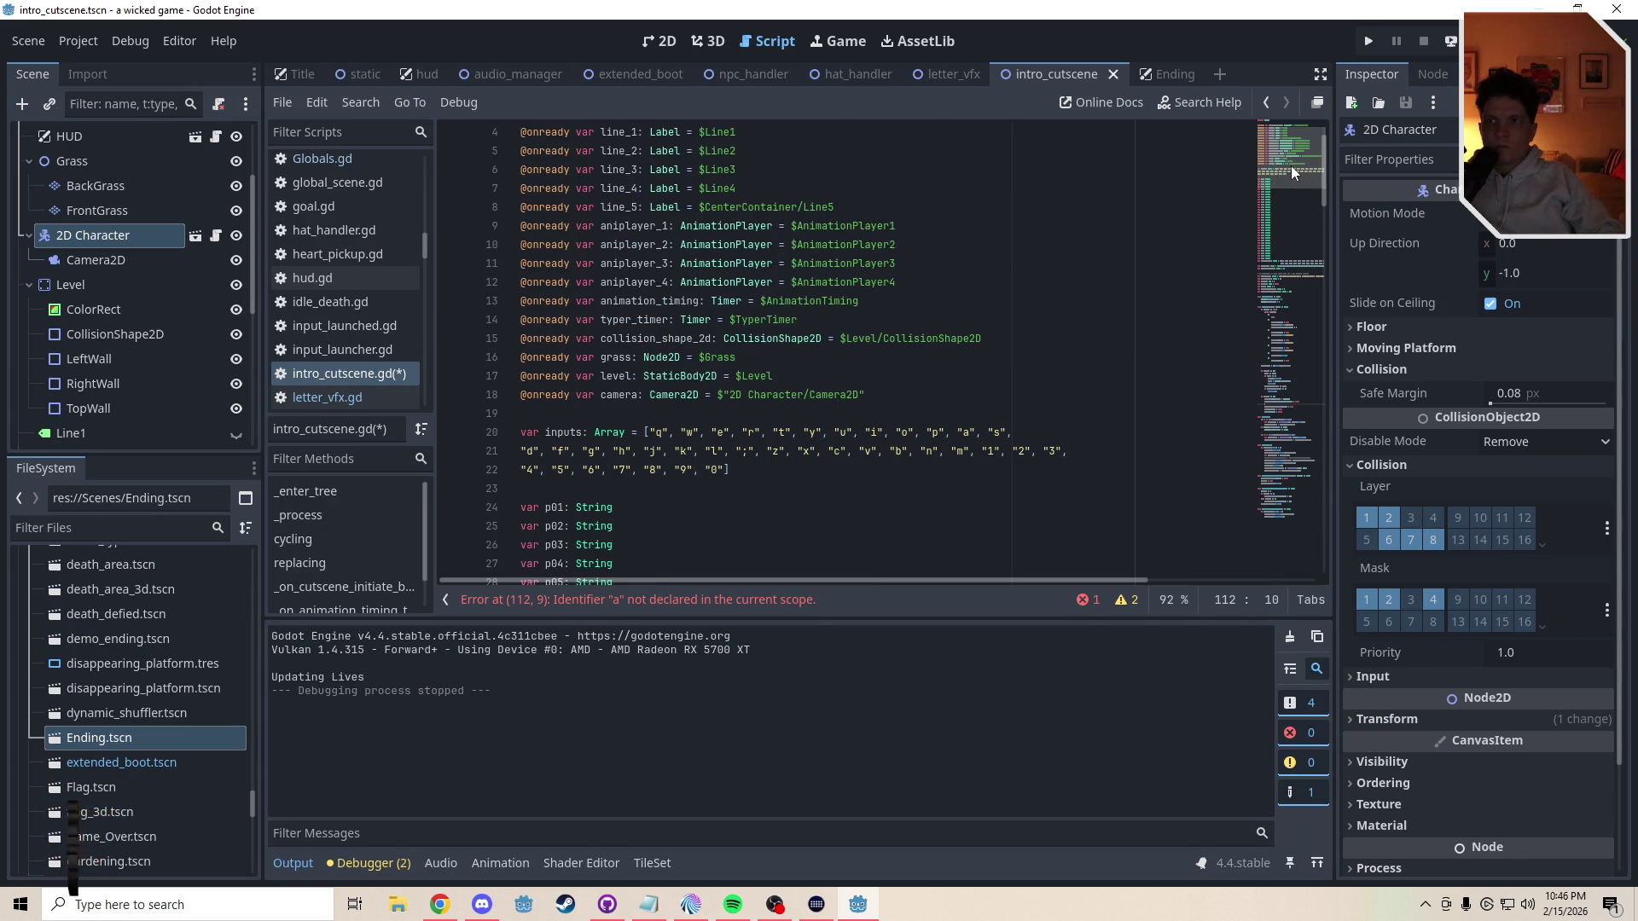
pyautogui.moveTo(1291, 166); pyautogui.dragTo(1289, 402)
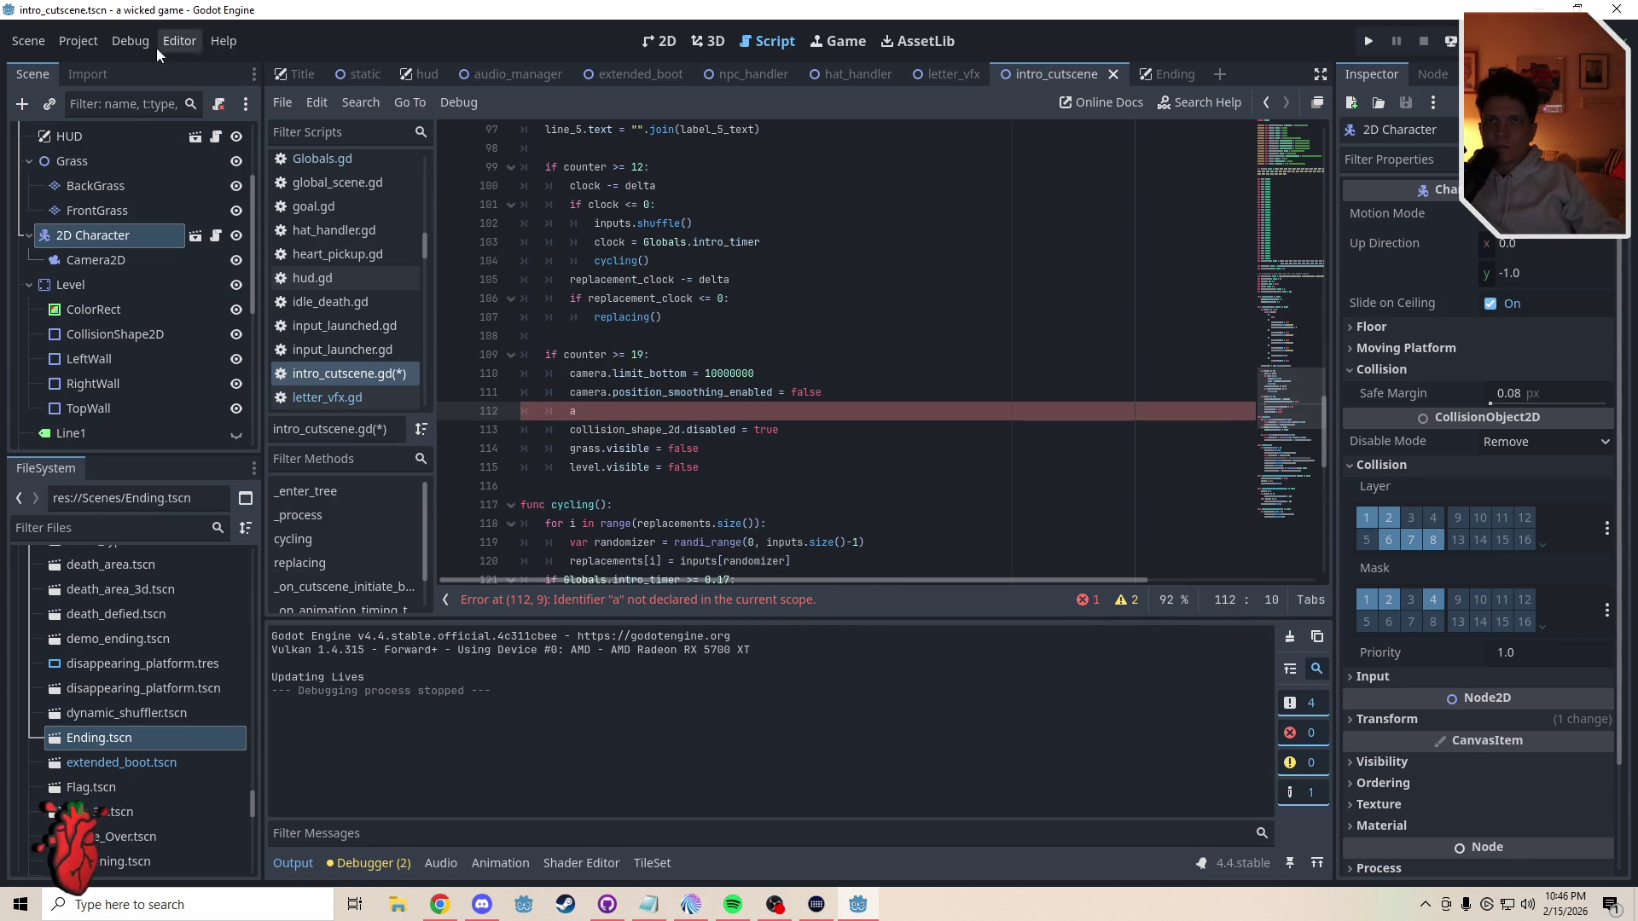
# - Copy the Default Gravity value from Project Settings, then paste and undo it on line 112
pyautogui.click(79, 41)
pyautogui.click(113, 69)
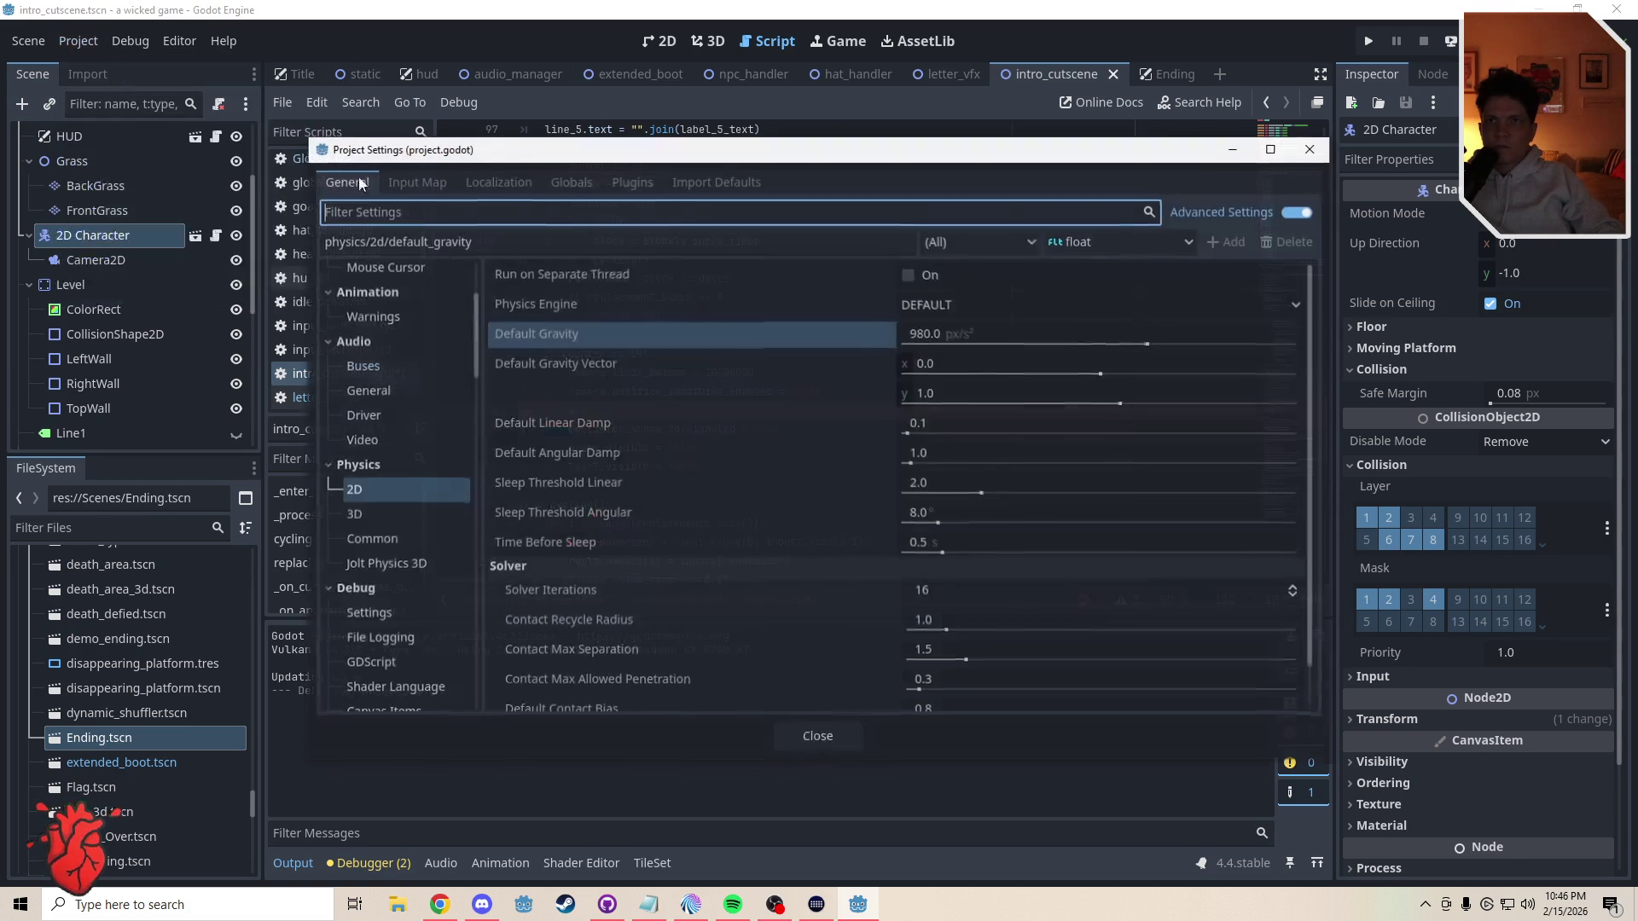
pyautogui.rightClick(568, 331)
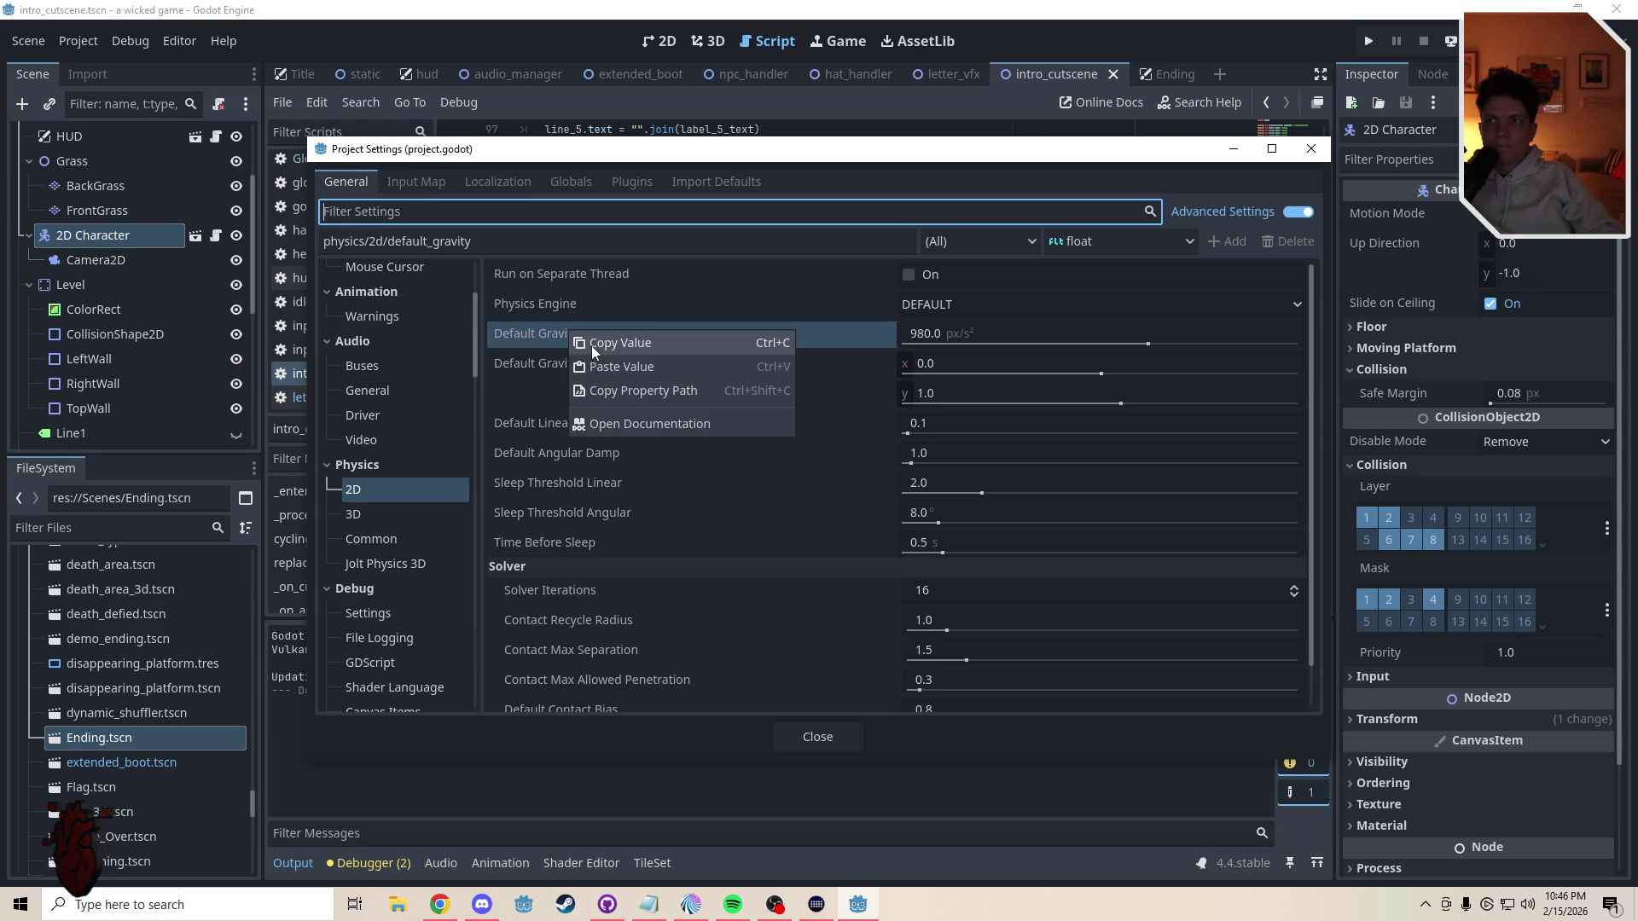
pyautogui.click(591, 346)
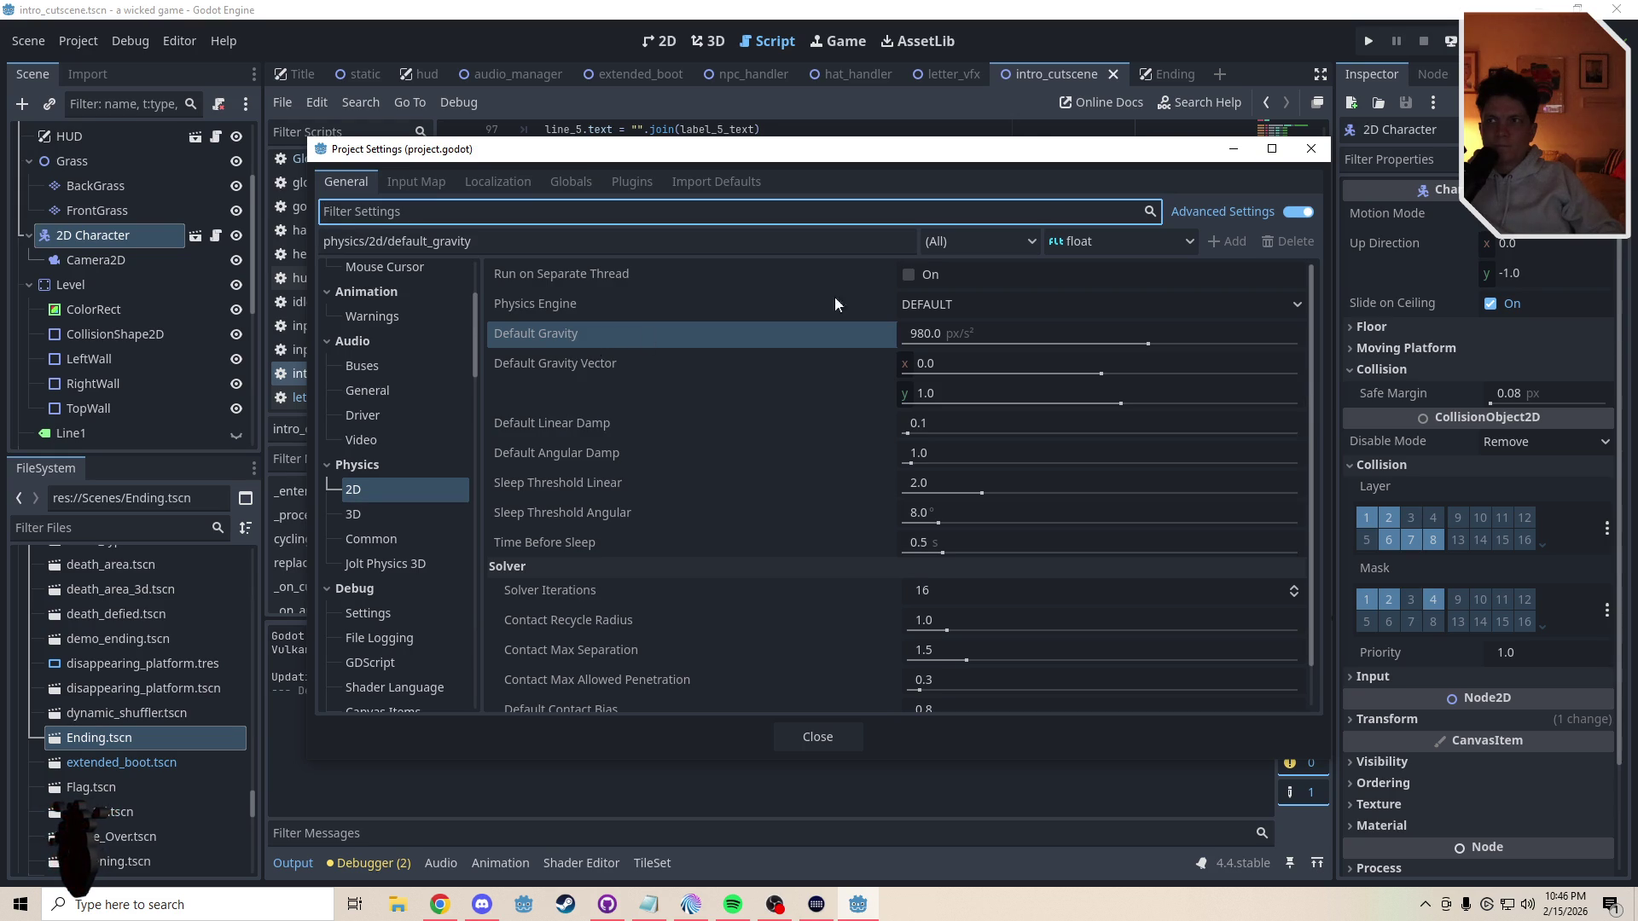
pyautogui.click(1234, 157)
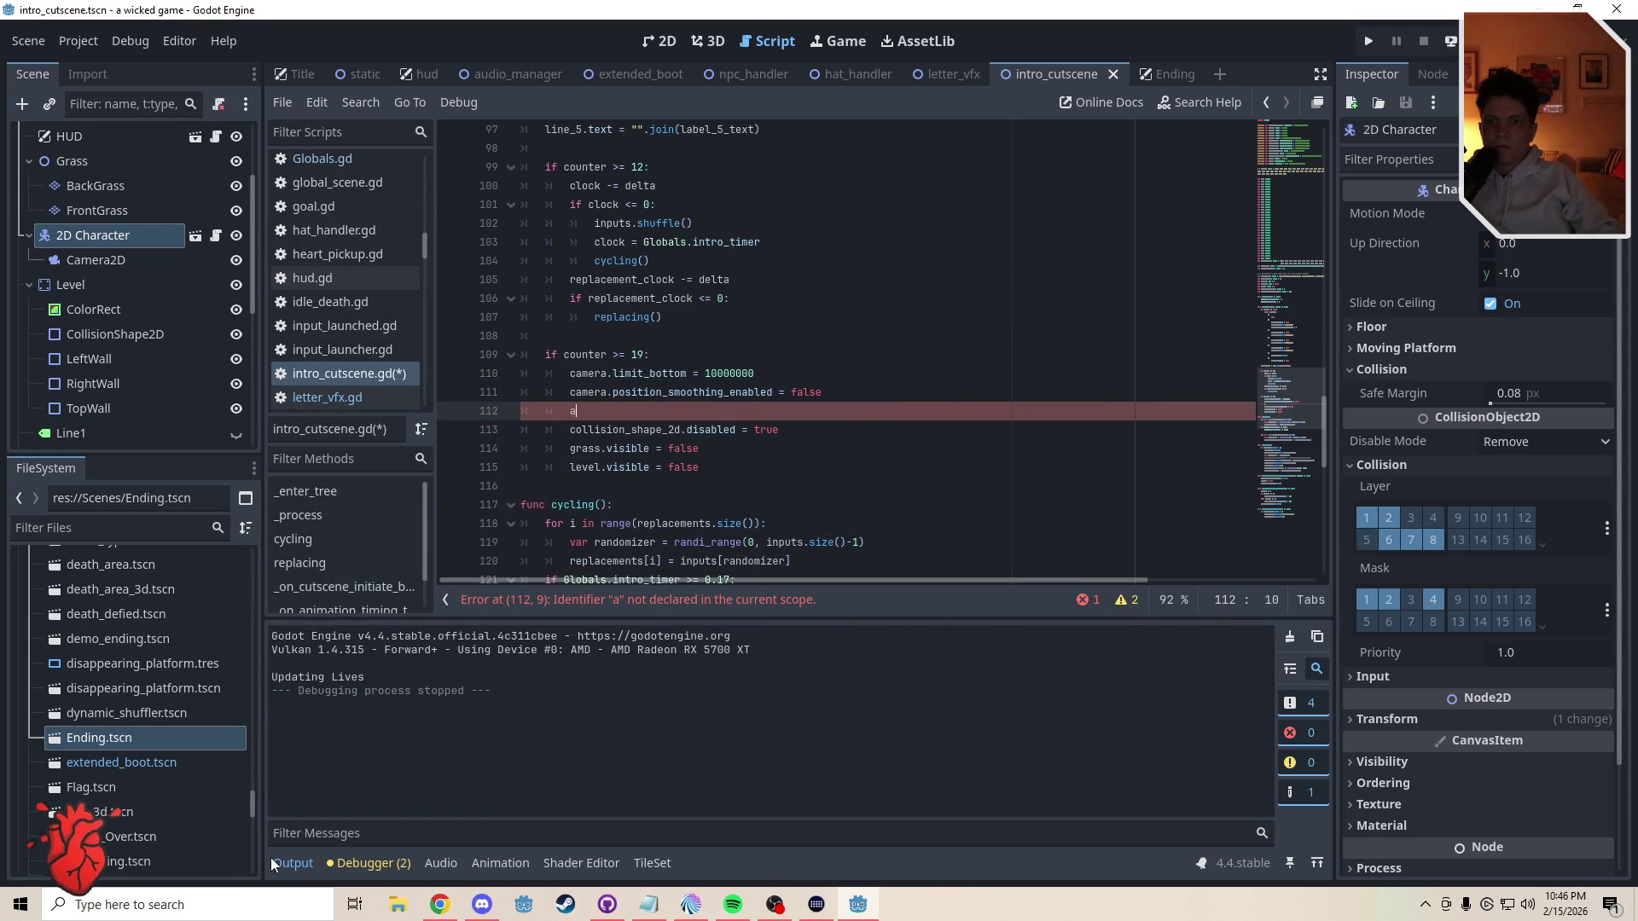
pyautogui.hotkey('ctrl', 'v')
pyautogui.hotkey('ctrl', 'z')
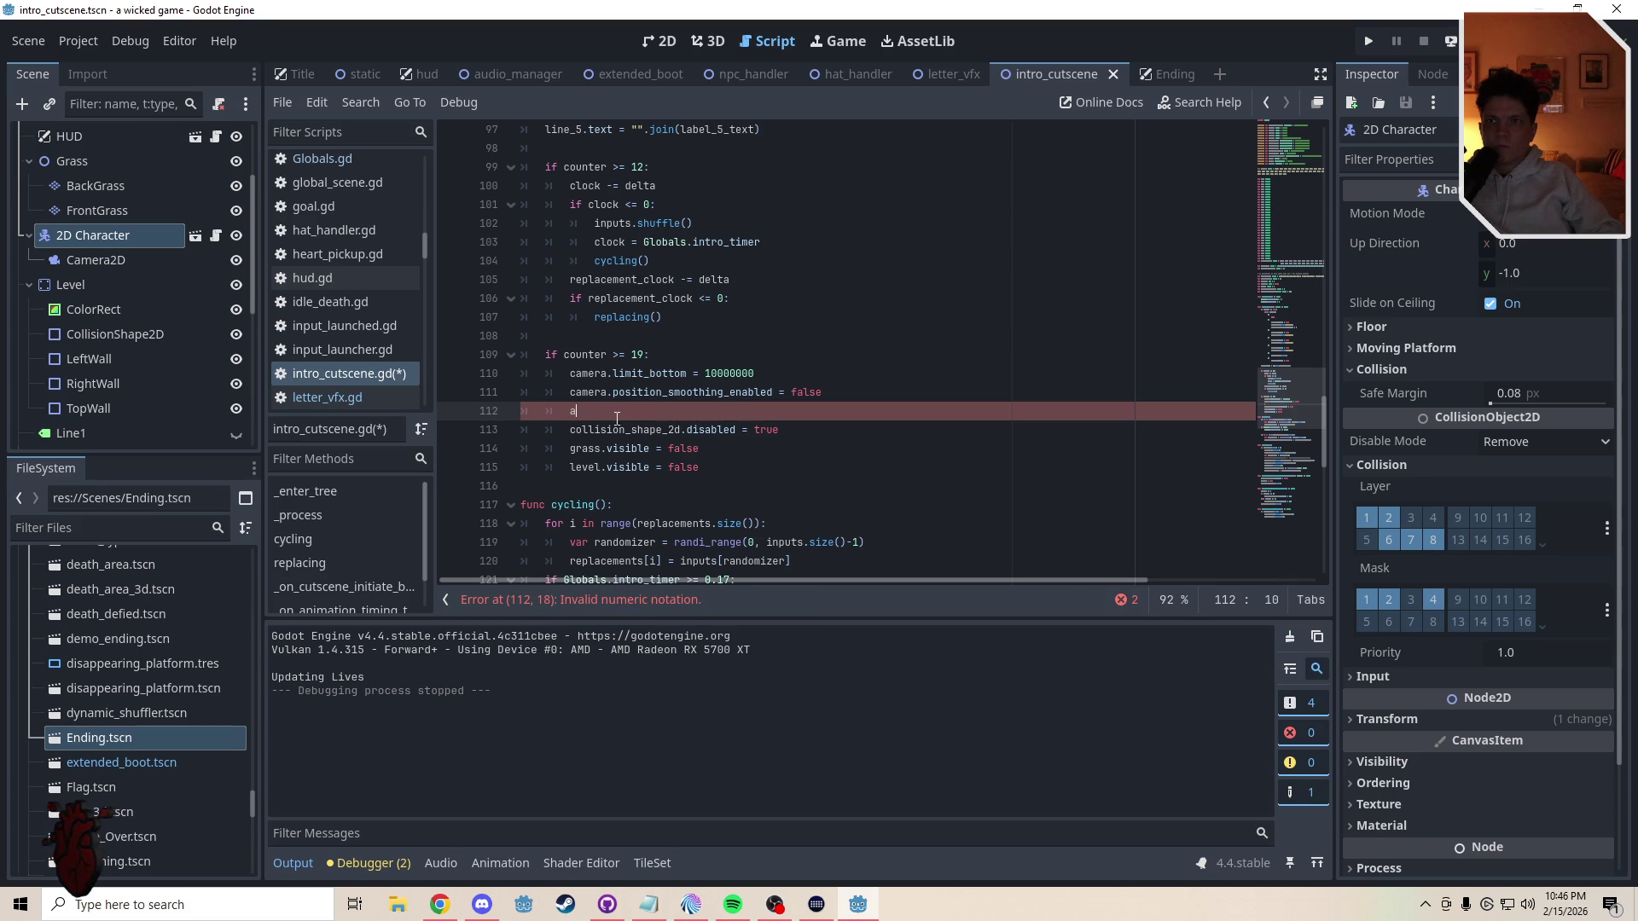
pyautogui.click(130, 40)
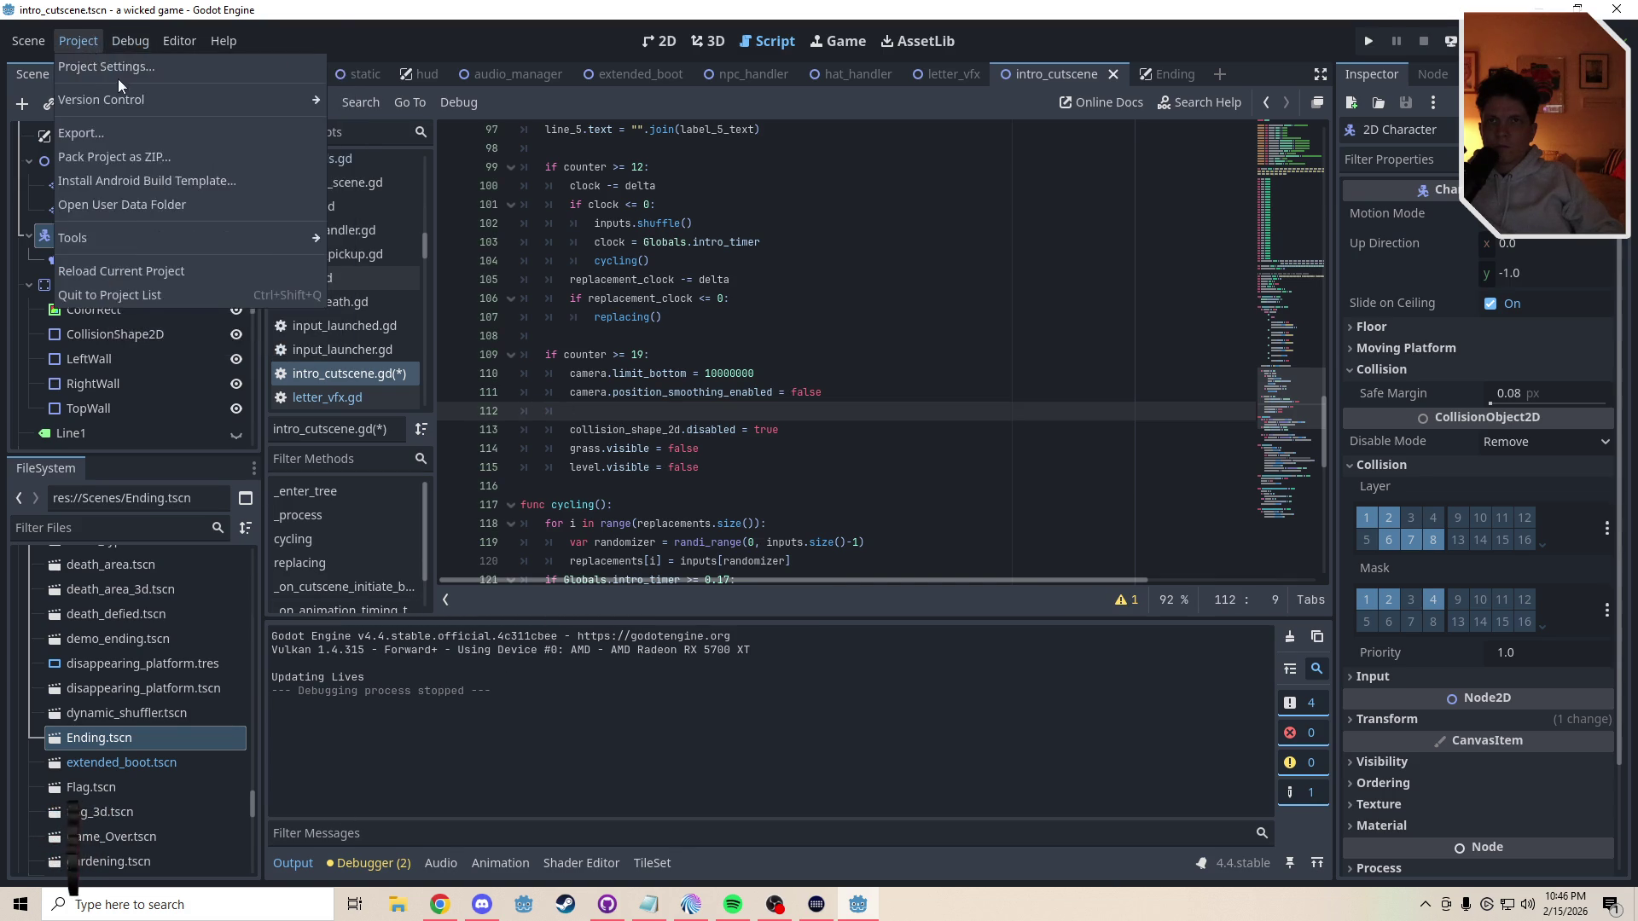
# - Copy the Default Gravity value again from the restored Project Settings window
pyautogui.click(111, 60)
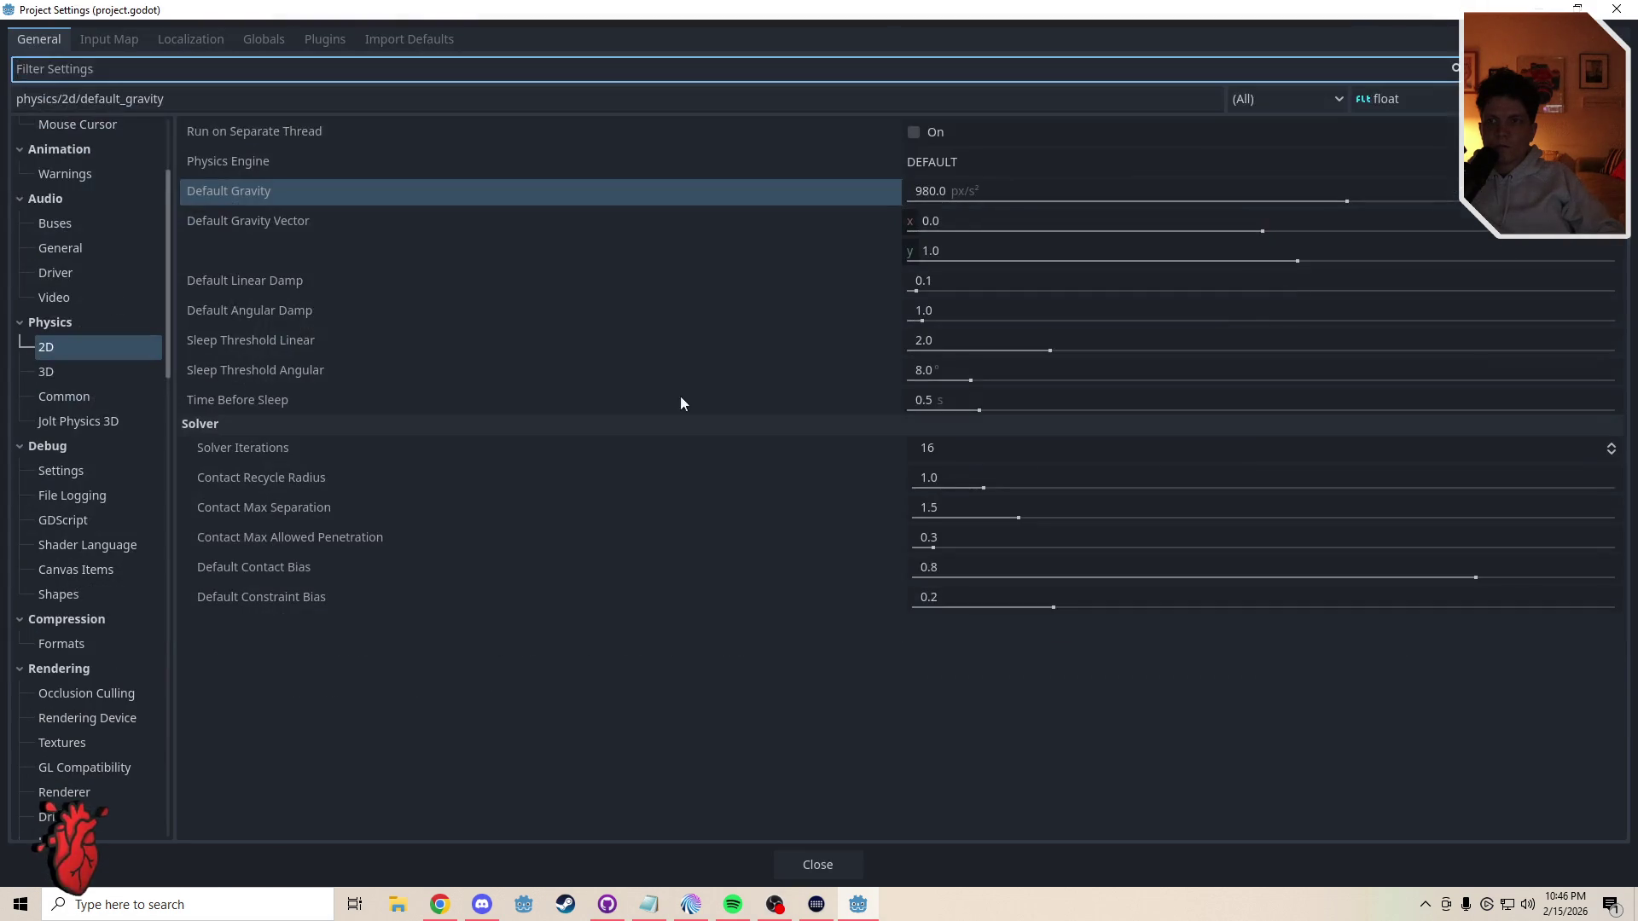
pyautogui.doubleClick(701, 18)
pyautogui.rightClick(442, 304)
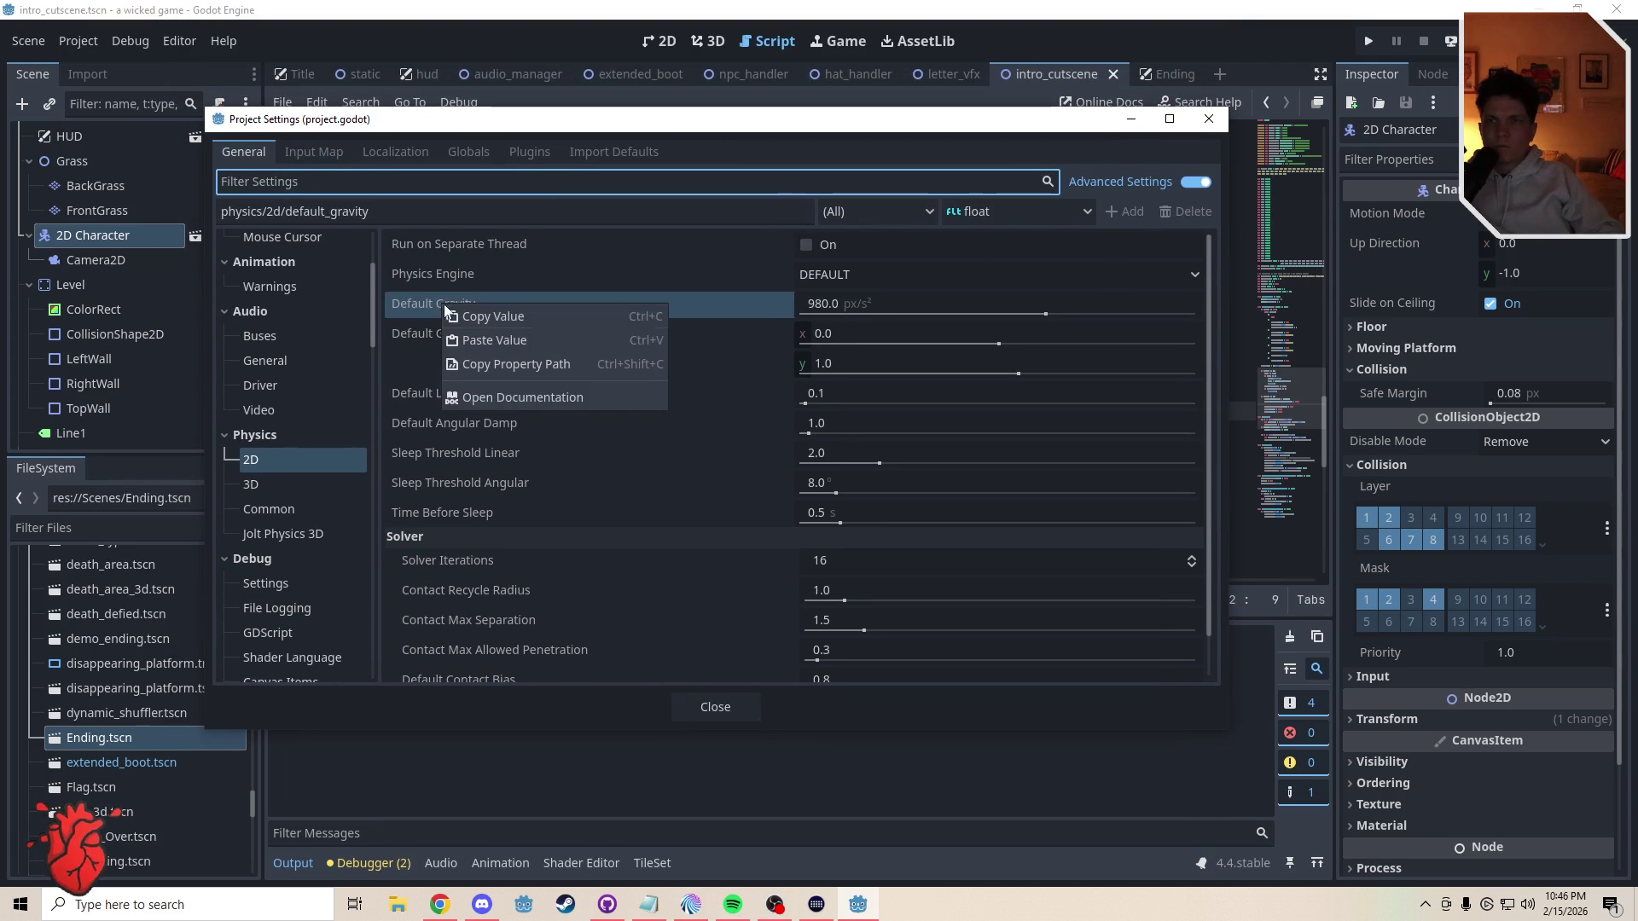
pyautogui.click(481, 317)
pyautogui.press('Escape')
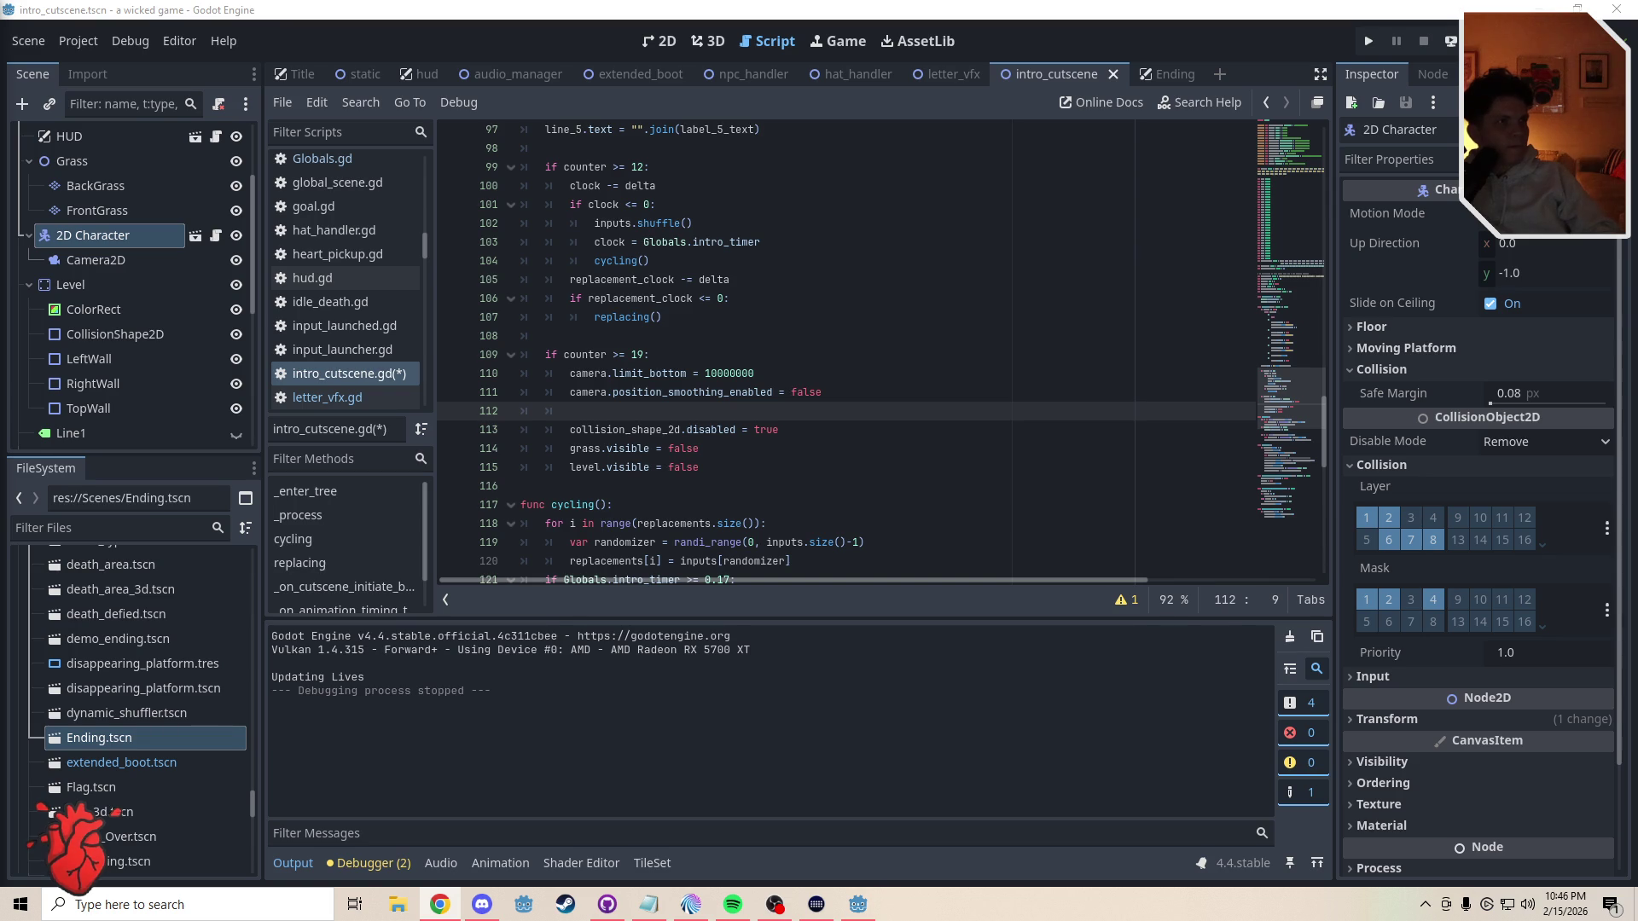
# - Write ProjectSettings.set_setting("physics/2d/default_gravity", 100) on line 112
pyautogui.write('Project')
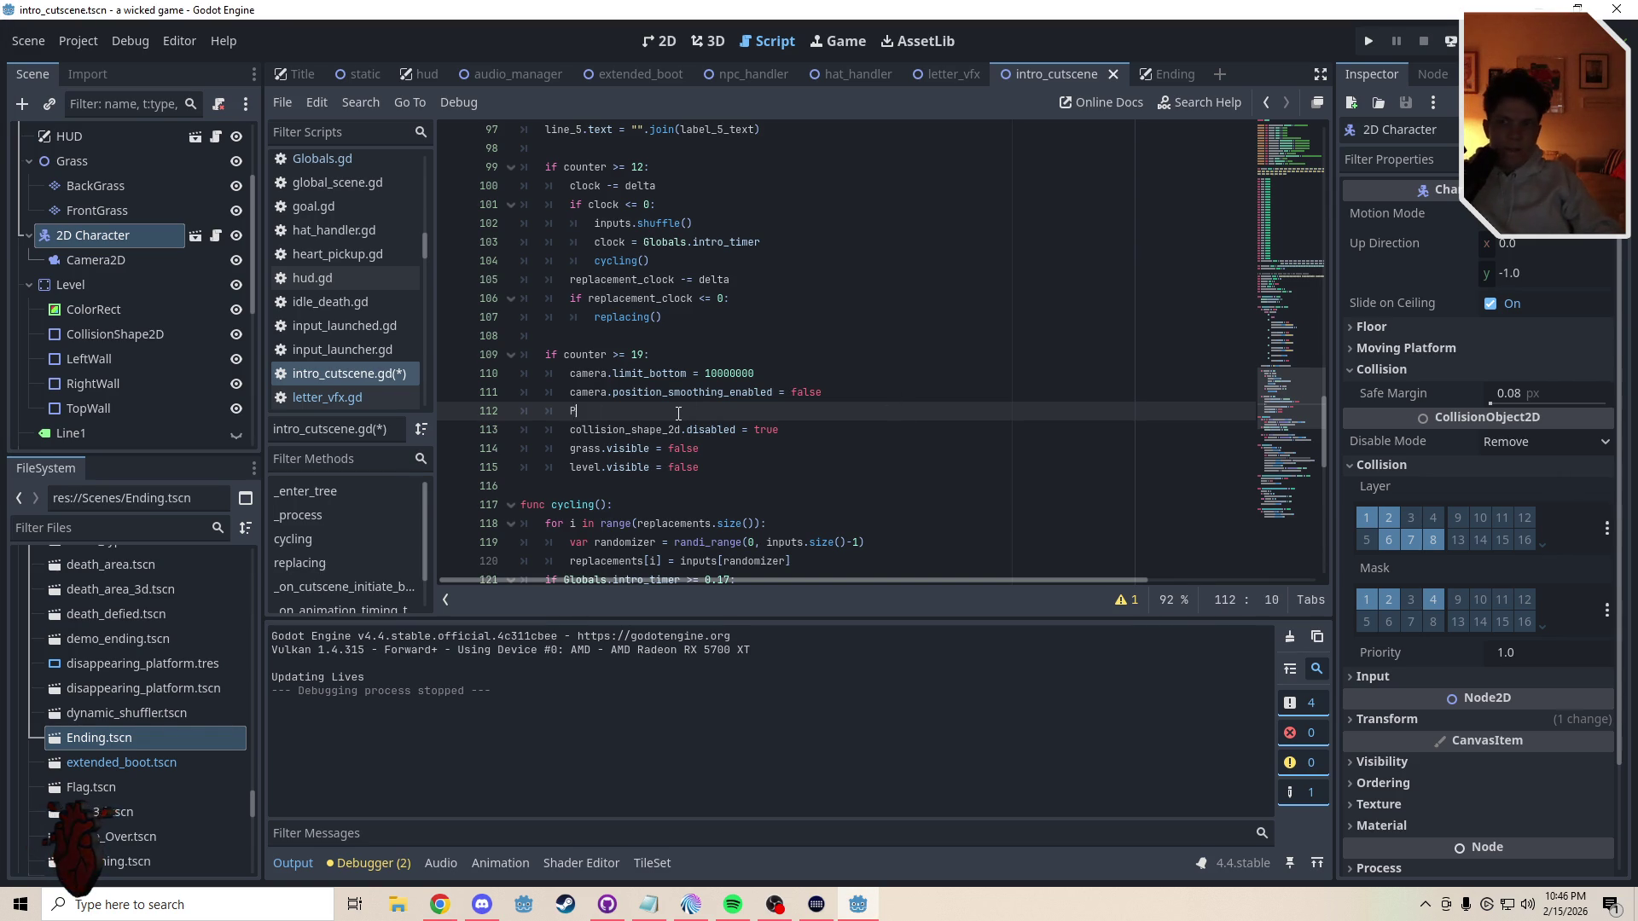
pyautogui.press('Return')
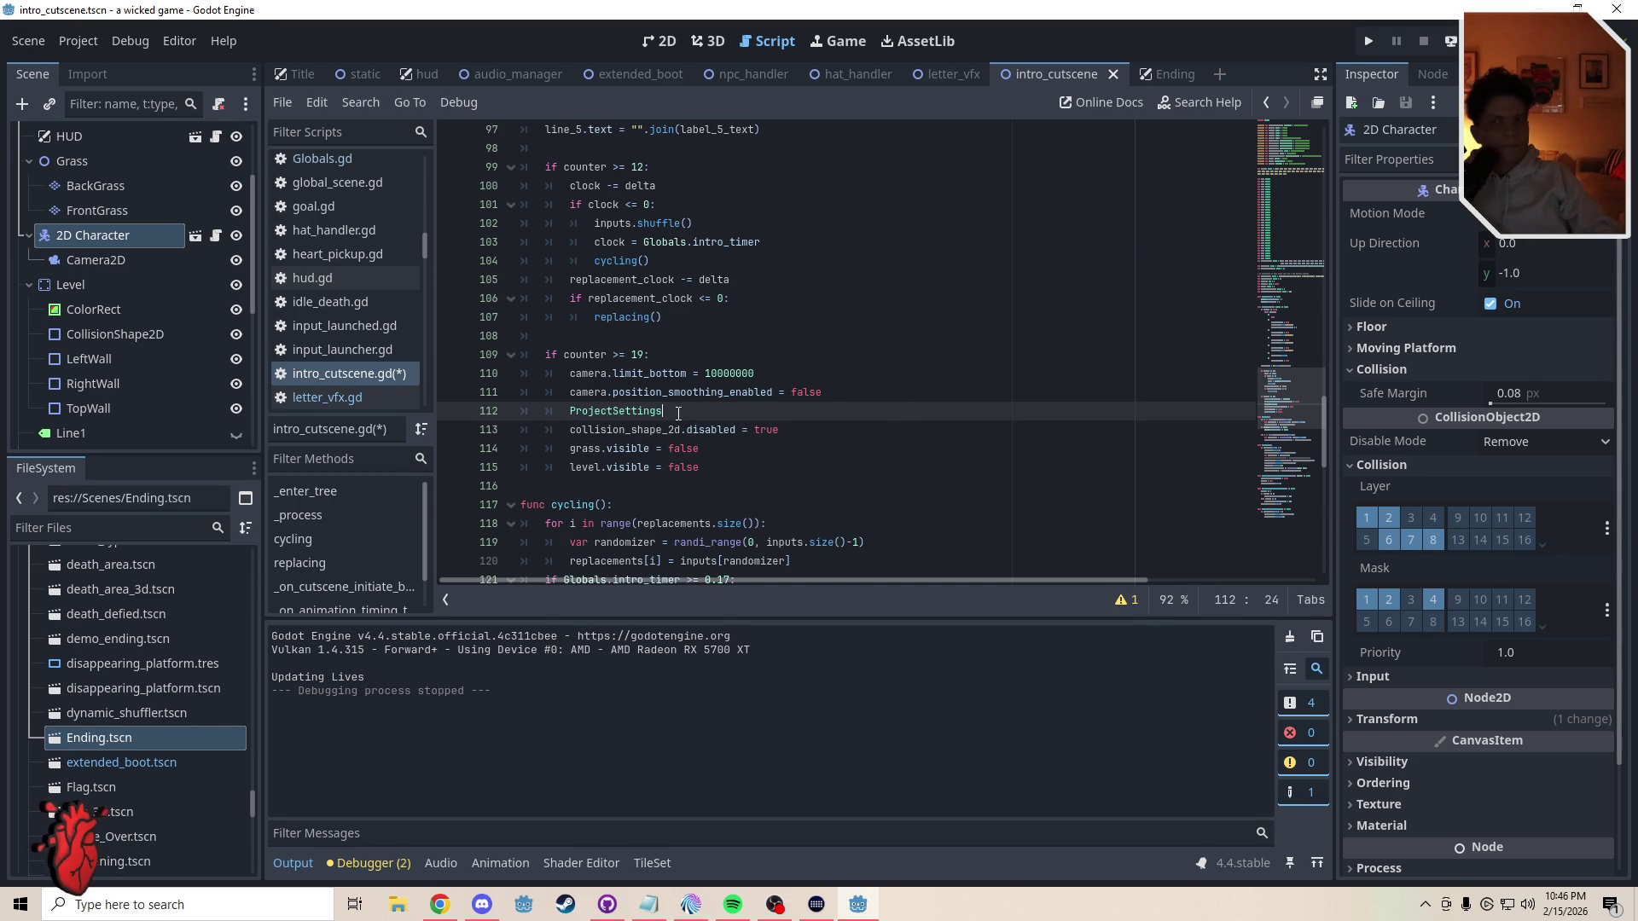
pyautogui.write('.set')
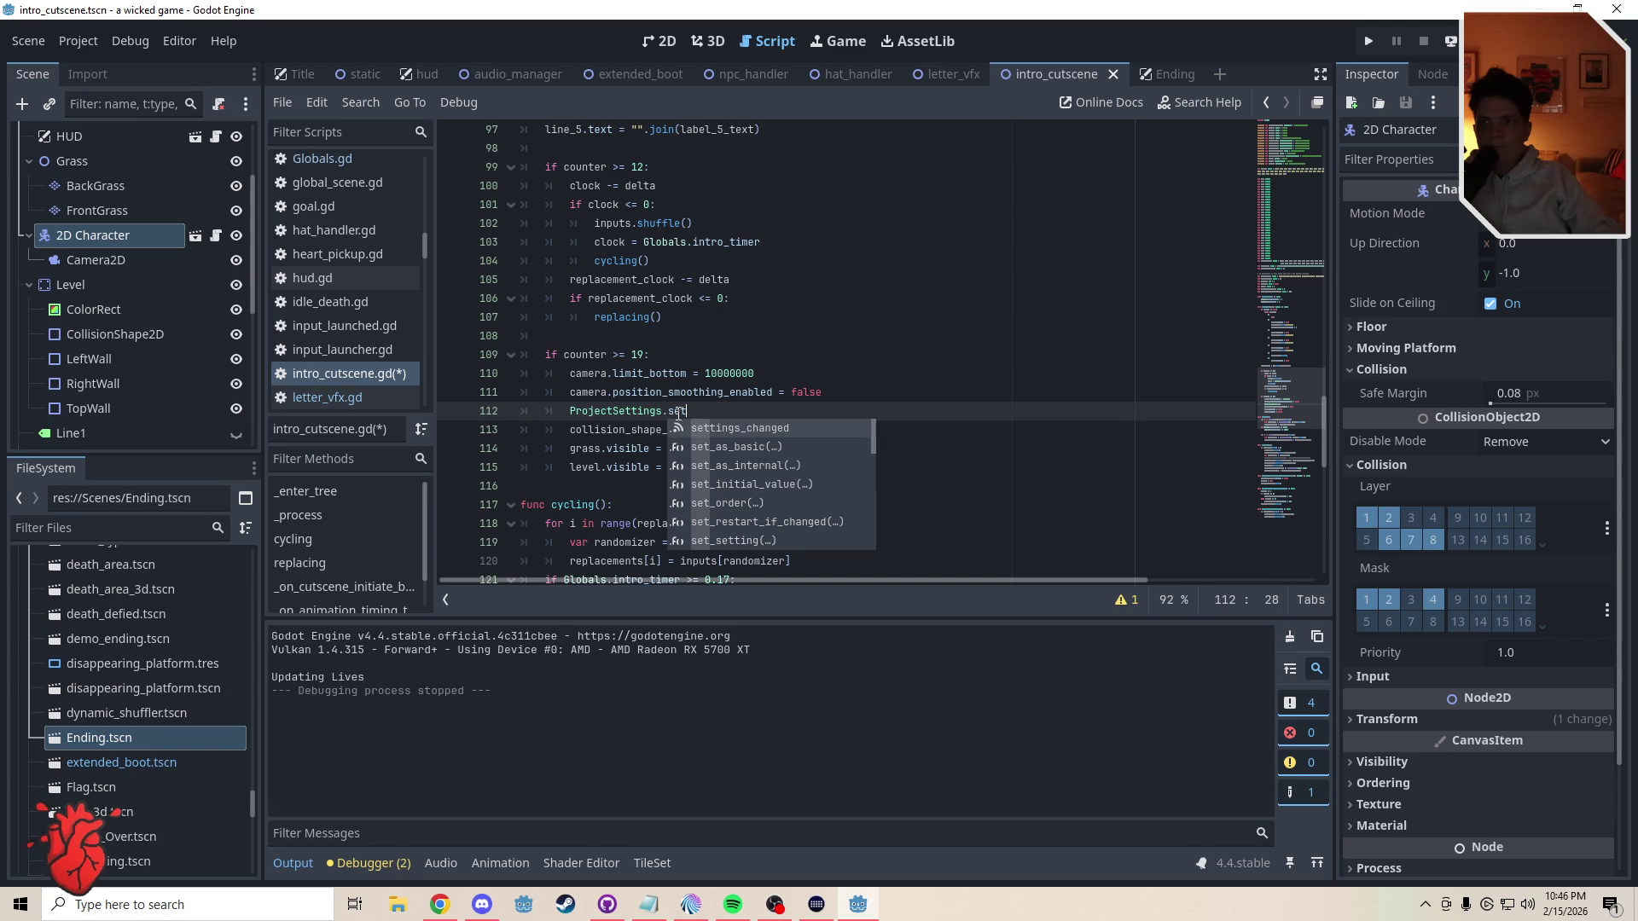
pyautogui.write('_setting')
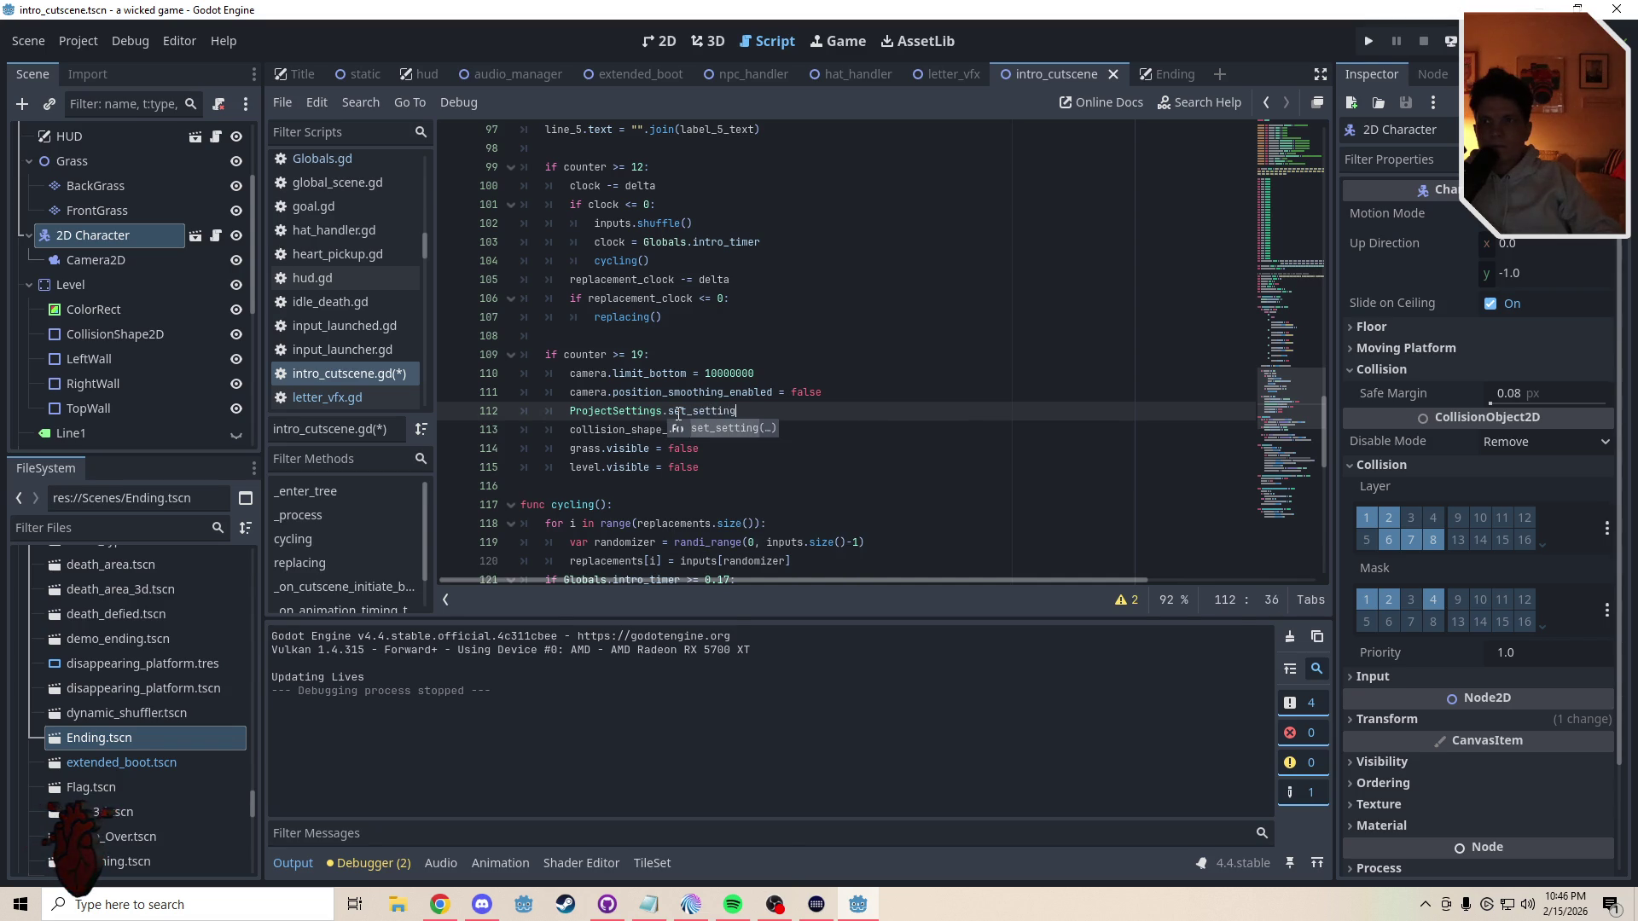
pyautogui.press('Return')
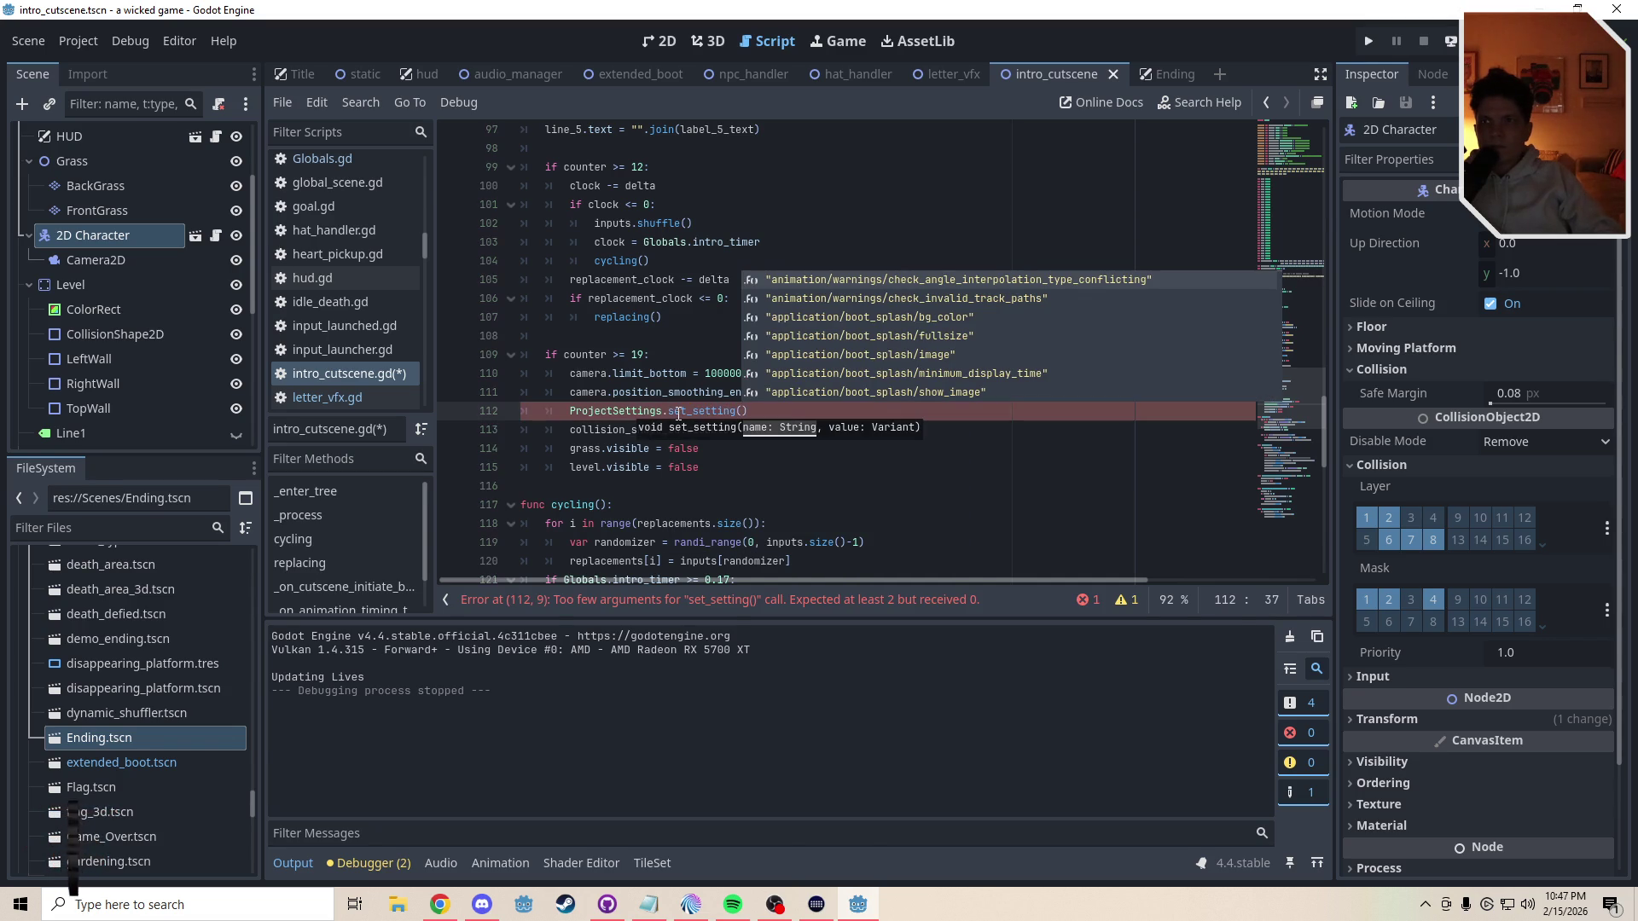
pyautogui.write('grav')
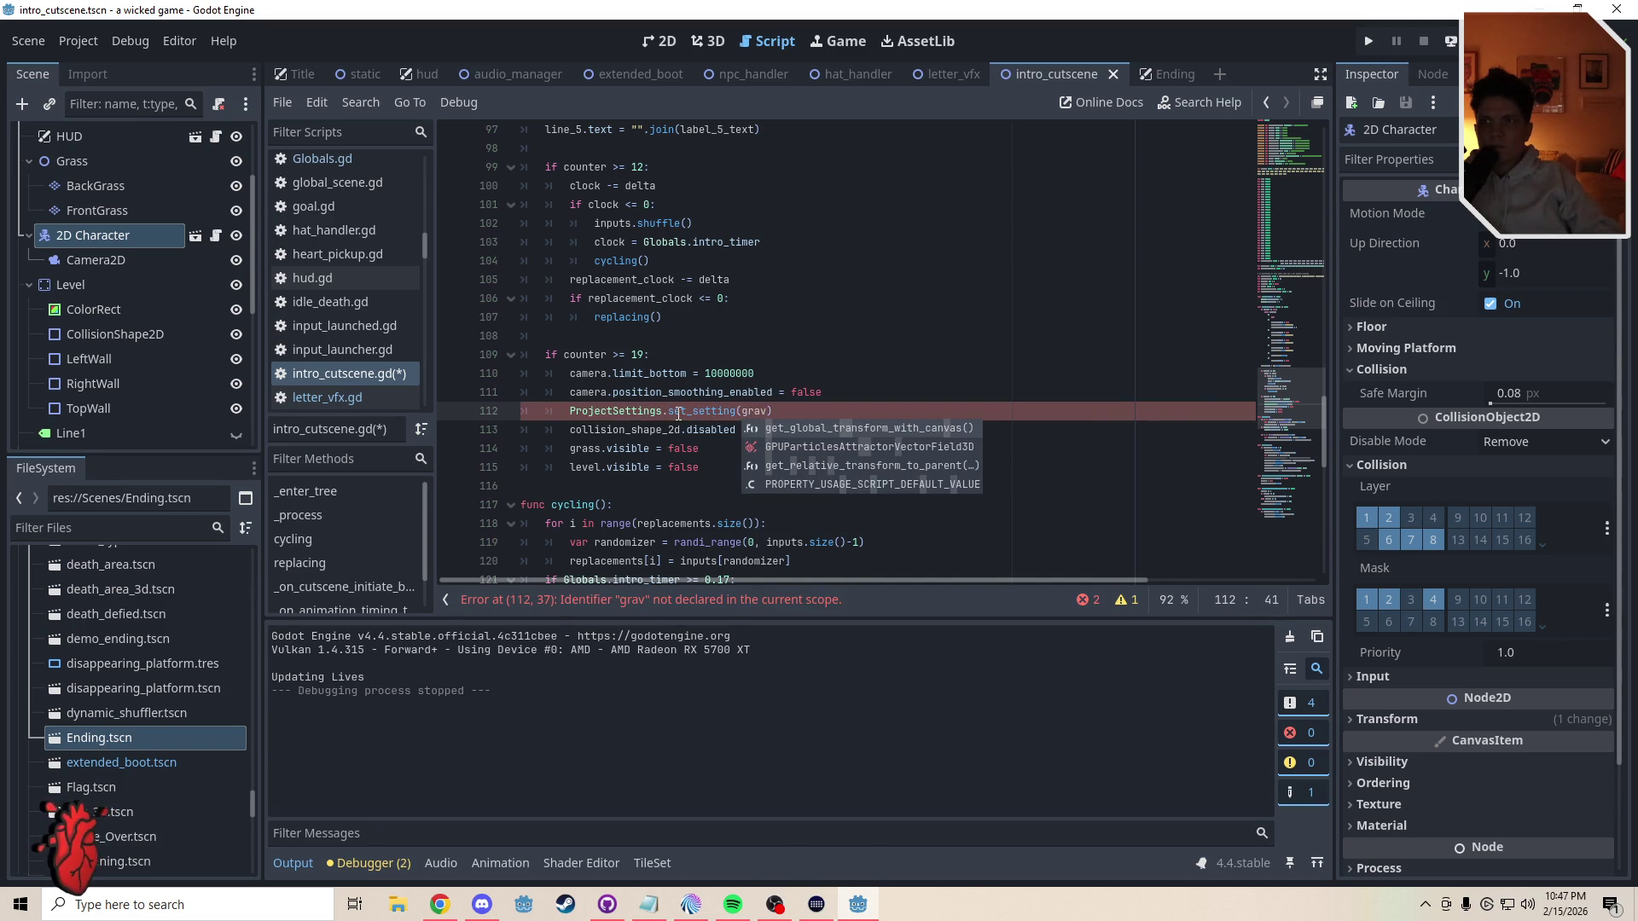
pyautogui.press('BackSpace')
pyautogui.press('BackSpace')
pyautogui.press('BackSpace')
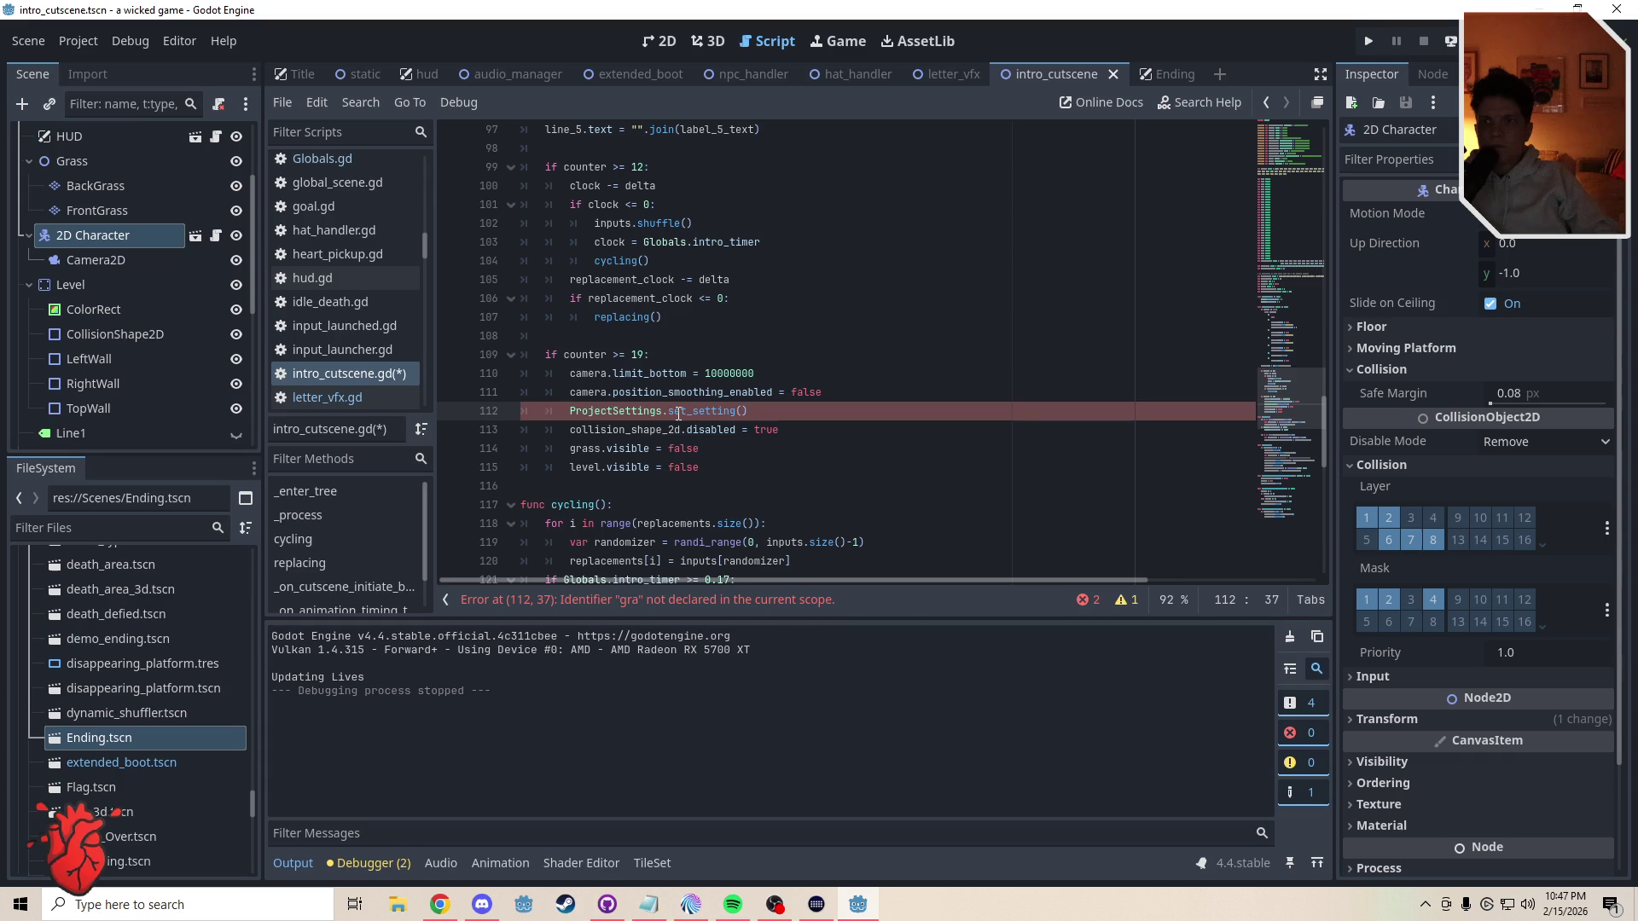
pyautogui.write('2d')
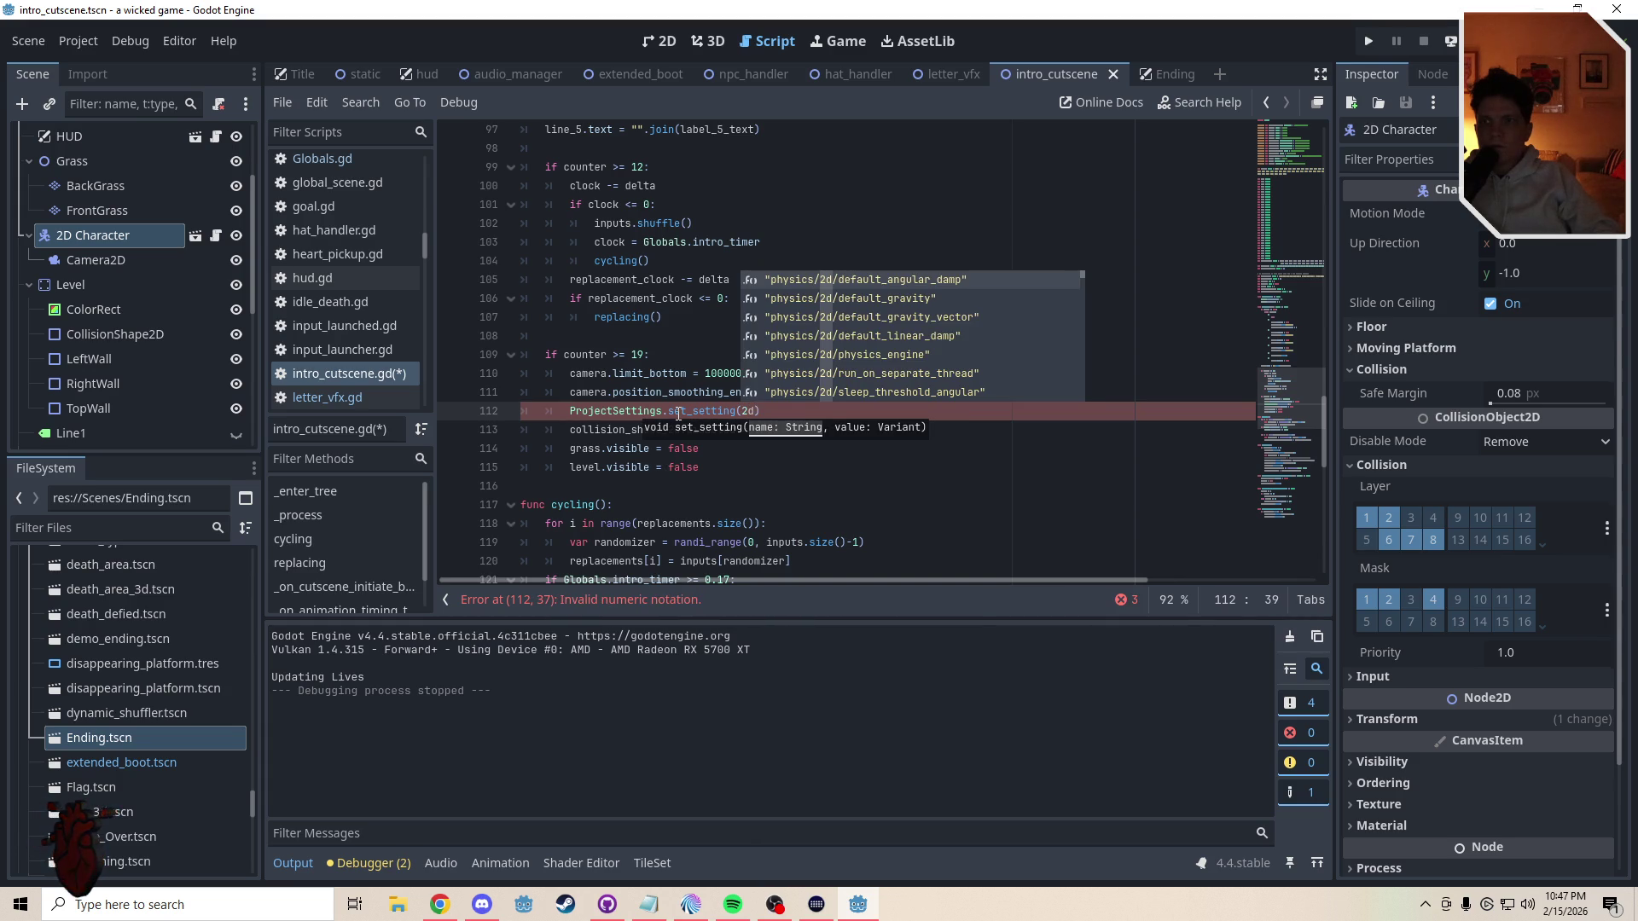
pyautogui.click(817, 298)
pyautogui.click(939, 417)
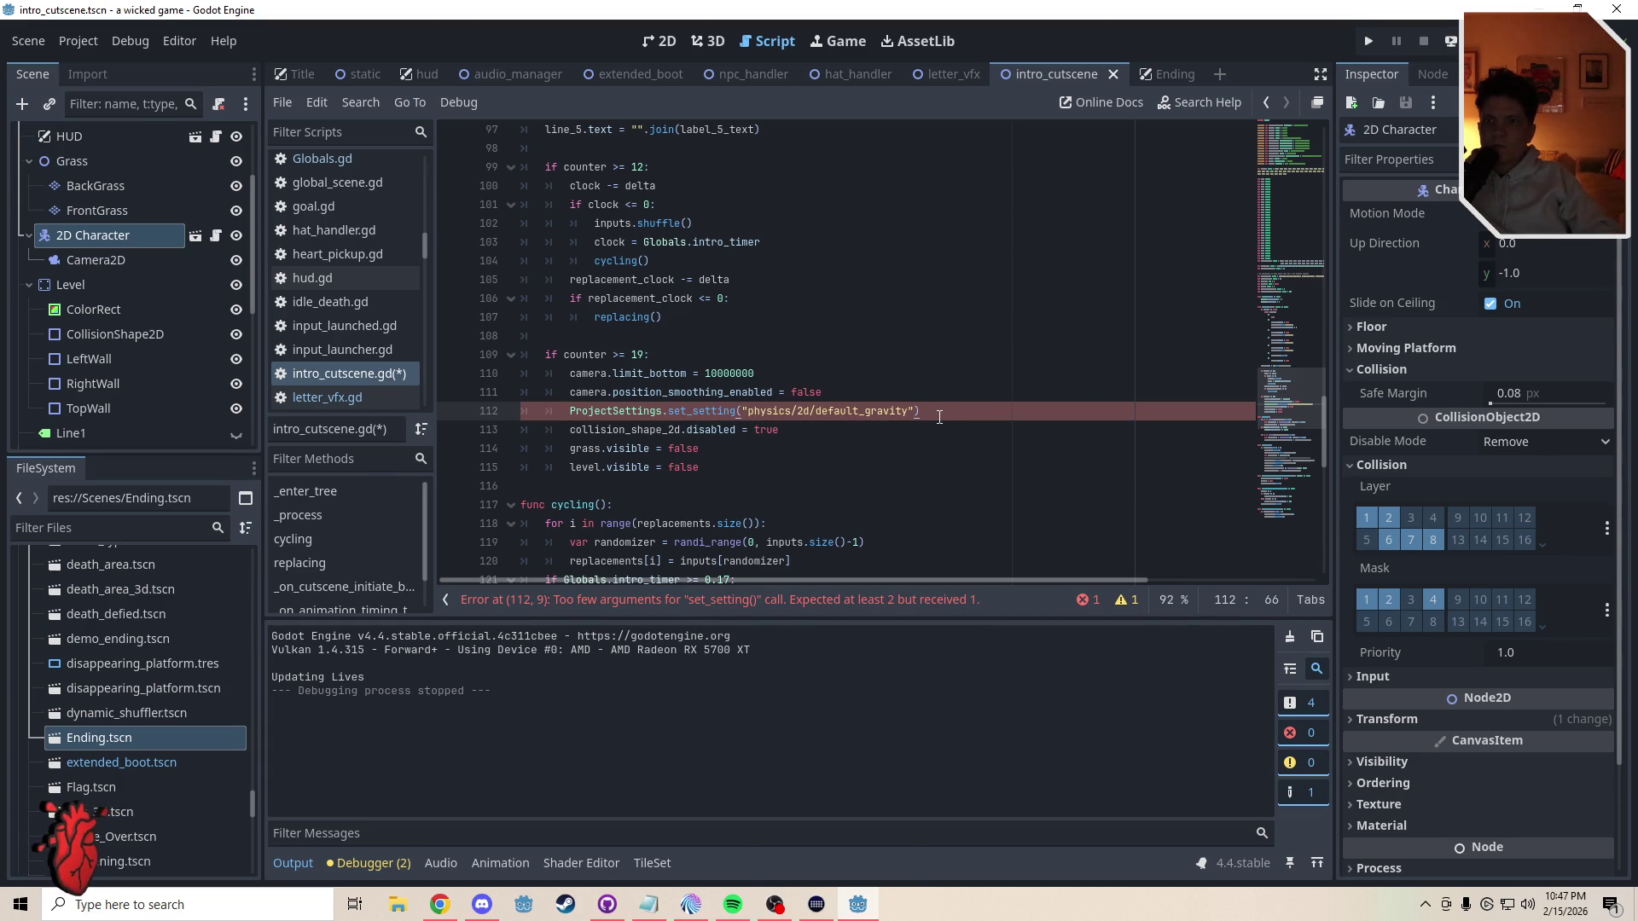
pyautogui.click(916, 414)
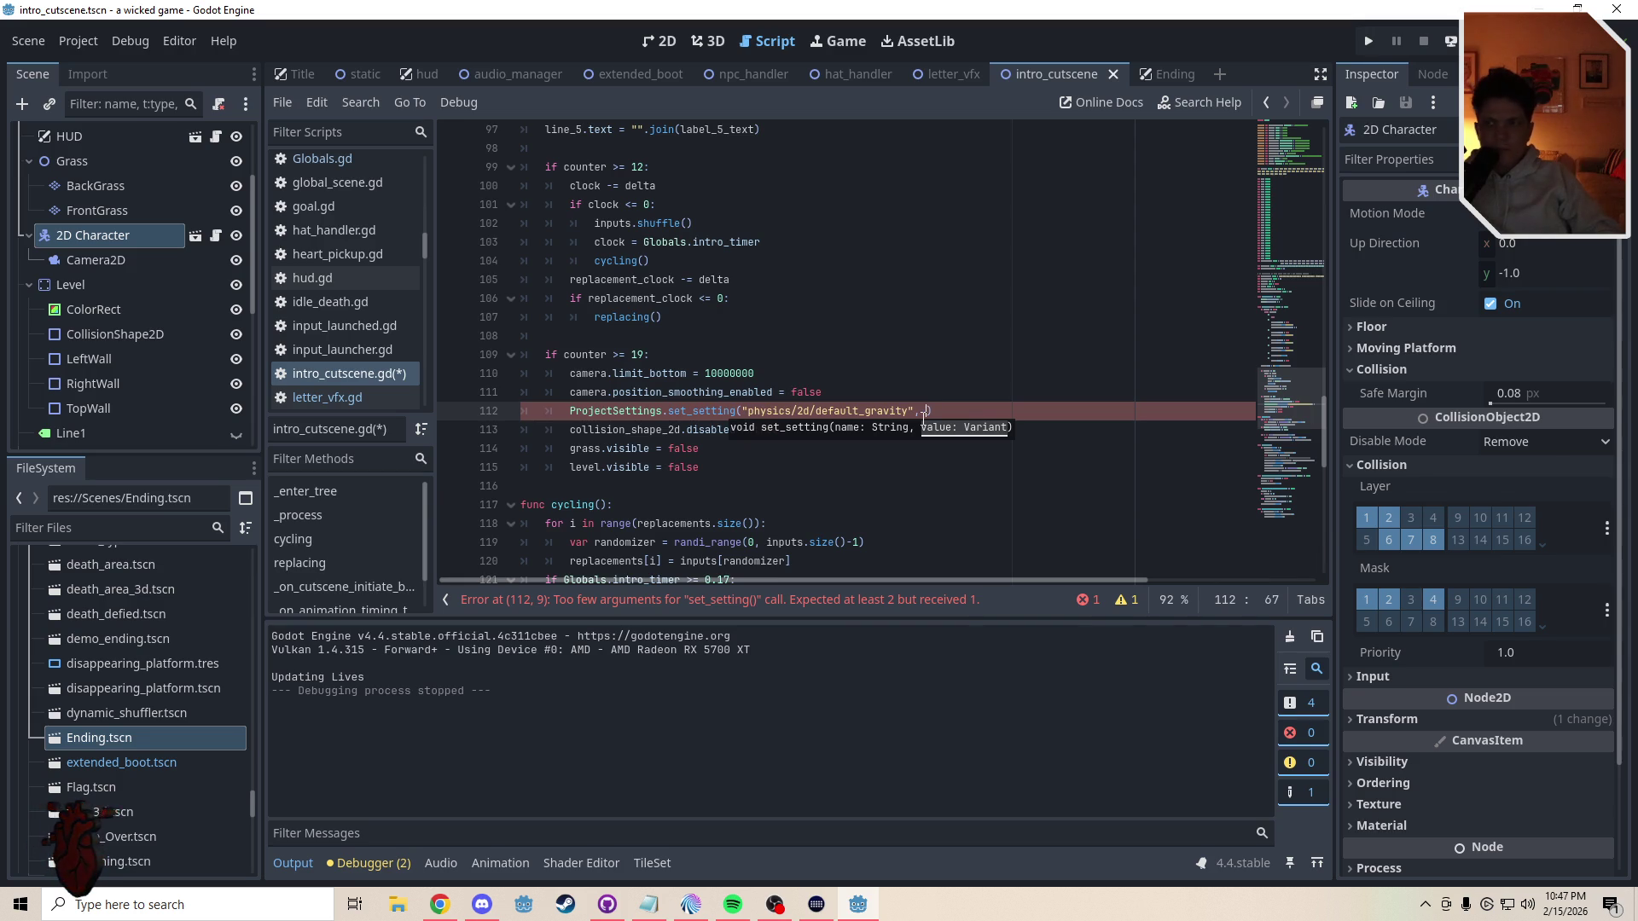
pyautogui.write('100')
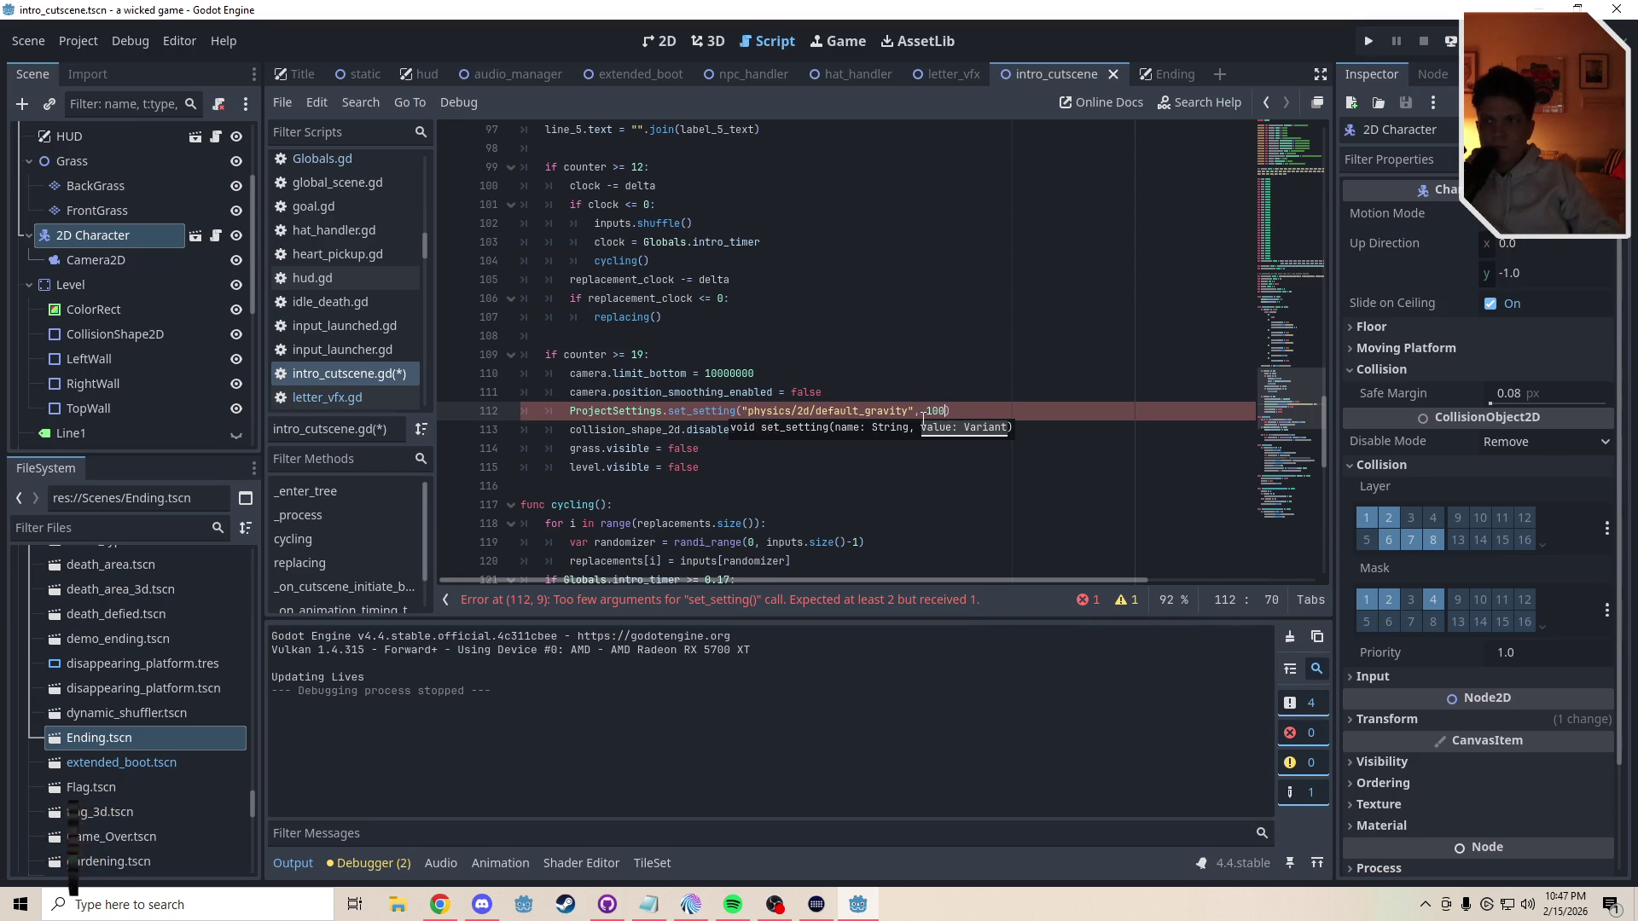
pyautogui.press('Up')
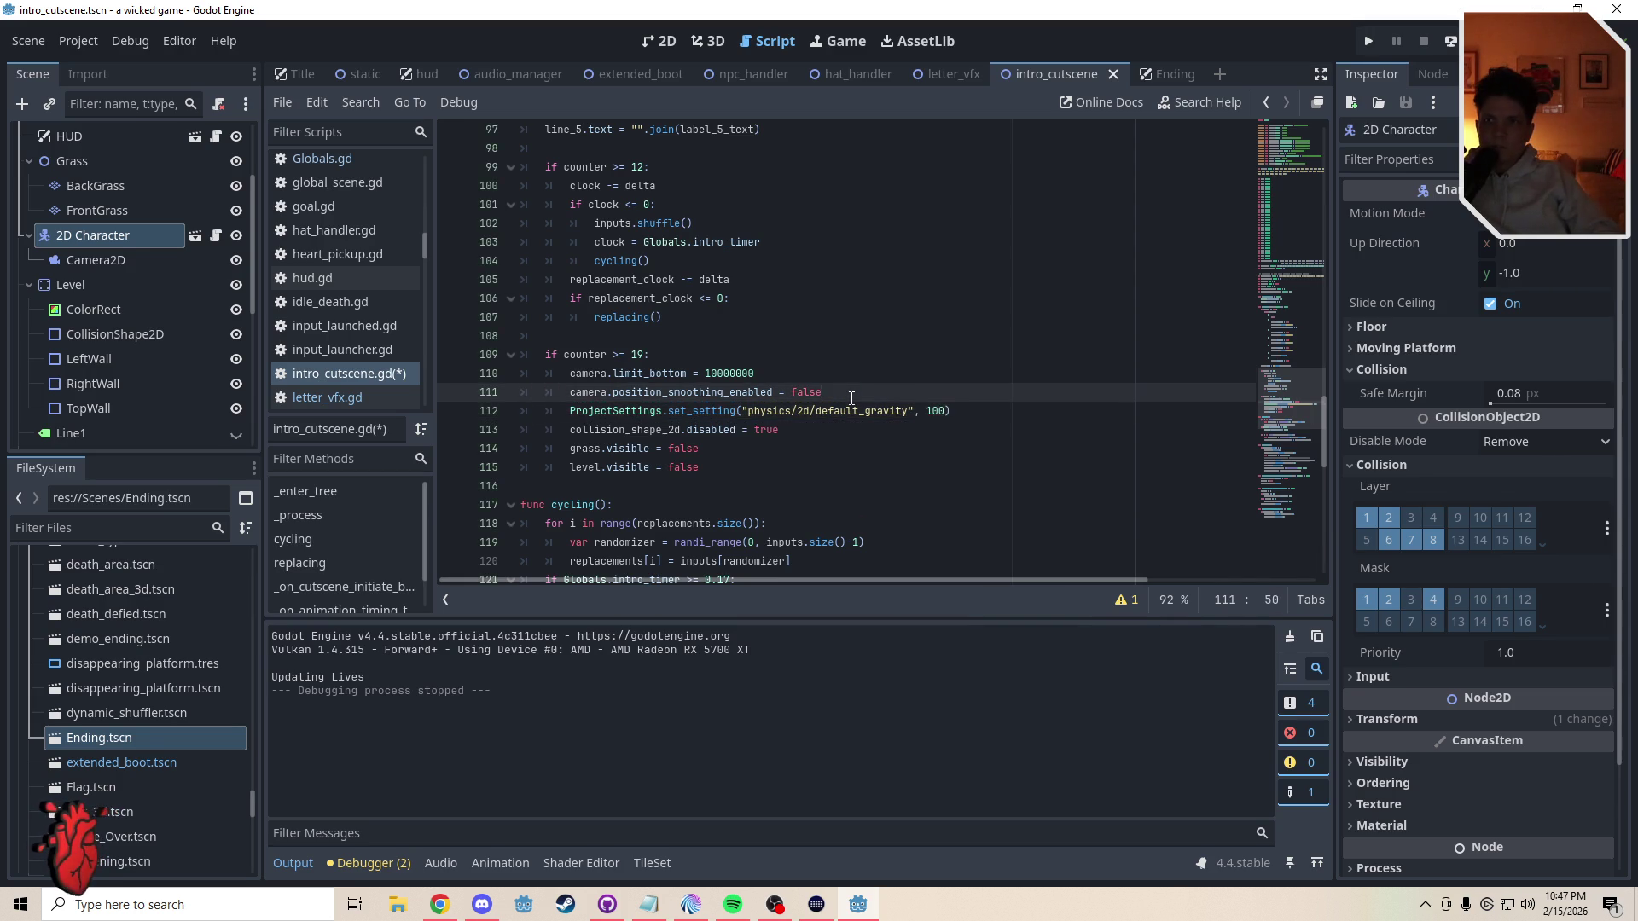
pyautogui.moveTo(969, 412); pyautogui.dragTo(565, 411)
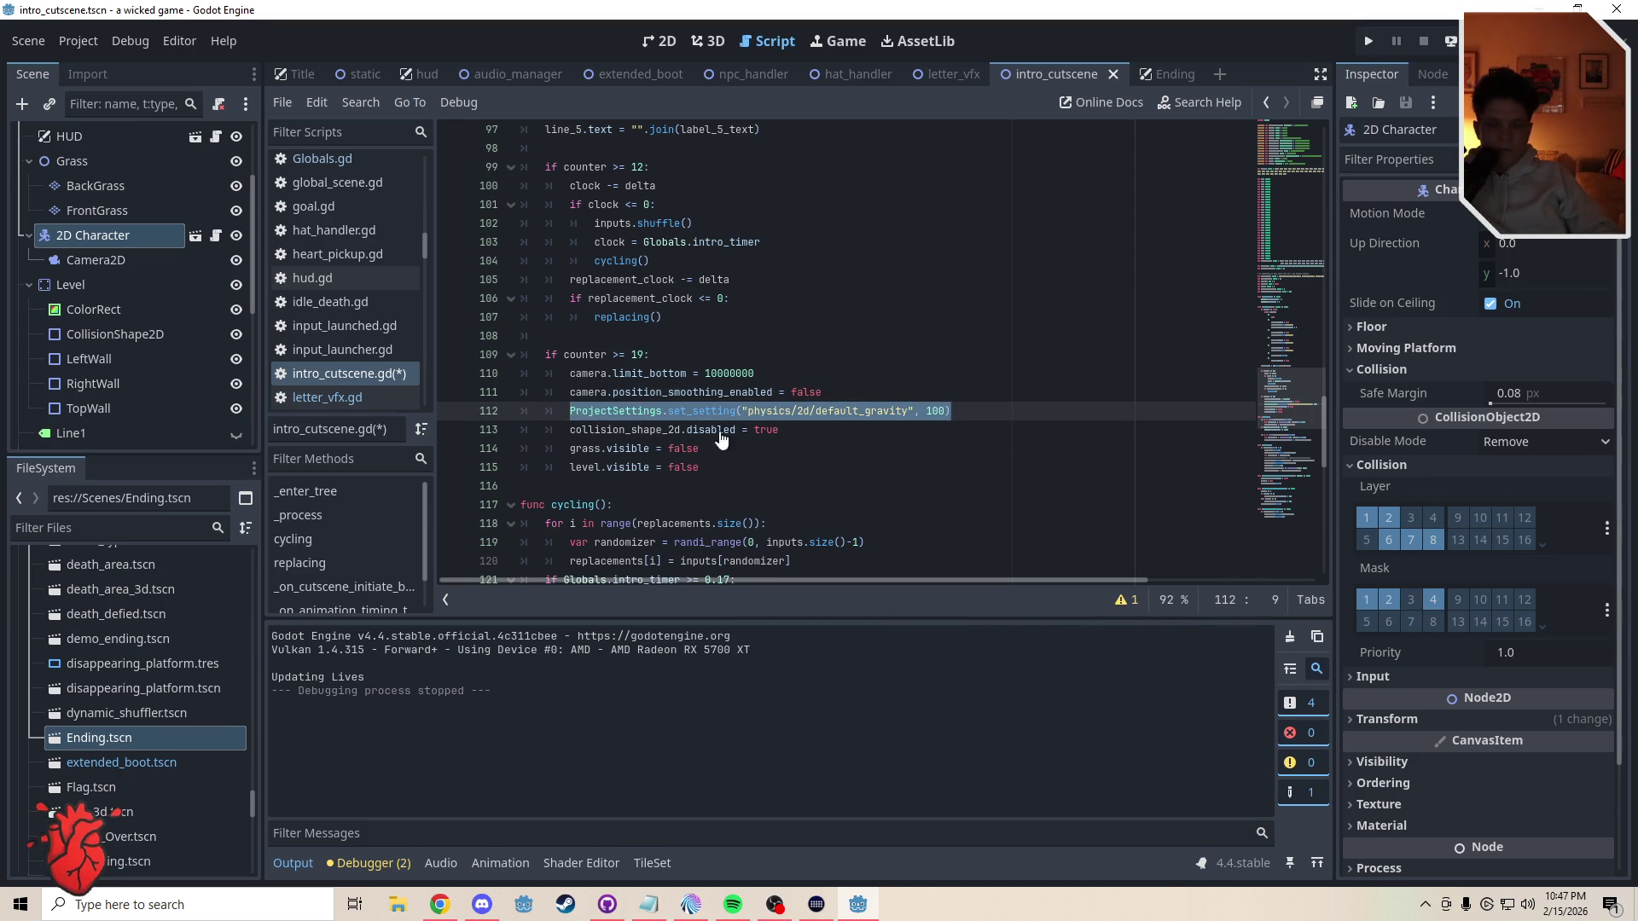
pyautogui.click(721, 485)
# - Add a to-do comment at the script end about resetting gravity to 980, checking Project Settings
pyautogui.scroll(-10, 1281, 546)
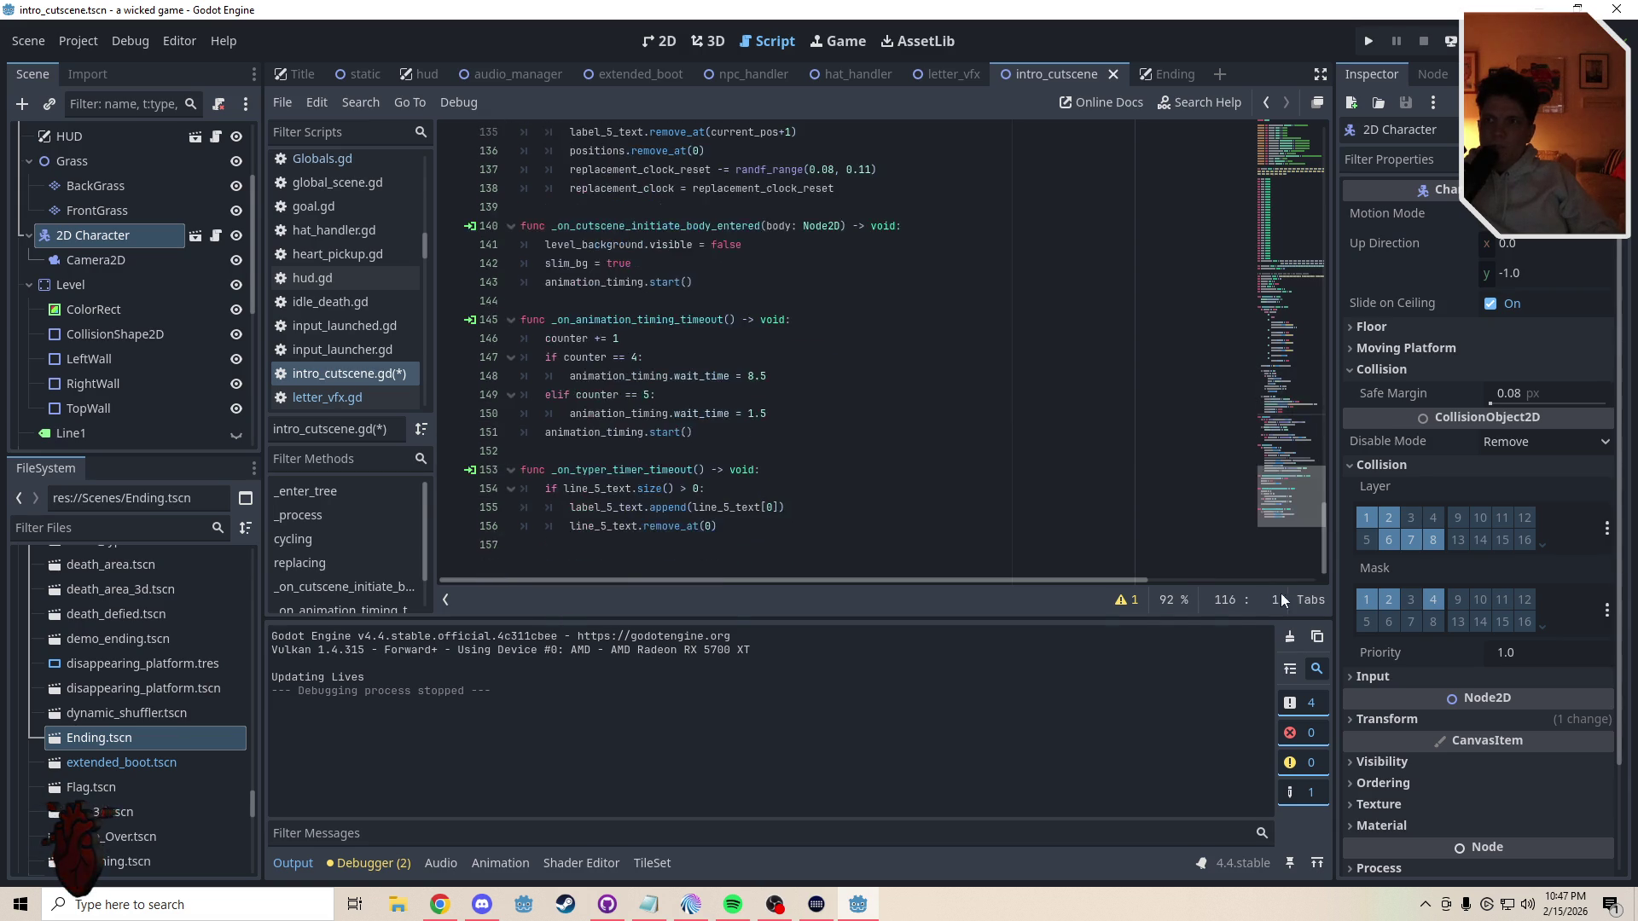
pyautogui.click(602, 546)
pyautogui.press('Return')
pyautogui.press('Return')
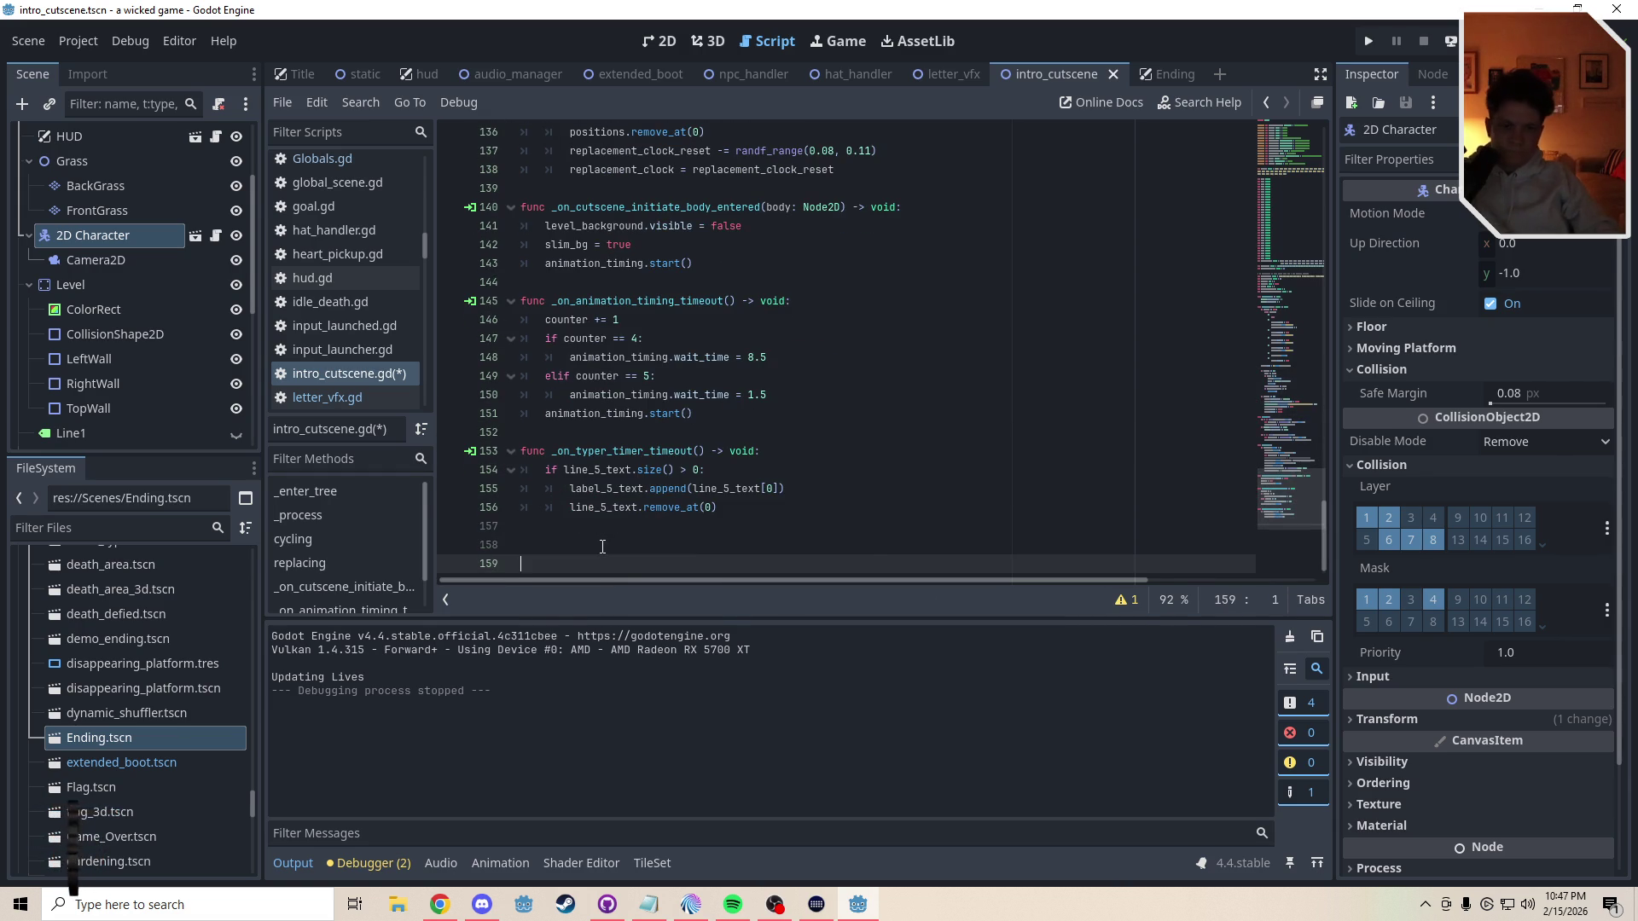
pyautogui.press('BackSpace')
pyautogui.write('# A')
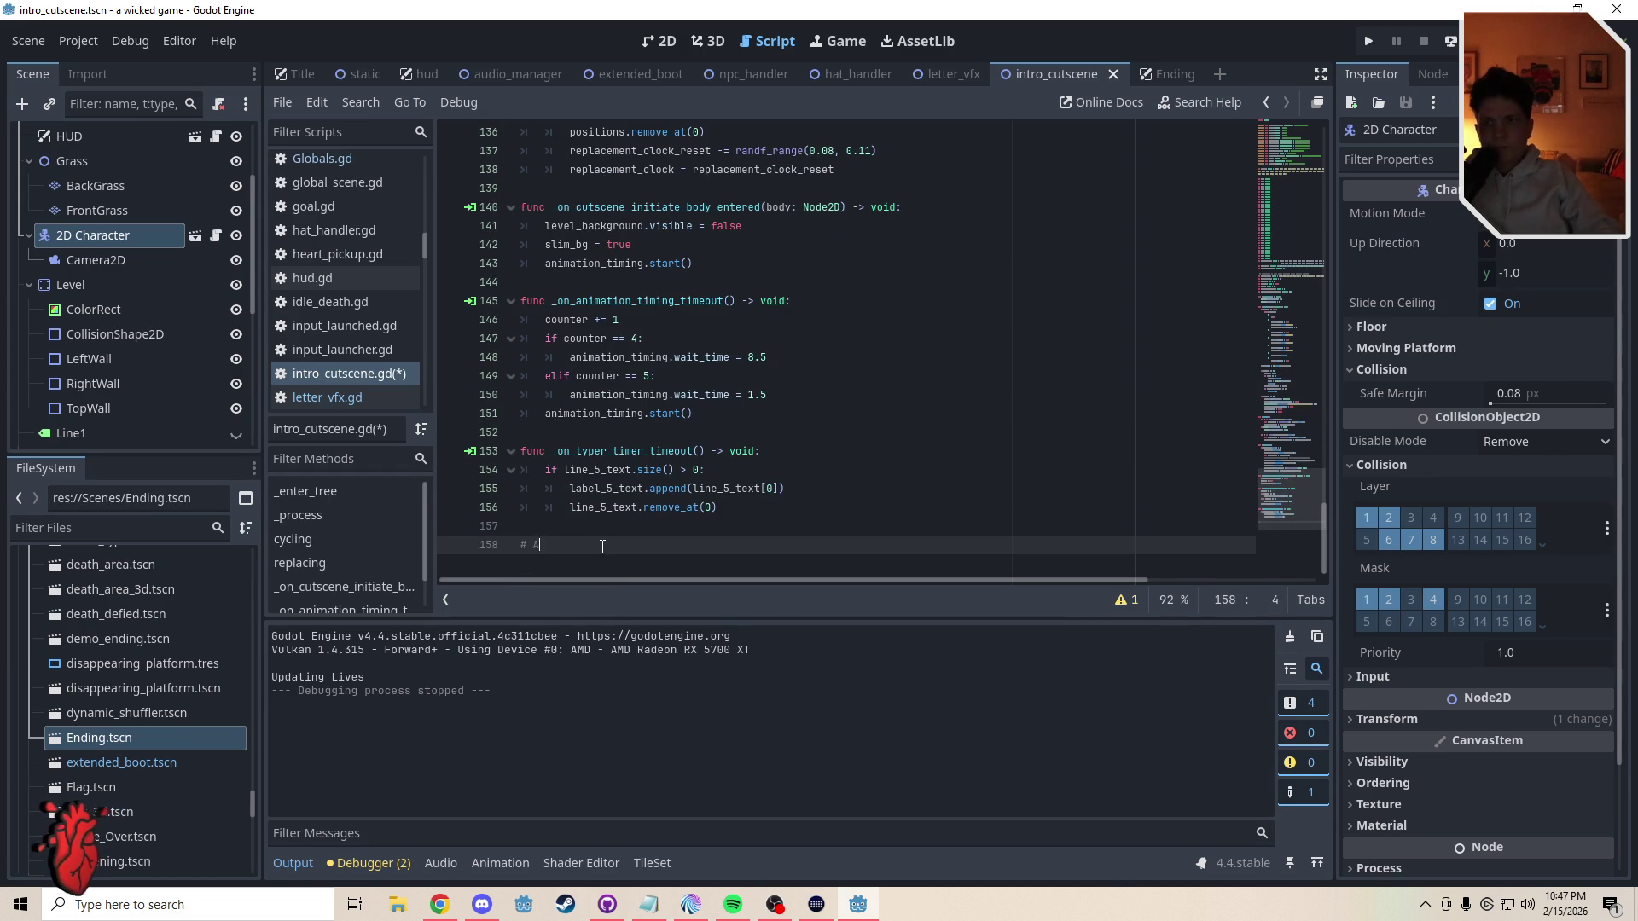
pyautogui.write('DD COLLISION')
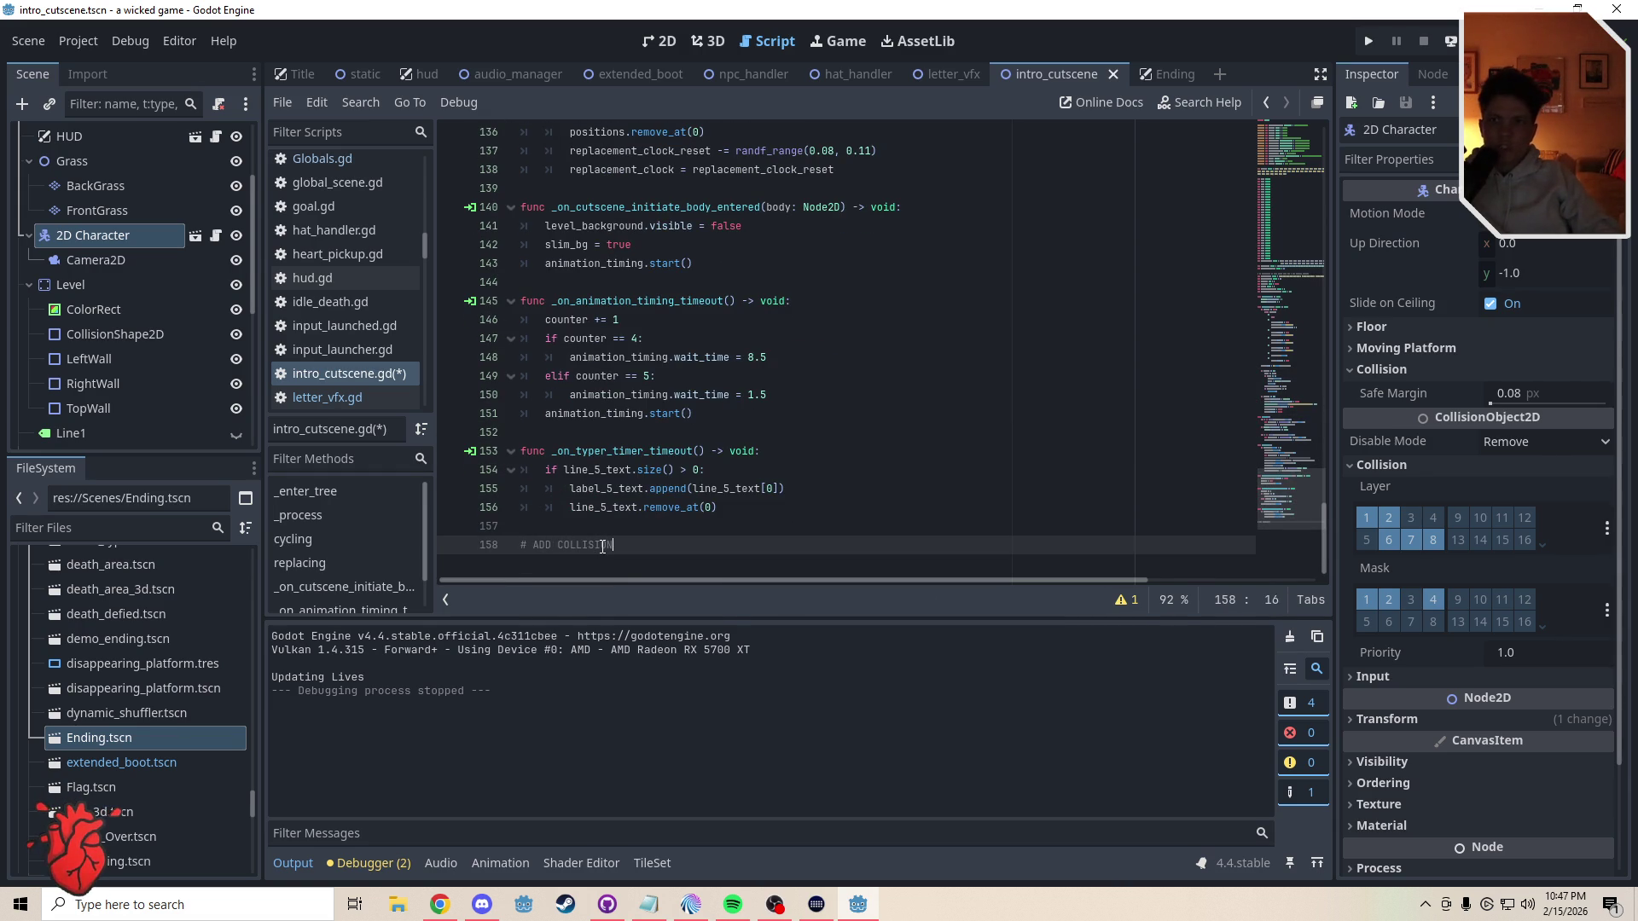
pyautogui.write(' AT BOTTOM OF CUTSCENE, CHANGE SCENE< ')
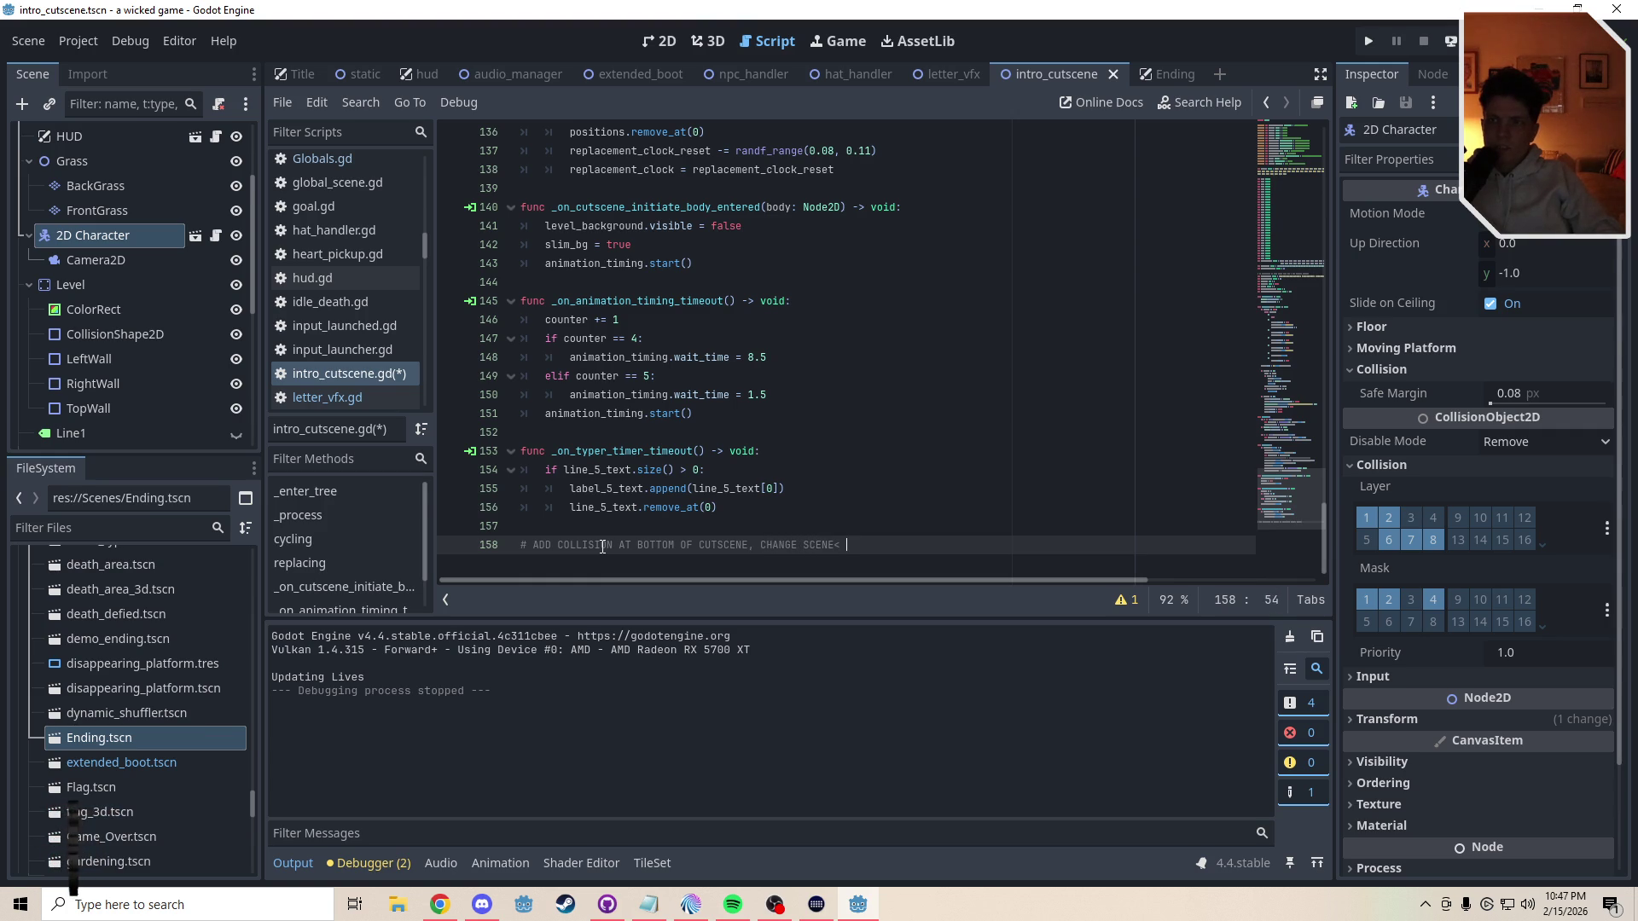
pyautogui.press('BackSpace')
pyautogui.press('BackSpace')
pyautogui.write(', RESET GRAVITY TO')
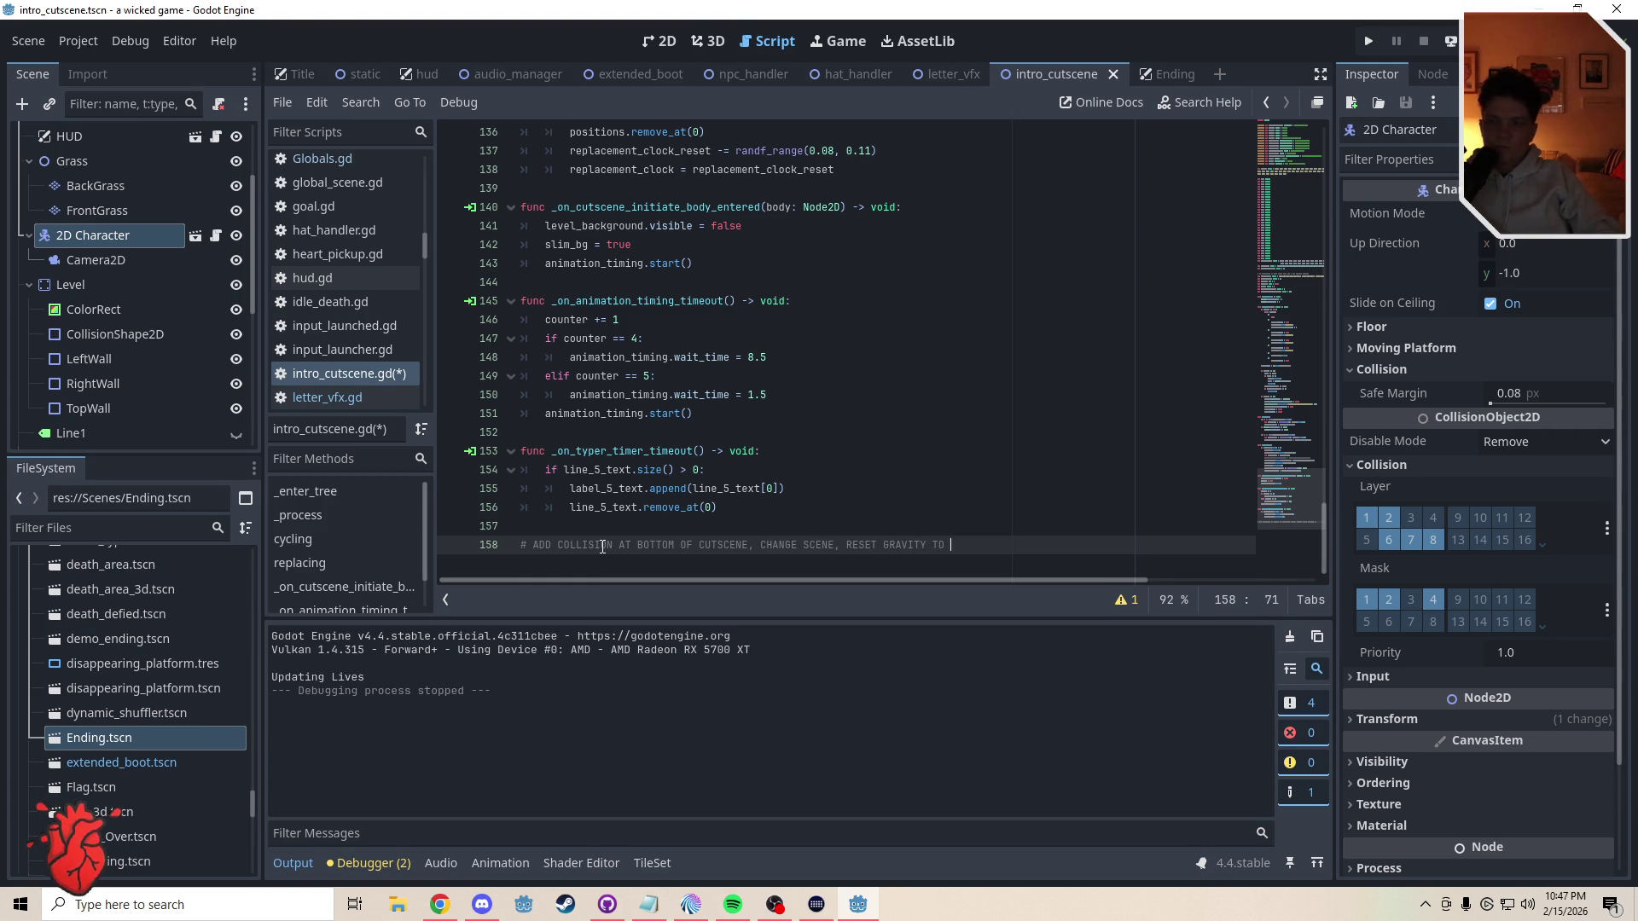
pyautogui.click(78, 41)
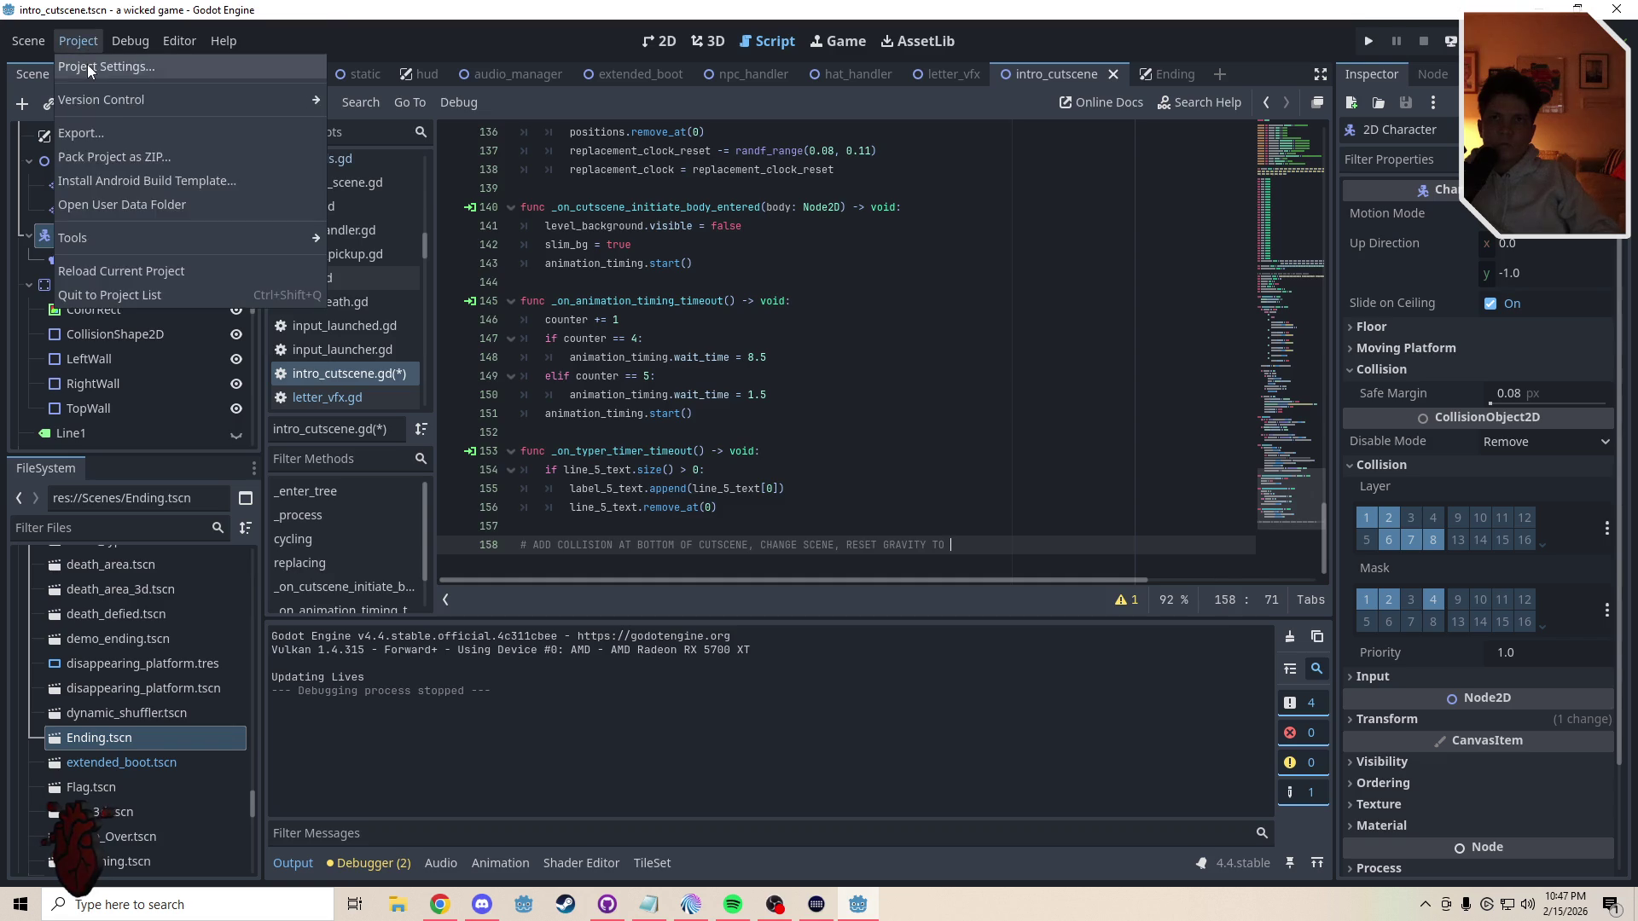
pyautogui.click(87, 64)
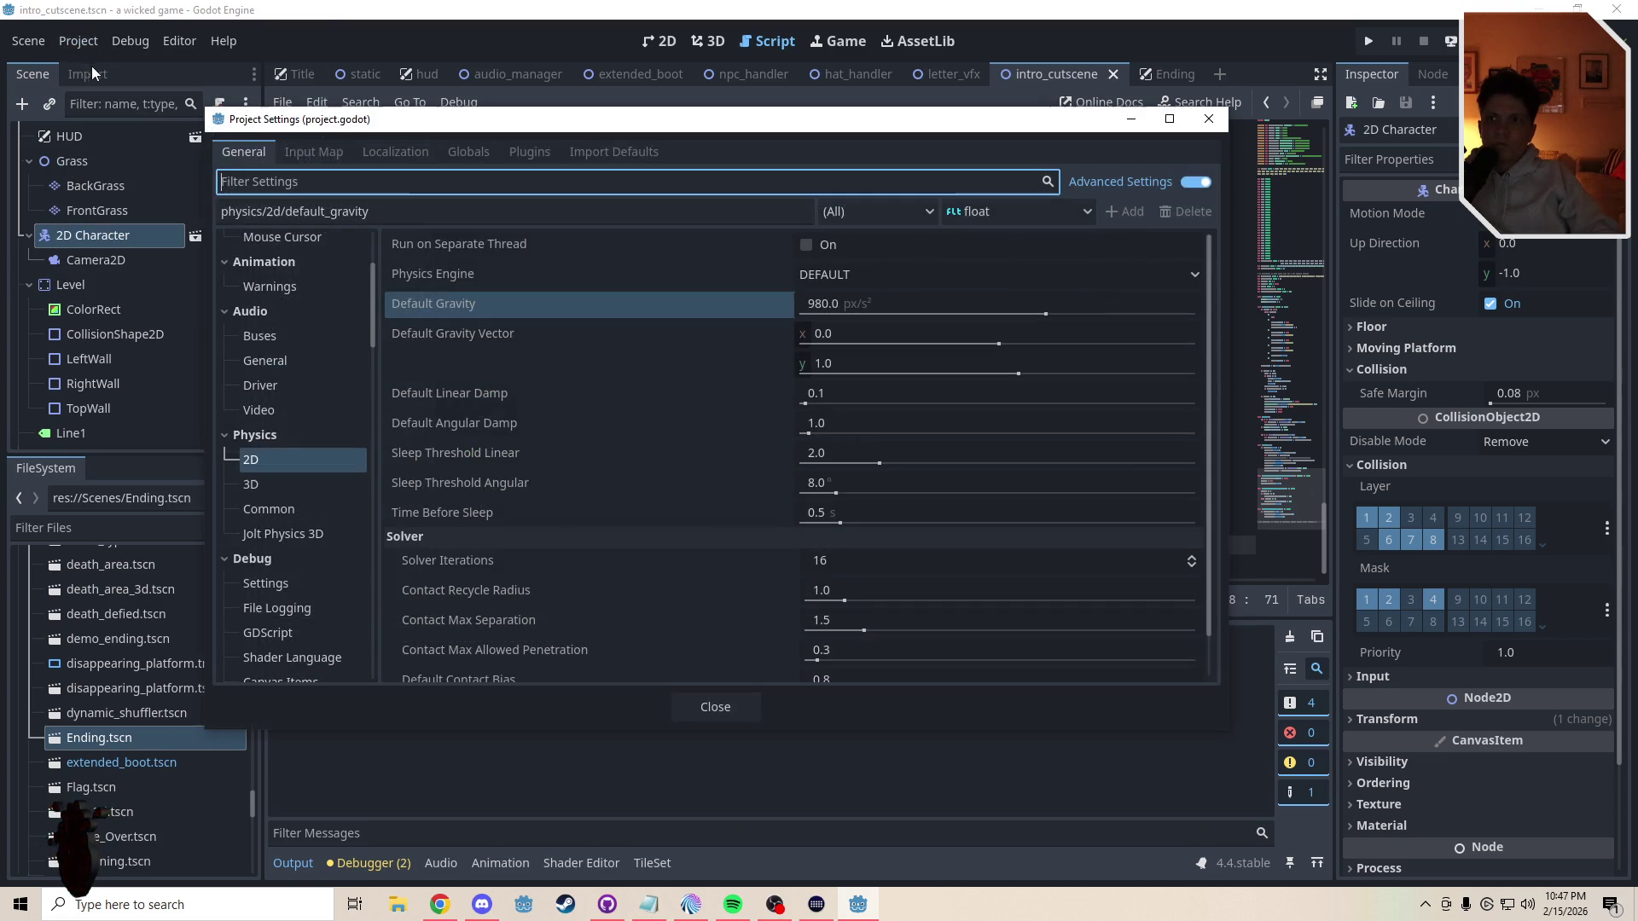
pyautogui.click(1208, 121)
pyautogui.write('980')
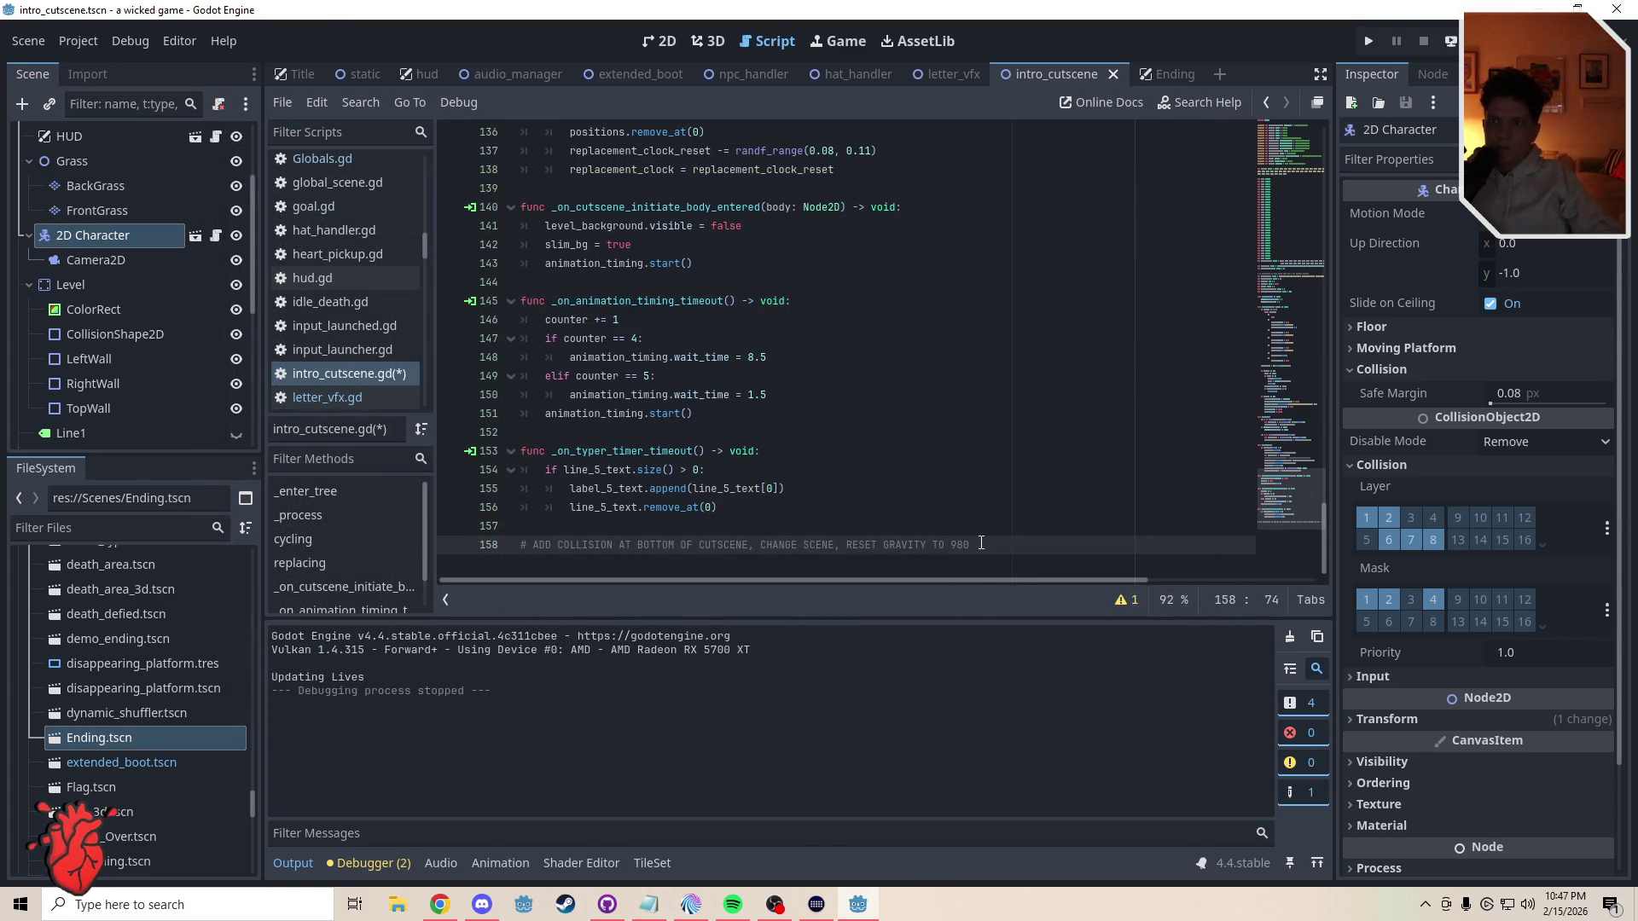
# - Paste a commented-out gravity set_setting line below it, save, and show the 2D view
pyautogui.press('Return')
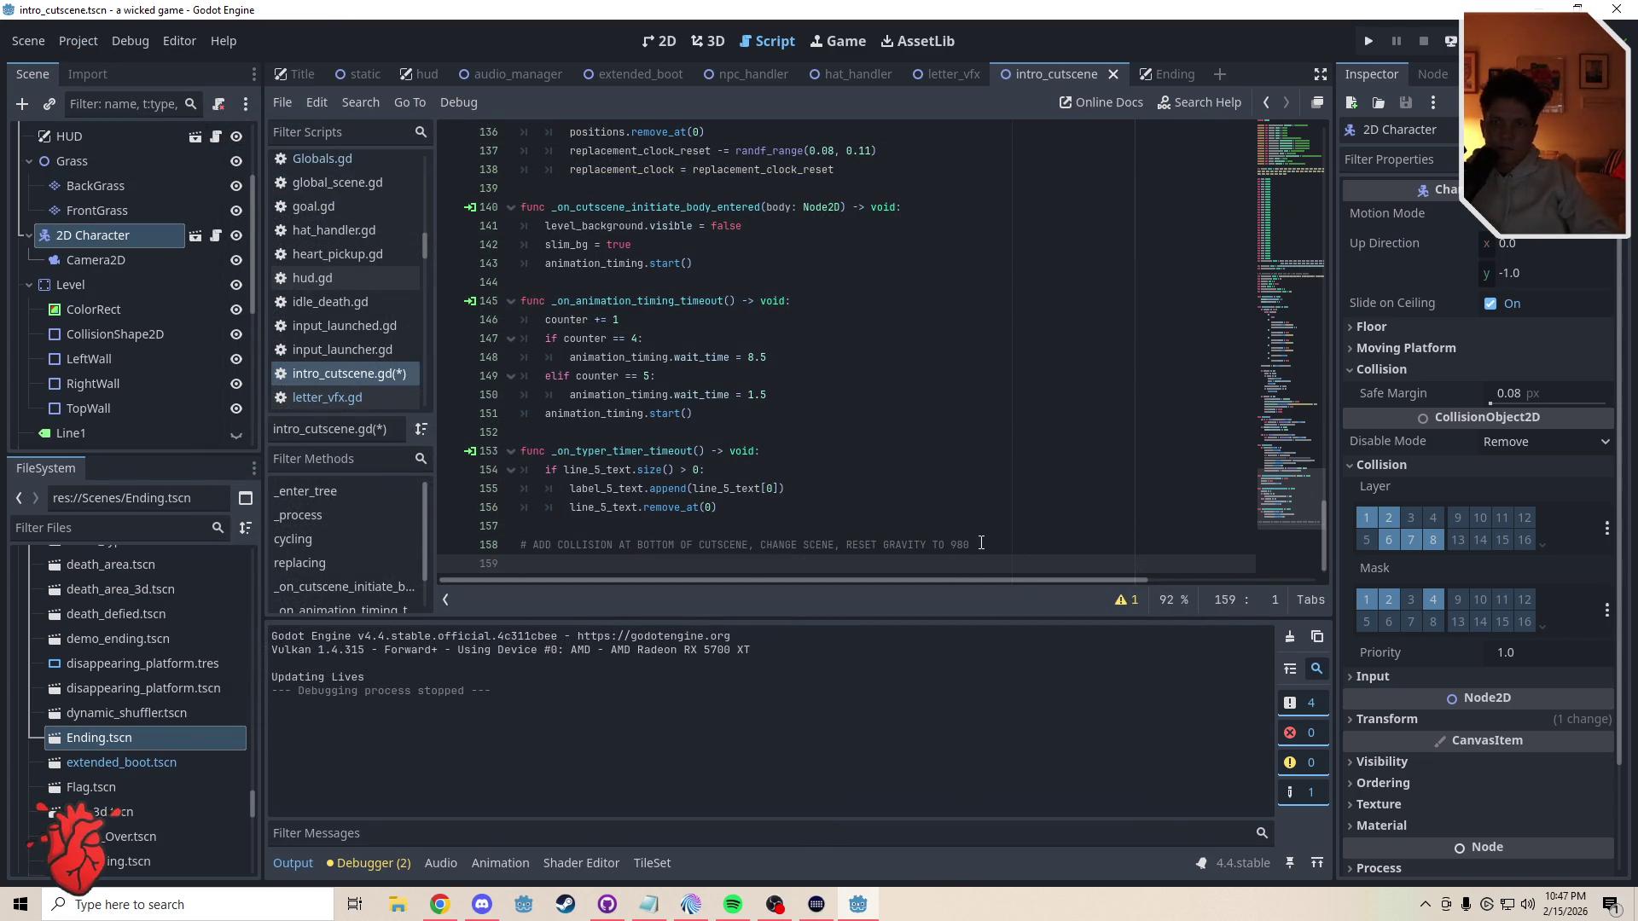
pyautogui.write('ProjectSettings.set_setting("physics/2d/default_gravity", 100)')
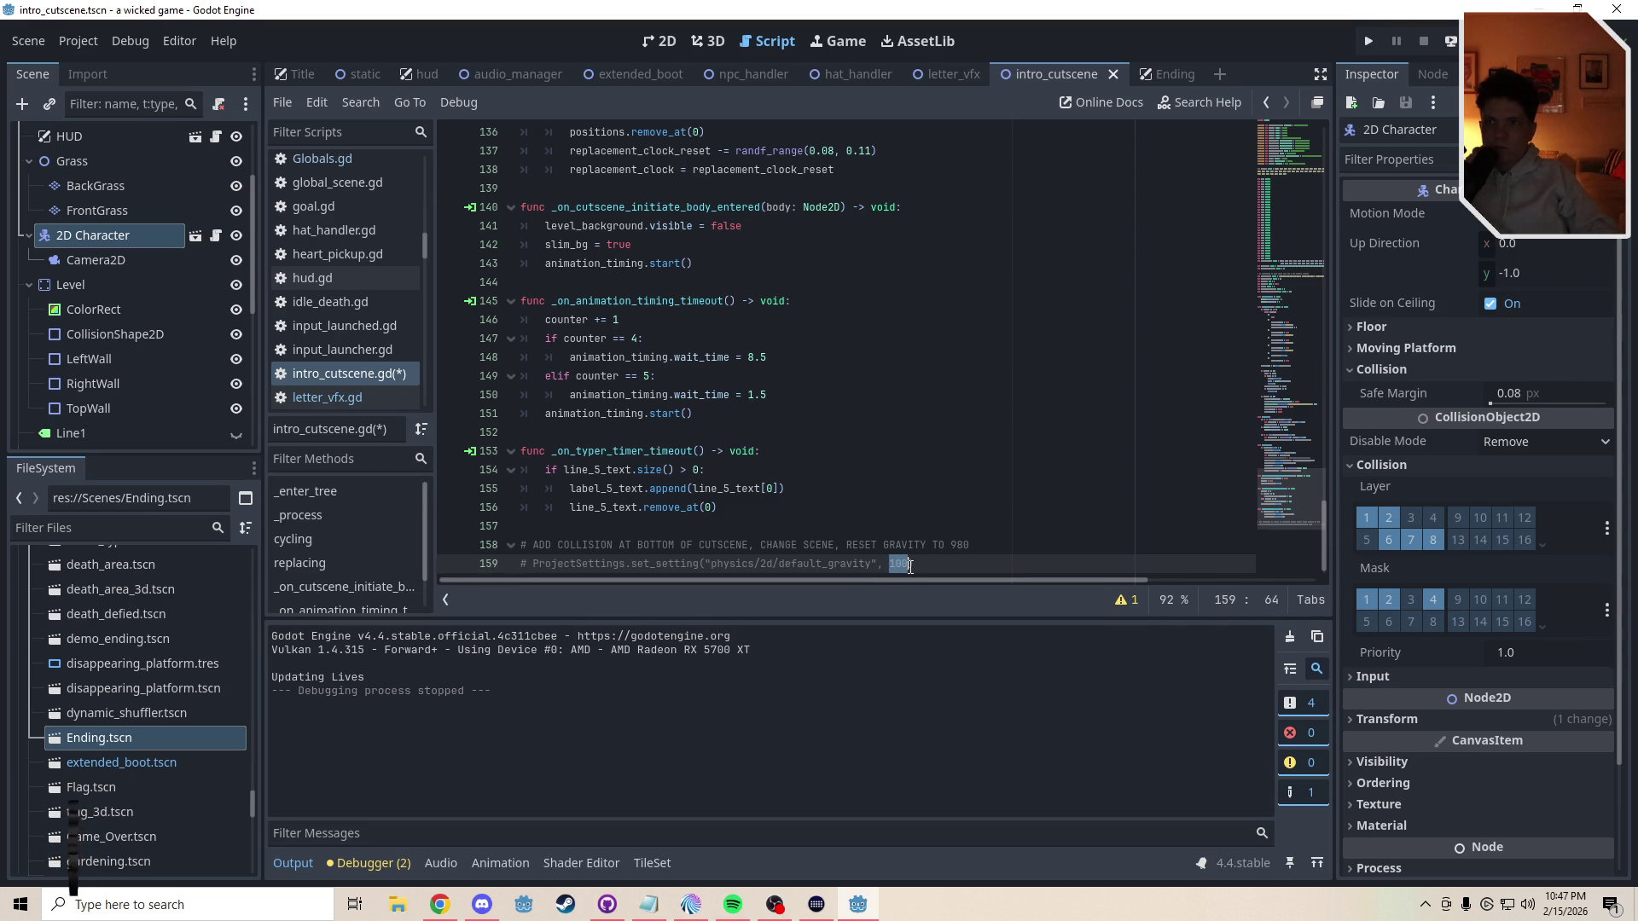
pyautogui.click(735, 511)
pyautogui.hotkey('ctrl', 's')
pyautogui.click(658, 43)
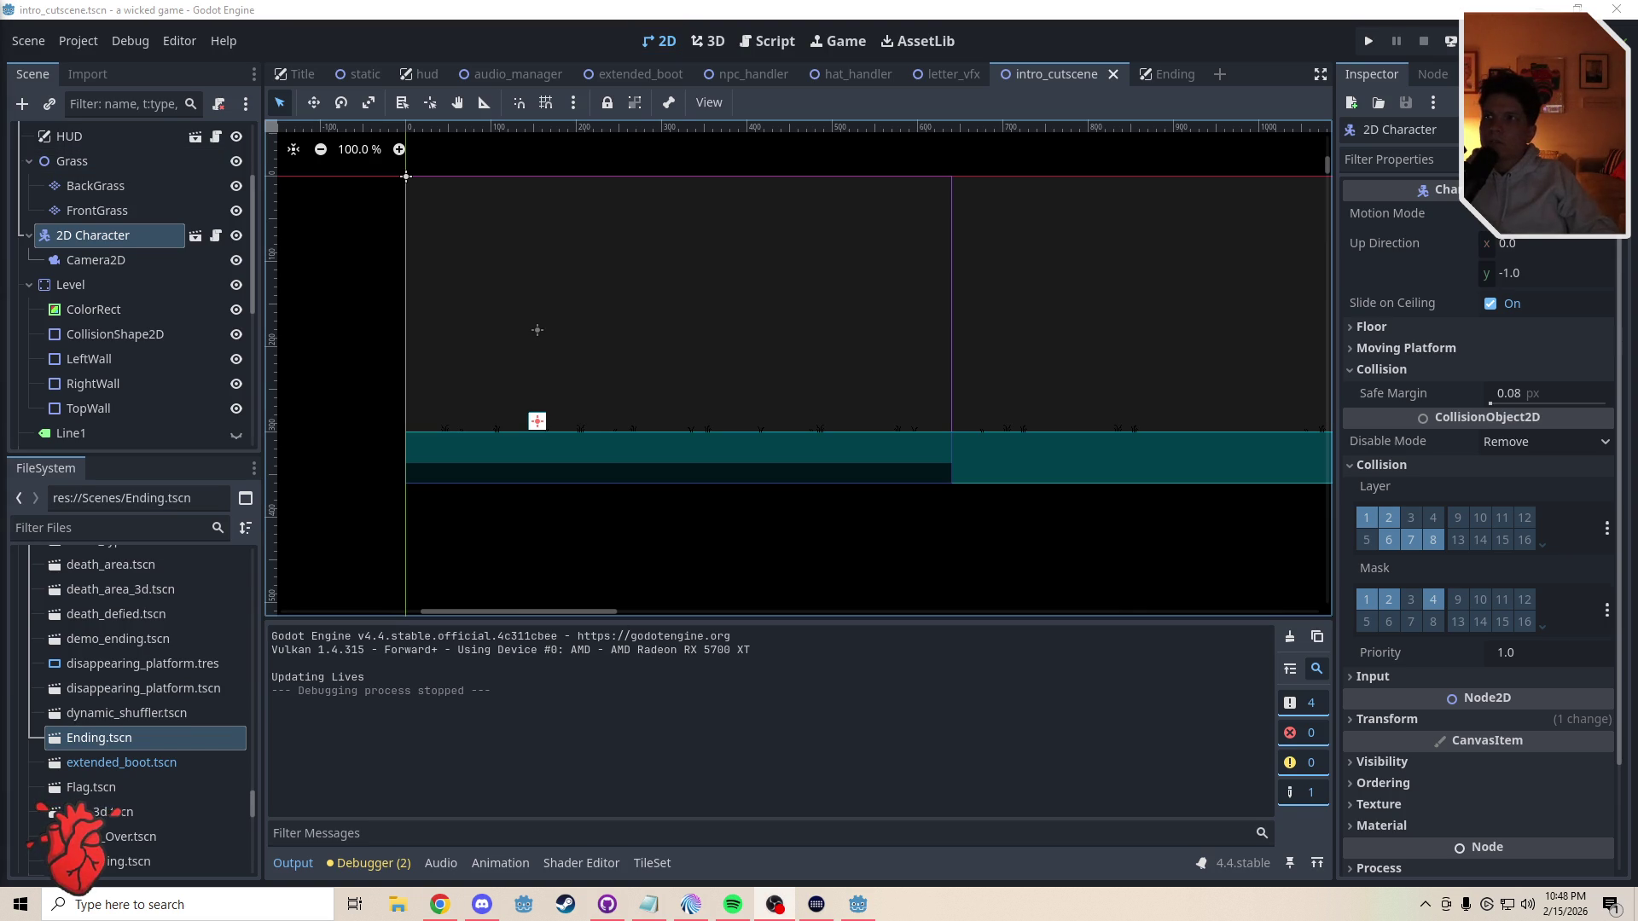
# - Run the cutscene, move the player right along the ground, then exit fullscreen and close the game
pyautogui.hotkey('ctrl', 's')
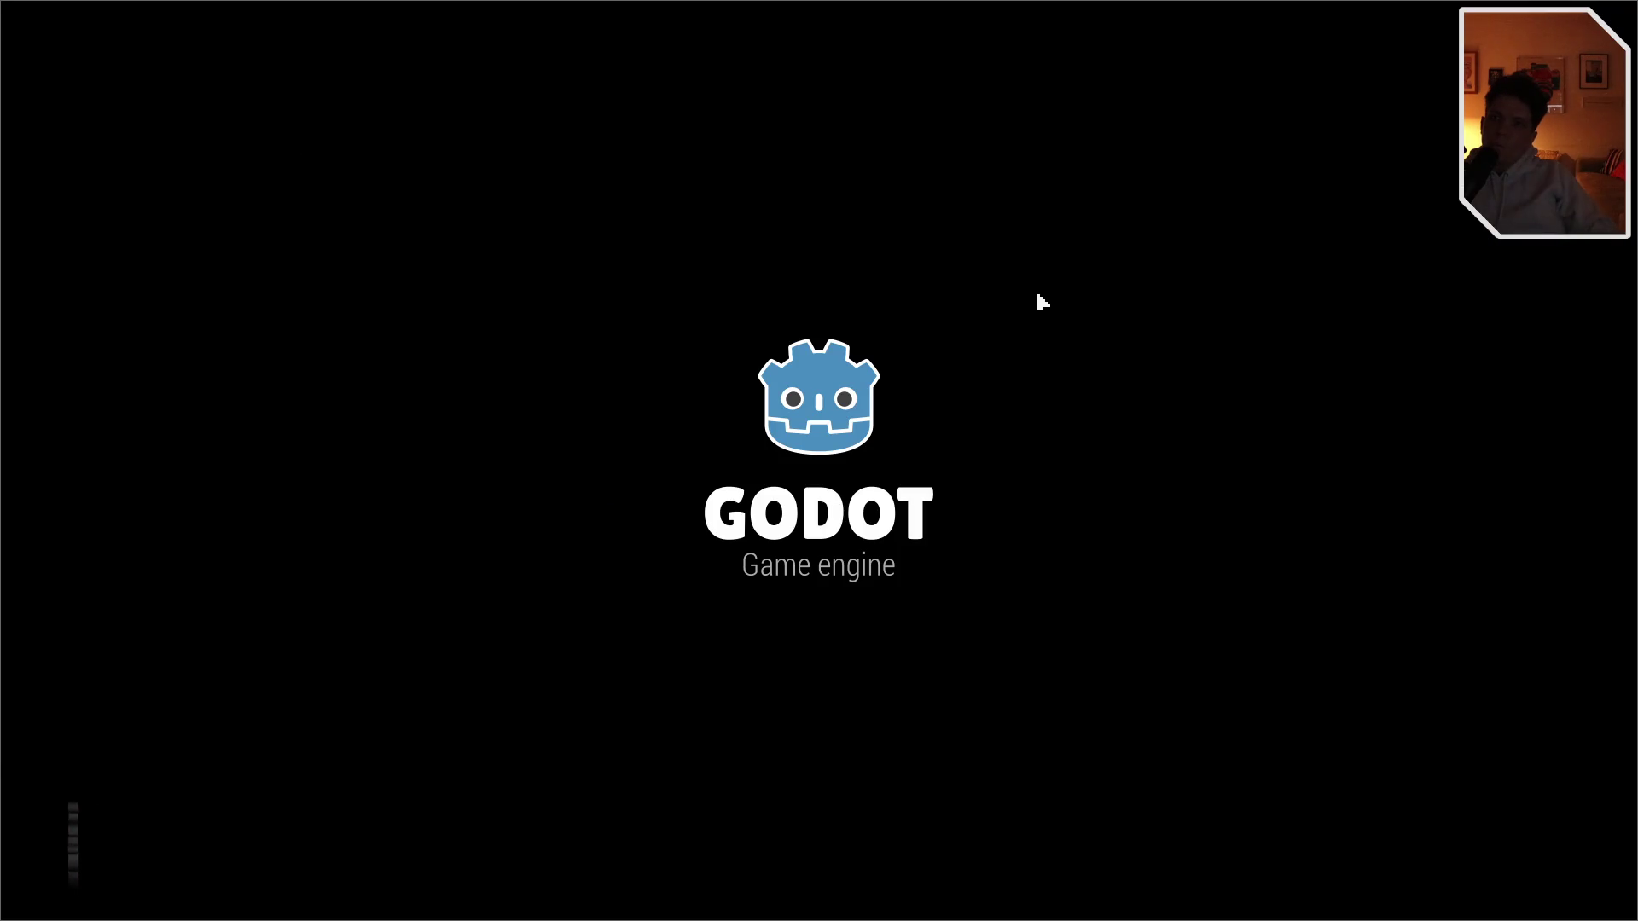
pyautogui.press('Right')
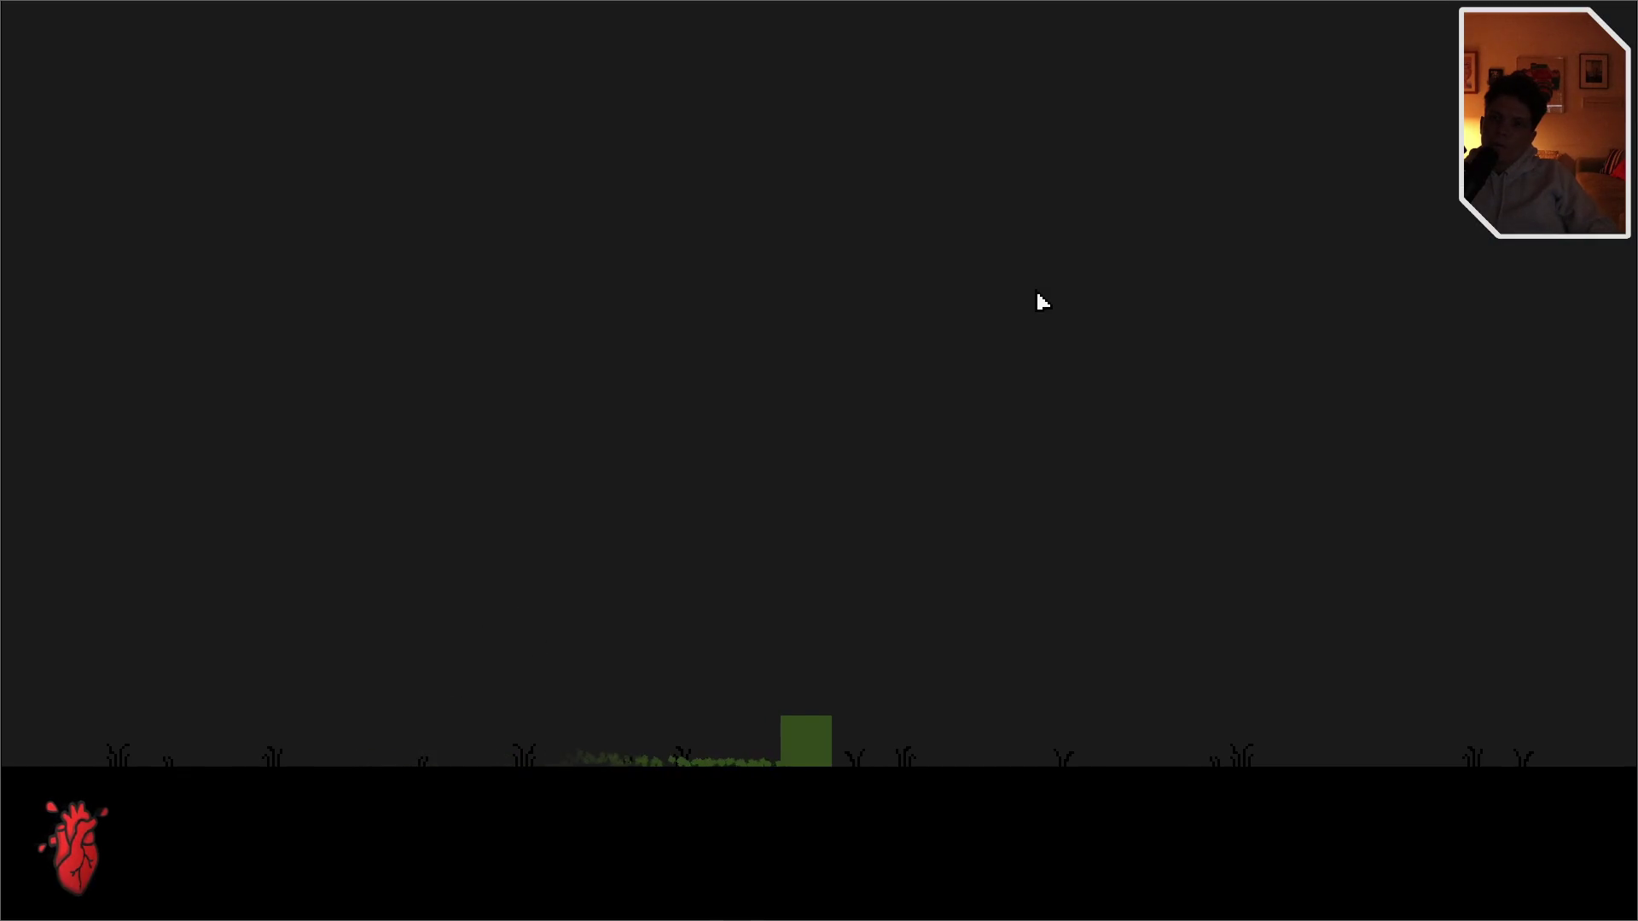
pyautogui.press('Right')
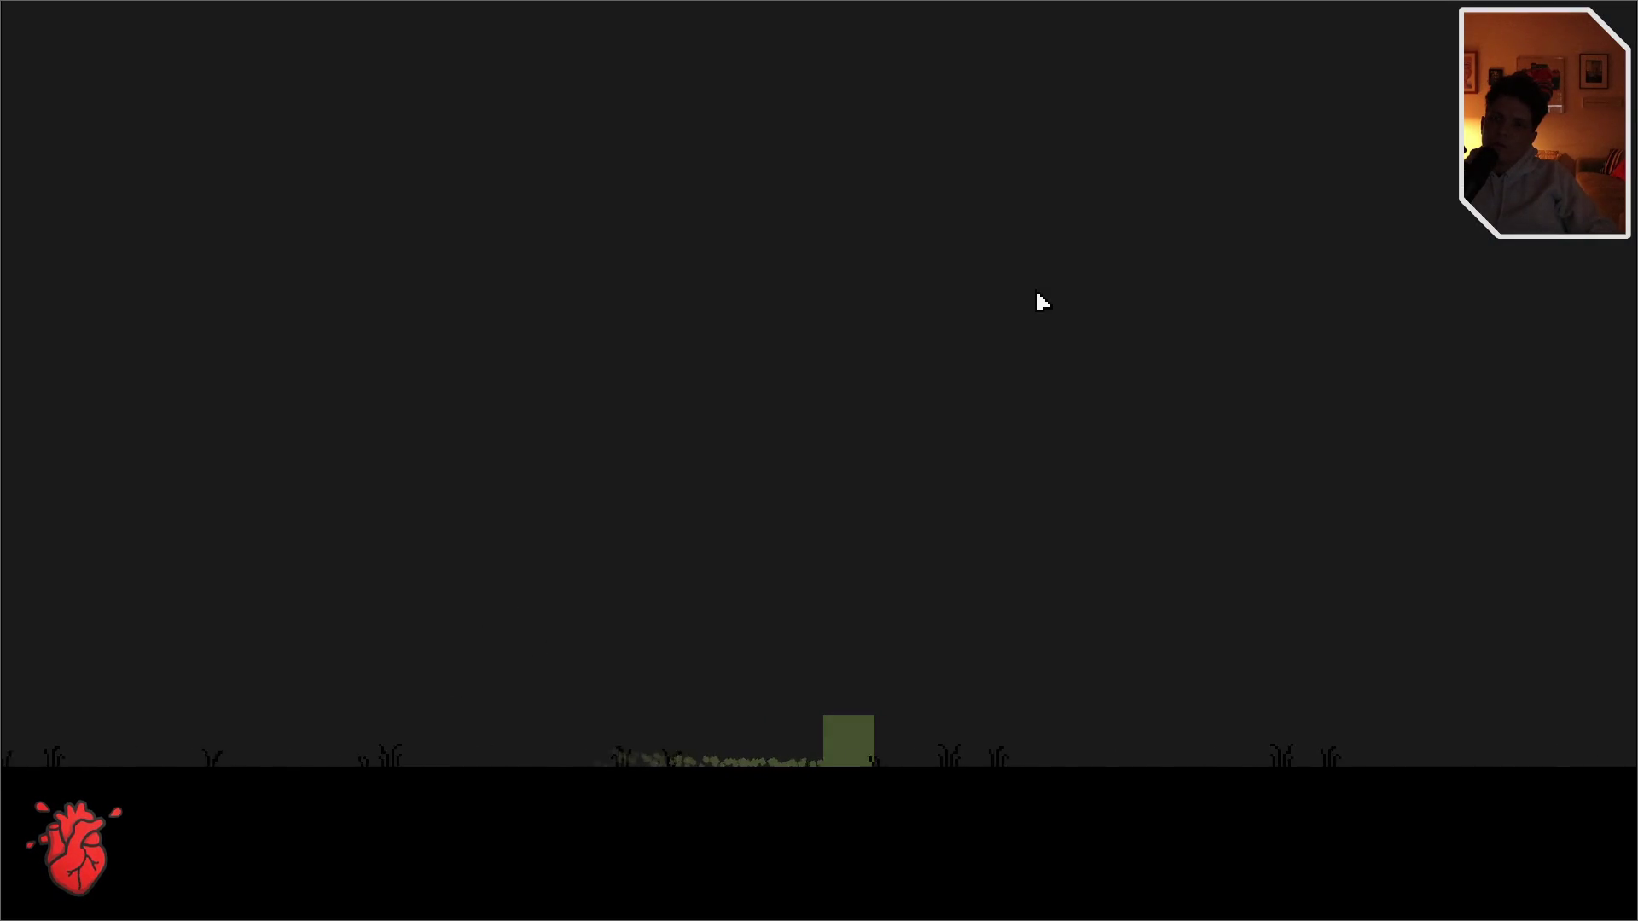
pyautogui.press('Right')
pyautogui.press('Right')
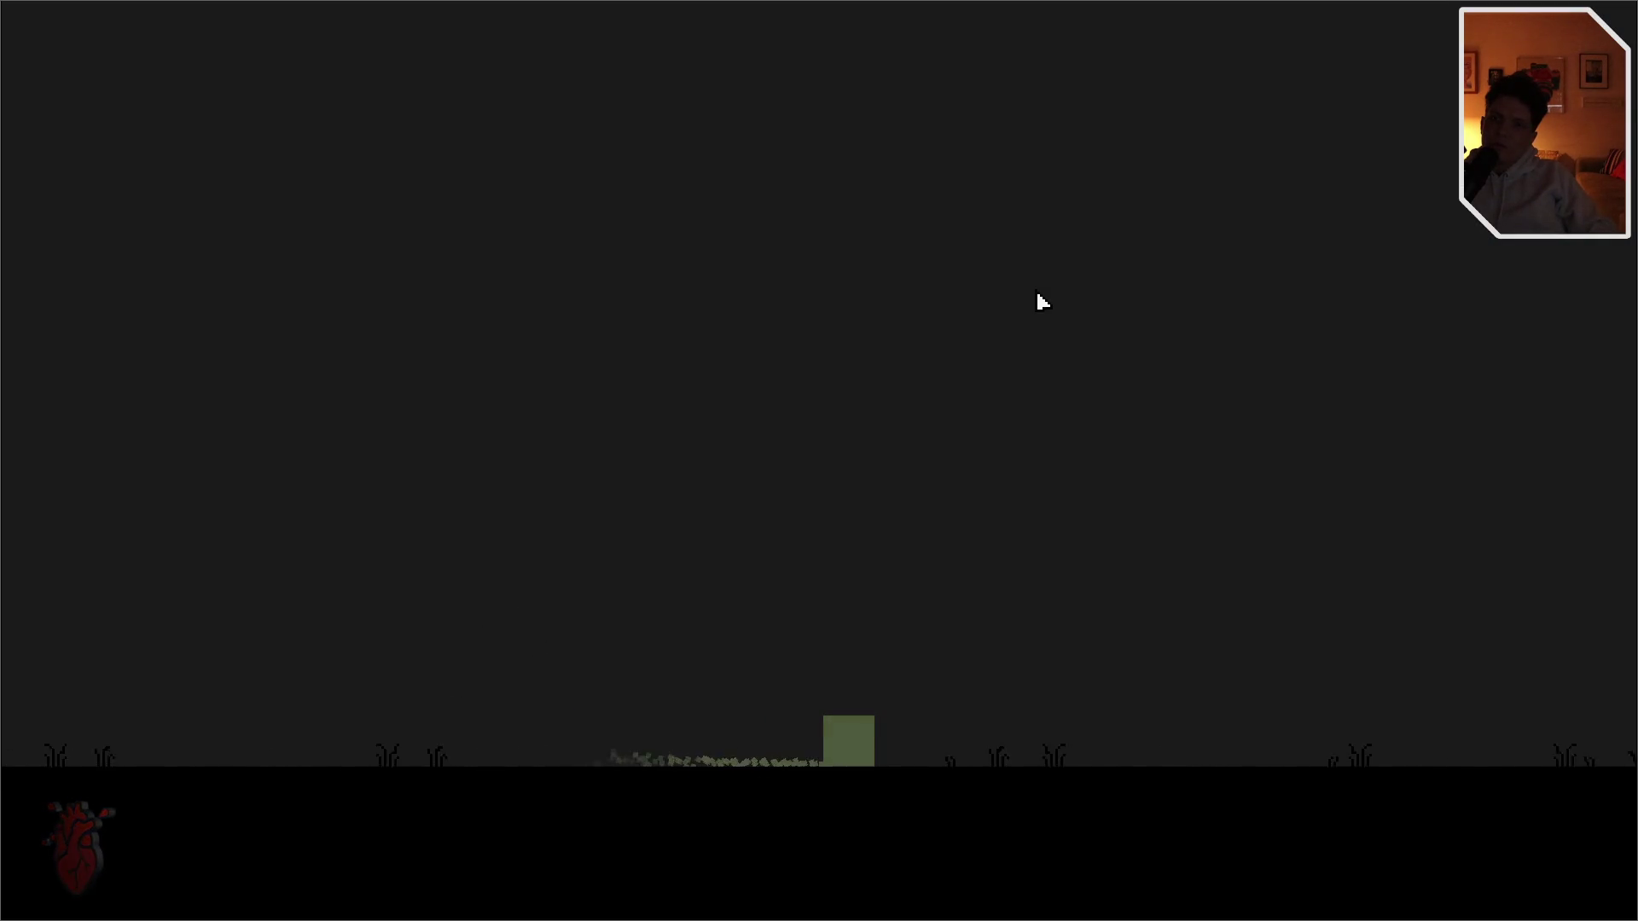
pyautogui.press('Right')
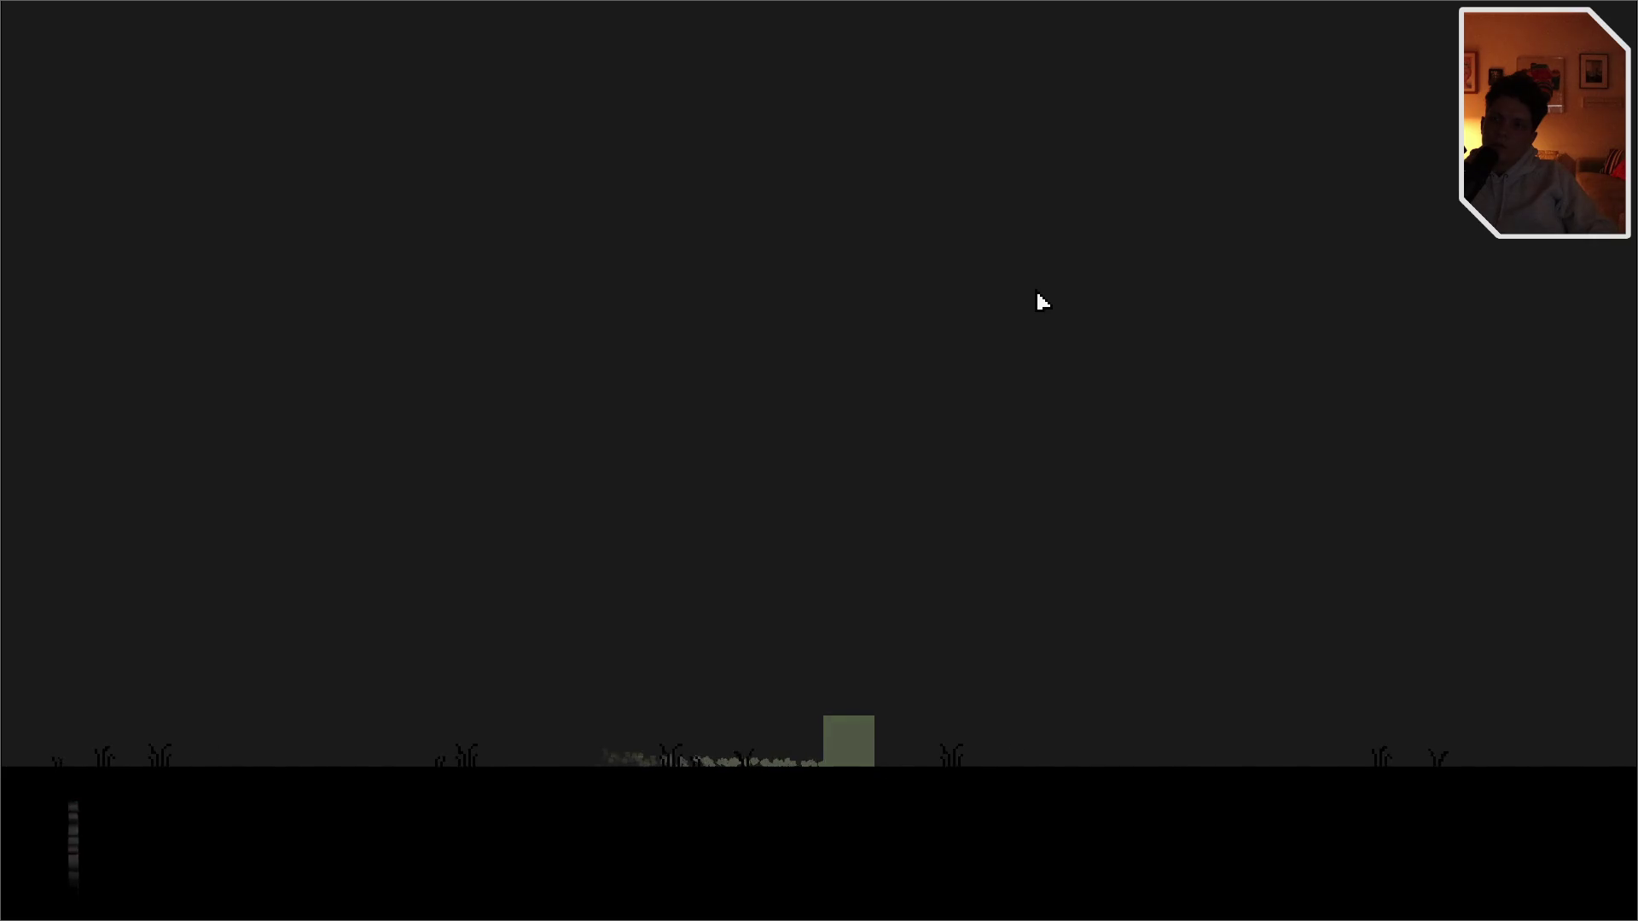
pyautogui.press('Right')
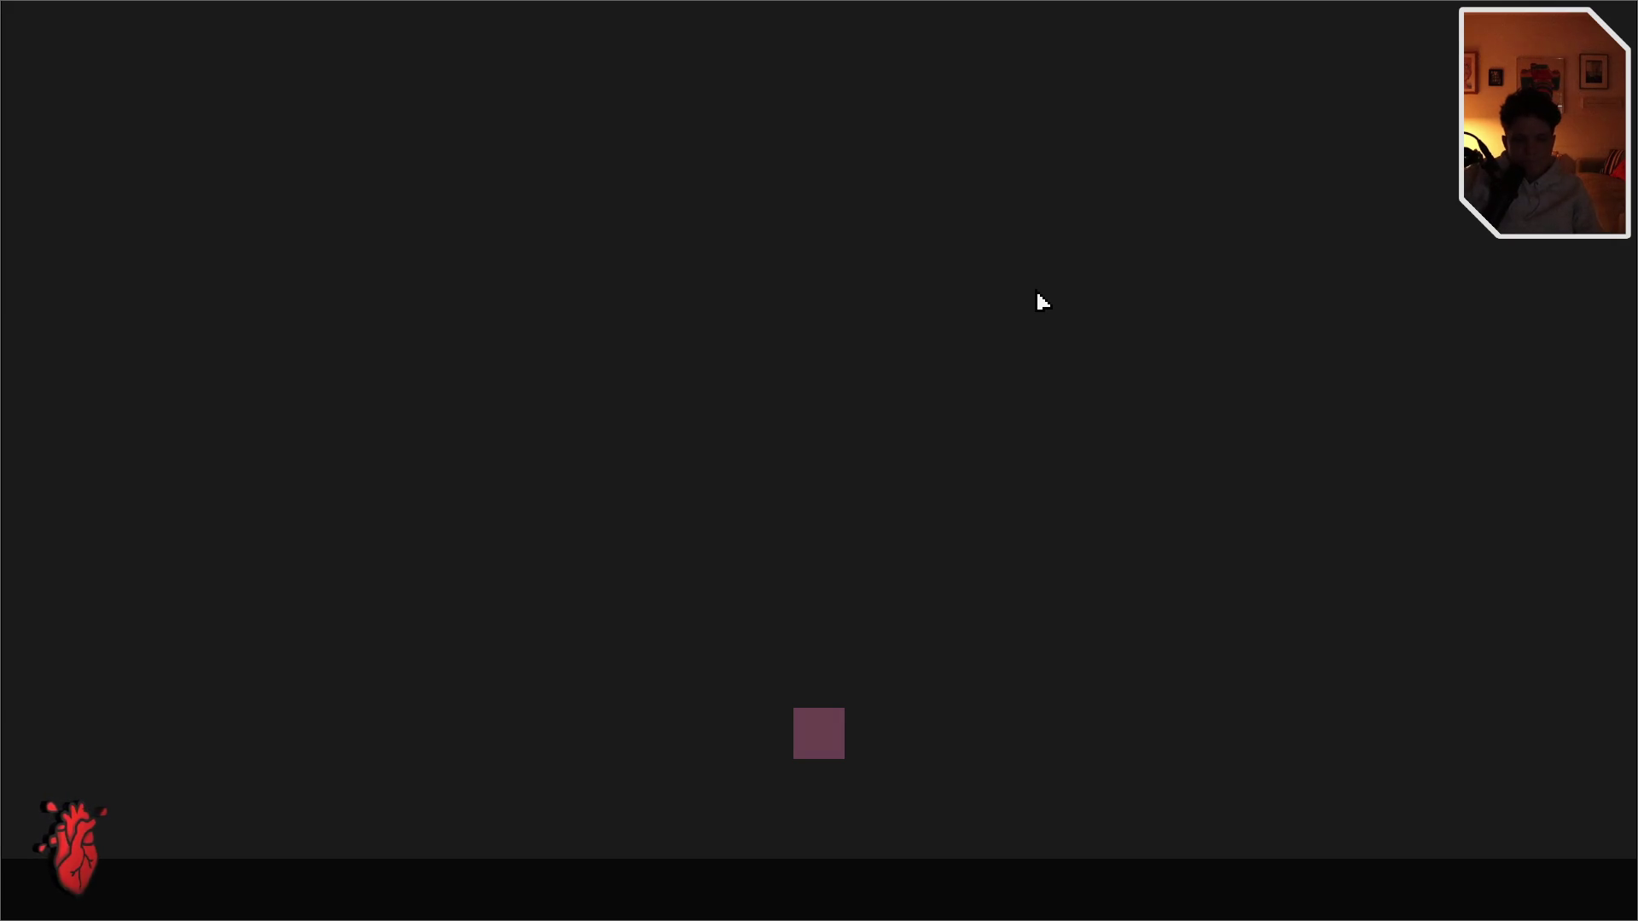
pyautogui.press('F11')
pyautogui.click(1065, 303)
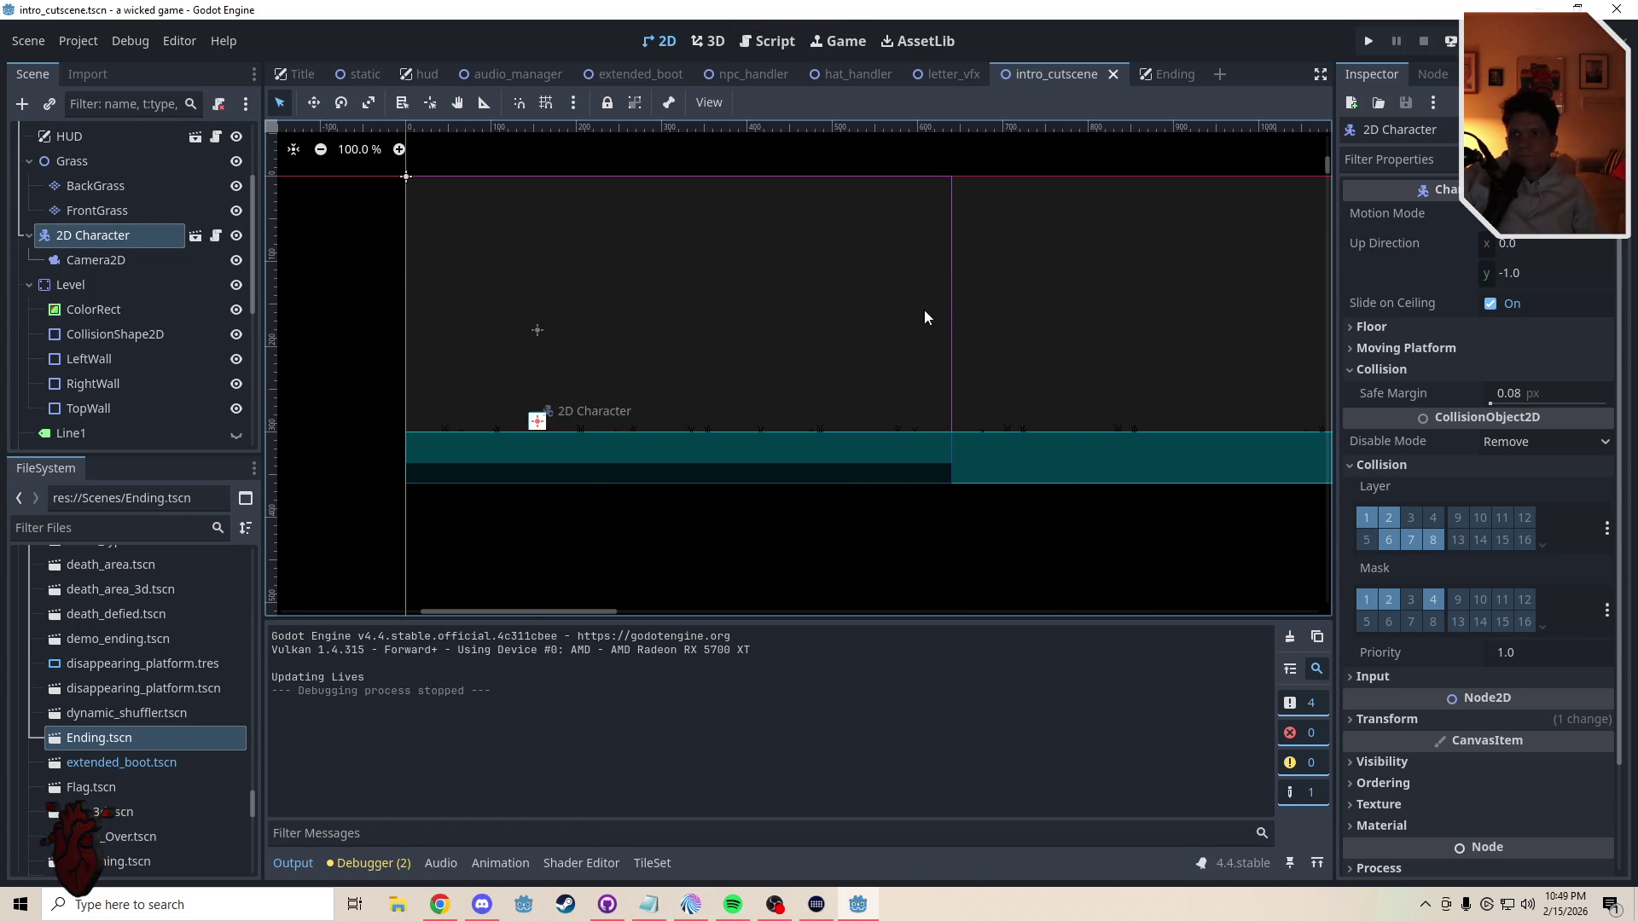
# - Duplicate LetterVFX and place the first copies lower in the cutscene area
pyautogui.scroll(-3, 913, 307)
pyautogui.hscroll(10, 1093, 423)
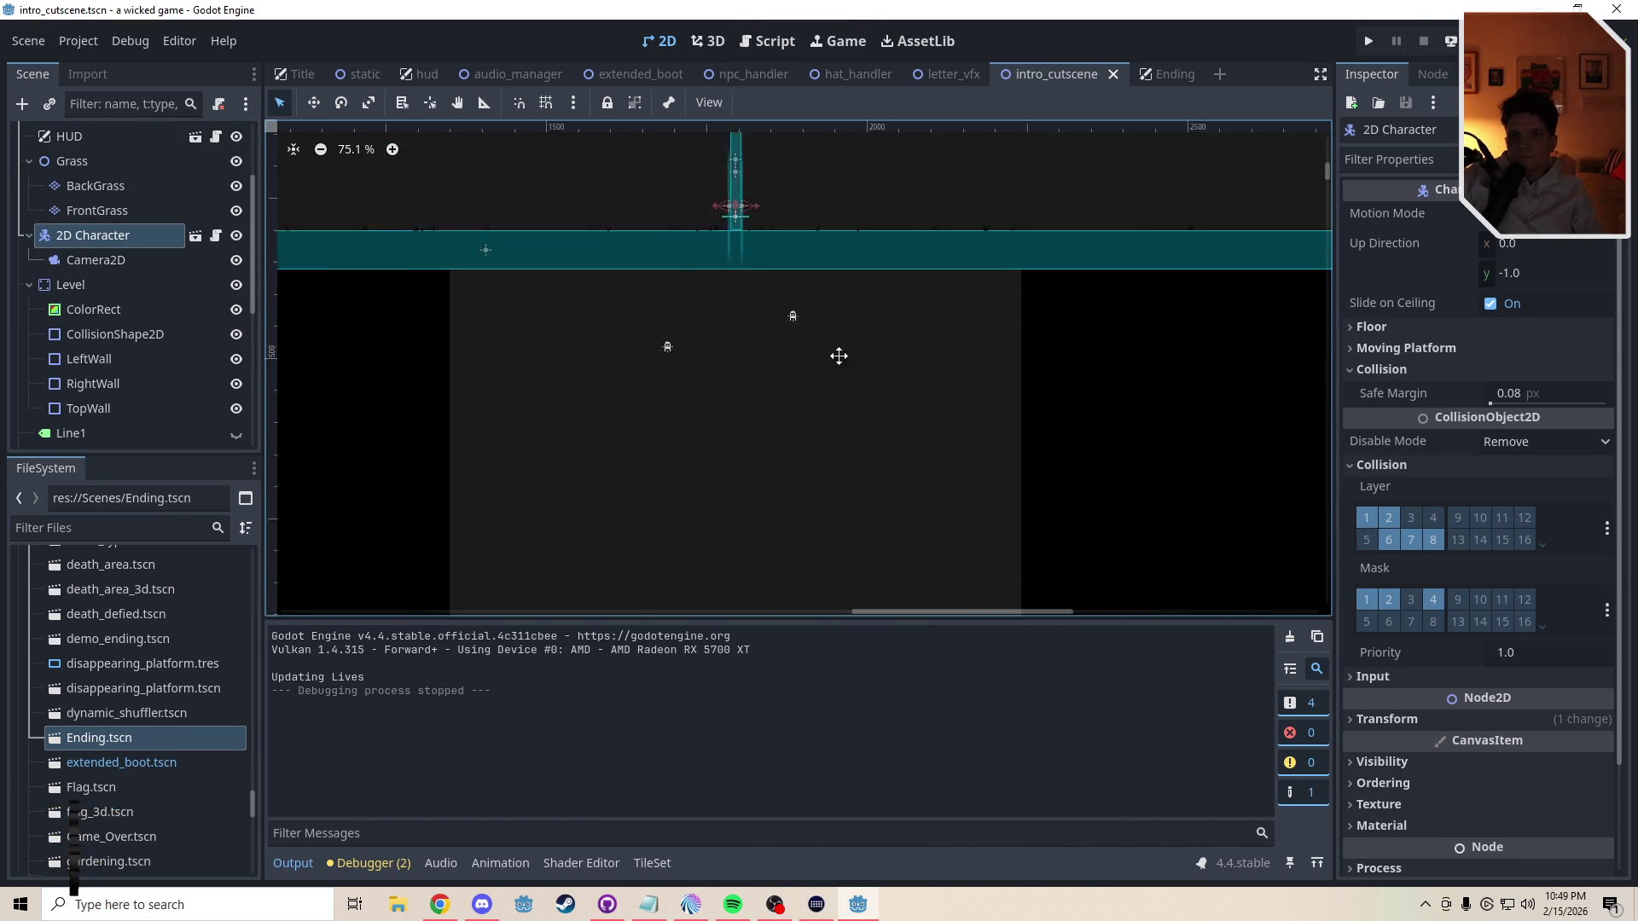
pyautogui.moveTo(254, 298); pyautogui.dragTo(258, 516)
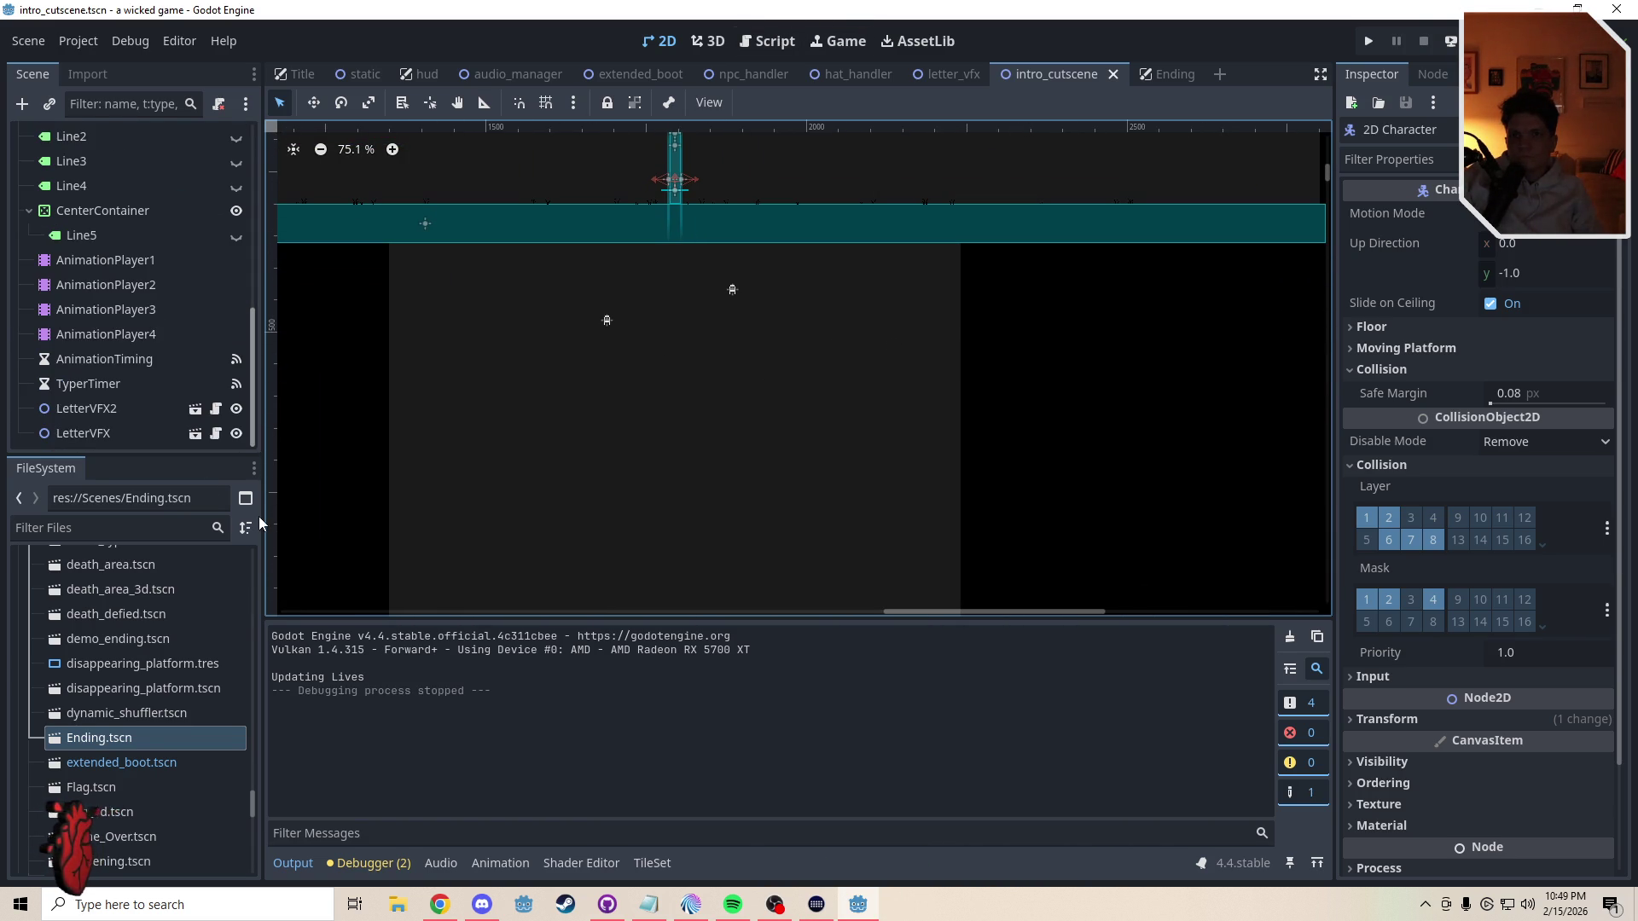
pyautogui.click(102, 434)
pyautogui.hotkey('ctrl', 'd')
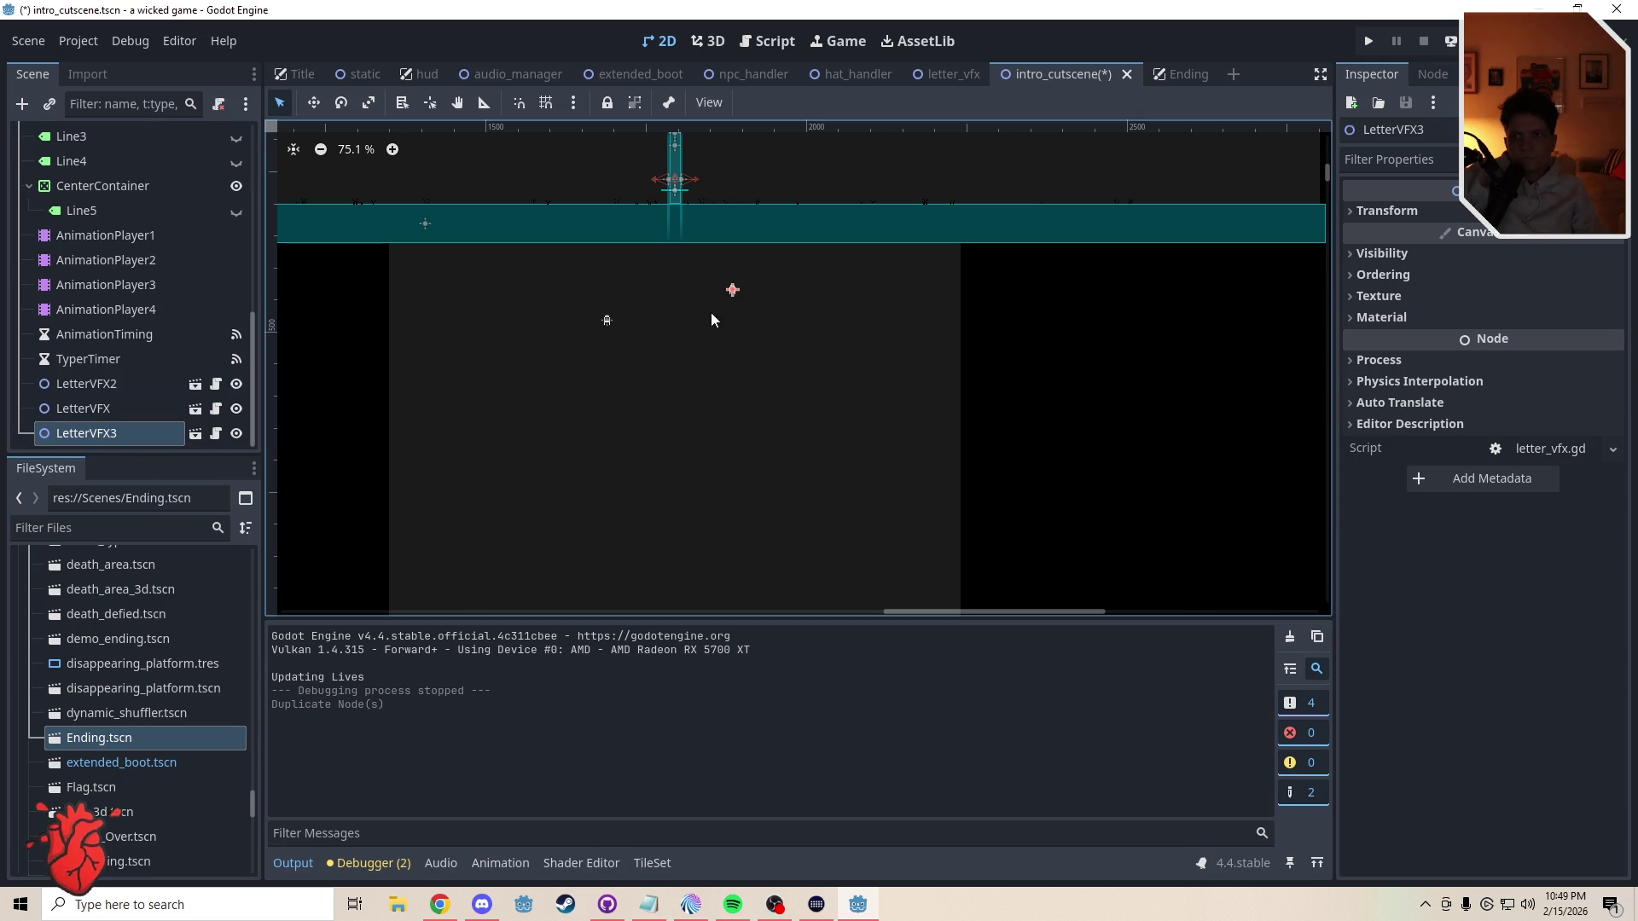
pyautogui.press('w')
pyautogui.moveTo(717, 333)
pyautogui.mouseDown()
pyautogui.moveTo(600, 433)
pyautogui.moveTo(530, 464)
pyautogui.moveTo(578, 448)
pyautogui.mouseUp()
pyautogui.hotkey('ctrl', 'd')
pyautogui.moveTo(760, 484); pyautogui.dragTo(760, 485)
pyautogui.hotkey('ctrl', 'd')
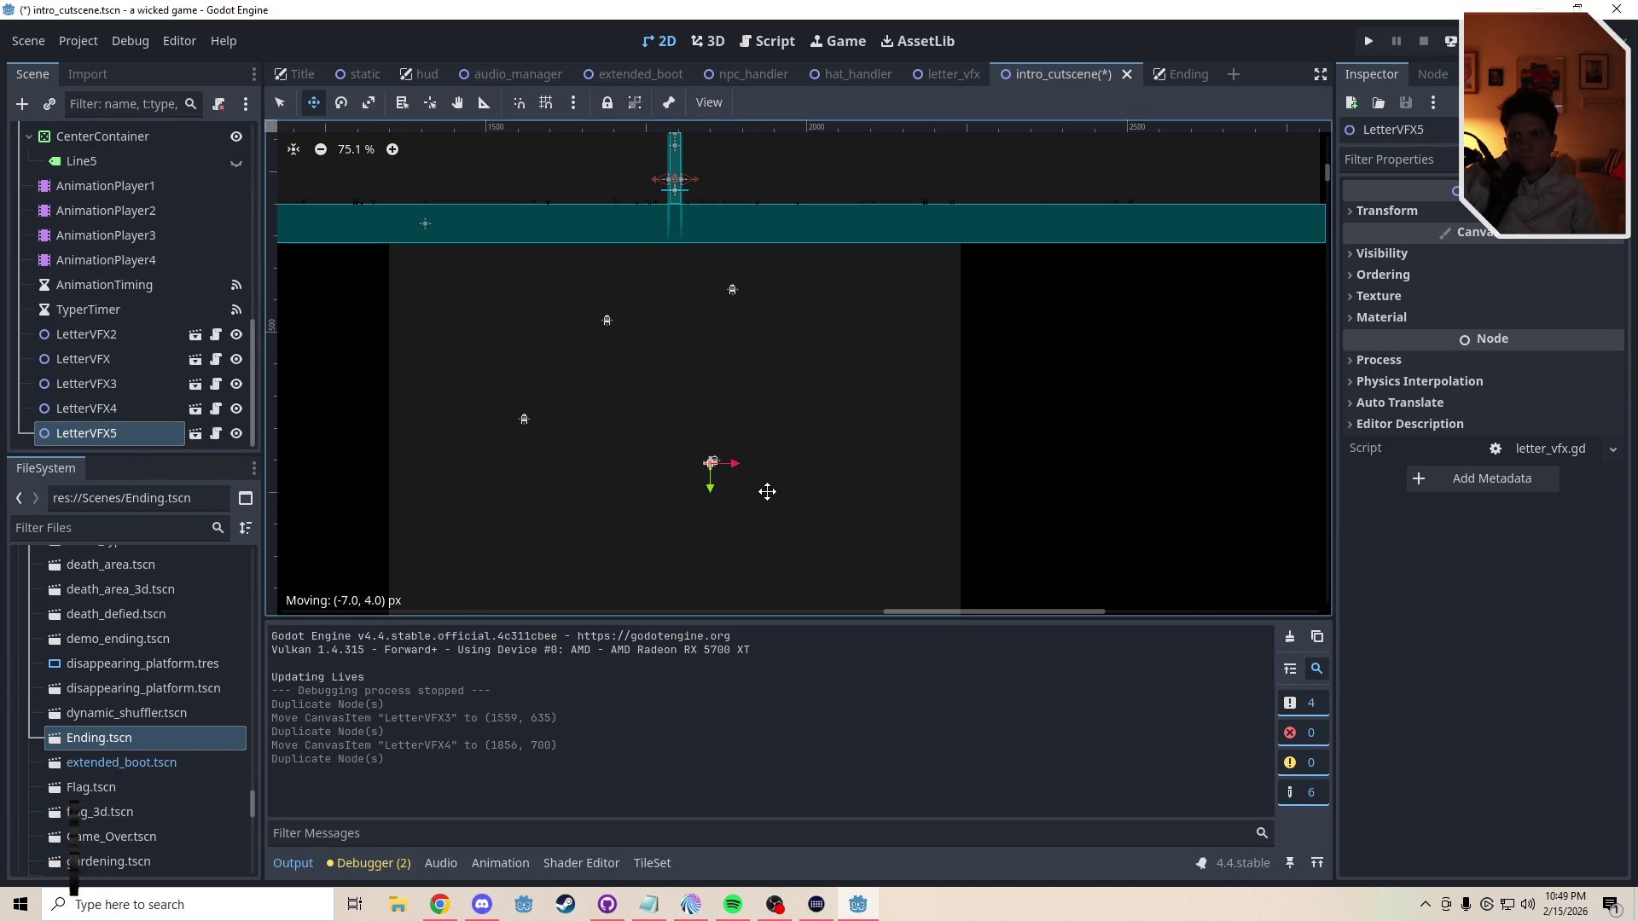
pyautogui.hotkey('ctrl', 'd')
pyautogui.moveTo(659, 521)
pyautogui.mouseDown()
pyautogui.moveTo(819, 515)
pyautogui.moveTo(857, 491)
pyautogui.moveTo(829, 477)
pyautogui.moveTo(724, 534)
pyautogui.moveTo(640, 546)
pyautogui.moveTo(870, 545)
pyautogui.moveTo(808, 482)
pyautogui.mouseUp()
pyautogui.hotkey('ctrl', 'd')
# - Keep duplicating LetterVFX and scatter further copies down through LetterVFX17
pyautogui.hotkey('ctrl', 'd')
pyautogui.hotkey('ctrl', 'd')
pyautogui.scroll(-2, 808, 482)
pyautogui.hotkey('ctrl', 'd')
pyautogui.moveTo(836, 401)
pyautogui.mouseDown()
pyautogui.moveTo(775, 453)
pyautogui.moveTo(707, 473)
pyautogui.moveTo(896, 471)
pyautogui.mouseUp()
pyautogui.hotkey('ctrl', 'd')
pyautogui.hotkey('ctrl', 'd')
pyautogui.moveTo(895, 470)
pyautogui.mouseDown()
pyautogui.moveTo(782, 510)
pyautogui.moveTo(827, 465)
pyautogui.moveTo(779, 435)
pyautogui.moveTo(875, 525)
pyautogui.mouseUp()
pyautogui.hotkey('ctrl', 'd')
pyautogui.hotkey('ctrl', 'd')
pyautogui.hotkey('ctrl', 'd')
pyautogui.hotkey('ctrl', 'd')
pyautogui.moveTo(875, 524); pyautogui.dragTo(855, 523)
pyautogui.hotkey('ctrl', 'd')
pyautogui.moveTo(855, 523)
pyautogui.mouseDown()
pyautogui.moveTo(756, 539)
pyautogui.moveTo(692, 592)
pyautogui.mouseUp()
pyautogui.hotkey('ctrl', 'd')
# - Select the Intro Cutscene root node in the Scene tree
pyautogui.moveTo(251, 419); pyautogui.dragTo(243, 294)
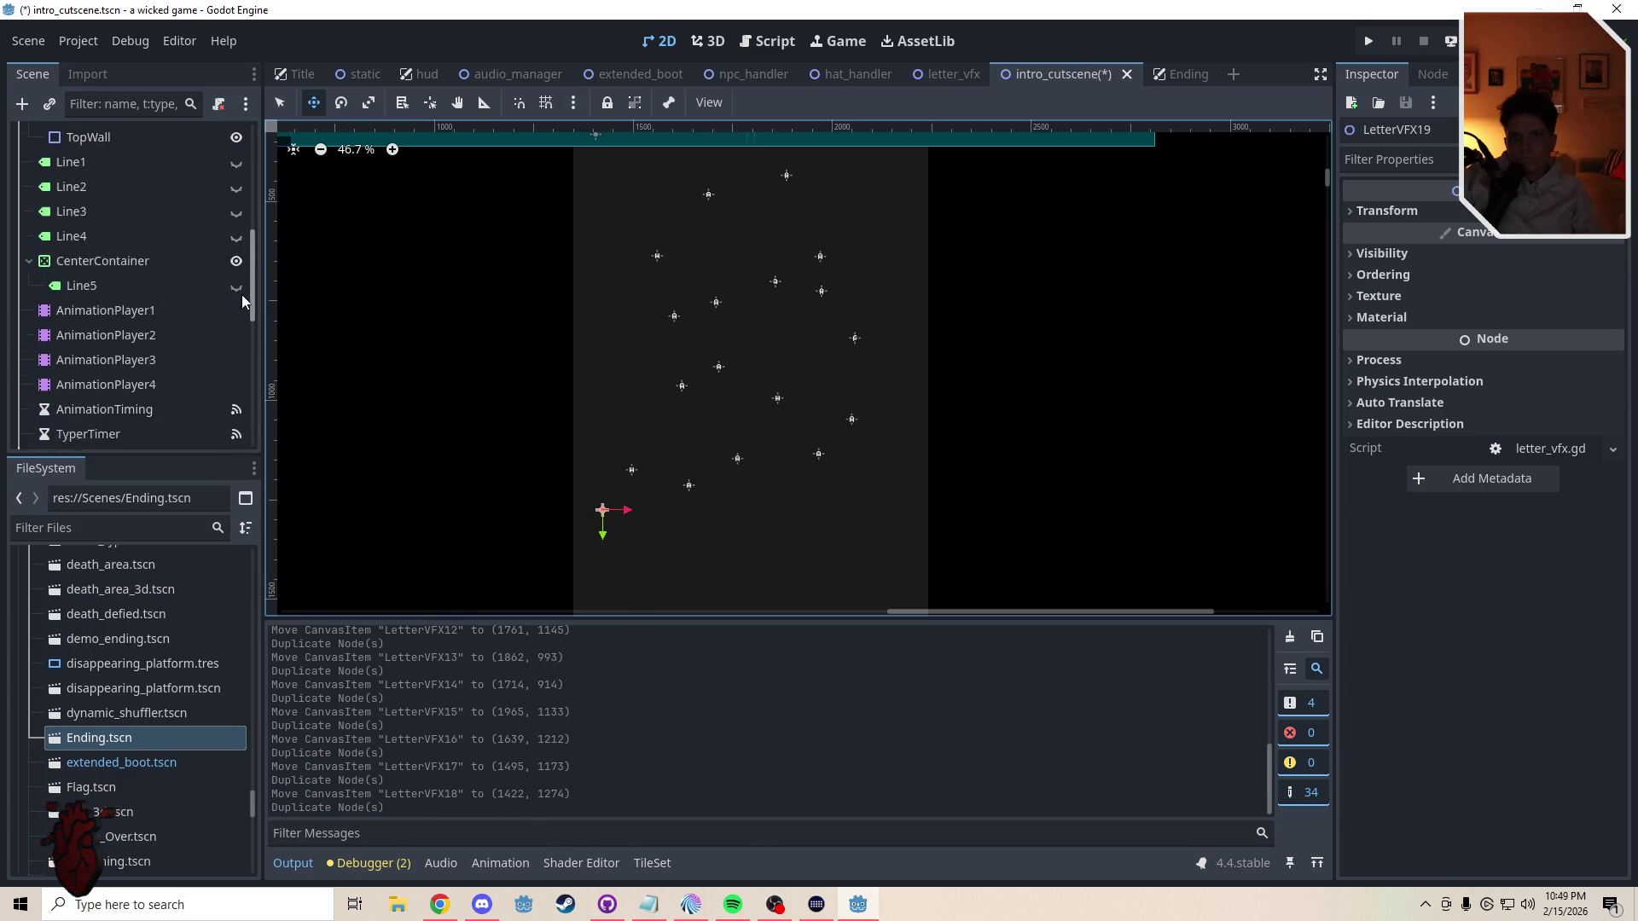
pyautogui.scroll(-3, 117, 342)
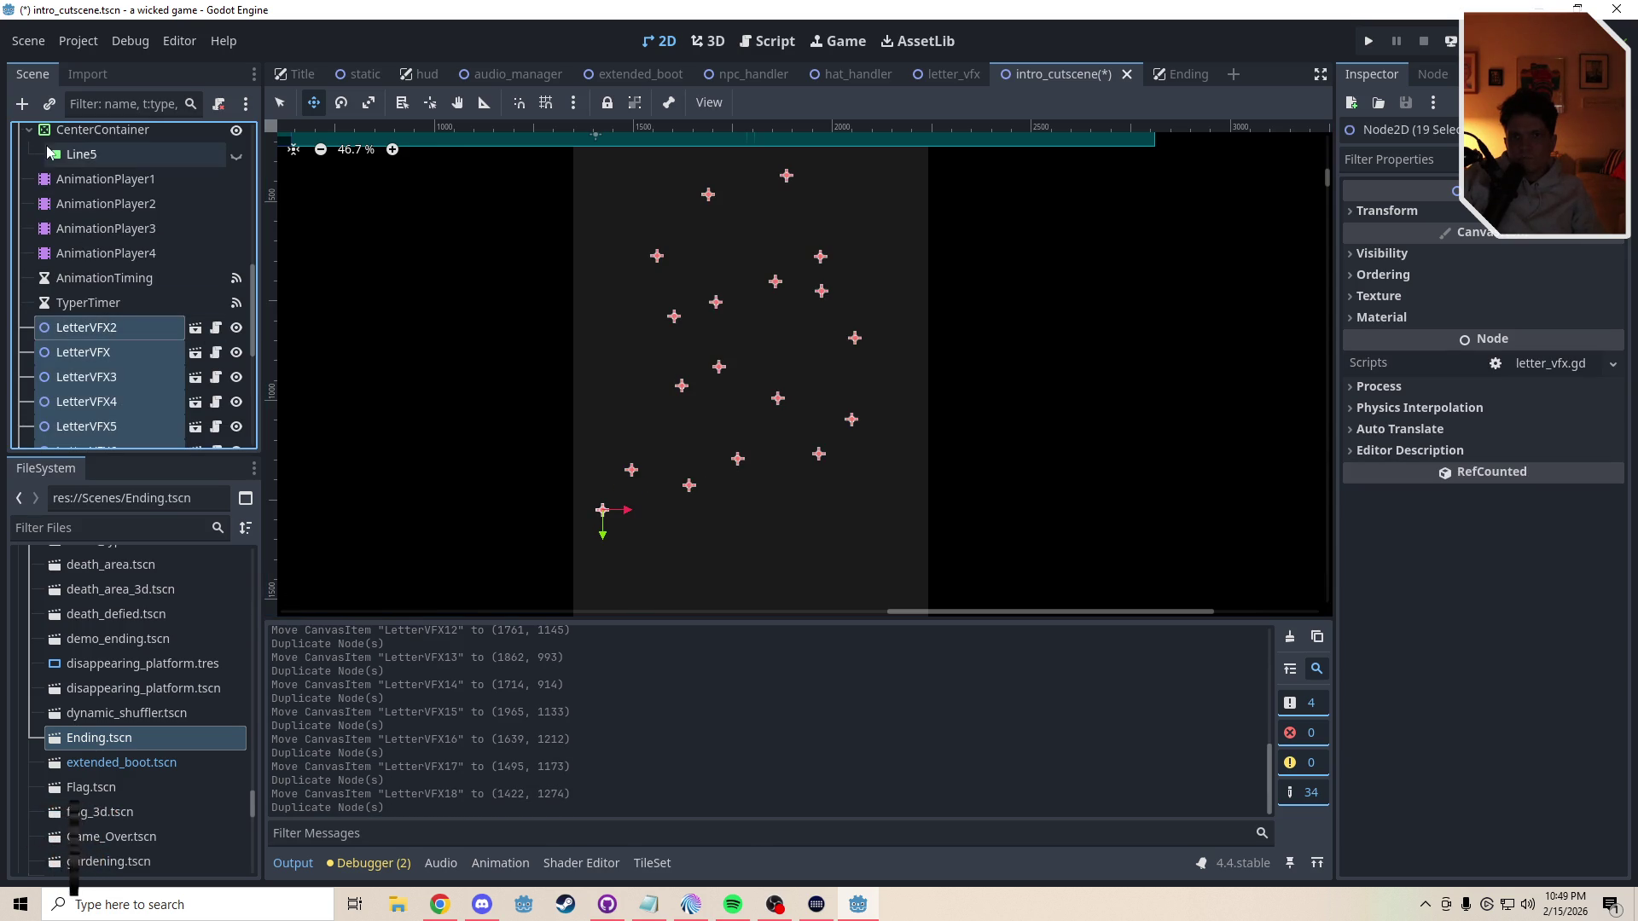
pyautogui.click(76, 305)
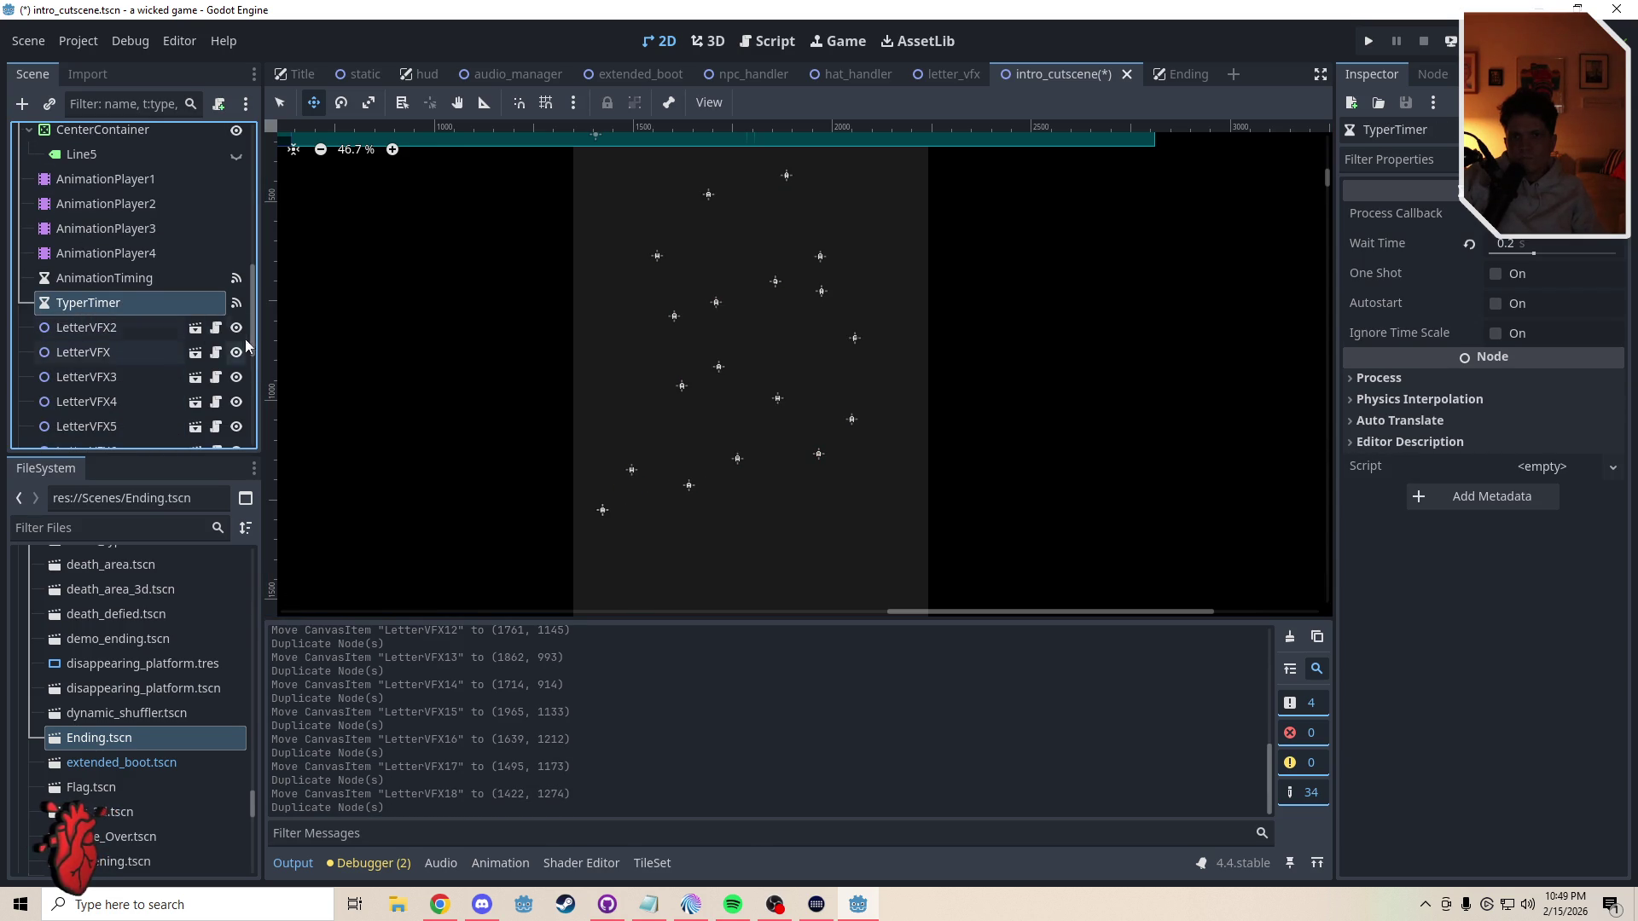
pyautogui.scroll(10, 244, 339)
pyautogui.click(27, 130)
# - Add a Node2D child to the root and rename it VFX
pyautogui.hotkey('ctrl', 'a')
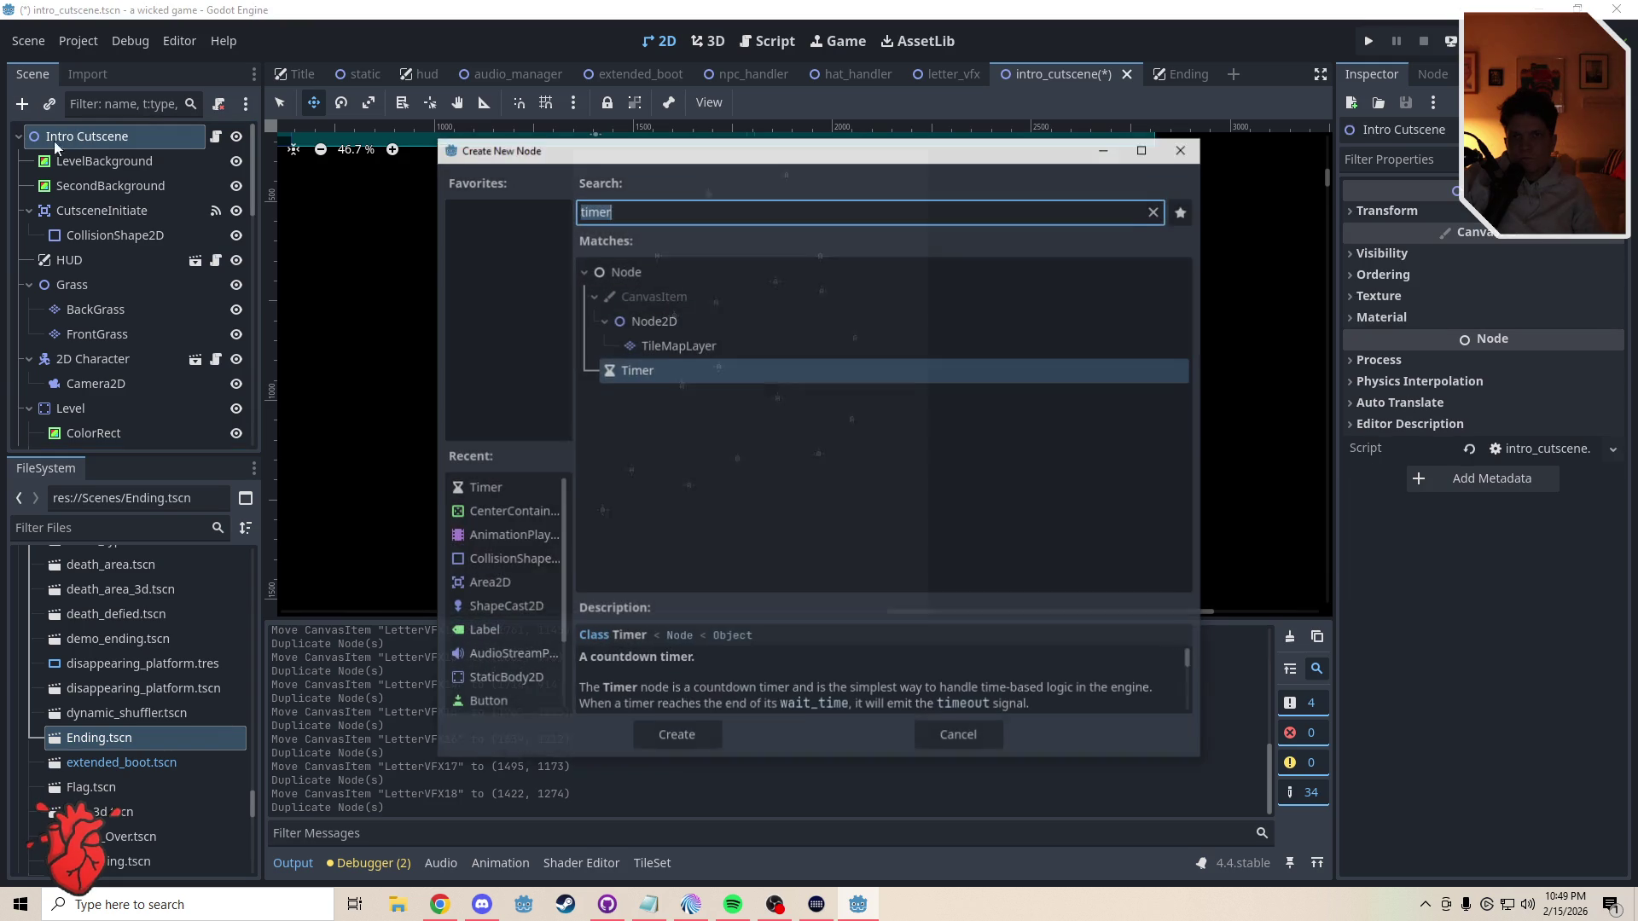
pyautogui.press('BackSpace')
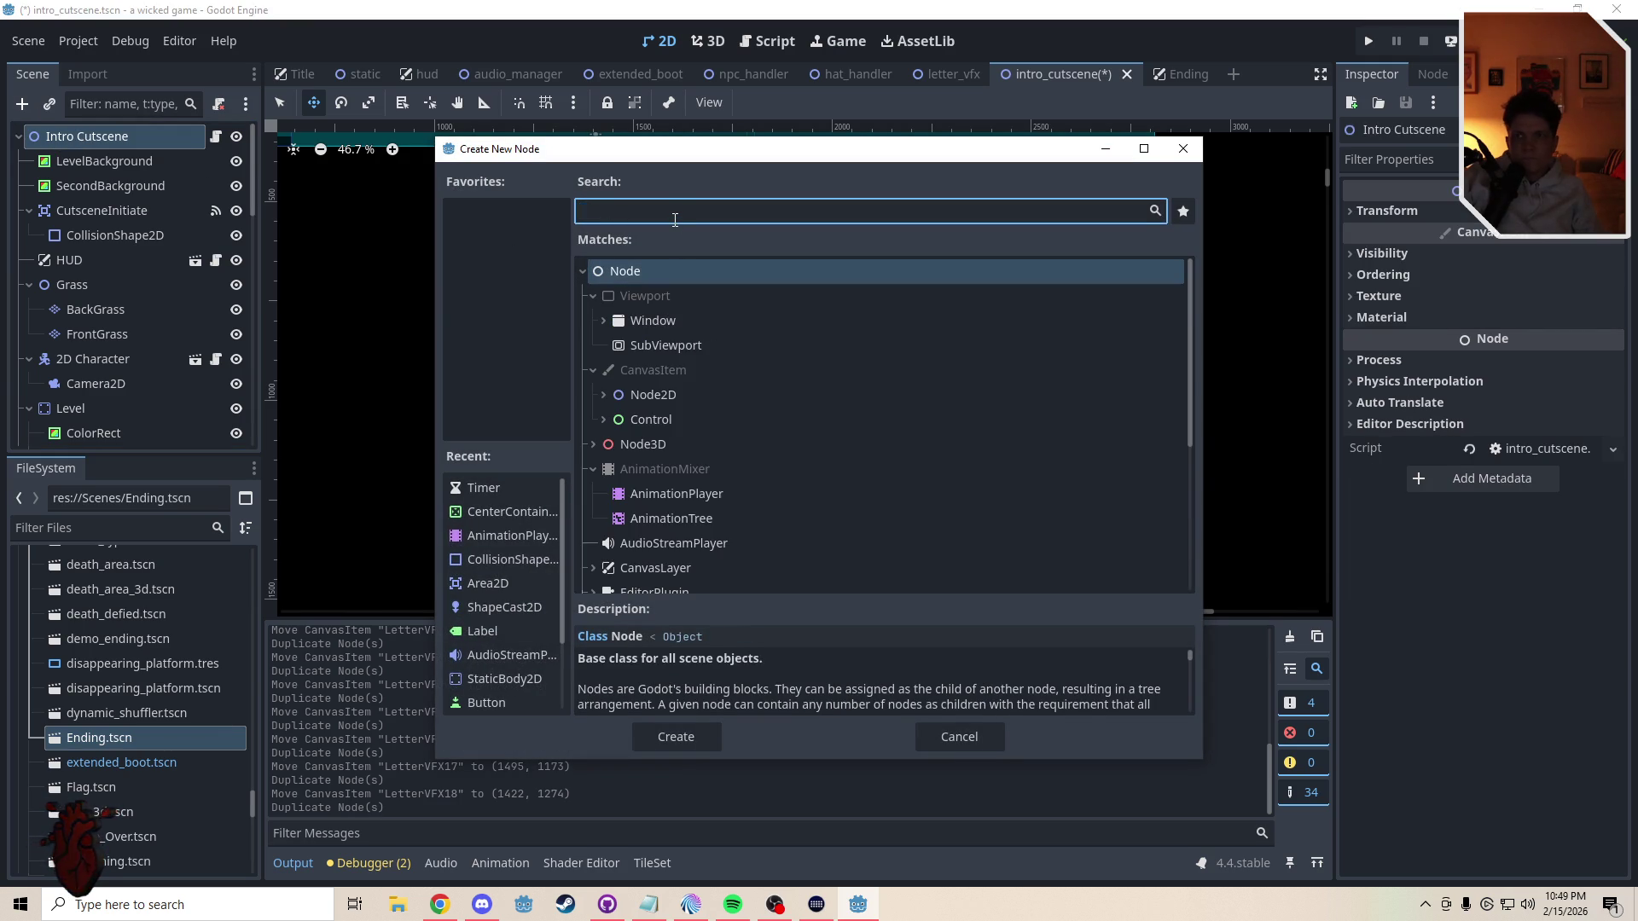
pyautogui.click(653, 394)
pyautogui.click(676, 737)
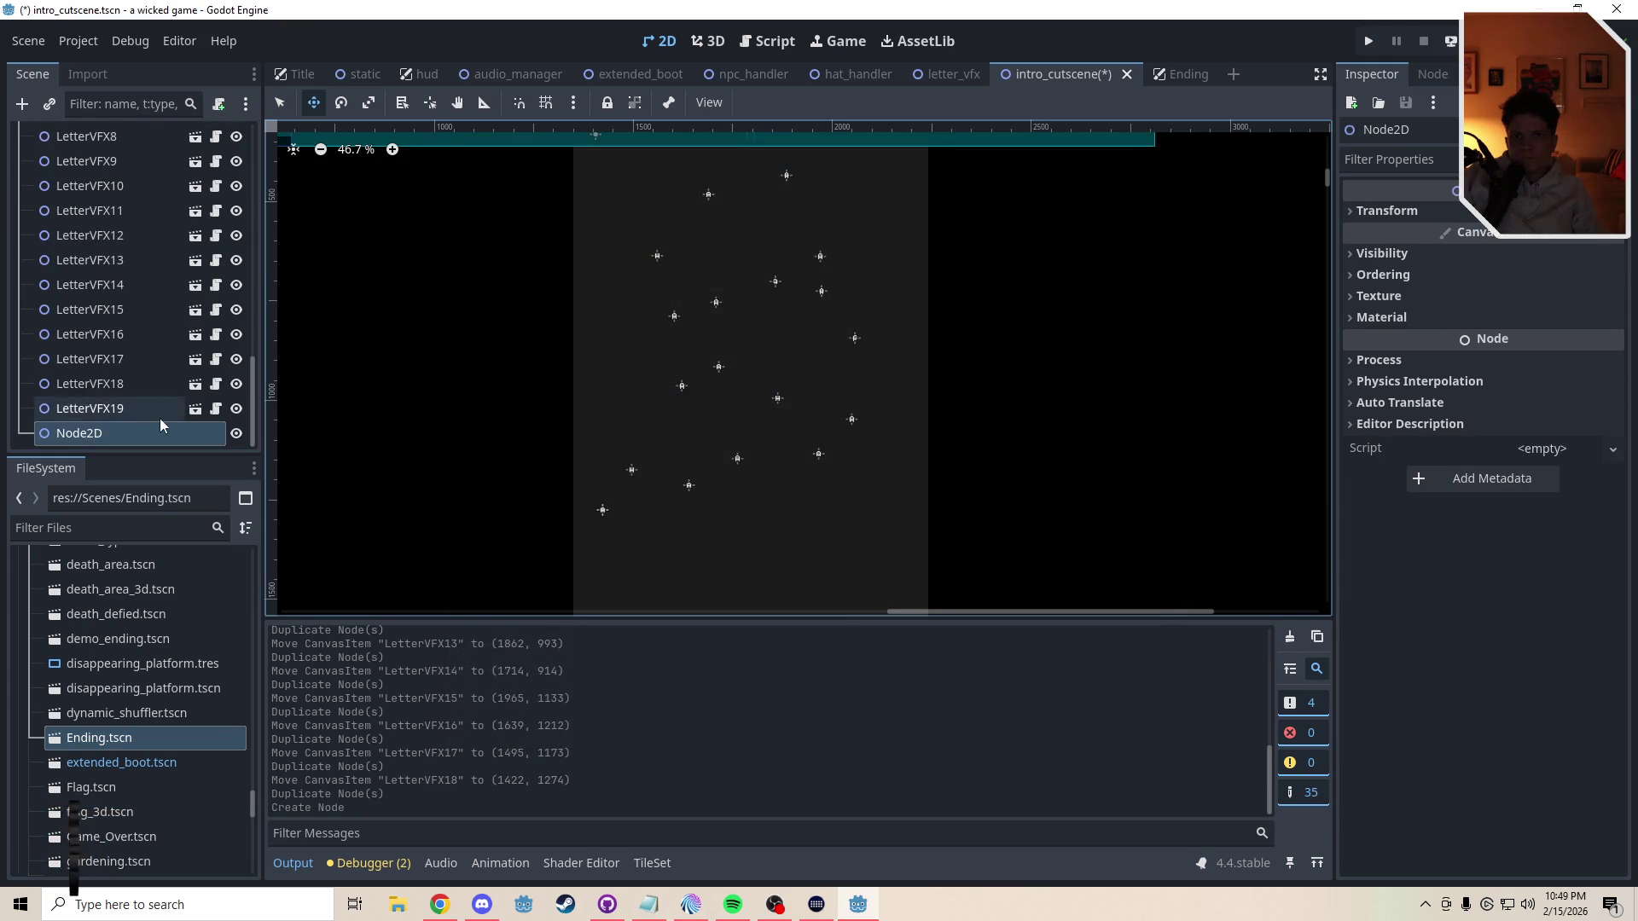
pyautogui.doubleClick(148, 435)
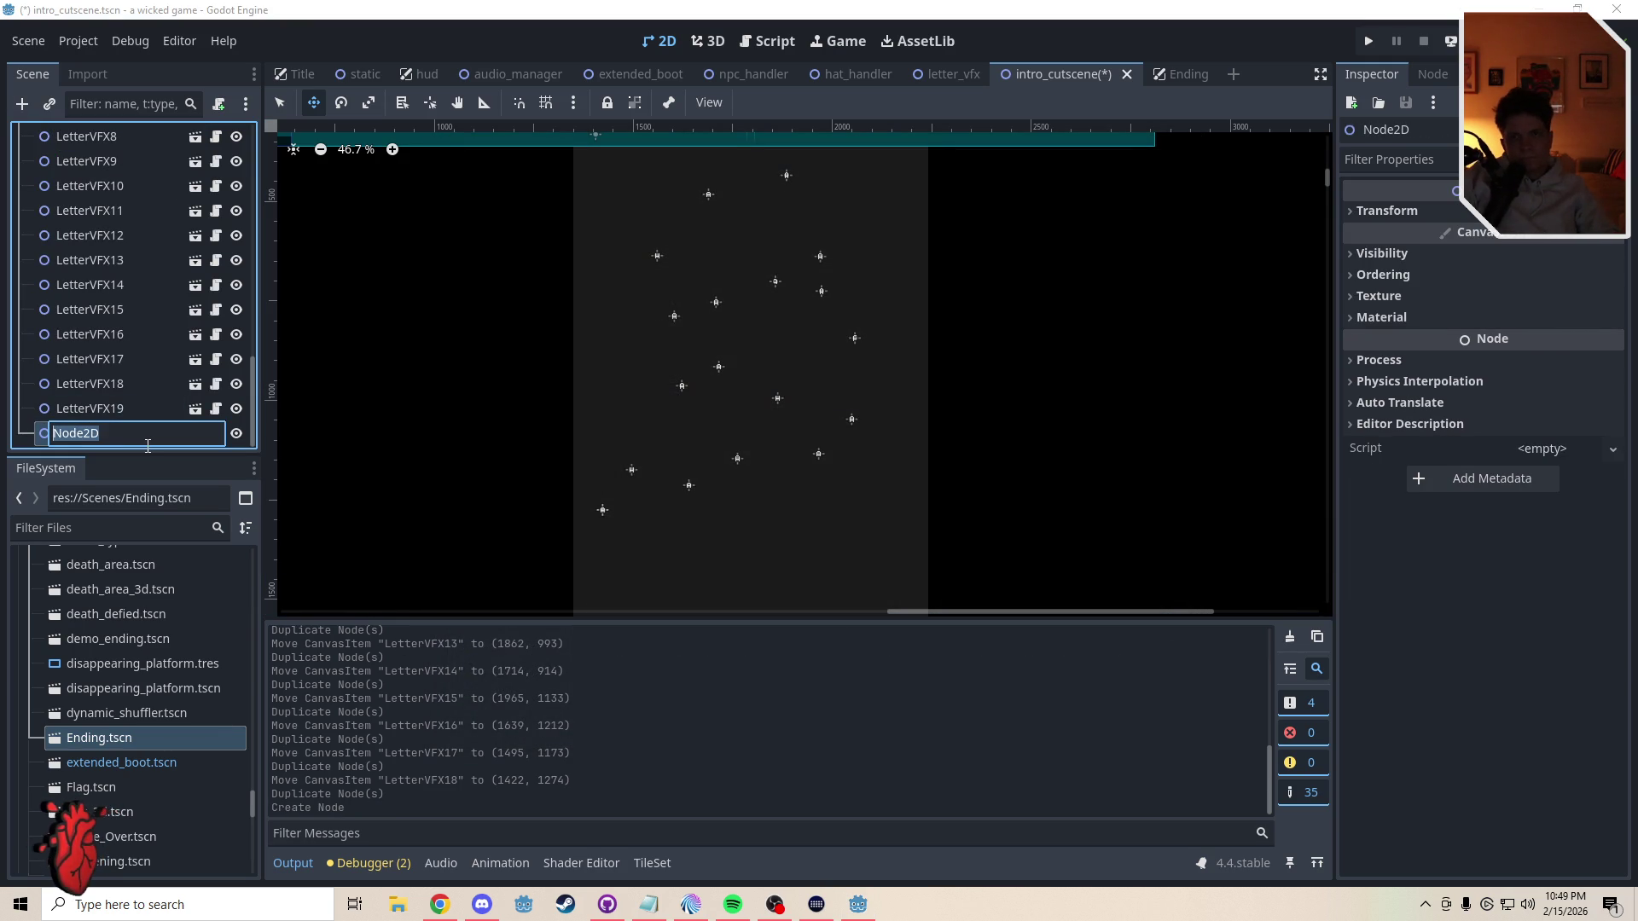
pyautogui.write('VG')
pyautogui.press('Return')
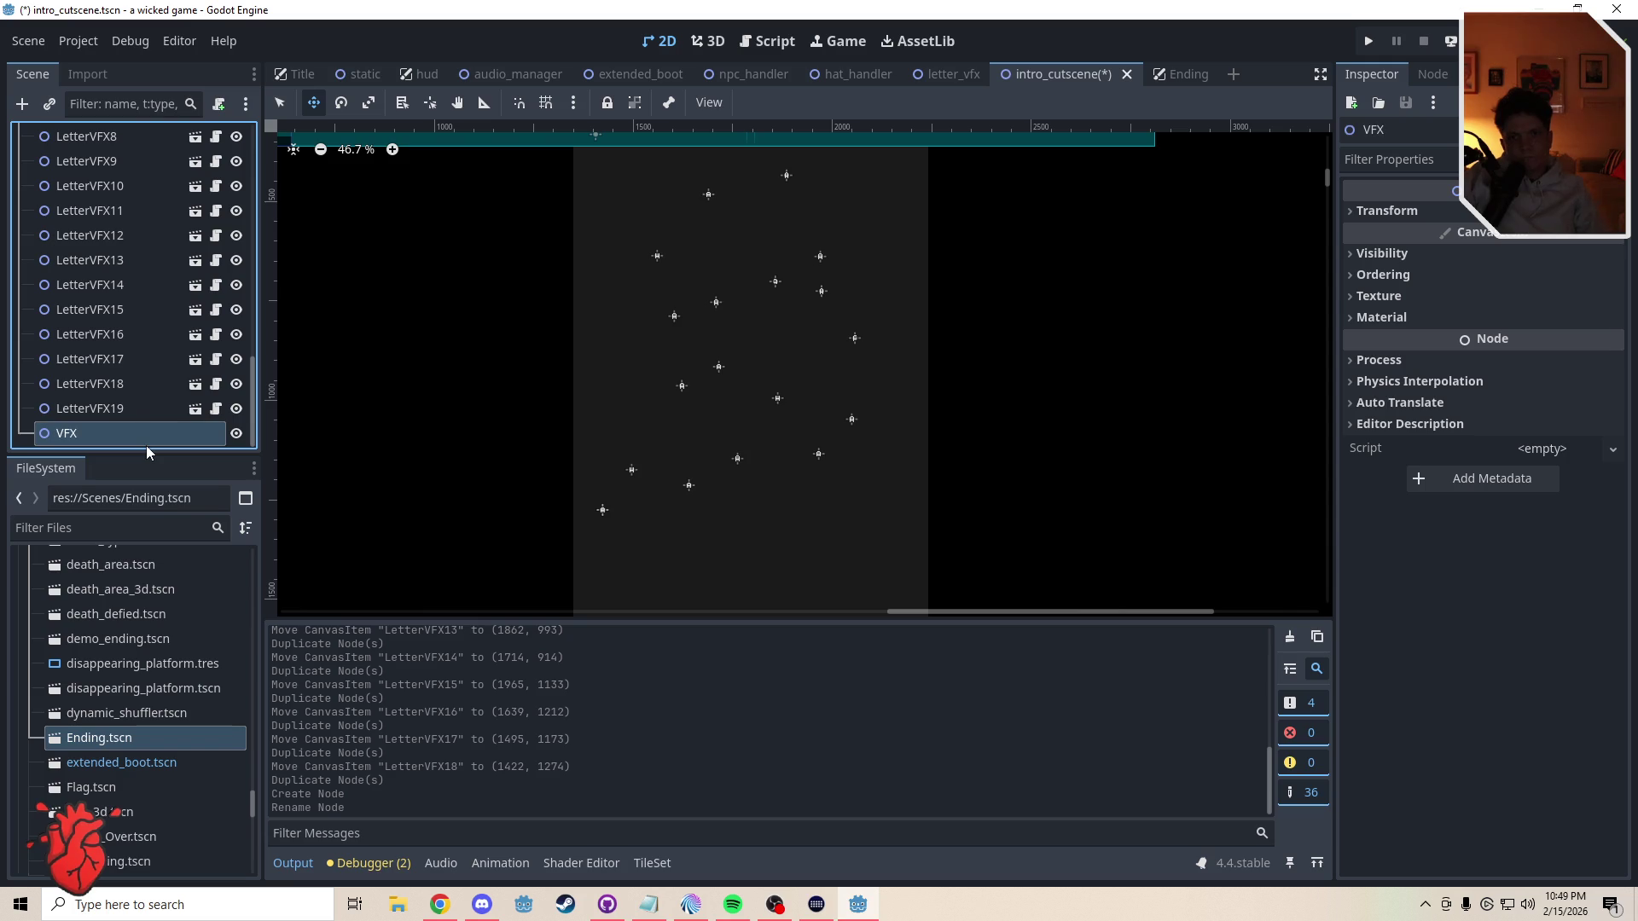
# - Select all nineteen LetterVFX nodes and drag them onto VFX to reparent them
pyautogui.click(58, 409)
pyautogui.scroll(5, 128, 342)
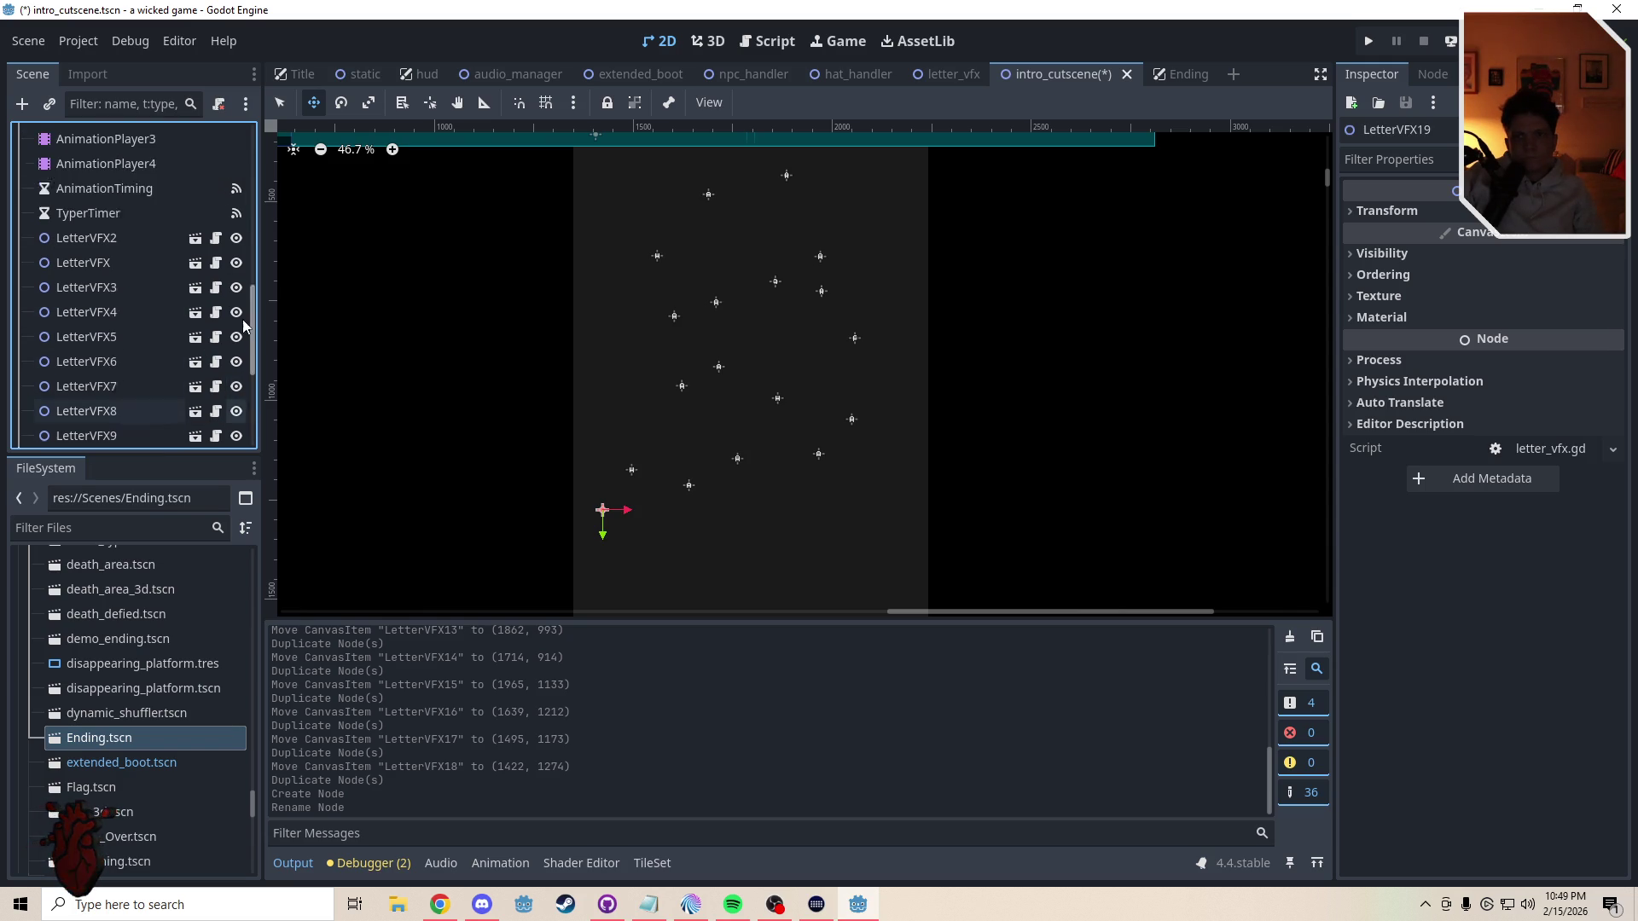
pyautogui.keyDown('shift'); pyautogui.click(93, 275); pyautogui.keyUp('shift')
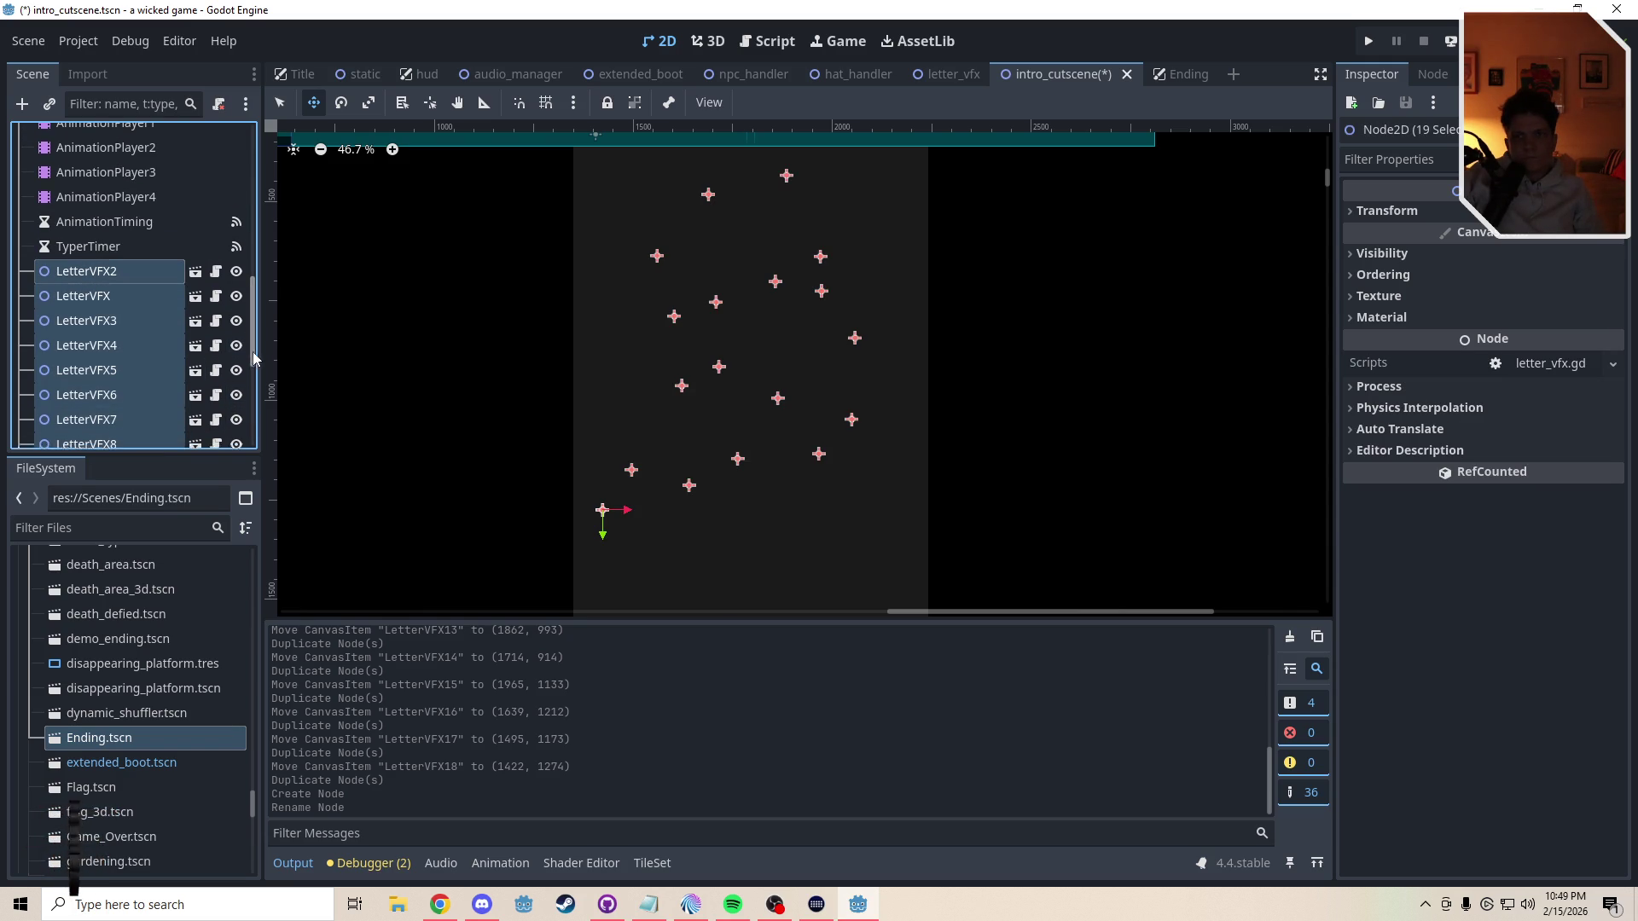
pyautogui.moveTo(247, 364)
pyautogui.mouseDown()
pyautogui.moveTo(135, 458)
pyautogui.moveTo(85, 433)
pyautogui.mouseUp()
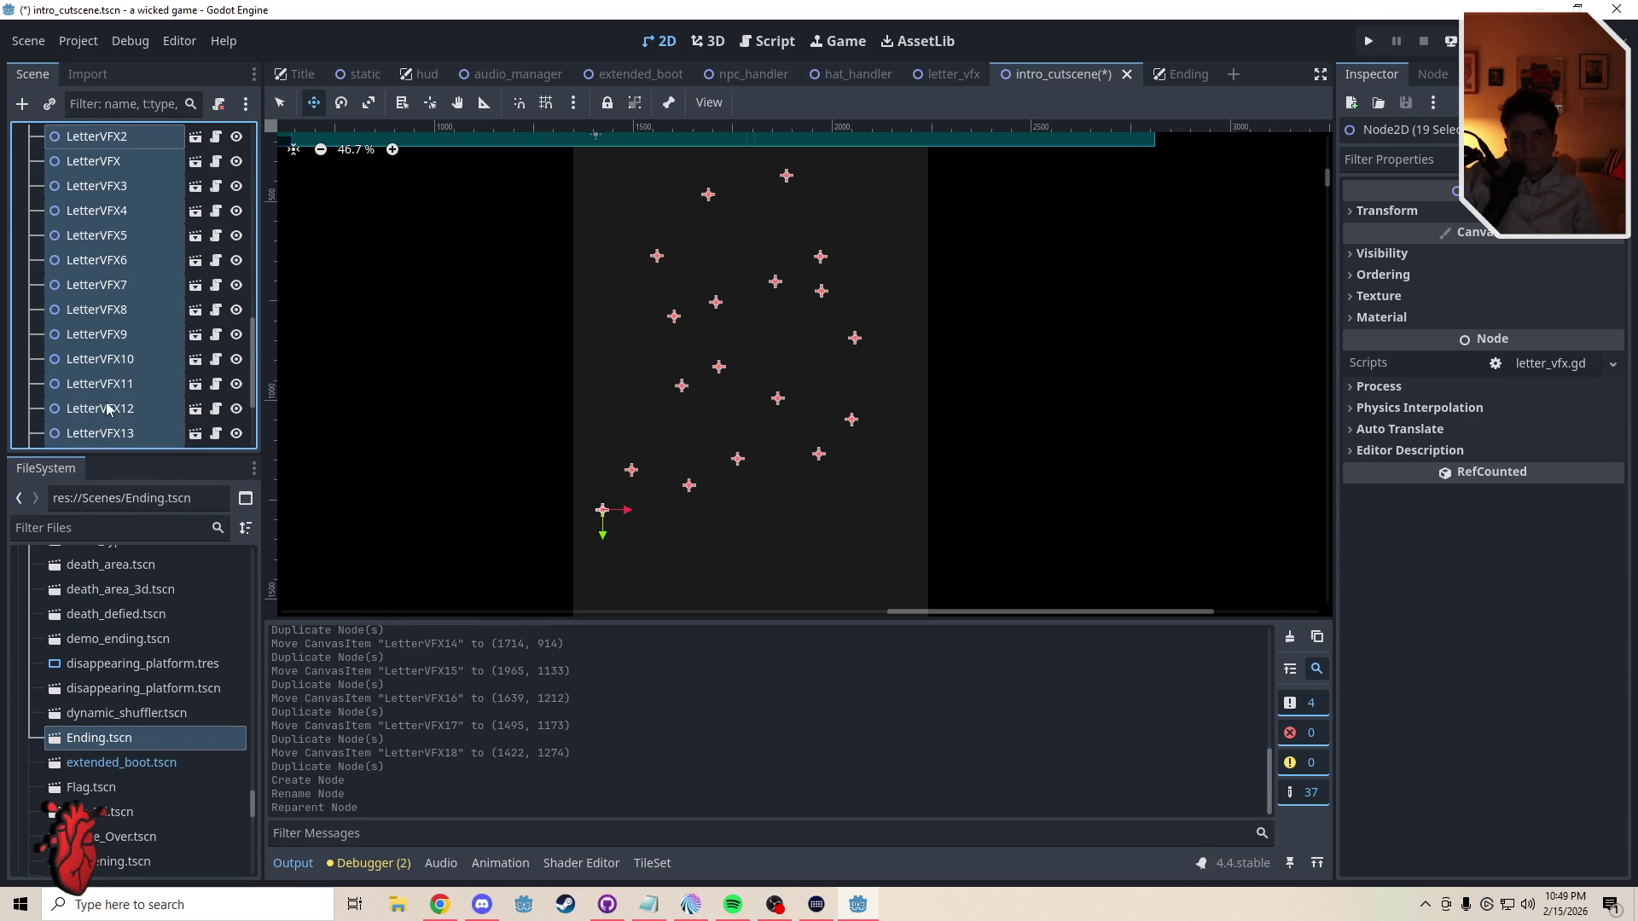
pyautogui.moveTo(259, 389); pyautogui.dragTo(262, 477)
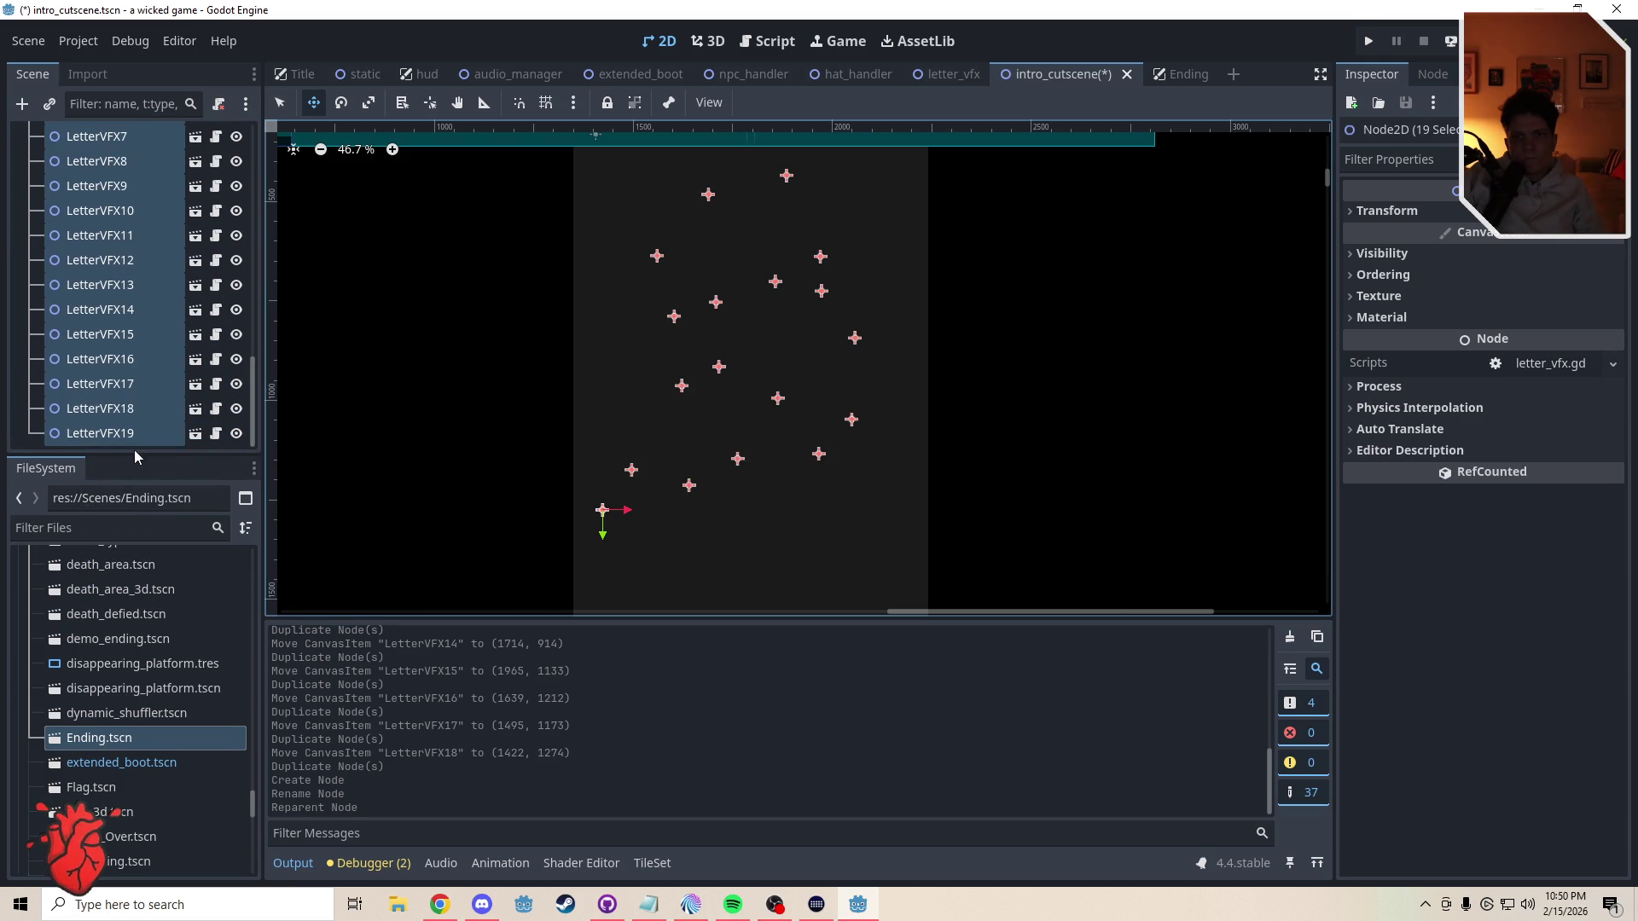
pyautogui.click(124, 438)
# - Duplicate LetterVFX19 repeatedly and place the first copies in the tall dark column
pyautogui.hotkey('ctrl', 'd')
pyautogui.scroll(-1, 644, 538)
pyautogui.moveTo(643, 537)
pyautogui.mouseDown()
pyautogui.moveTo(697, 546)
pyautogui.moveTo(683, 556)
pyautogui.moveTo(716, 481)
pyautogui.moveTo(672, 462)
pyautogui.moveTo(859, 500)
pyautogui.moveTo(884, 538)
pyautogui.moveTo(881, 358)
pyautogui.moveTo(901, 443)
pyautogui.mouseUp()
pyautogui.hotkey('ctrl', 'd')
pyautogui.hotkey('ctrl', 'd')
pyautogui.hotkey('ctrl', 'd')
pyautogui.scroll(-5, 866, 465)
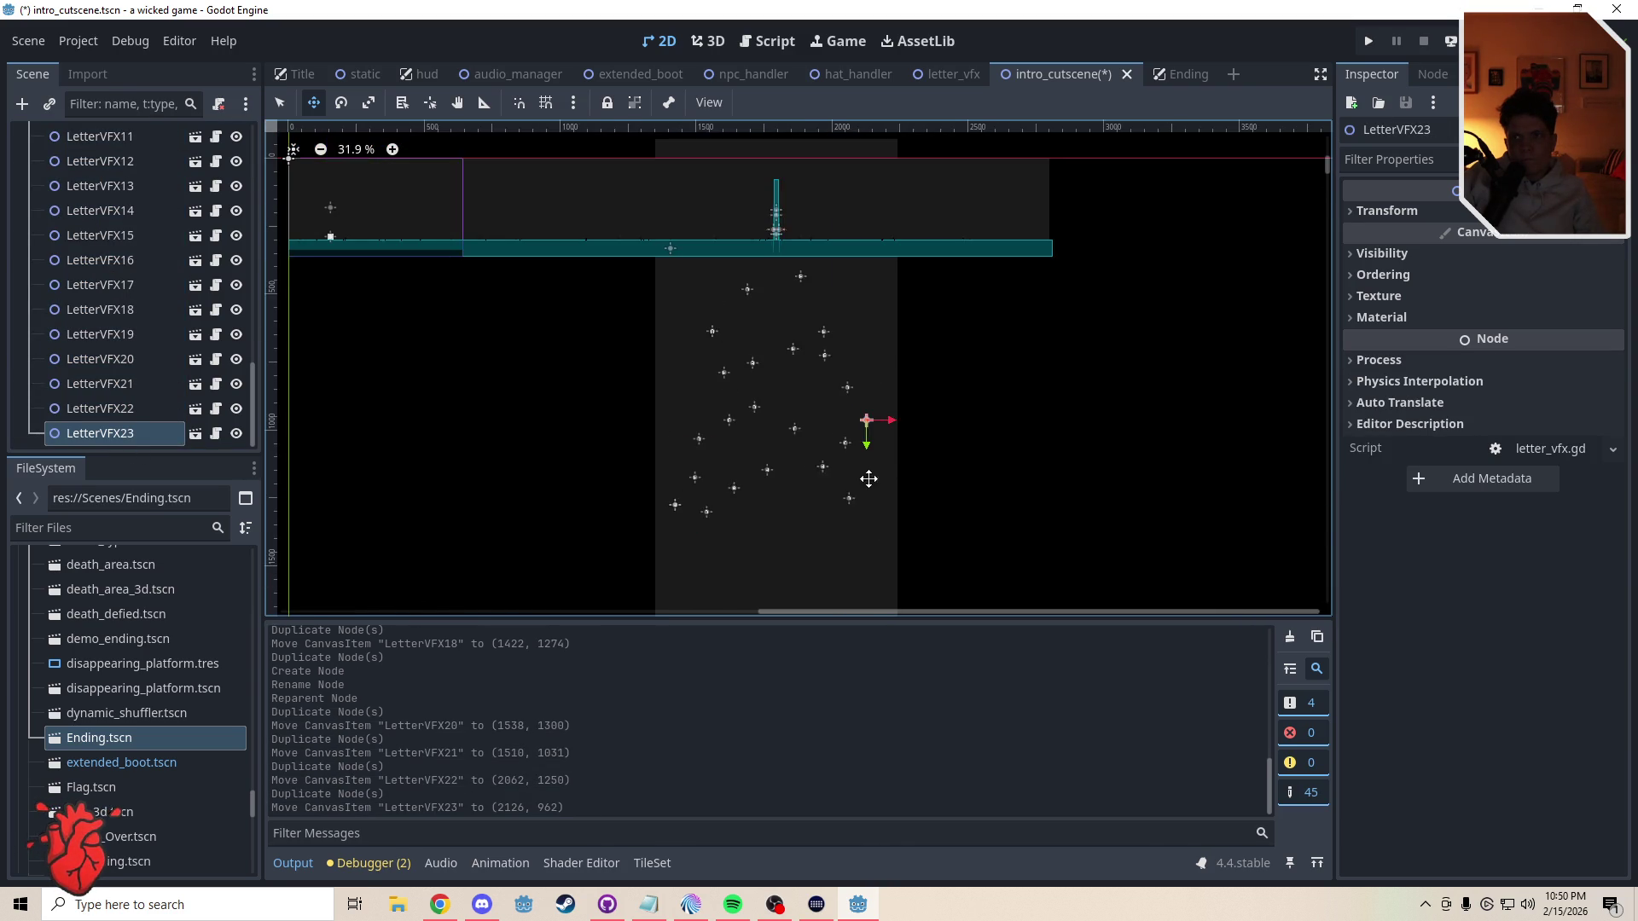
pyautogui.hotkey('ctrl', 'd')
pyautogui.scroll(1, 833, 318)
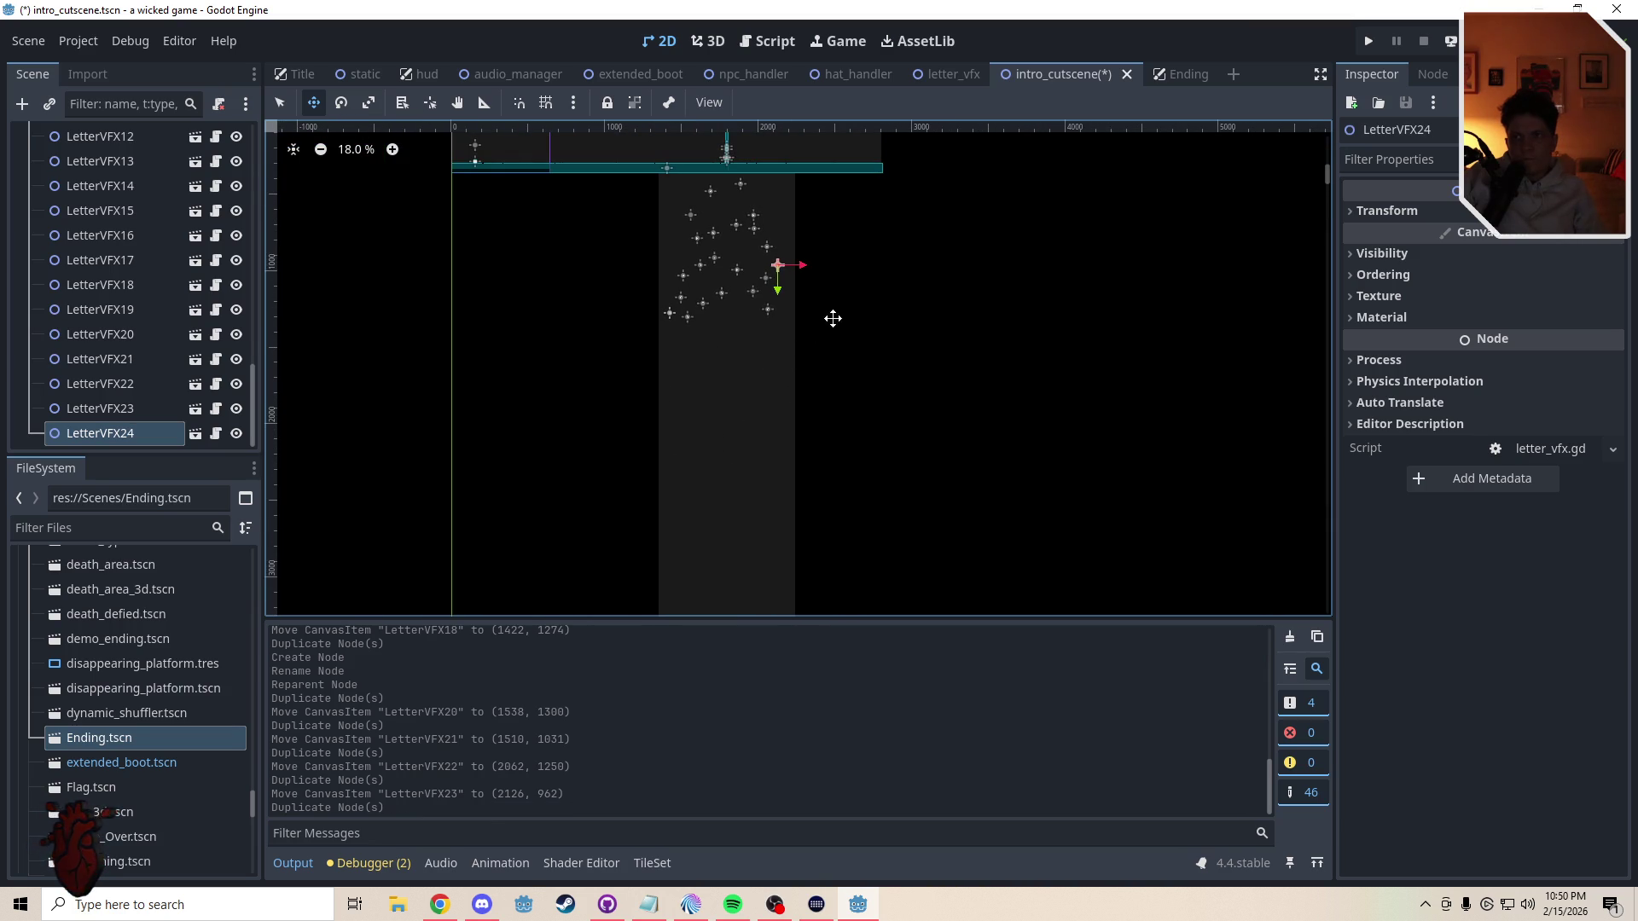
pyautogui.hotkey('ctrl', 'd')
pyautogui.moveTo(775, 381)
pyautogui.mouseDown()
pyautogui.moveTo(794, 387)
pyautogui.moveTo(751, 409)
pyautogui.moveTo(739, 447)
pyautogui.moveTo(745, 424)
pyautogui.moveTo(746, 443)
pyautogui.moveTo(768, 417)
pyautogui.moveTo(794, 421)
pyautogui.moveTo(760, 412)
pyautogui.moveTo(784, 457)
pyautogui.moveTo(743, 483)
pyautogui.mouseUp()
pyautogui.hotkey('ctrl', 'd')
pyautogui.hotkey('ctrl', 'd')
# - Spread further sparkle copies down to the column's bottom, reaching LetterVFX68
pyautogui.hotkey('ctrl', 'd')
pyautogui.scroll(1, 745, 424)
pyautogui.hotkey('ctrl', 'd')
pyautogui.hotkey('ctrl', 'd')
pyautogui.hotkey('ctrl', 'd')
pyautogui.hotkey('ctrl', 'd')
pyautogui.hotkey('ctrl', 'd')
pyautogui.hotkey('ctrl', 'd')
pyautogui.hotkey('ctrl', 'd')
pyautogui.hotkey('ctrl', 'd')
pyautogui.moveTo(744, 483)
pyautogui.mouseDown()
pyautogui.moveTo(746, 458)
pyautogui.moveTo(782, 475)
pyautogui.moveTo(811, 427)
pyautogui.moveTo(787, 481)
pyautogui.mouseUp()
pyautogui.hotkey('ctrl', 'd')
pyautogui.hotkey('ctrl', 'd')
pyautogui.hotkey('ctrl', 'd')
pyautogui.hotkey('ctrl', 'd')
pyautogui.hotkey('ctrl', 'd')
pyautogui.hotkey('ctrl', 'd')
pyautogui.hotkey('ctrl', 'd')
pyautogui.moveTo(787, 480)
pyautogui.mouseDown()
pyautogui.moveTo(801, 489)
pyautogui.moveTo(734, 500)
pyautogui.moveTo(688, 486)
pyautogui.moveTo(704, 525)
pyautogui.mouseUp()
pyautogui.hotkey('ctrl', 'd')
pyautogui.hotkey('ctrl', 'd')
pyautogui.hotkey('ctrl', 'd')
pyautogui.hotkey('ctrl', 'd')
pyautogui.hotkey('ctrl', 'd')
pyautogui.hotkey('ctrl', 'd')
pyautogui.moveTo(704, 524); pyautogui.dragTo(715, 513)
pyautogui.hotkey('ctrl', 'd')
pyautogui.moveTo(715, 513)
pyautogui.mouseDown()
pyautogui.moveTo(797, 506)
pyautogui.moveTo(791, 542)
pyautogui.moveTo(723, 543)
pyautogui.mouseUp()
pyautogui.hotkey('ctrl', 'd')
pyautogui.hotkey('ctrl', 'd')
pyautogui.hotkey('ctrl', 'd')
pyautogui.hotkey('ctrl', 'd')
pyautogui.hotkey('ctrl', 'd')
pyautogui.hotkey('ctrl', 'd')
pyautogui.hotkey('ctrl', 'd')
pyautogui.hotkey('ctrl', 'd')
pyautogui.hotkey('ctrl', 'd')
pyautogui.moveTo(723, 543)
pyautogui.mouseDown()
pyautogui.moveTo(735, 563)
pyautogui.moveTo(772, 555)
pyautogui.mouseUp()
pyautogui.hotkey('ctrl', 'd')
pyautogui.hotkey('ctrl', 'd')
pyautogui.hotkey('ctrl', 'd')
pyautogui.moveTo(772, 554); pyautogui.dragTo(792, 564)
pyautogui.hotkey('ctrl', 'd')
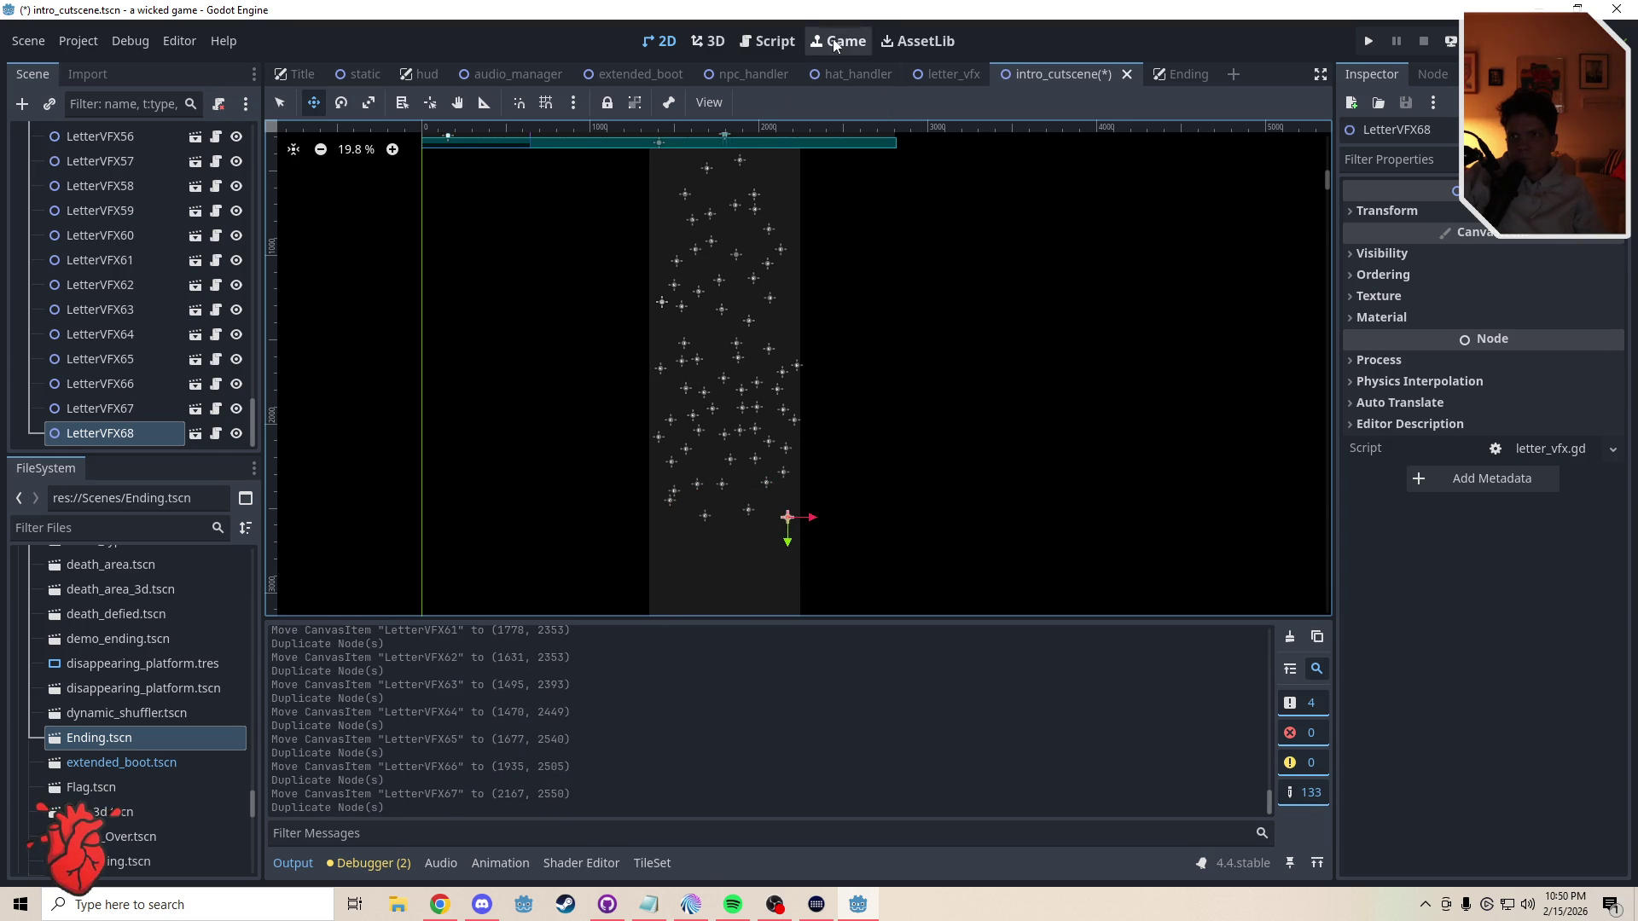
pyautogui.click(772, 41)
# - Save and playtest the cutscene, moving the player right and jumping, then close the game
pyautogui.moveTo(1299, 493)
pyautogui.mouseDown()
pyautogui.moveTo(1287, 375)
pyautogui.moveTo(1290, 397)
pyautogui.mouseUp()
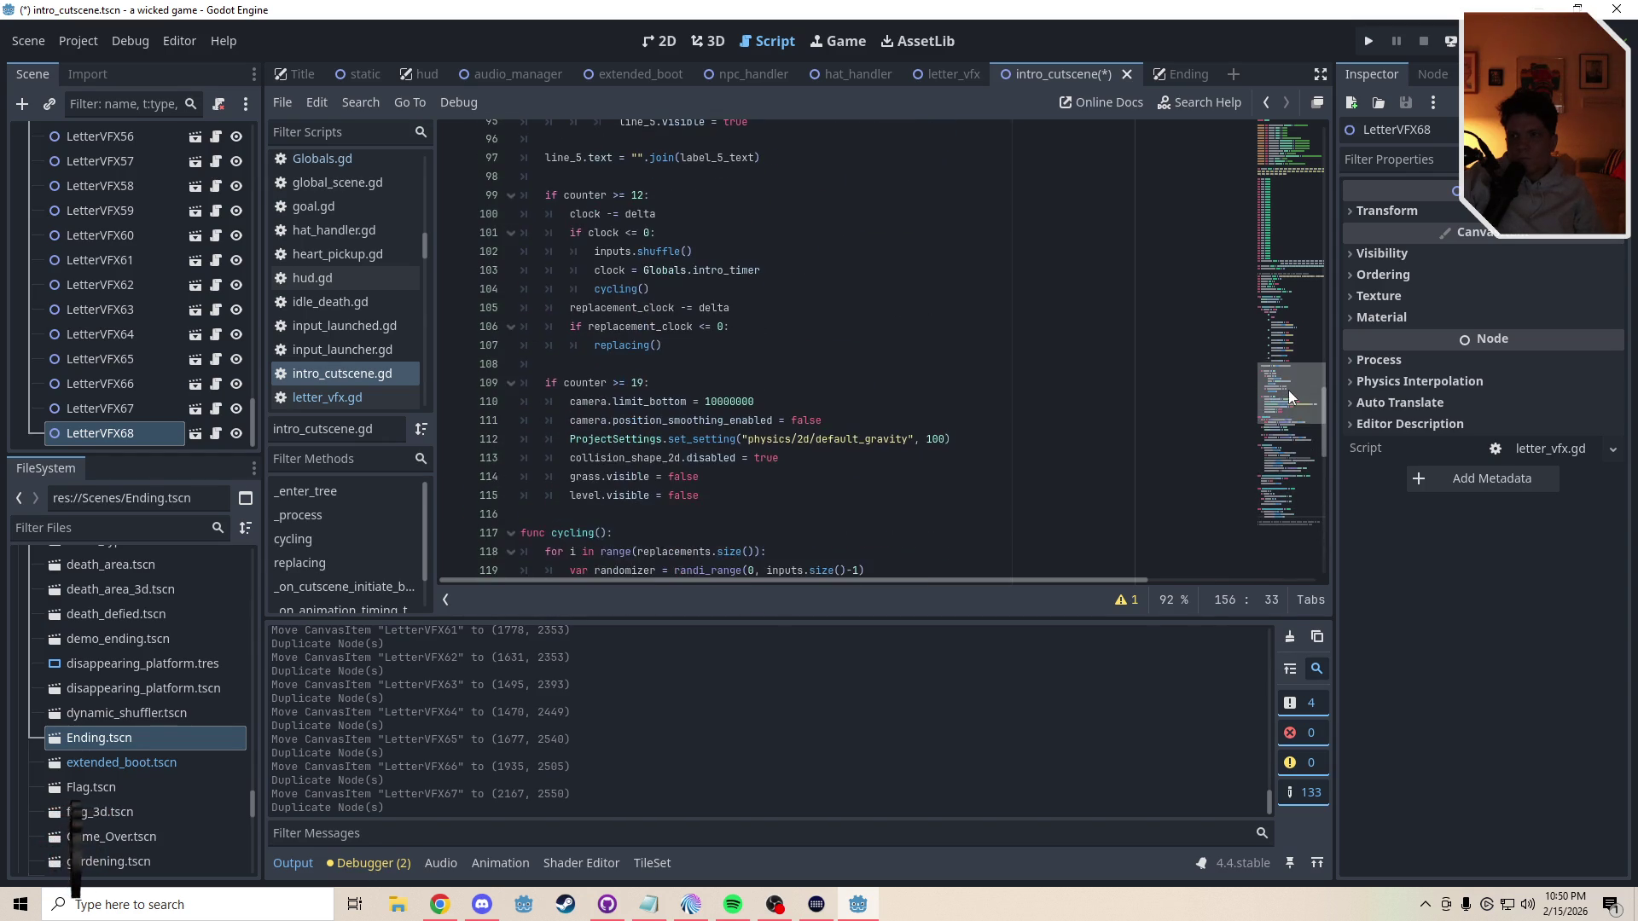
pyautogui.click(944, 438)
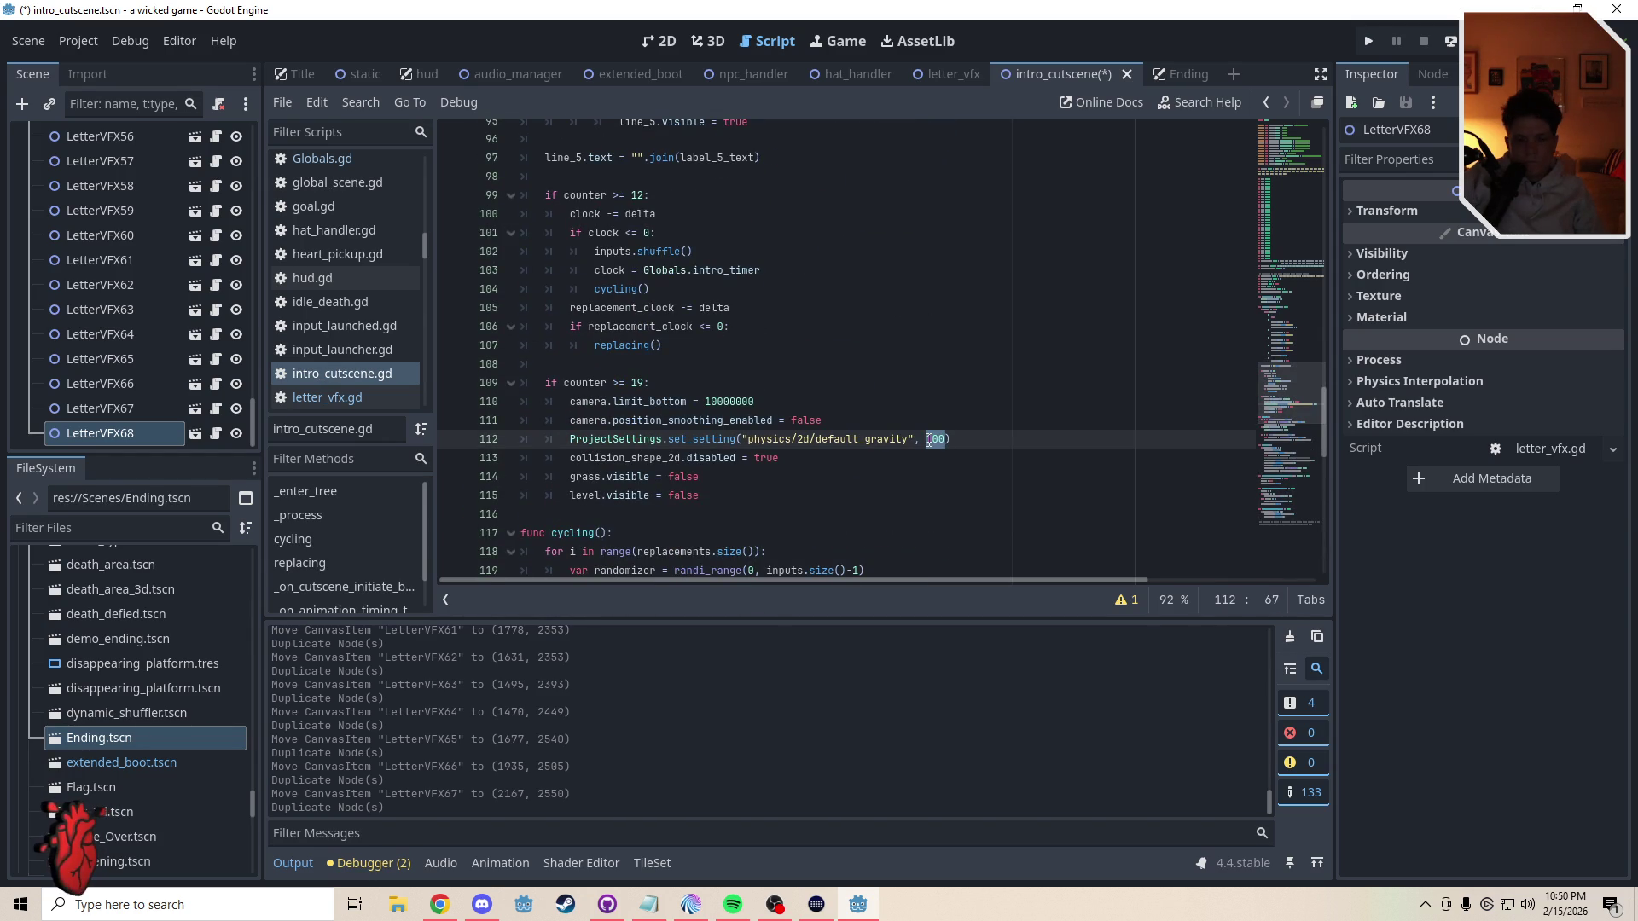
pyautogui.write('8')
pyautogui.press('Down')
pyautogui.press('Down')
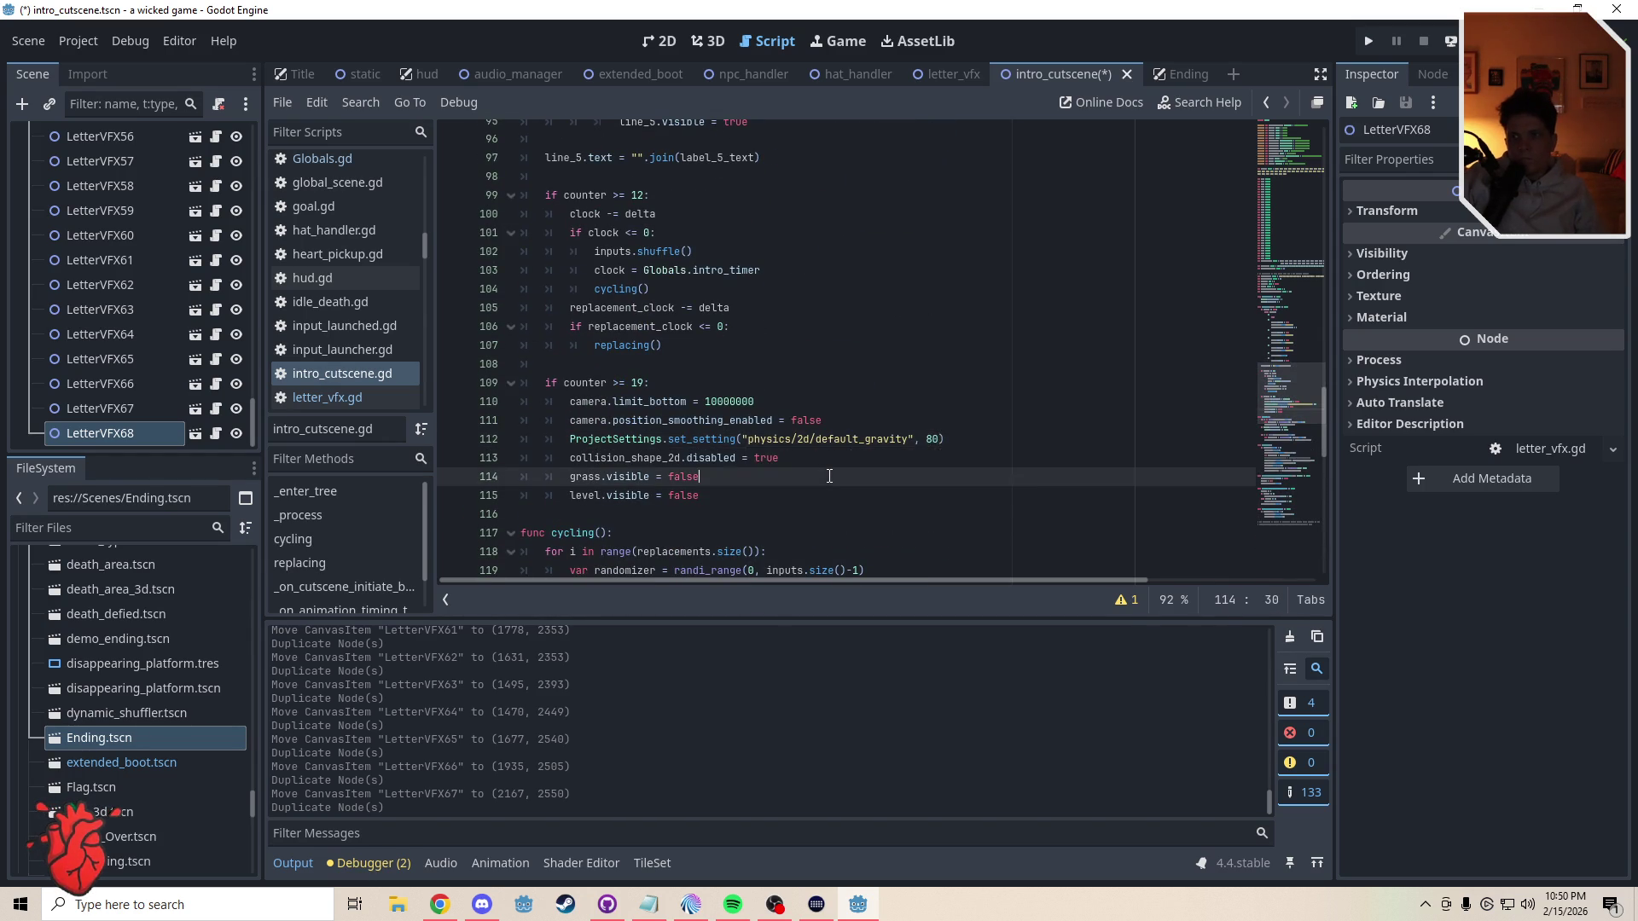
pyautogui.hotkey('ctrl', 's')
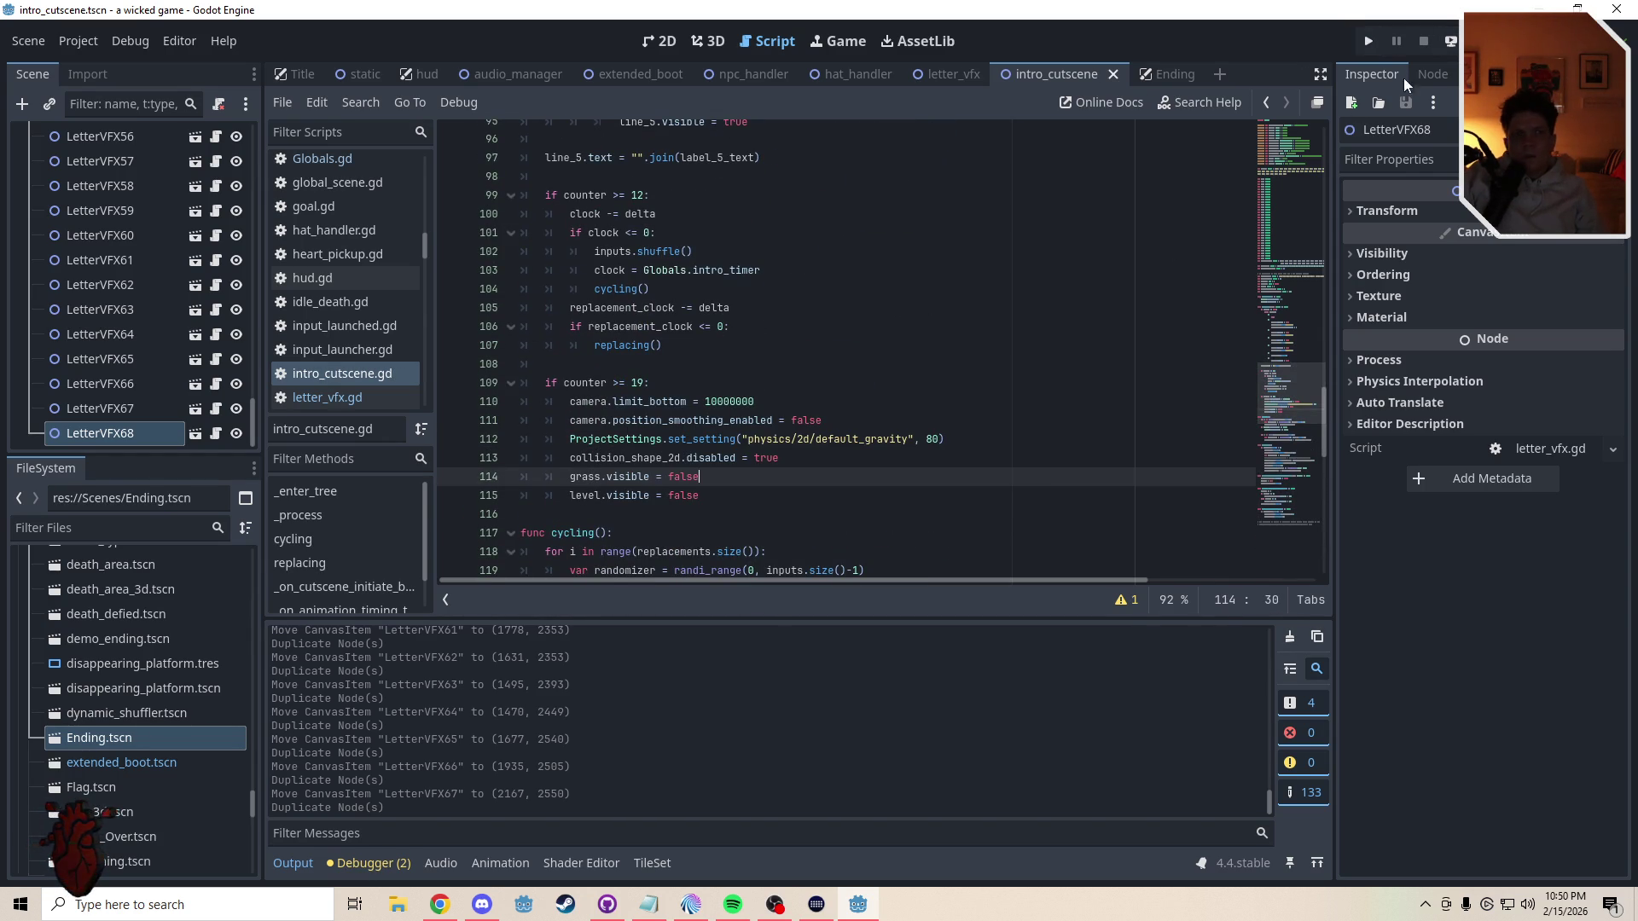
pyautogui.press('F5')
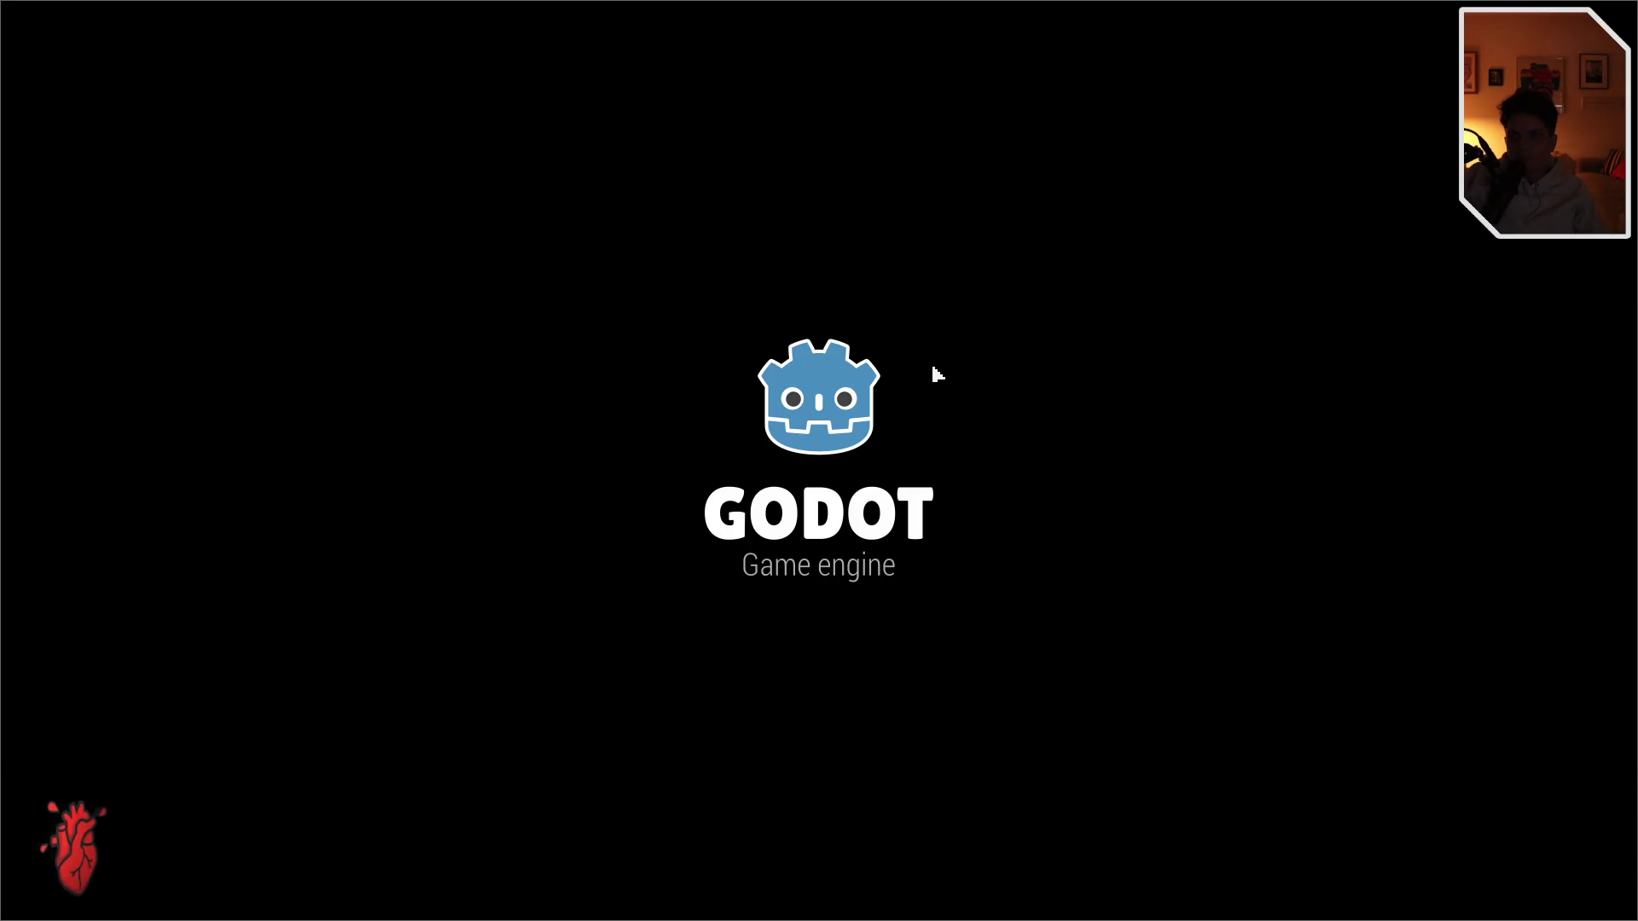
pyautogui.press('Right')
pyautogui.press('space')
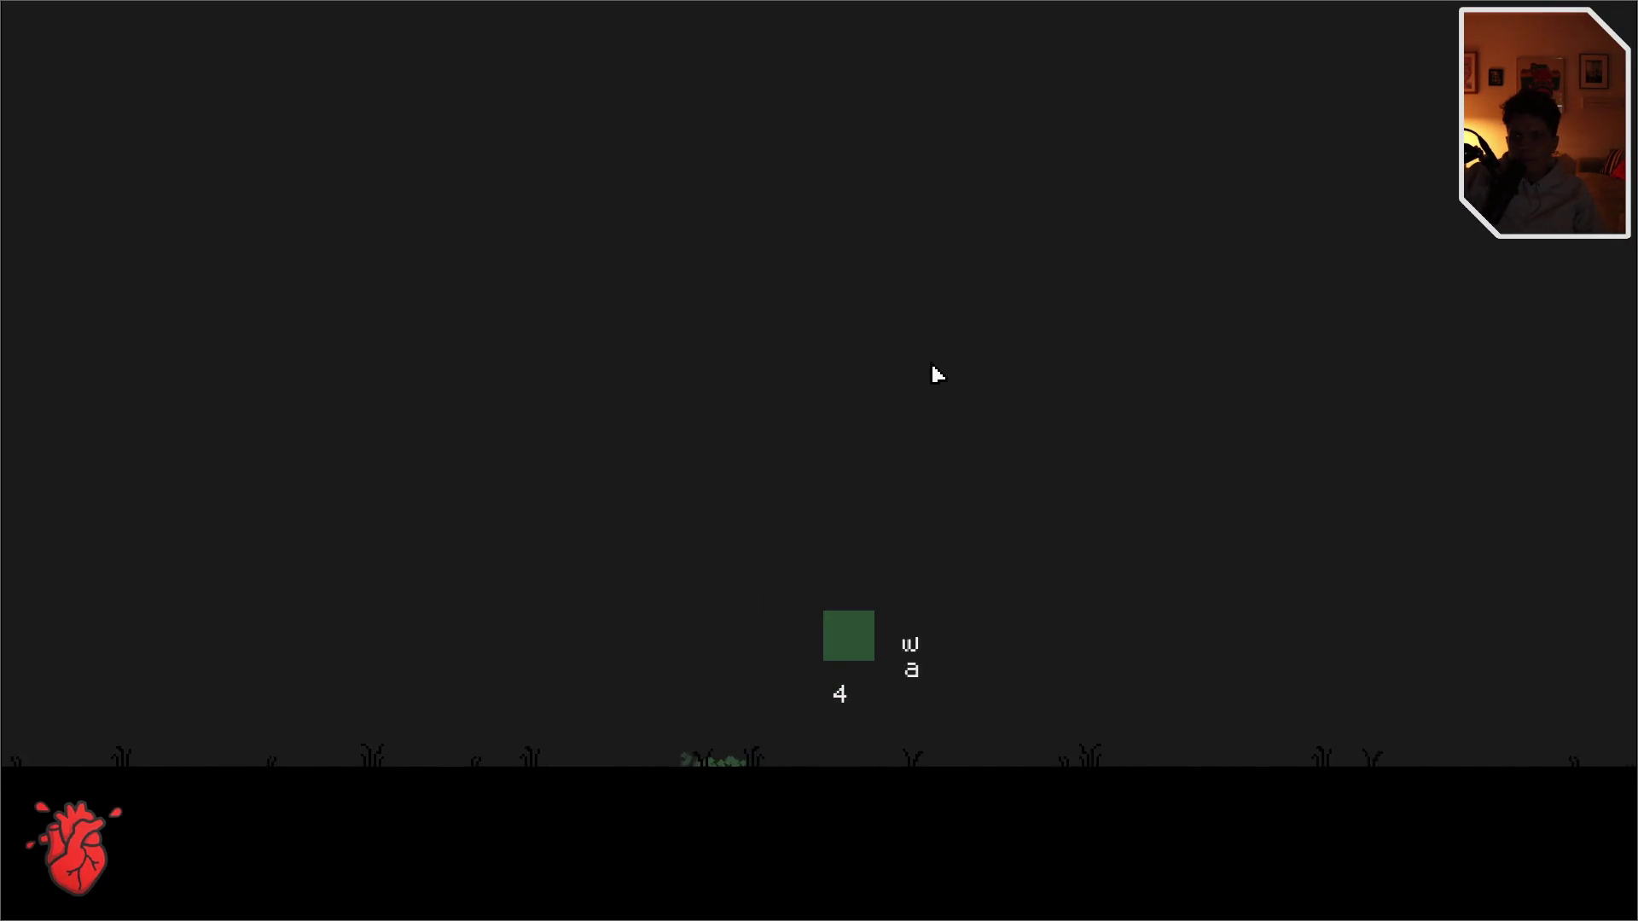
pyautogui.press('F11')
pyautogui.click(1065, 303)
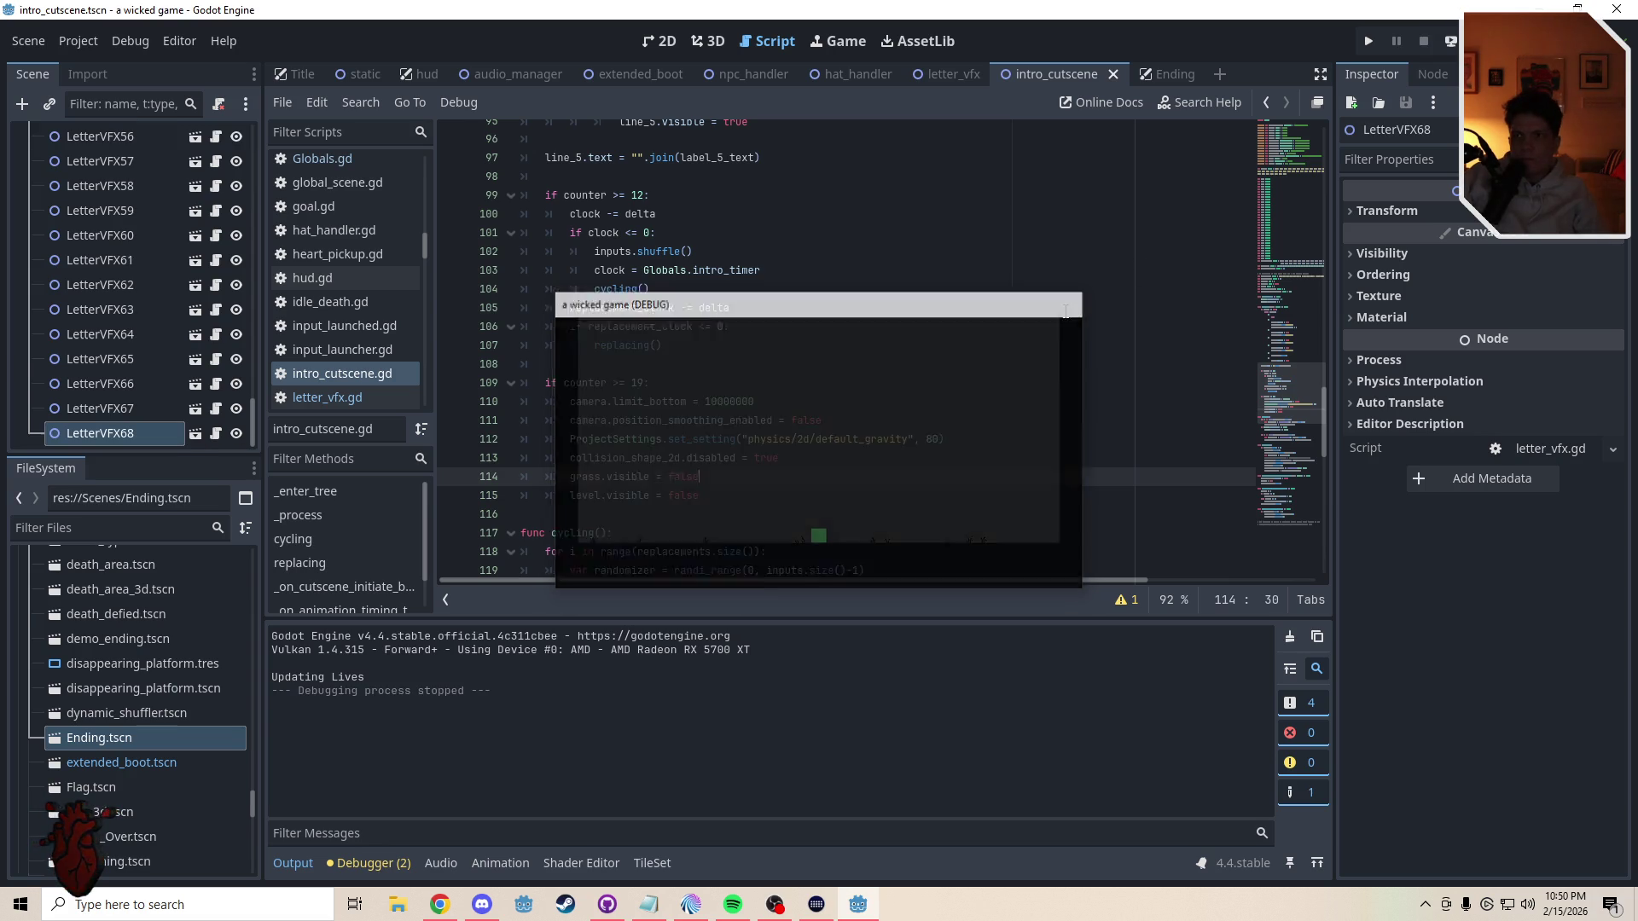
# - Change the final stage condition from counter >= 19 to counter >= 20, save, and rerun
pyautogui.moveTo(644, 383); pyautogui.dragTo(641, 383)
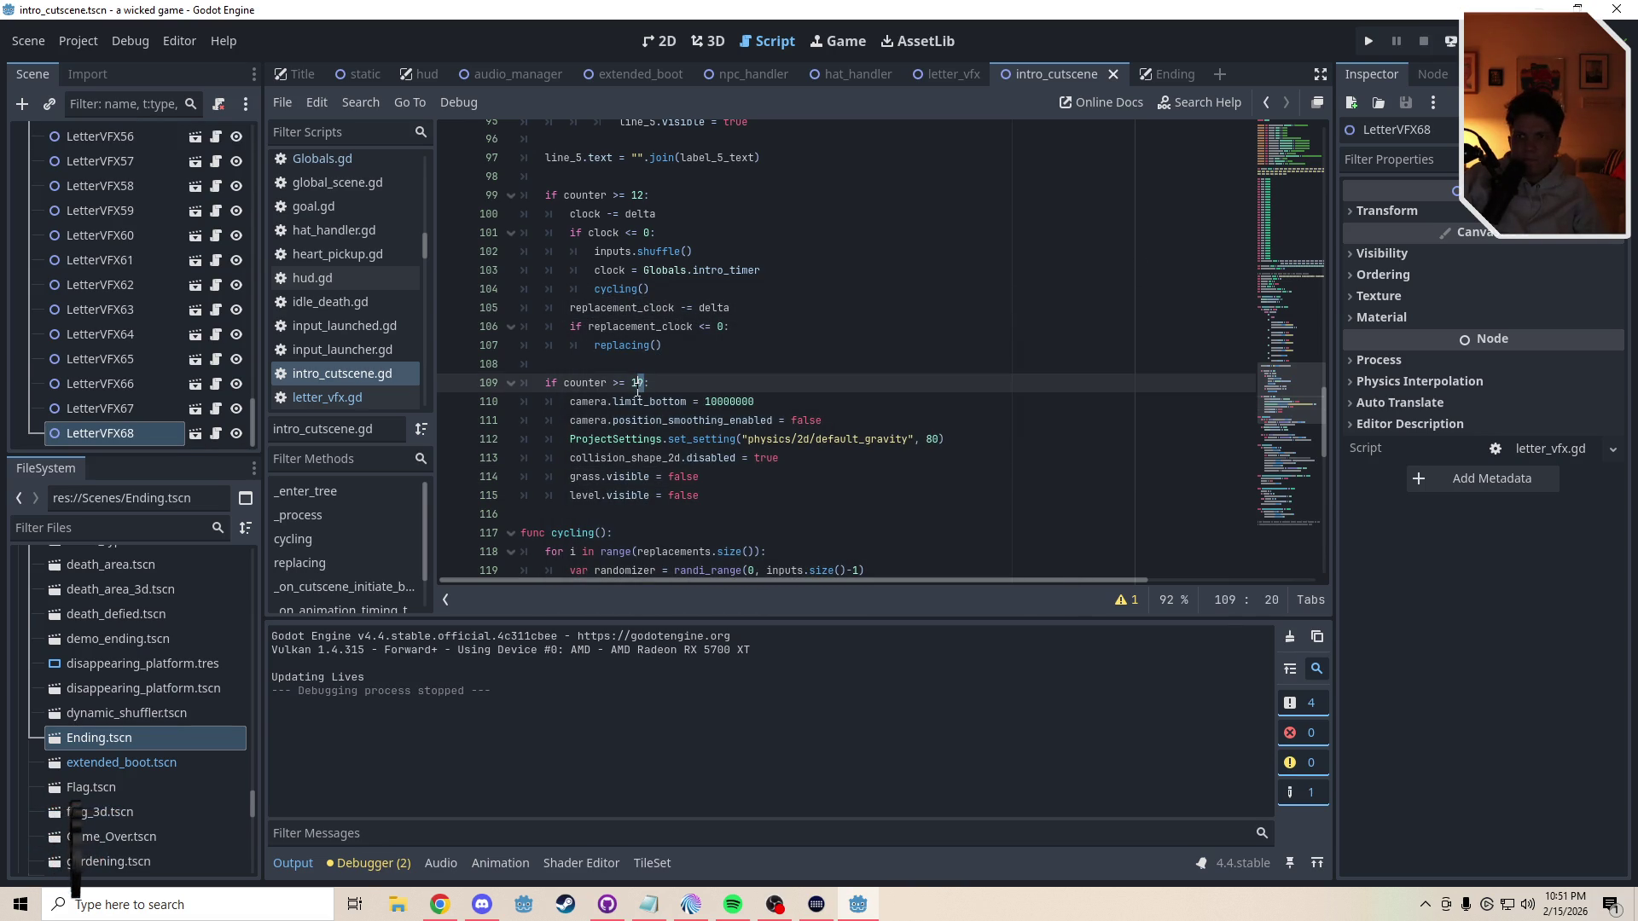
pyautogui.write('20')
pyautogui.hotkey('ctrl', 's')
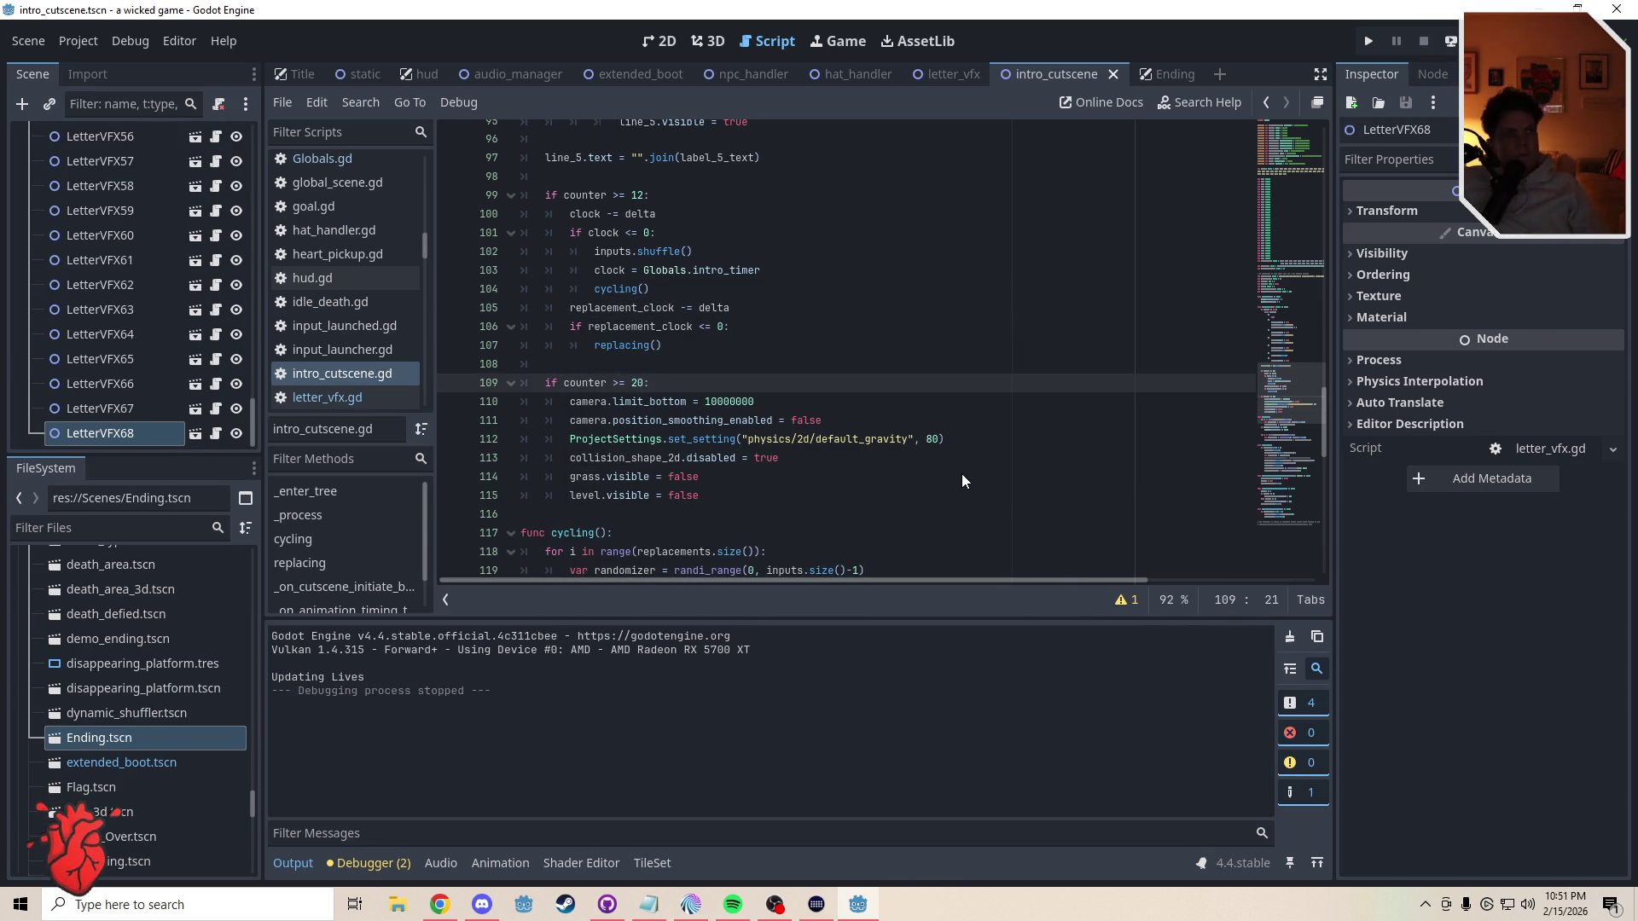
pyautogui.press('F5')
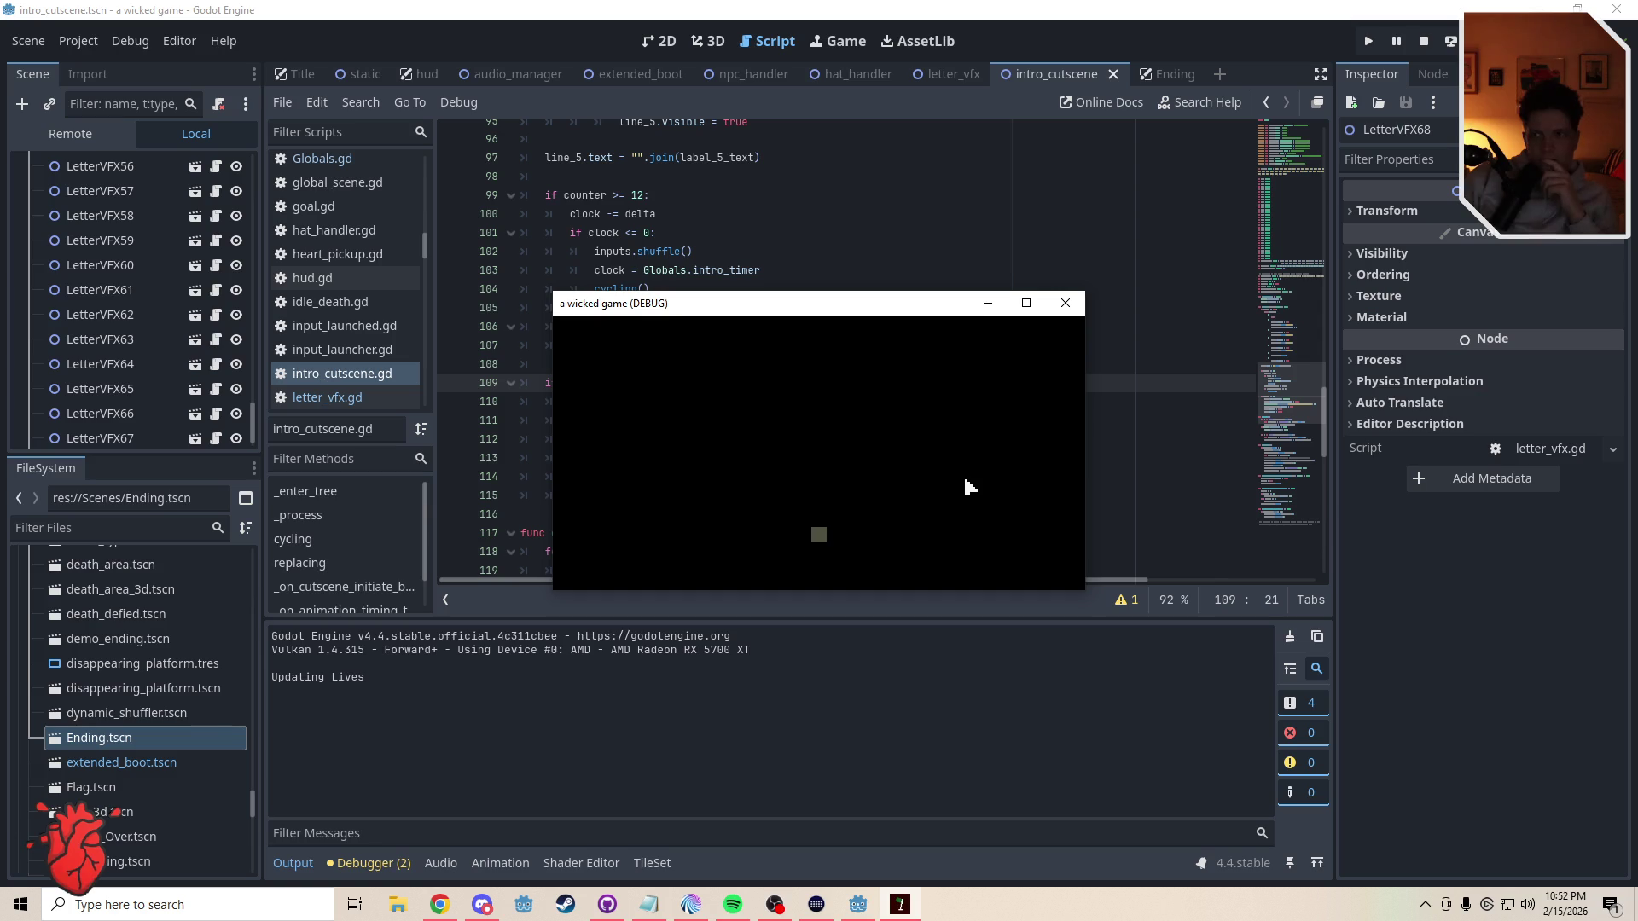
# - Close the 'a wicked game (DEBUG)' window after the intro cutscene plays
pyautogui.click(1066, 304)
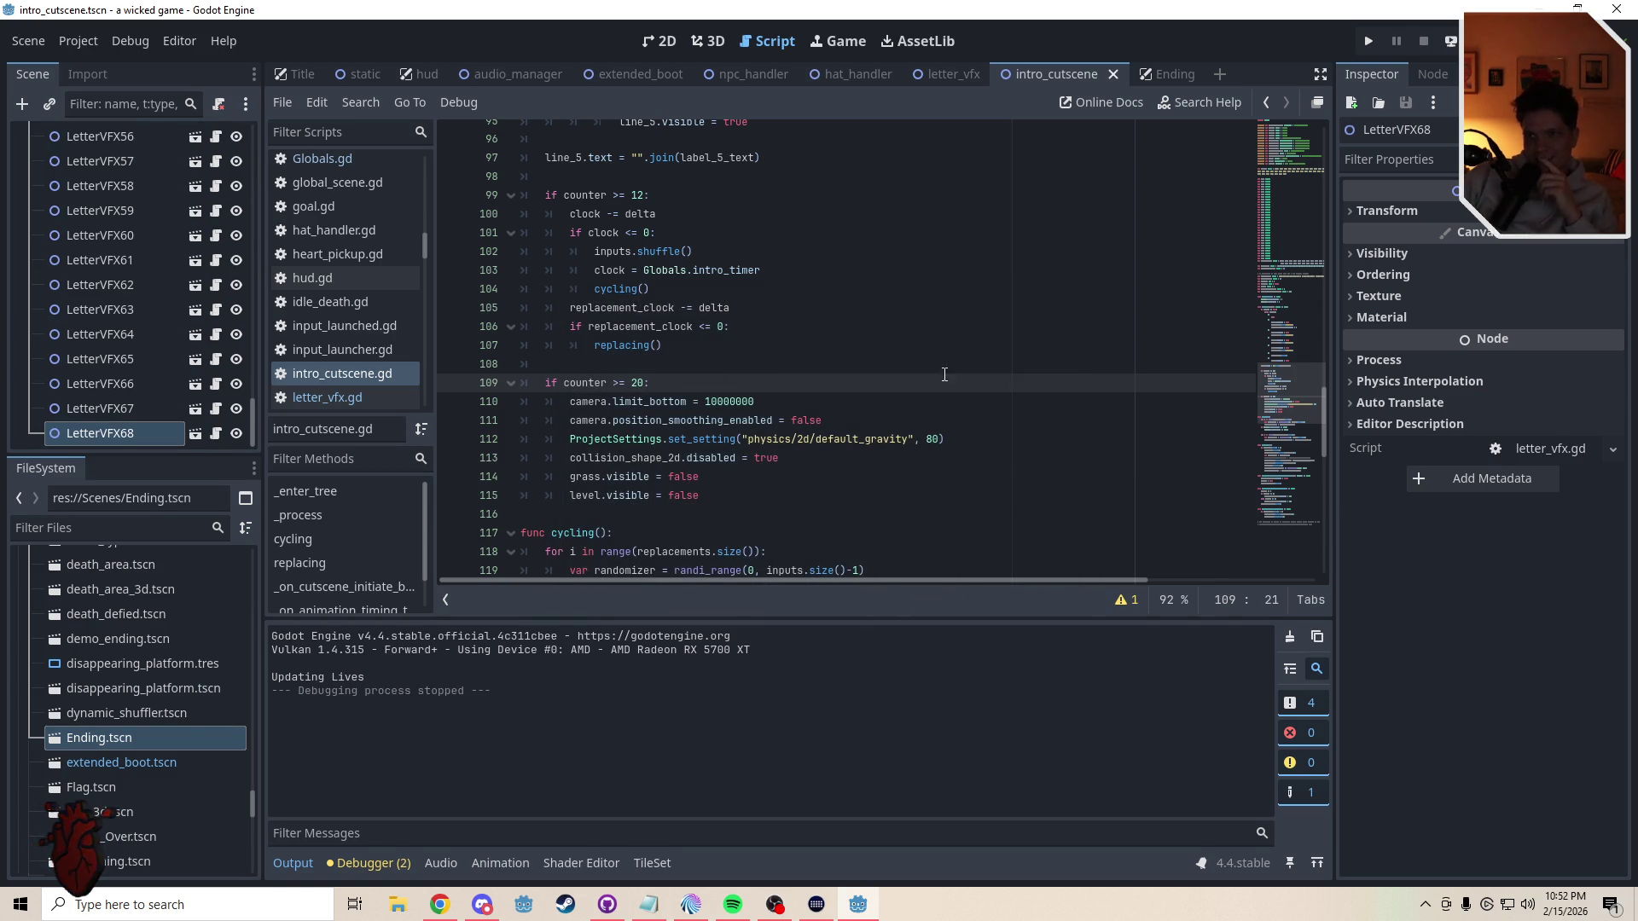
# - Set line 112's default 2D gravity value to 20 and save the script
pyautogui.click(928, 440)
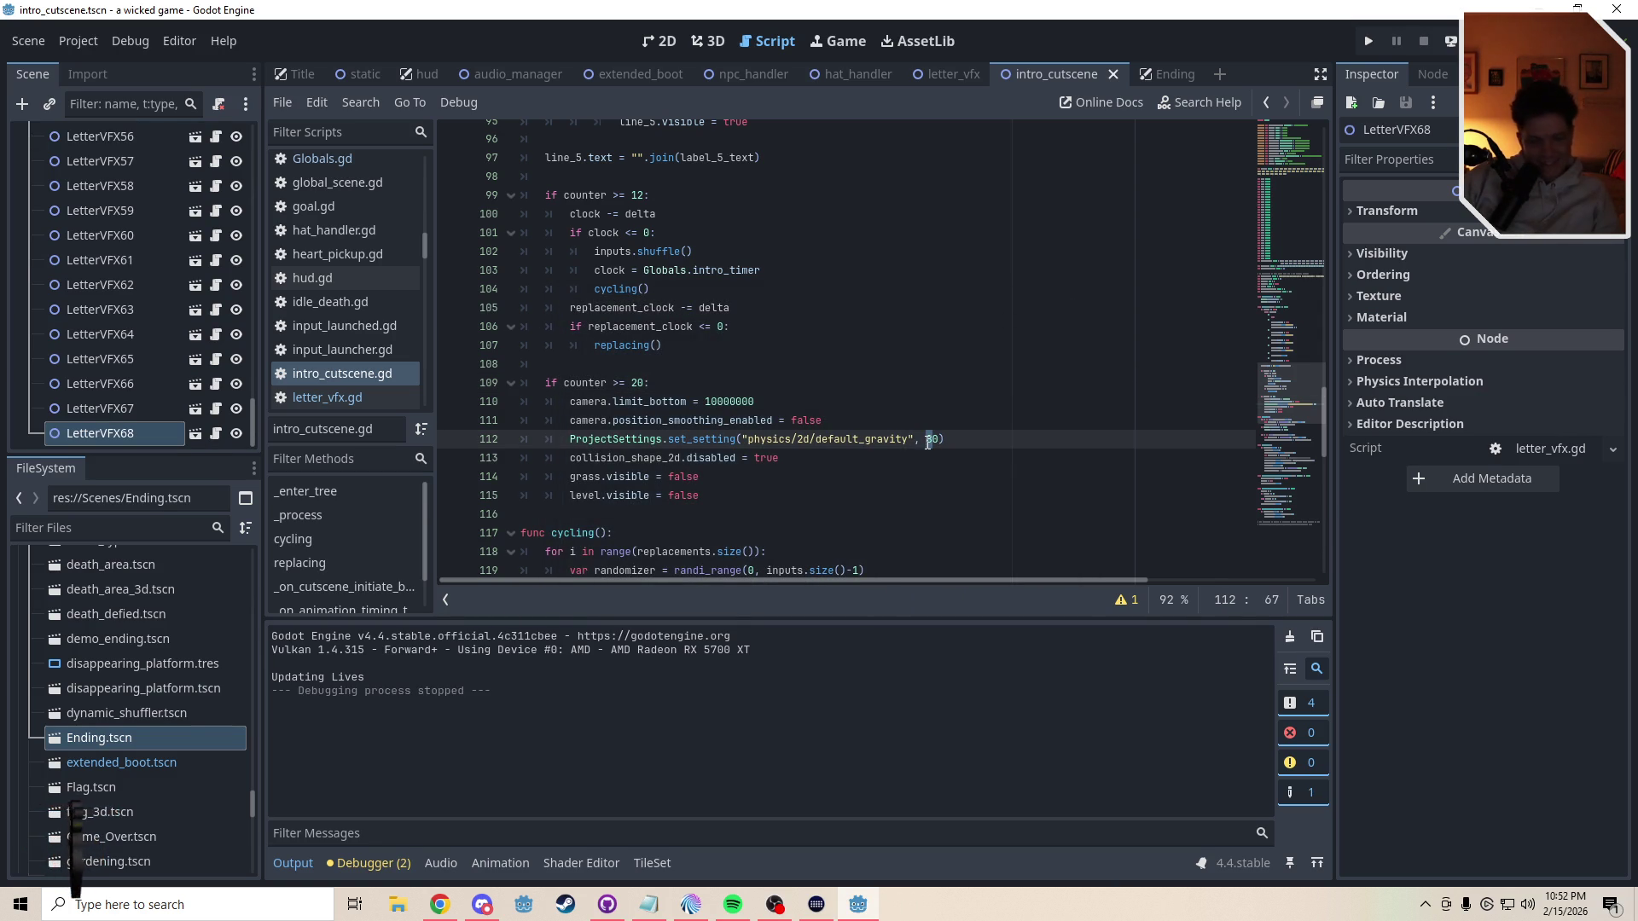
pyautogui.write('4')
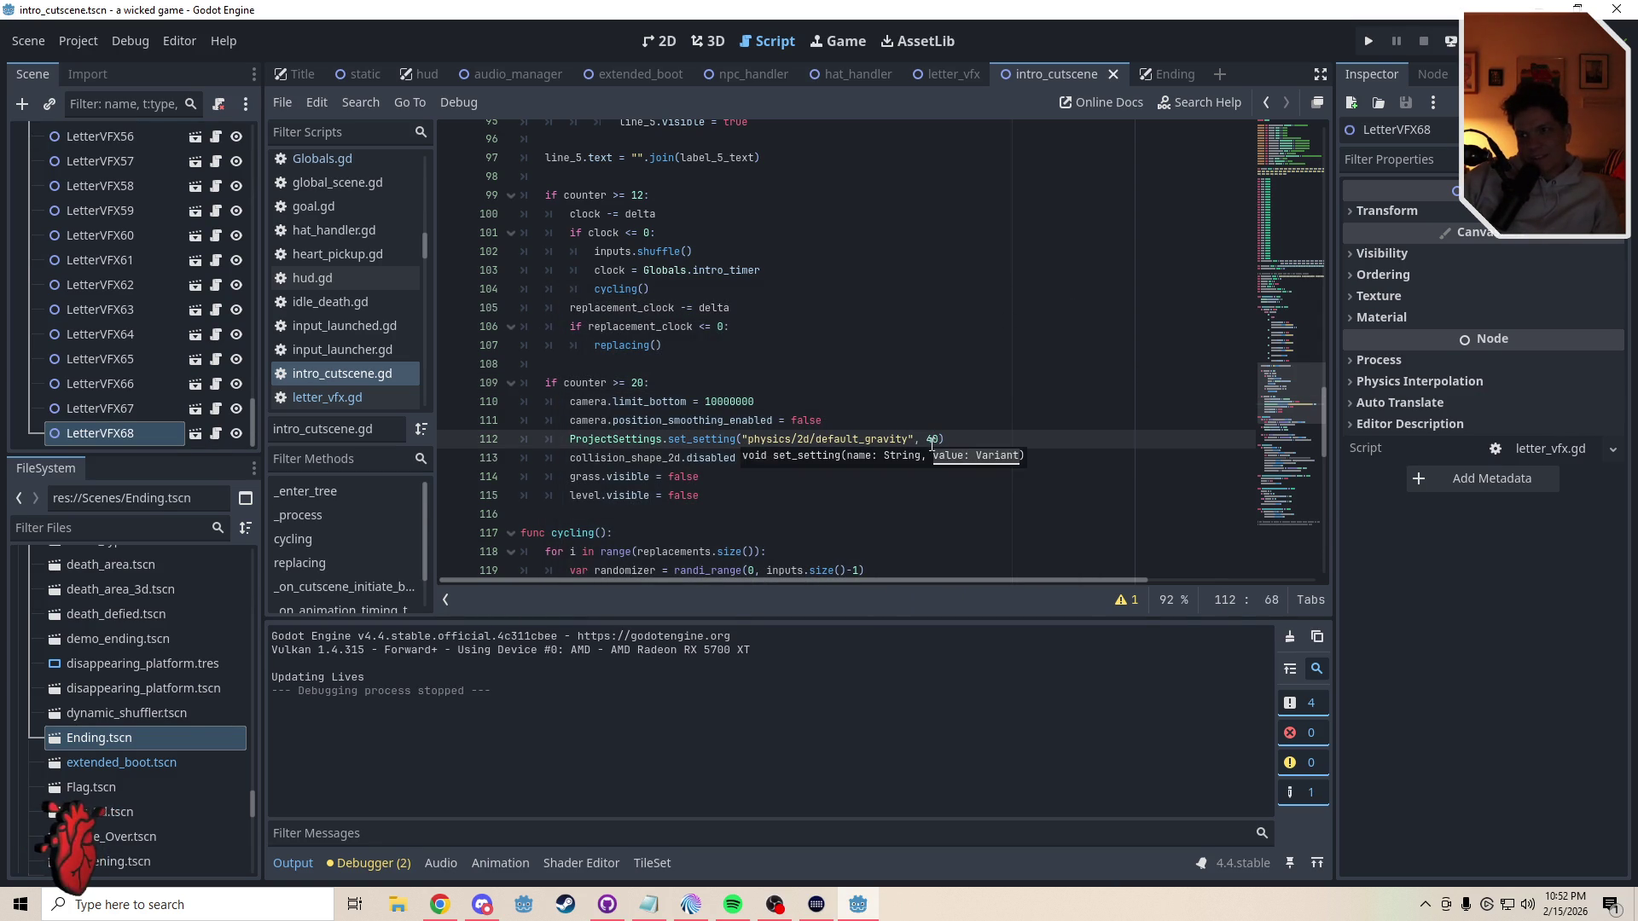
pyautogui.click(929, 439)
pyautogui.click(898, 463)
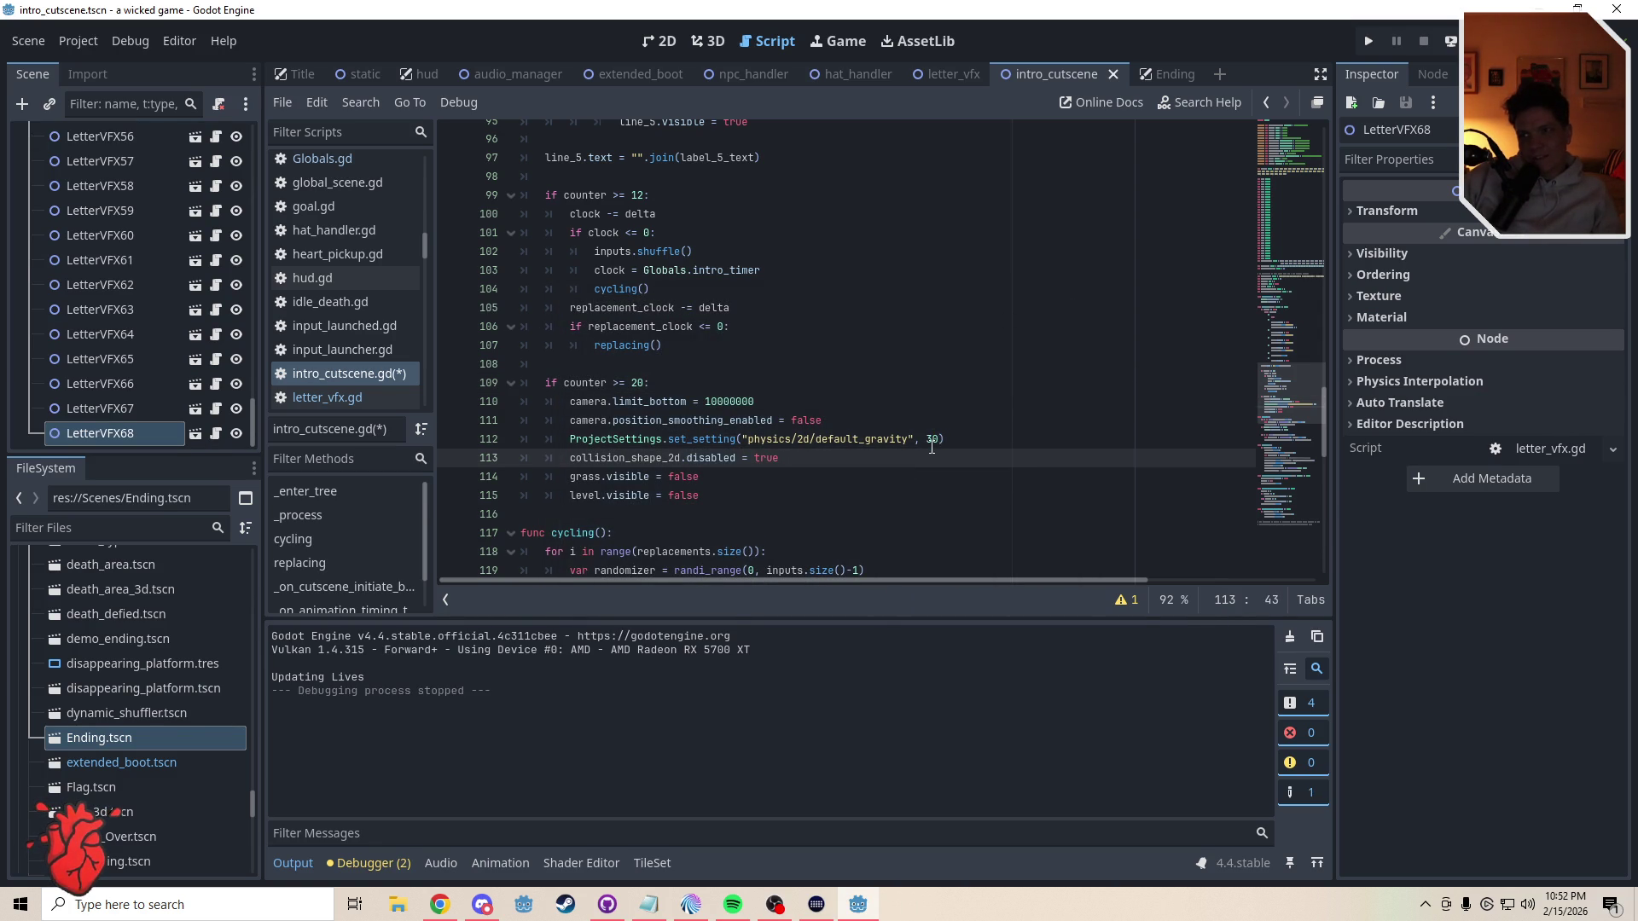
pyautogui.click(929, 440)
pyautogui.write('2')
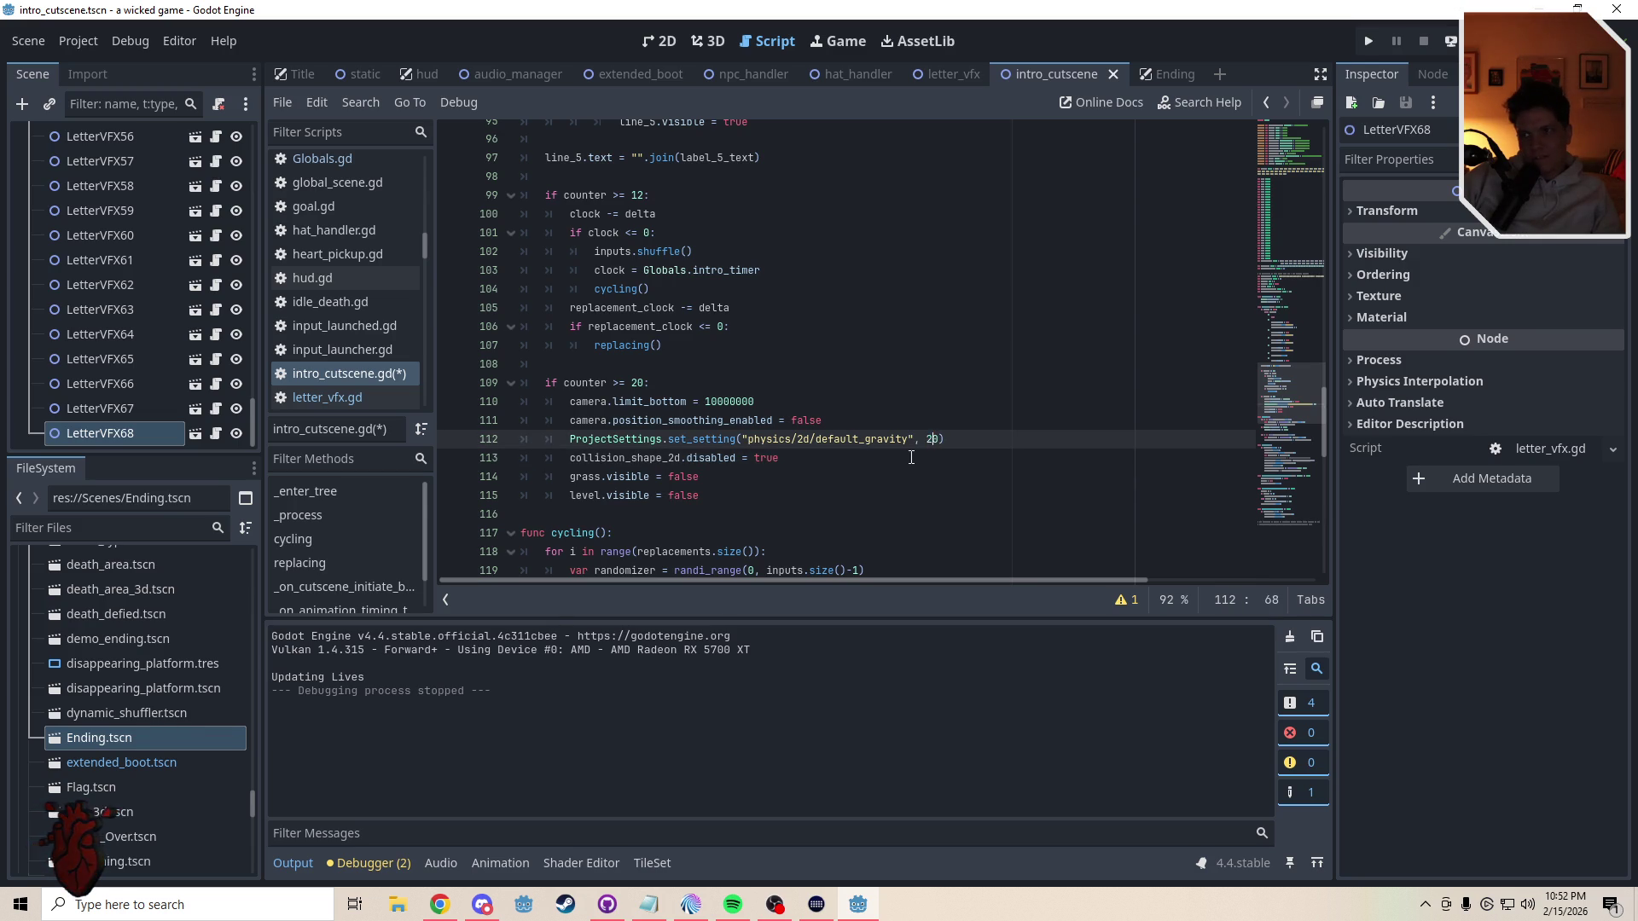
pyautogui.click(906, 460)
pyautogui.hotkey('ctrl', 's')
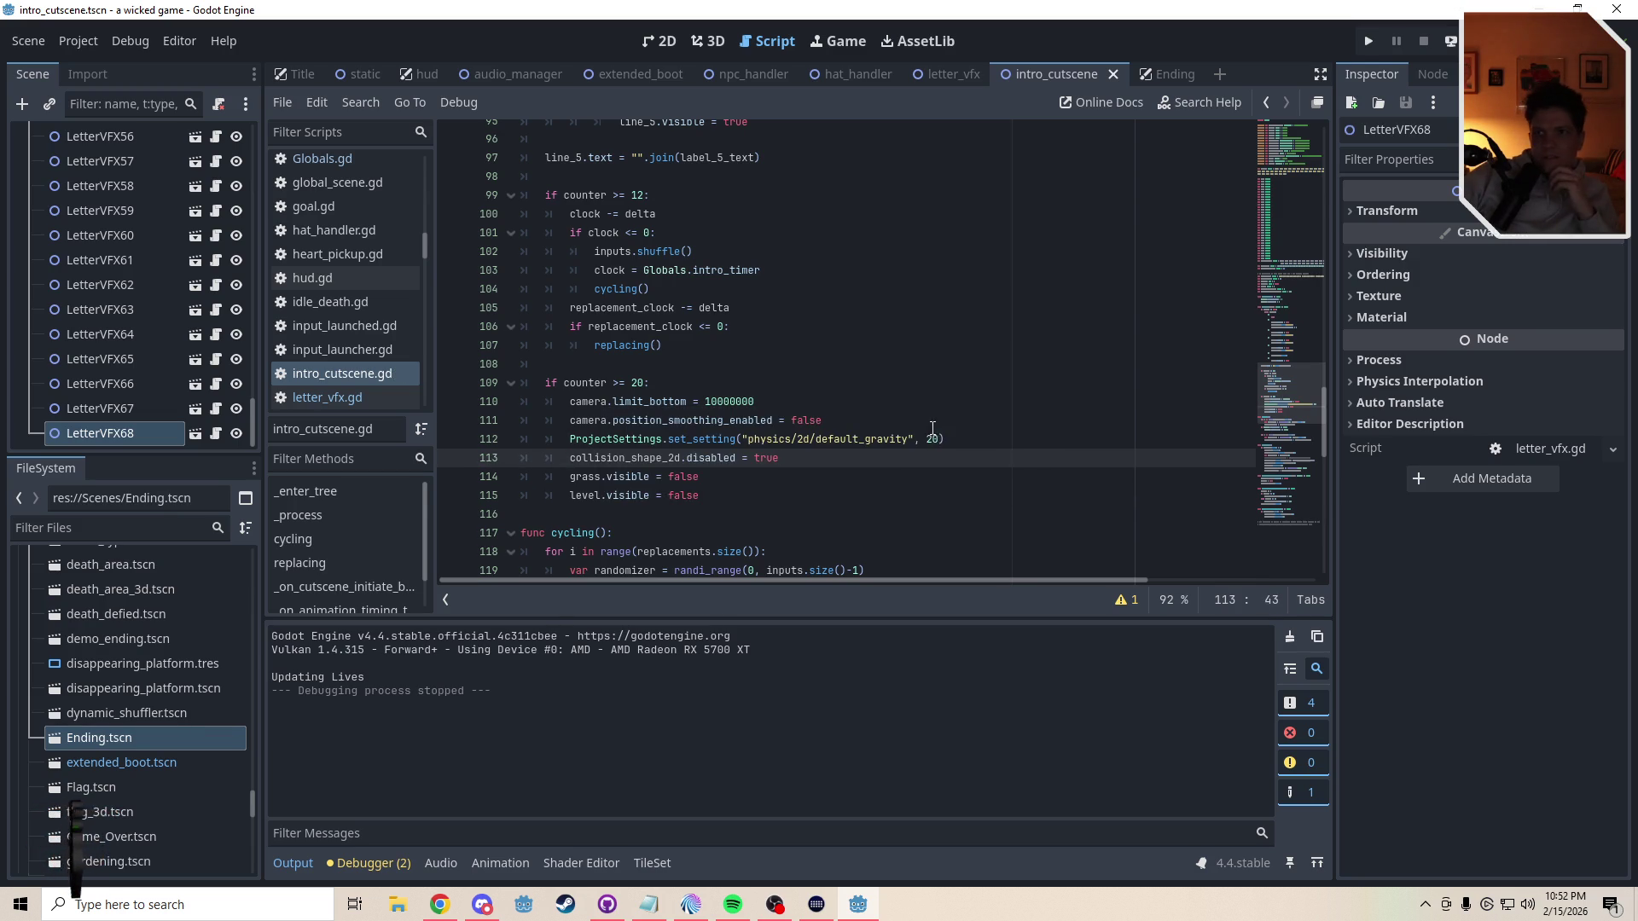
# - Scroll down to line 148 and place the cursor on the 8.5 wait_time
pyautogui.moveTo(1284, 388); pyautogui.dragTo(1282, 489)
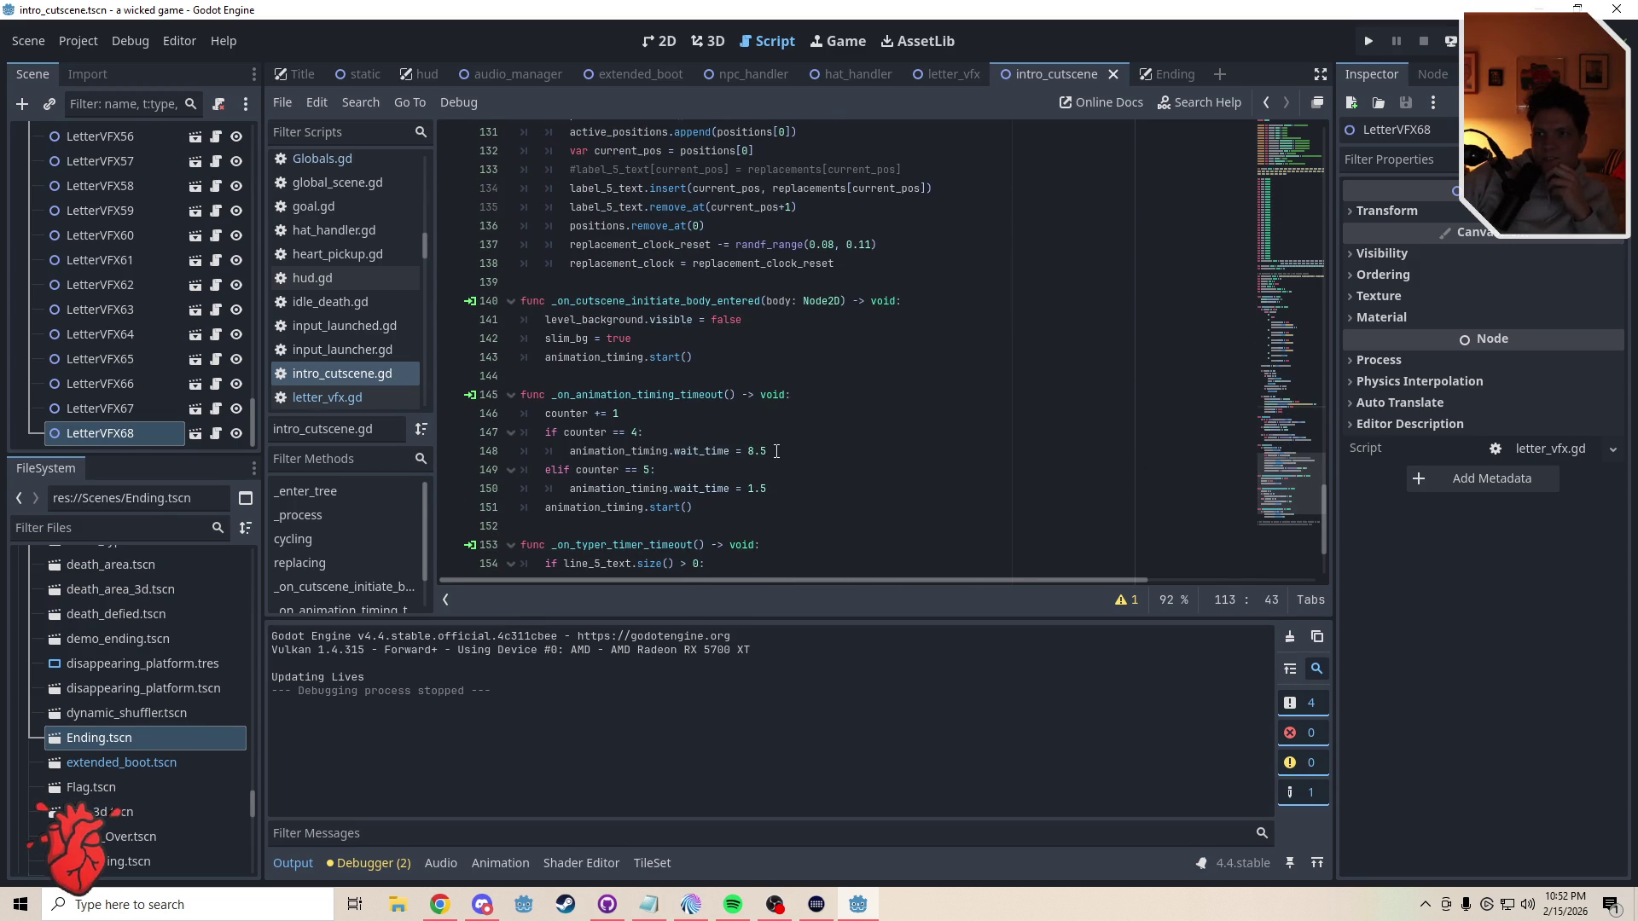
pyautogui.moveTo(777, 451); pyautogui.dragTo(745, 454)
pyautogui.click(763, 398)
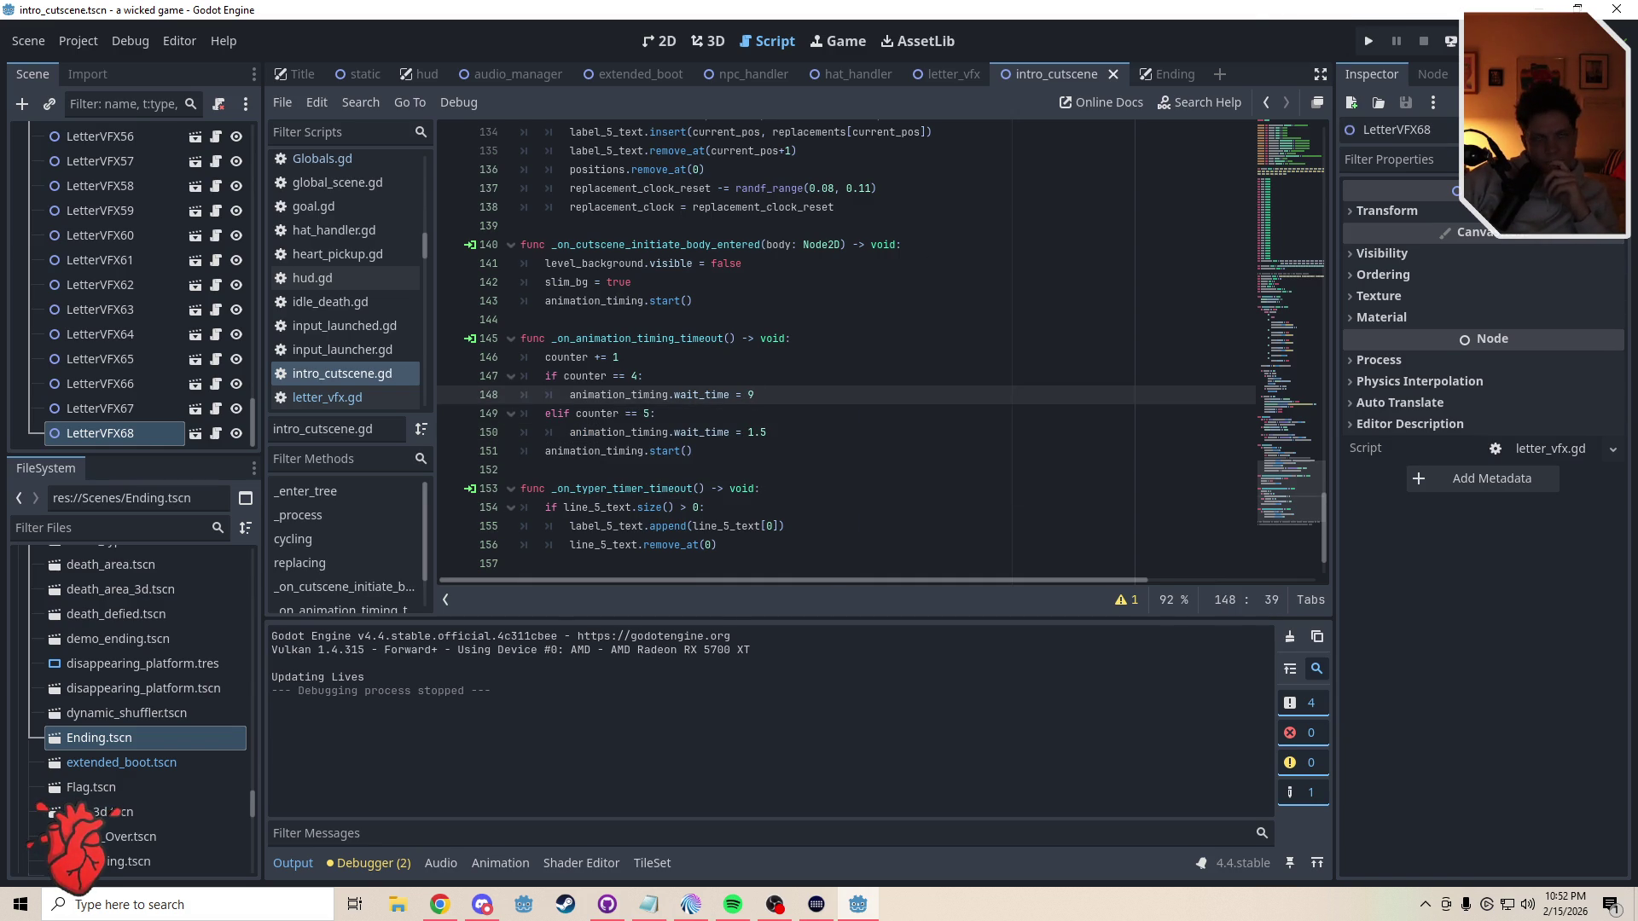
# - Run the game and move the player square right, then back left
pyautogui.press('F5')
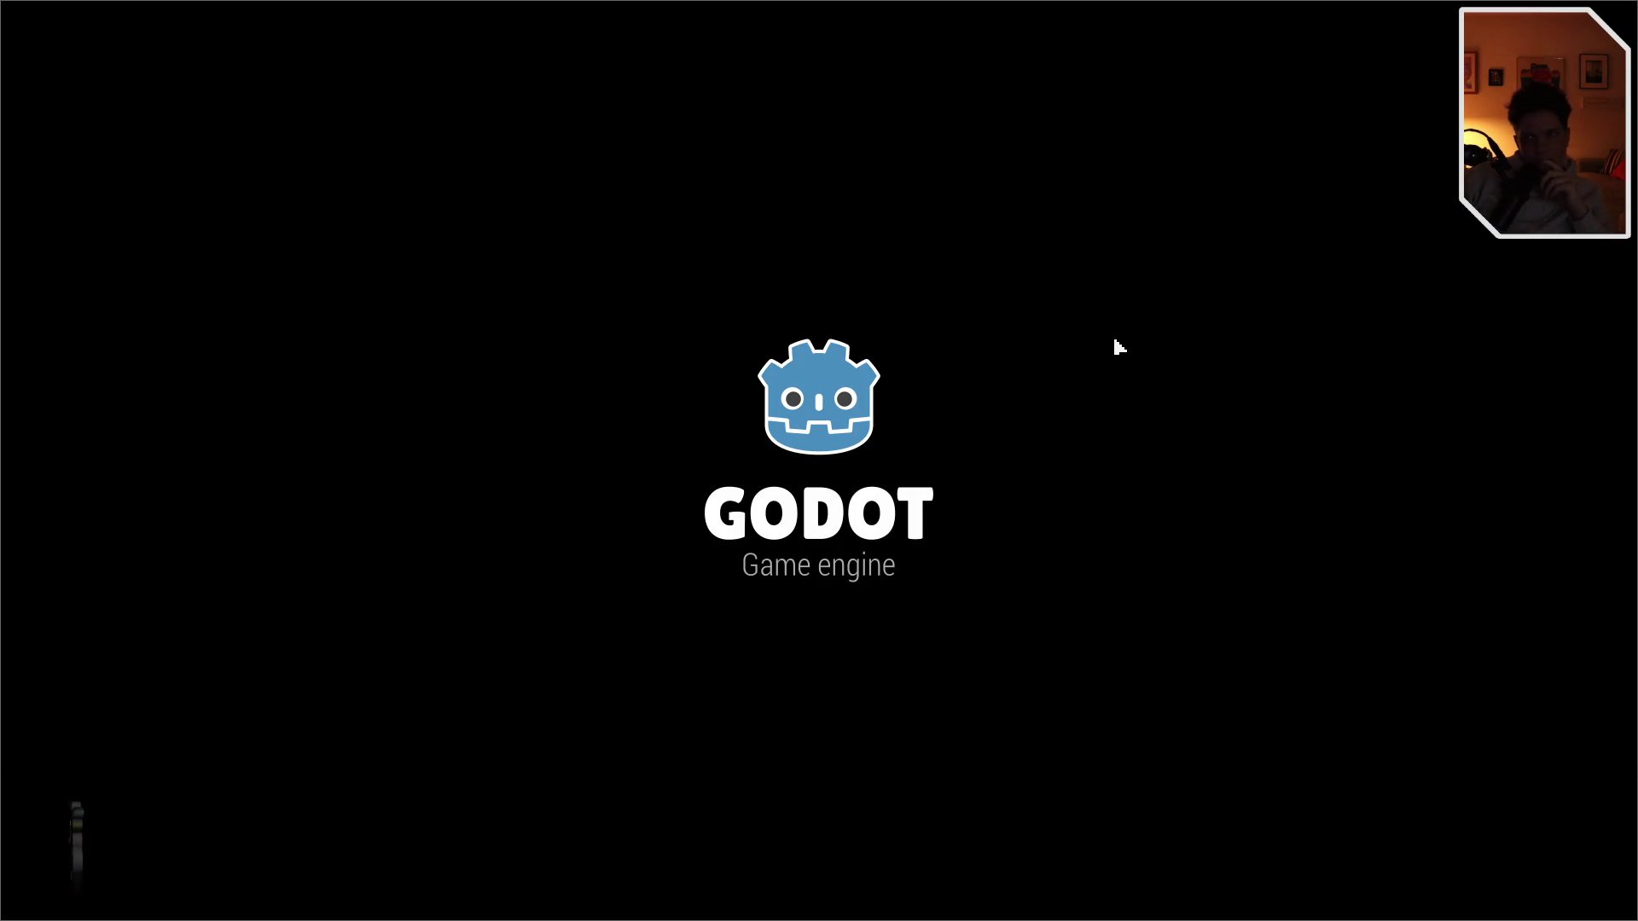
pyautogui.press('Right')
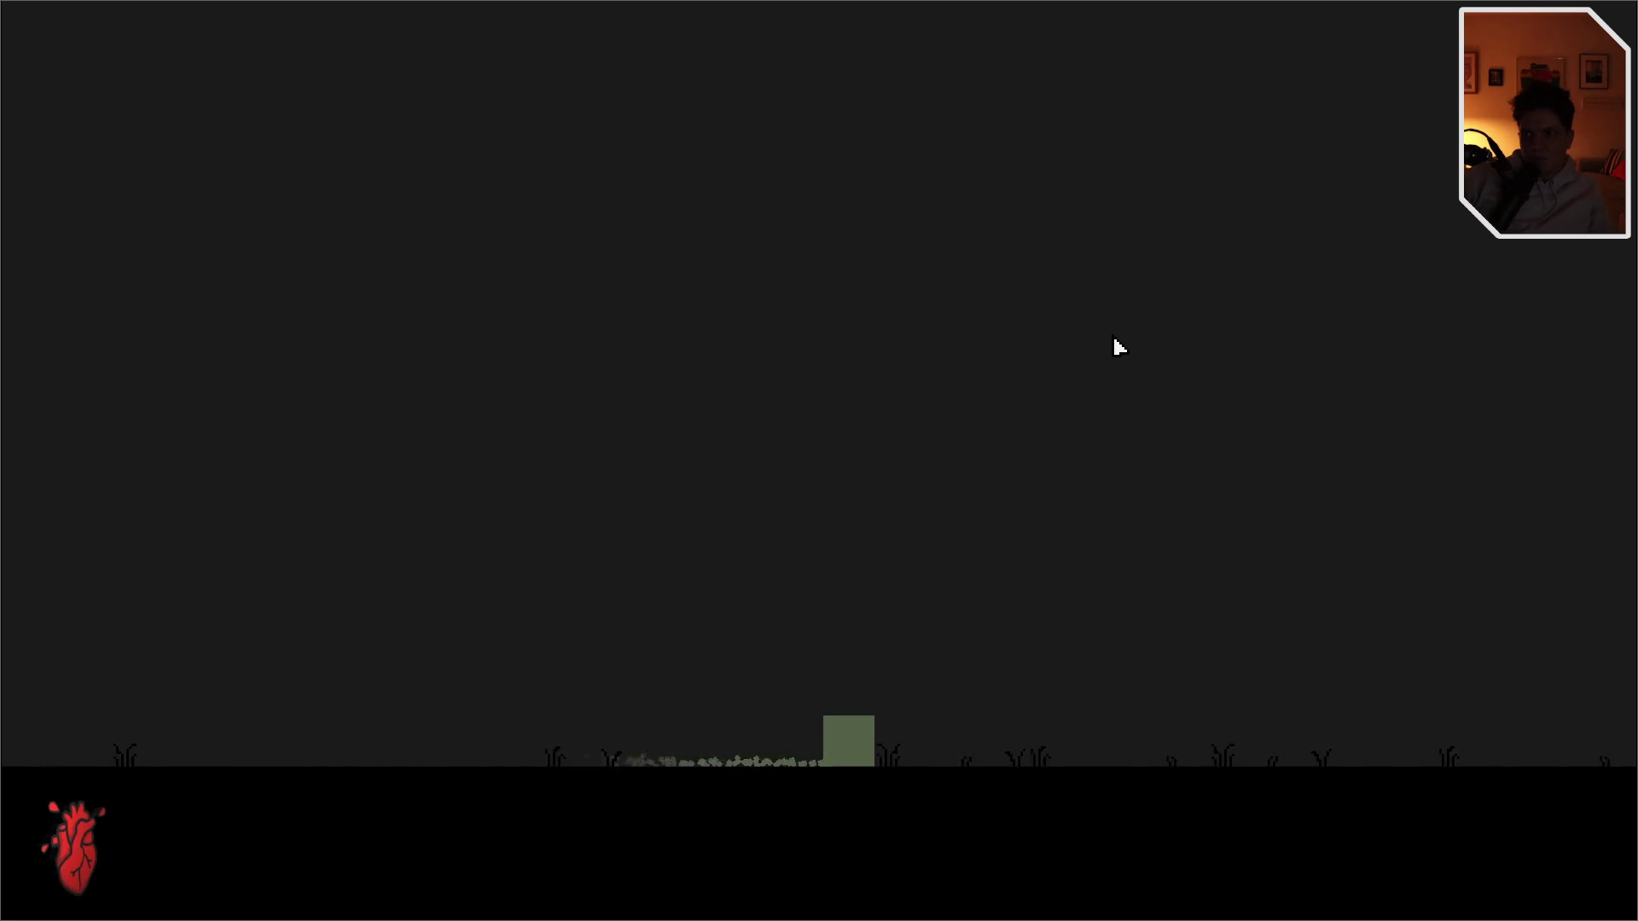
pyautogui.press('Left')
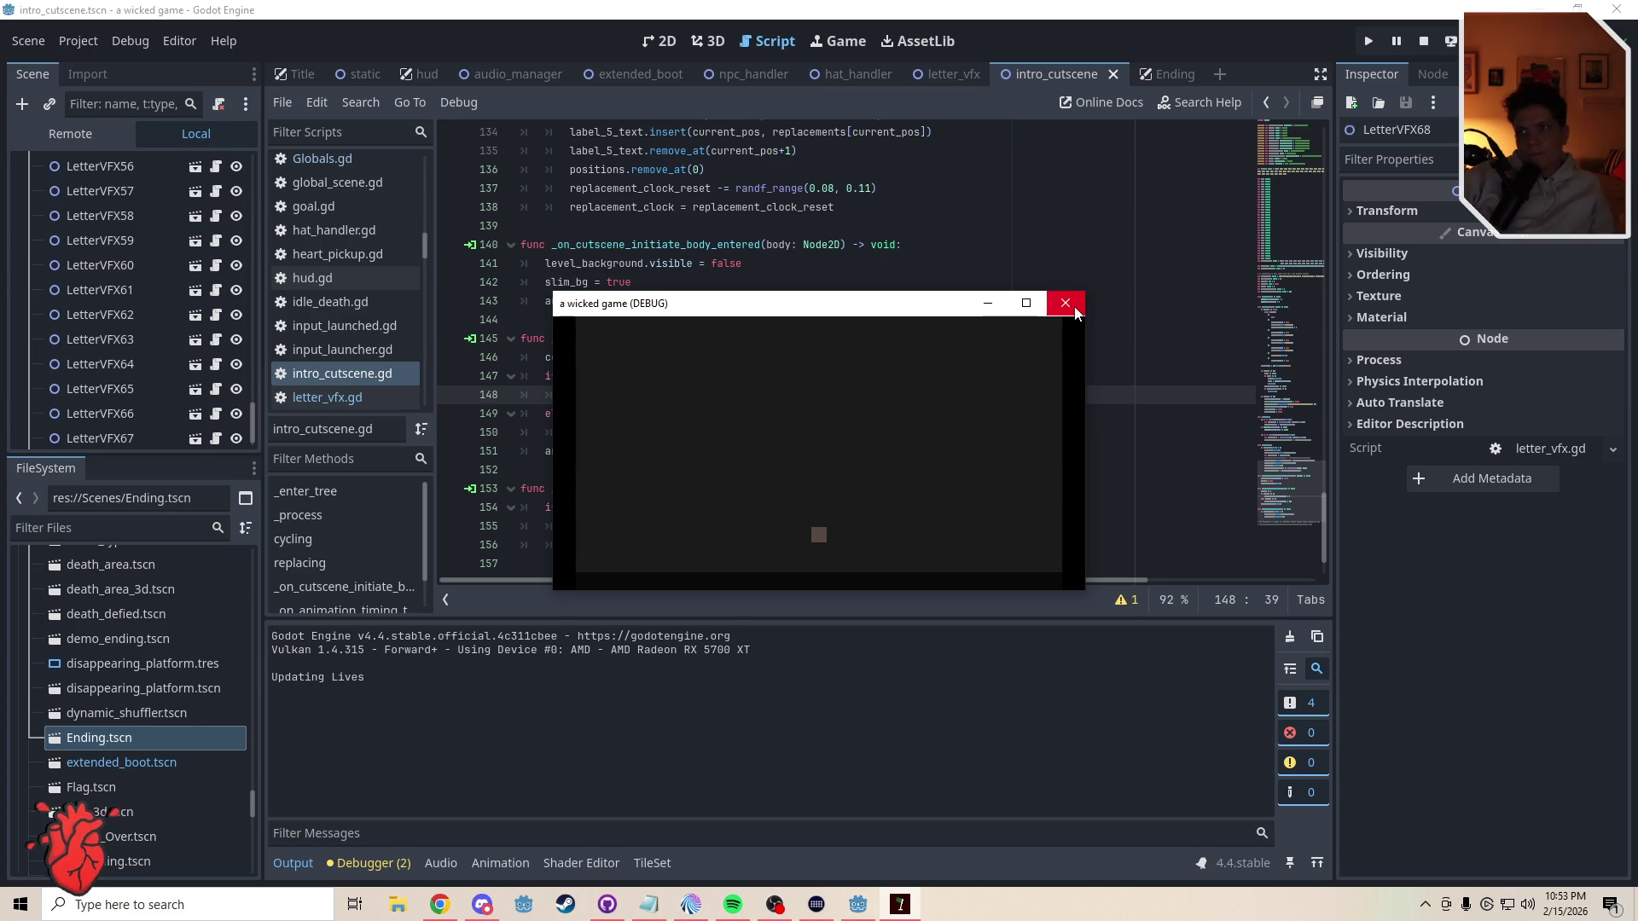
# - Stop the game, change line 112's gravity from 20 to 3, and open Project Settings
pyautogui.click(1071, 305)
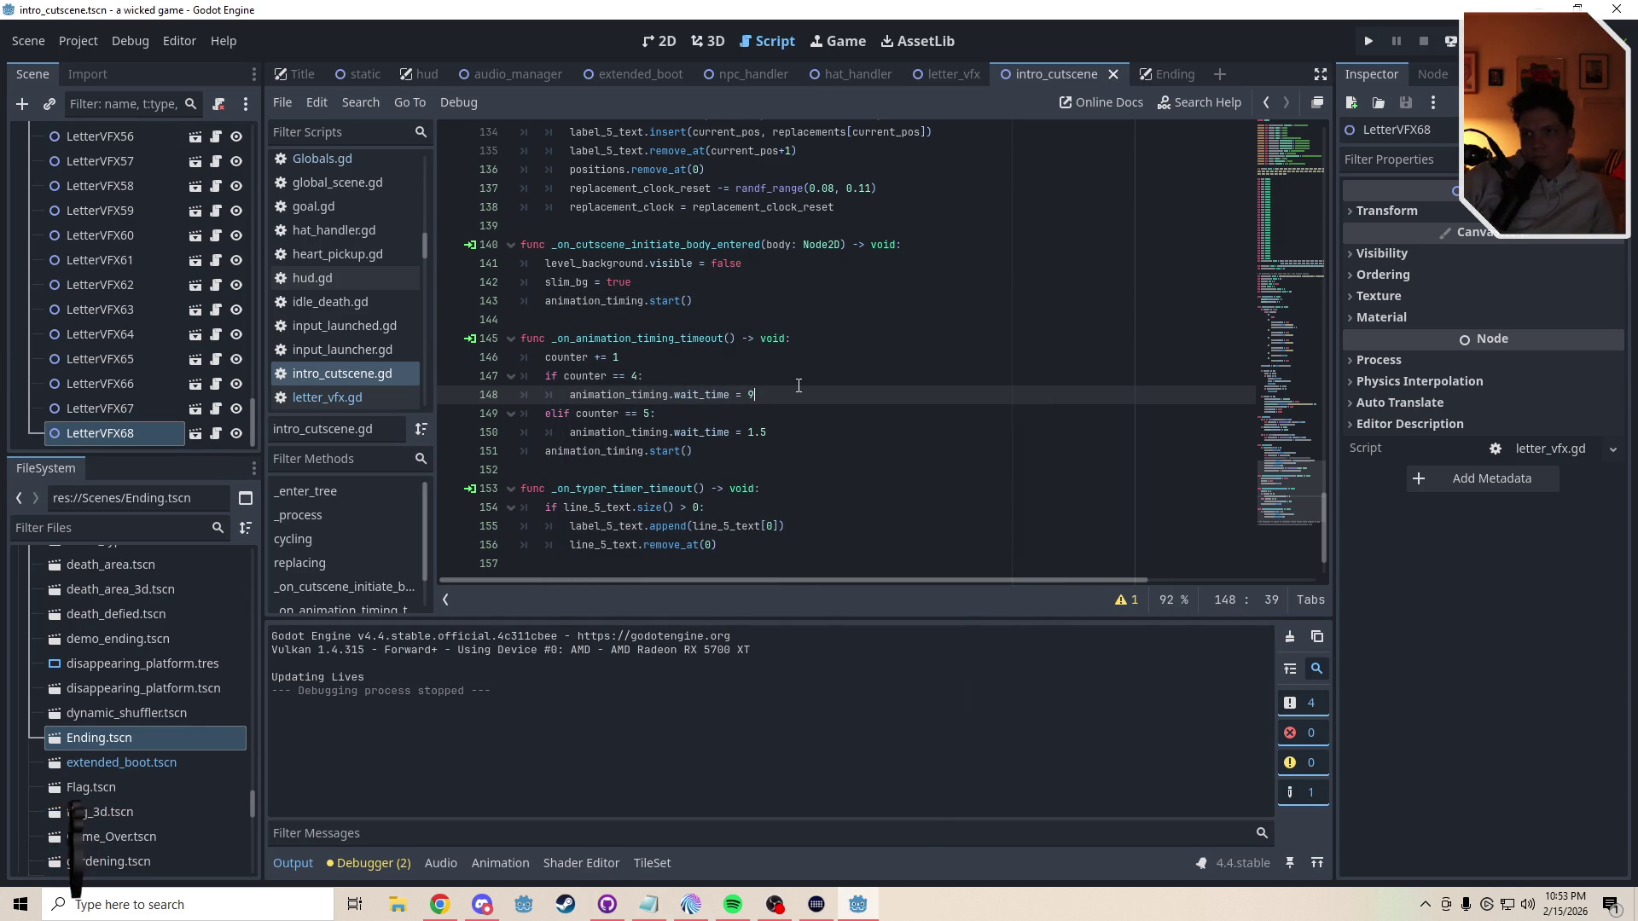
pyautogui.moveTo(1287, 478); pyautogui.dragTo(1292, 416)
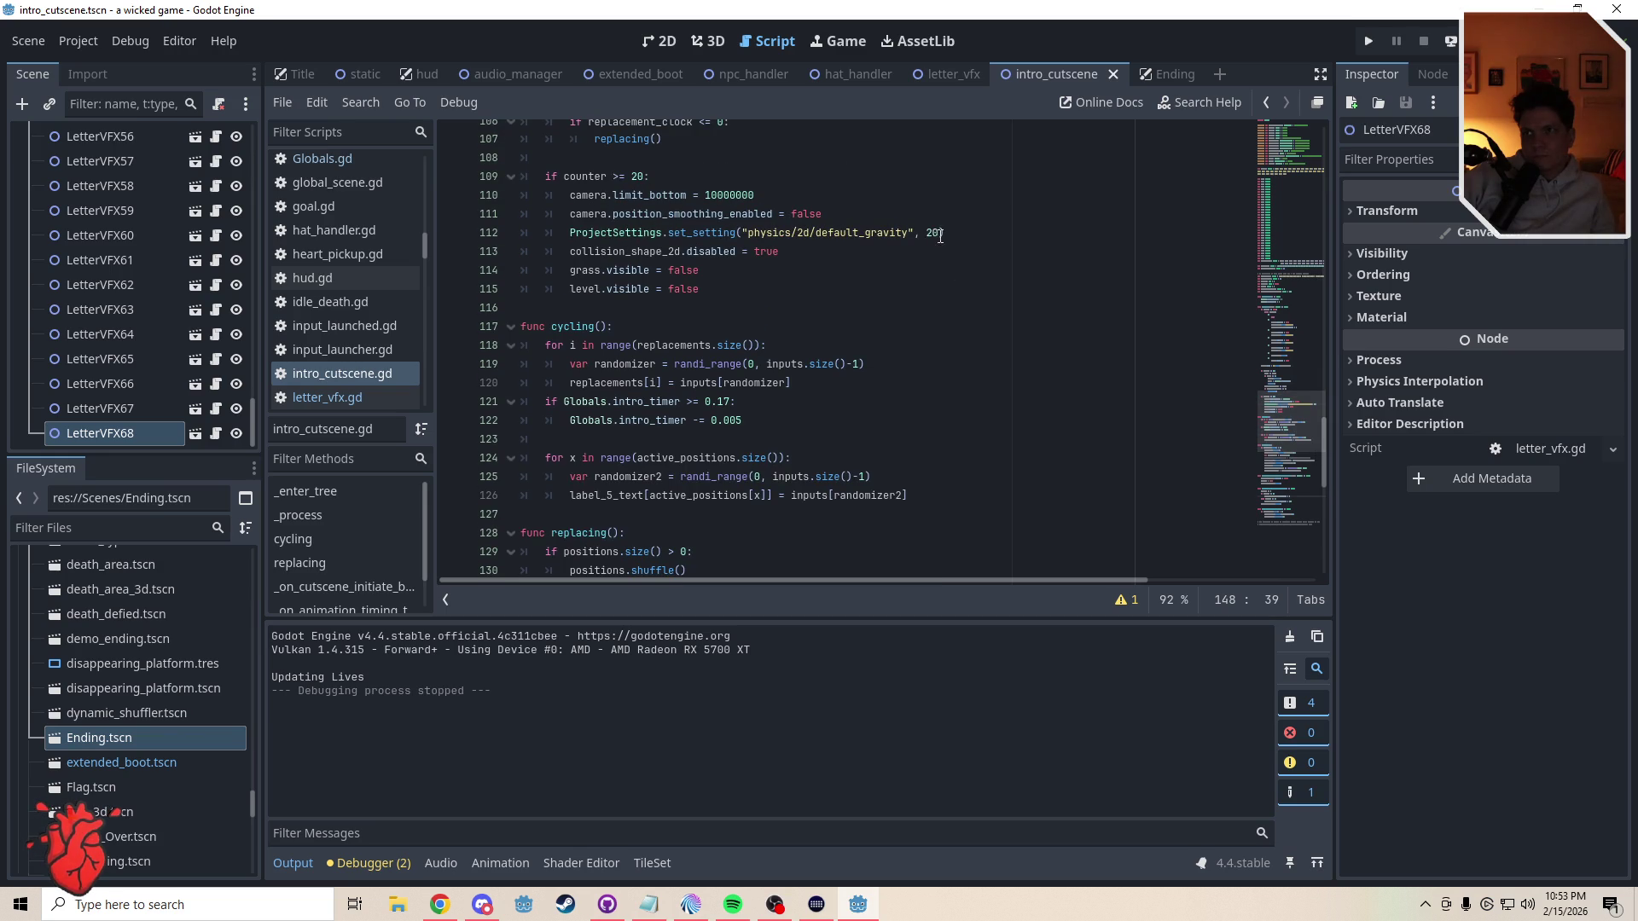
pyautogui.moveTo(940, 237); pyautogui.dragTo(927, 235)
pyautogui.write('3')
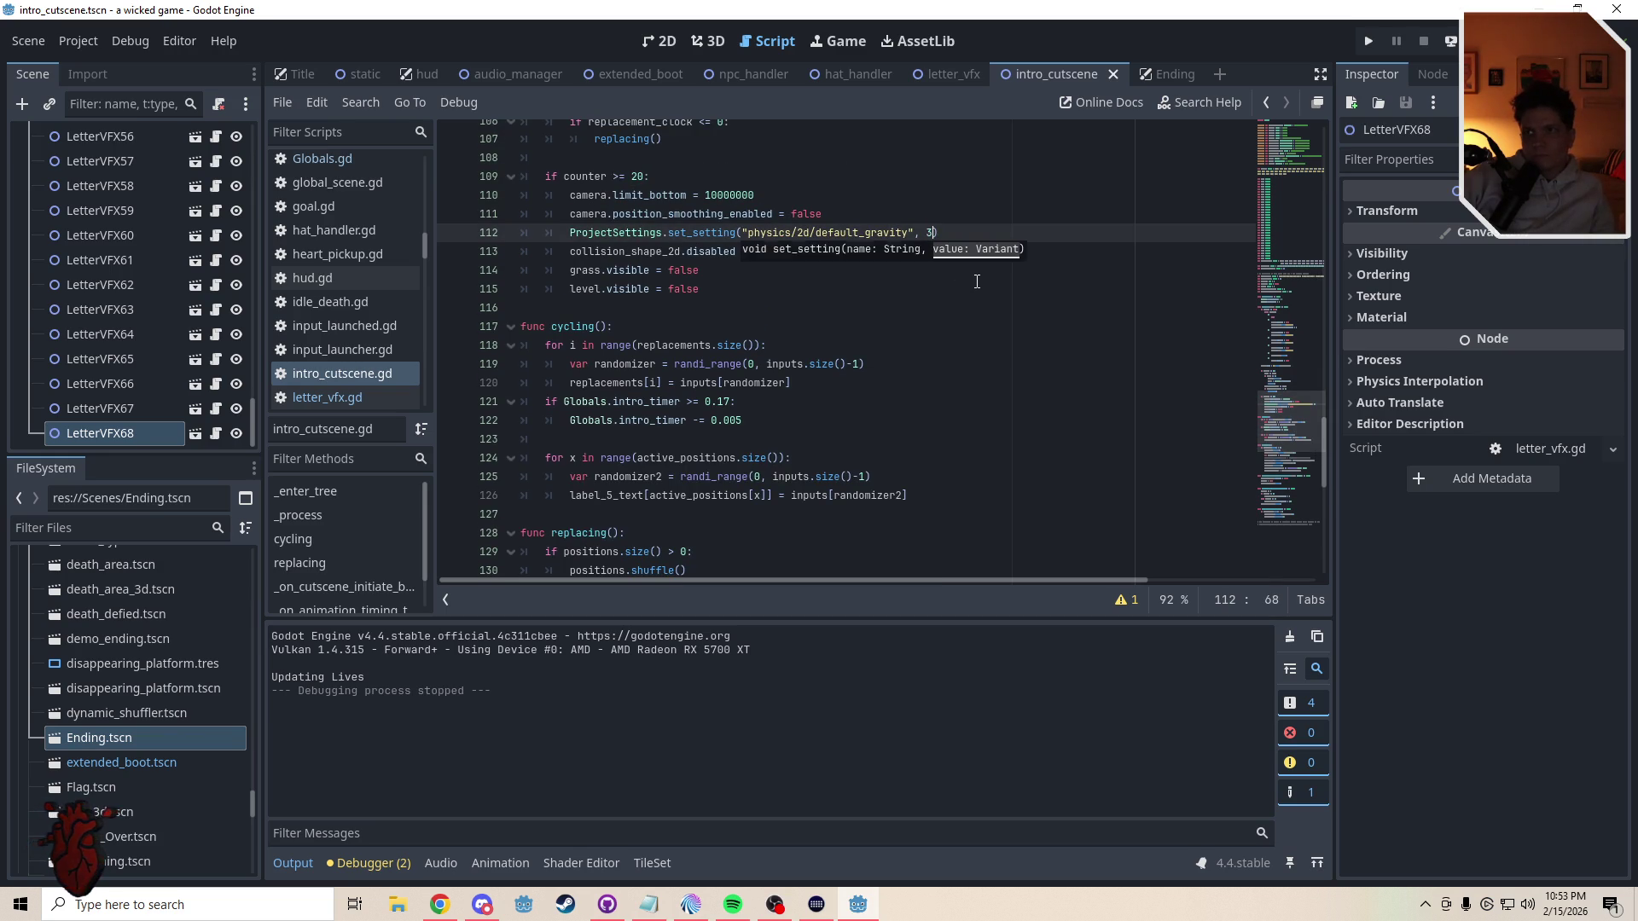
pyautogui.moveTo(843, 279); pyautogui.dragTo(841, 283)
pyautogui.click(844, 268)
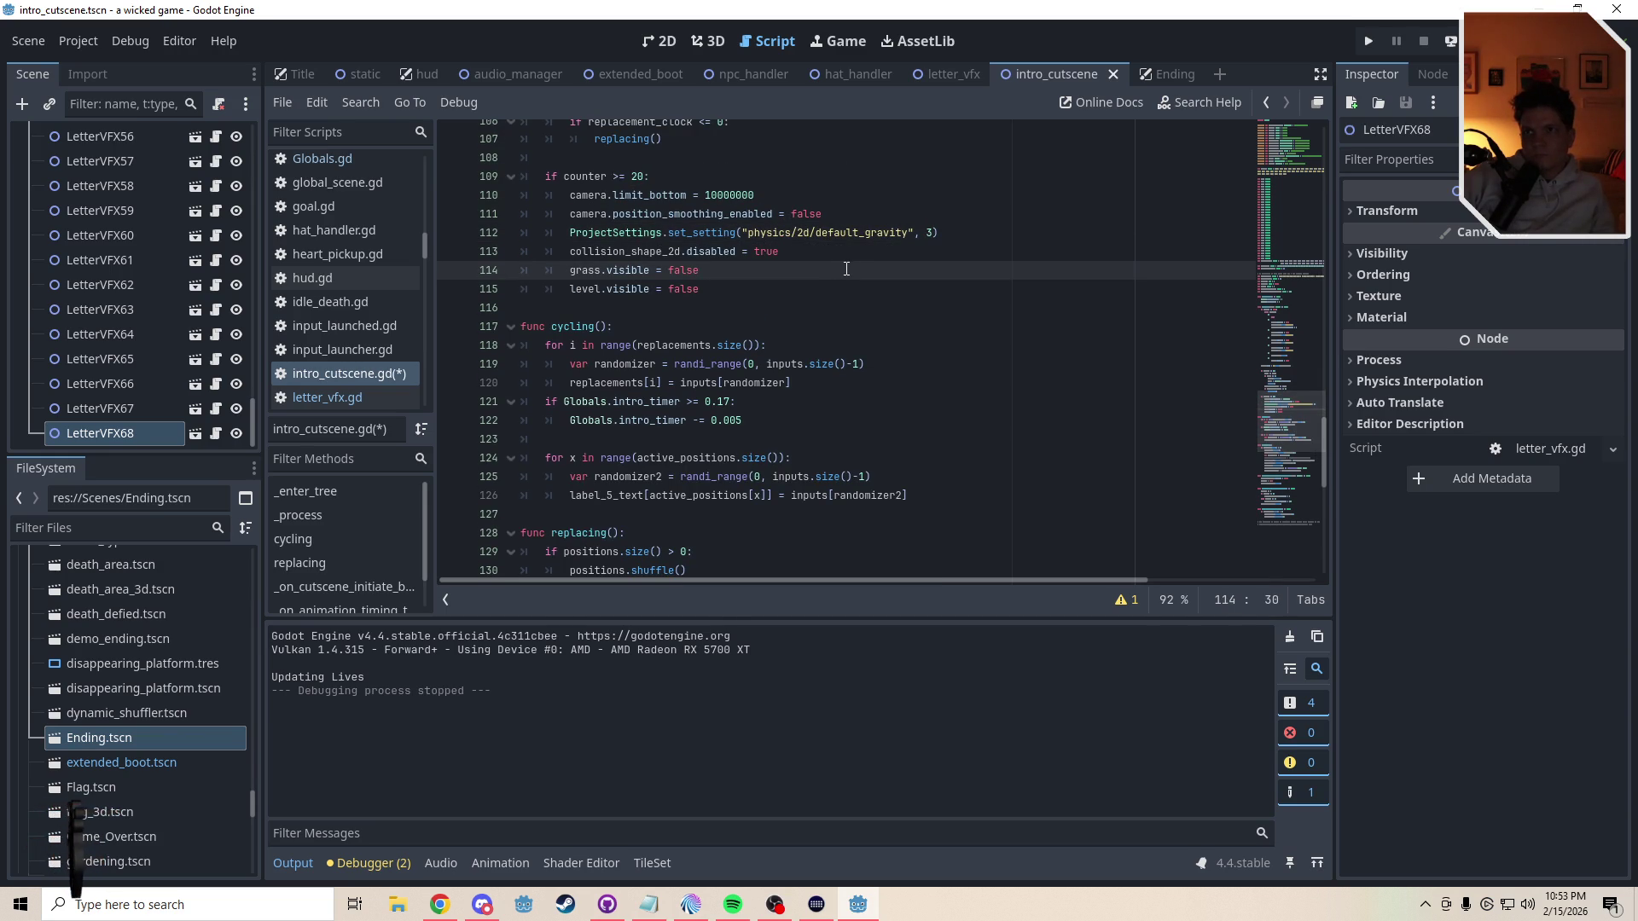
pyautogui.click(79, 41)
pyautogui.click(99, 59)
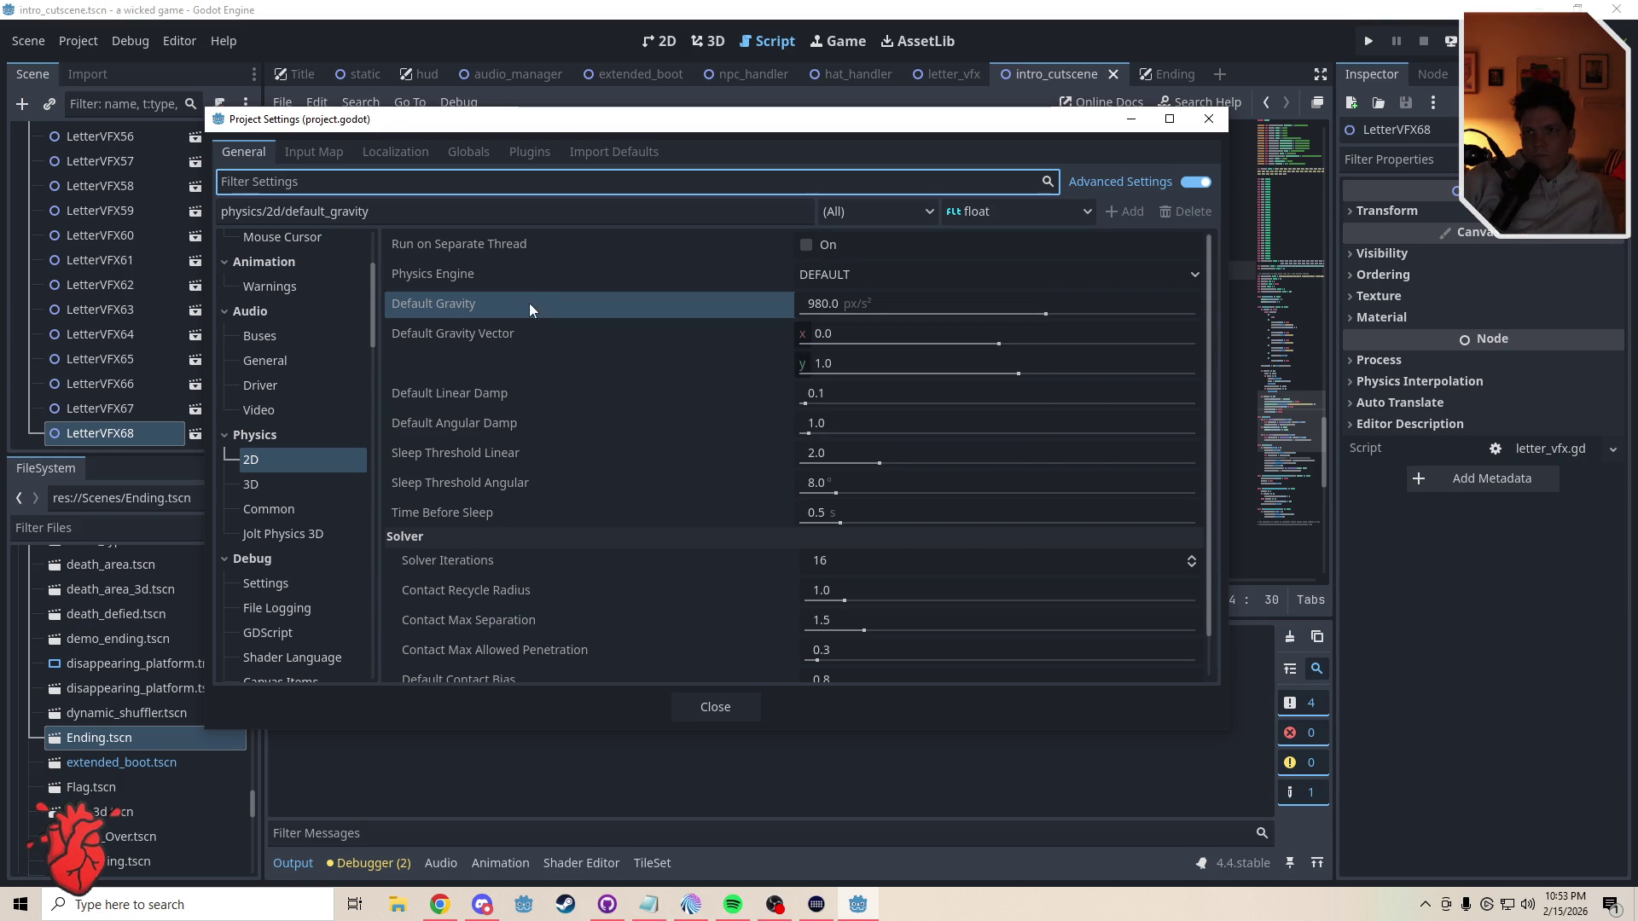
# - Check Physics > 2D Default Gravity 980.0 and Default Linear Damp 0.1
pyautogui.moveTo(432, 392)
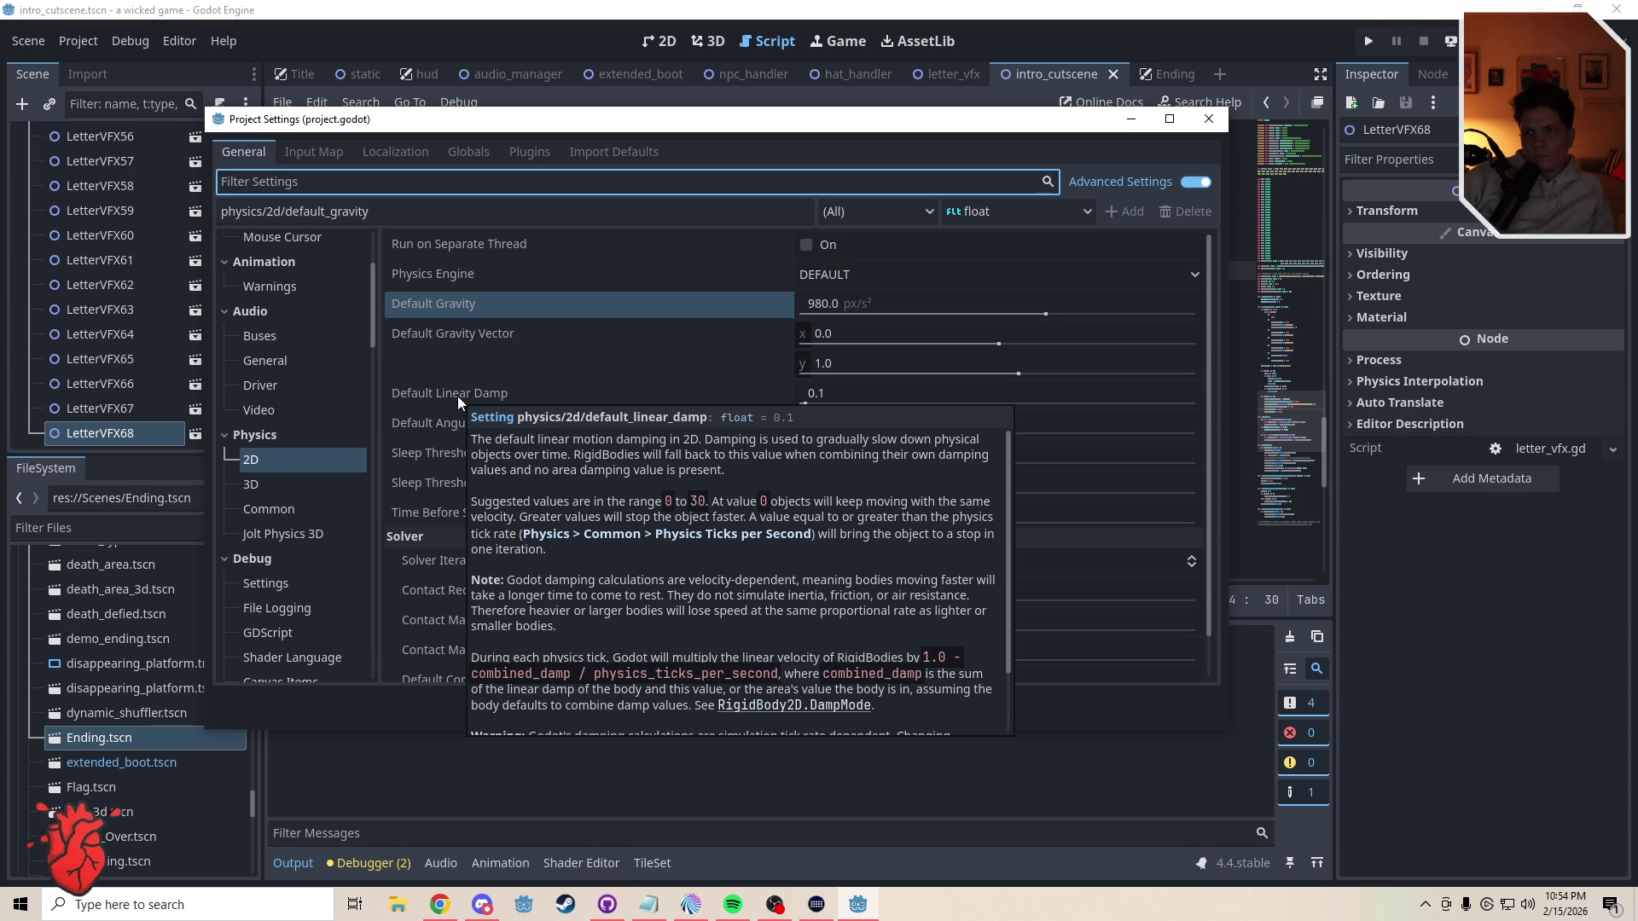
pyautogui.moveTo(471, 362)
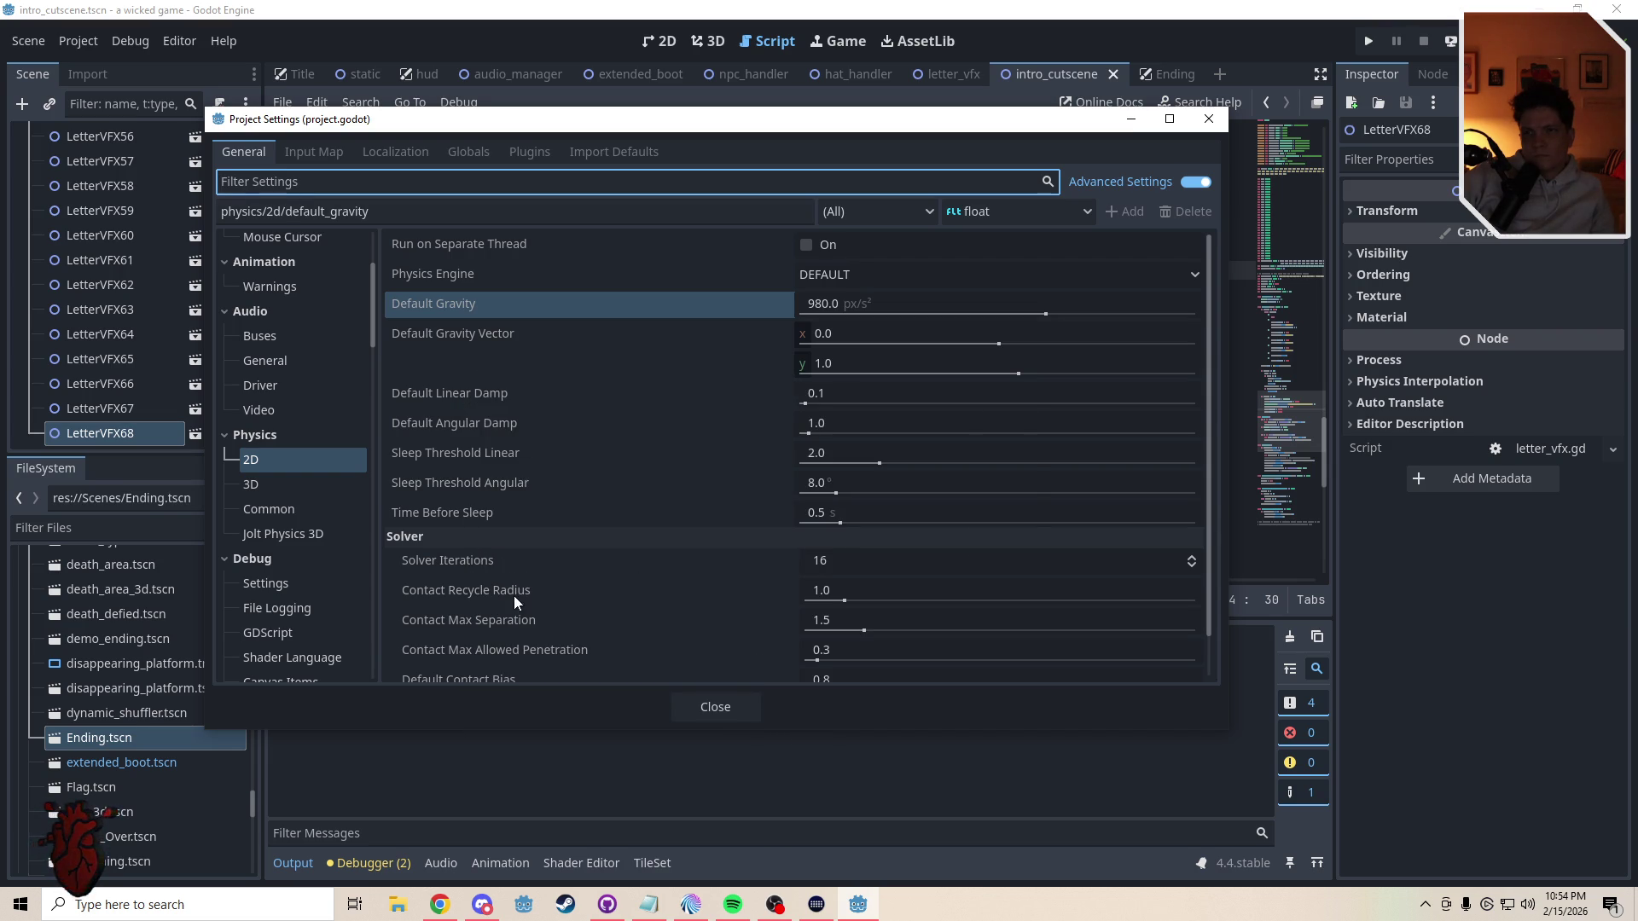
# - Close Project Settings, save intro_cutscene.gd, and select SecondBackground in the 2D view
pyautogui.click(717, 708)
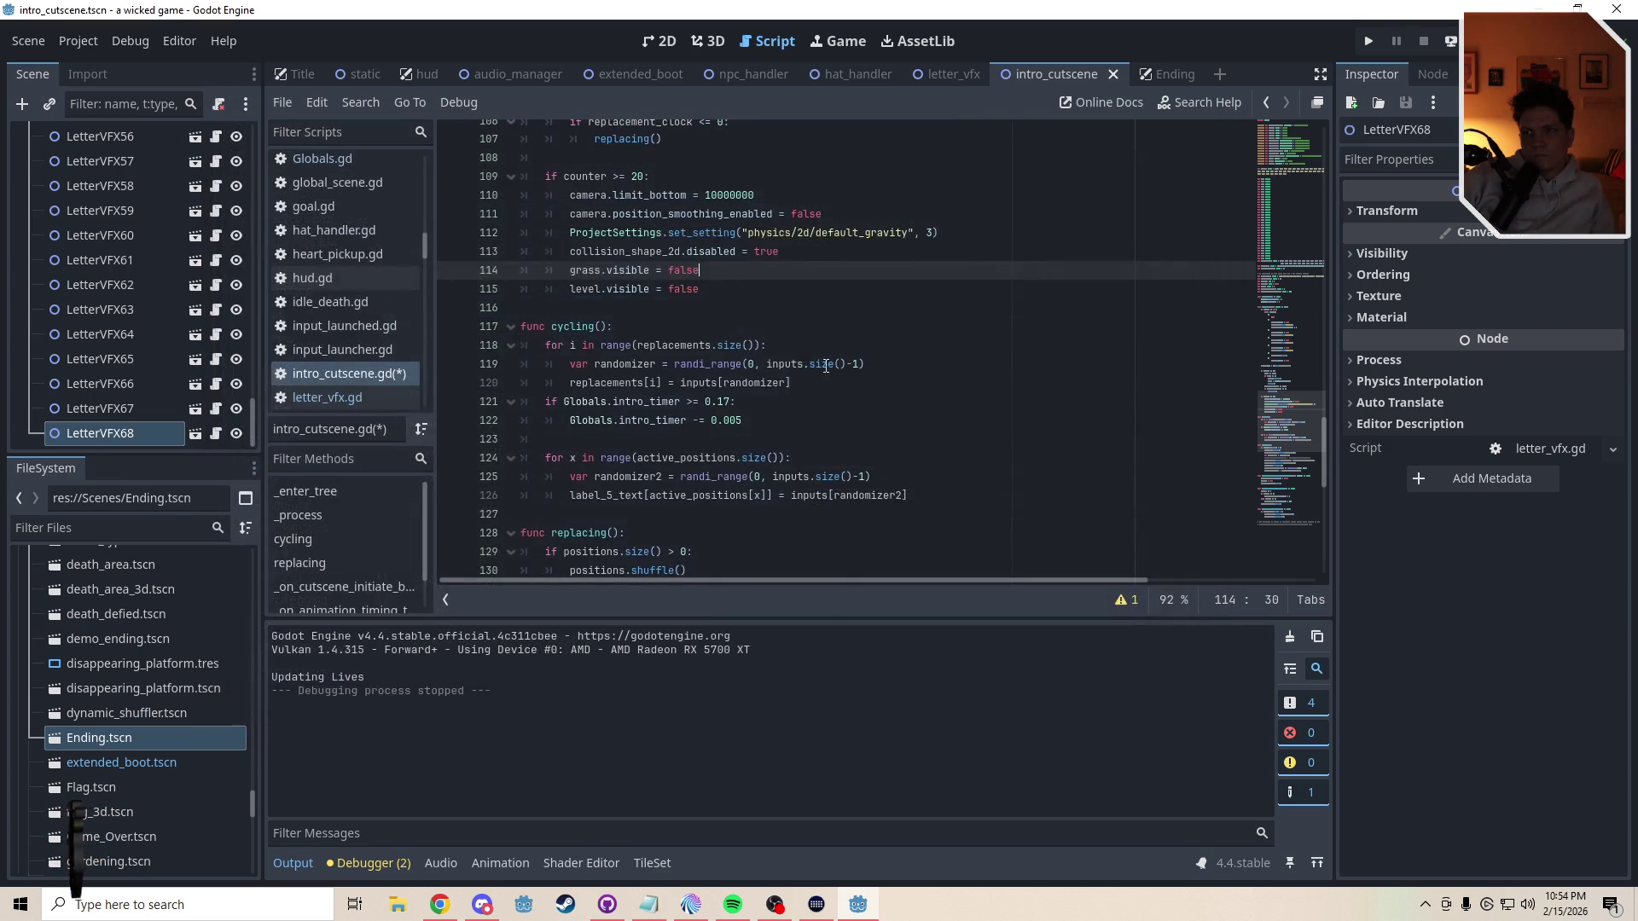
pyautogui.hotkey('ctrl', 's')
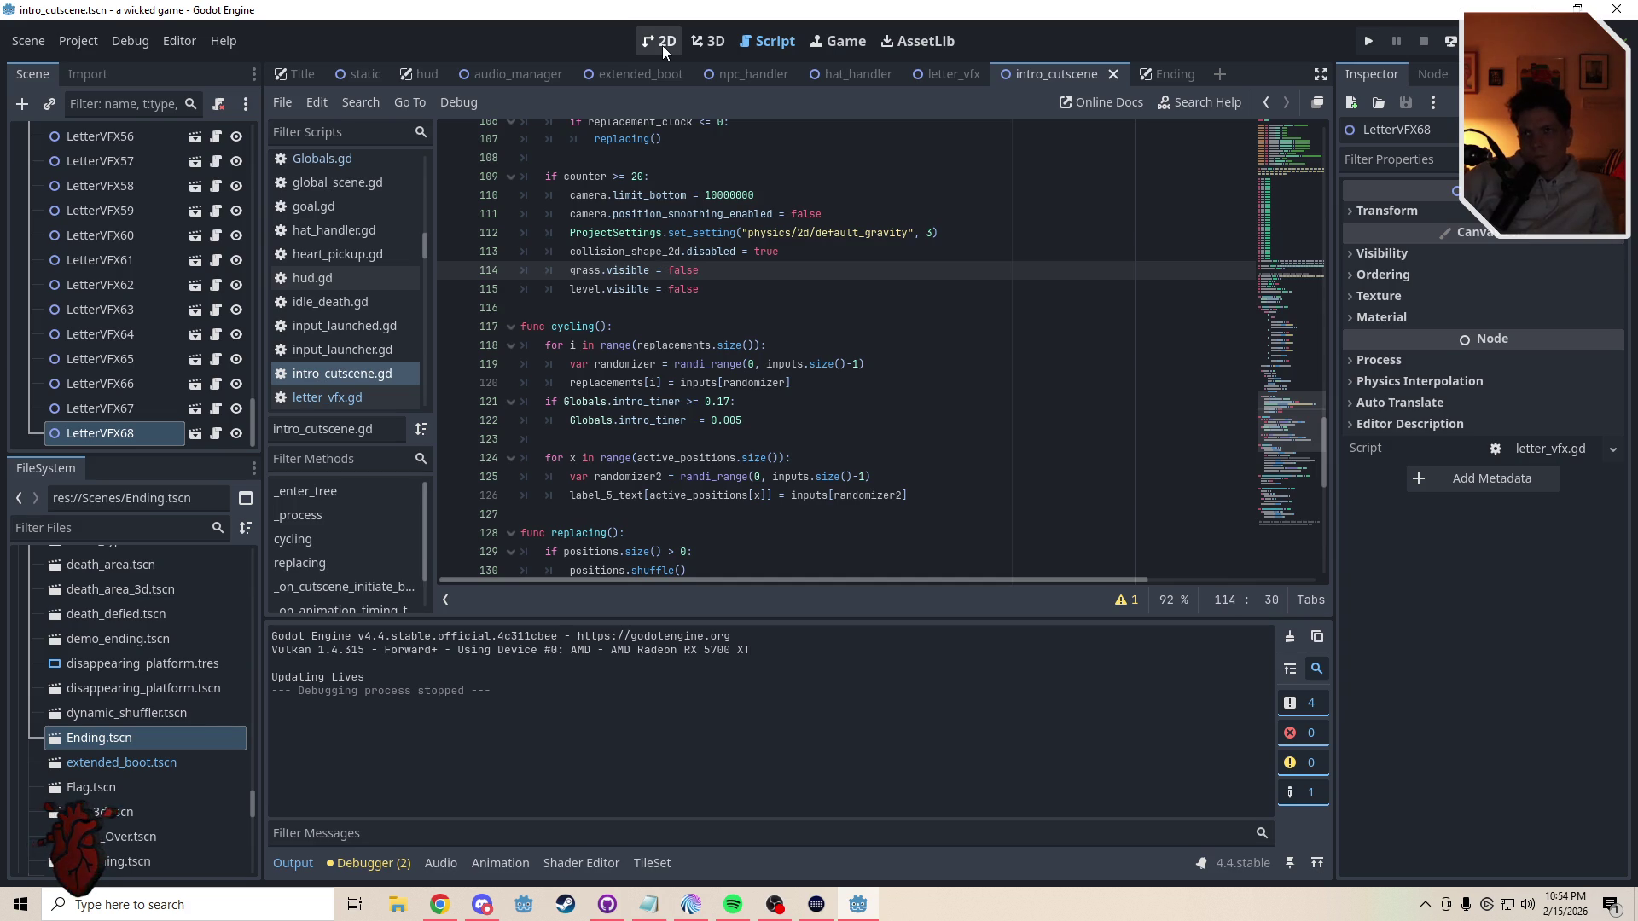
pyautogui.click(662, 44)
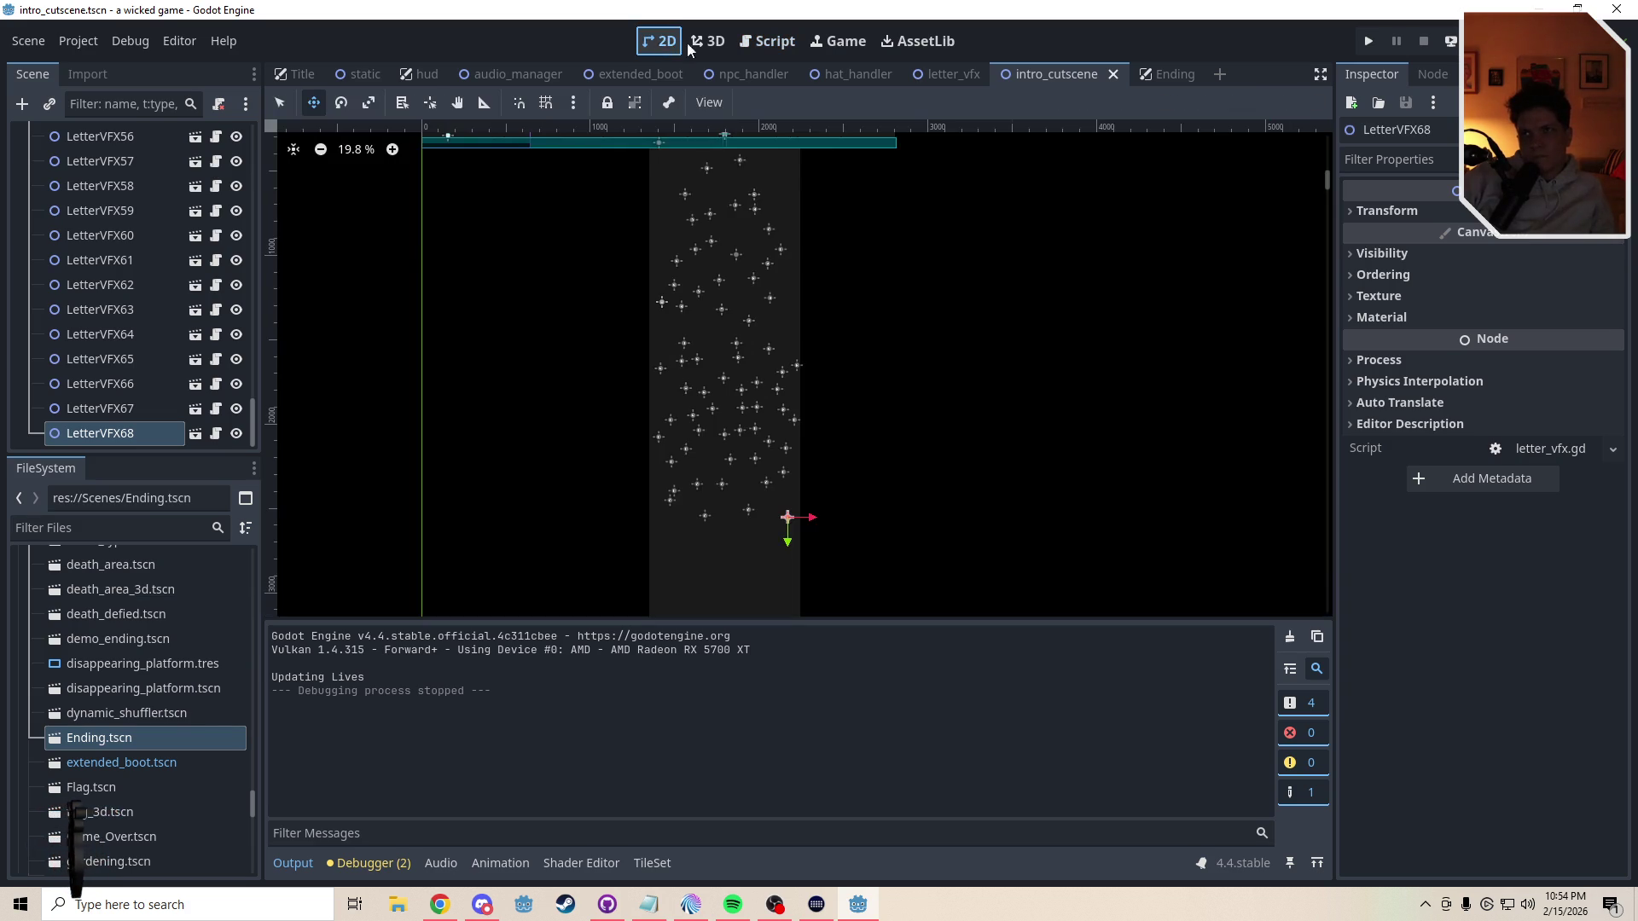
pyautogui.click(771, 415)
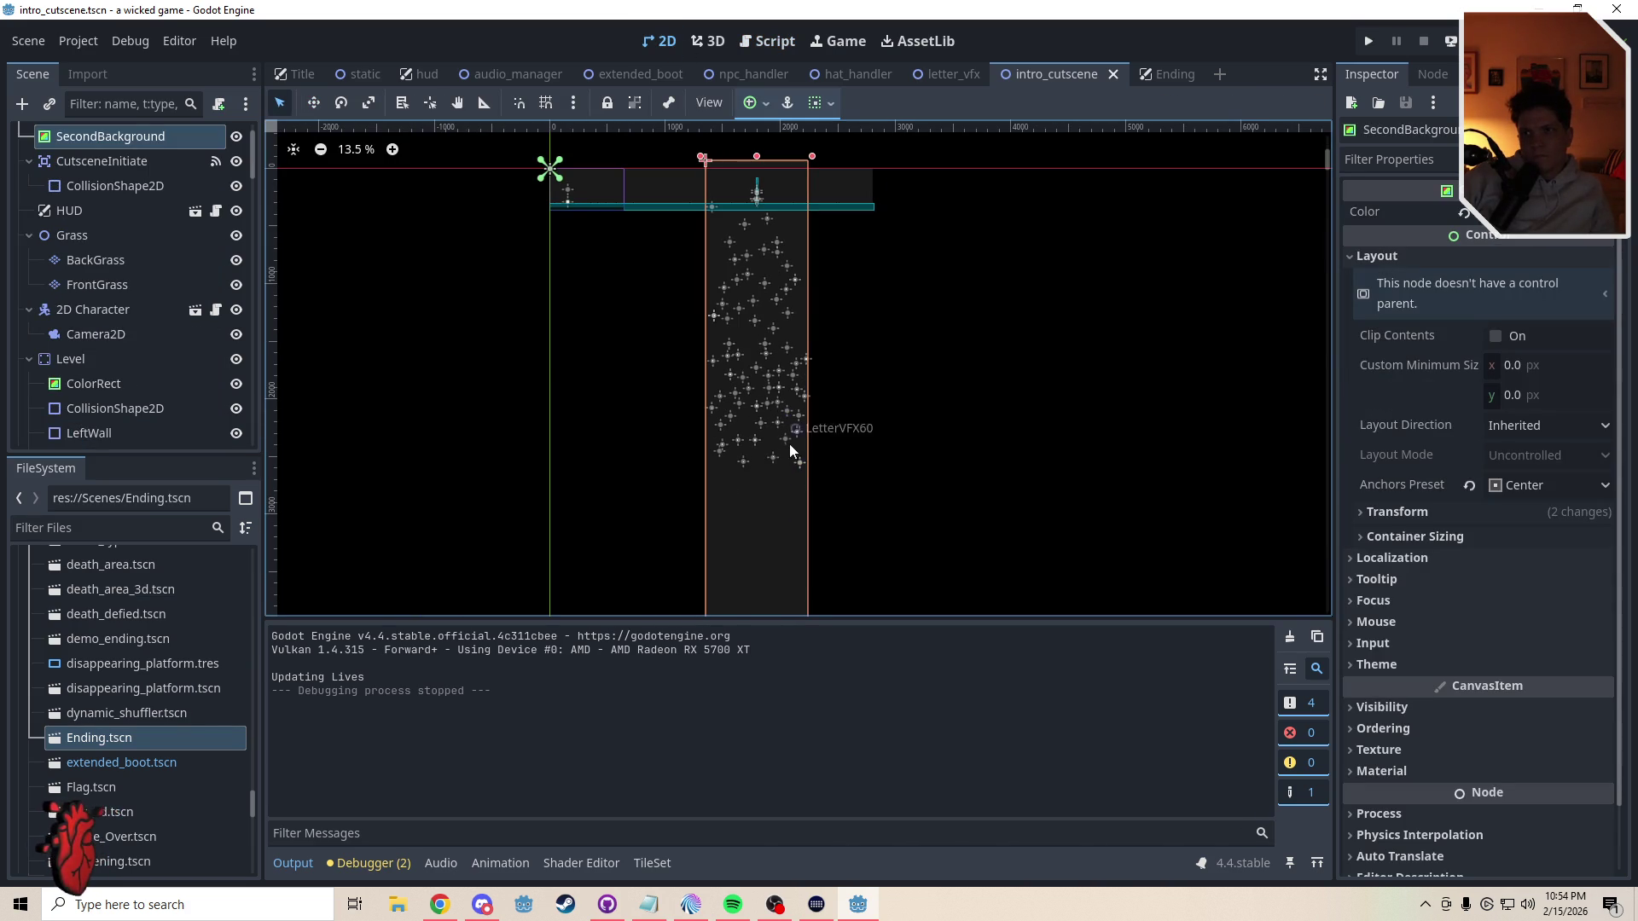
# - Duplicate LetterVFX68 and place the first new copies in the column's lower part
pyautogui.click(802, 468)
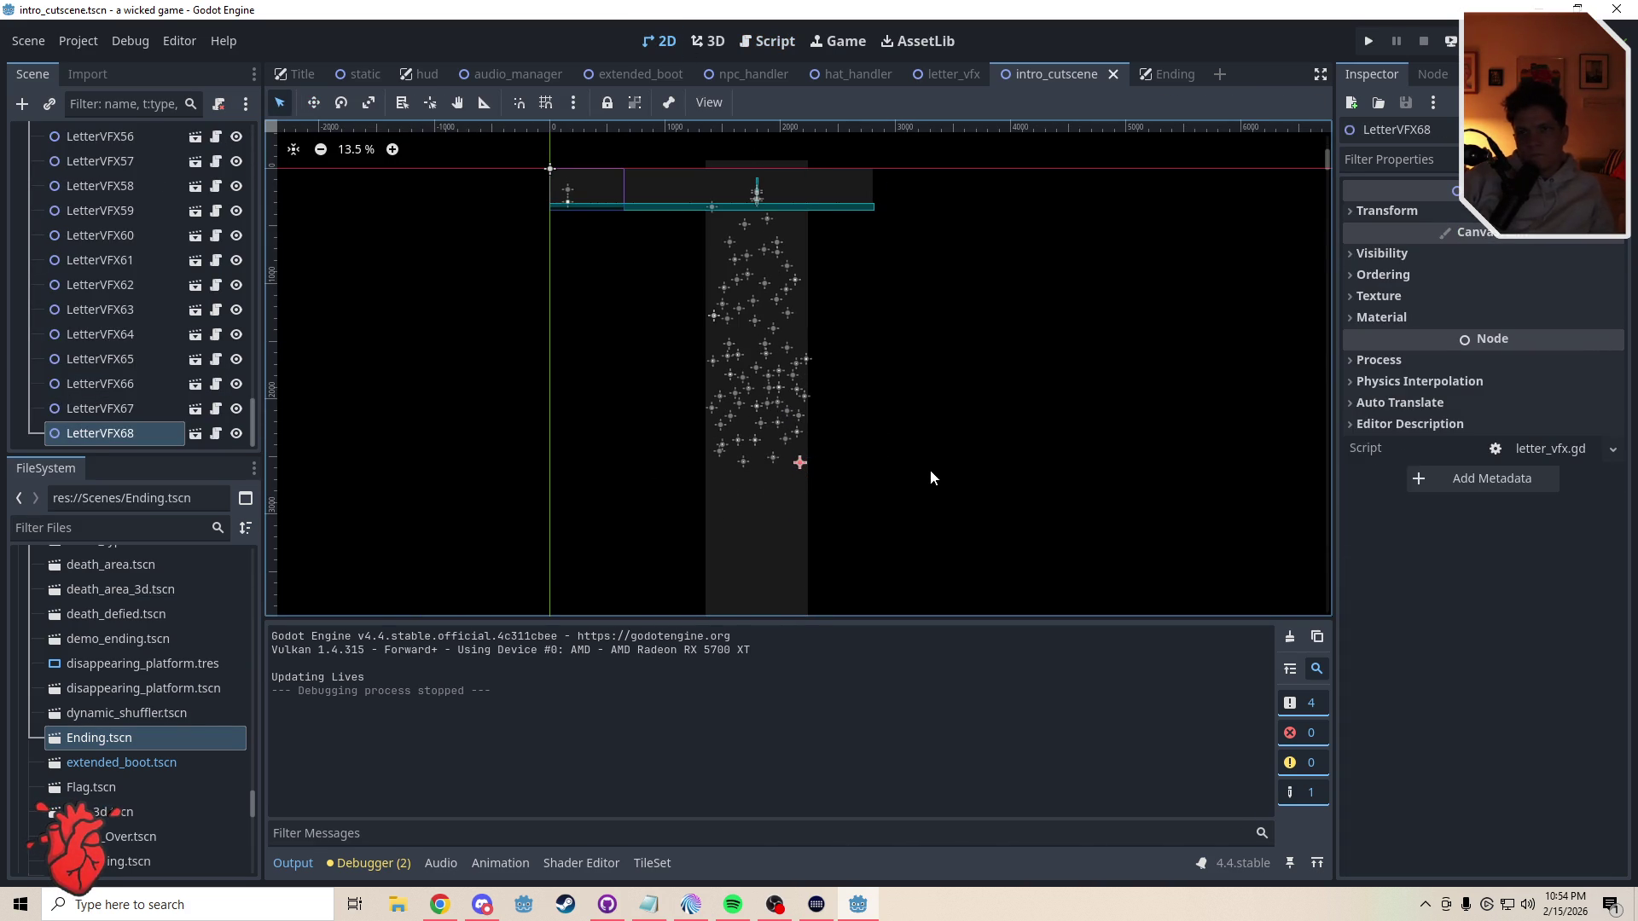
pyautogui.hotkey('ctrl', 'd')
pyautogui.press('w')
pyautogui.moveTo(823, 505); pyautogui.dragTo(758, 520)
pyautogui.hotkey('ctrl', 'd')
pyautogui.hotkey('ctrl', 'd')
pyautogui.hotkey('ctrl', 'd')
pyautogui.hotkey('ctrl', 'd')
# - Keep duplicating and scattering letter copies across the lower column
pyautogui.hotkey('ctrl', 'd')
pyautogui.moveTo(758, 520); pyautogui.dragTo(772, 523)
pyautogui.hotkey('ctrl', 'd')
pyautogui.moveTo(772, 523)
pyautogui.mouseDown()
pyautogui.moveTo(790, 514)
pyautogui.moveTo(802, 531)
pyautogui.mouseUp()
pyautogui.hotkey('ctrl', 'd')
pyautogui.moveTo(801, 532); pyautogui.dragTo(817, 516)
pyautogui.hotkey('ctrl', 'd')
pyautogui.moveTo(817, 517); pyautogui.dragTo(835, 513)
pyautogui.hotkey('ctrl', 'd')
pyautogui.moveTo(836, 512)
pyautogui.mouseDown()
pyautogui.moveTo(822, 500)
pyautogui.moveTo(834, 519)
pyautogui.moveTo(816, 549)
pyautogui.moveTo(768, 549)
pyautogui.mouseUp()
pyautogui.hotkey('ctrl', 'd')
# - Place the final duplicates up to LetterVFX124, then deselect
pyautogui.hotkey('ctrl', 'd')
pyautogui.hotkey('ctrl', 'd')
pyautogui.hotkey('ctrl', 'd')
pyautogui.hotkey('ctrl', 'd')
pyautogui.hotkey('ctrl', 'd')
pyautogui.hotkey('ctrl', 'd')
pyautogui.hotkey('ctrl', 'd')
pyautogui.moveTo(767, 548)
pyautogui.mouseDown()
pyautogui.moveTo(748, 561)
pyautogui.moveTo(757, 548)
pyautogui.moveTo(773, 564)
pyautogui.moveTo(753, 585)
pyautogui.moveTo(779, 585)
pyautogui.moveTo(789, 533)
pyautogui.moveTo(812, 548)
pyautogui.moveTo(778, 546)
pyautogui.moveTo(789, 555)
pyautogui.mouseUp()
pyautogui.hotkey('ctrl', 'd')
pyautogui.hotkey('ctrl', 'd')
pyautogui.hotkey('ctrl', 'd')
pyautogui.hotkey('ctrl', 'd')
pyautogui.hotkey('ctrl', 'd')
pyautogui.hotkey('ctrl', 'd')
pyautogui.hotkey('ctrl', 'd')
pyautogui.hotkey('ctrl', 'd')
pyautogui.hotkey('ctrl', 'd')
pyautogui.hotkey('ctrl', 'd')
pyautogui.hotkey('ctrl', 'd')
pyautogui.hotkey('ctrl', 'd')
pyautogui.hotkey('ctrl', 'd')
pyautogui.moveTo(789, 554); pyautogui.dragTo(817, 547)
pyautogui.hotkey('ctrl', 'd')
pyautogui.hotkey('ctrl', 'd')
pyautogui.moveTo(816, 547); pyautogui.dragTo(793, 535)
pyautogui.hotkey('ctrl', 'd')
pyautogui.hotkey('ctrl', 'd')
pyautogui.moveTo(794, 535); pyautogui.dragTo(777, 524)
pyautogui.hotkey('ctrl', 'd')
pyautogui.moveTo(777, 523)
pyautogui.mouseDown()
pyautogui.moveTo(785, 486)
pyautogui.moveTo(808, 488)
pyautogui.moveTo(802, 431)
pyautogui.moveTo(774, 394)
pyautogui.moveTo(822, 303)
pyautogui.moveTo(757, 293)
pyautogui.moveTo(789, 462)
pyautogui.mouseUp()
pyautogui.hotkey('ctrl', 'd')
pyautogui.hotkey('ctrl', 'd')
pyautogui.hotkey('ctrl', 'd')
pyautogui.hotkey('ctrl', 'd')
pyautogui.hotkey('ctrl', 'd')
pyautogui.hotkey('ctrl', 'd')
pyautogui.hotkey('ctrl', 'd')
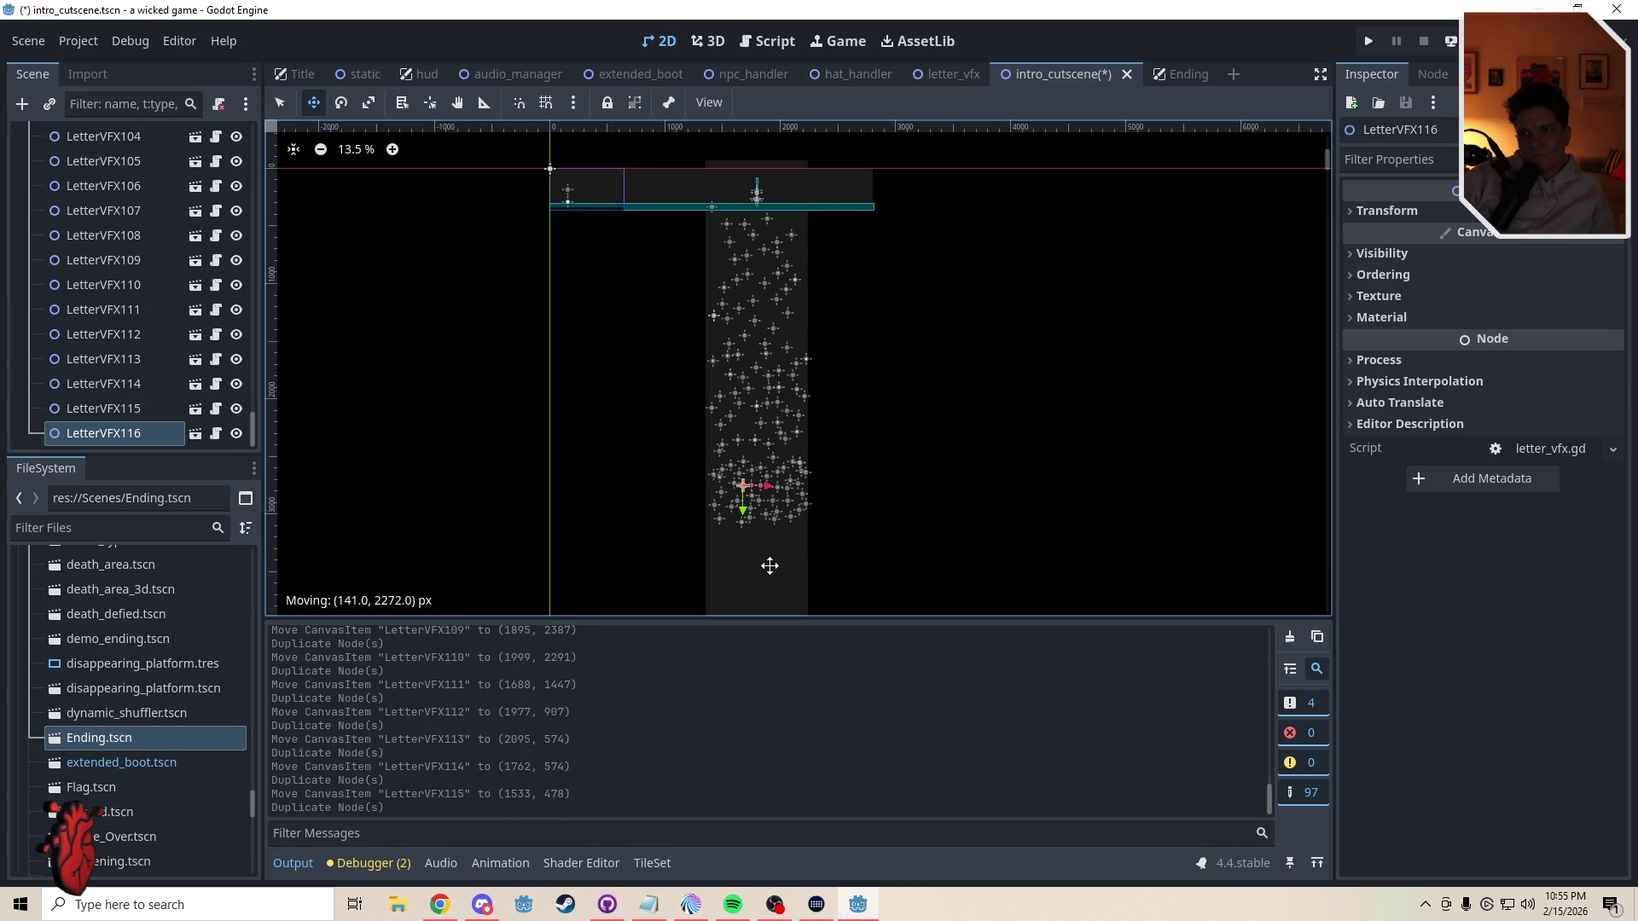
pyautogui.hotkey('ctrl', 'd')
pyautogui.moveTo(764, 591)
pyautogui.mouseDown()
pyautogui.moveTo(760, 559)
pyautogui.moveTo(746, 577)
pyautogui.mouseUp()
pyautogui.hotkey('ctrl', 'd')
pyautogui.hotkey('ctrl', 'd')
pyautogui.moveTo(753, 568)
pyautogui.mouseDown()
pyautogui.moveTo(751, 537)
pyautogui.moveTo(811, 500)
pyautogui.moveTo(832, 509)
pyautogui.mouseUp()
pyautogui.hotkey('ctrl', 'd')
pyautogui.hotkey('ctrl', 'd')
pyautogui.moveTo(825, 510); pyautogui.dragTo(775, 497)
pyautogui.hotkey('ctrl', 'd')
pyautogui.hotkey('ctrl', 'd')
pyautogui.moveTo(780, 497); pyautogui.dragTo(841, 461)
pyautogui.hotkey('ctrl', 'd')
pyautogui.press('q')
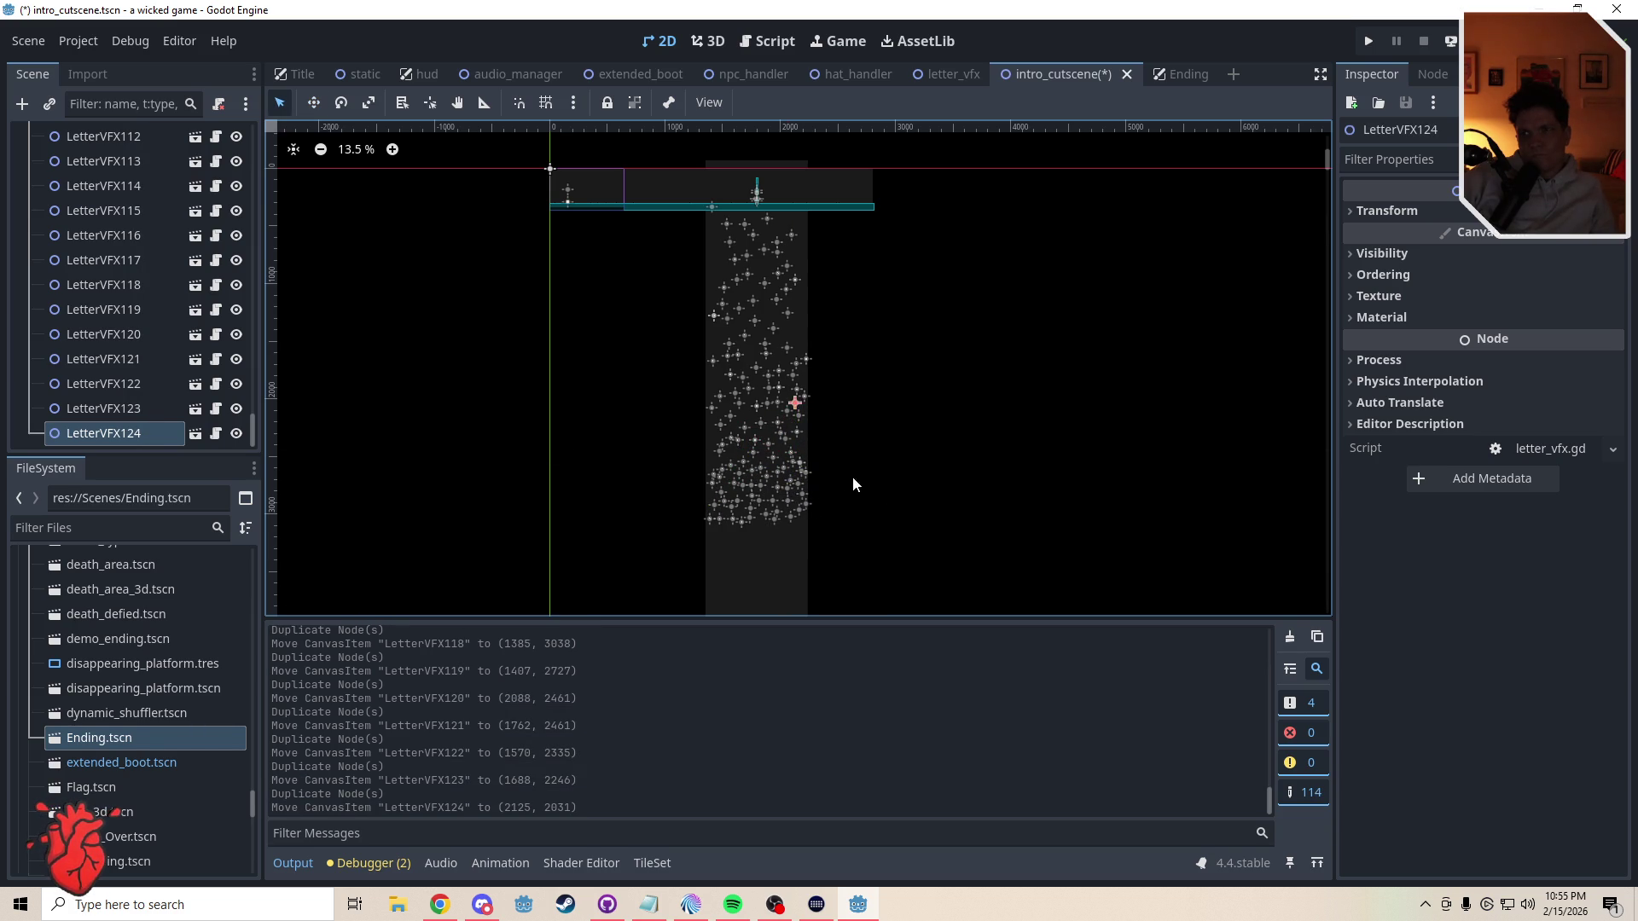
pyautogui.click(856, 483)
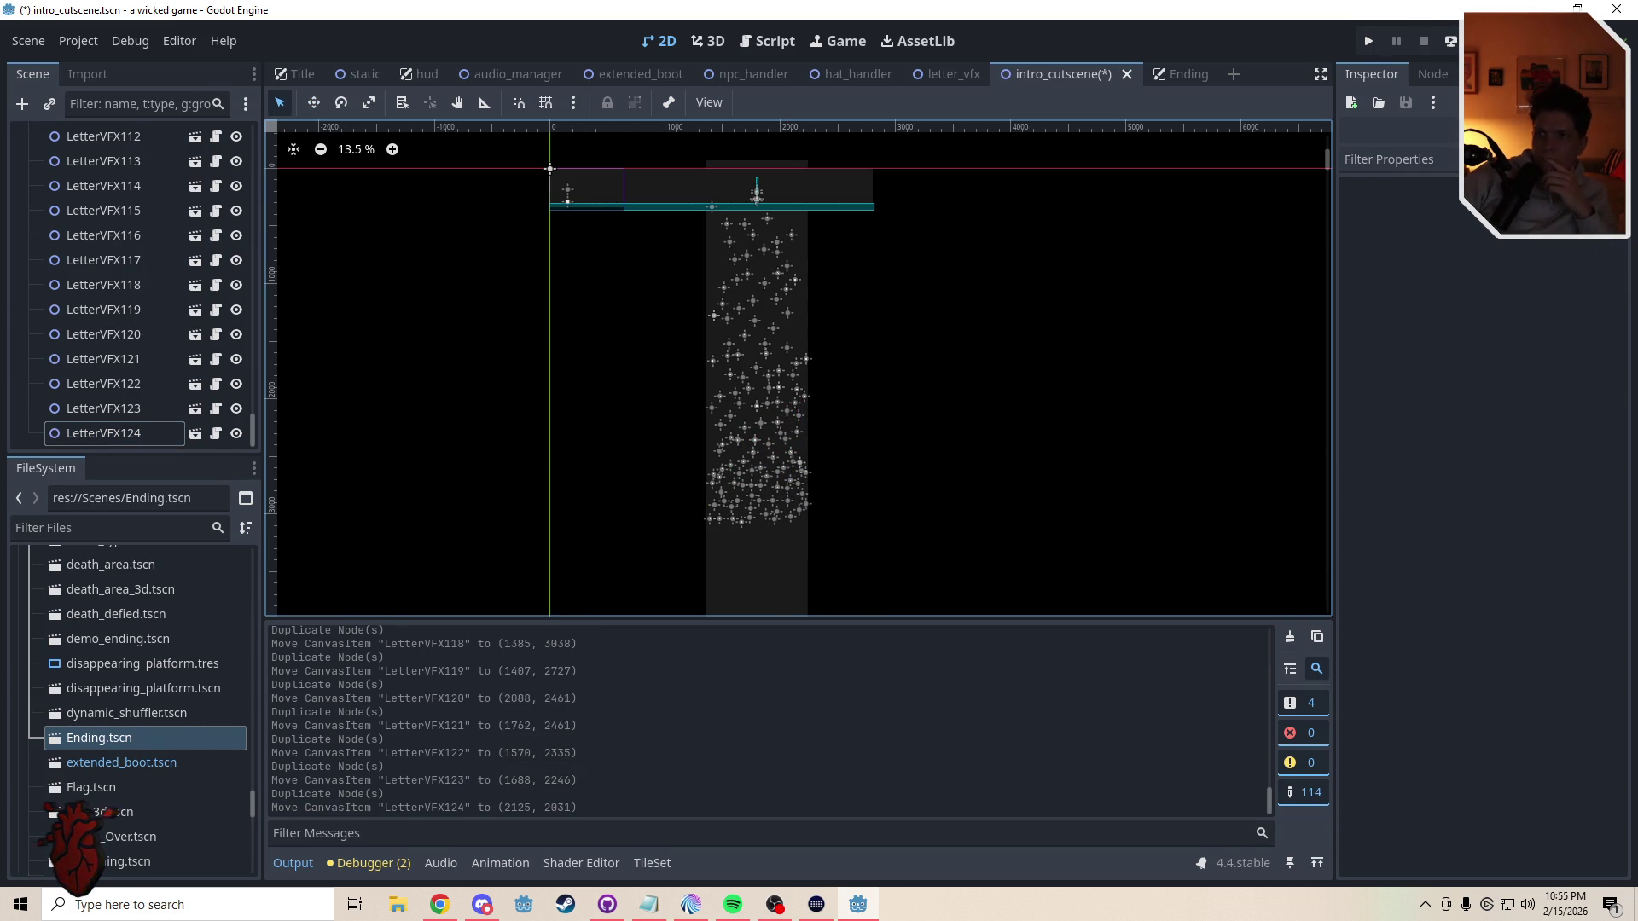
# - Save the intro cutscene scene and playtest it, running the player right and jumping three times
pyautogui.hotkey('ctrl', 's')
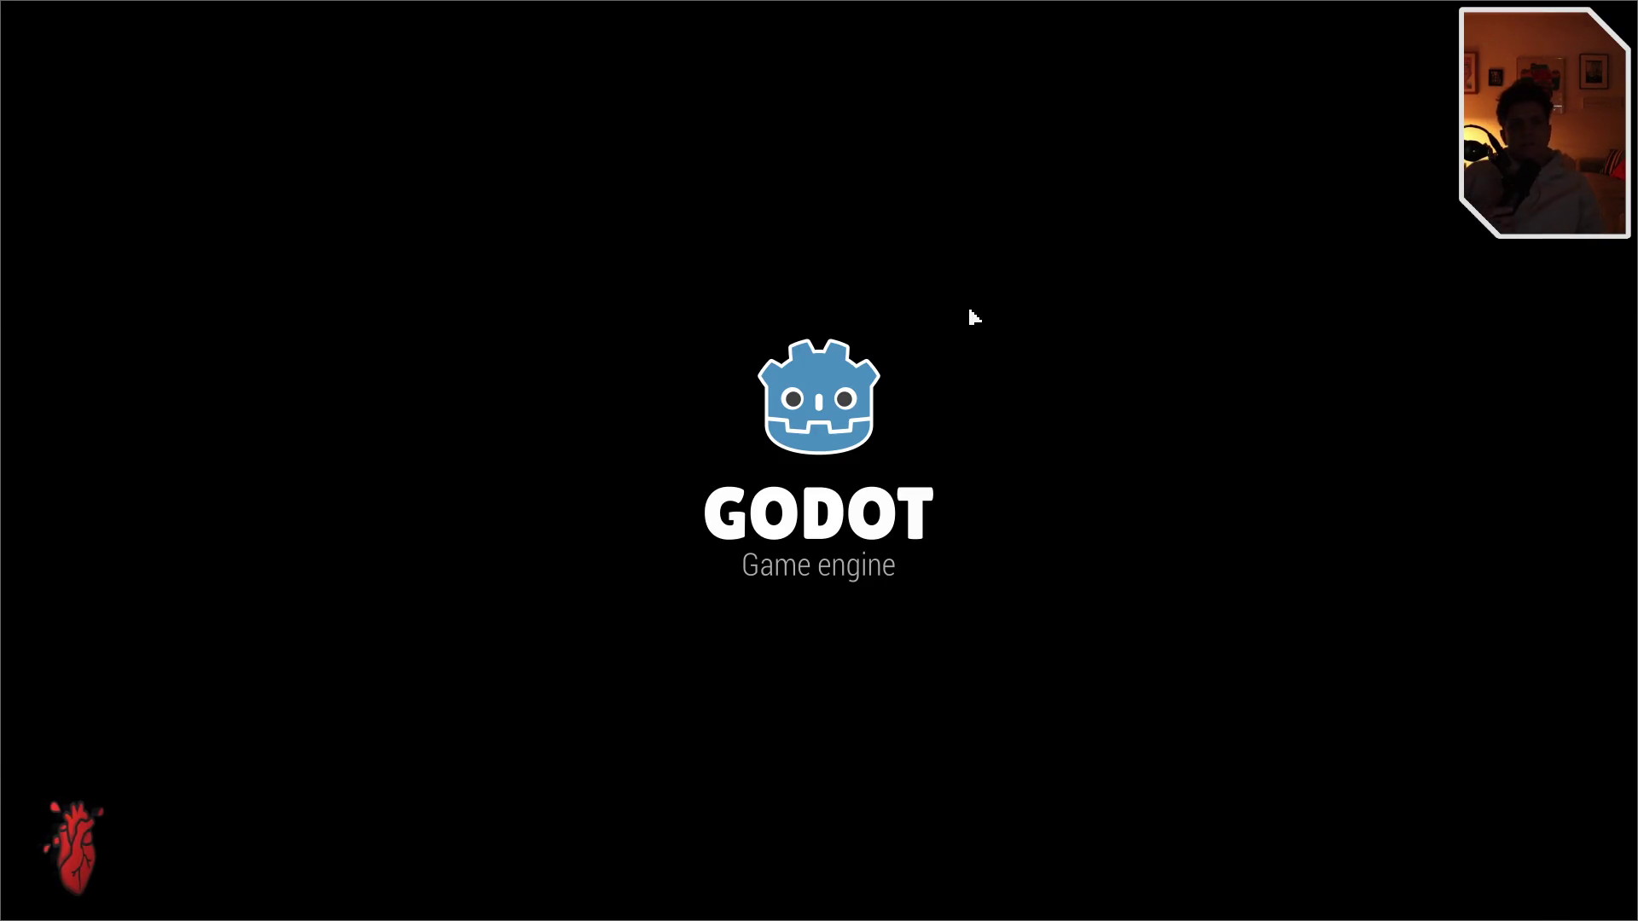
pyautogui.press('d')
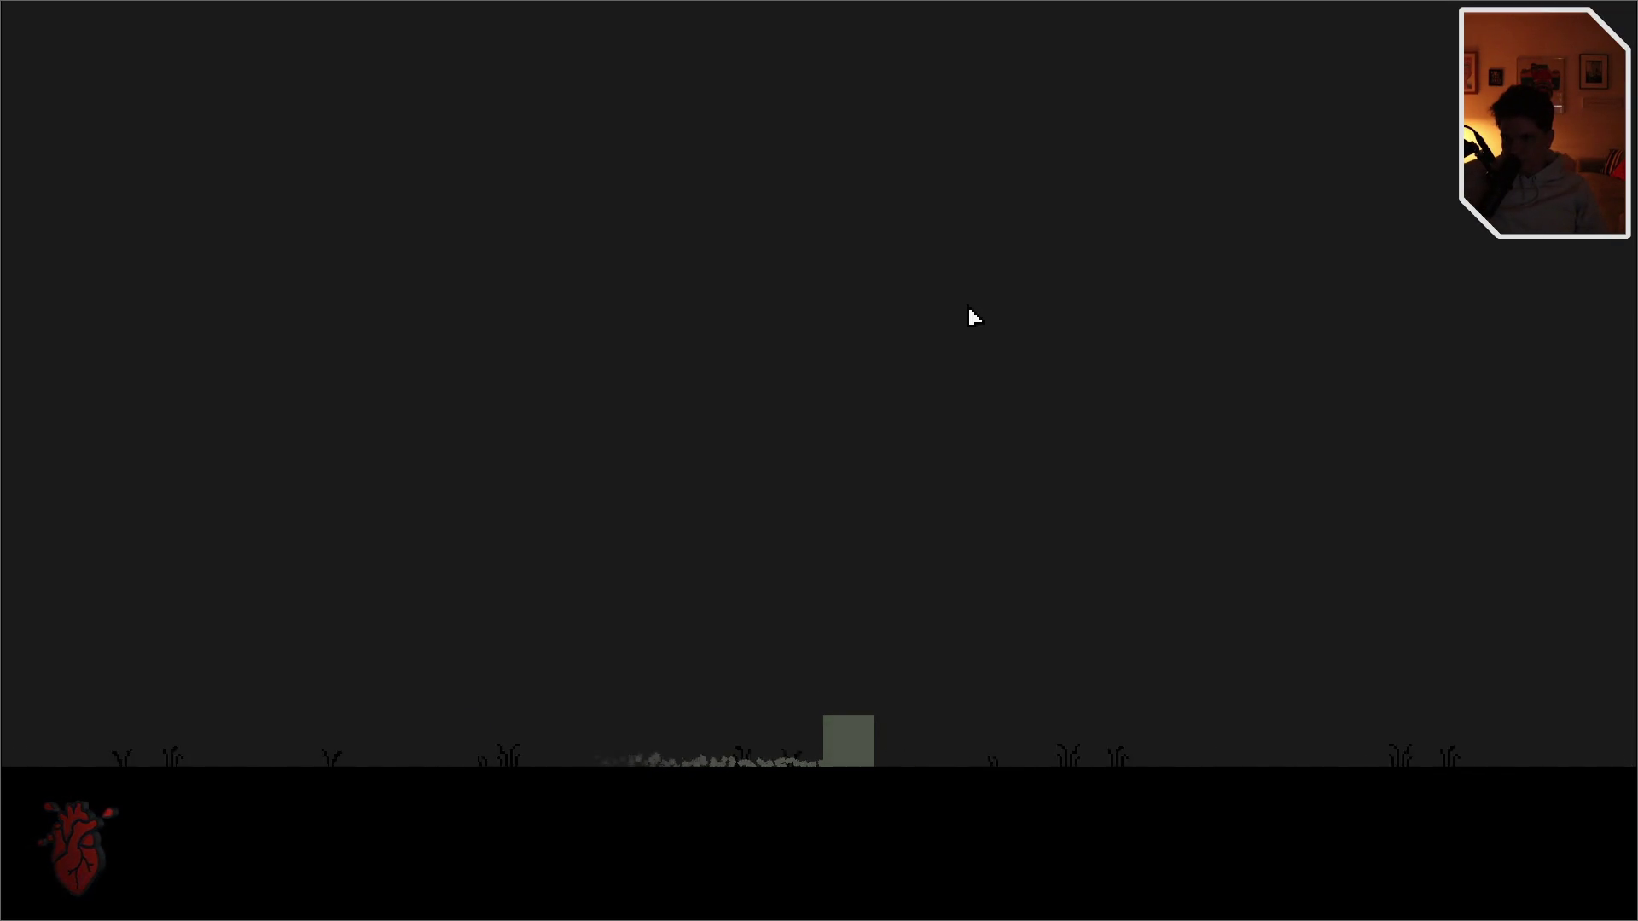
pyautogui.press('w')
pyautogui.press('w')
pyautogui.press('w')
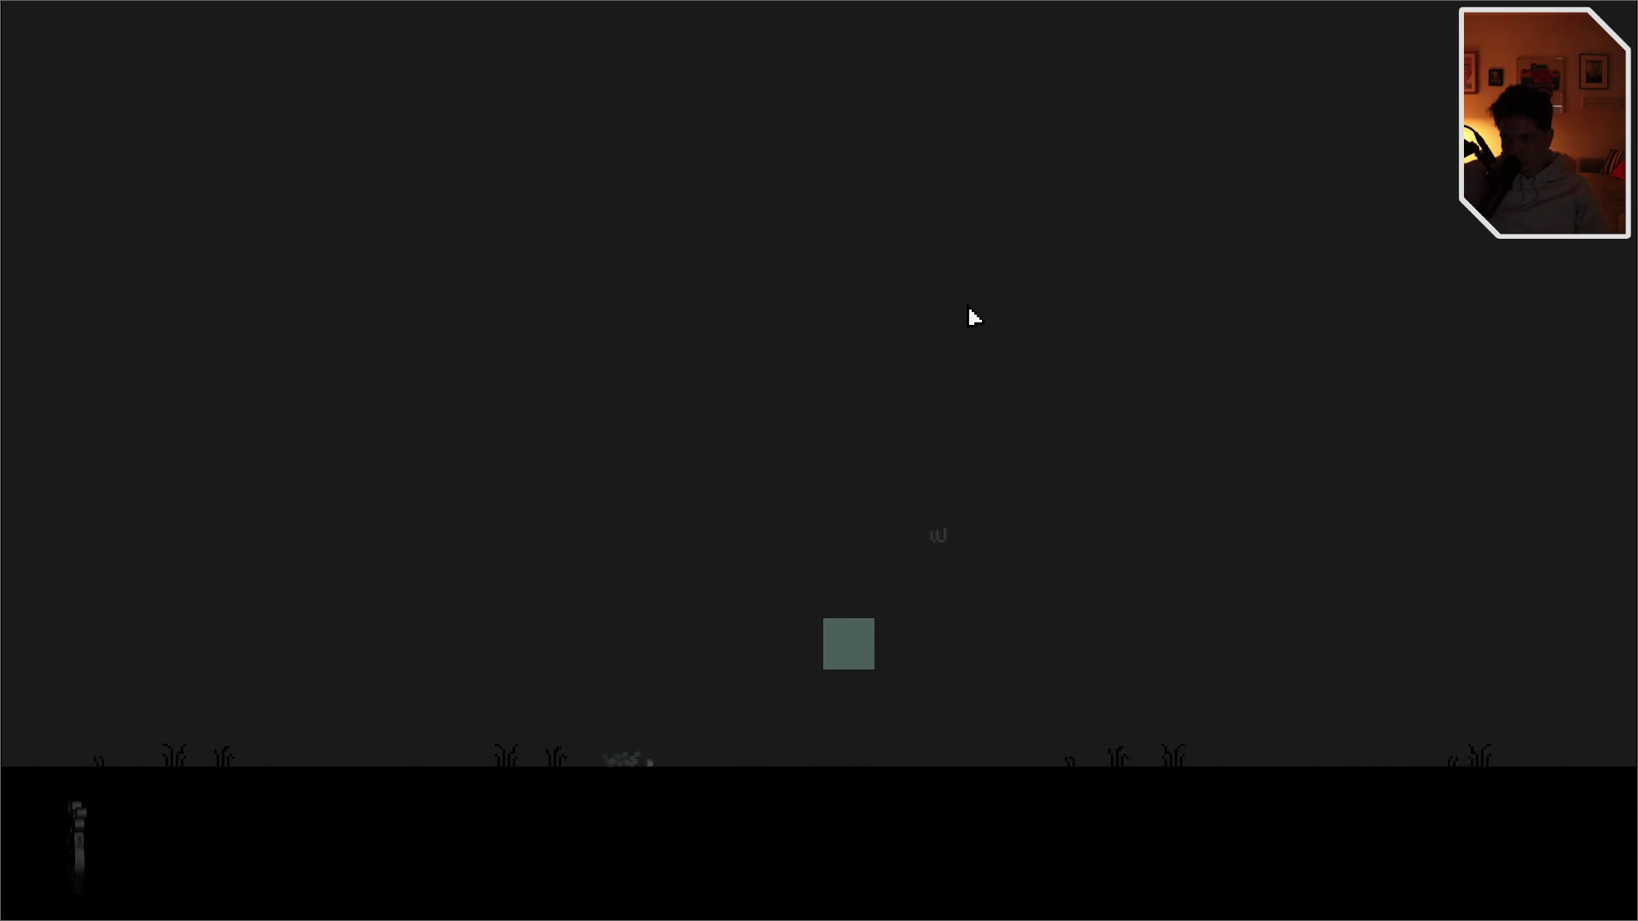
pyautogui.press('w')
pyautogui.press('w')
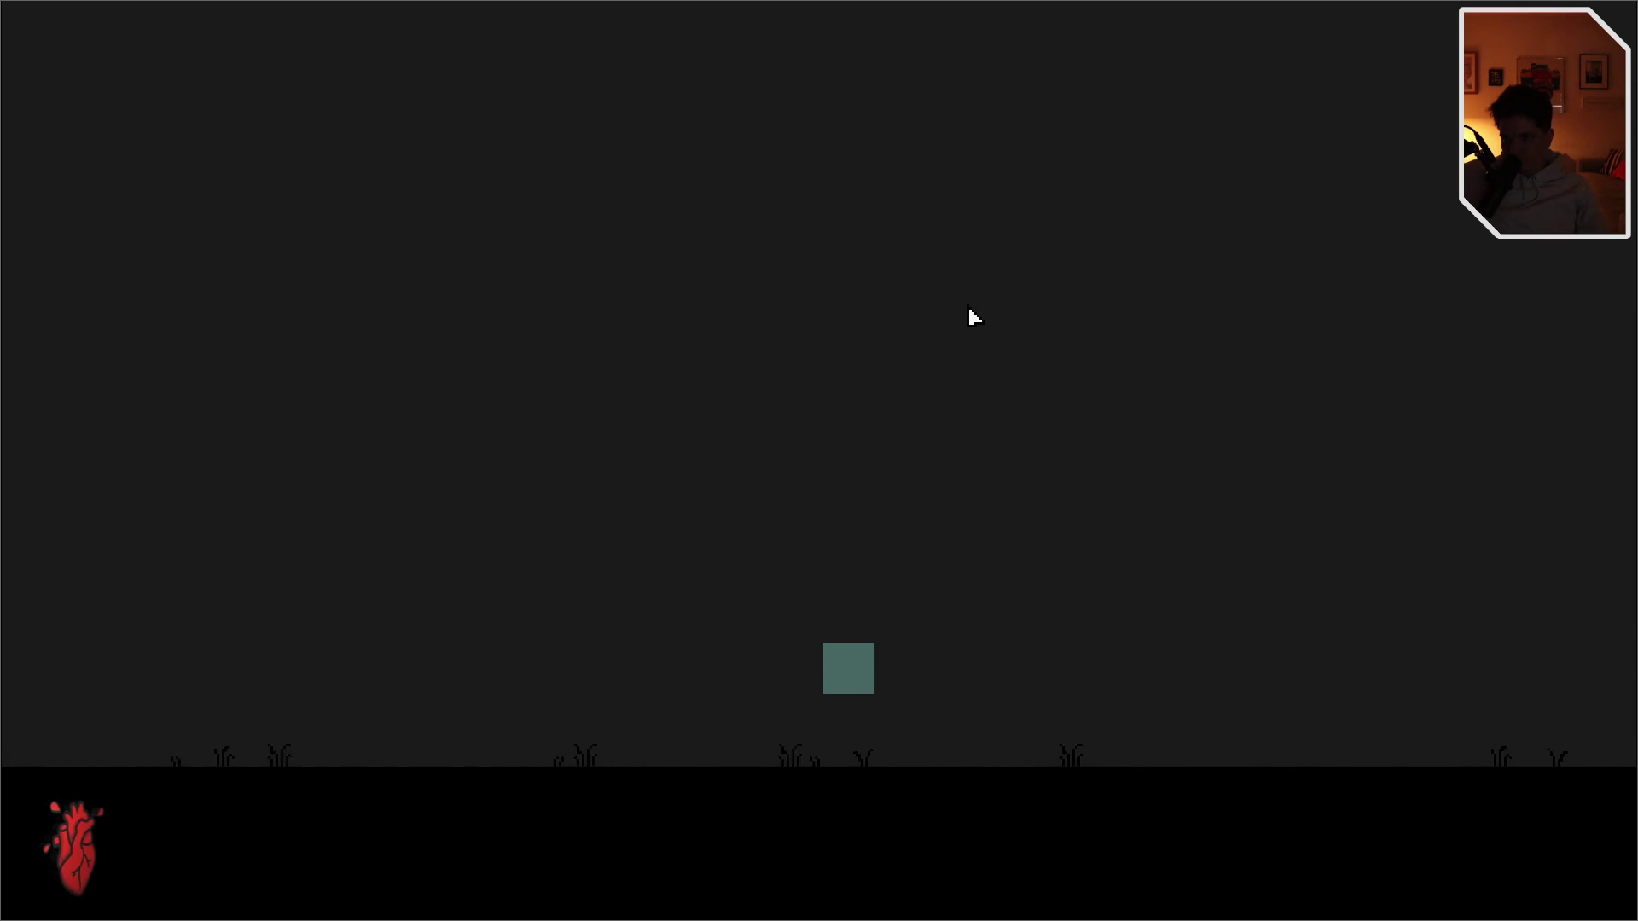
pyautogui.press('w')
pyautogui.press('w')
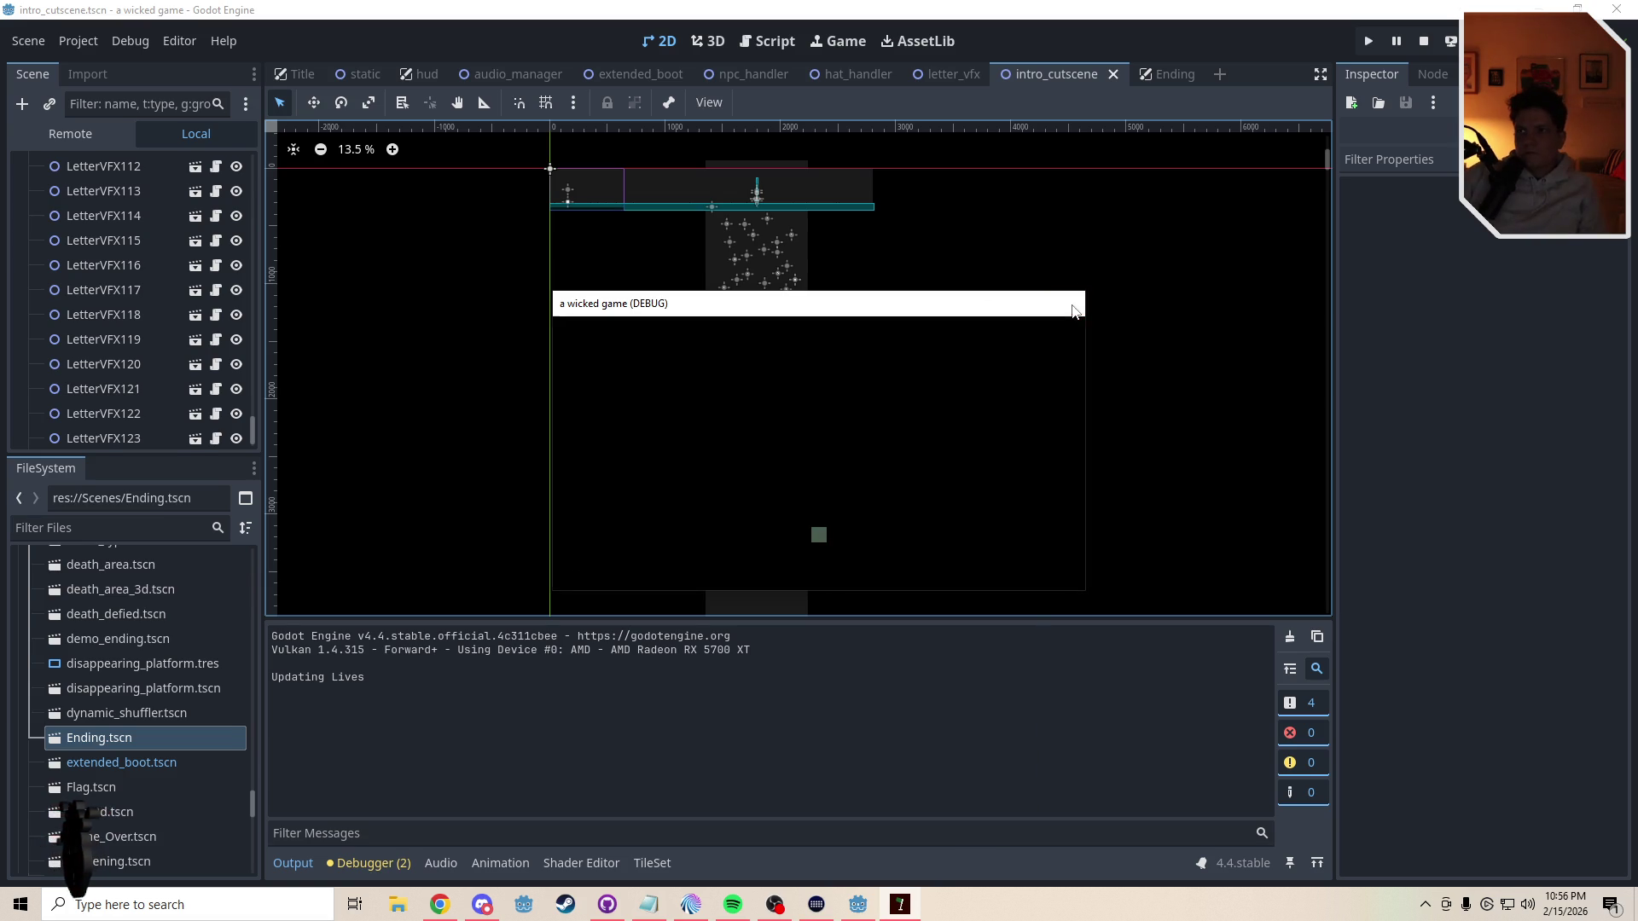
# - Stop the game, edit the gravity value 3 on line 112 of the cutscene script, and save
pyautogui.click(1074, 312)
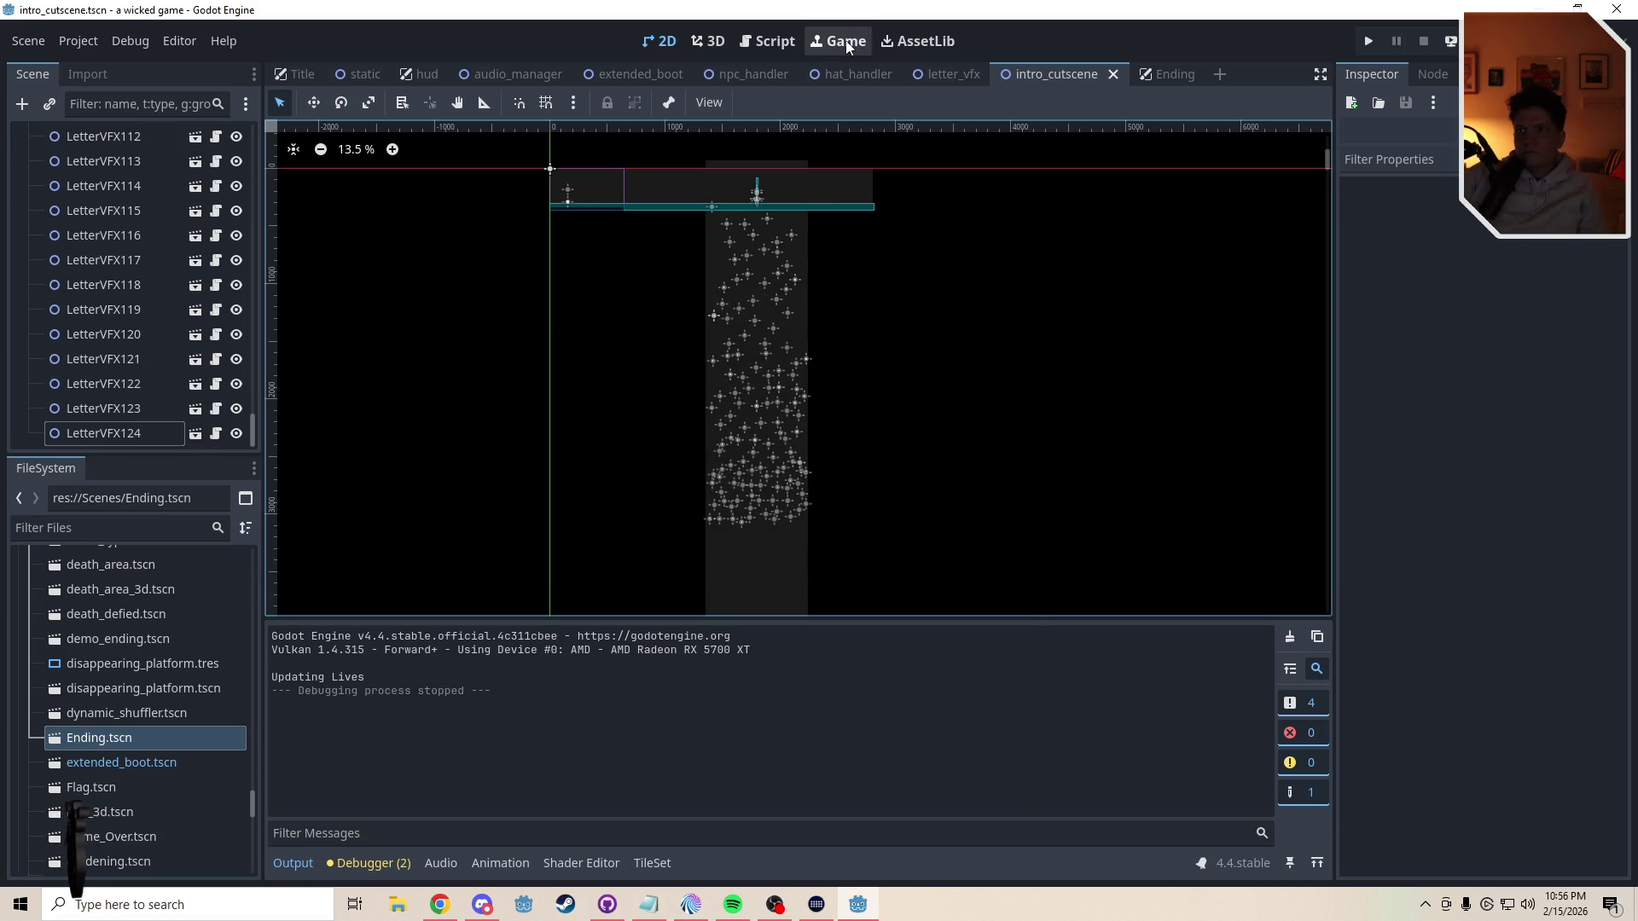
pyautogui.click(766, 44)
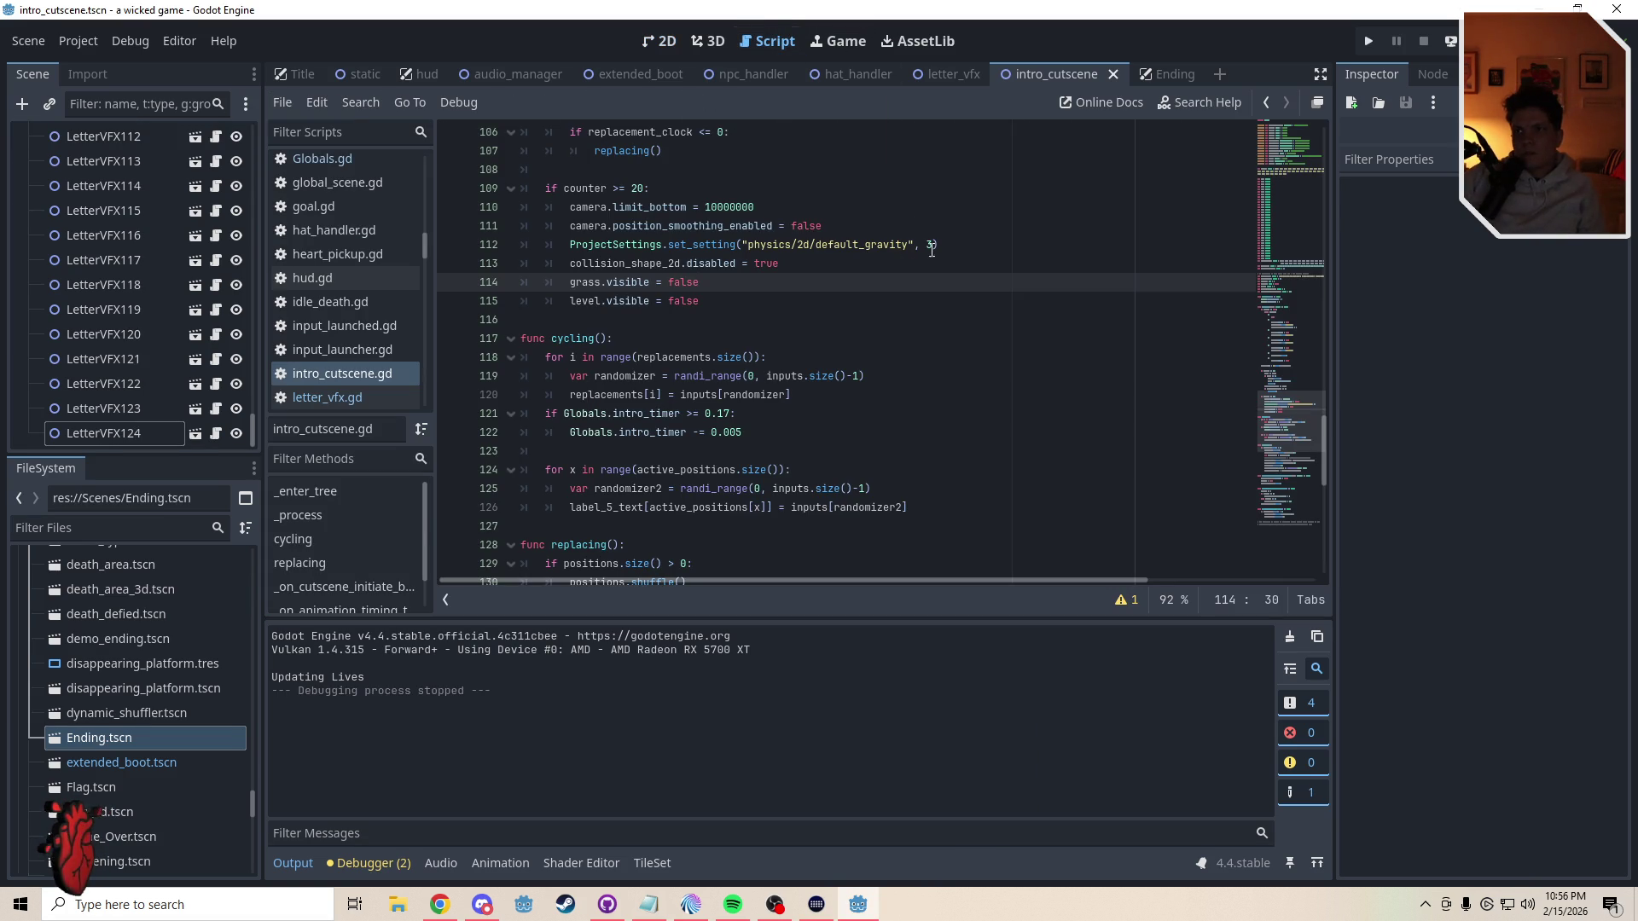
pyautogui.doubleClick(928, 246)
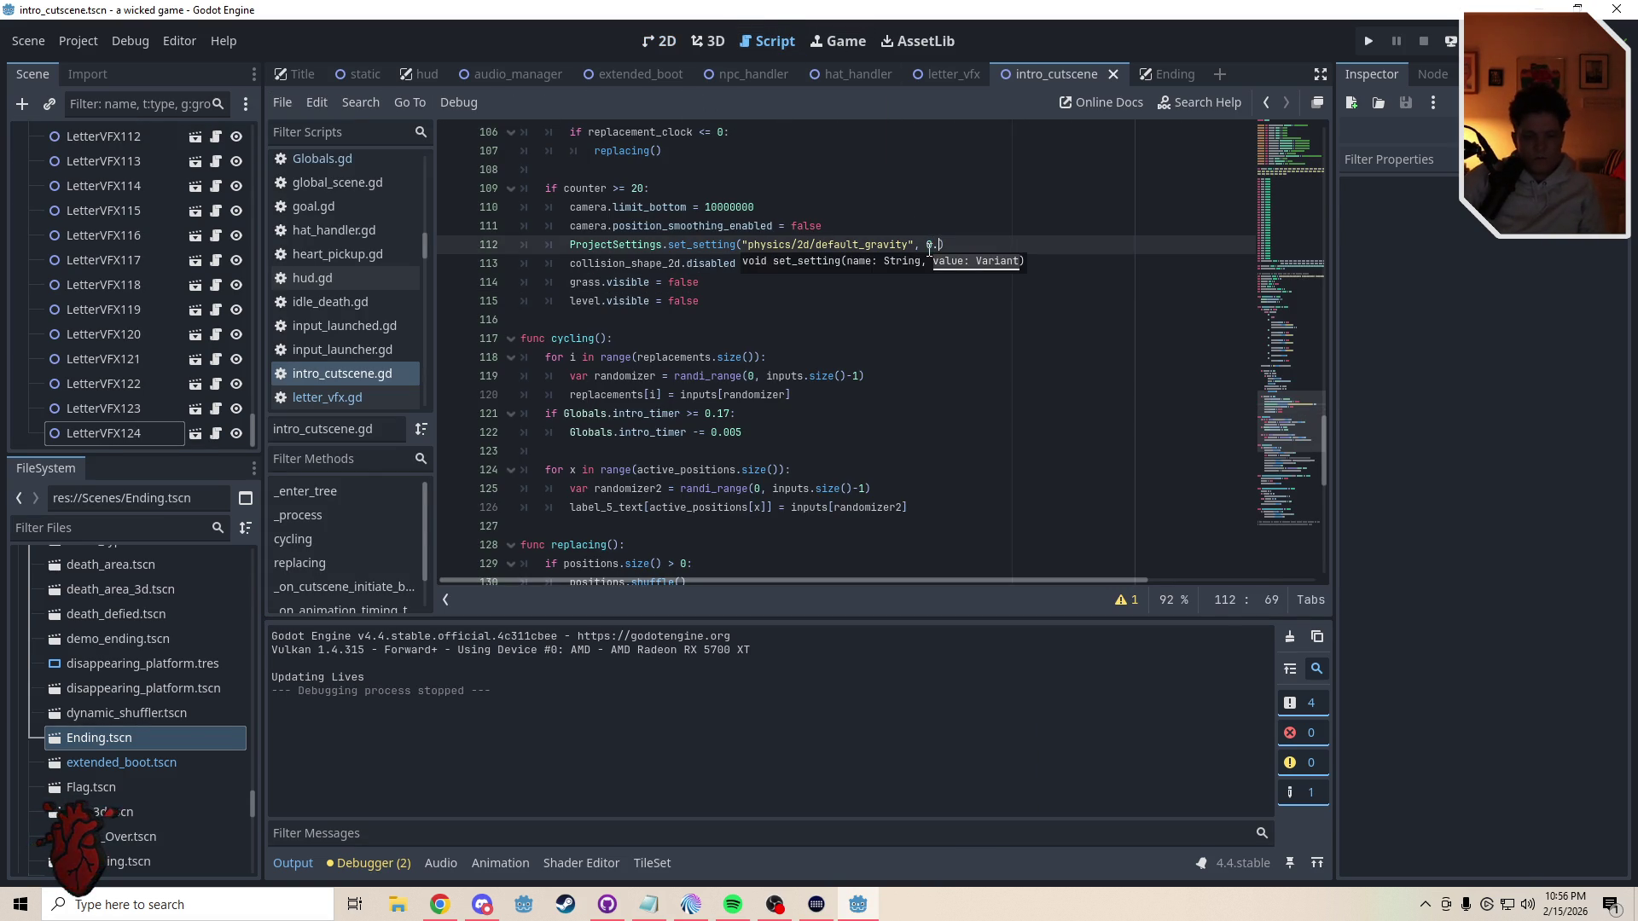
pyautogui.write('1')
pyautogui.click(820, 288)
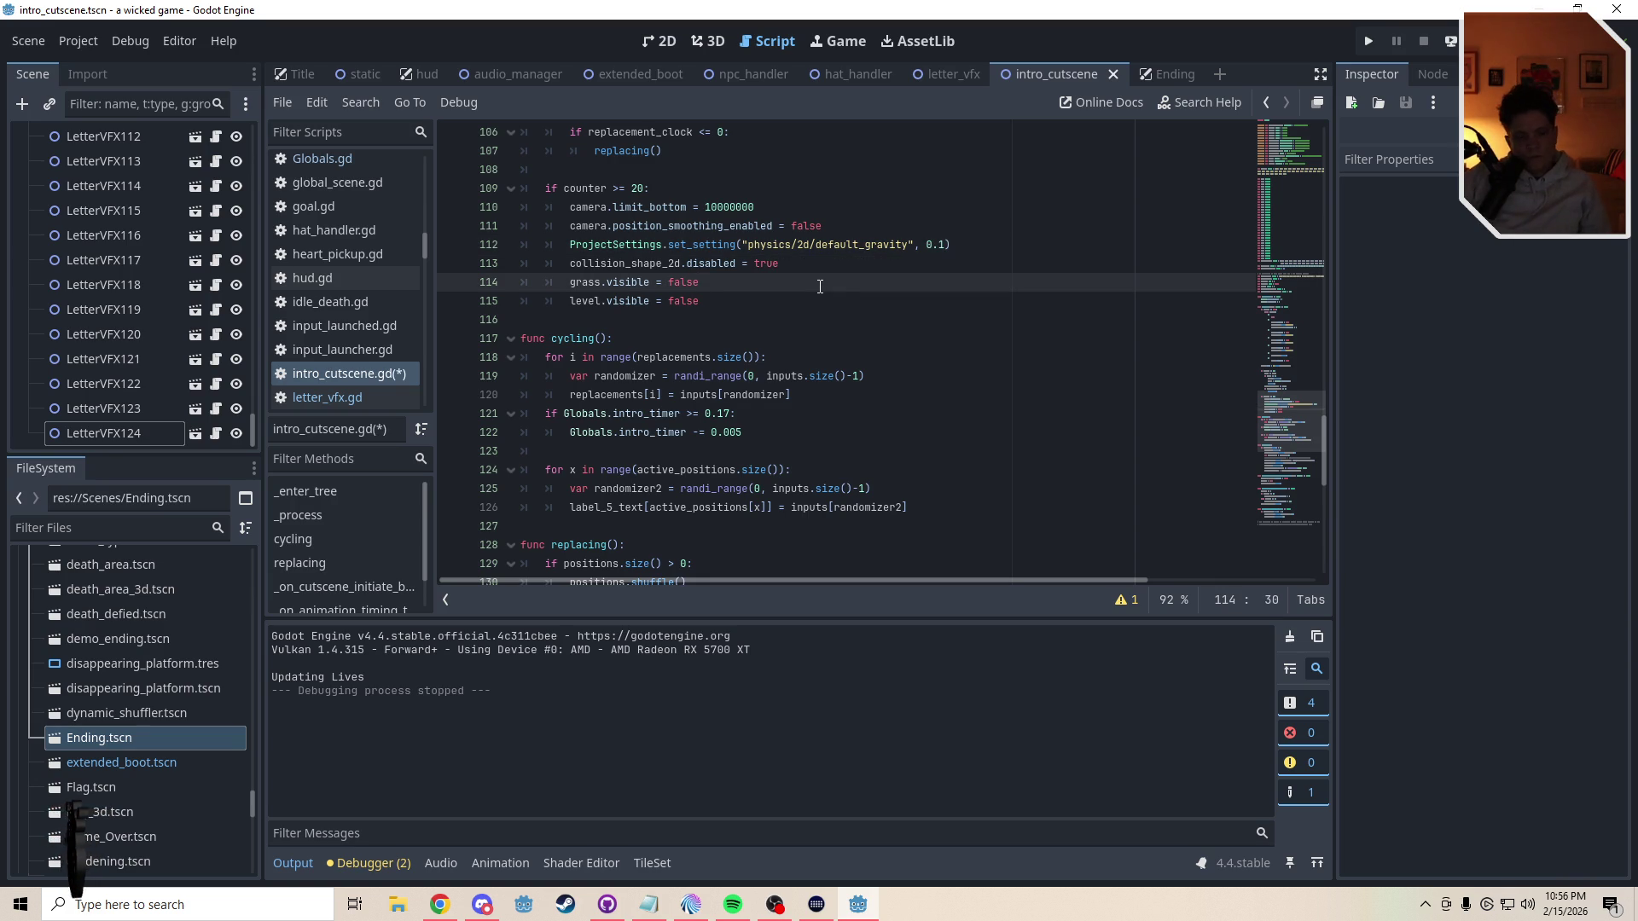
pyautogui.hotkey('ctrl', 's')
# - Edit the wait time of 9 on line 148 and save the script
pyautogui.scroll(-2, 1287, 438)
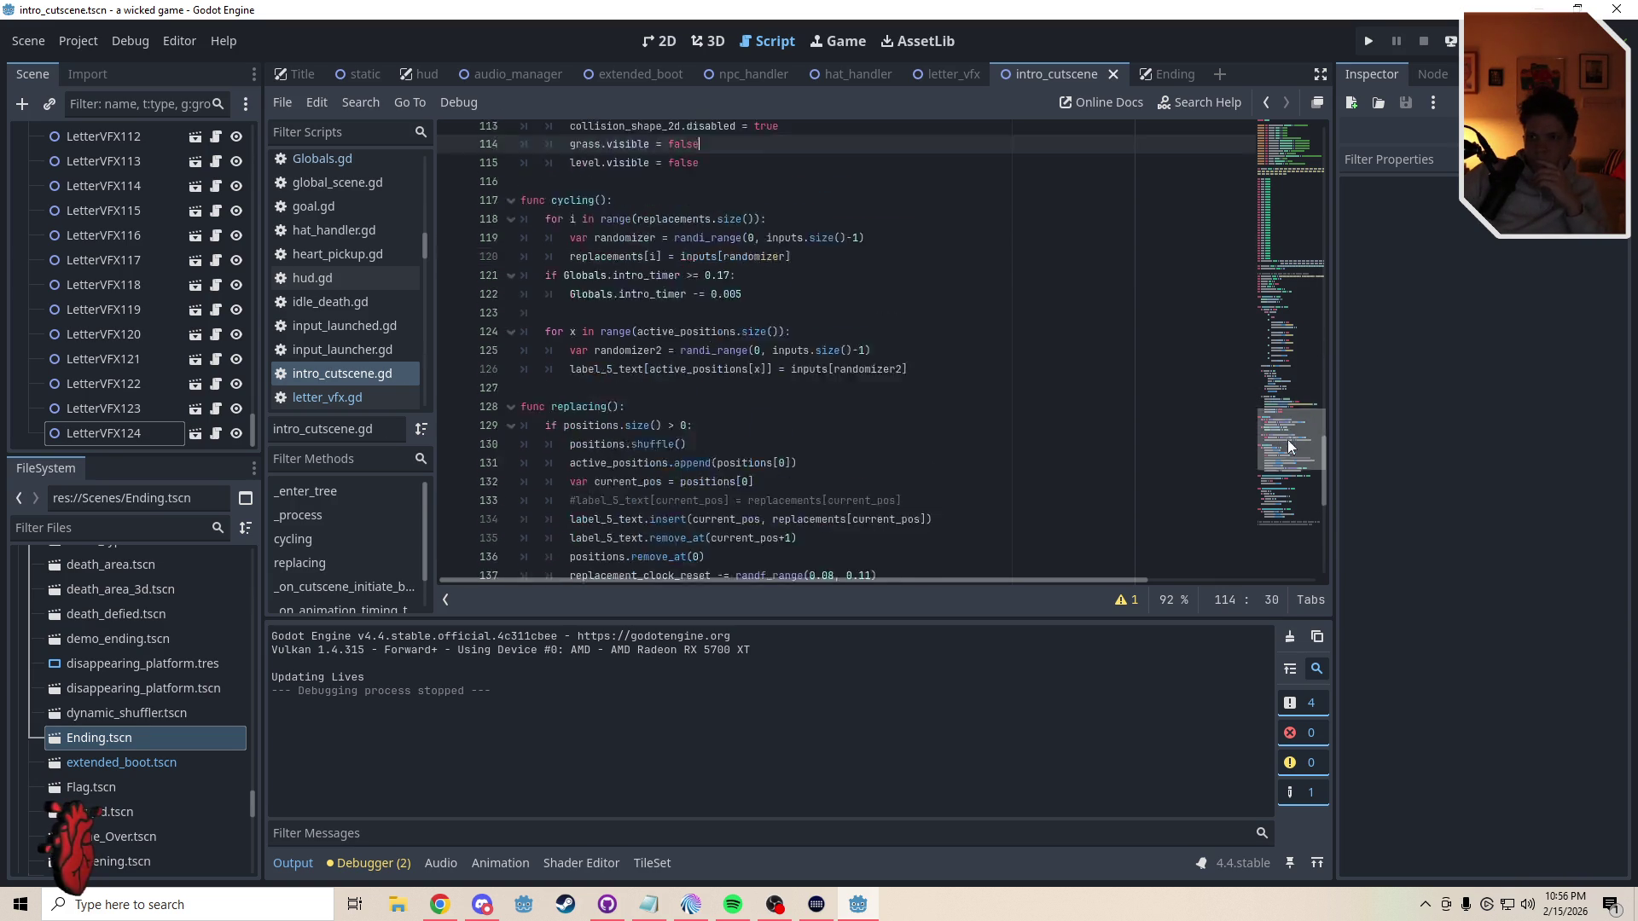
pyautogui.scroll(-7, 1287, 438)
pyautogui.doubleClick(751, 368)
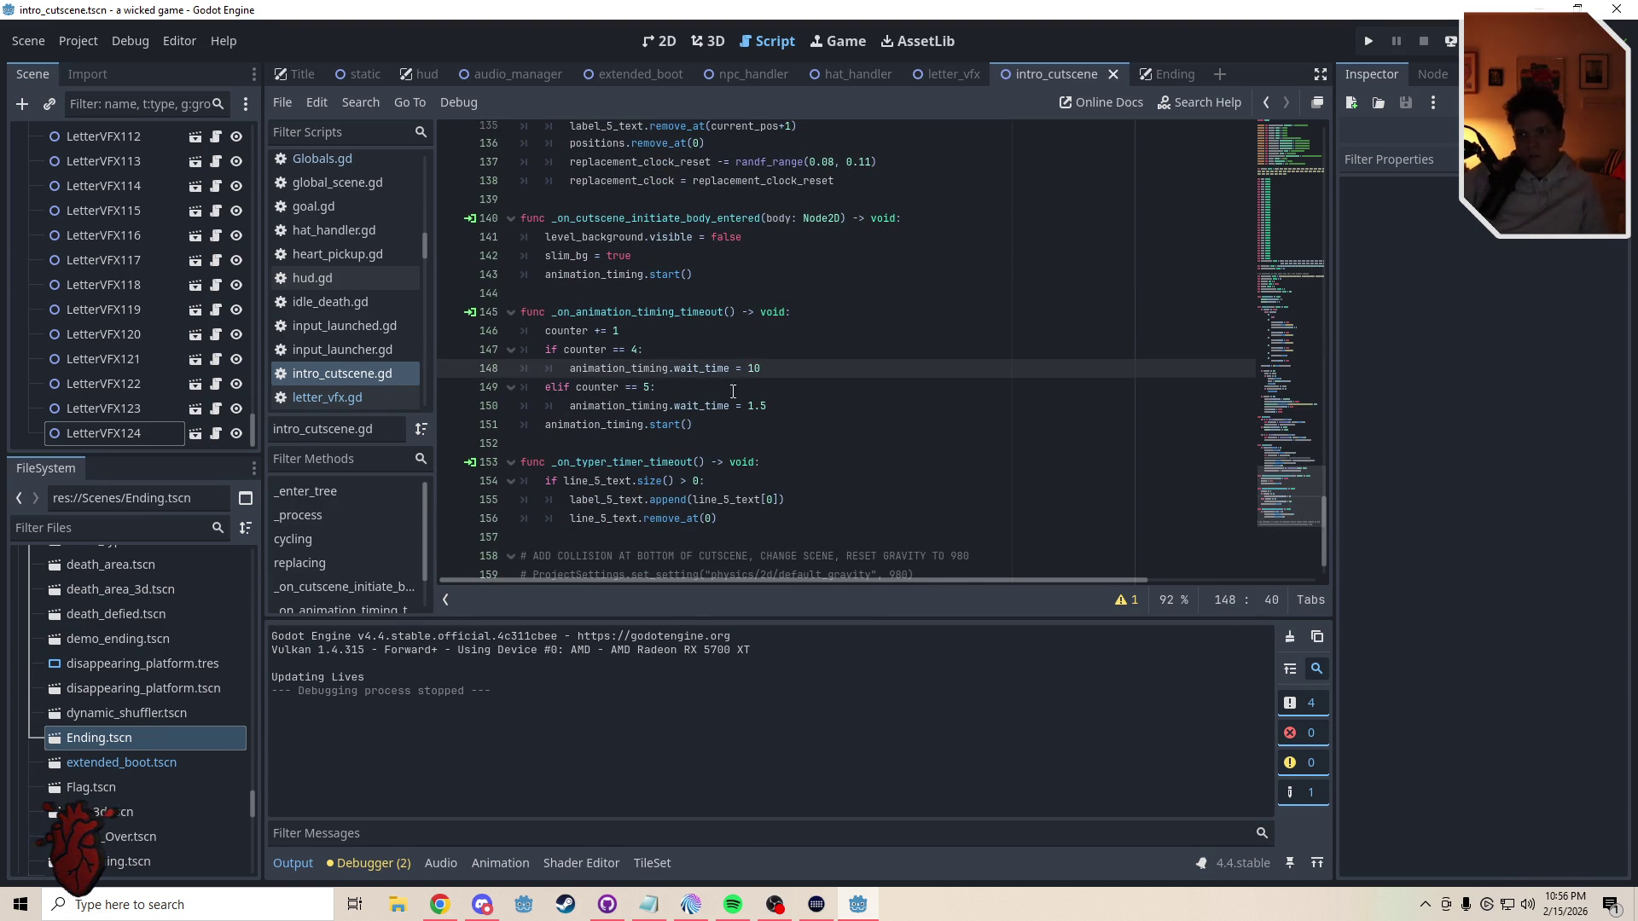
pyautogui.click(730, 395)
pyautogui.hotkey('ctrl', 's')
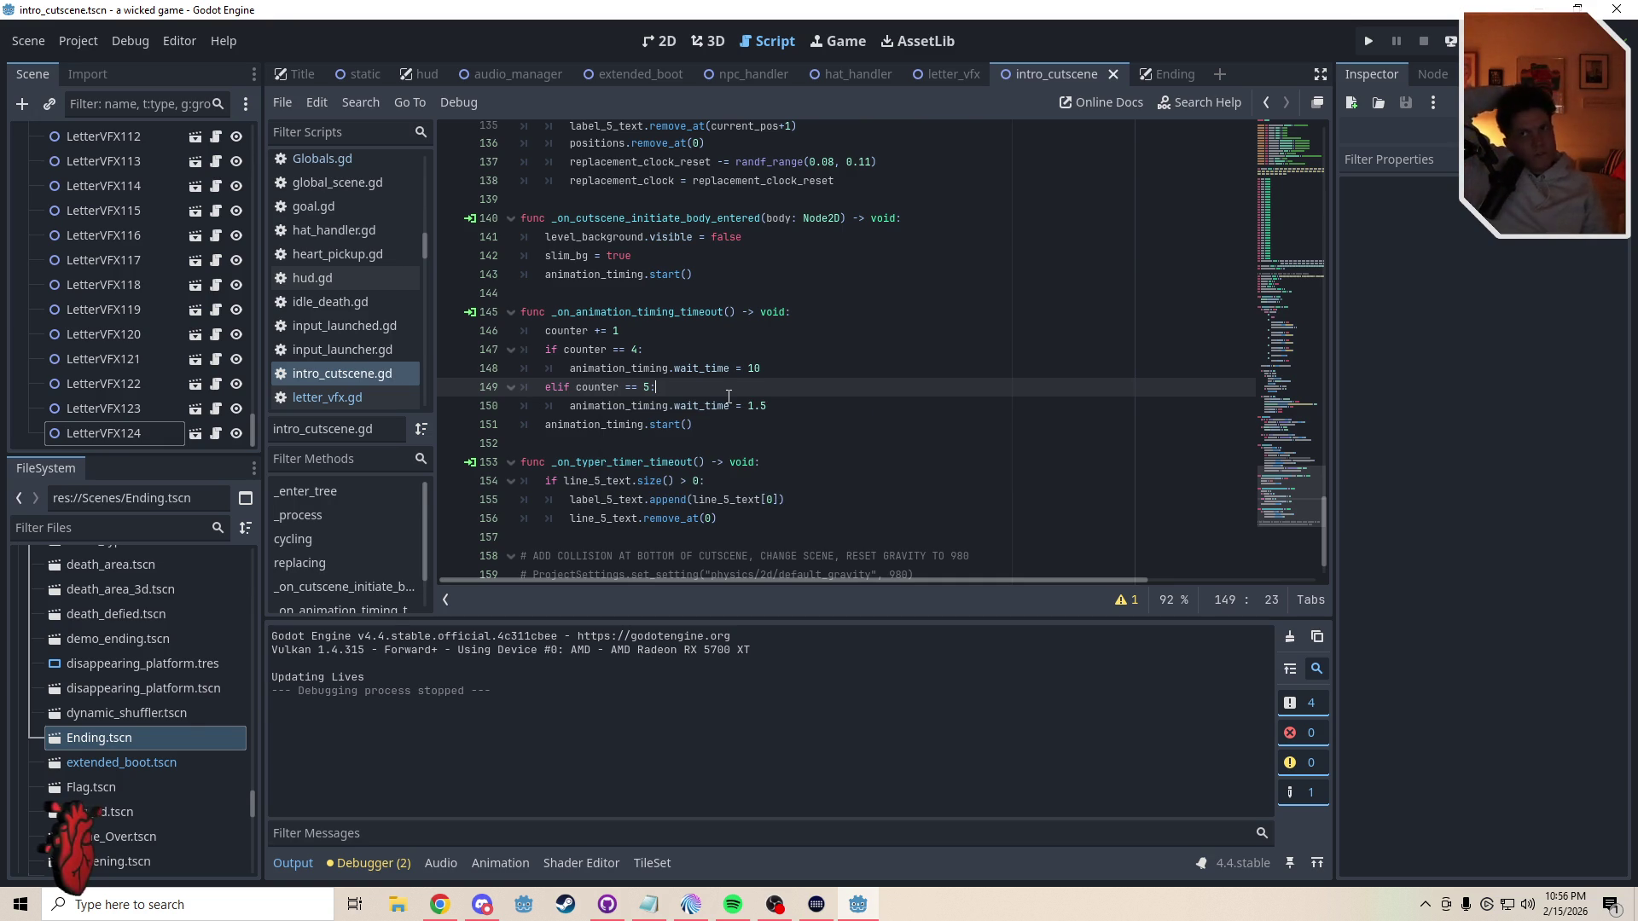
# - Change the cycling() intro timer decrement to 0.007, save, and run the game
pyautogui.click(1291, 457)
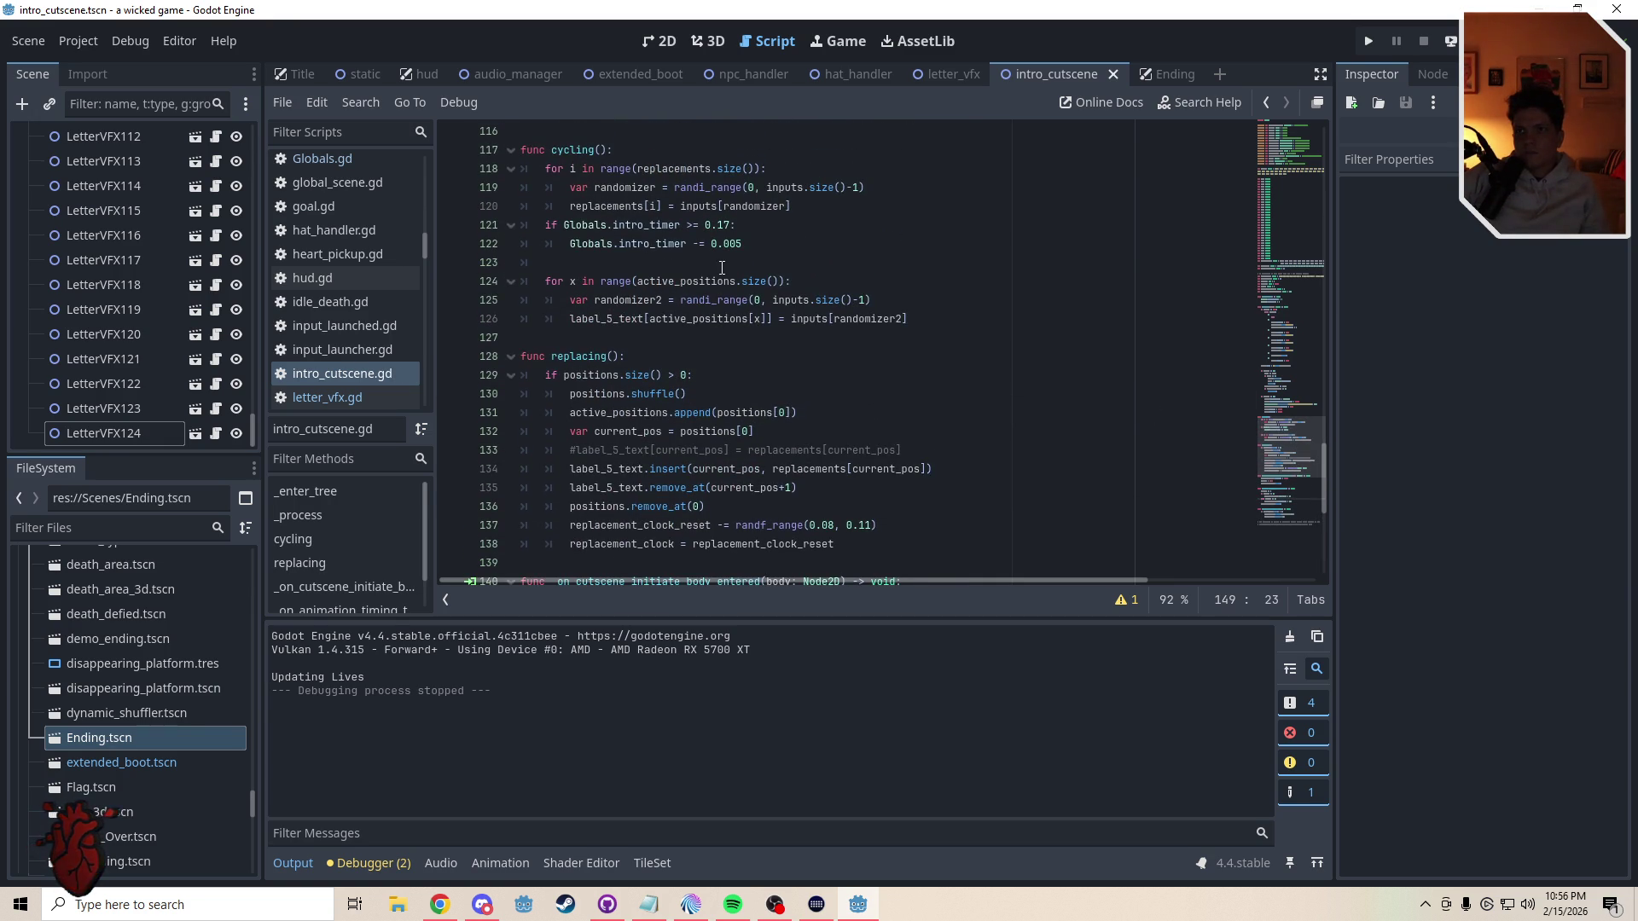
pyautogui.click(739, 246)
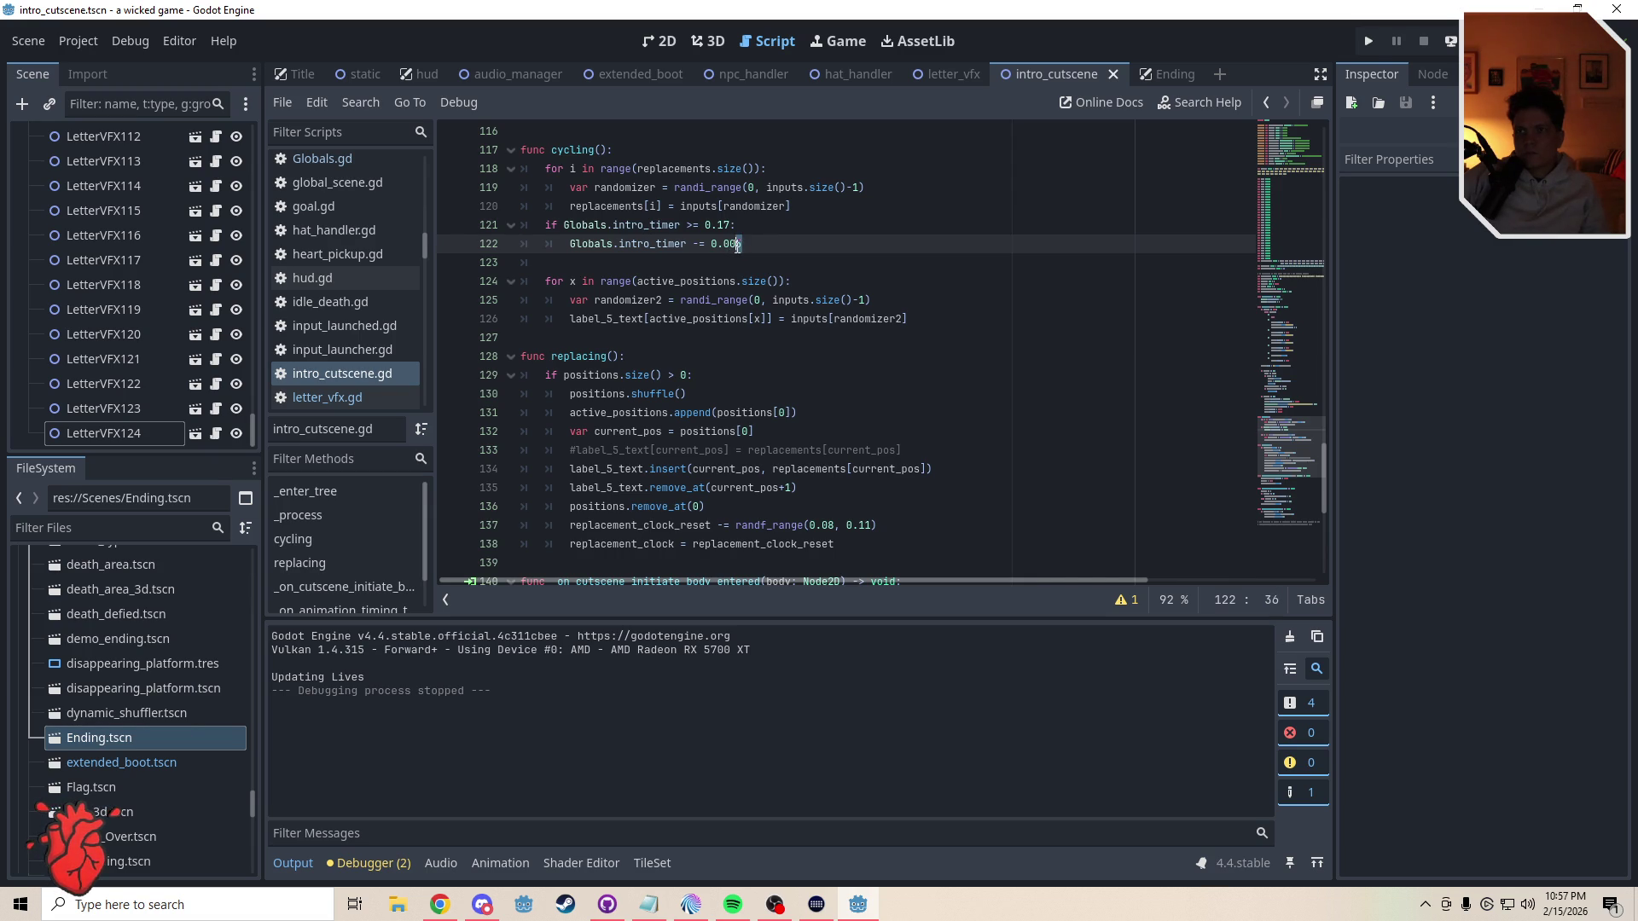
pyautogui.write('7')
pyautogui.click(760, 273)
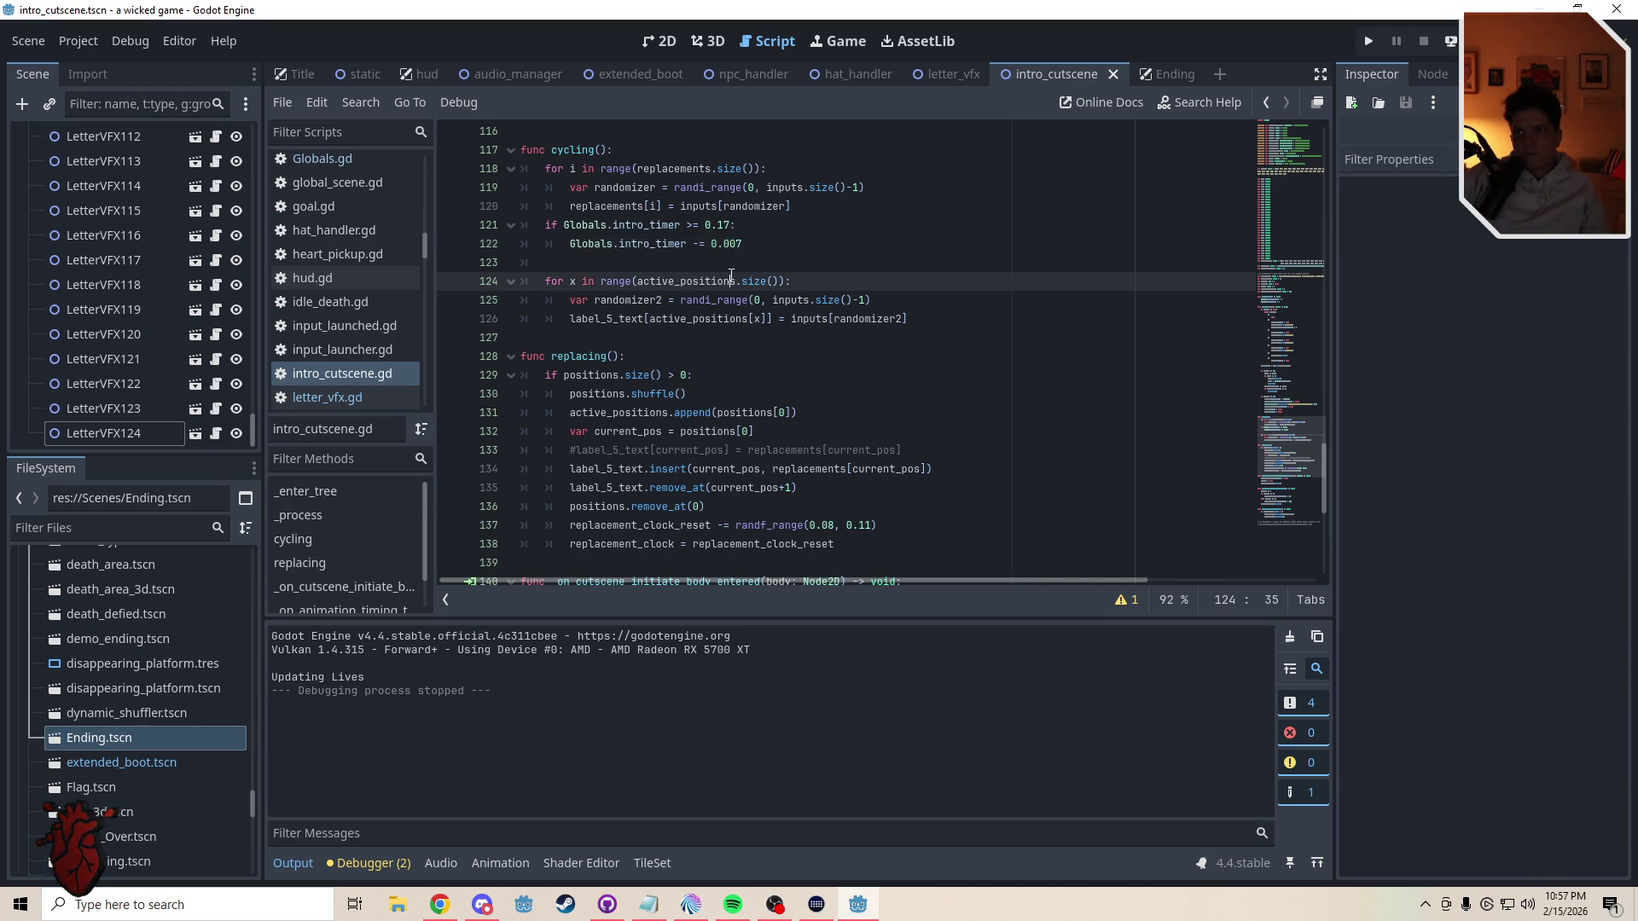
pyautogui.hotkey('ctrl', 's')
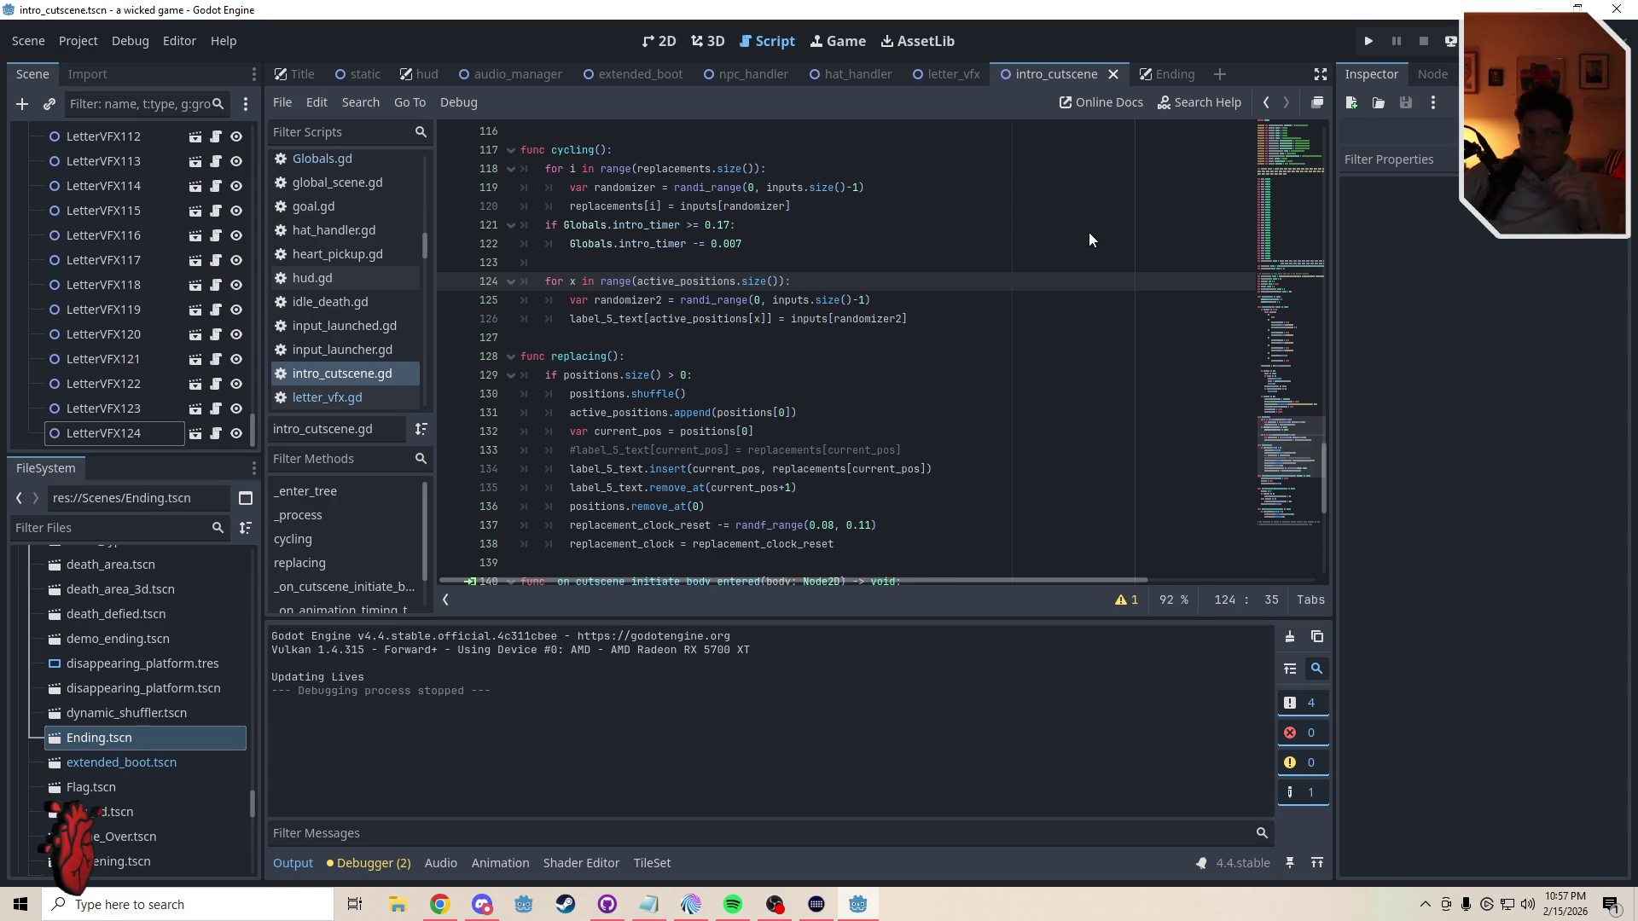
pyautogui.hotkey('ctrl', 's')
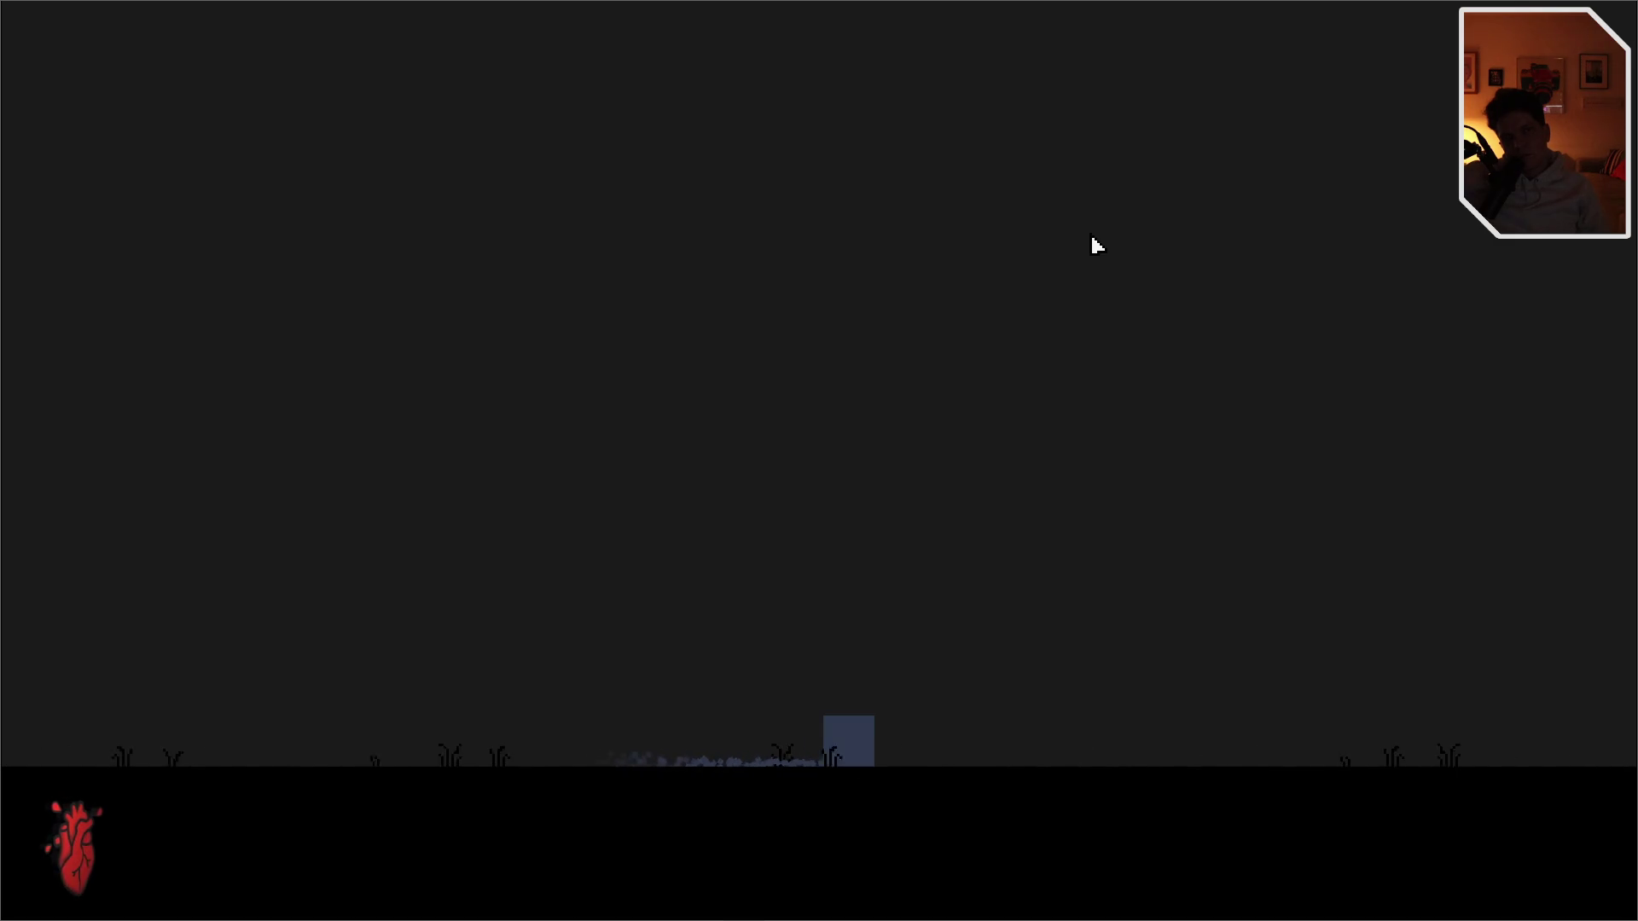
# - Make the box character jump three times in the running intro test
pyautogui.press('space')
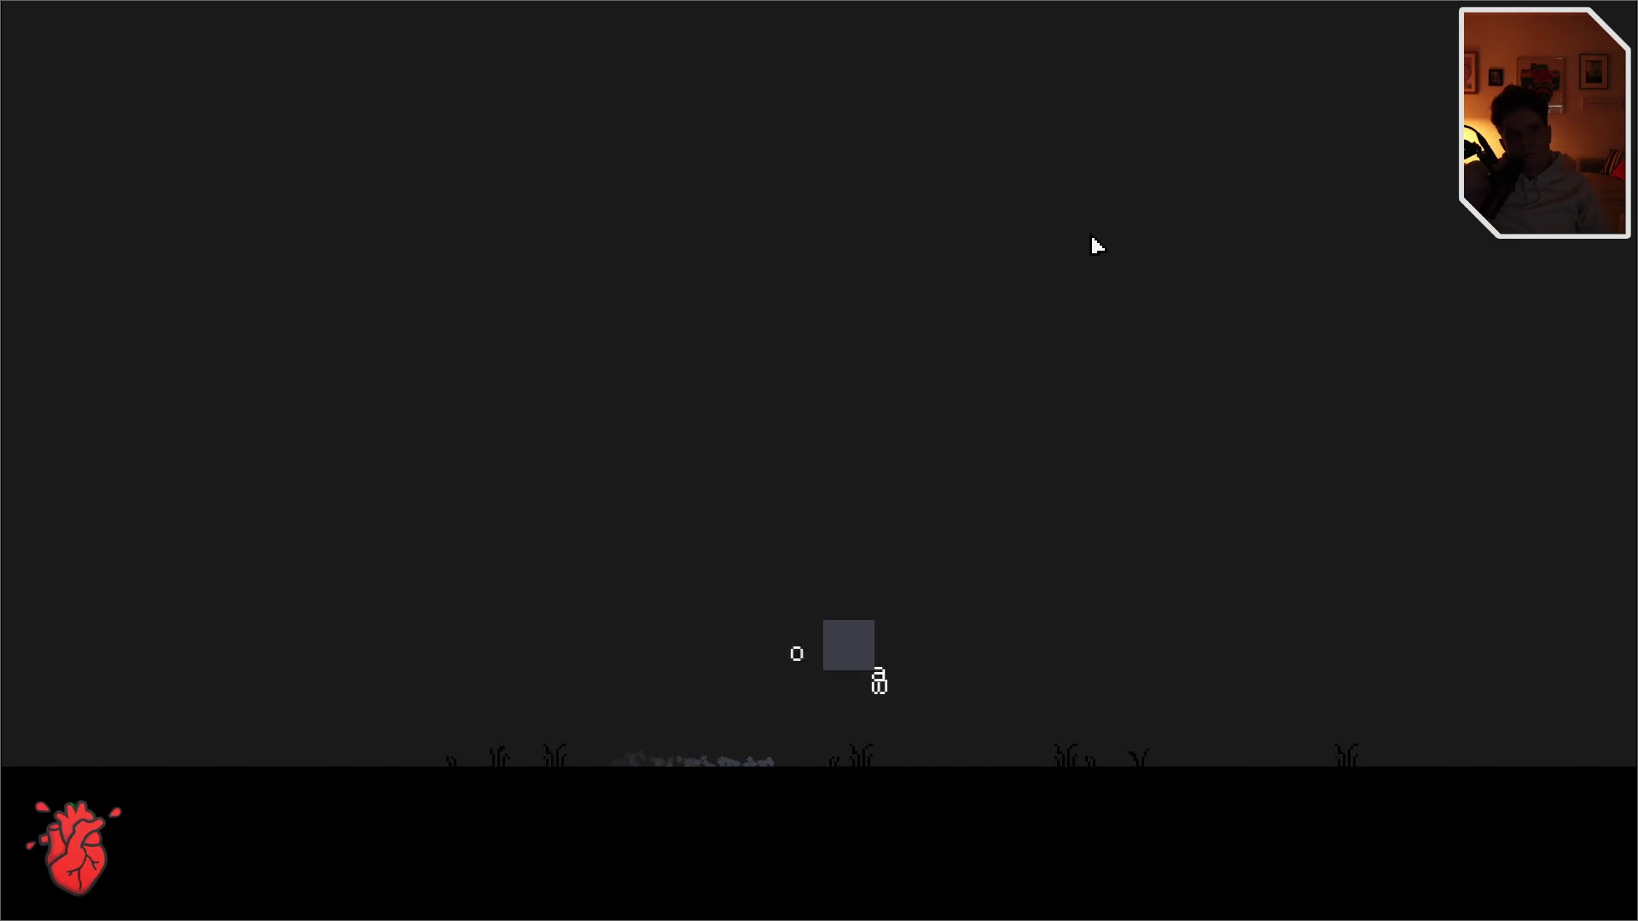
pyautogui.press('space')
pyautogui.press('space')
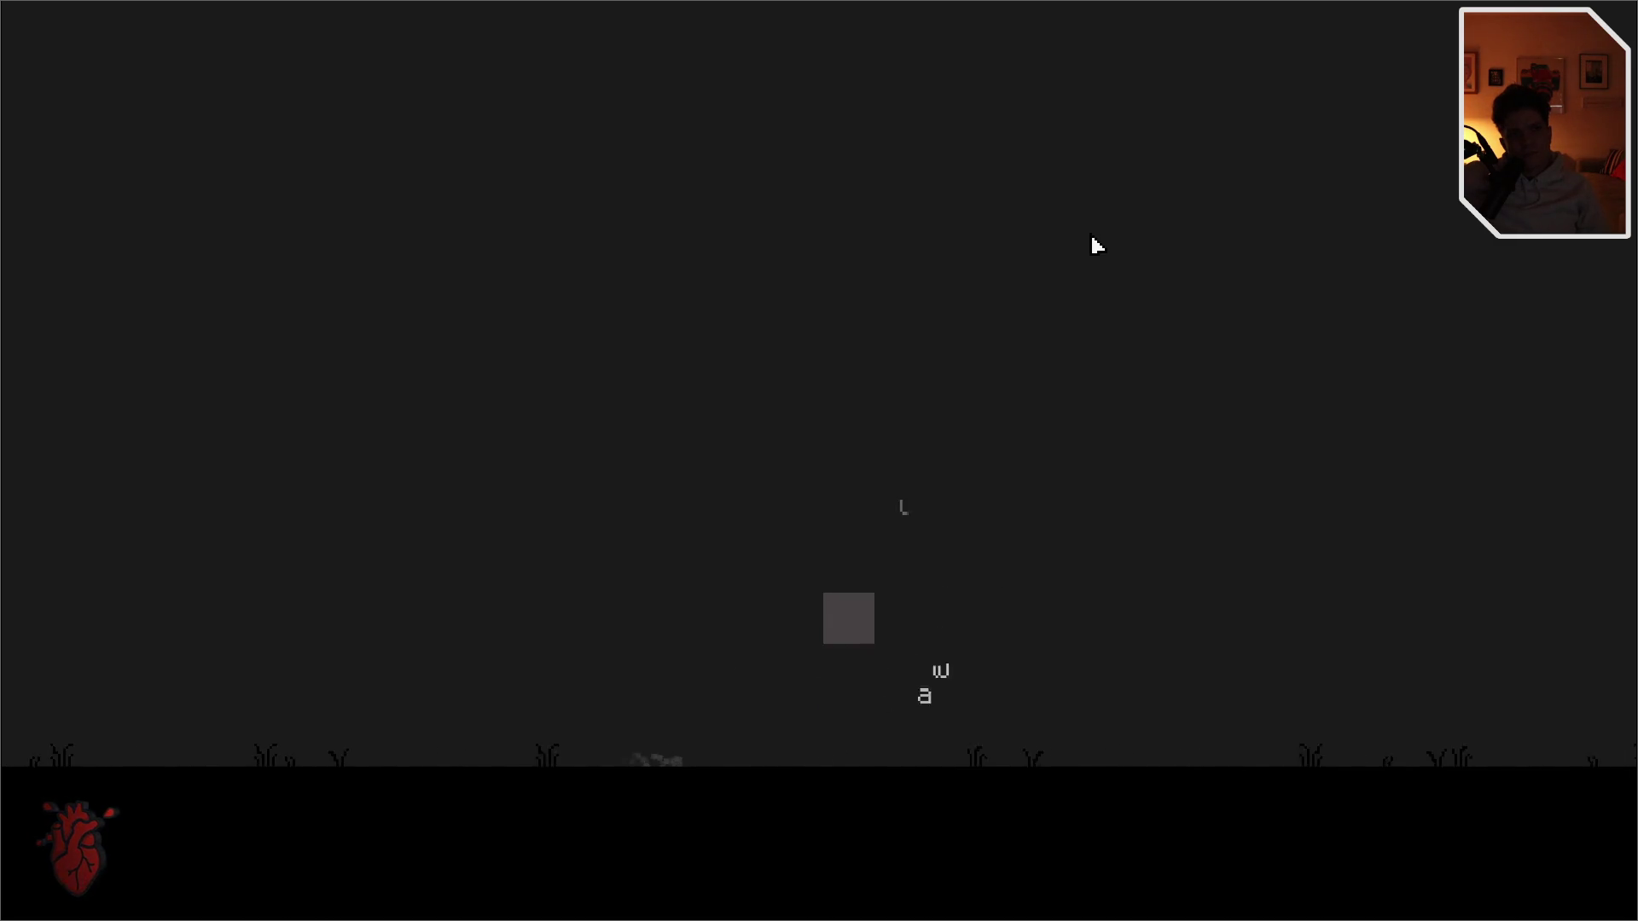
pyautogui.press('space')
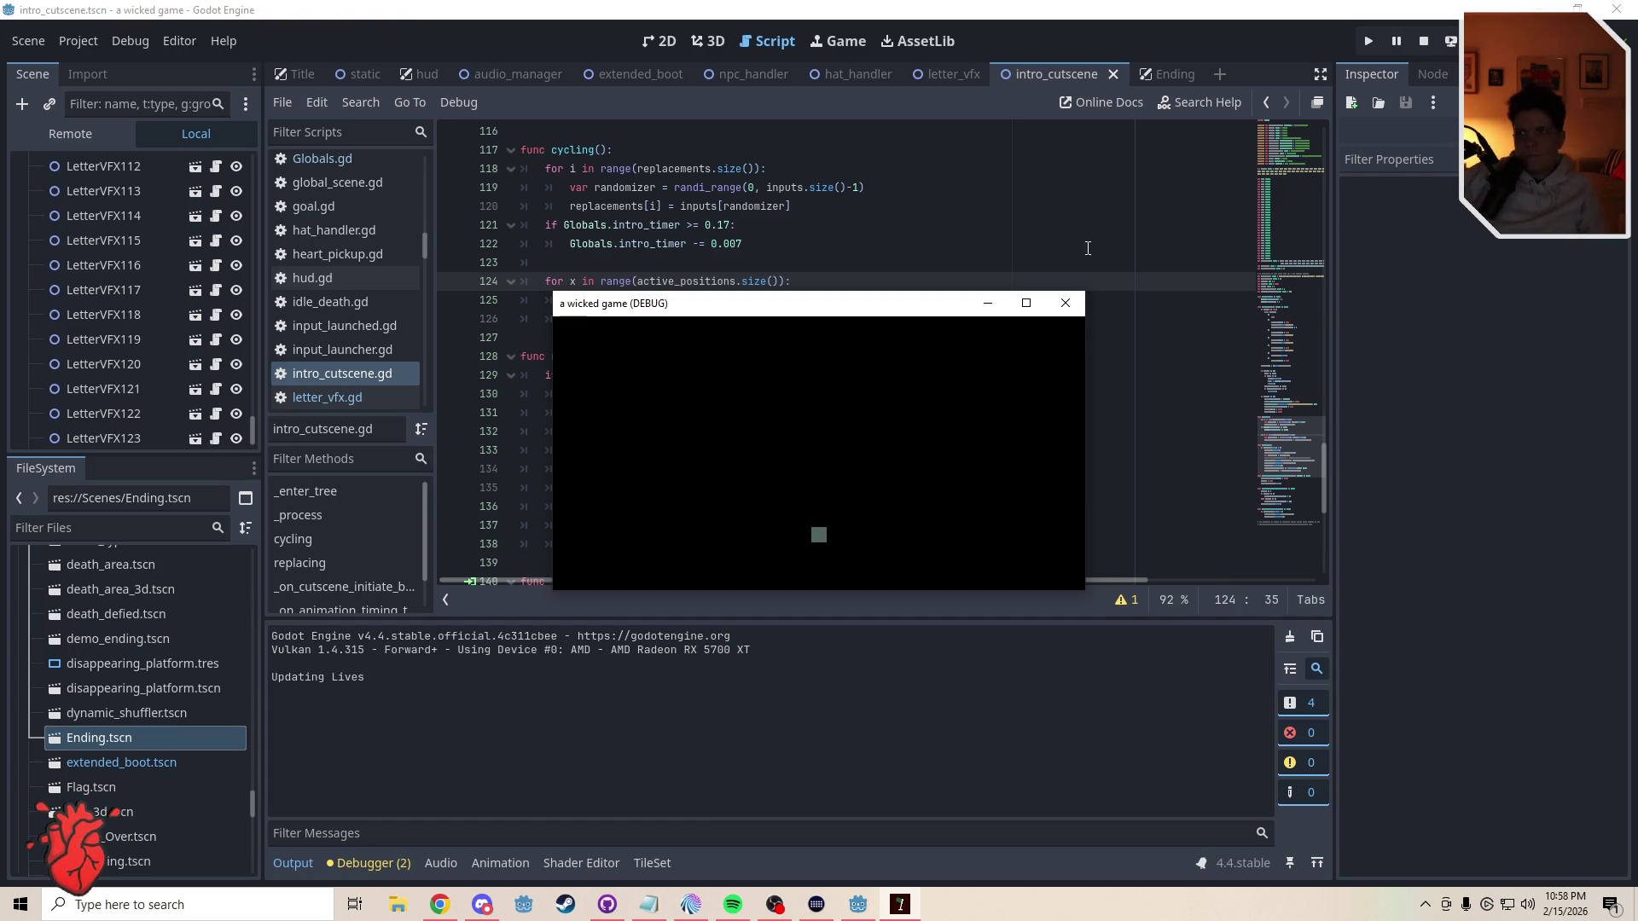
# - Stop the game and inspect Project Settings' 2D physics: engine DEFAULT, Default Gravity 980, unchanged
pyautogui.click(1064, 305)
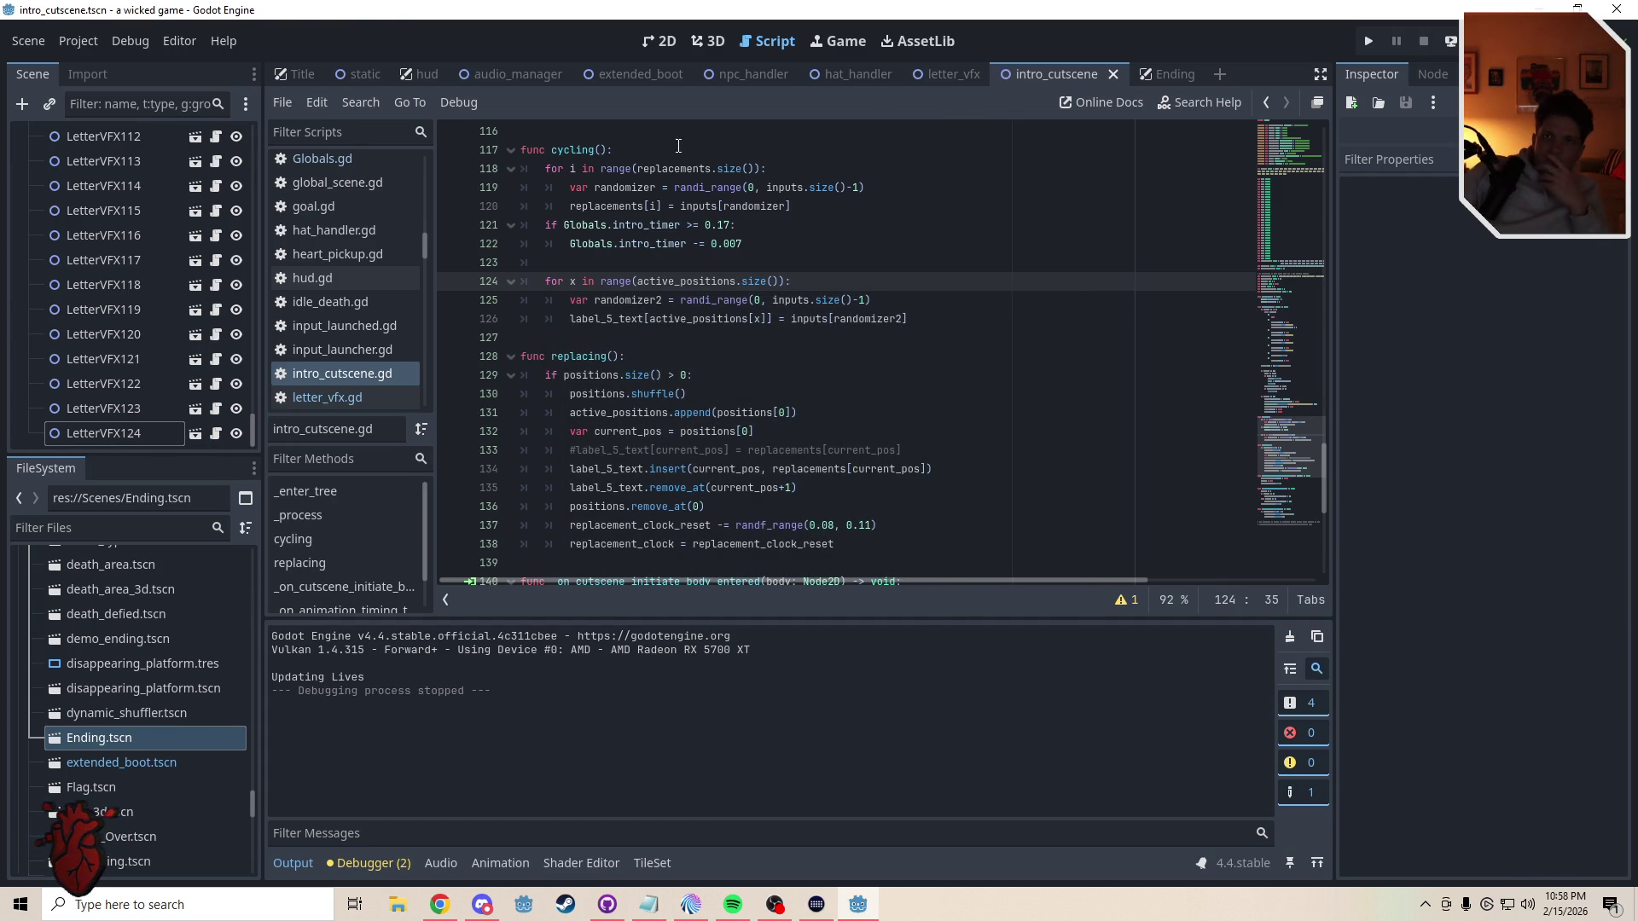
pyautogui.click(78, 40)
pyautogui.click(65, 67)
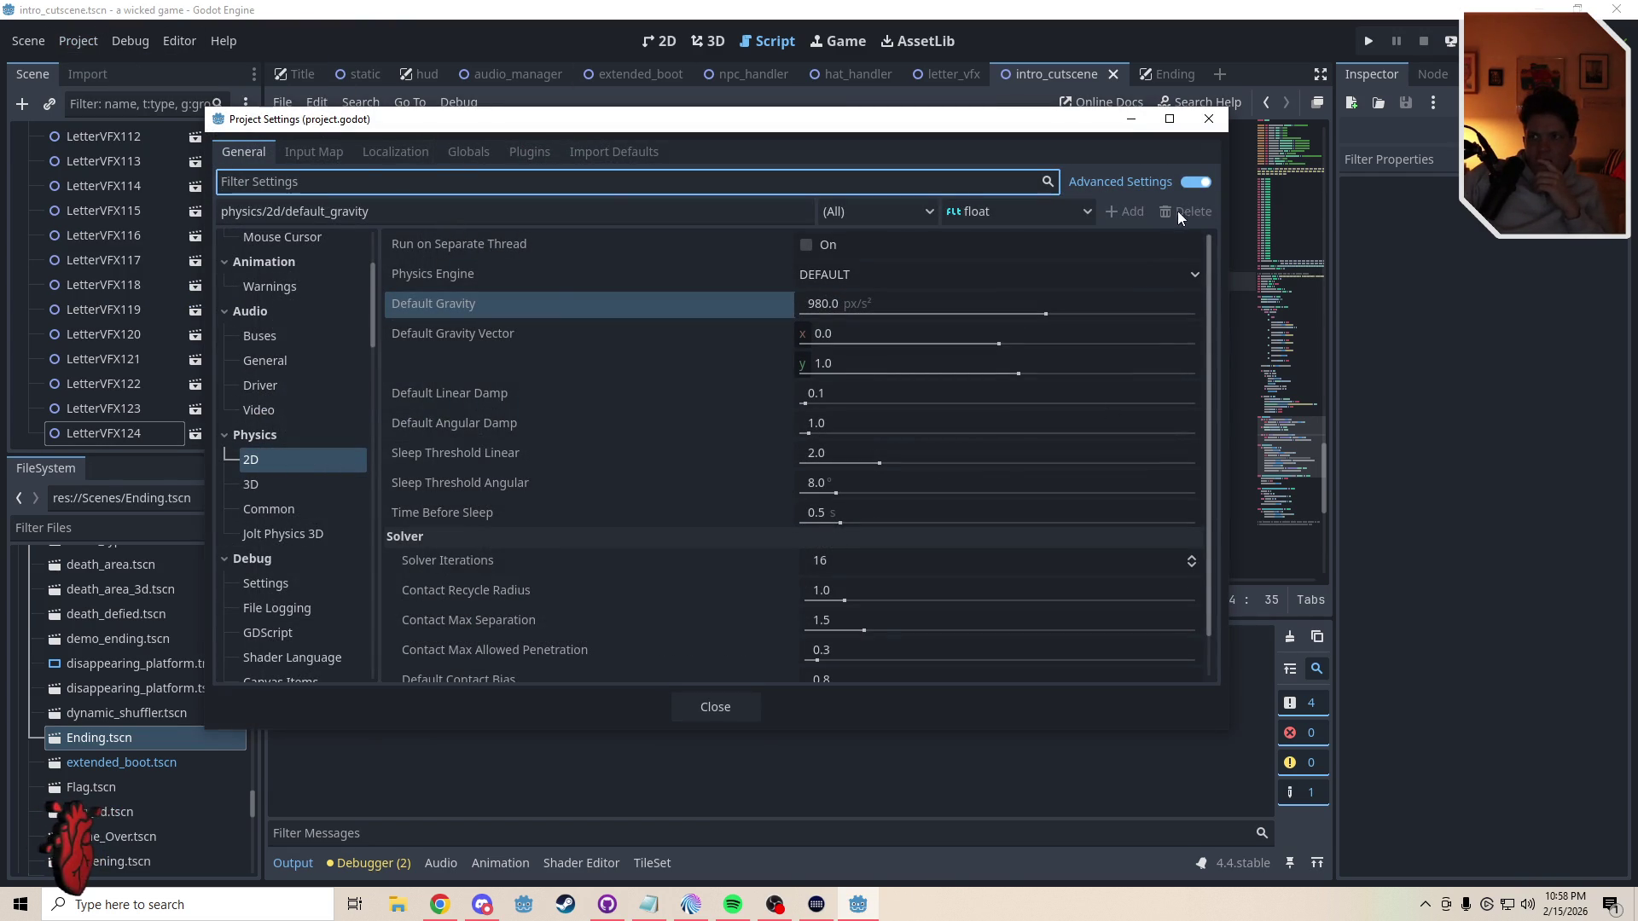
pyautogui.click(817, 273)
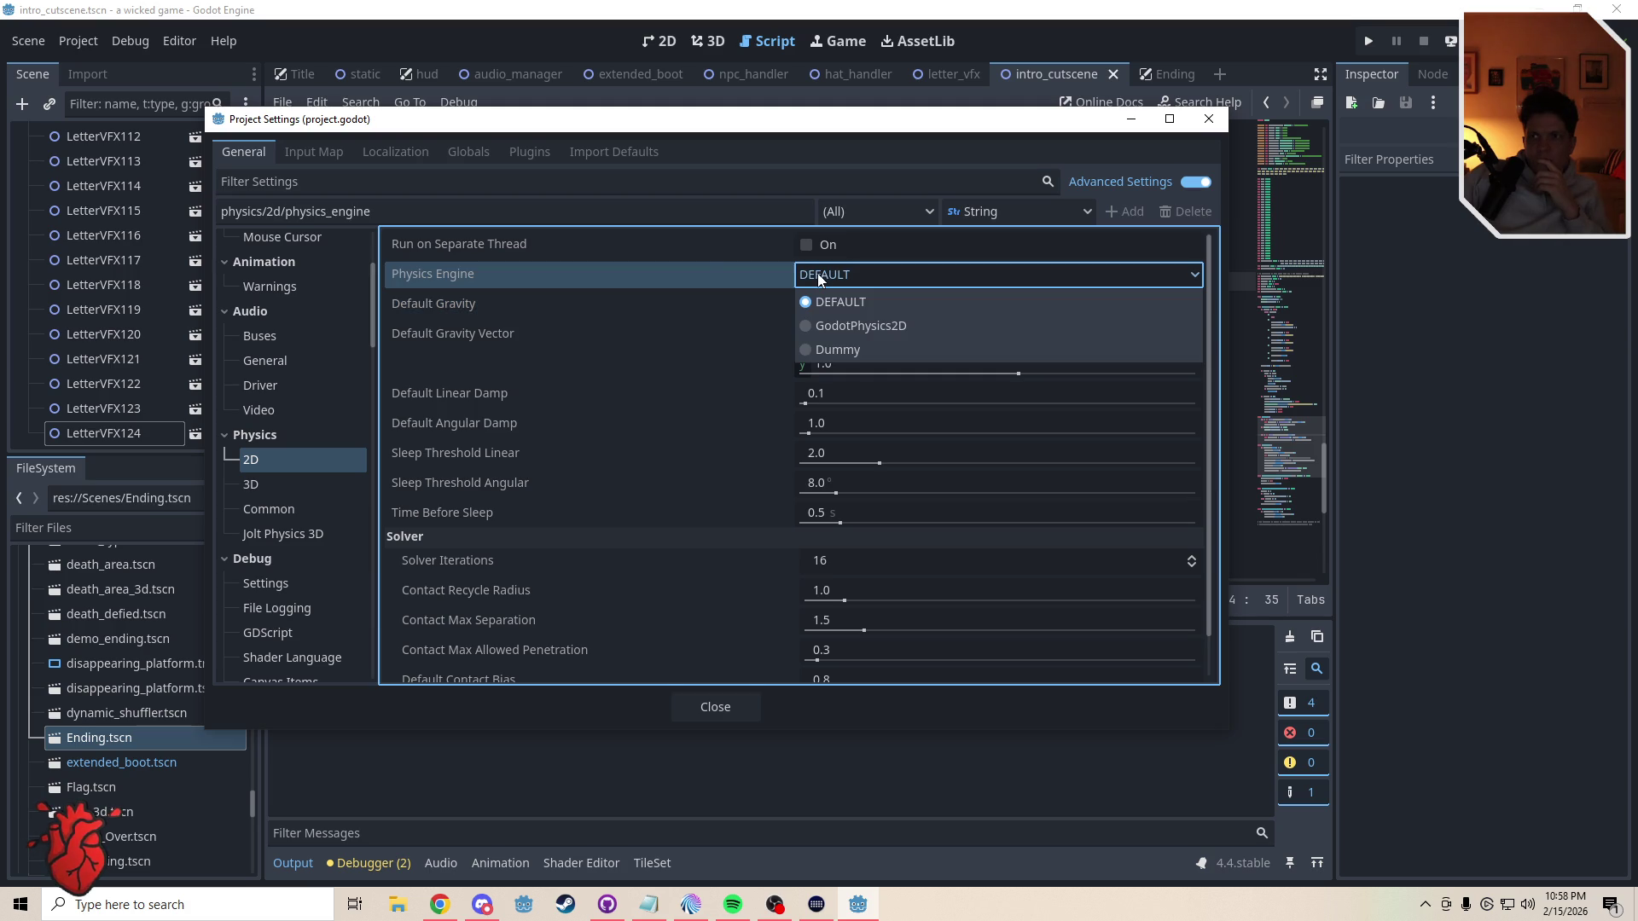
pyautogui.click(708, 273)
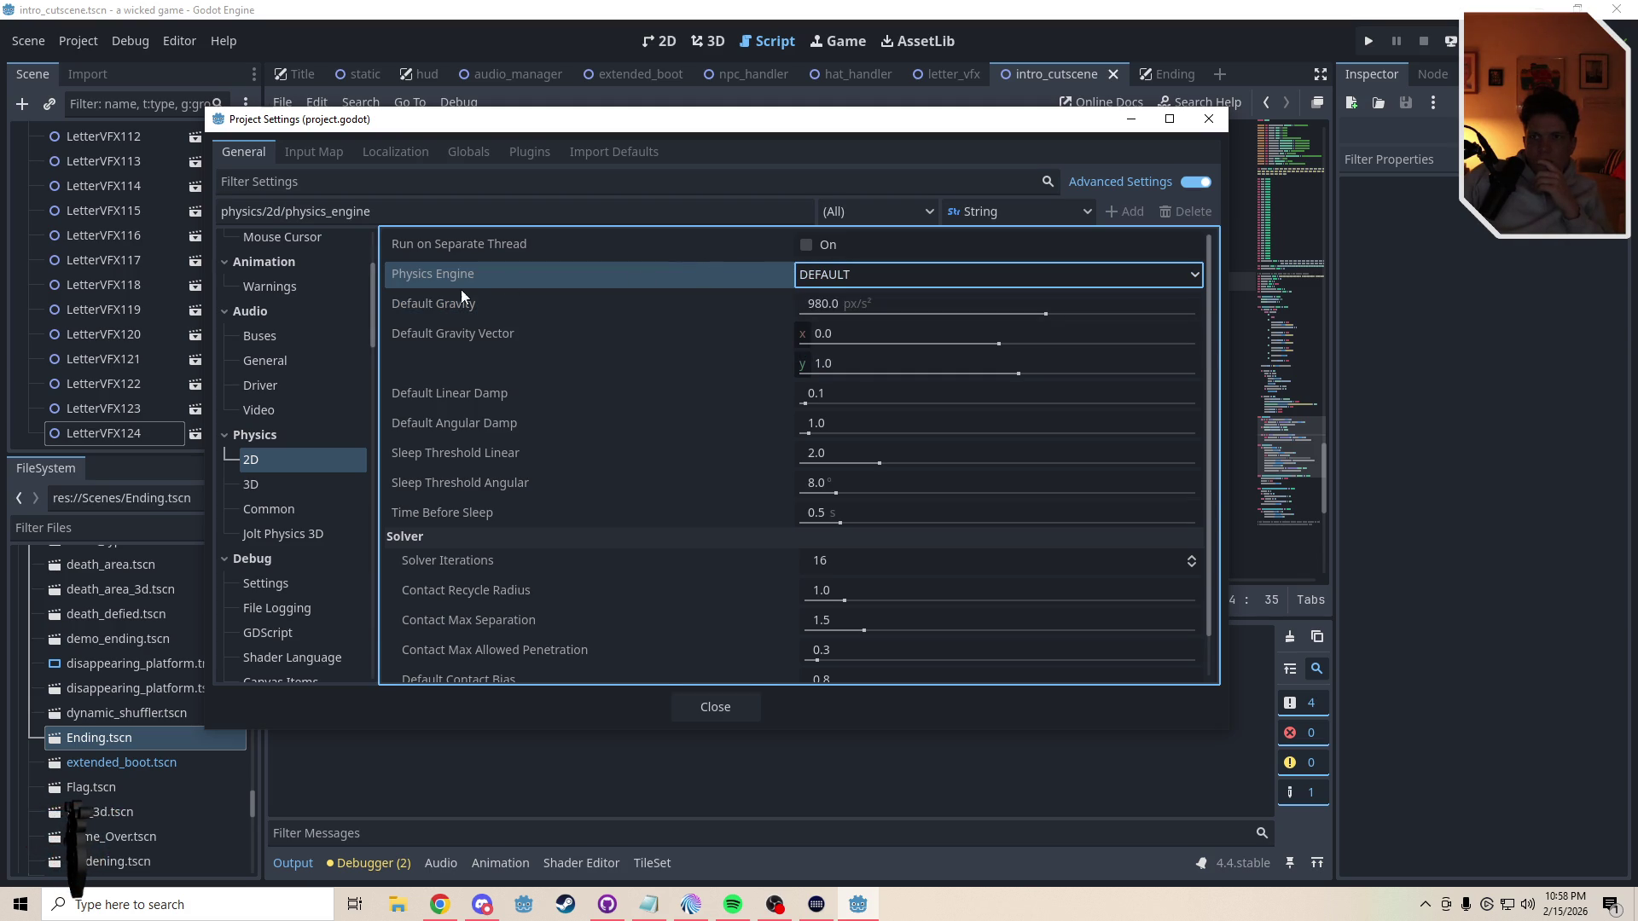
pyautogui.moveTo(447, 305)
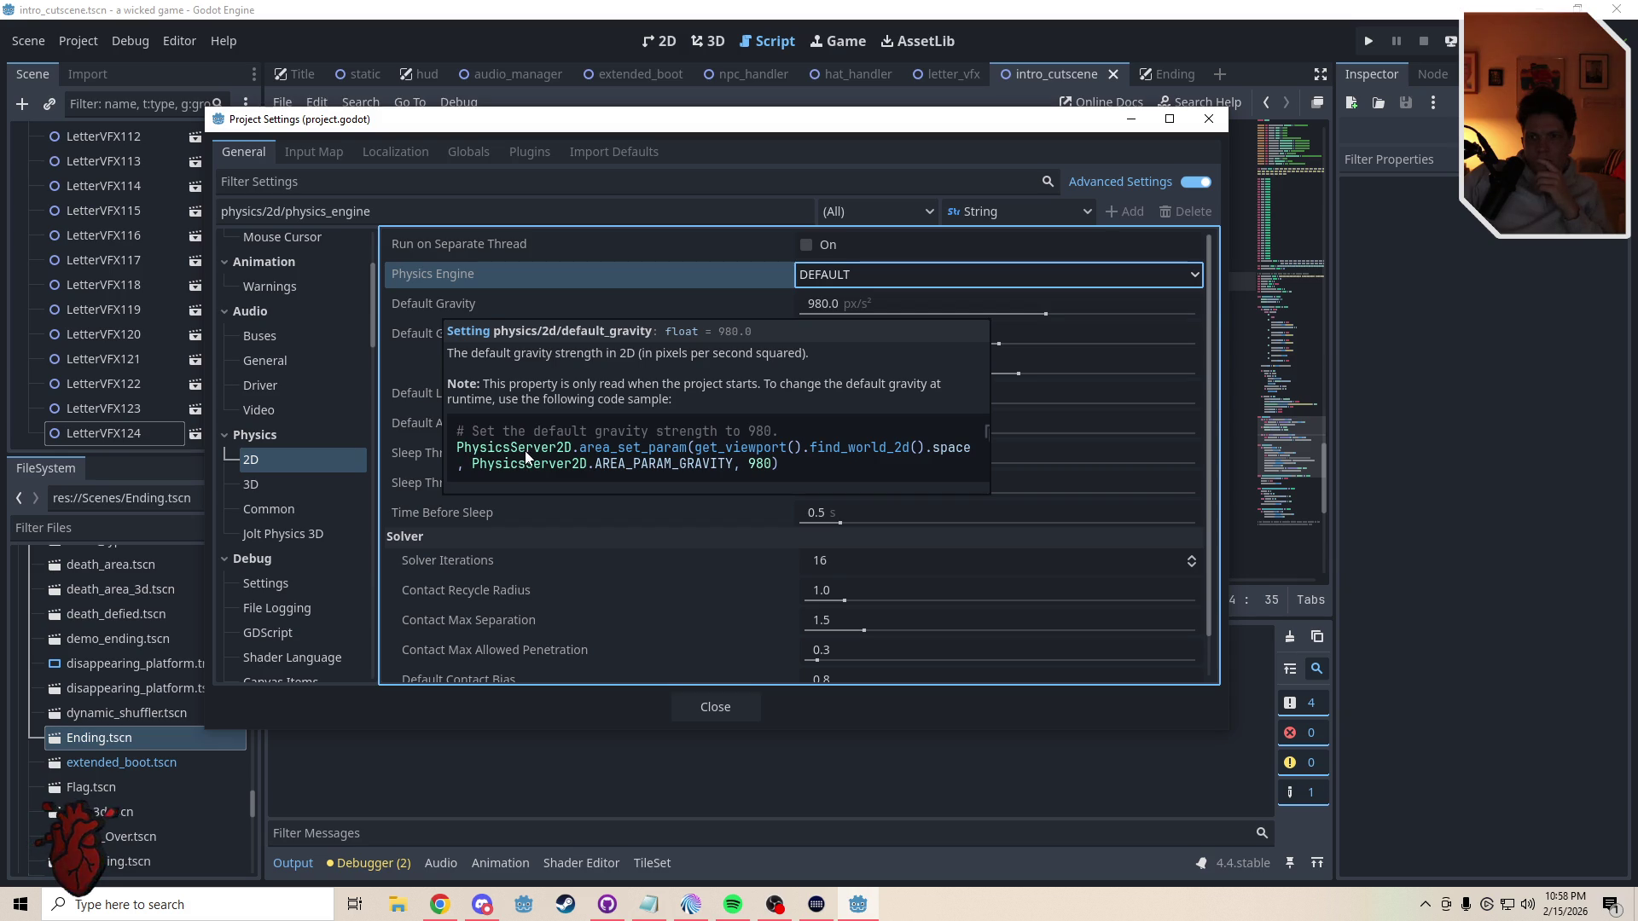
pyautogui.click(1208, 118)
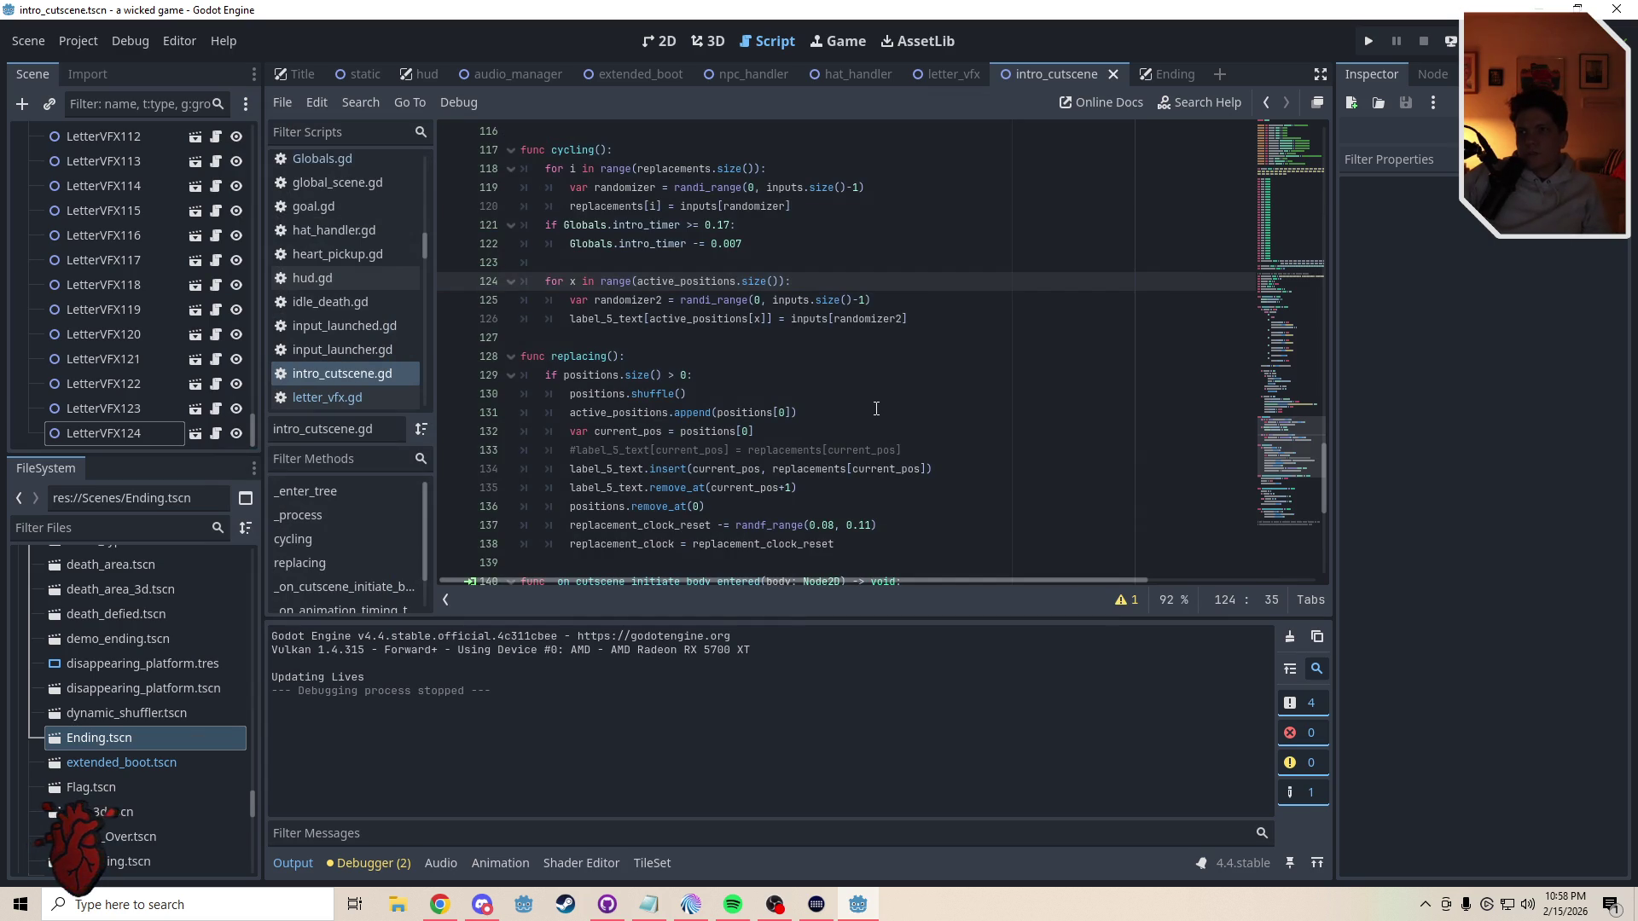
# - Replace line 112's default gravity setting with a PhysicsServer2D area gravity call set to 100
pyautogui.scroll(5, 1297, 400)
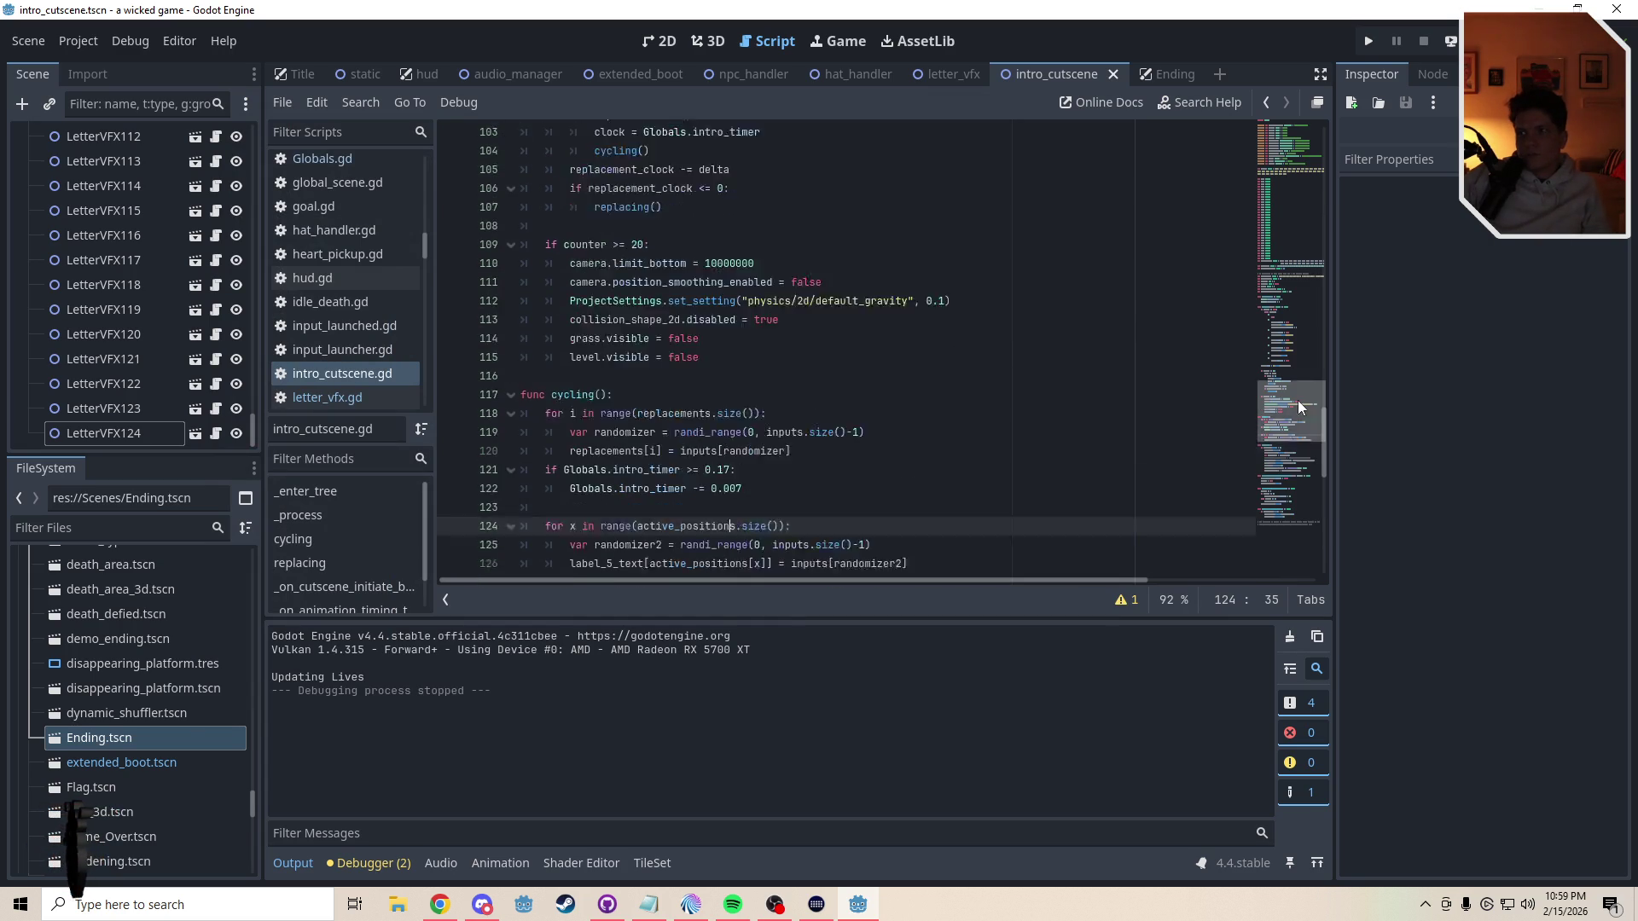
pyautogui.moveTo(961, 375); pyautogui.dragTo(569, 378)
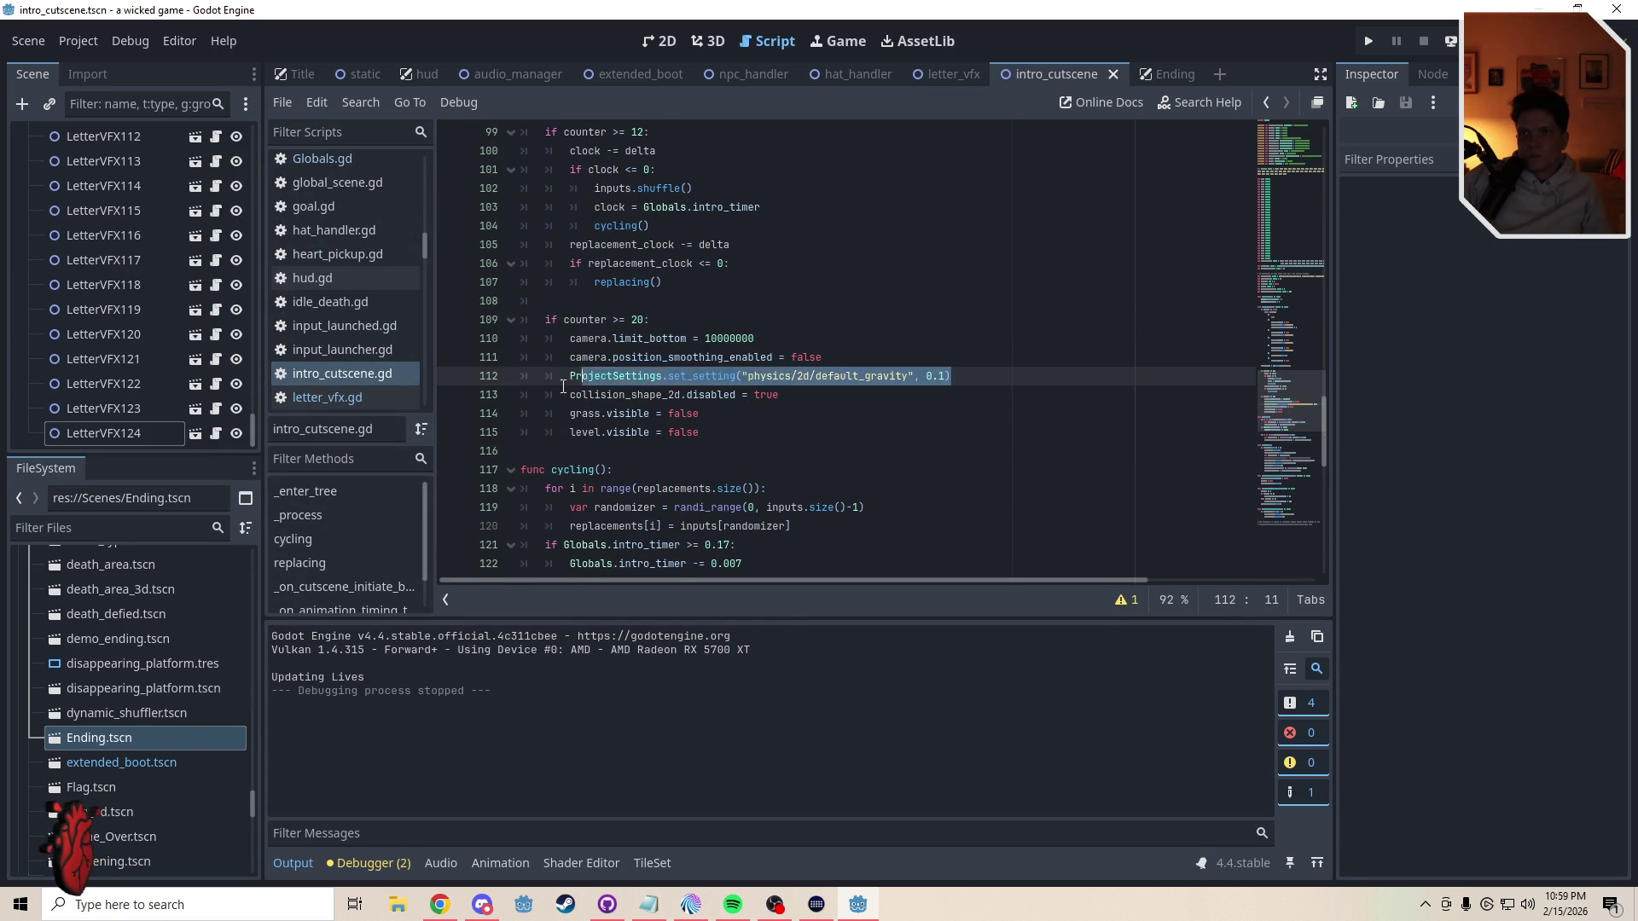
pyautogui.press('BackSpace')
pyautogui.write('# Set the default gravity strength to 980. PhysicsServer2D.area_set_param(get_viewport().find_world_2d().space, PhysicsServer2D.AREA_PARAM_GRAVITY, 980)')
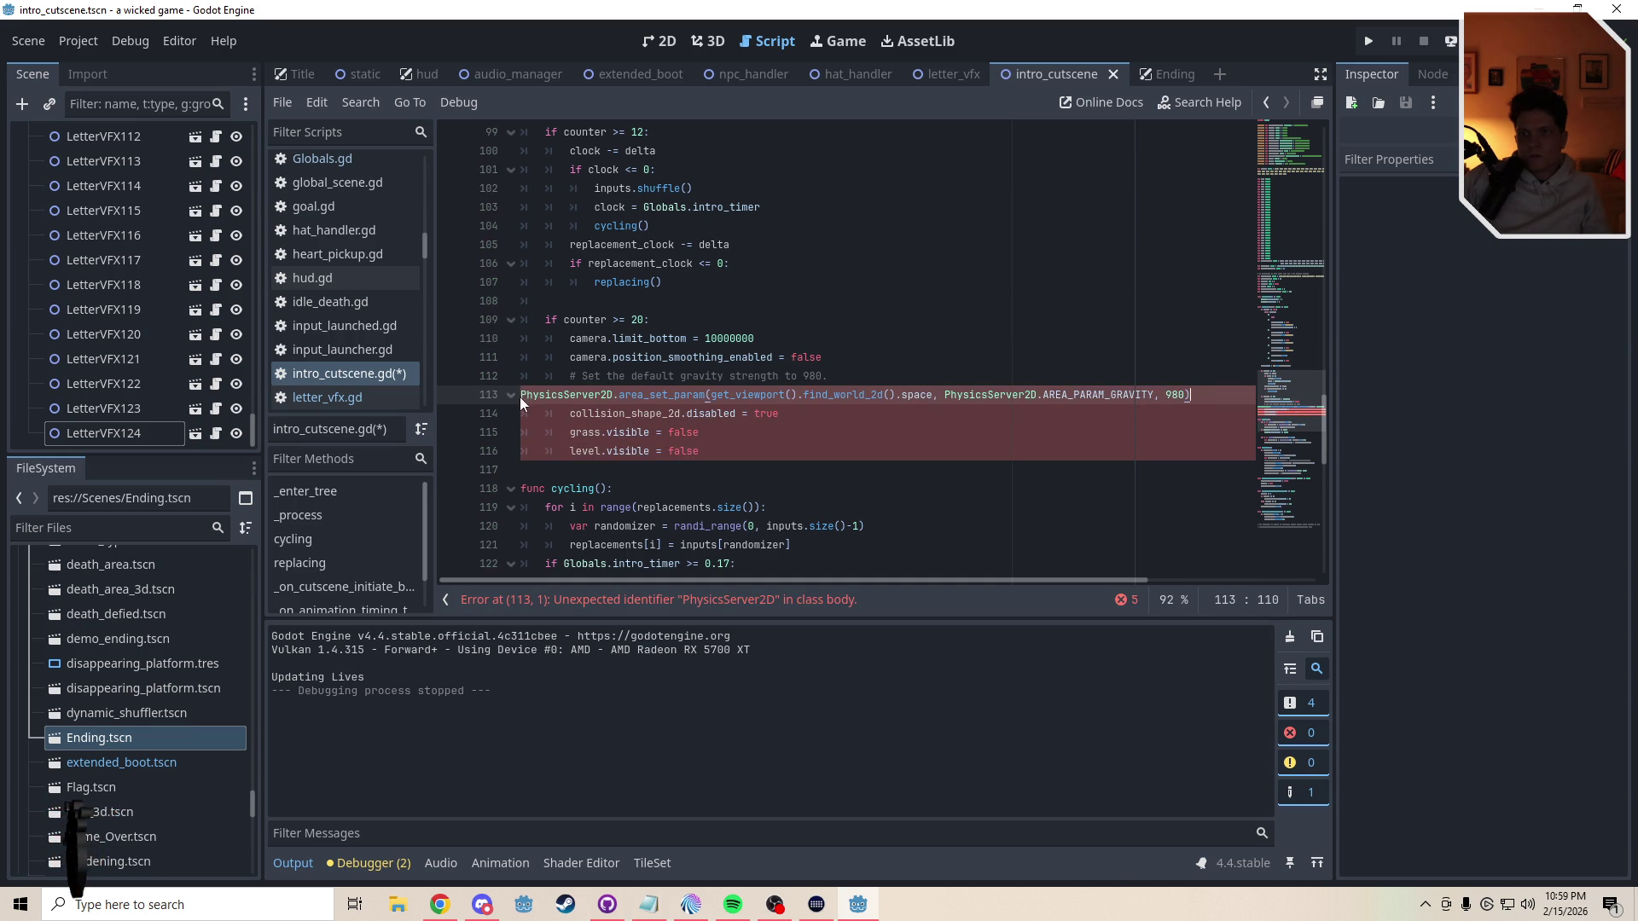
pyautogui.press('Tab')
pyautogui.press('Tab')
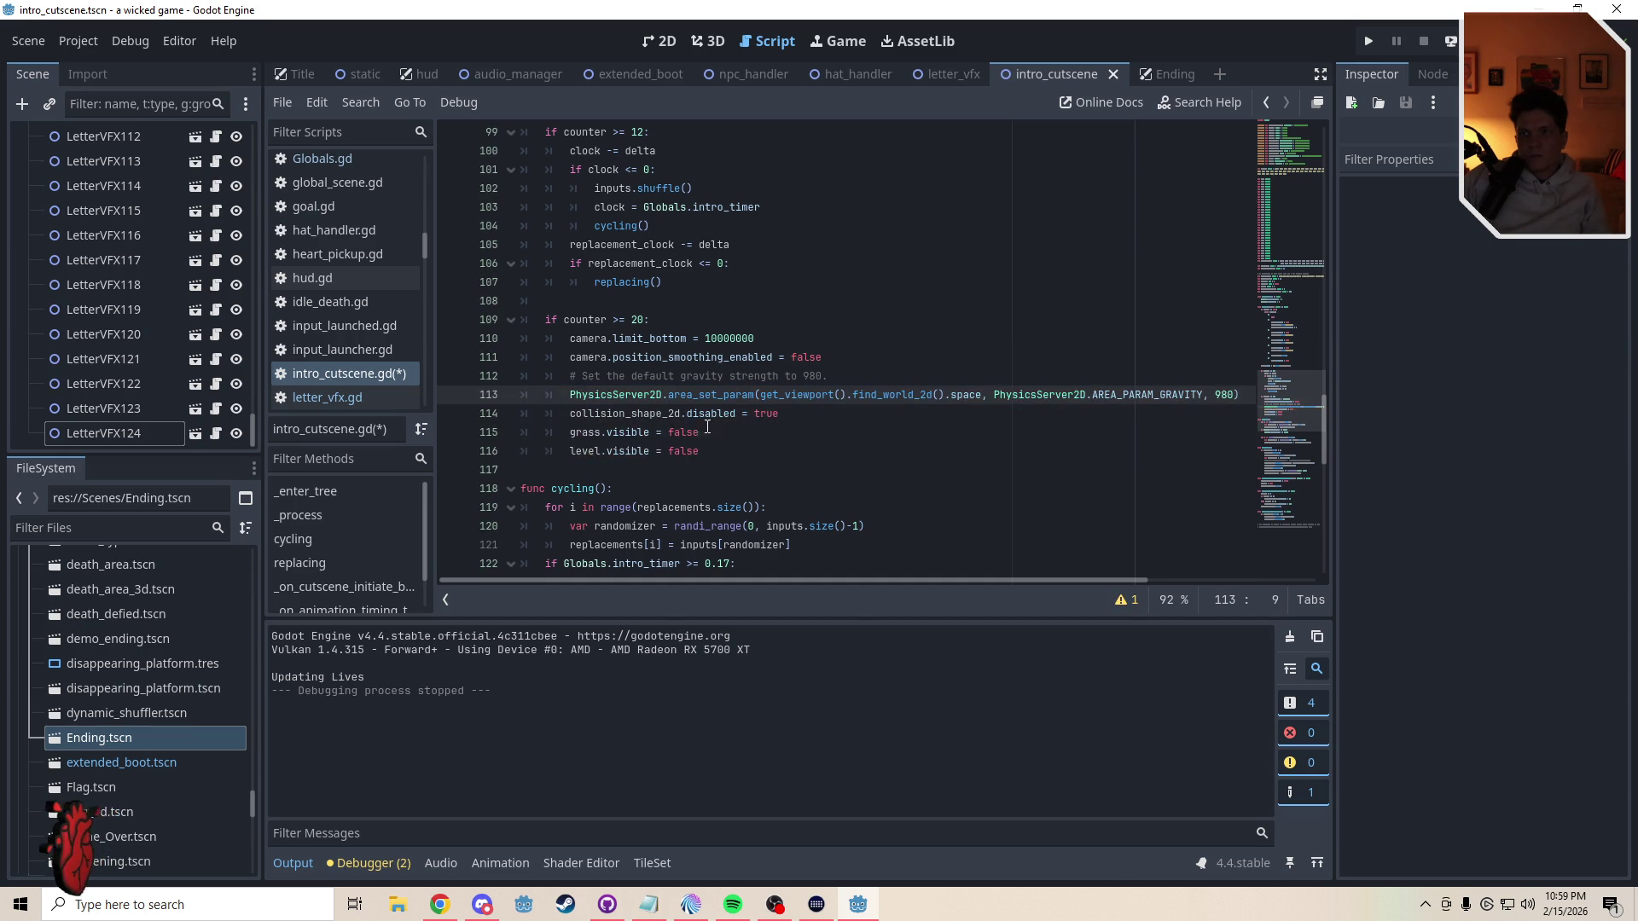
pyautogui.moveTo(823, 580); pyautogui.dragTo(933, 576)
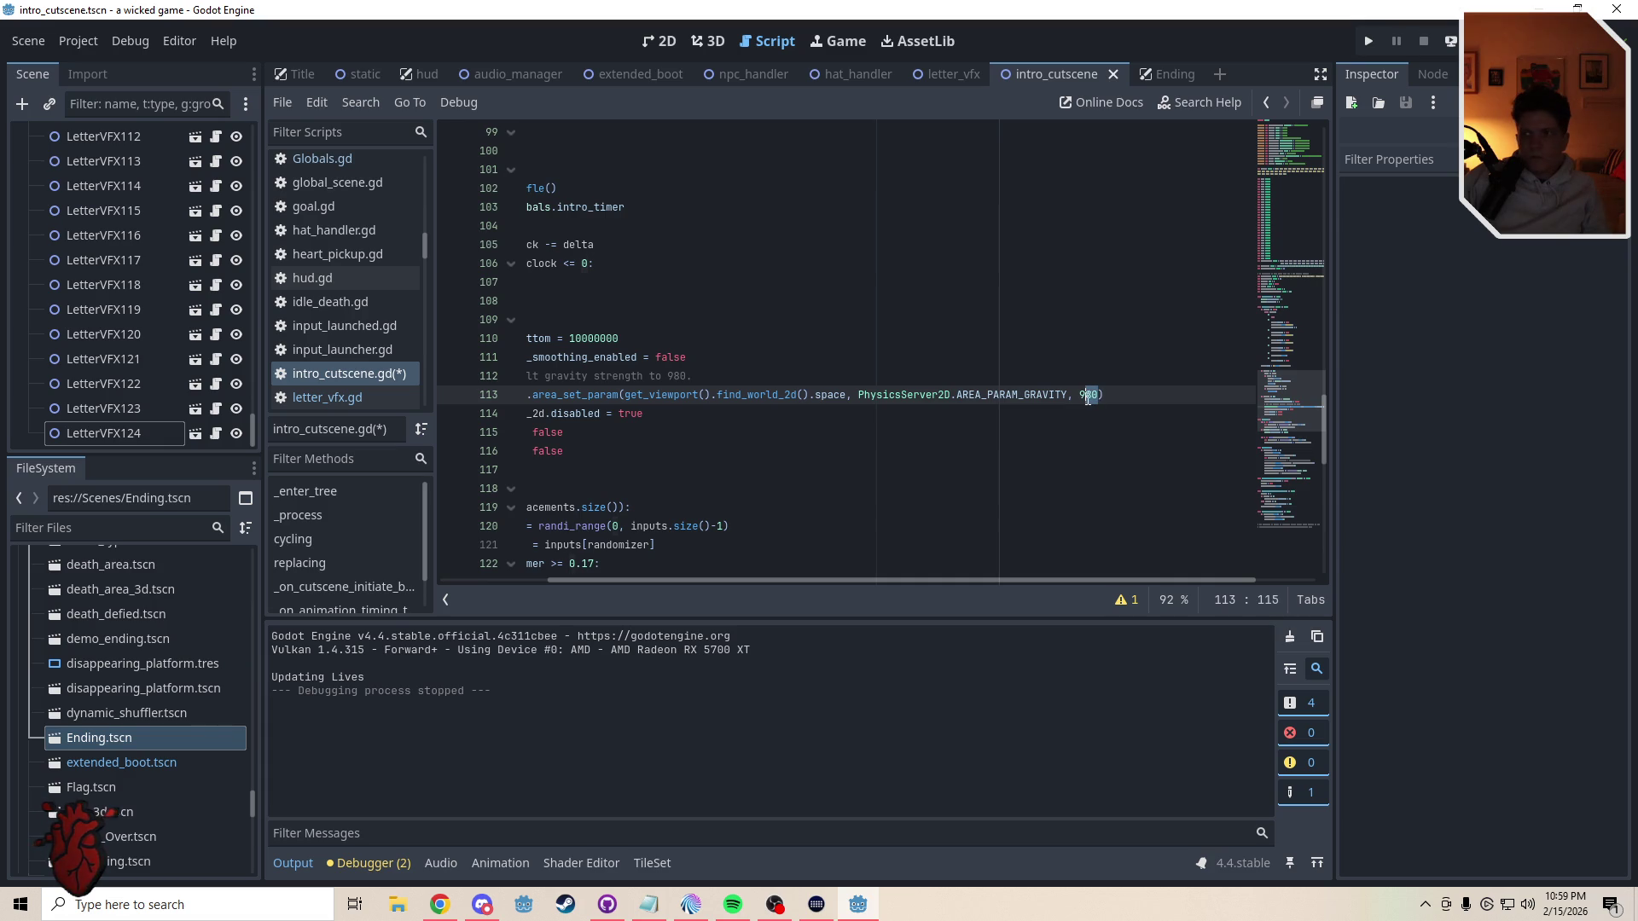
pyautogui.moveTo(1098, 394); pyautogui.dragTo(1080, 396)
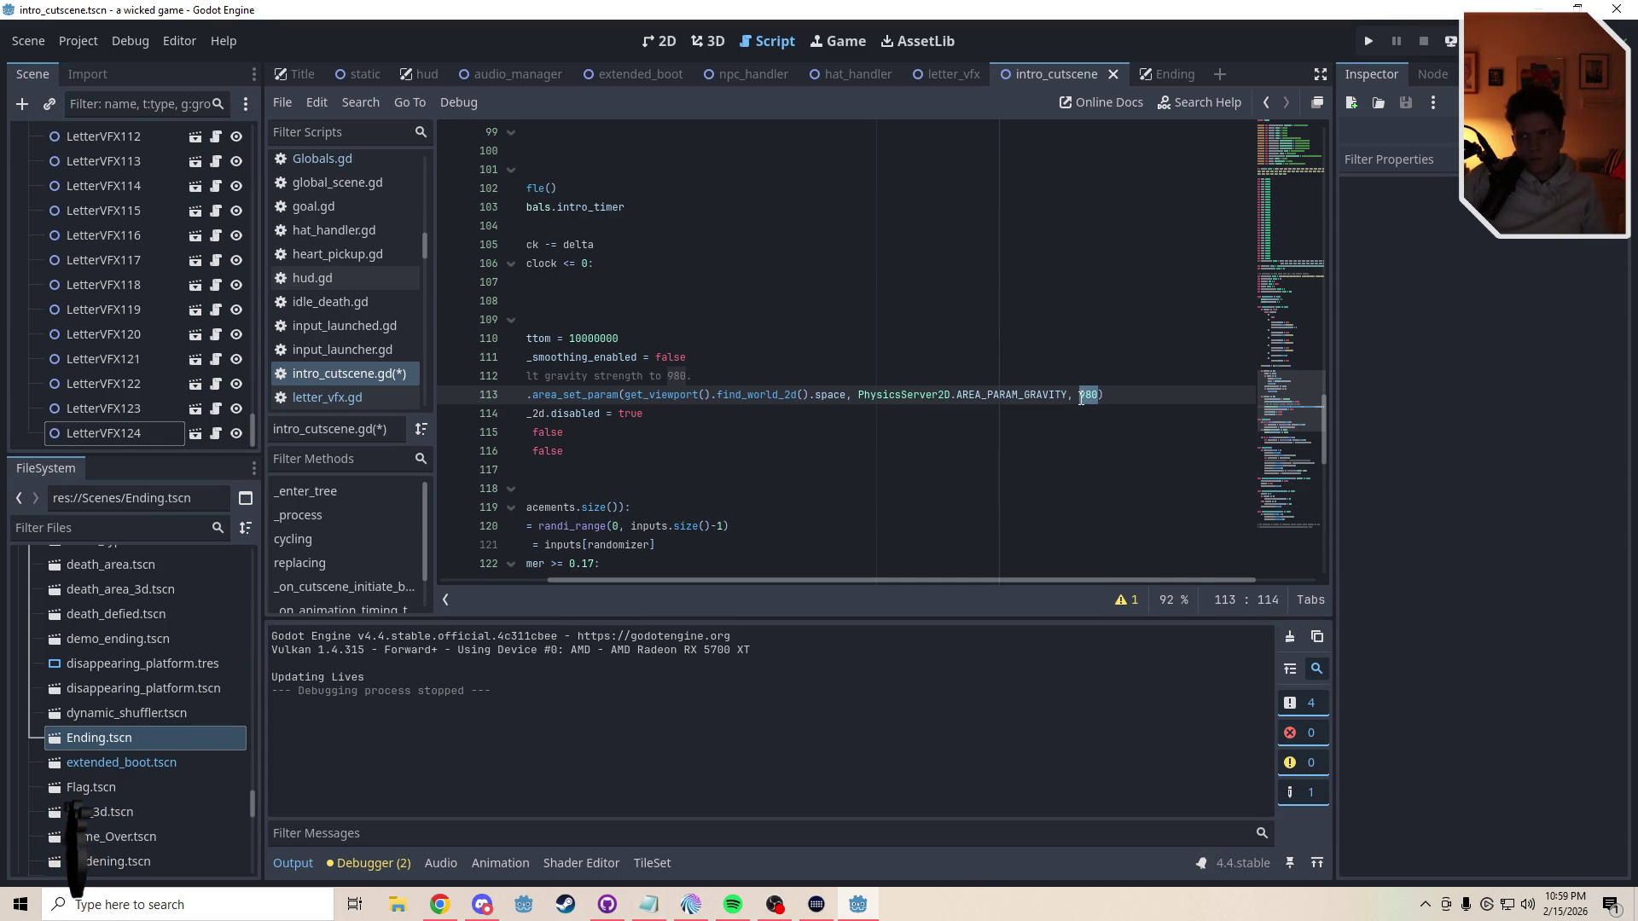
pyautogui.write('100')
pyautogui.moveTo(935, 580); pyautogui.dragTo(769, 580)
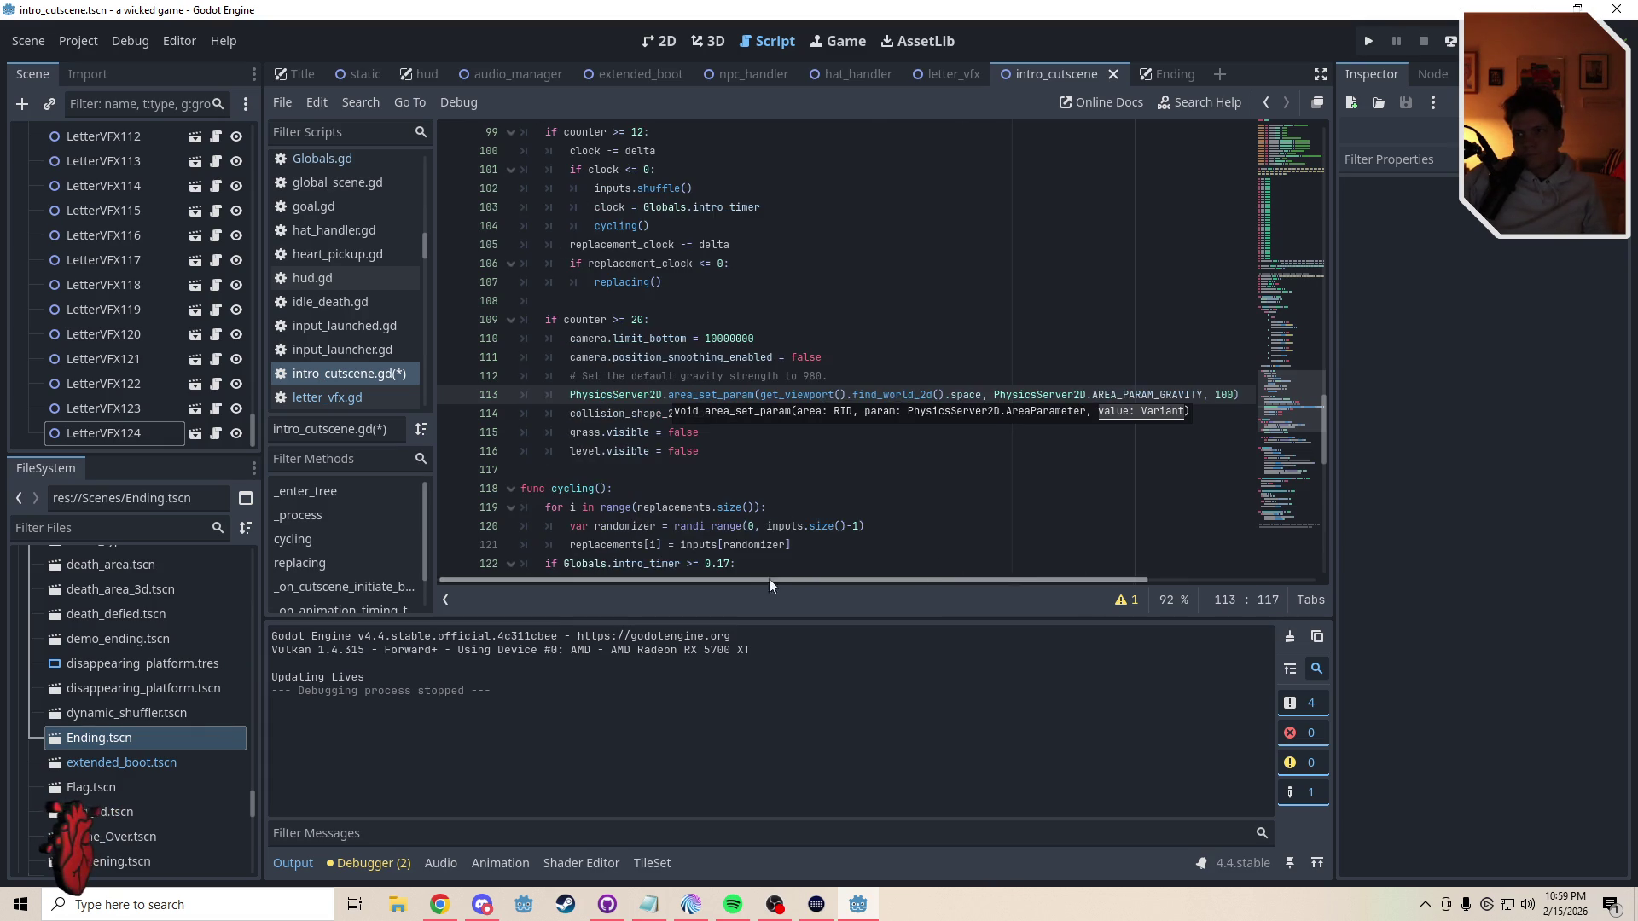
pyautogui.press('Down')
pyautogui.press('Down')
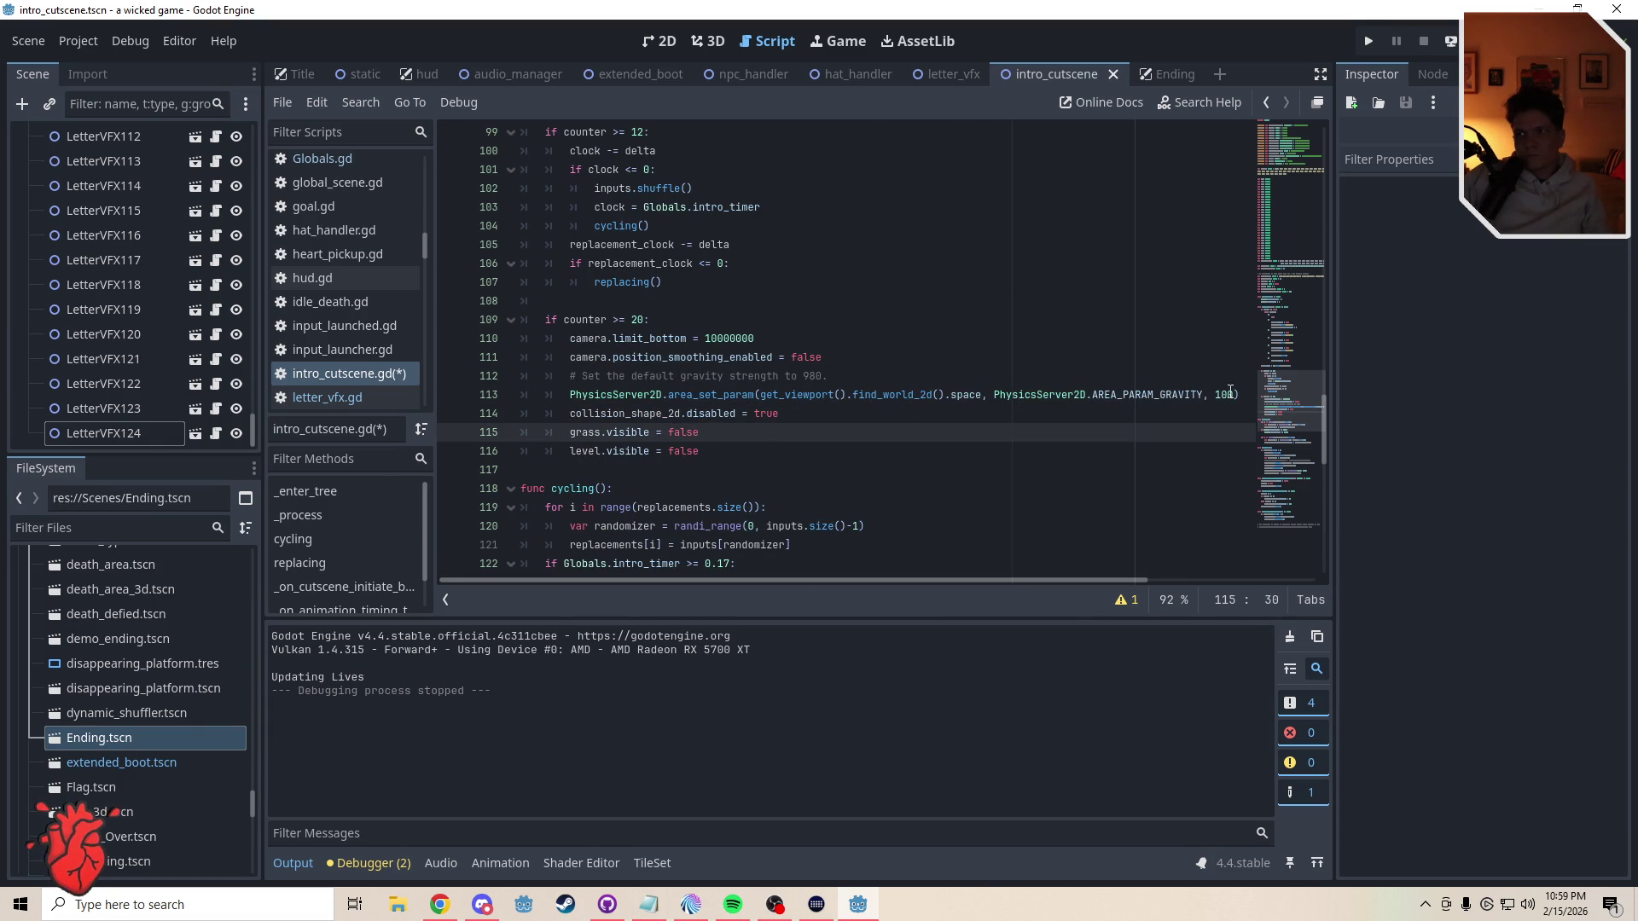
pyautogui.moveTo(1229, 390); pyautogui.dragTo(559, 397)
pyautogui.hotkey('ctrl', 'c')
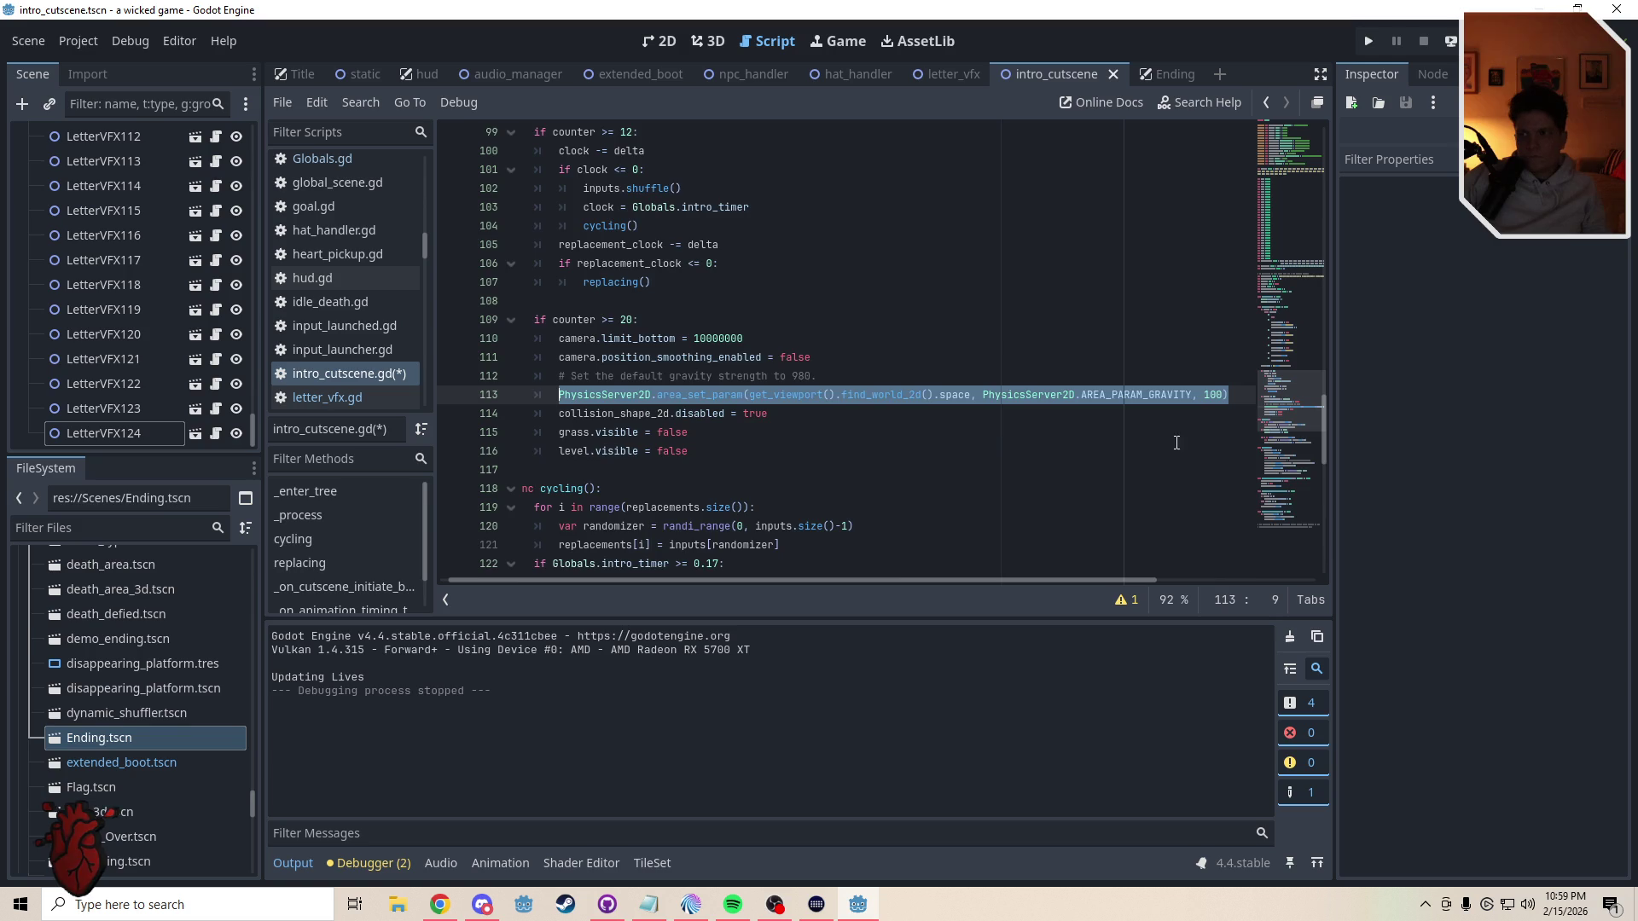
# - Turn the commented reset on line 160 into an area gravity 980 call, save, and run
pyautogui.scroll(-10, 1278, 546)
pyautogui.scroll(-2, 1010, 564)
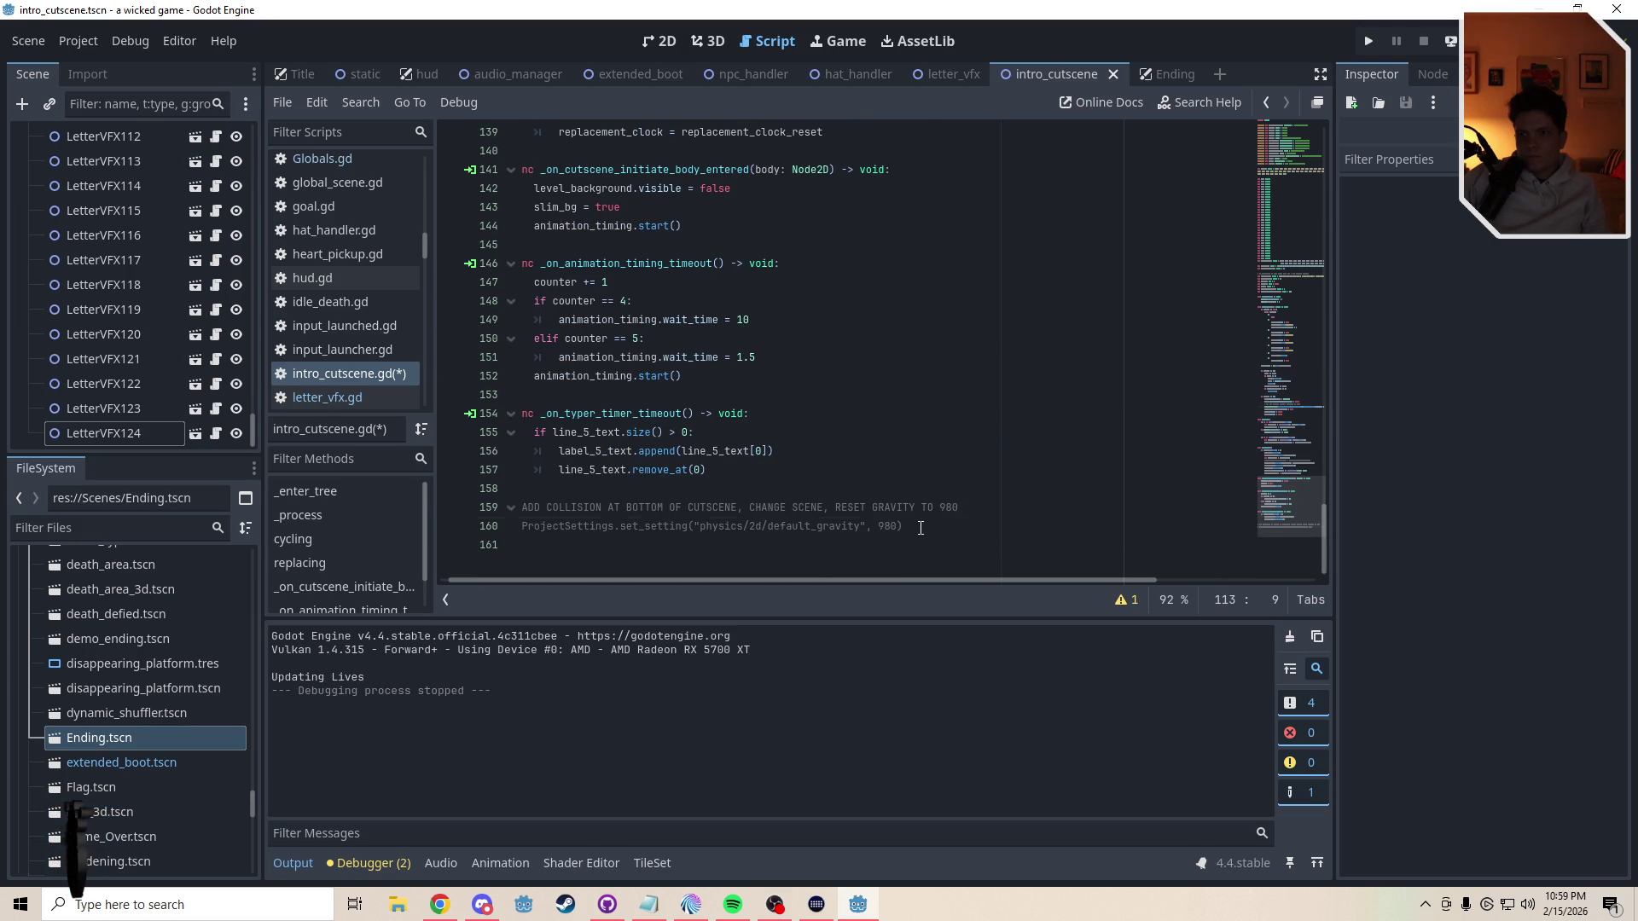
pyautogui.moveTo(920, 528); pyautogui.dragTo(520, 529)
pyautogui.hotkey('ctrl', 'v')
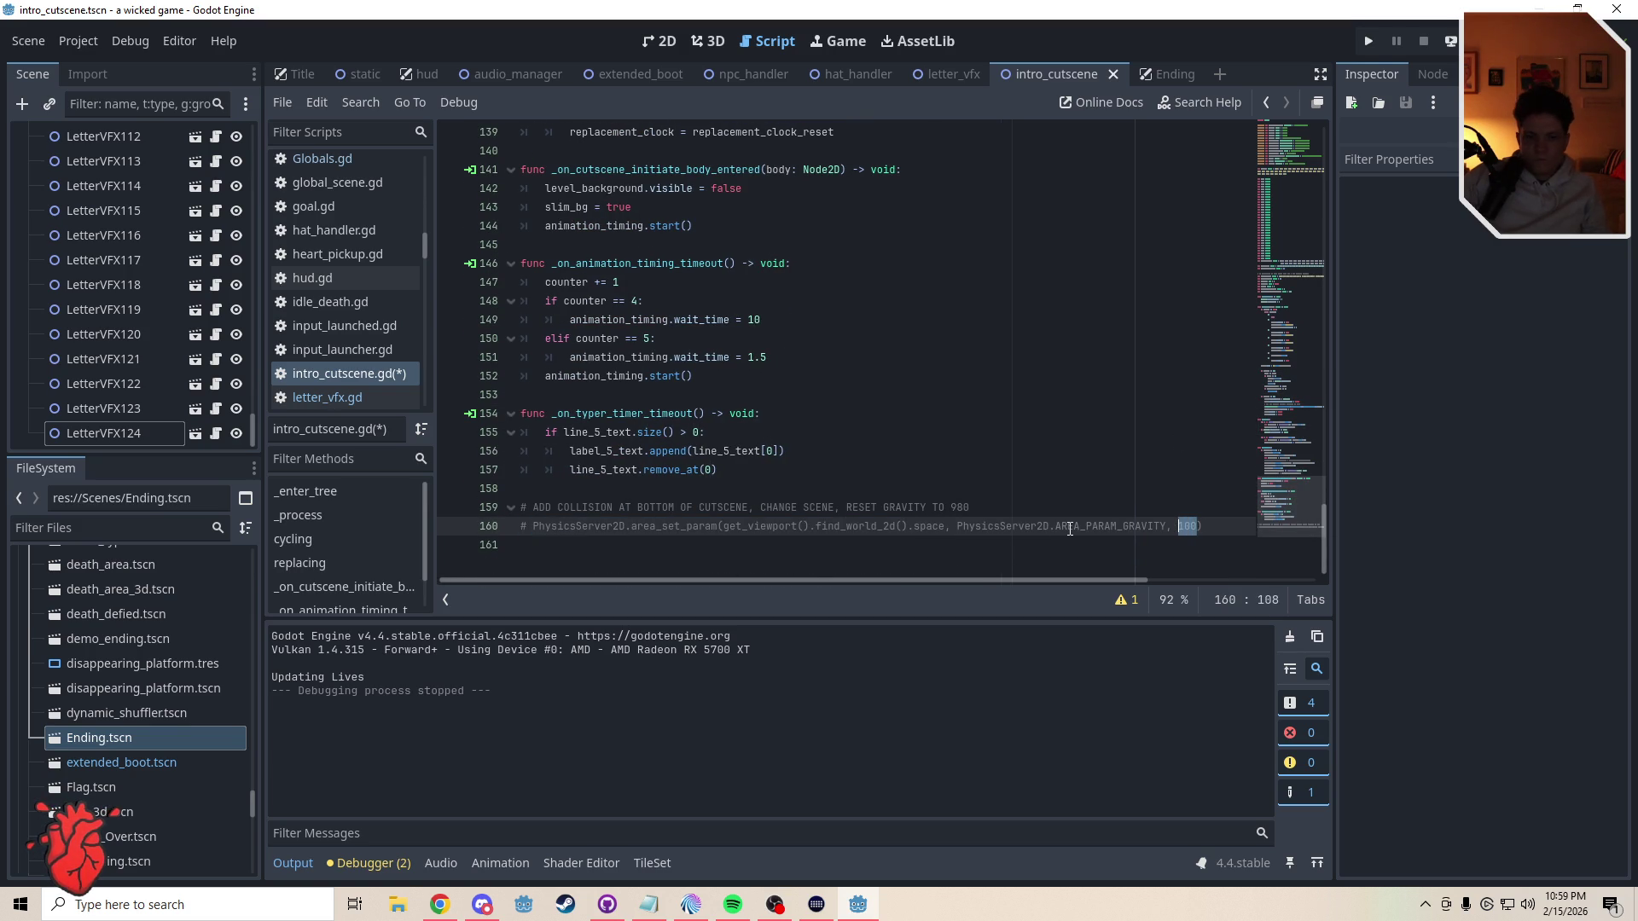
pyautogui.write('0)')
pyautogui.click(795, 482)
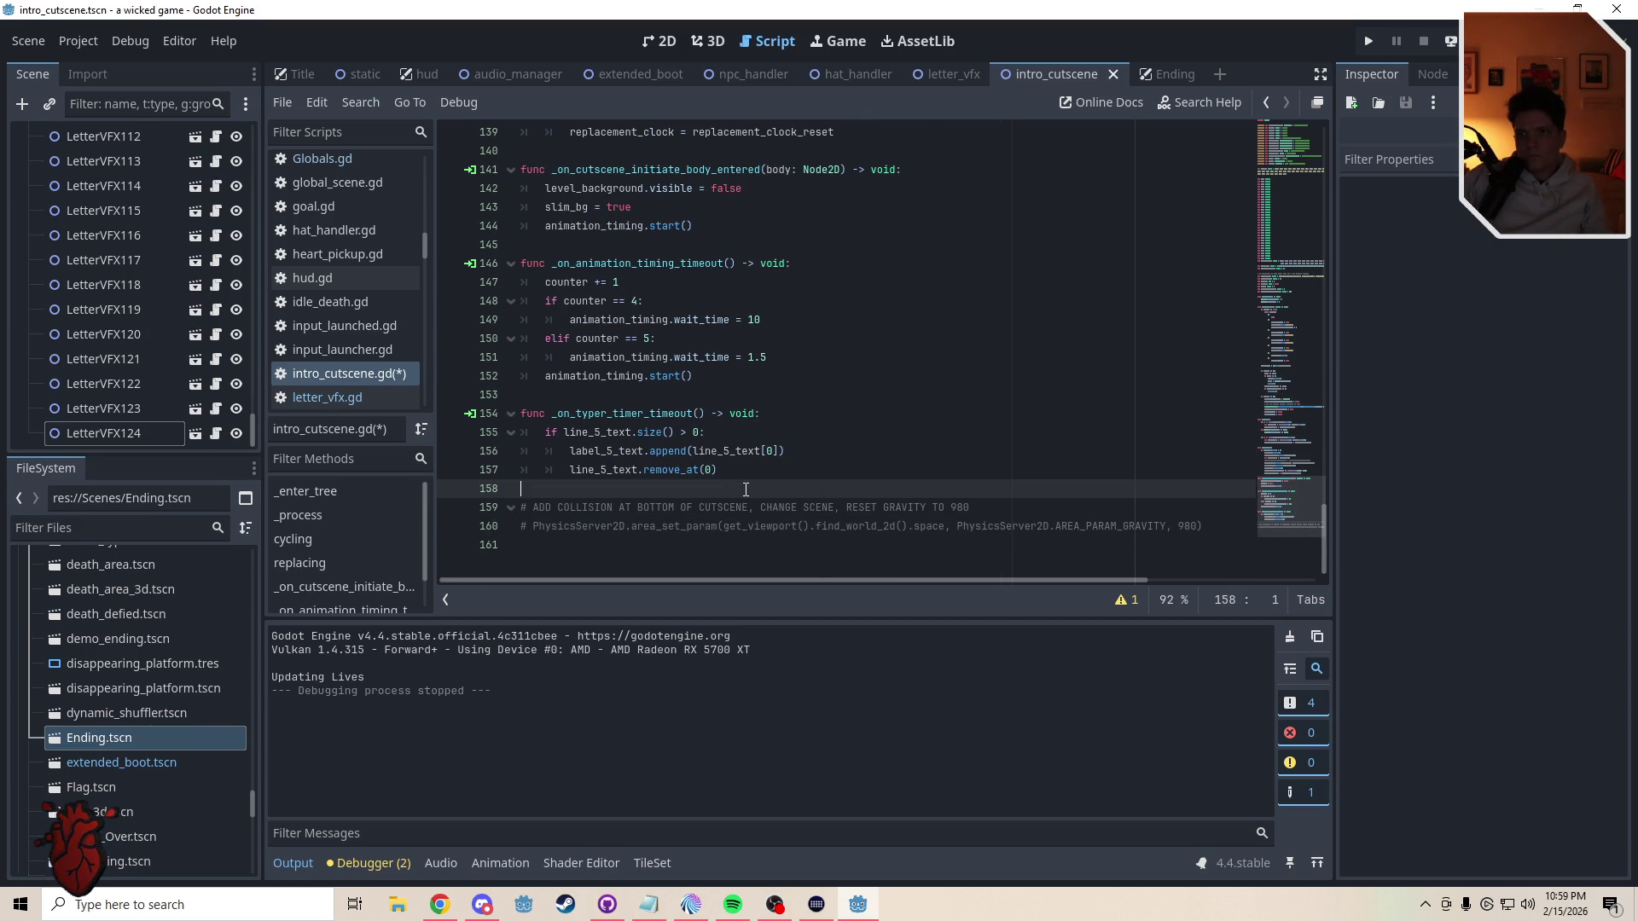
pyautogui.hotkey('ctrl', 's')
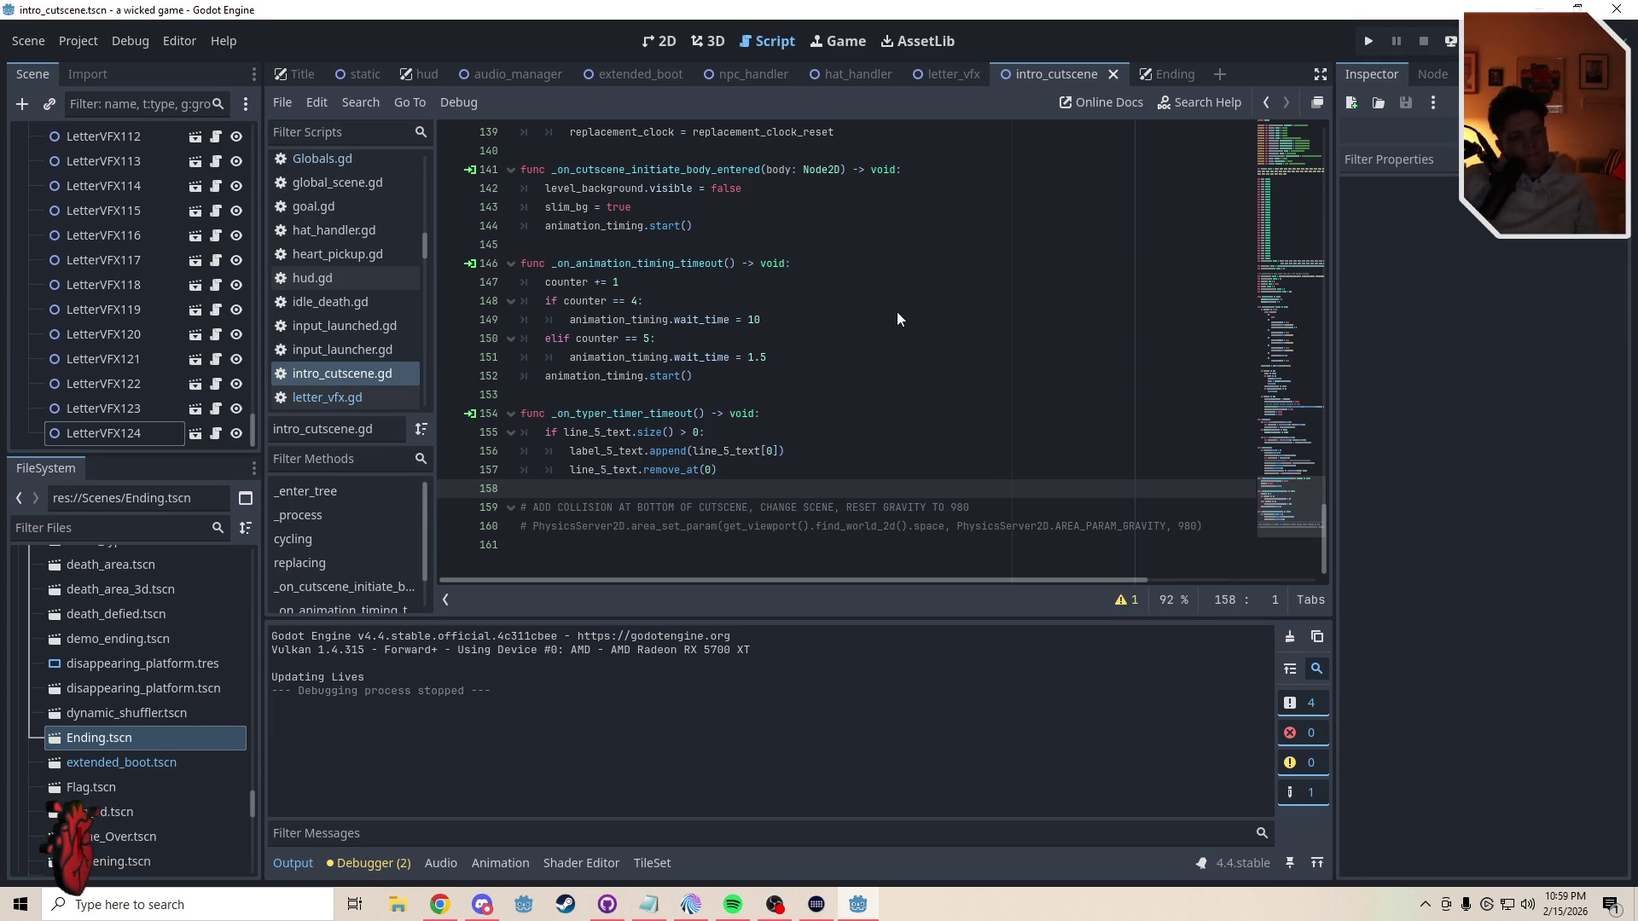
pyautogui.press('F5')
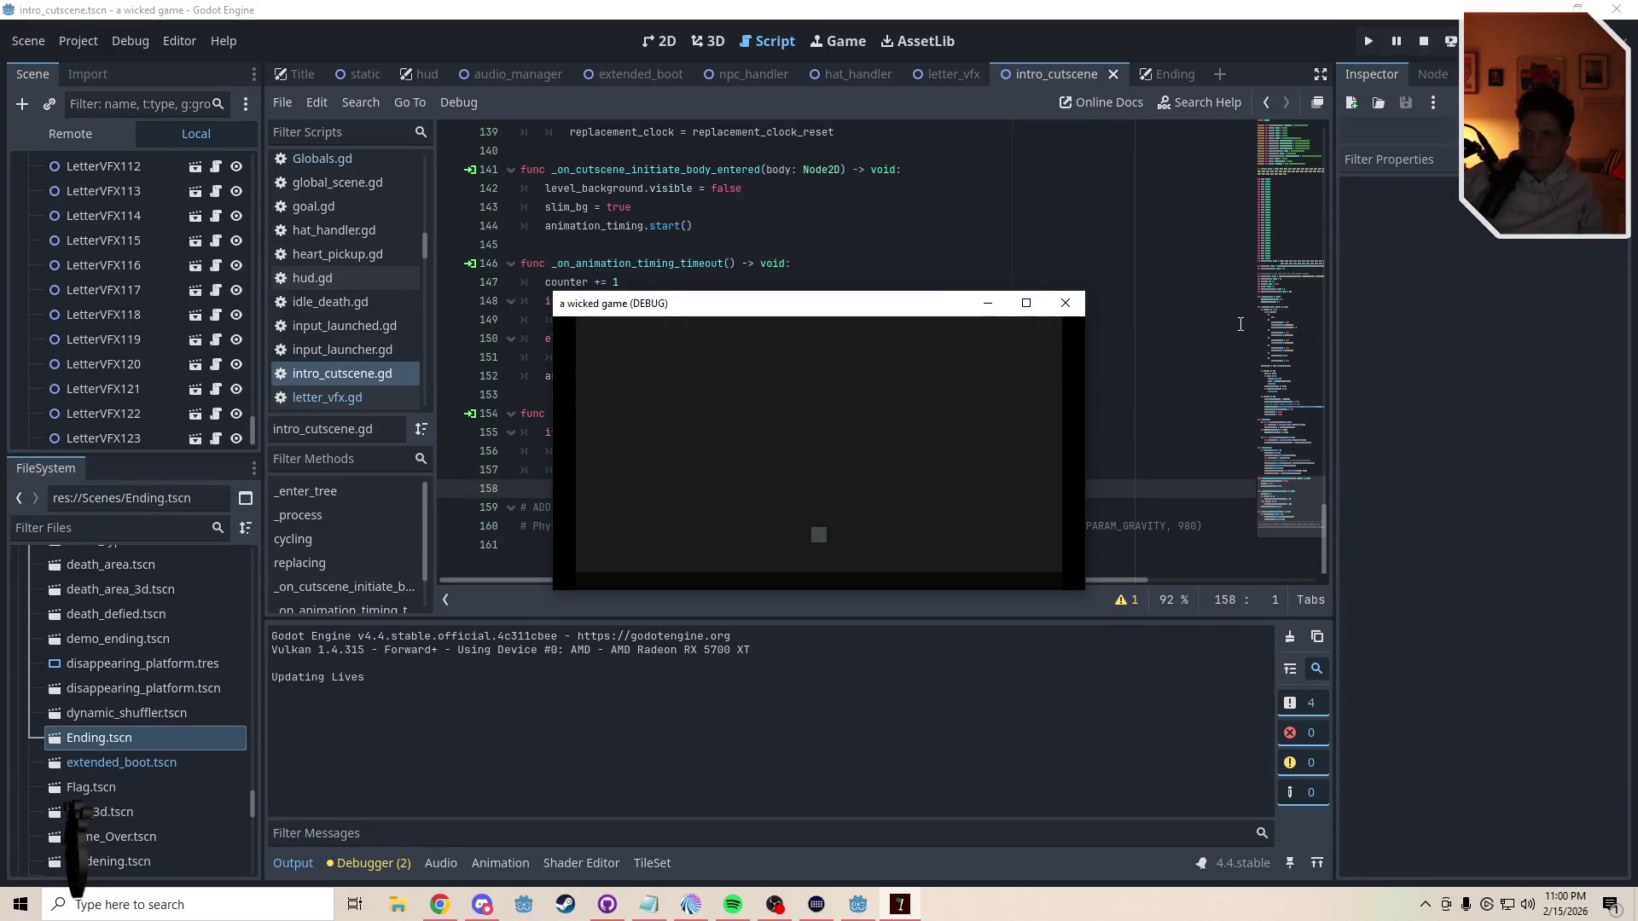
# - Stop the game and change line 113's area gravity from 100 to 1, then save
pyautogui.click(1060, 300)
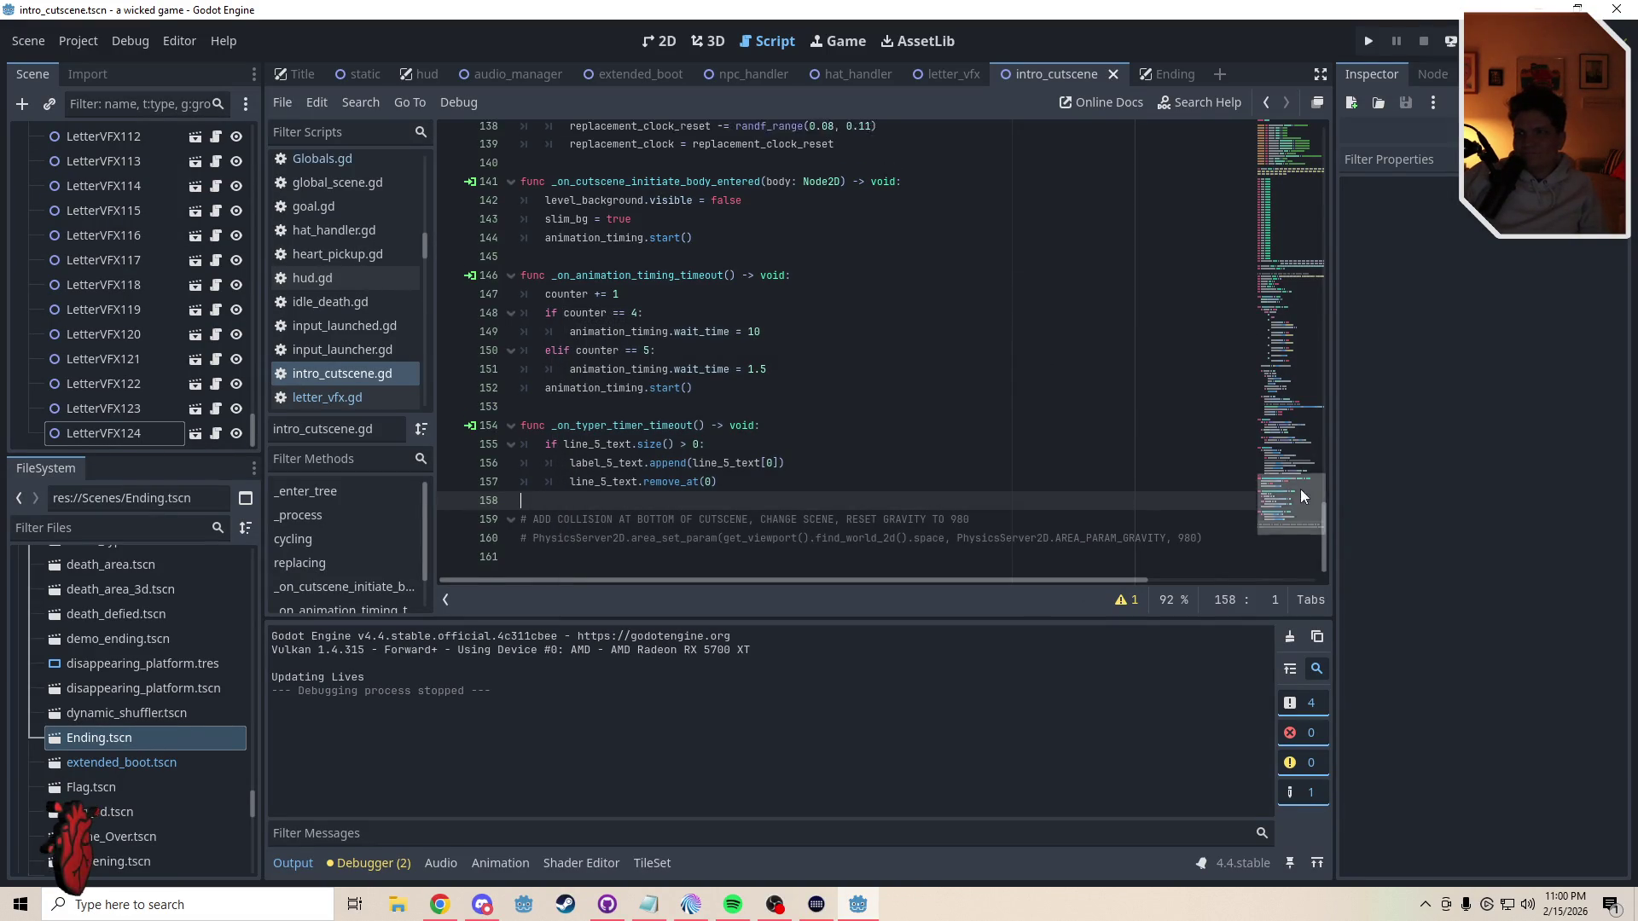
pyautogui.moveTo(1300, 489); pyautogui.dragTo(1288, 414)
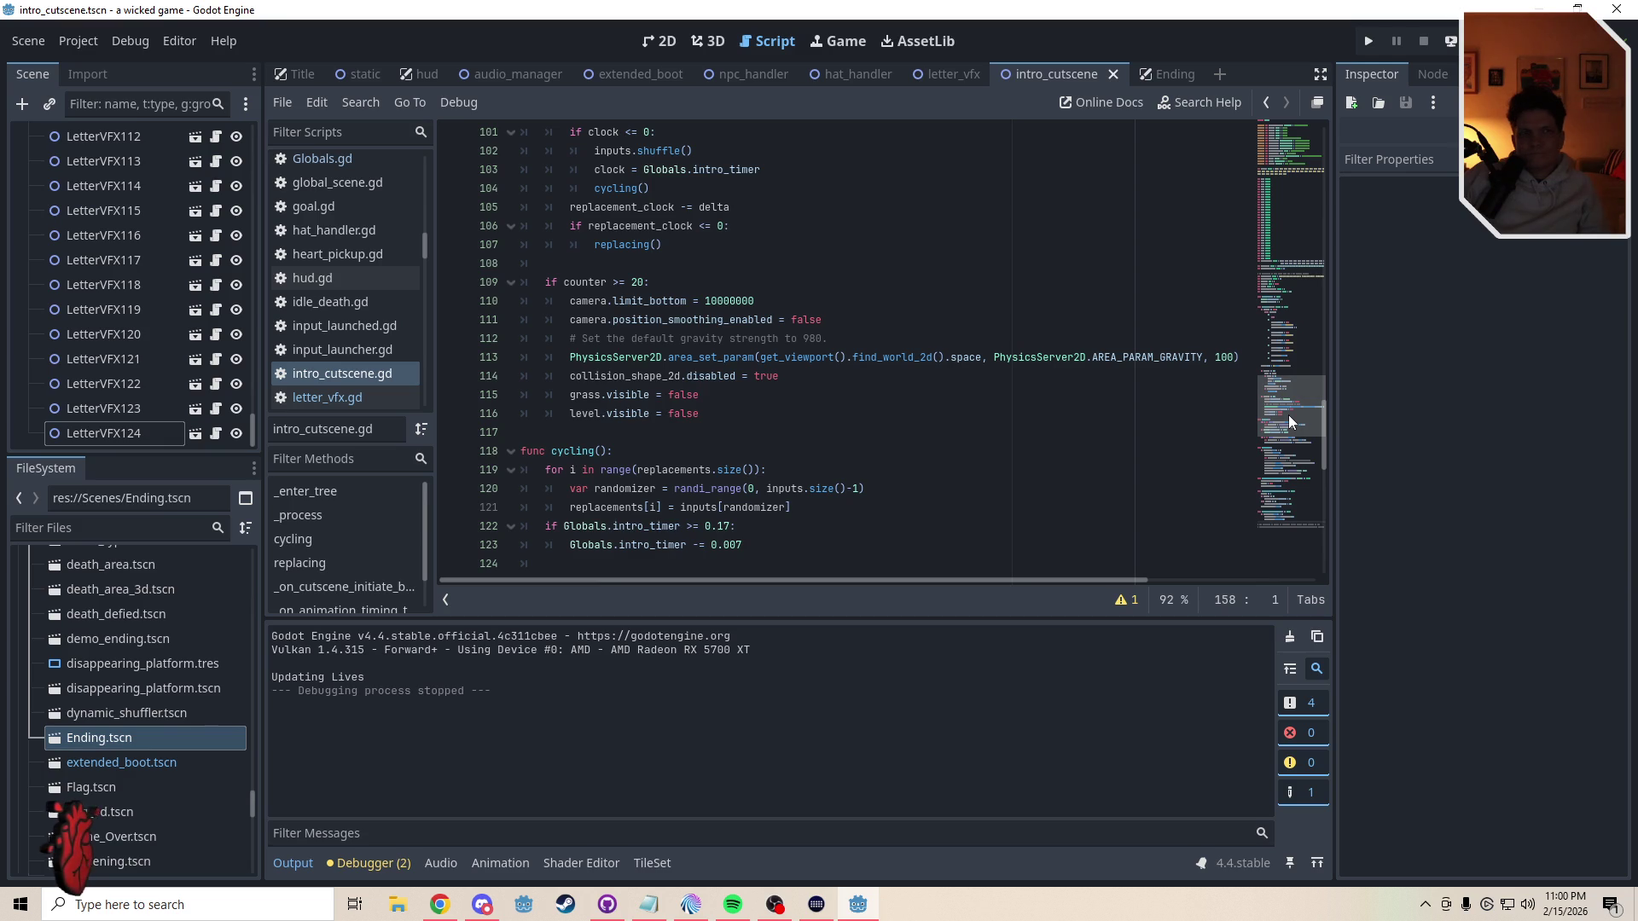
pyautogui.click(1232, 358)
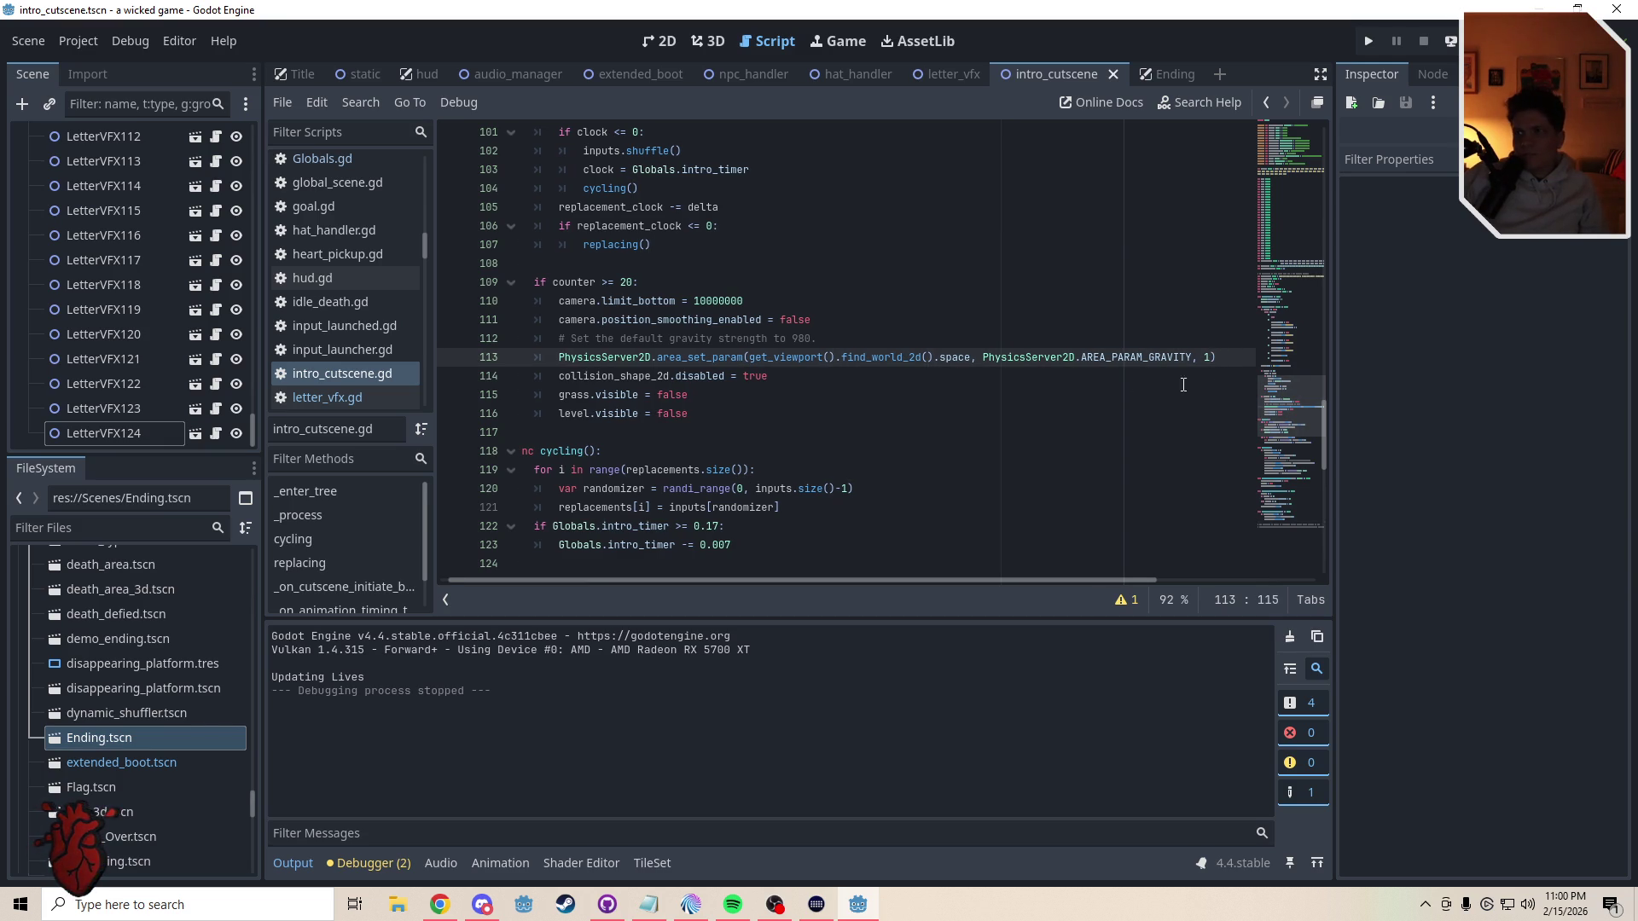
pyautogui.click(814, 379)
pyautogui.hotkey('ctrl', 's')
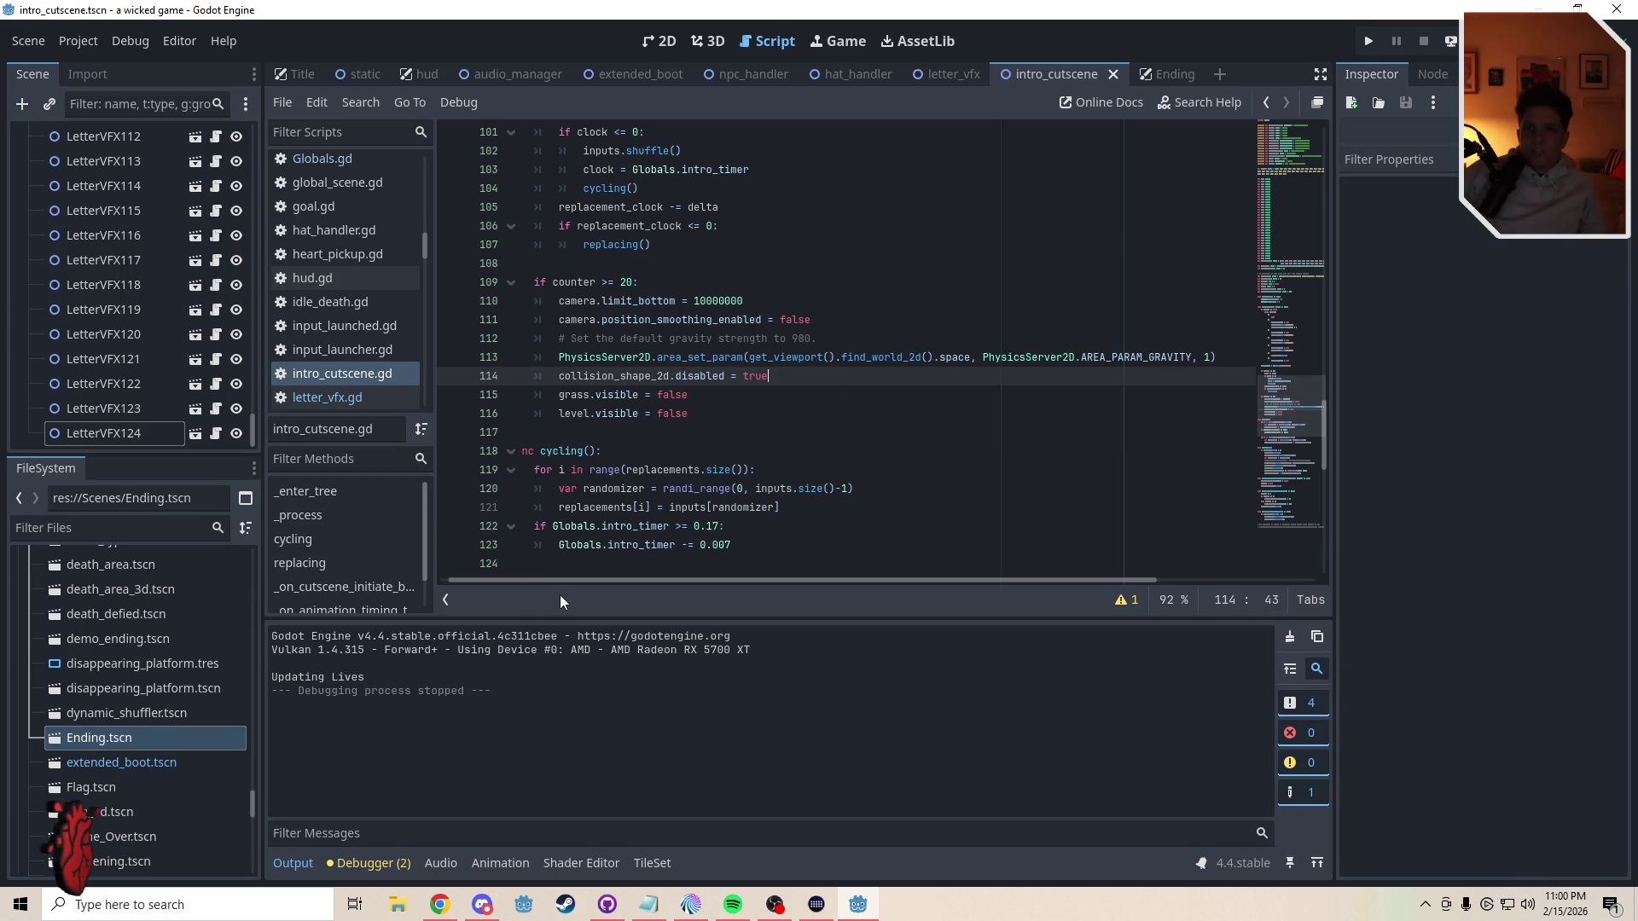
pyautogui.click(84, 41)
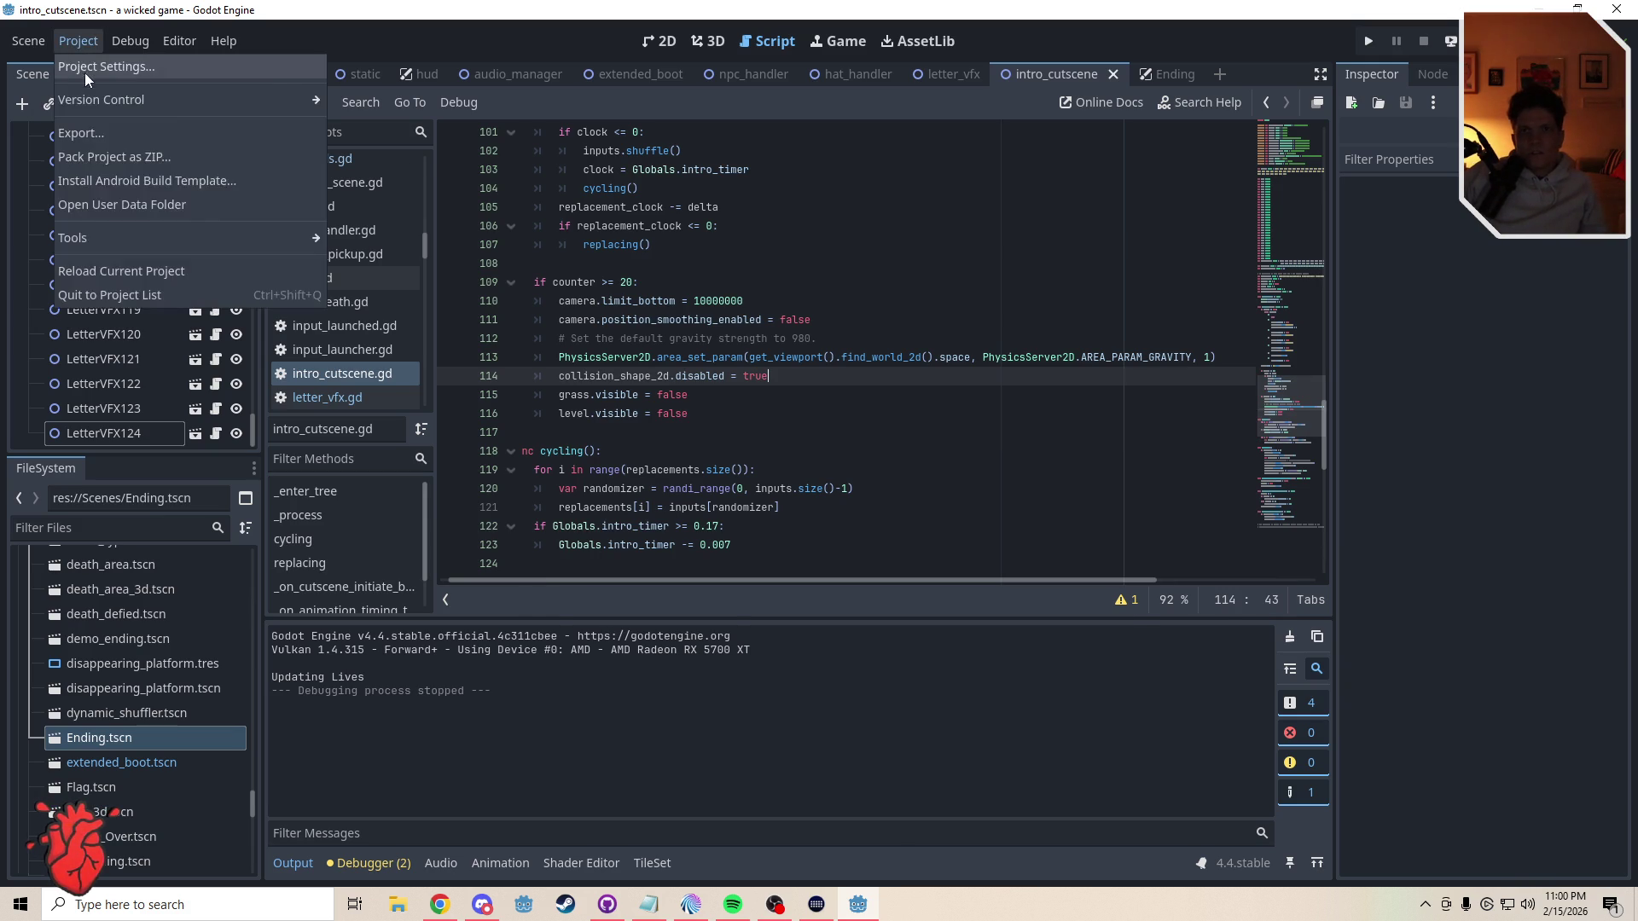
pyautogui.click(87, 73)
pyautogui.moveTo(441, 308)
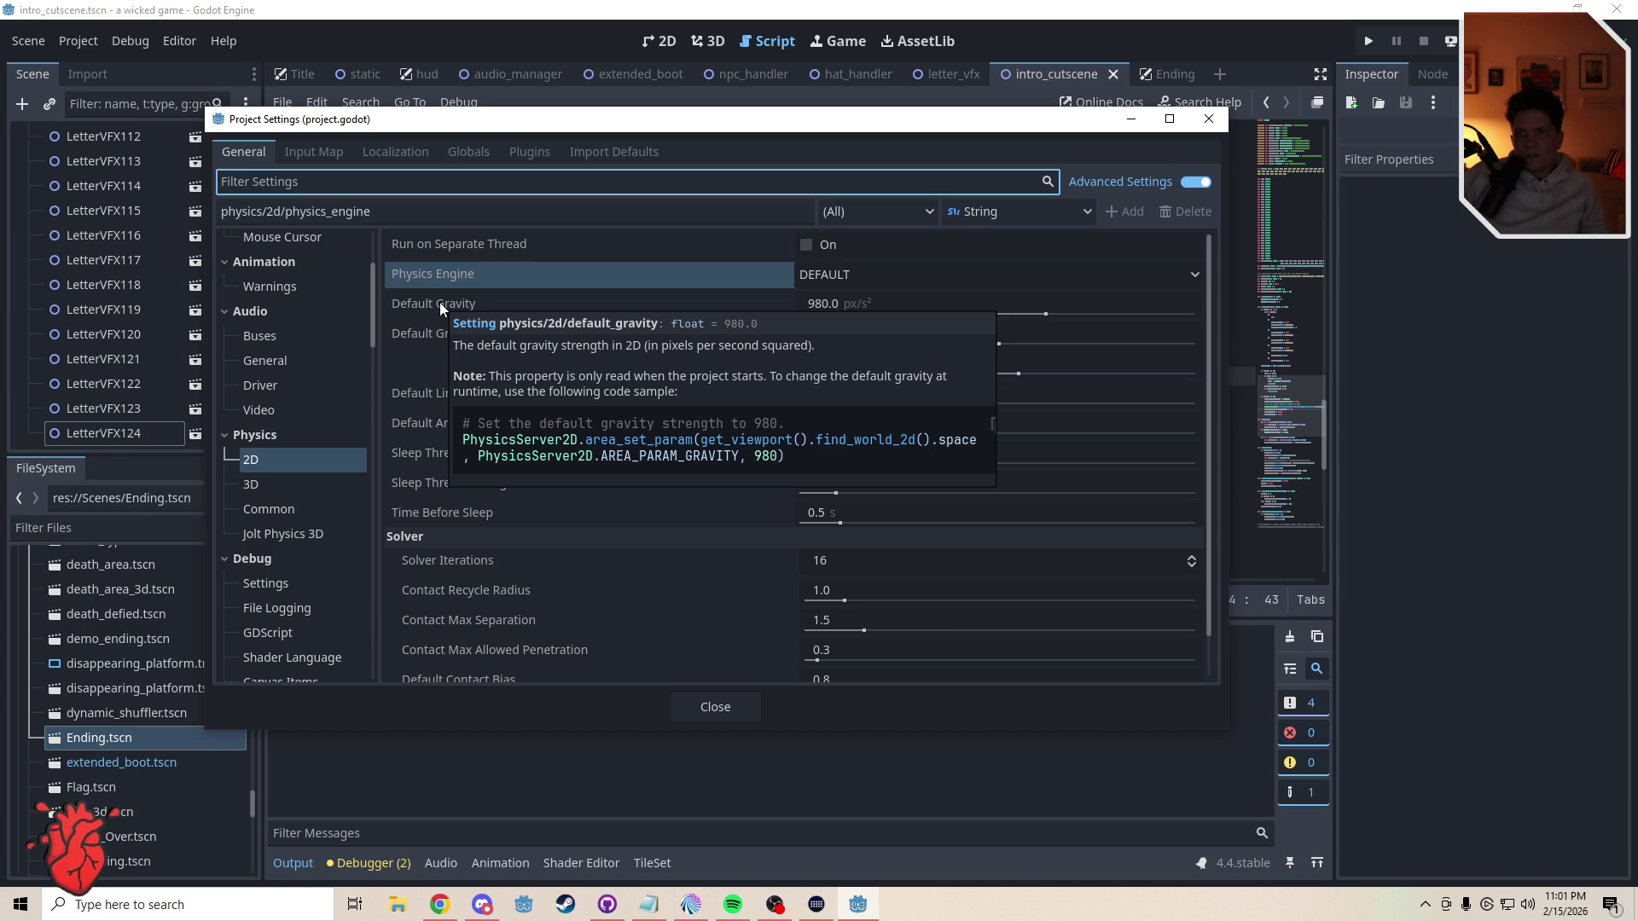
pyautogui.click(268, 509)
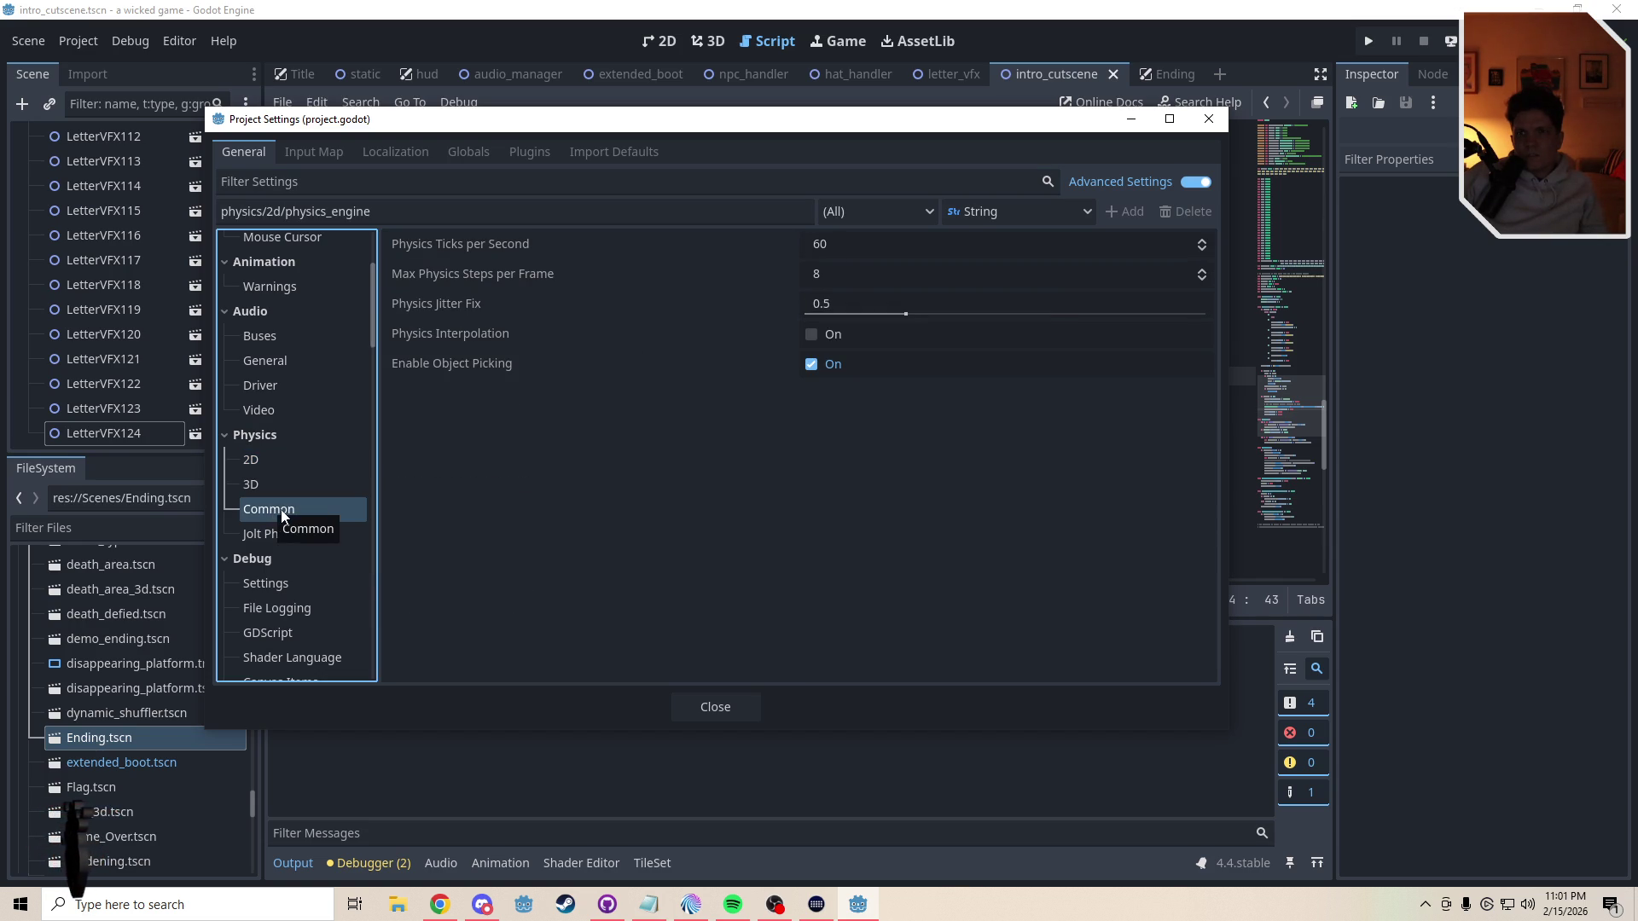
pyautogui.click(279, 543)
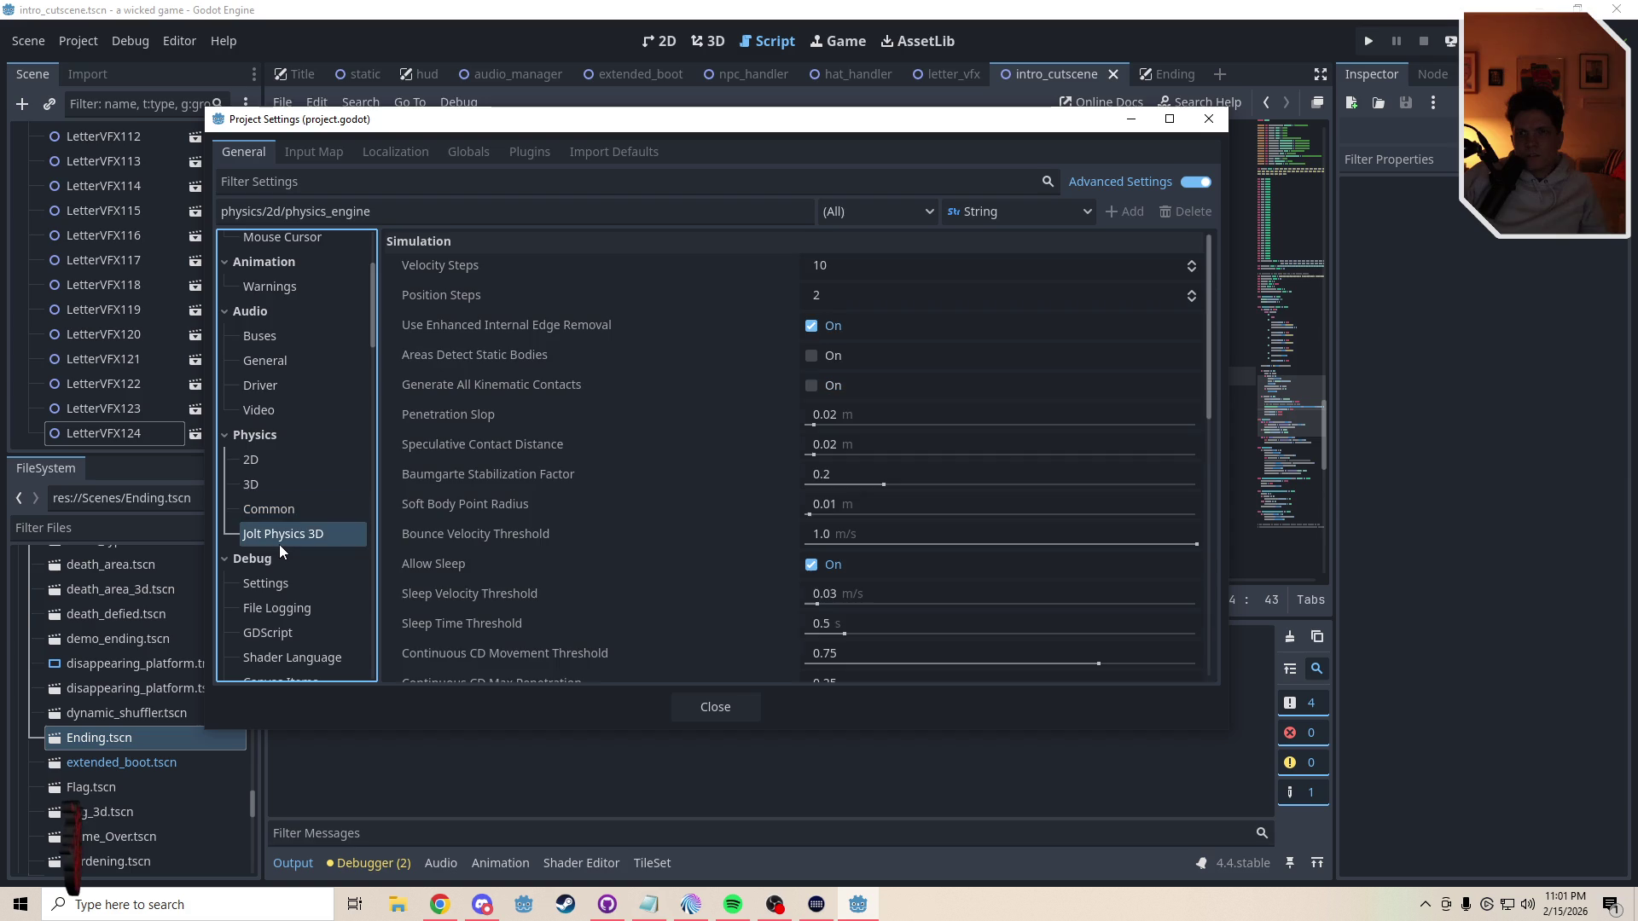
pyautogui.click(265, 489)
pyautogui.click(267, 442)
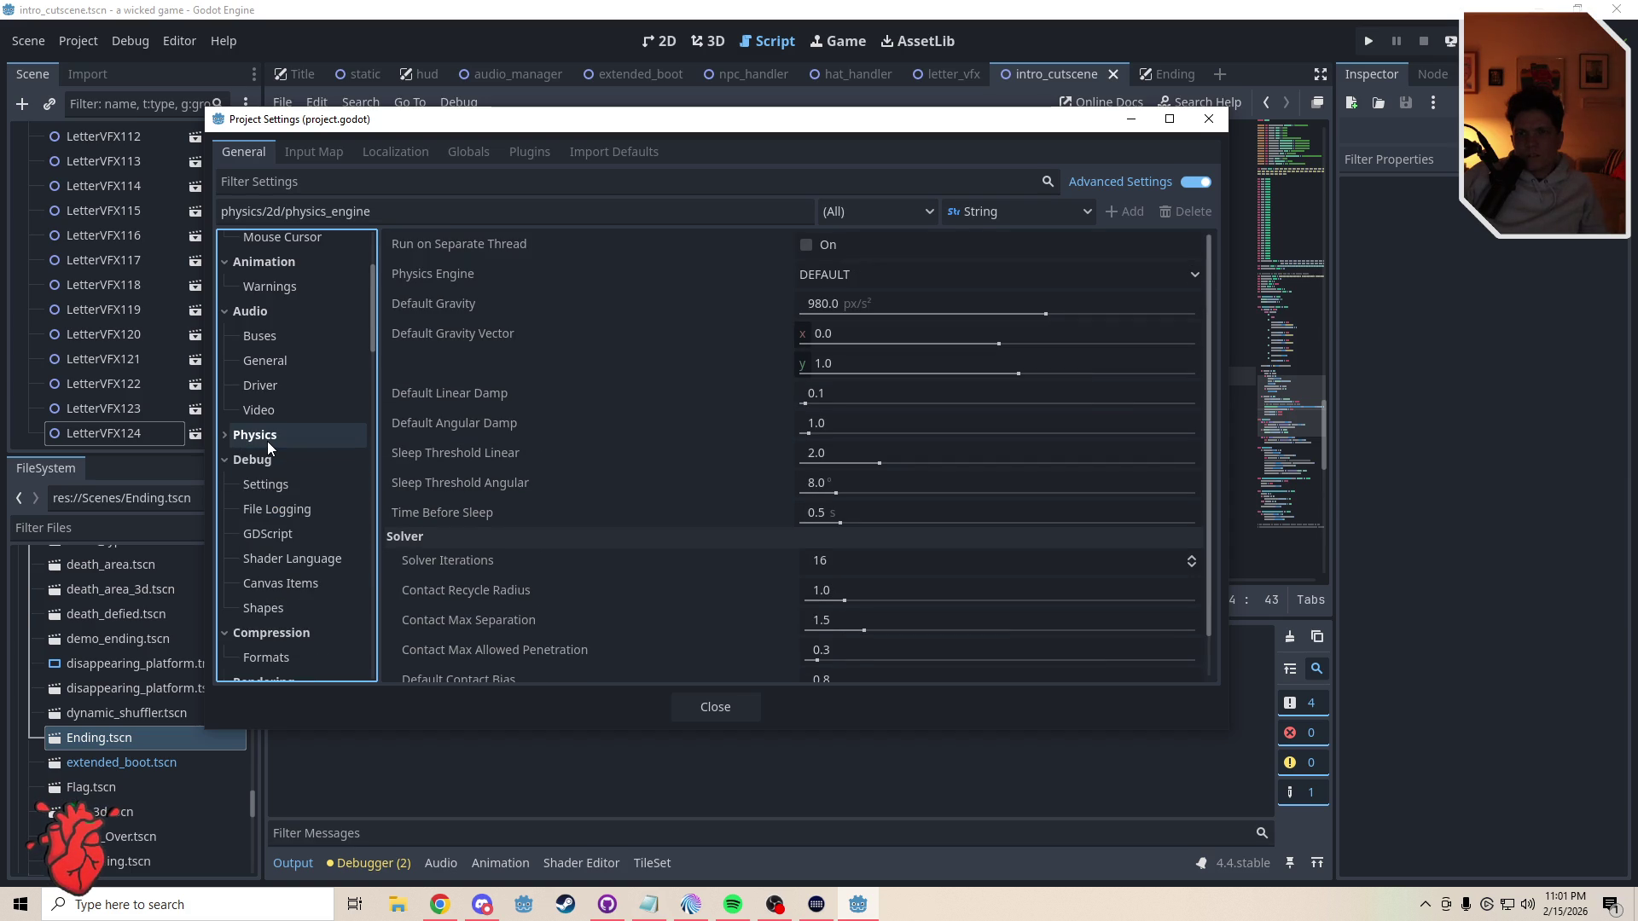
pyautogui.click(268, 441)
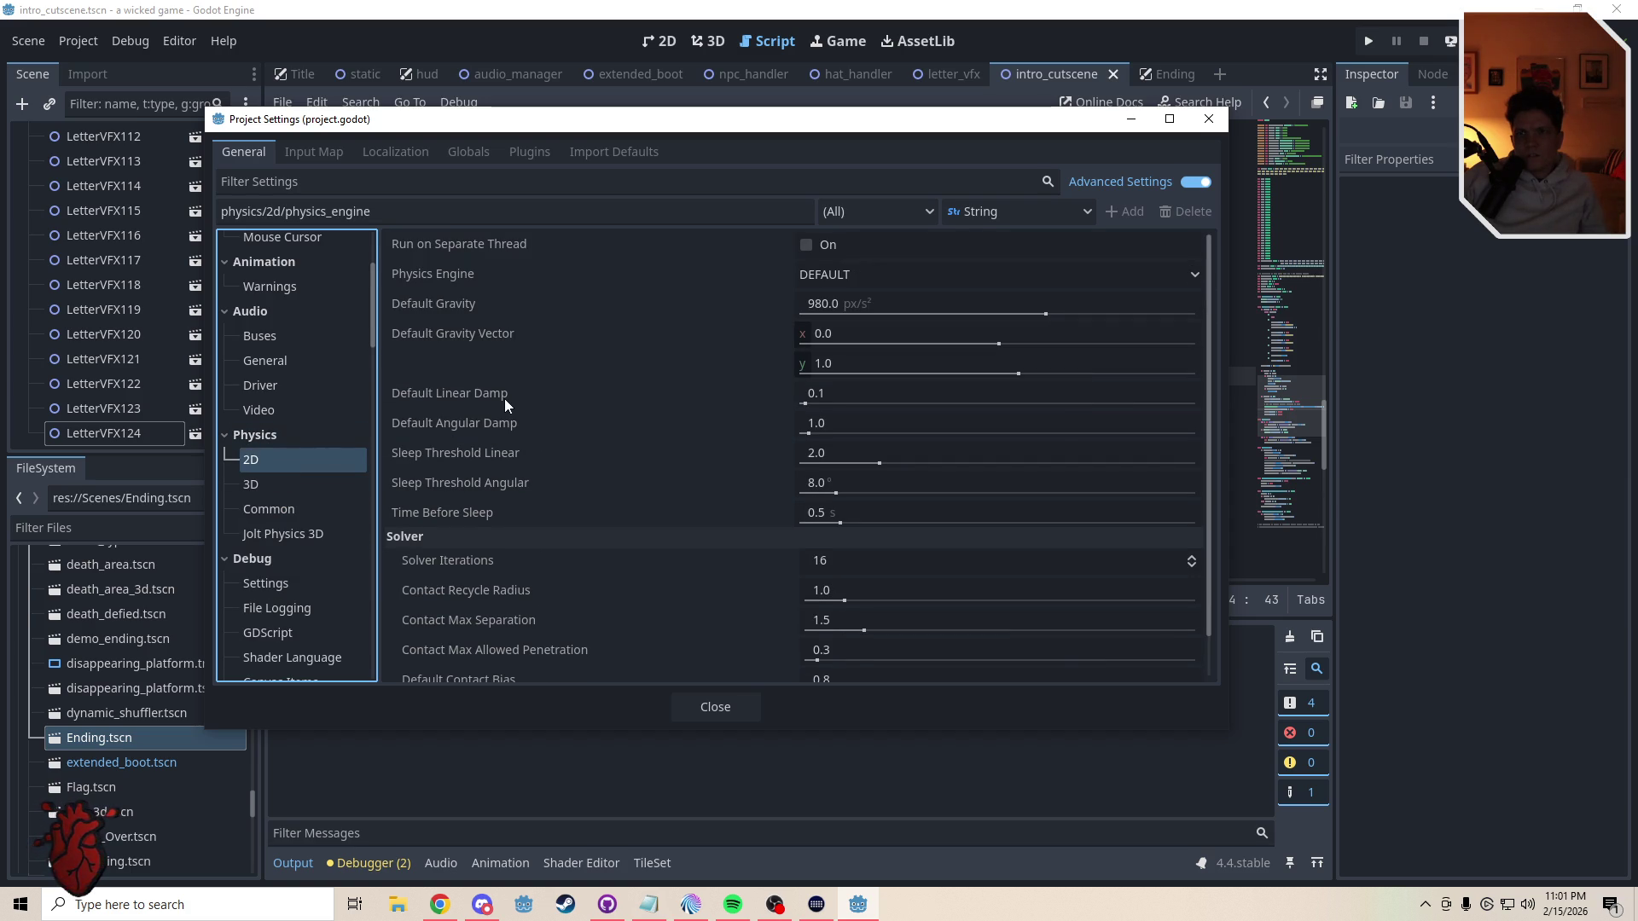
pyautogui.moveTo(473, 333)
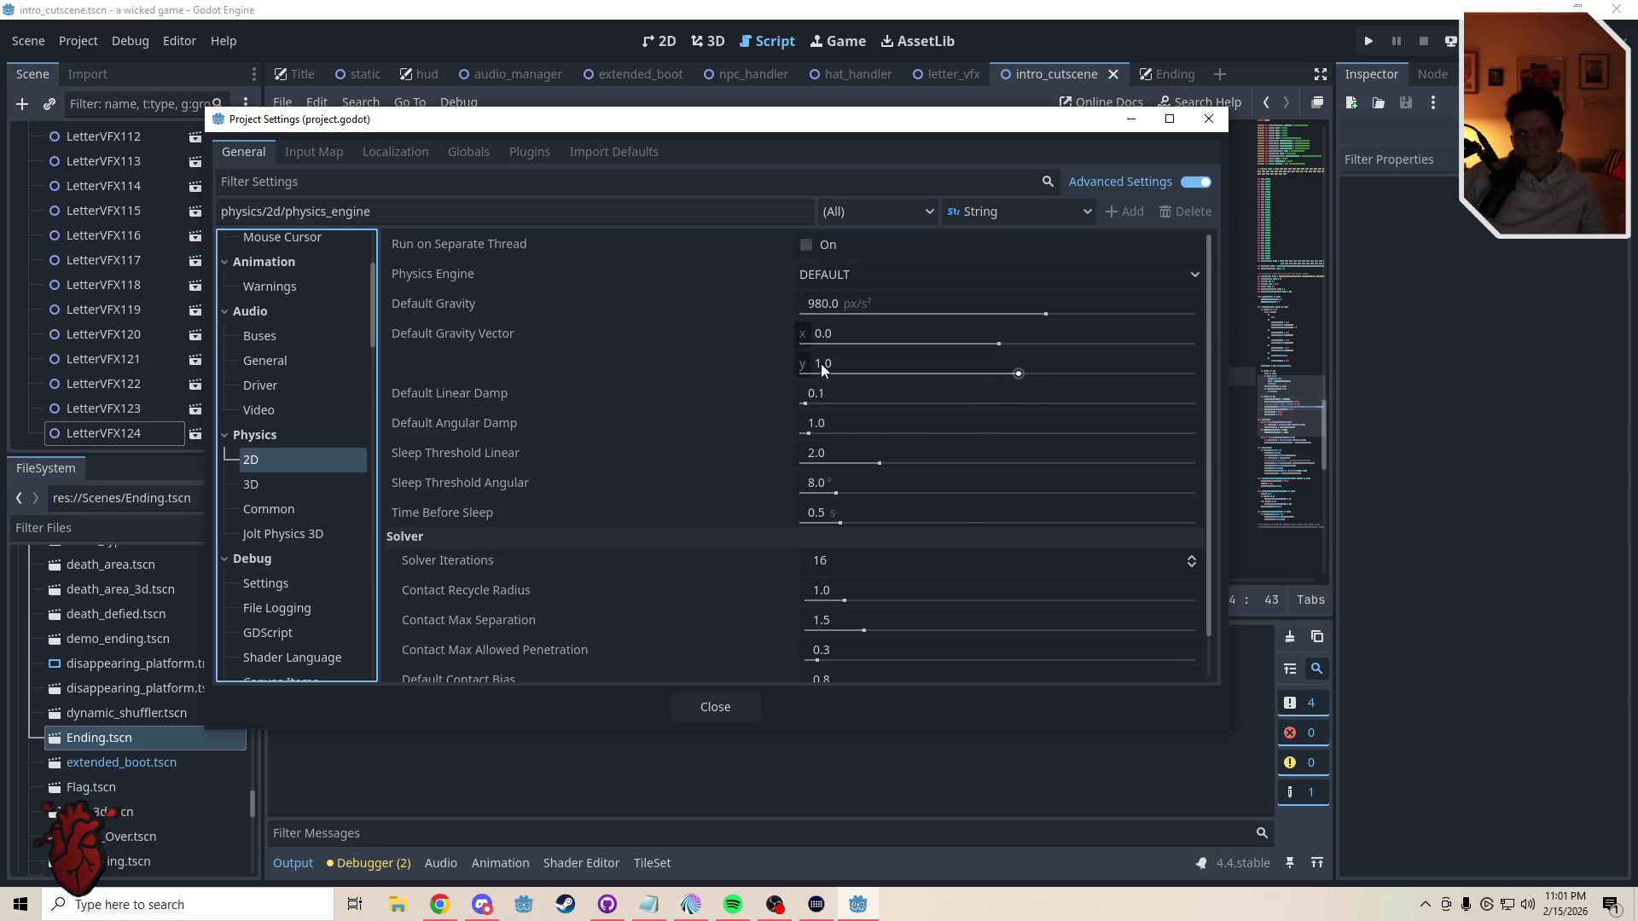
pyautogui.moveTo(820, 364)
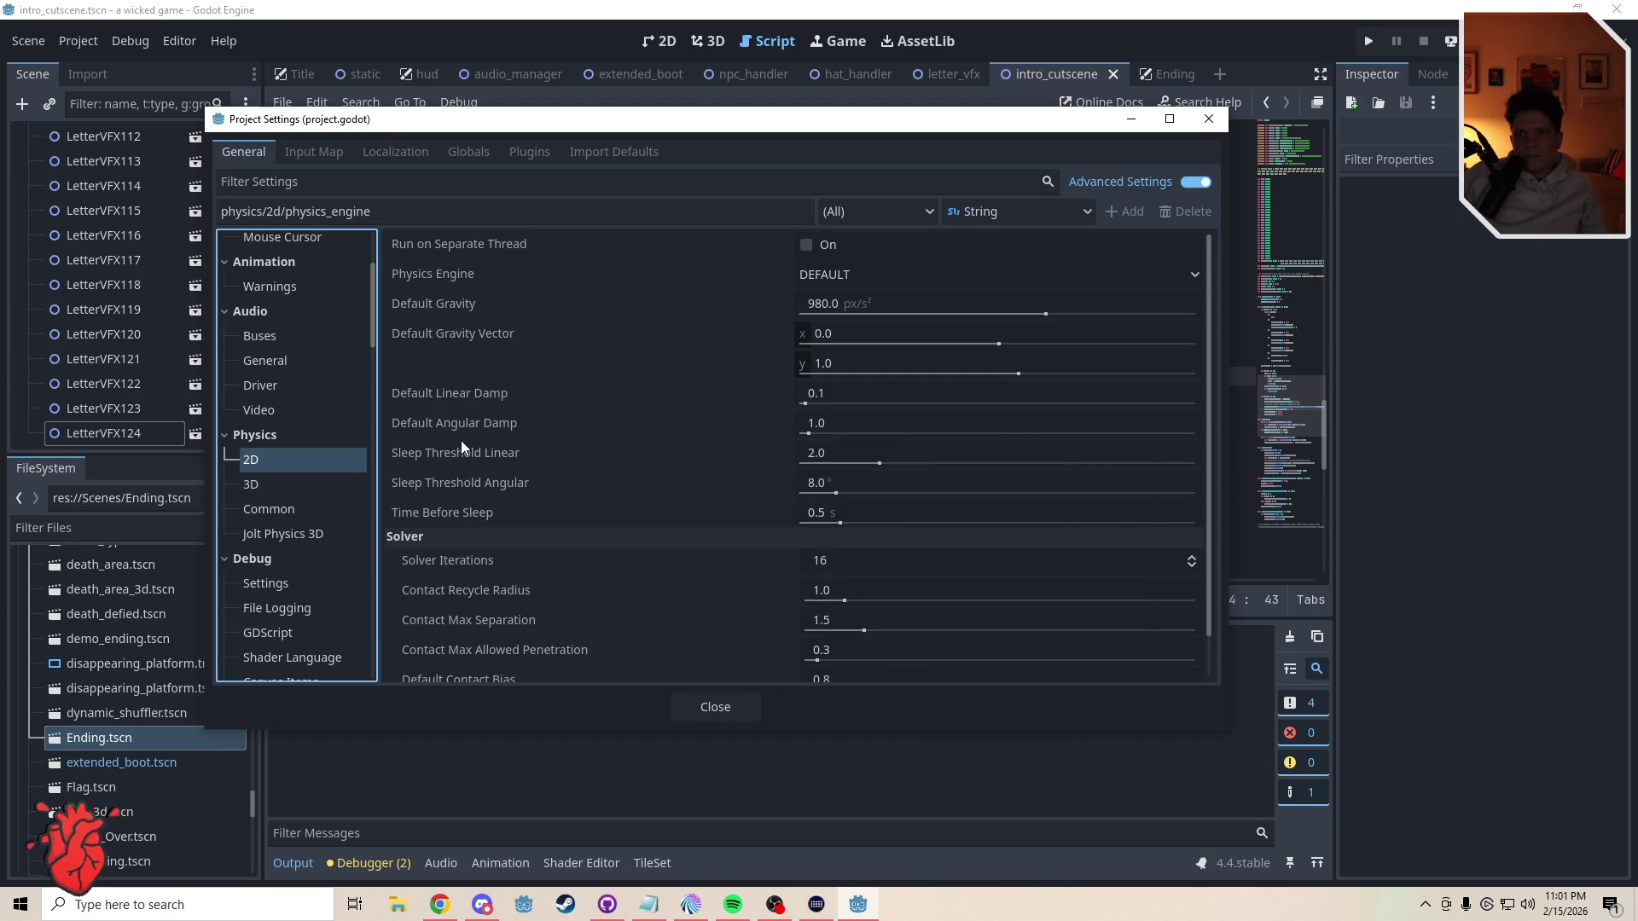
pyautogui.moveTo(473, 392)
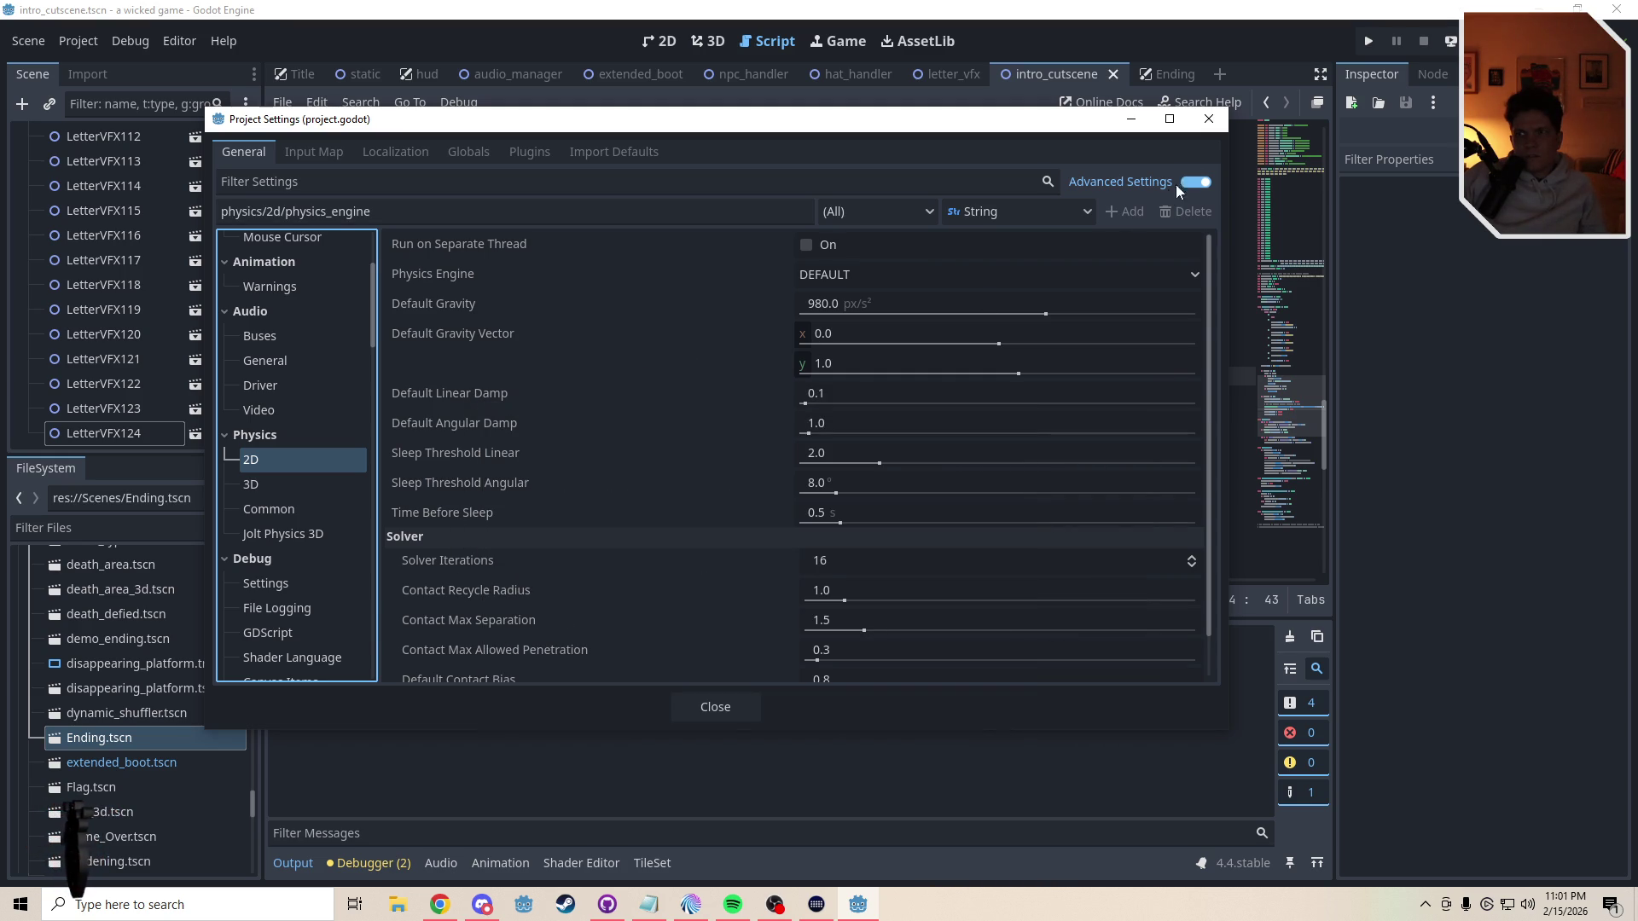
pyautogui.click(1207, 121)
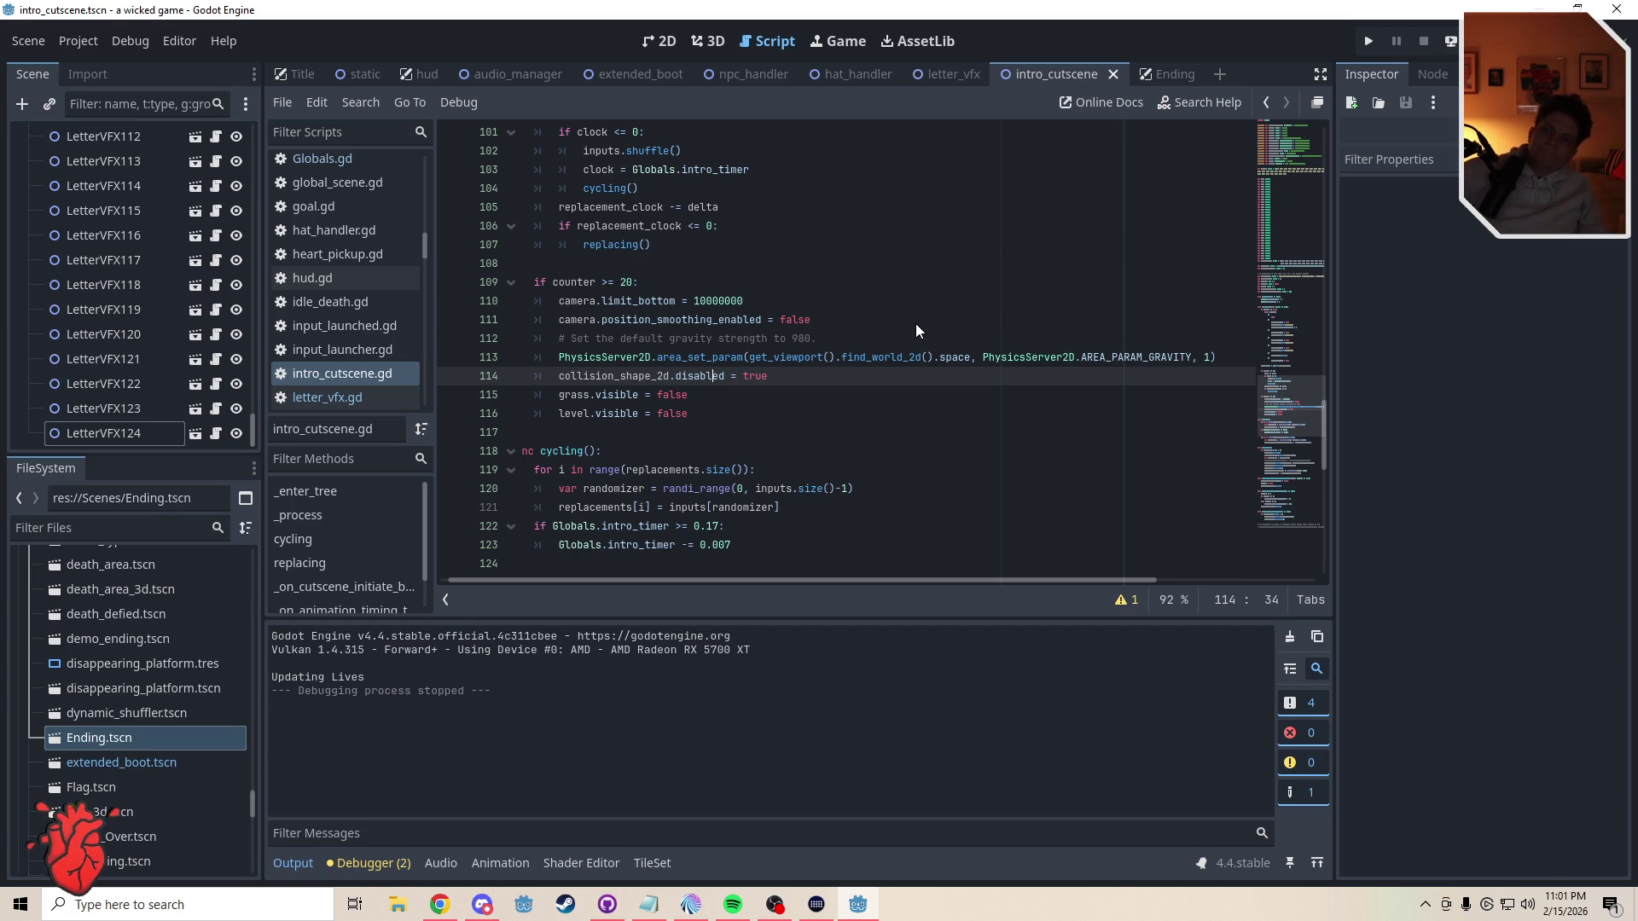
# - Run the game, move the player right, jump four times to watch it float, then exit fullscreen
pyautogui.press('F5')
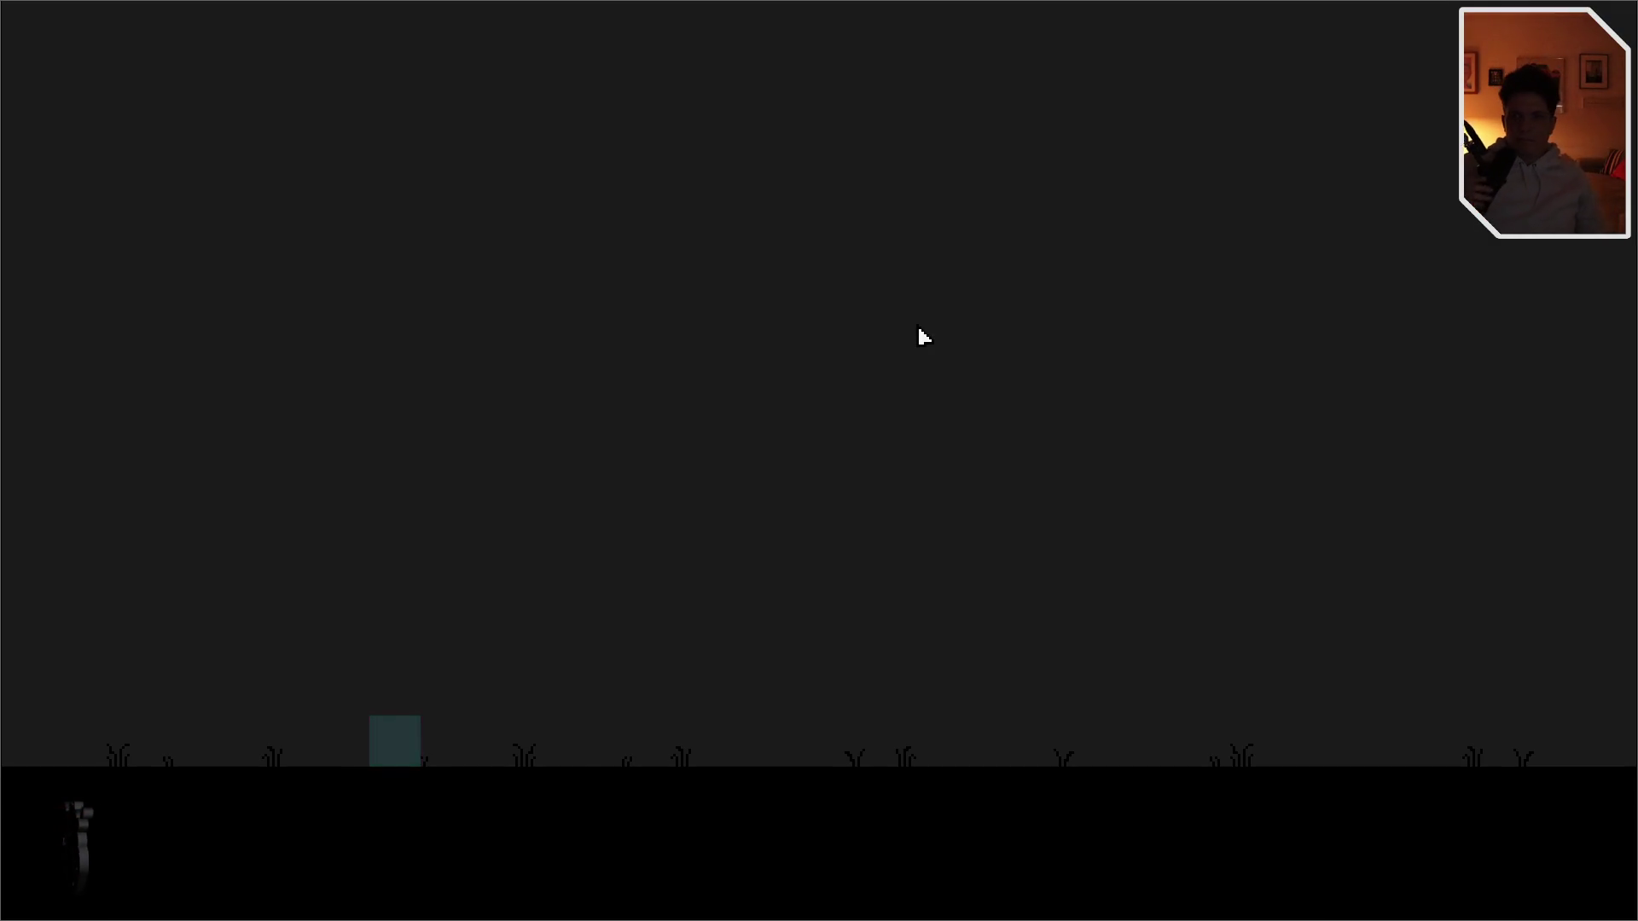
pyautogui.press('Right')
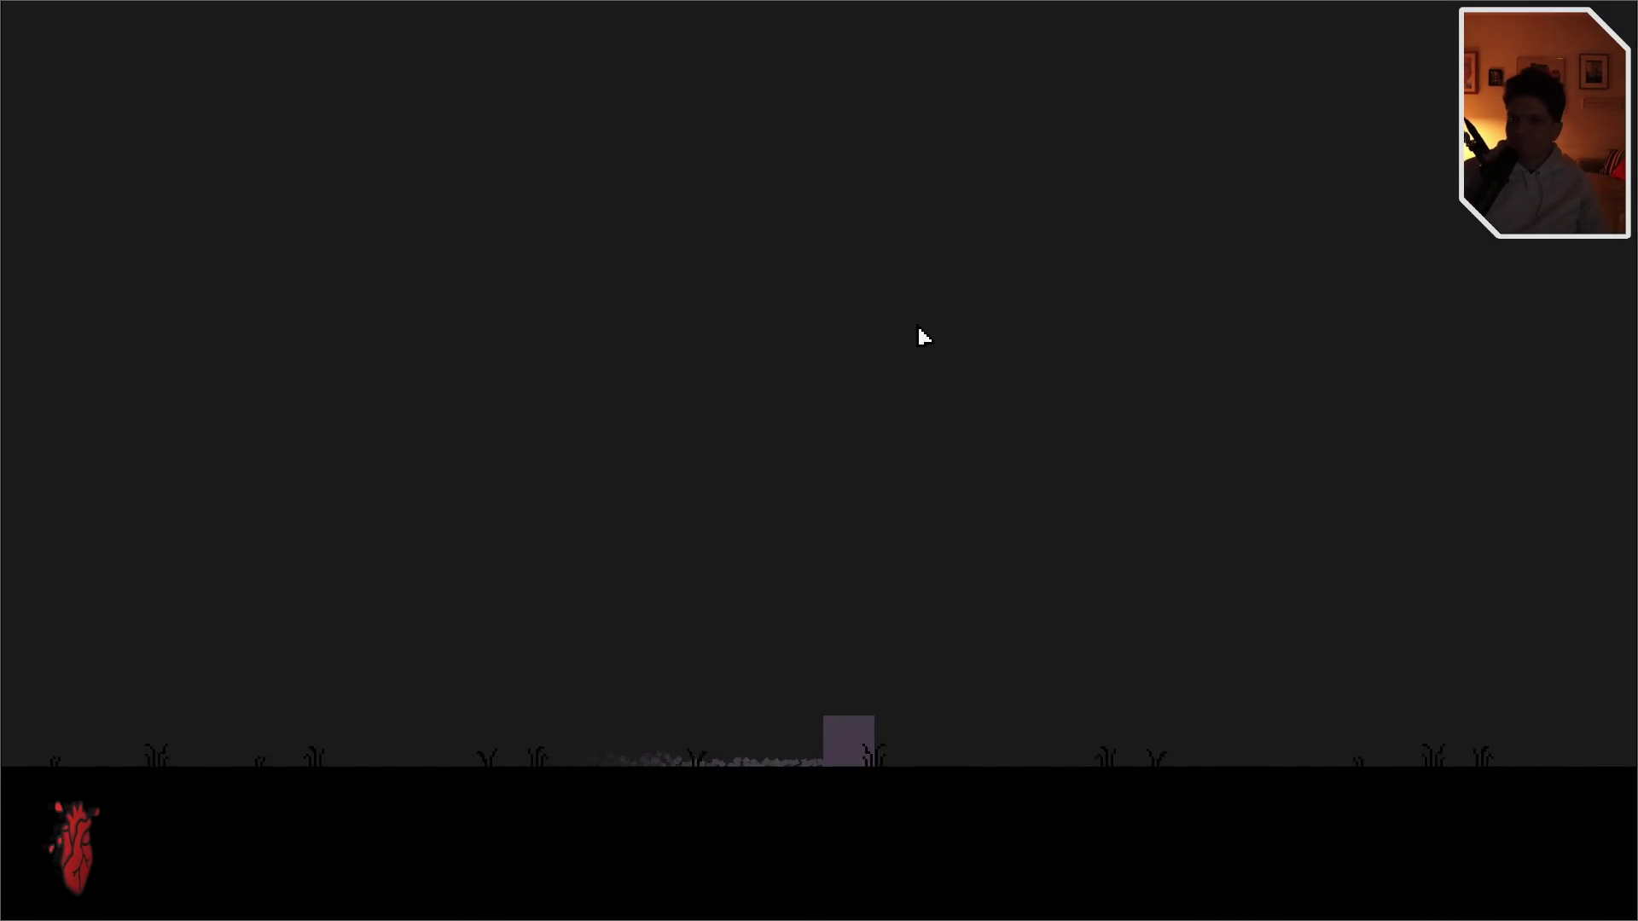
pyautogui.press('space')
pyautogui.press('space')
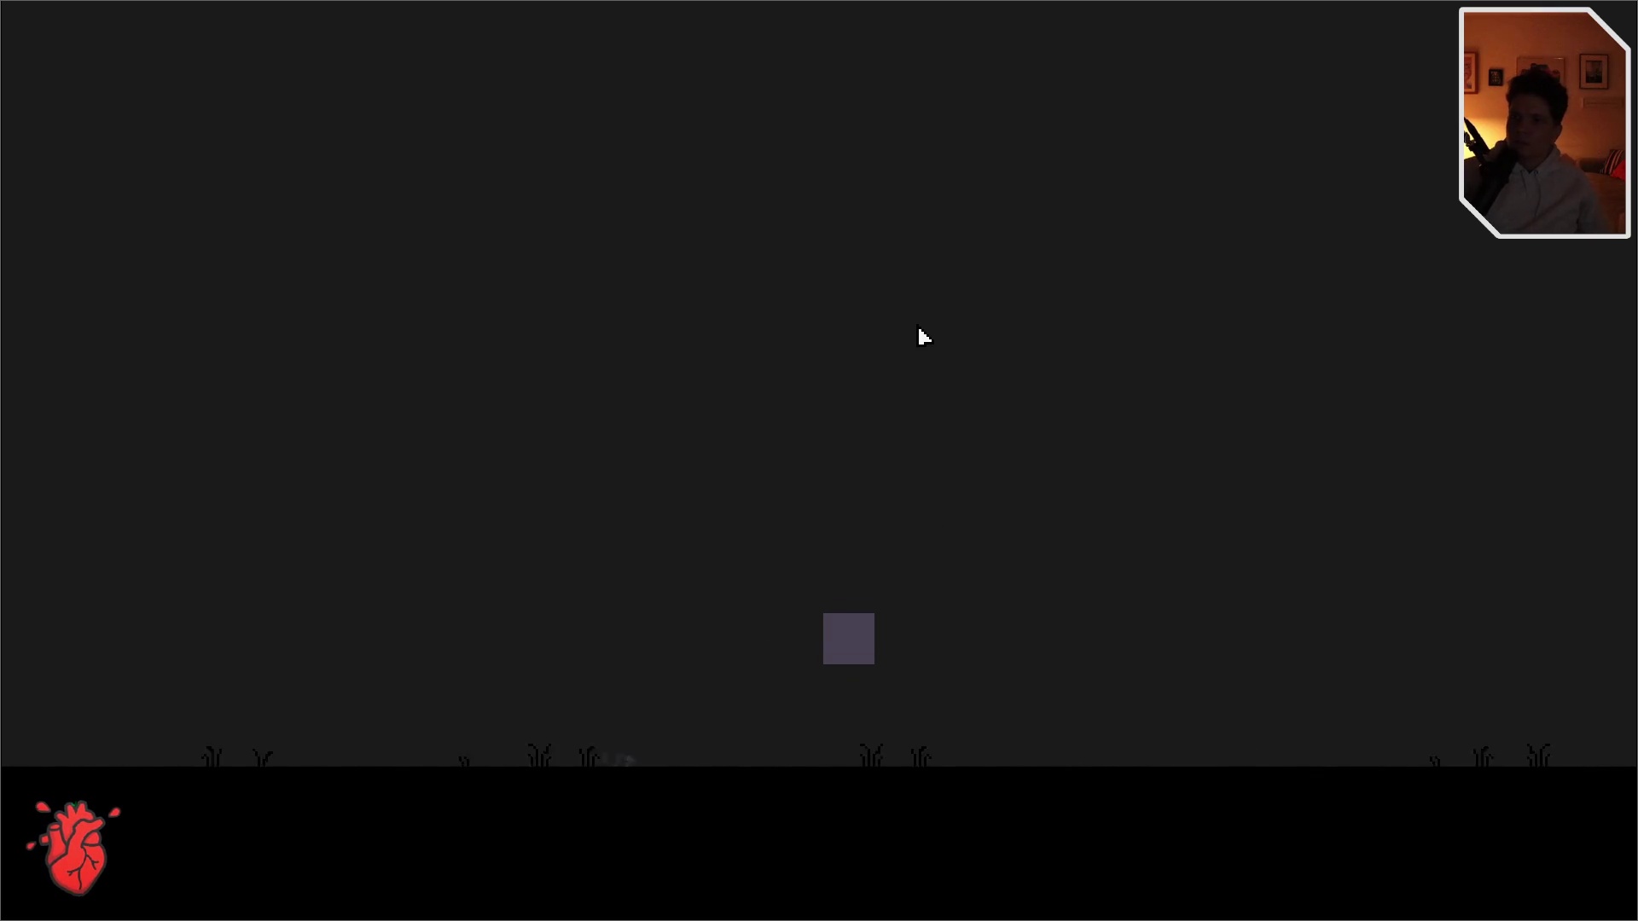
pyautogui.press('space')
pyautogui.press('space')
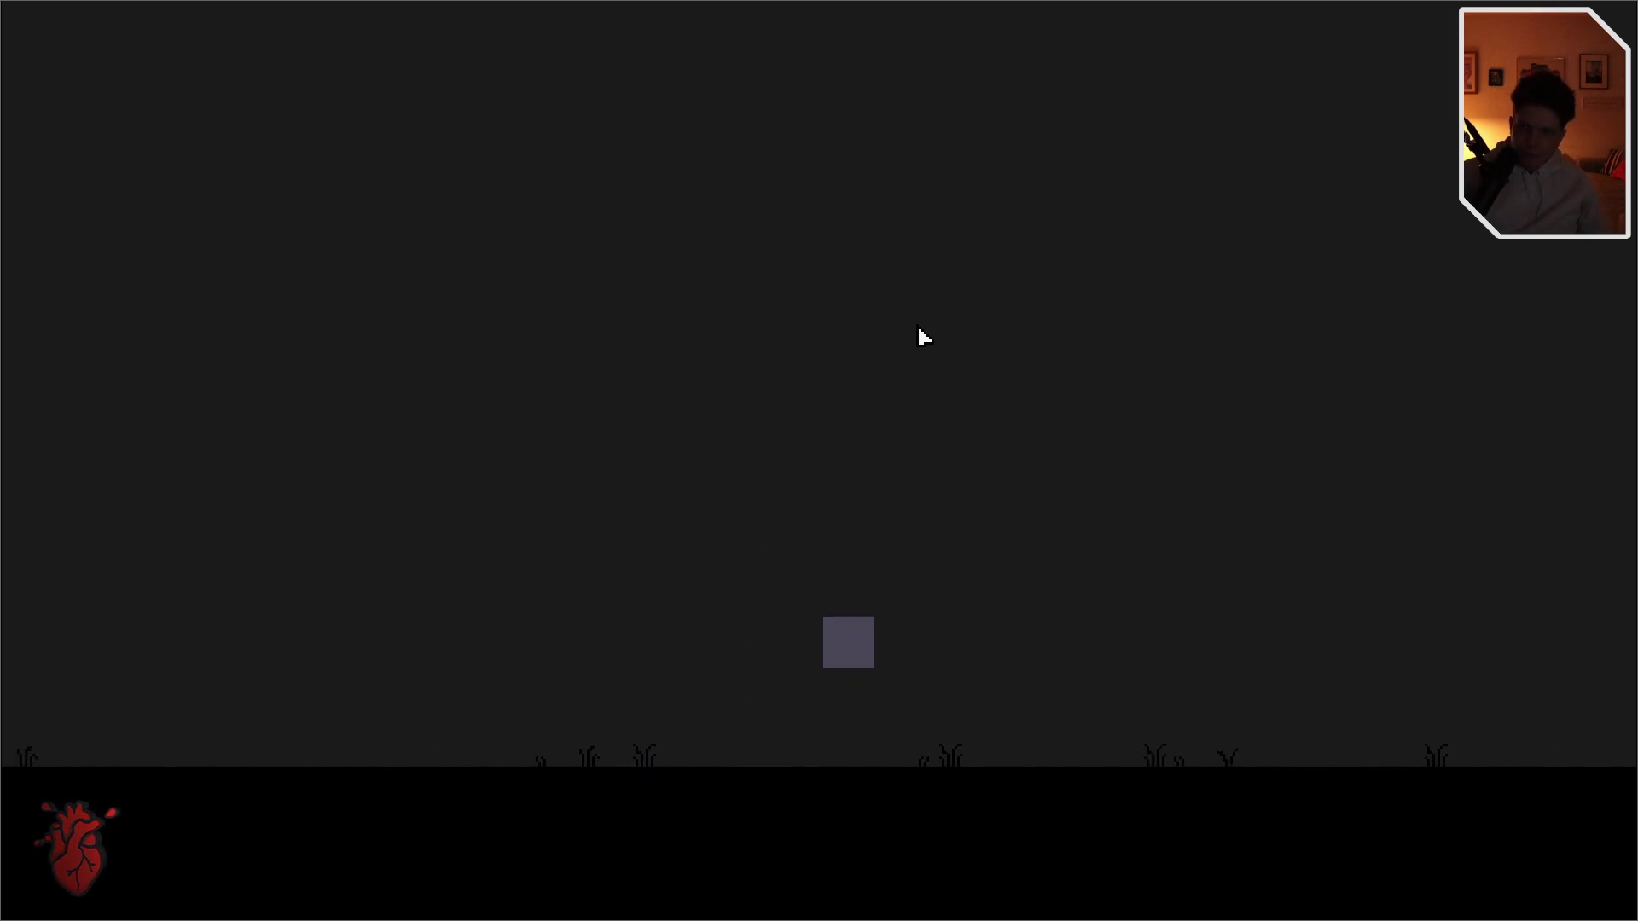
pyautogui.press('space')
pyautogui.press('space')
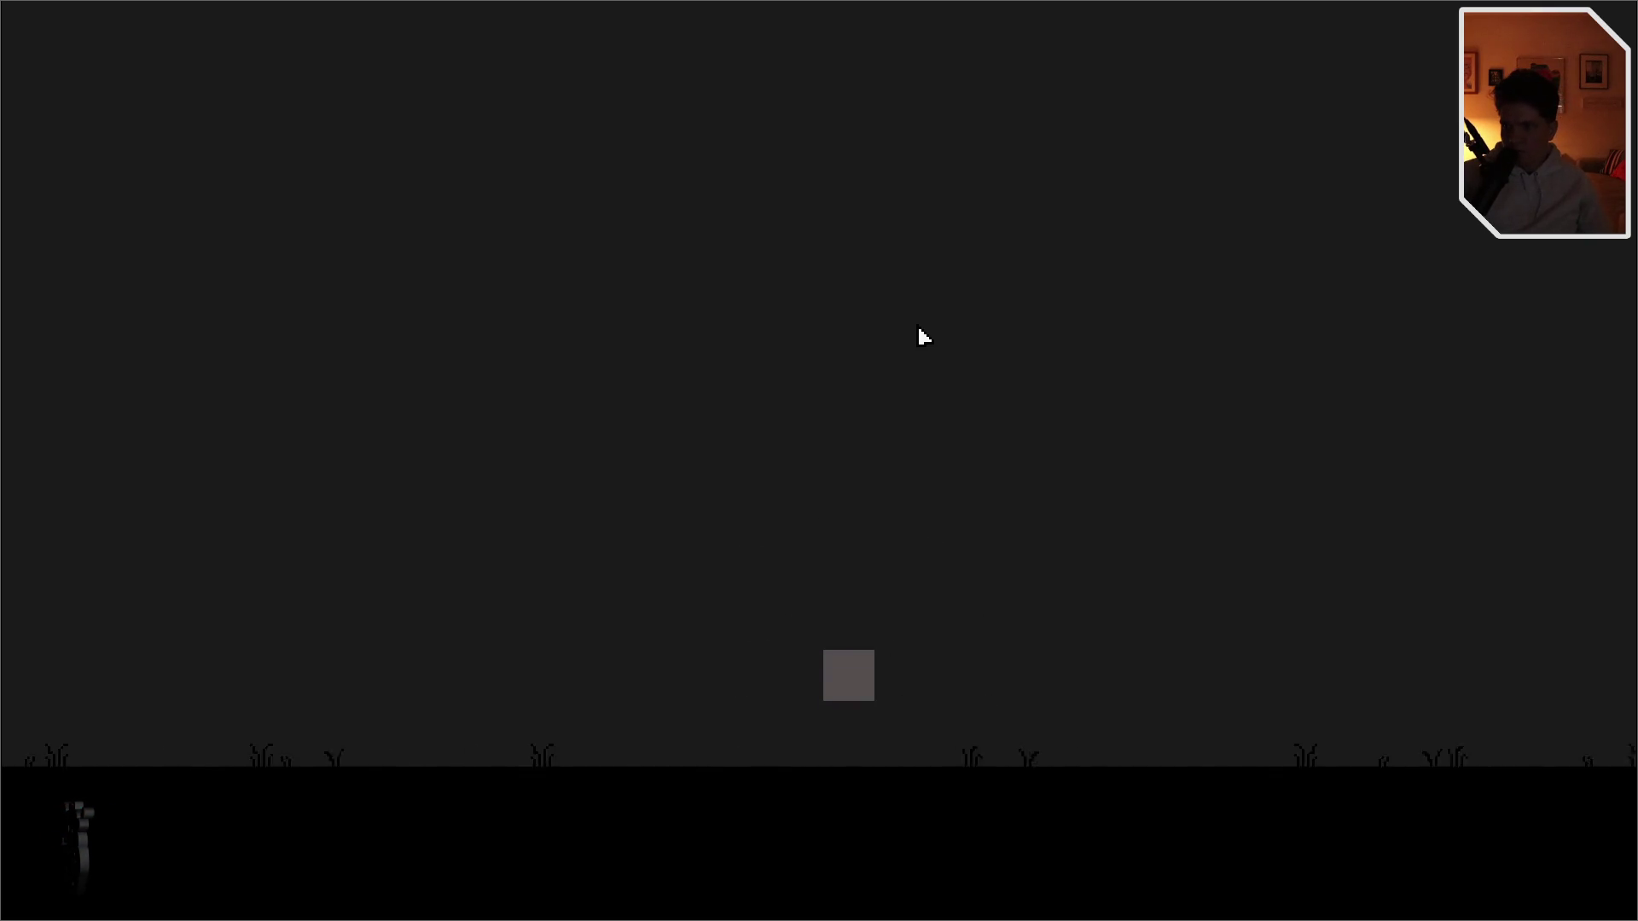
pyautogui.press('space')
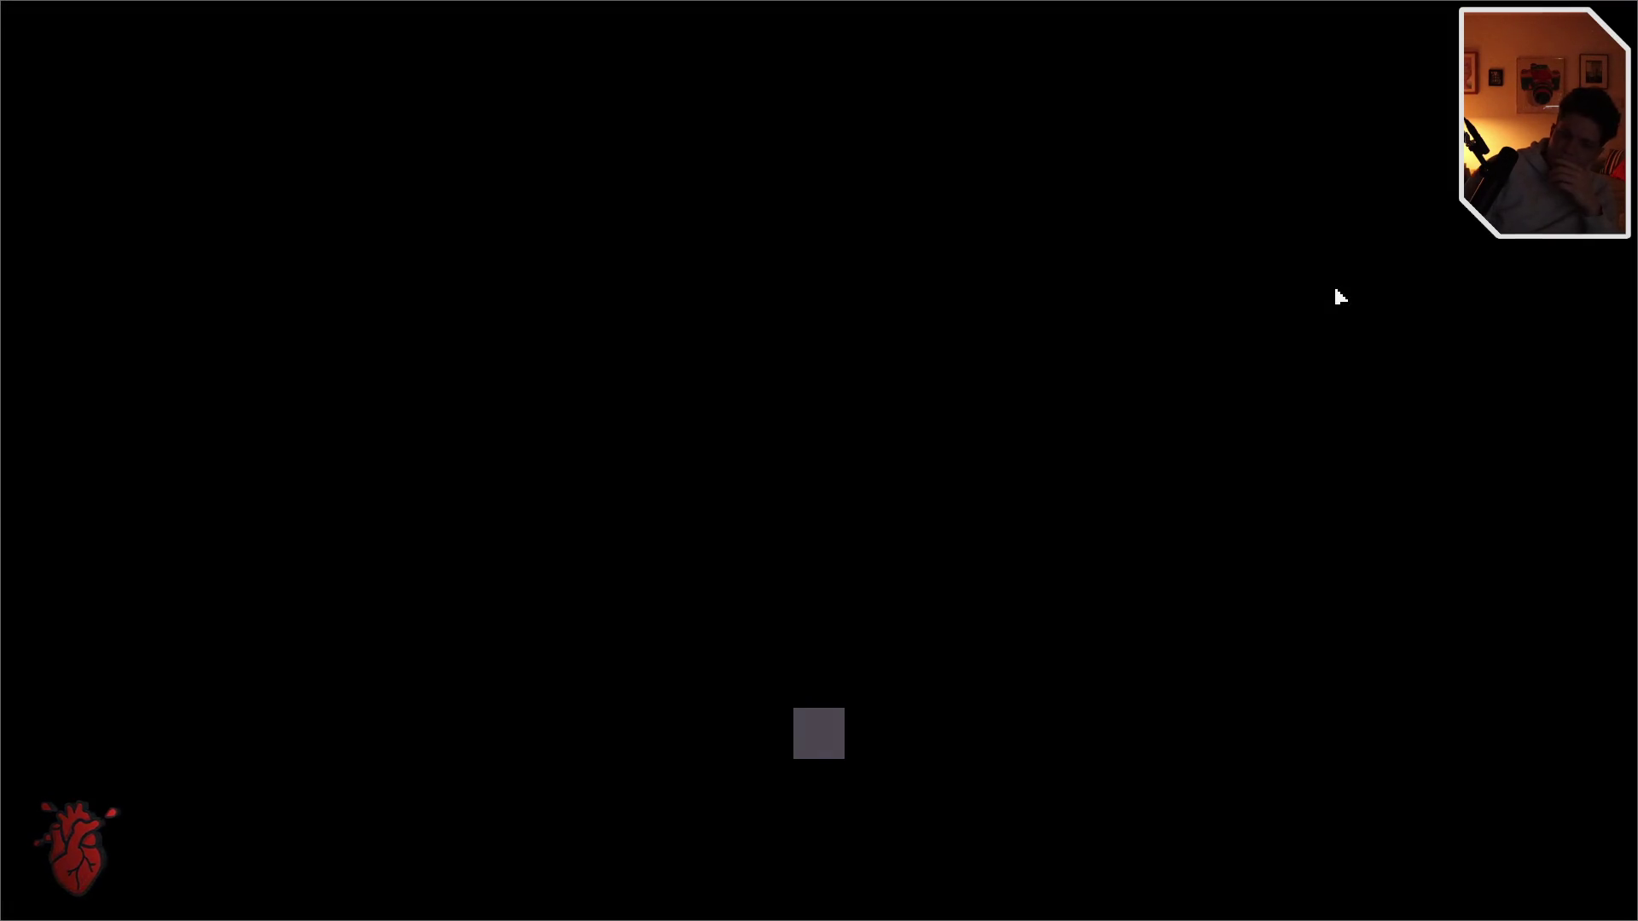
pyautogui.press('F11')
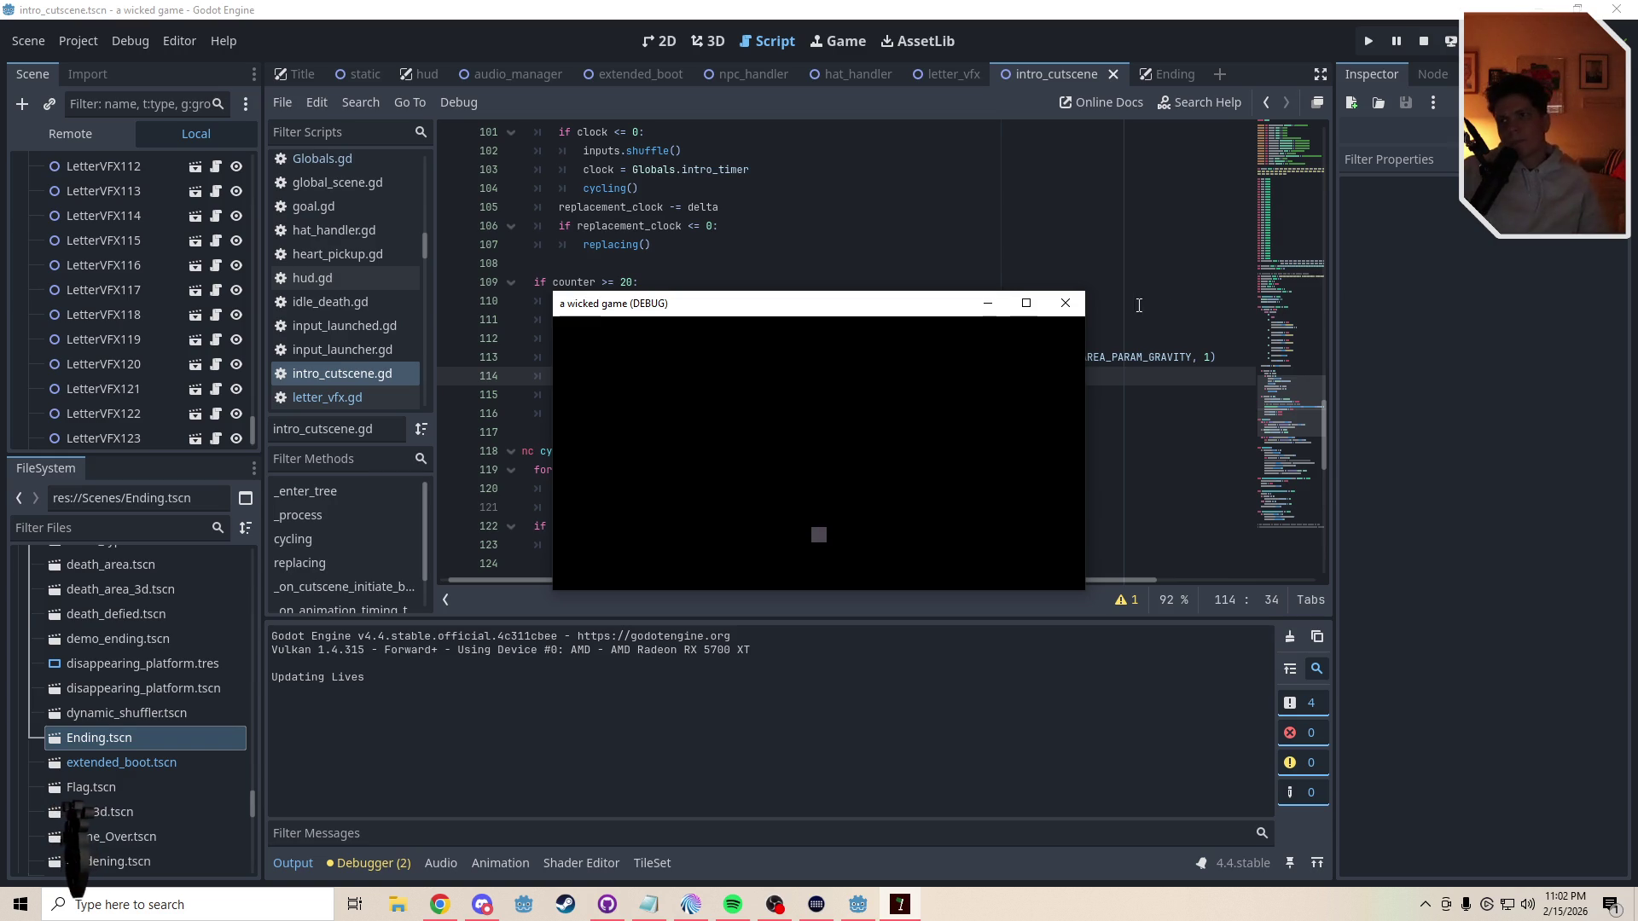
# - Close the game and comment out the gravity-reset lines 159–160 at the script's end with Ctrl+K
pyautogui.click(1075, 305)
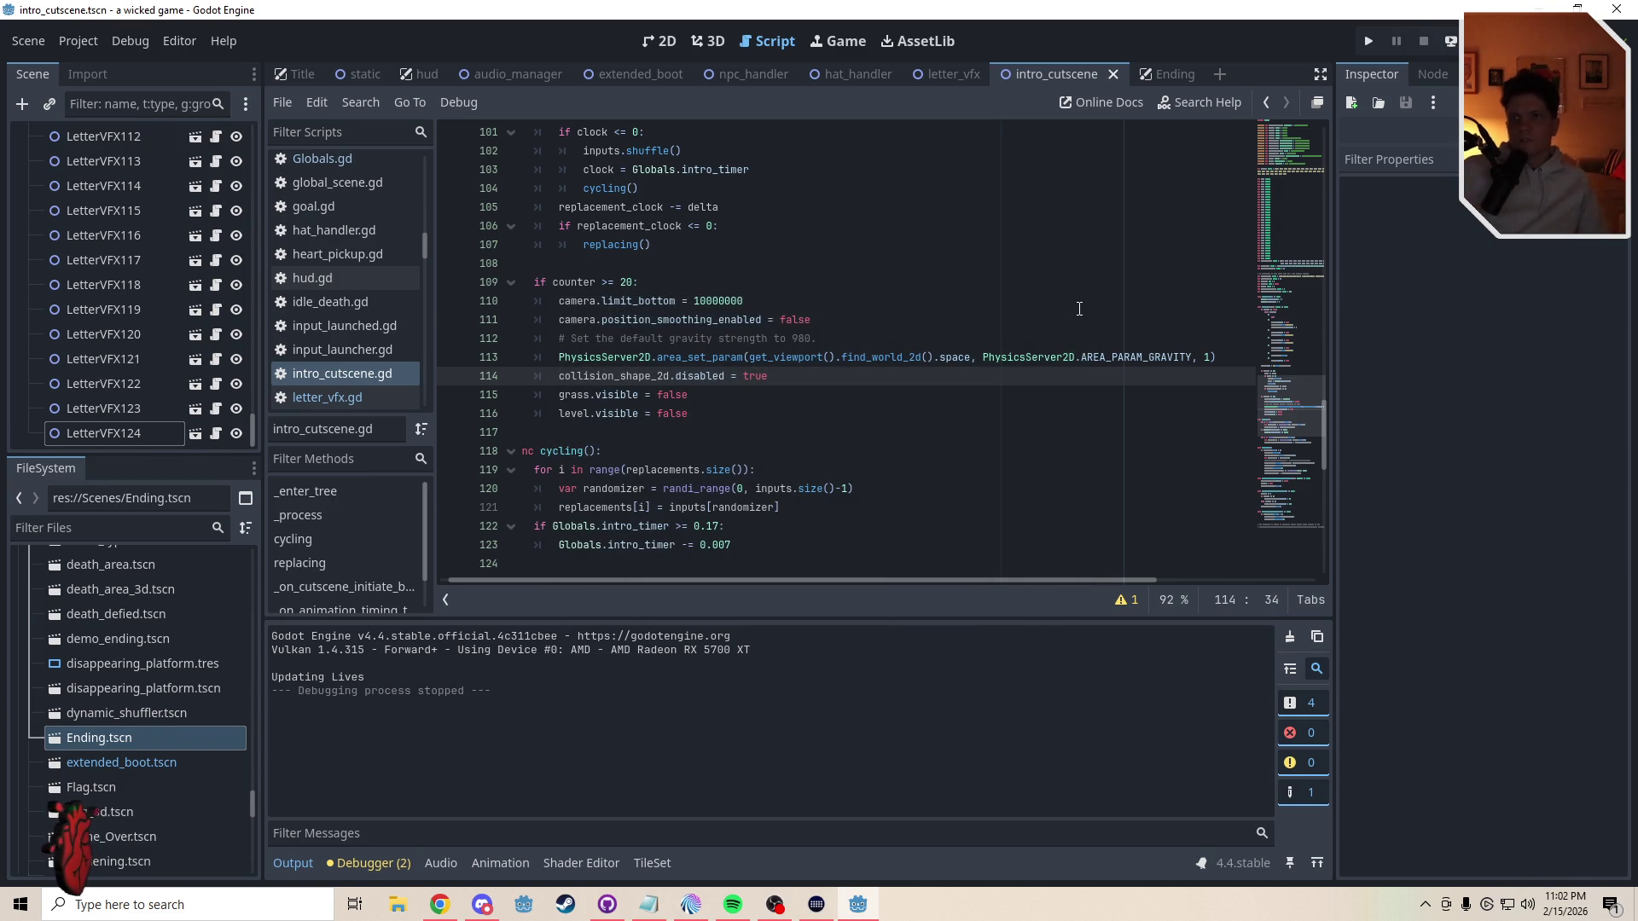
pyautogui.click(1278, 515)
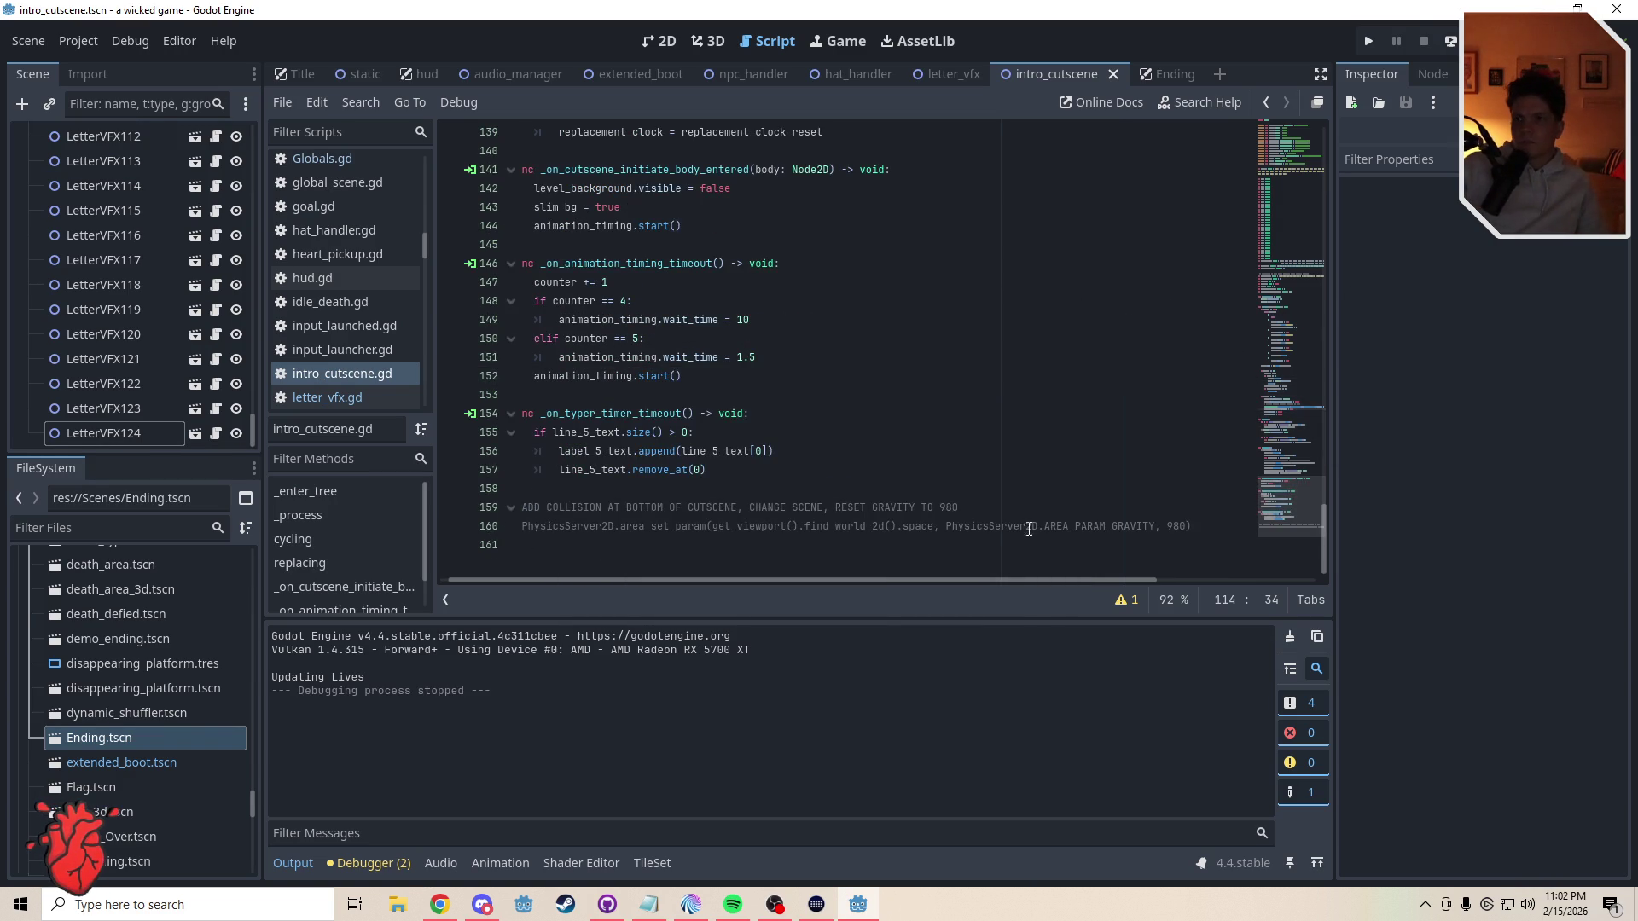
pyautogui.moveTo(1108, 555); pyautogui.dragTo(577, 507)
pyautogui.hotkey('ctrl', 'k')
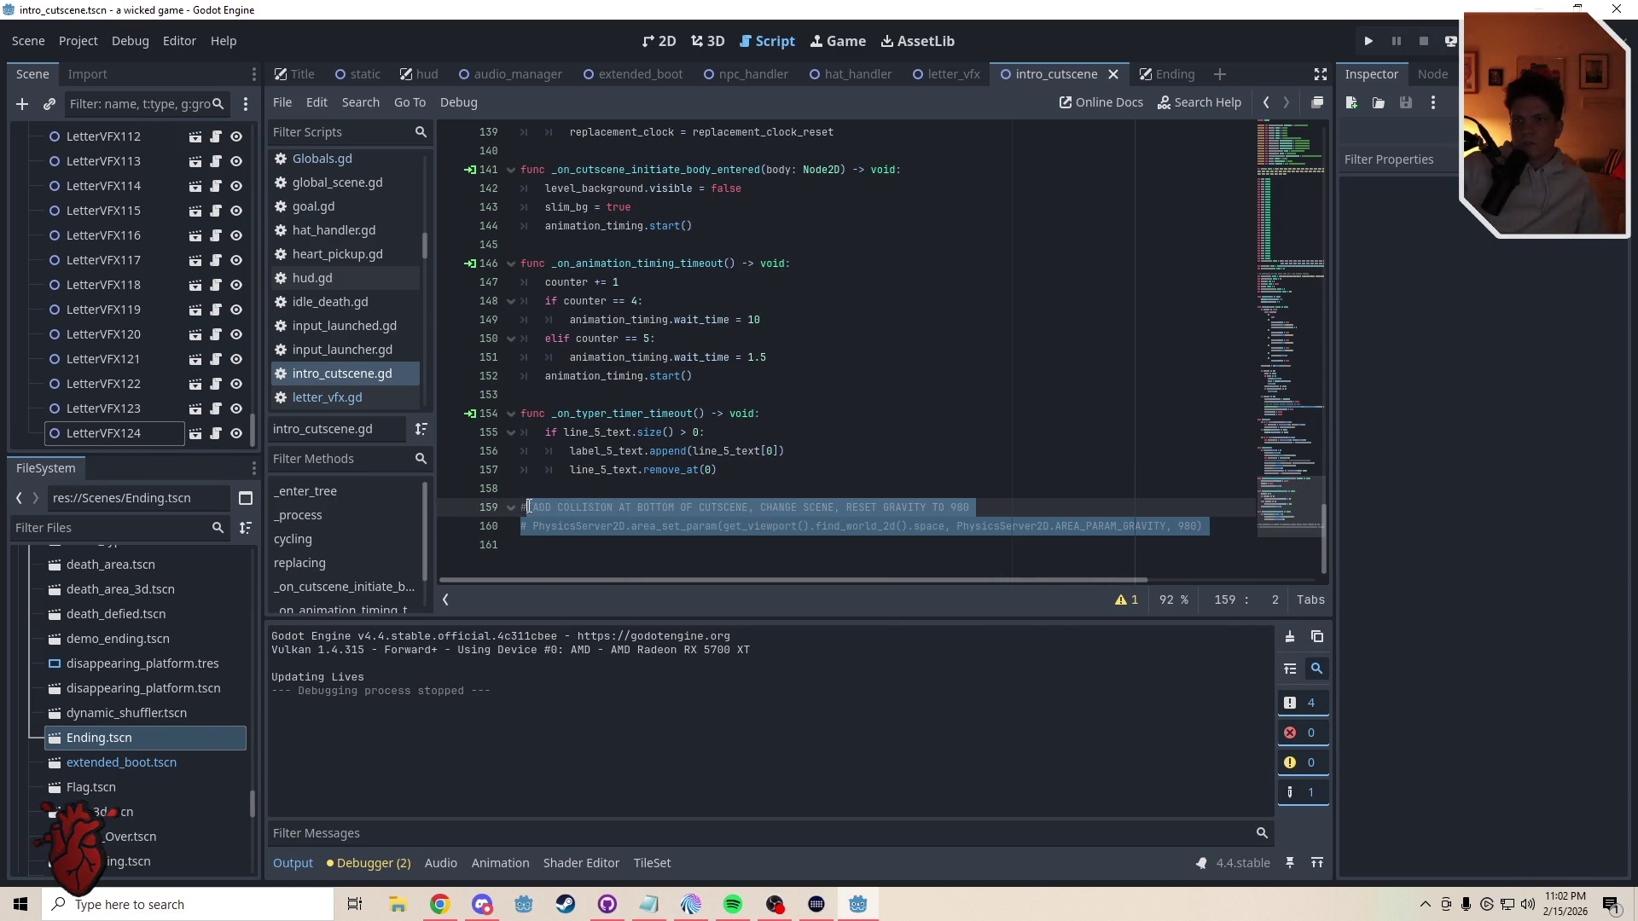
pyautogui.click(523, 470)
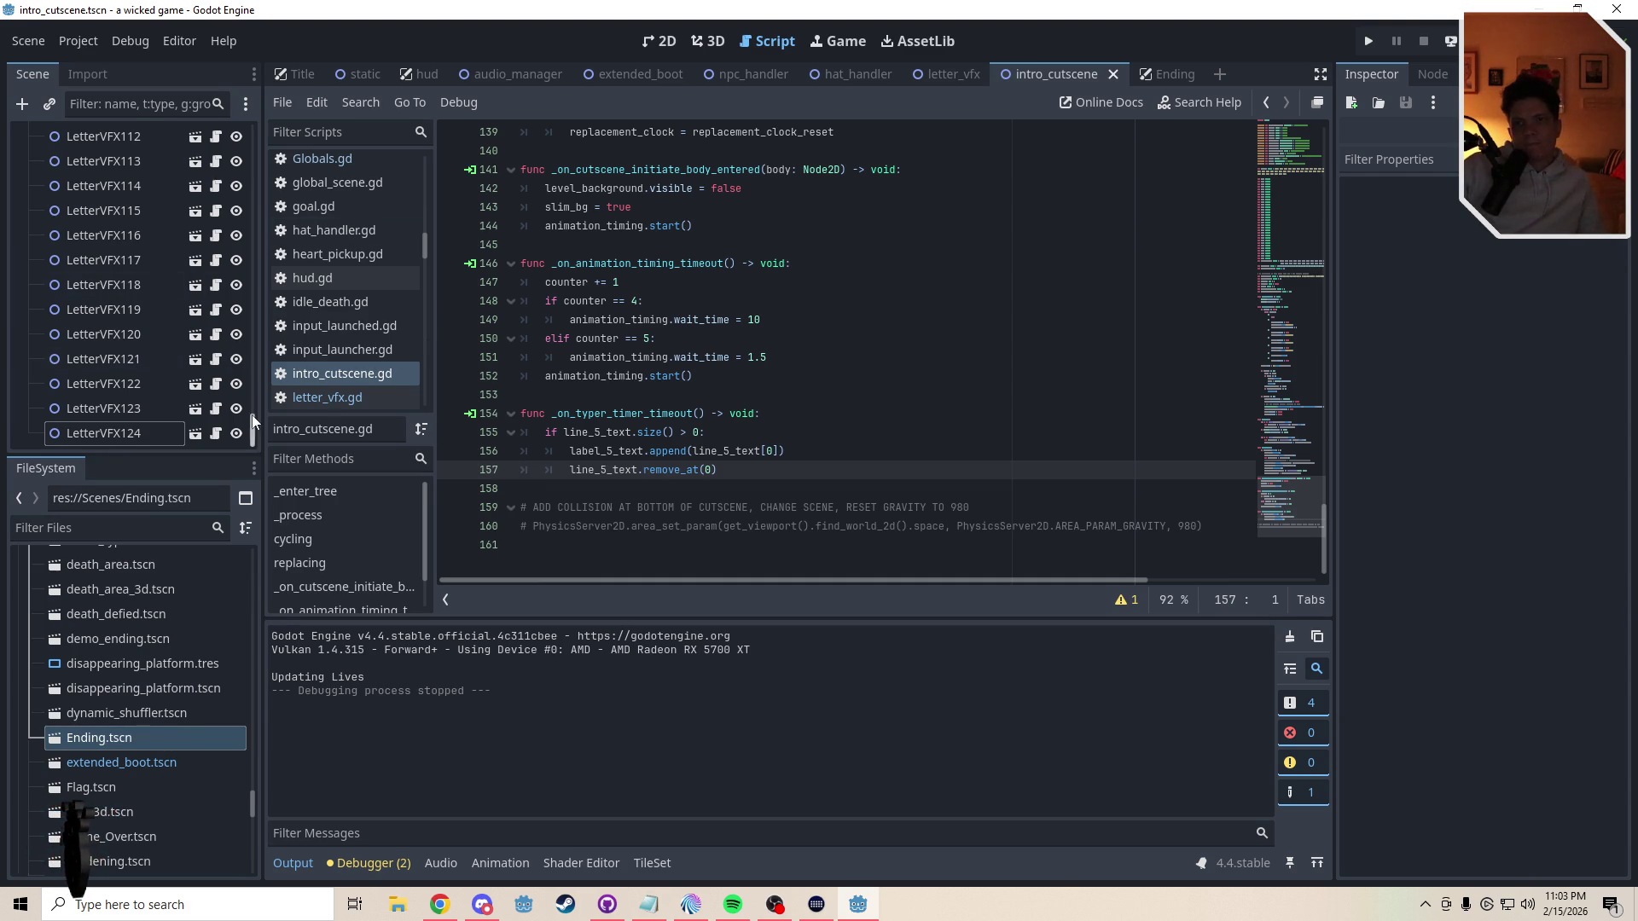
pyautogui.scroll(6, 249, 330)
pyautogui.scroll(14, 253, 273)
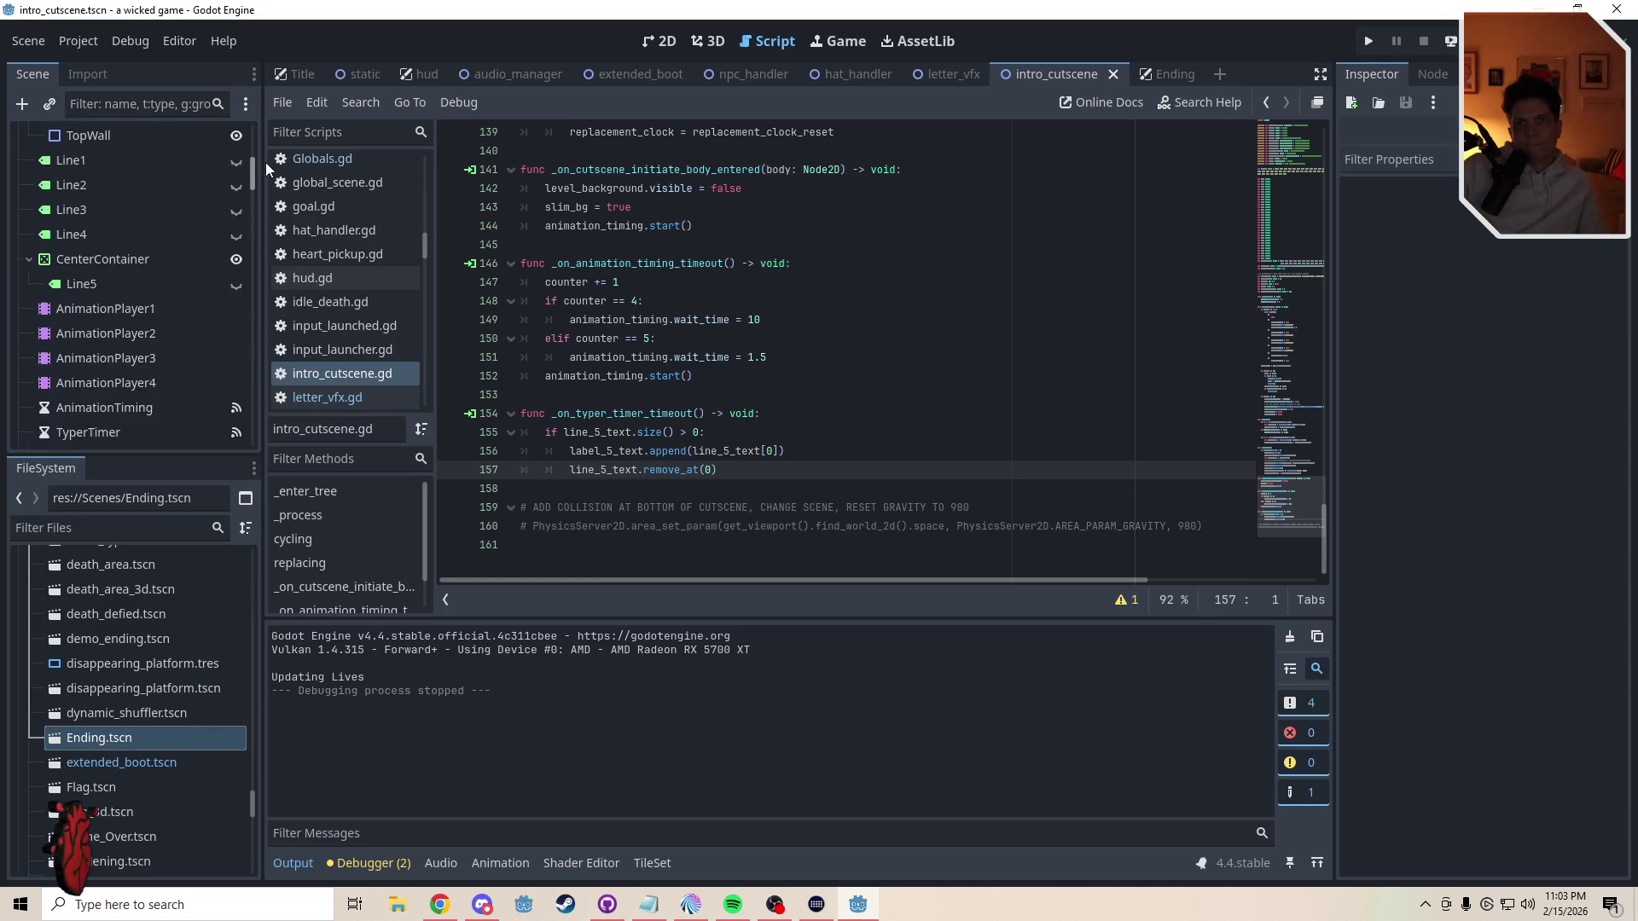
pyautogui.scroll(-3, 111, 398)
pyautogui.click(41, 343)
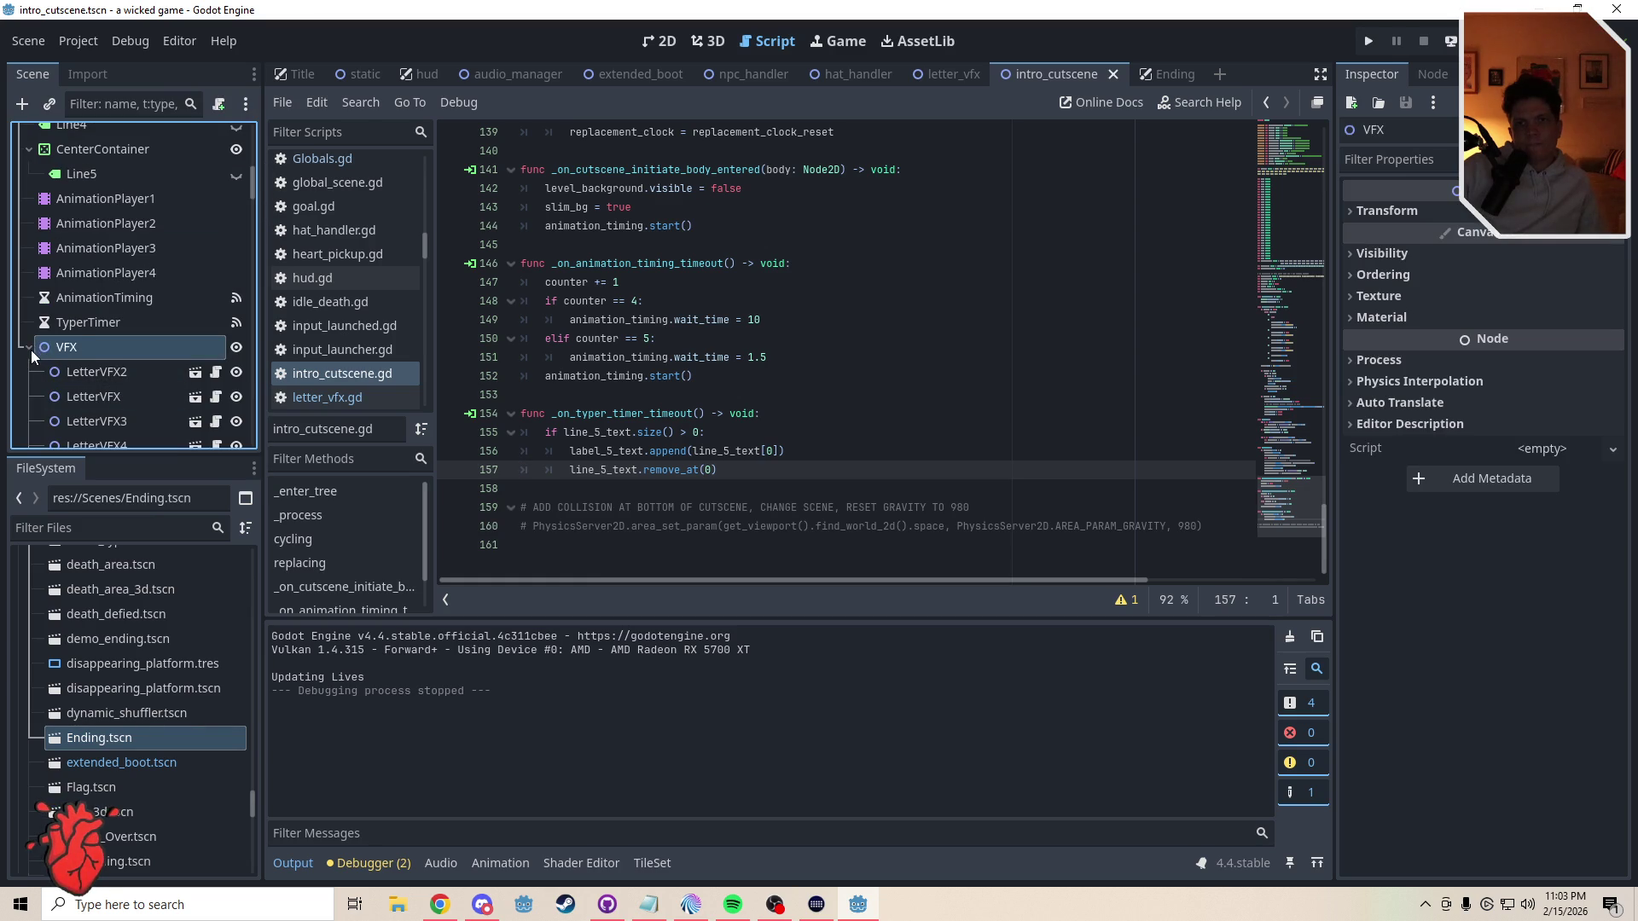
pyautogui.press('Left')
pyautogui.scroll(6, 77, 344)
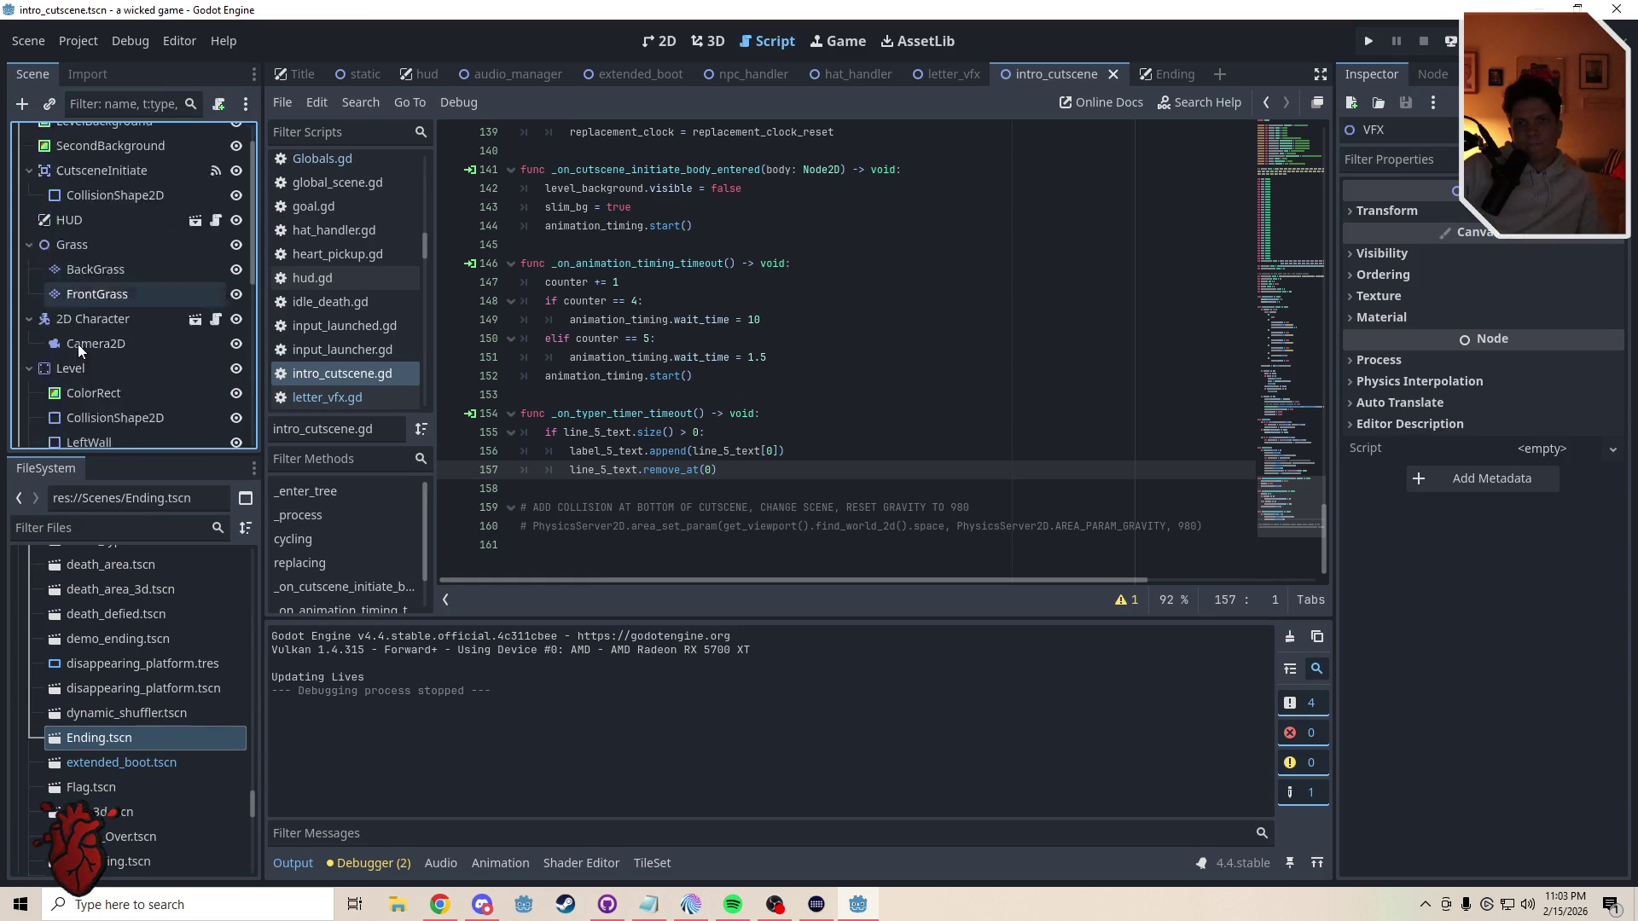
pyautogui.click(81, 362)
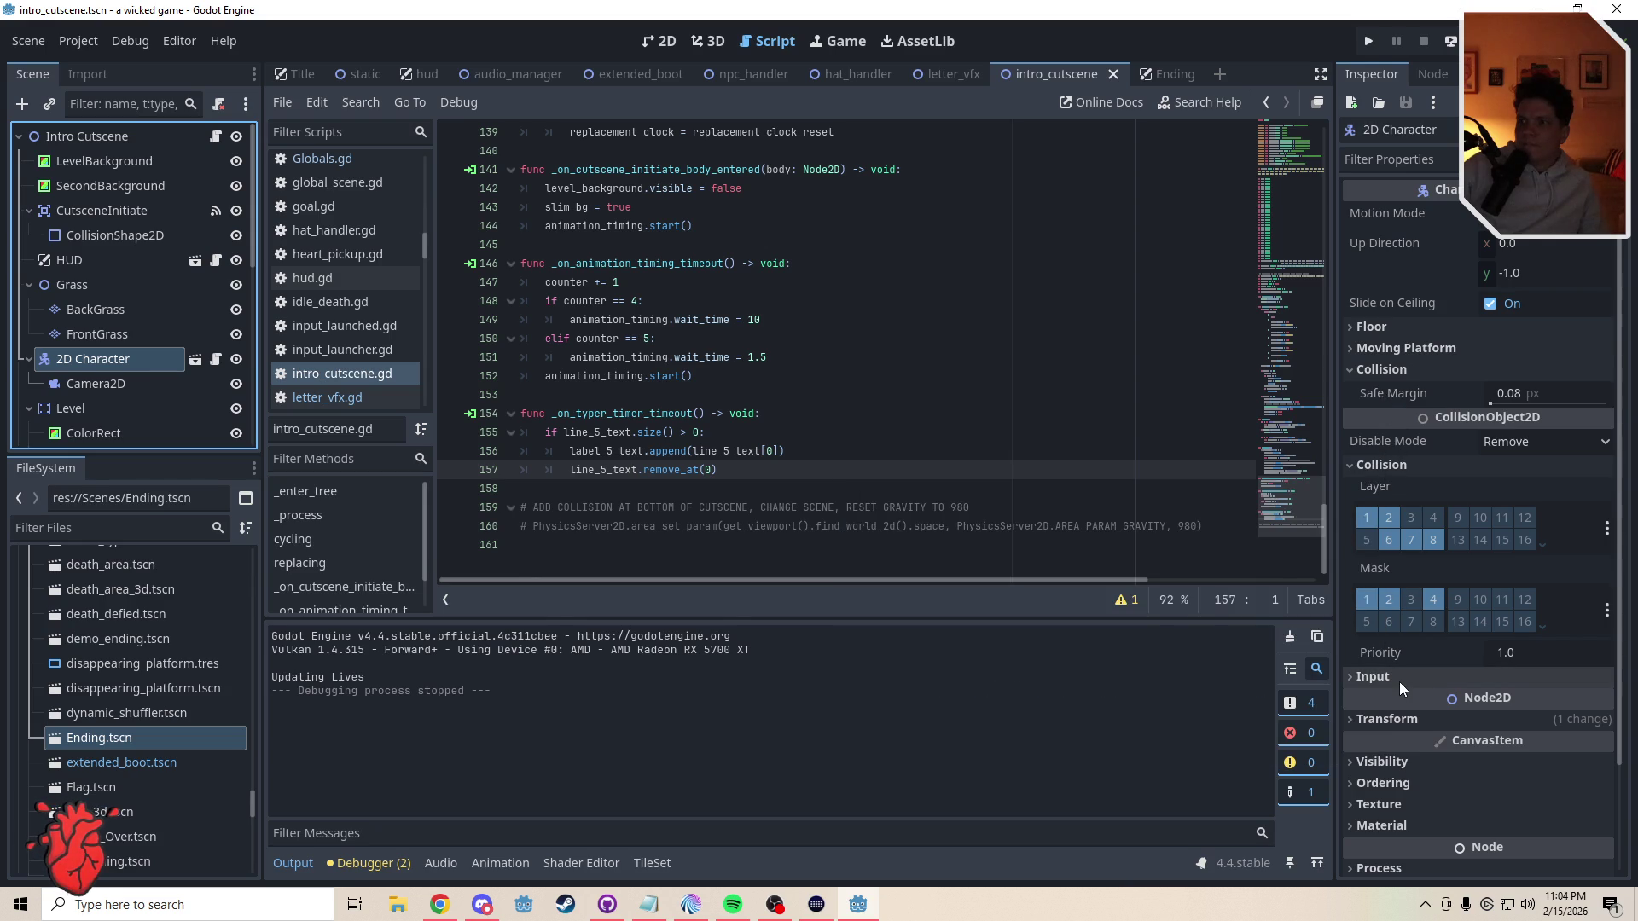
pyautogui.scroll(-1, 1408, 704)
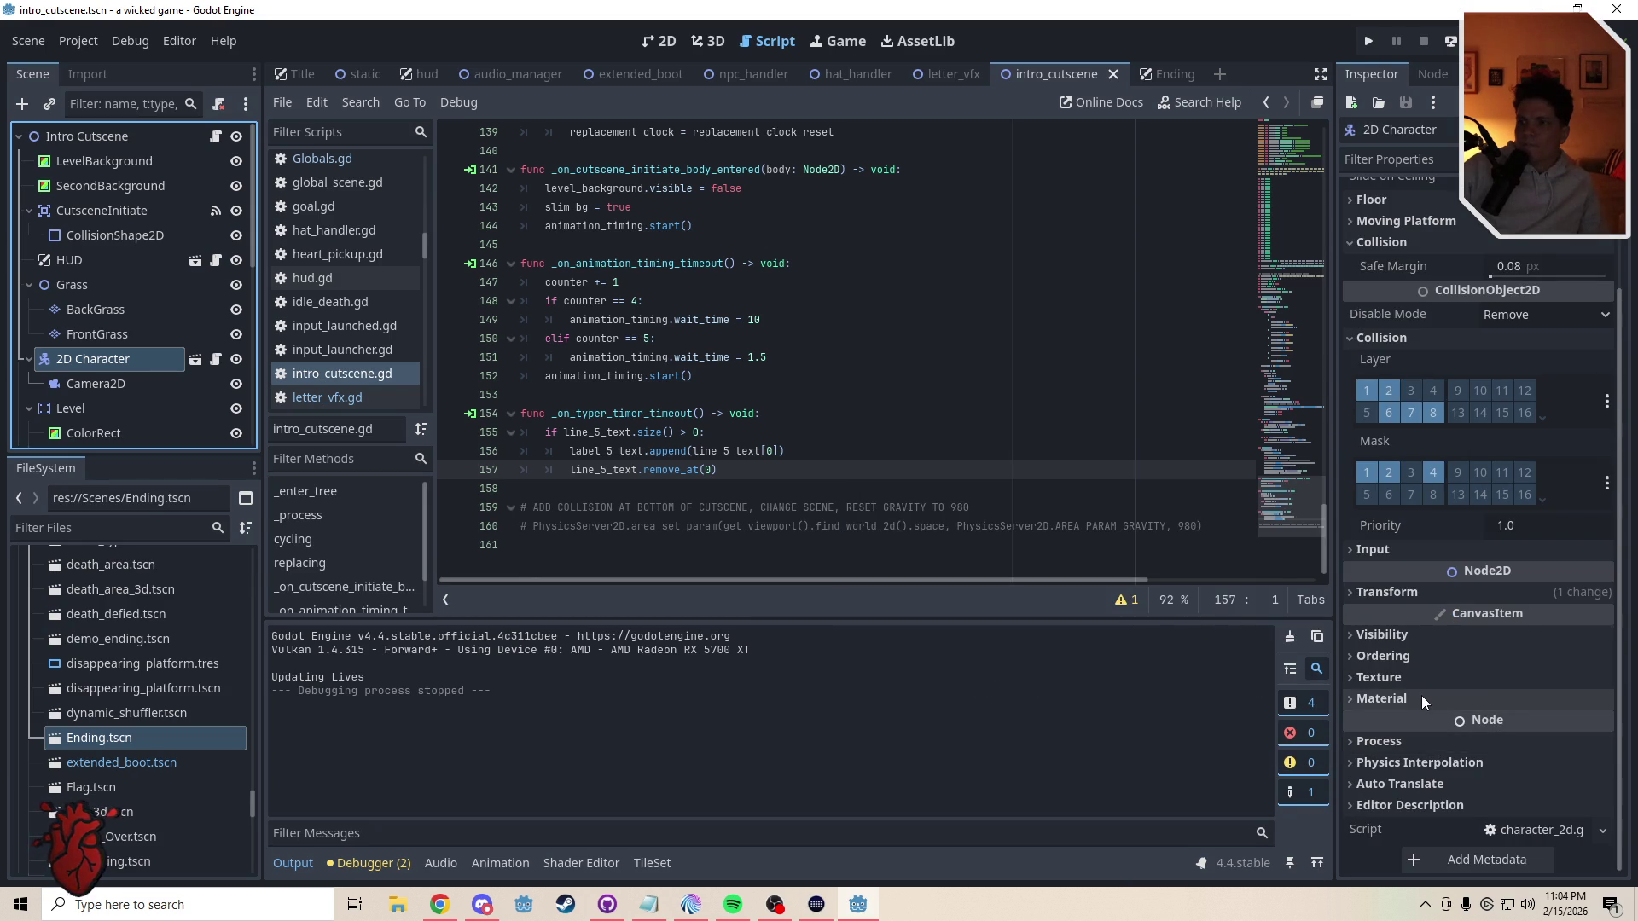
pyautogui.scroll(-2, 1421, 694)
pyautogui.scroll(3, 1421, 694)
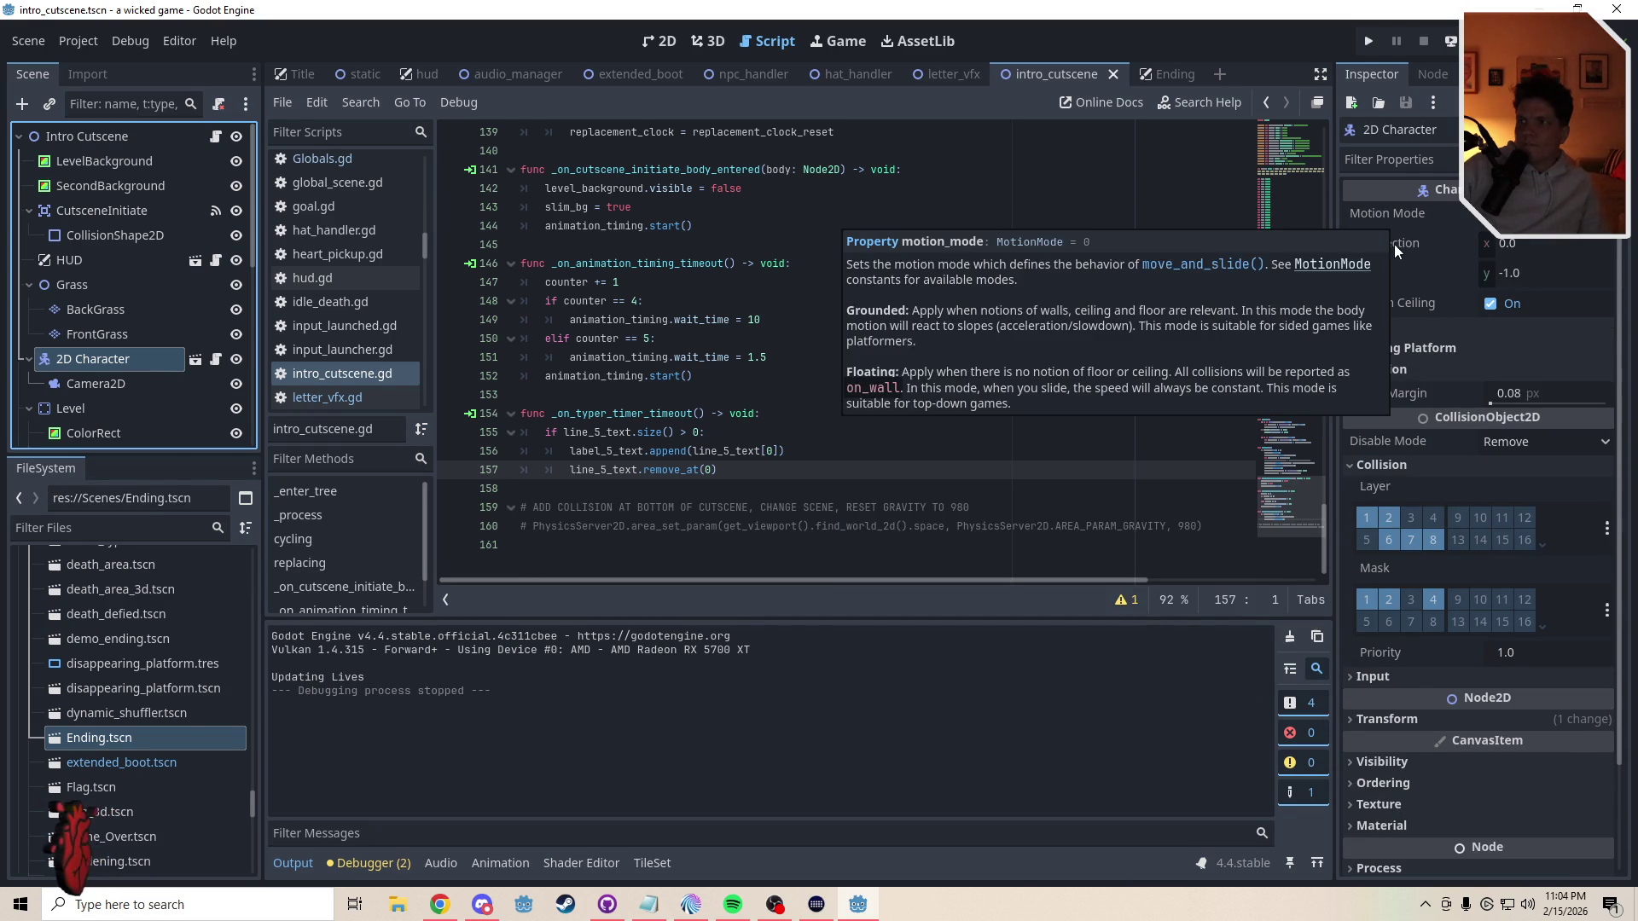
pyautogui.moveTo(1394, 244)
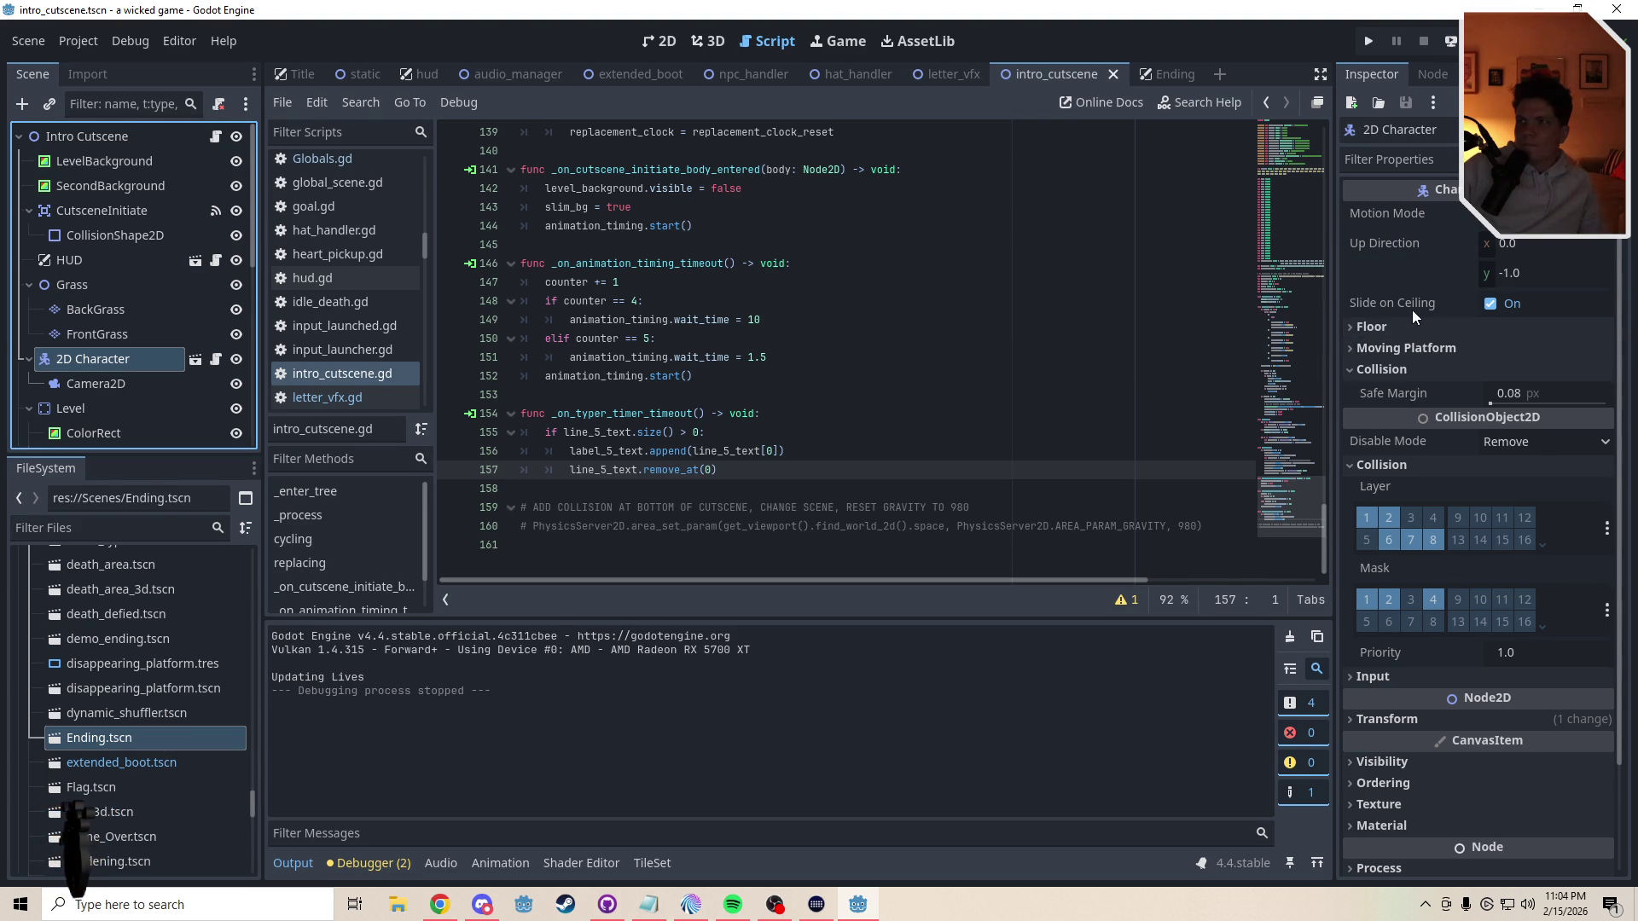
pyautogui.click(1406, 331)
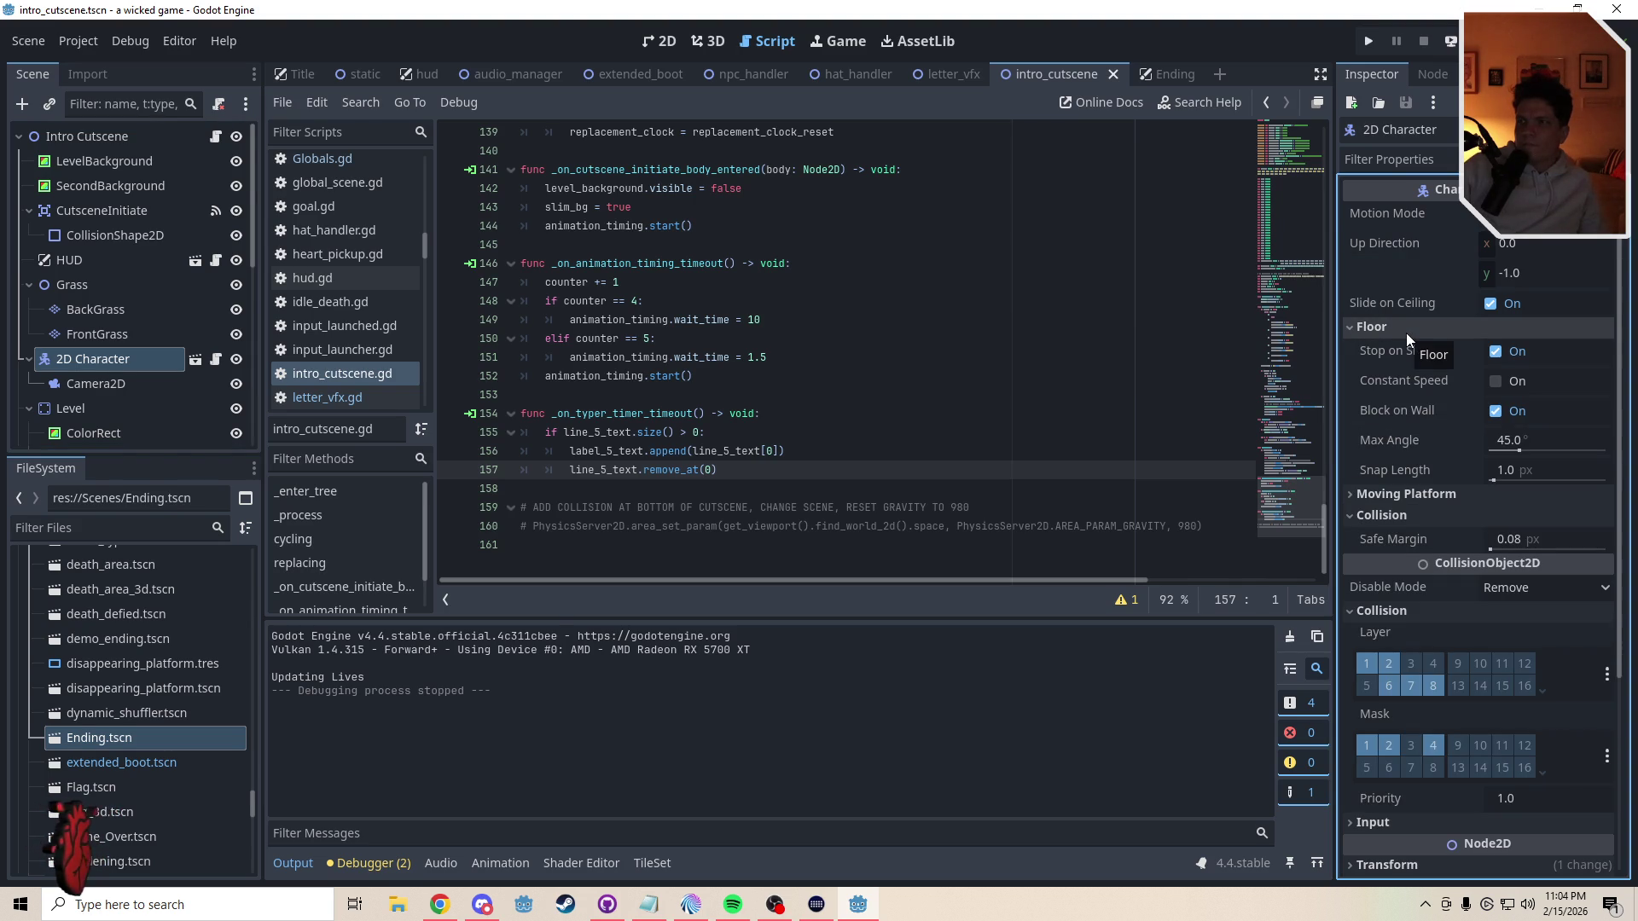
pyautogui.click(1406, 333)
pyautogui.click(1405, 348)
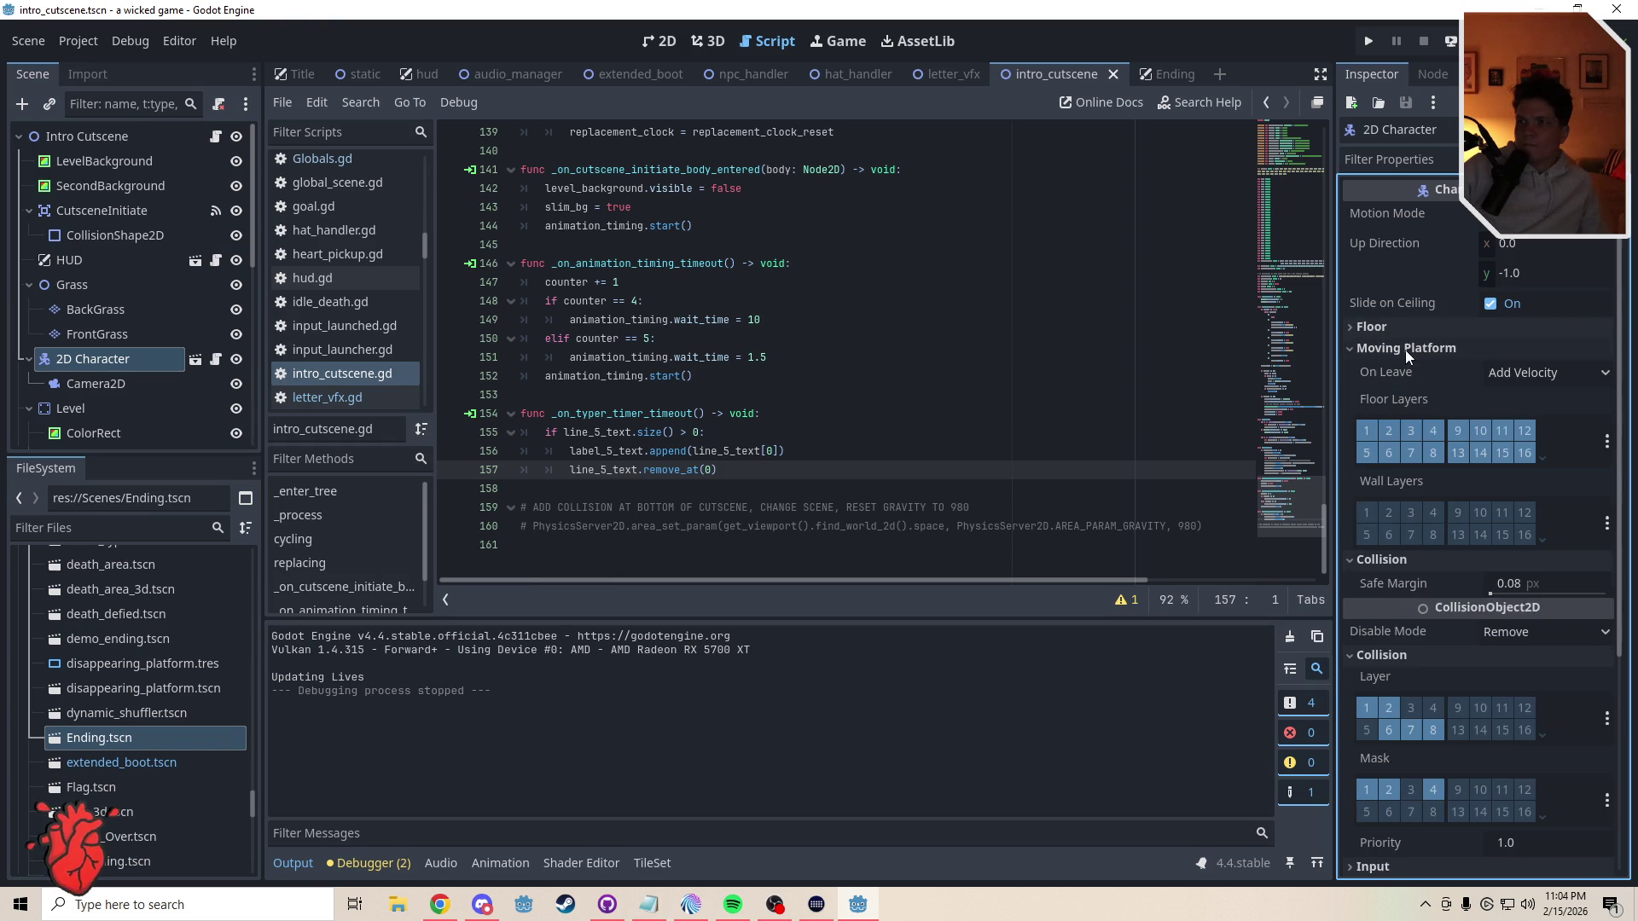
pyautogui.click(1404, 350)
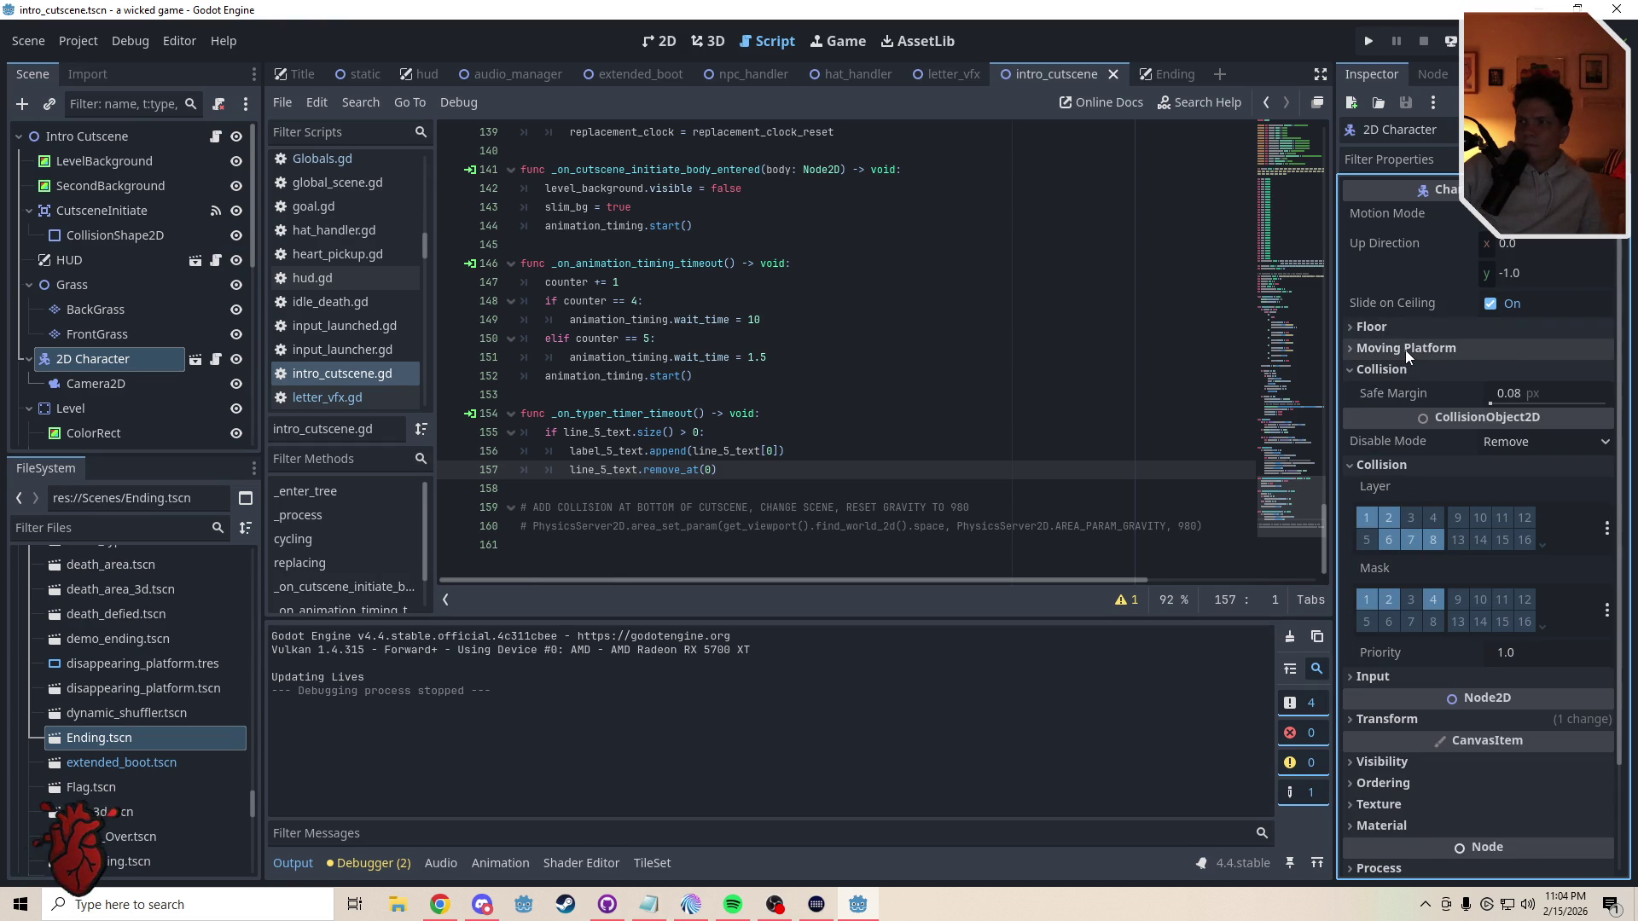
pyautogui.click(1405, 349)
pyautogui.click(1523, 373)
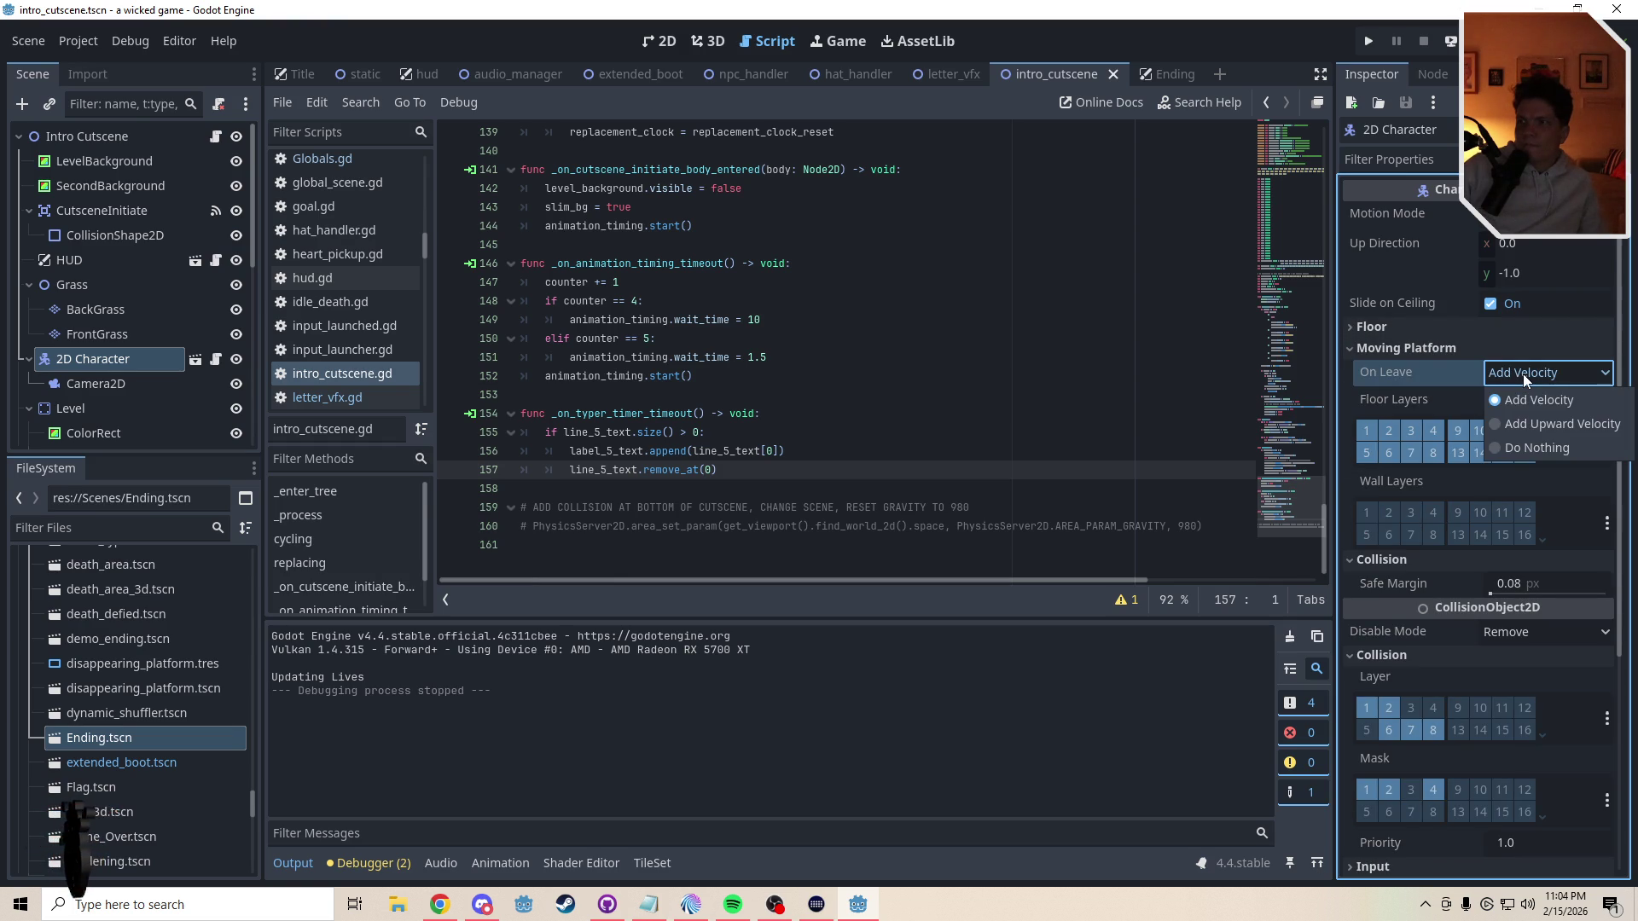
pyautogui.click(1432, 346)
pyautogui.click(1448, 350)
pyautogui.click(1445, 349)
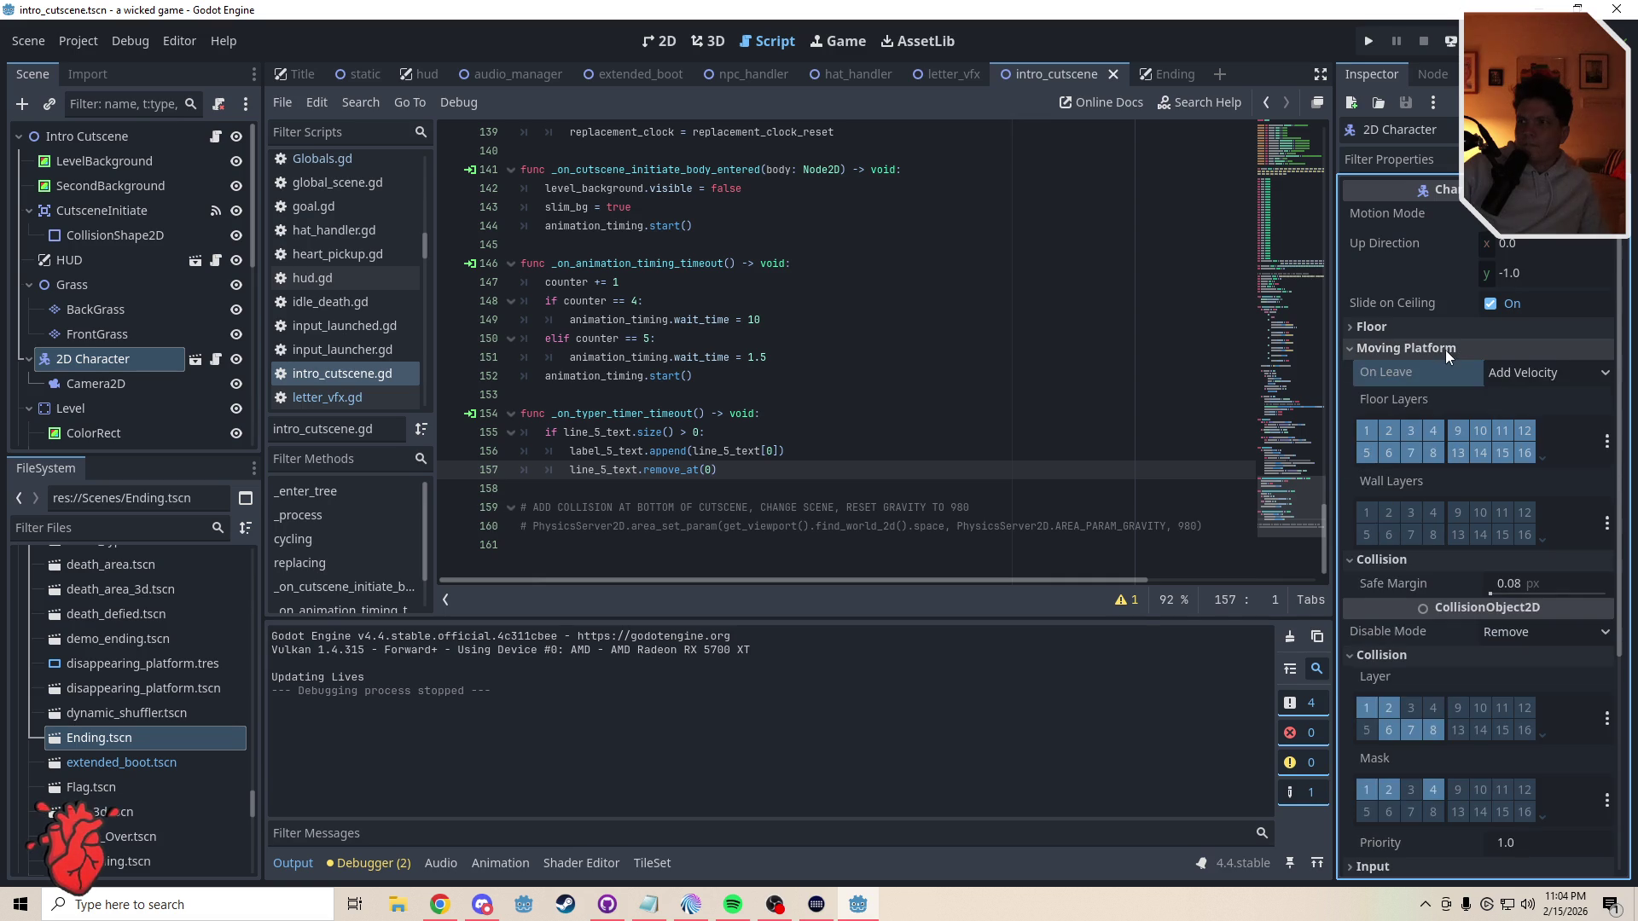
pyautogui.click(1445, 350)
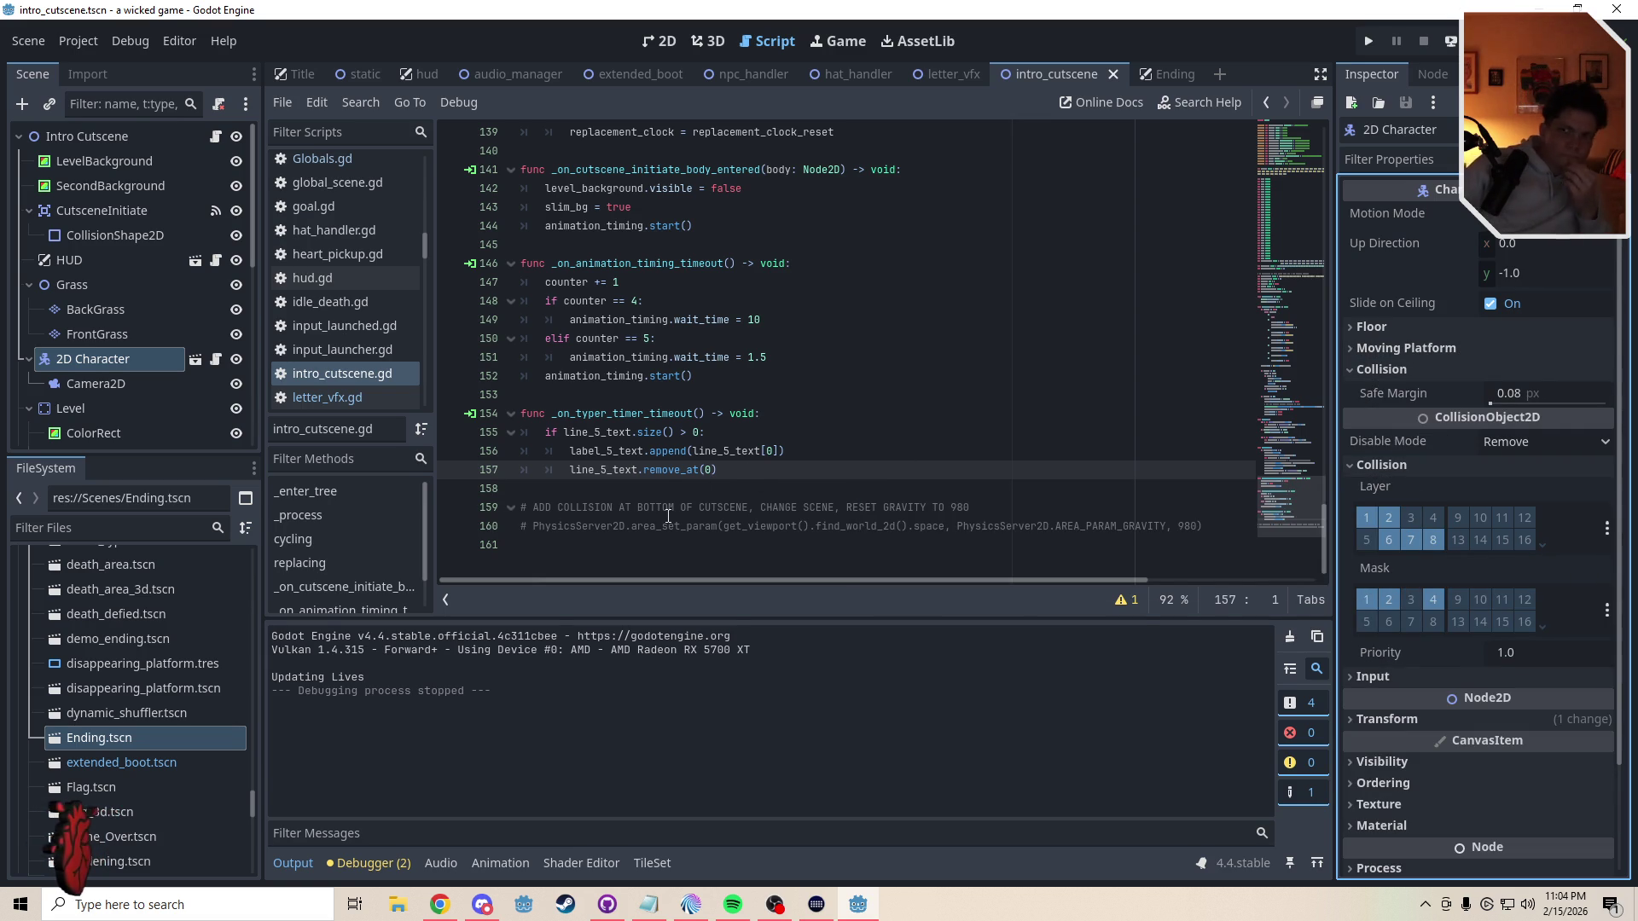
pyautogui.click(640, 487)
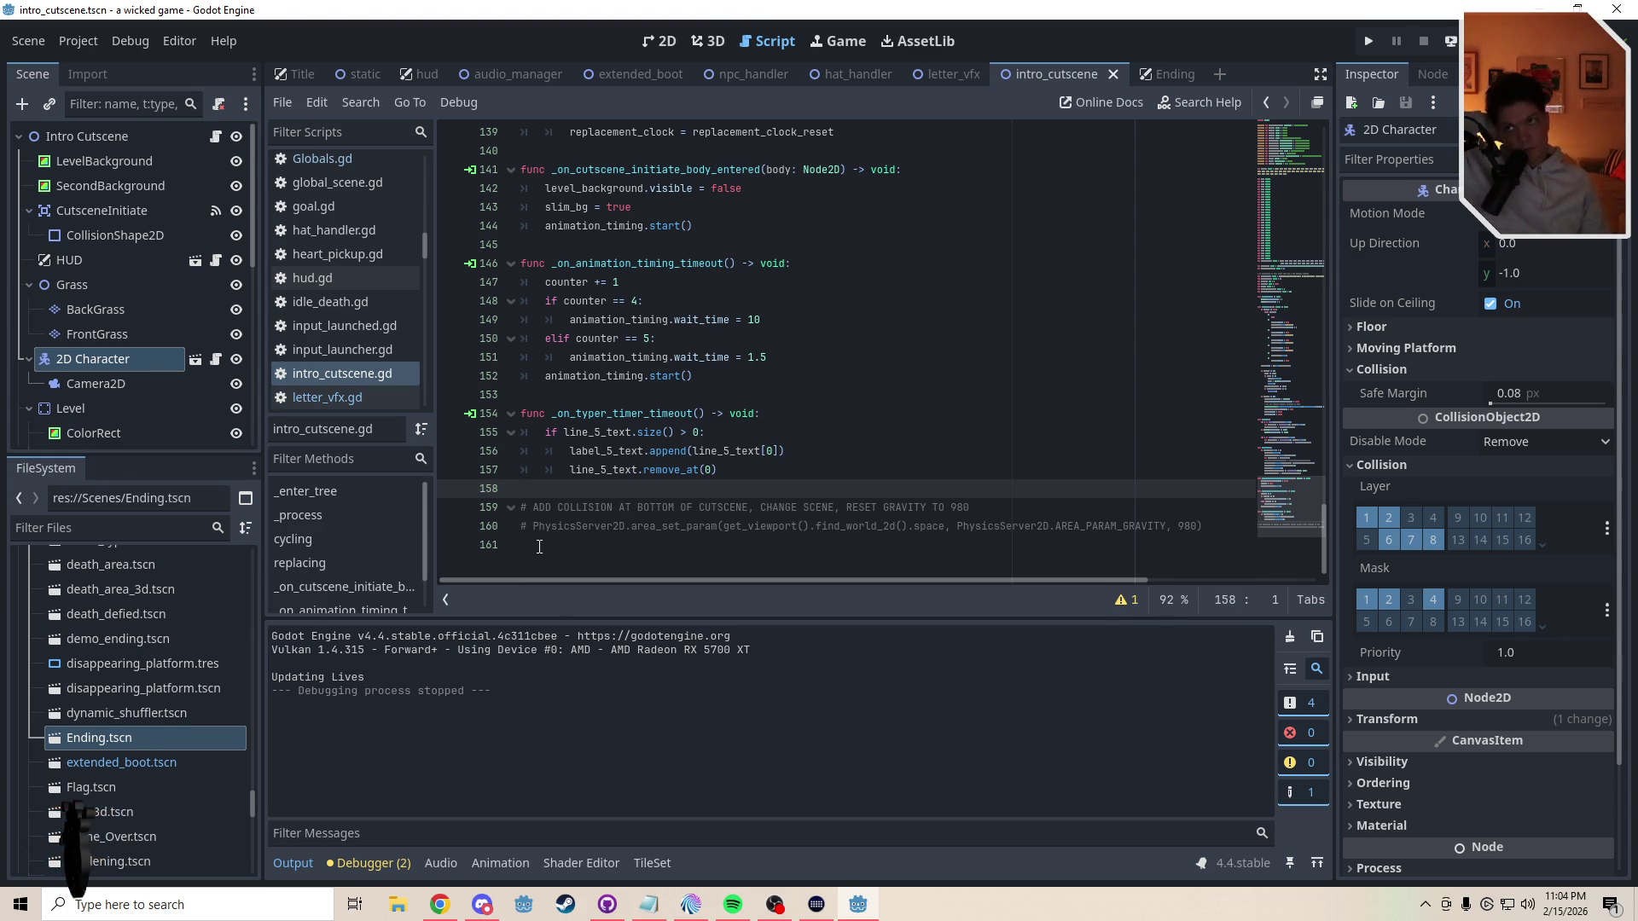
pyautogui.click(951, 74)
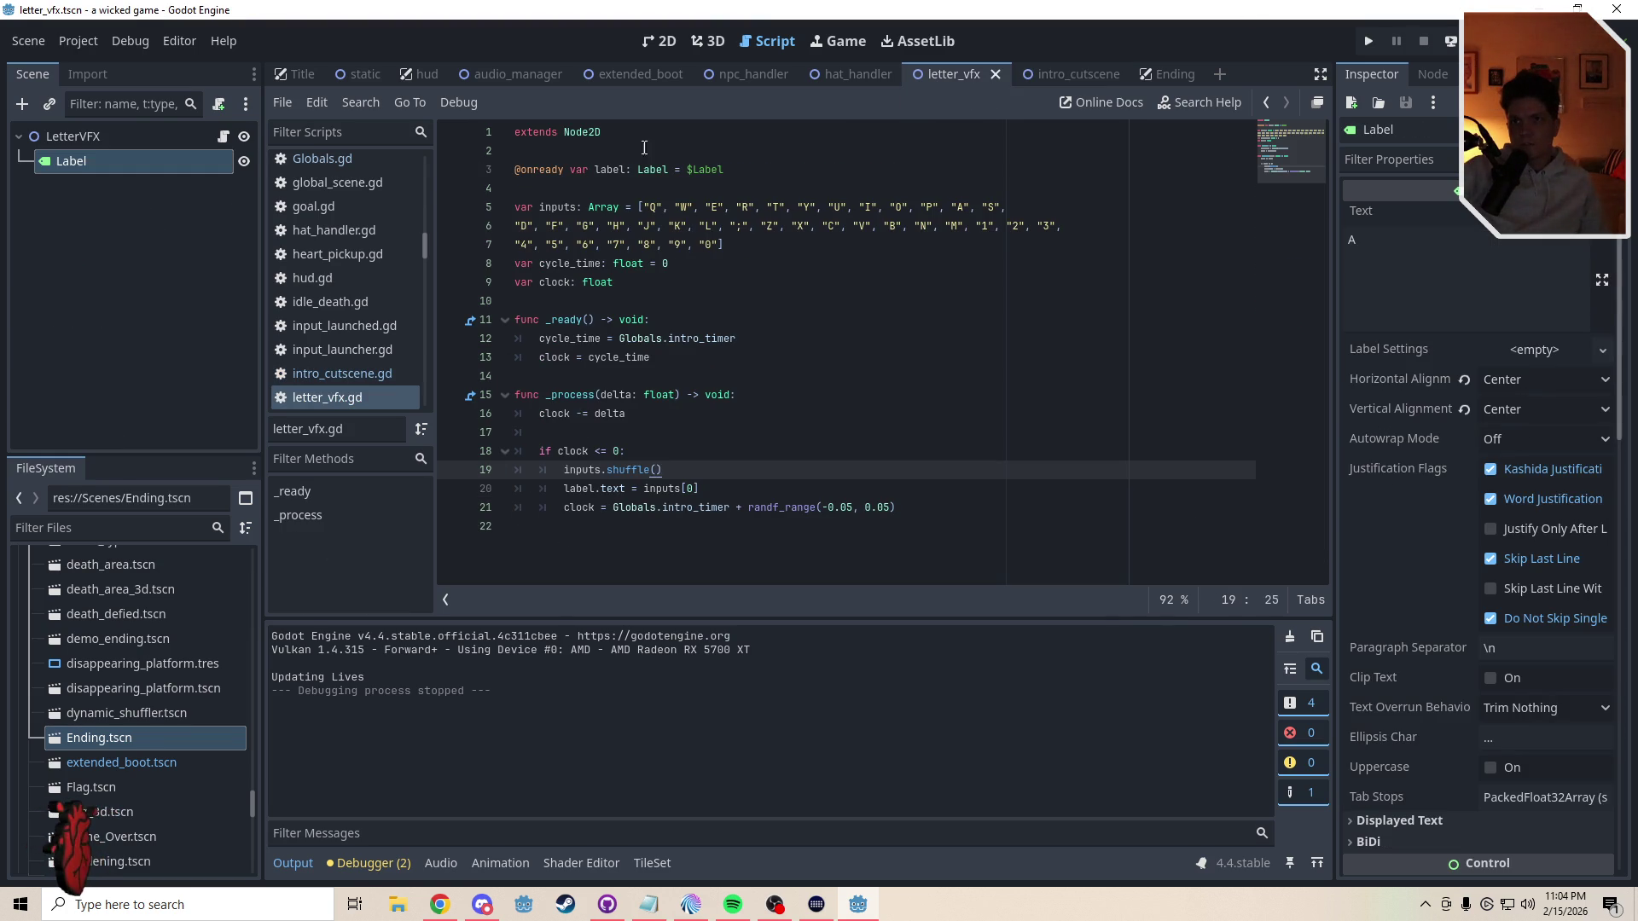
pyautogui.click(662, 41)
pyautogui.click(1064, 74)
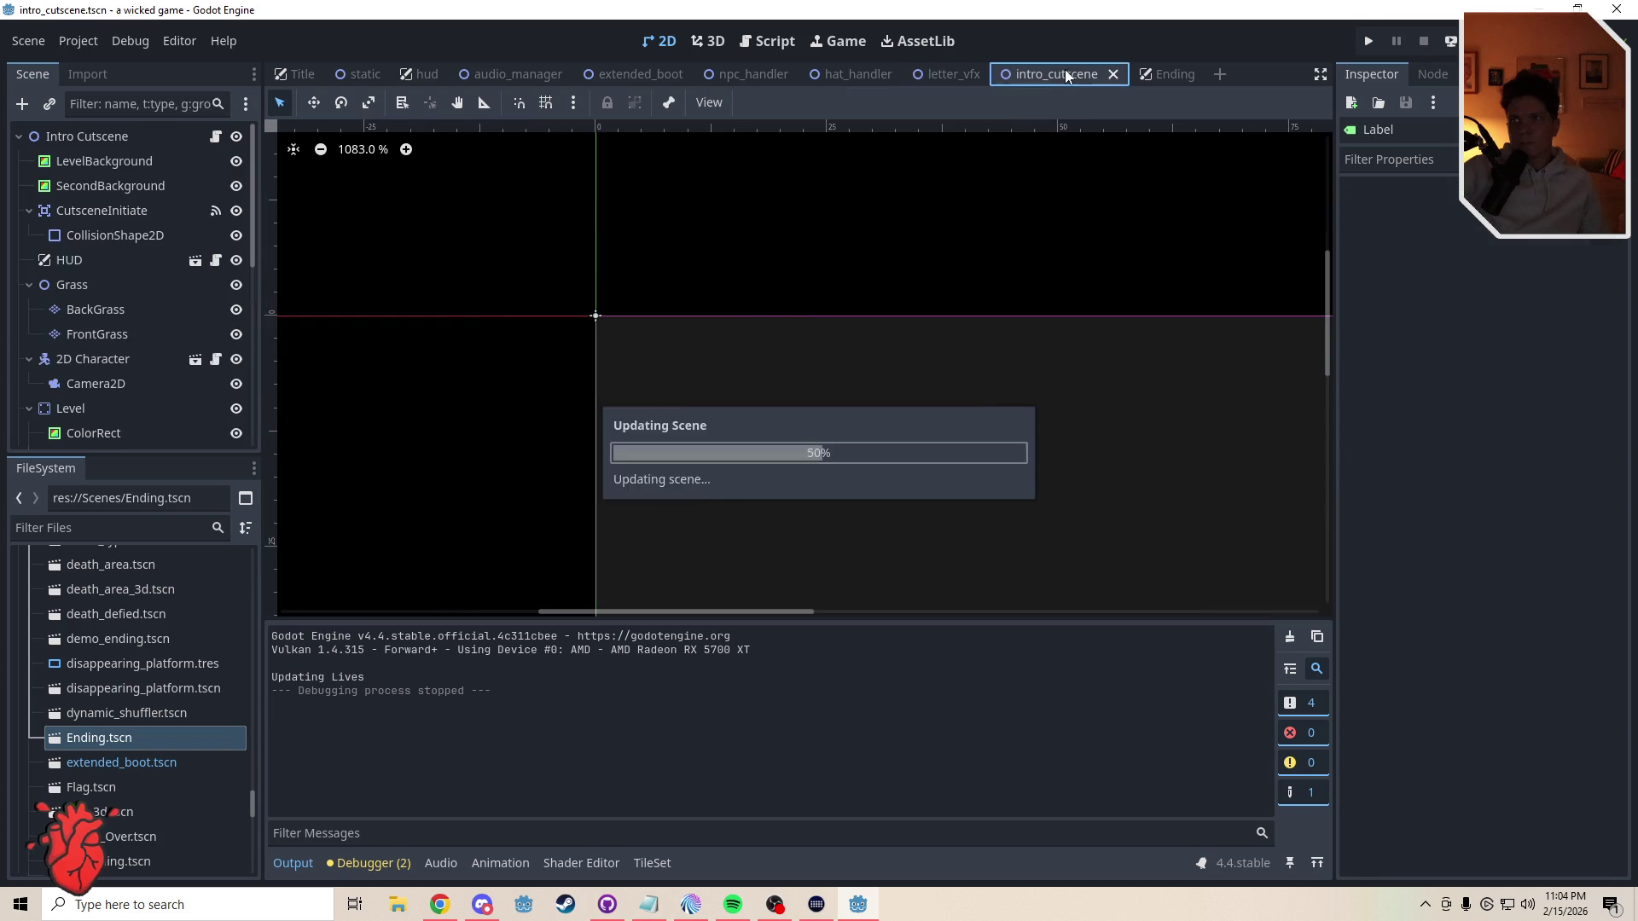
pyautogui.scroll(-3, 863, 388)
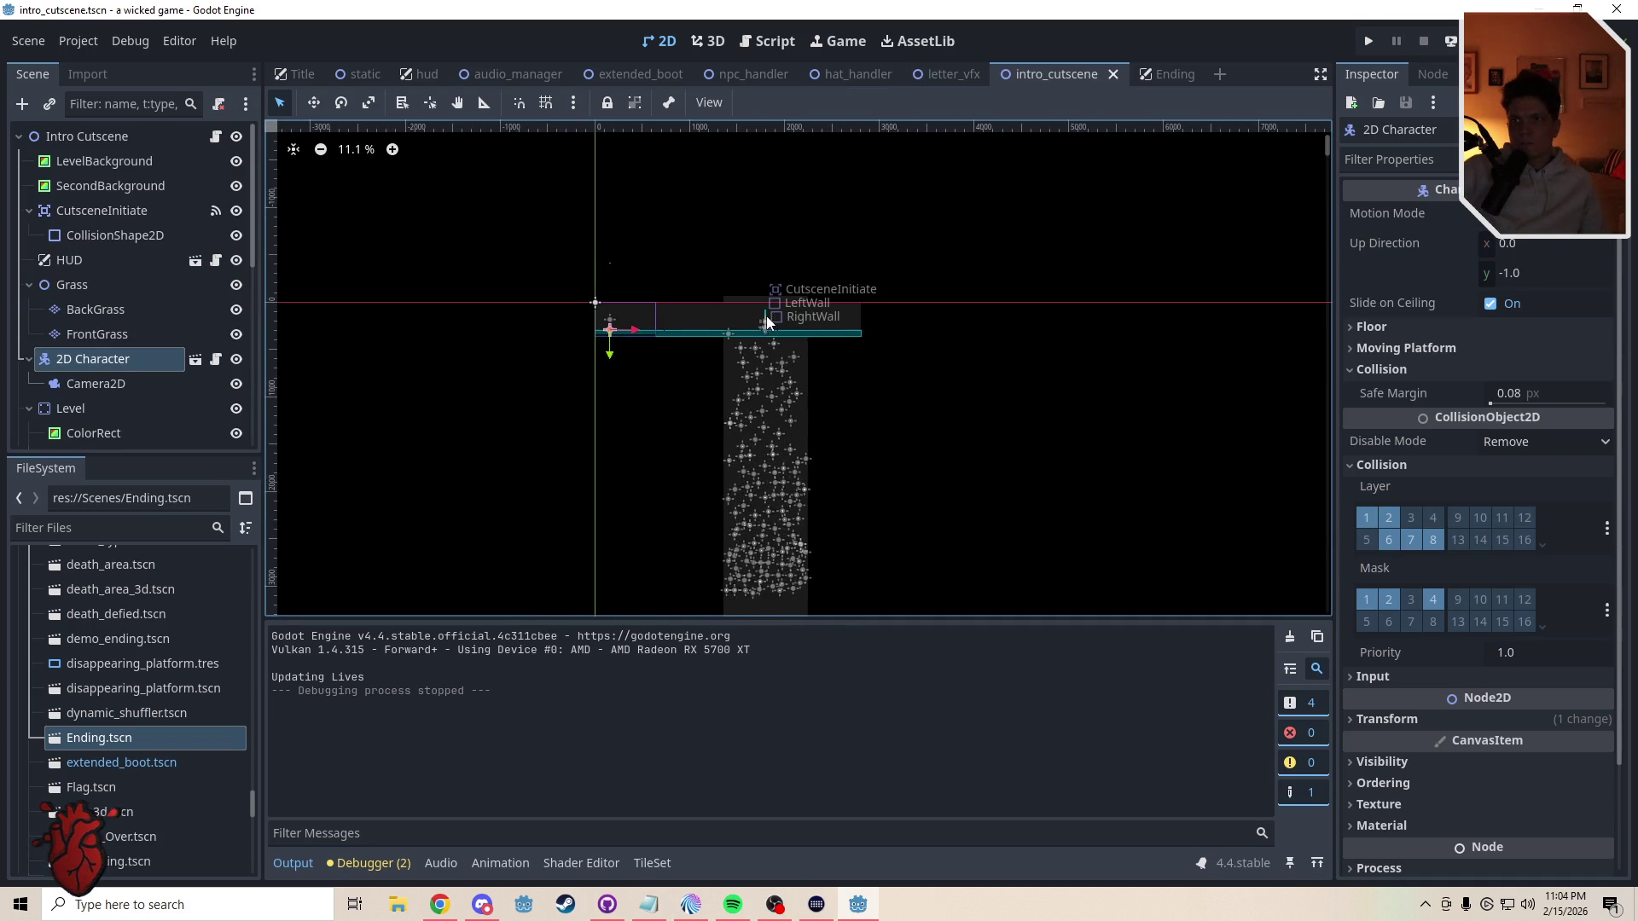
pyautogui.scroll(15, 767, 321)
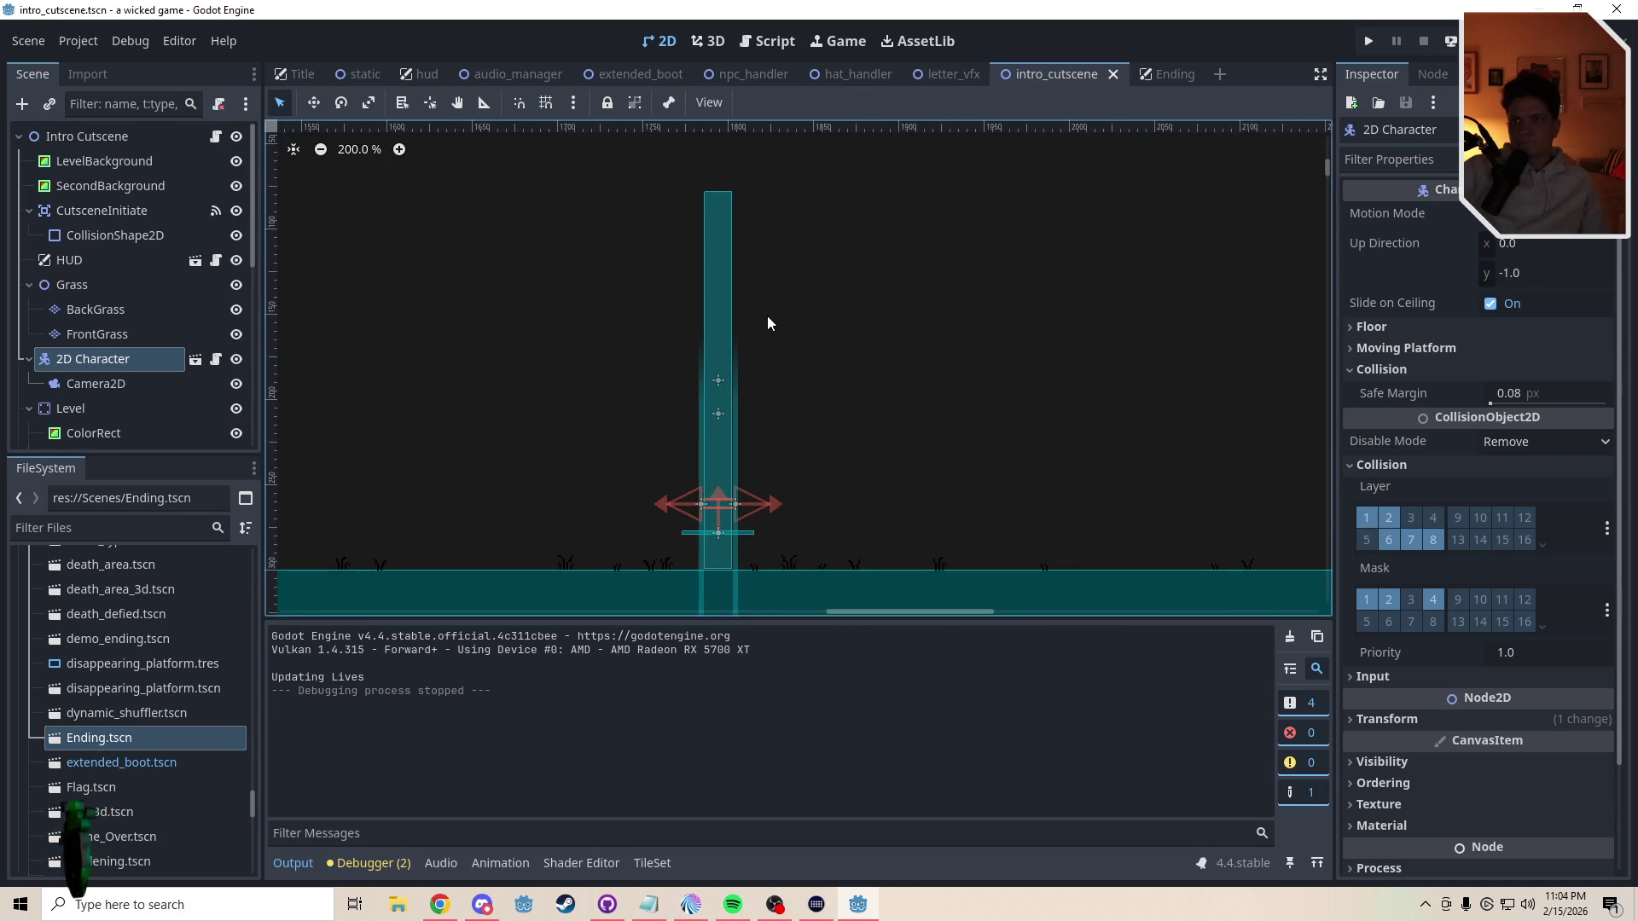
pyautogui.scroll(-5, 755, 297)
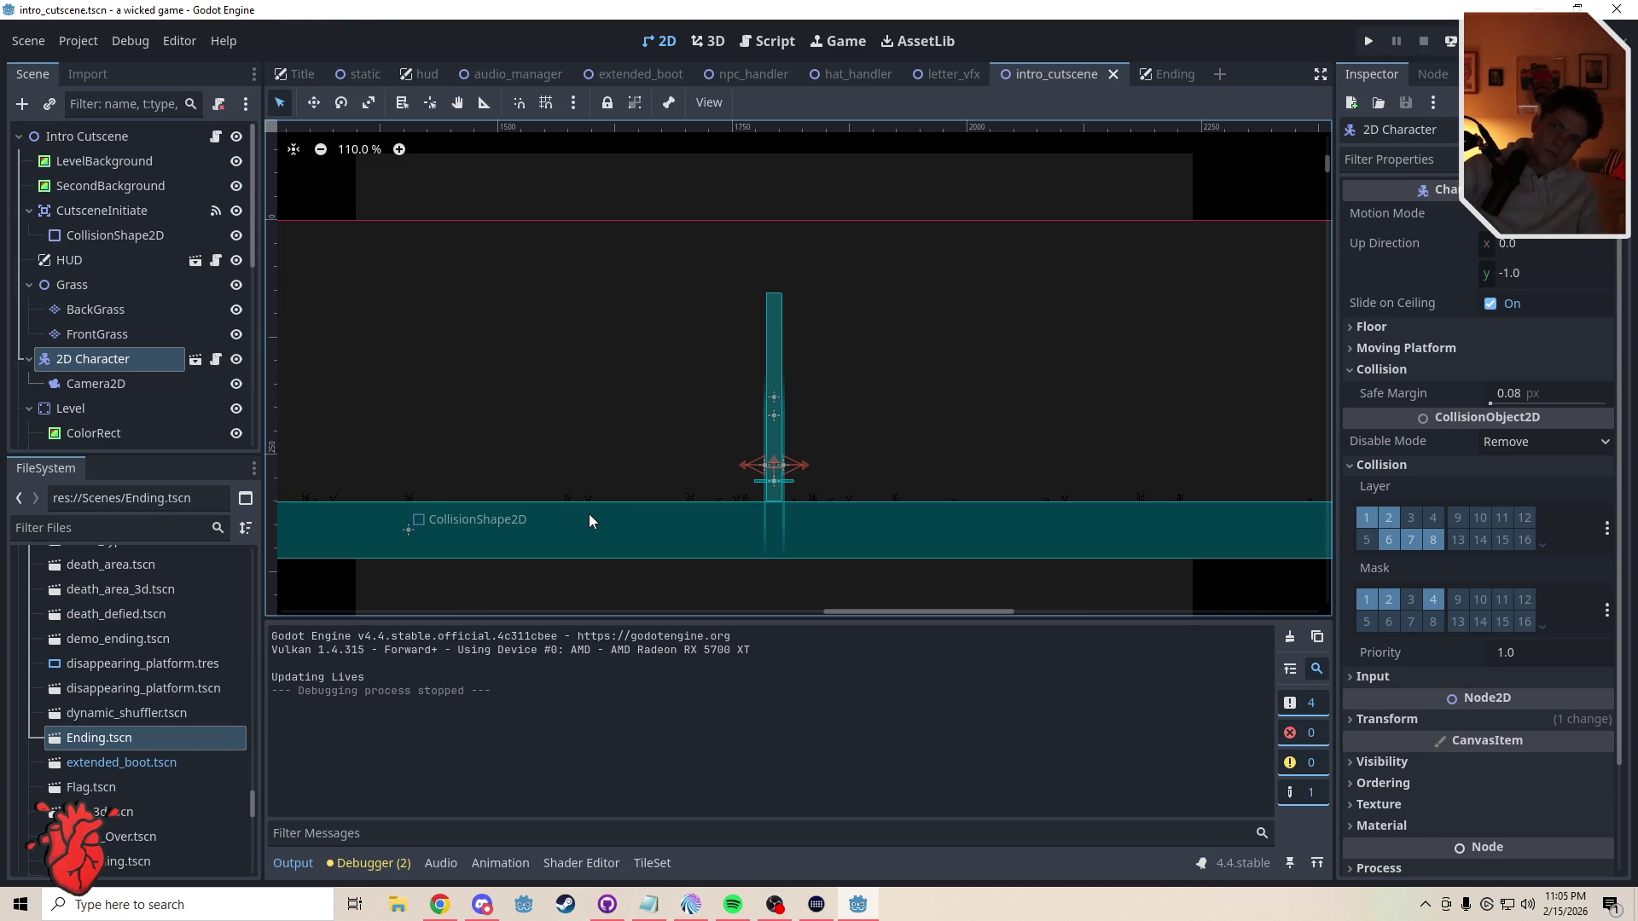
pyautogui.click(780, 50)
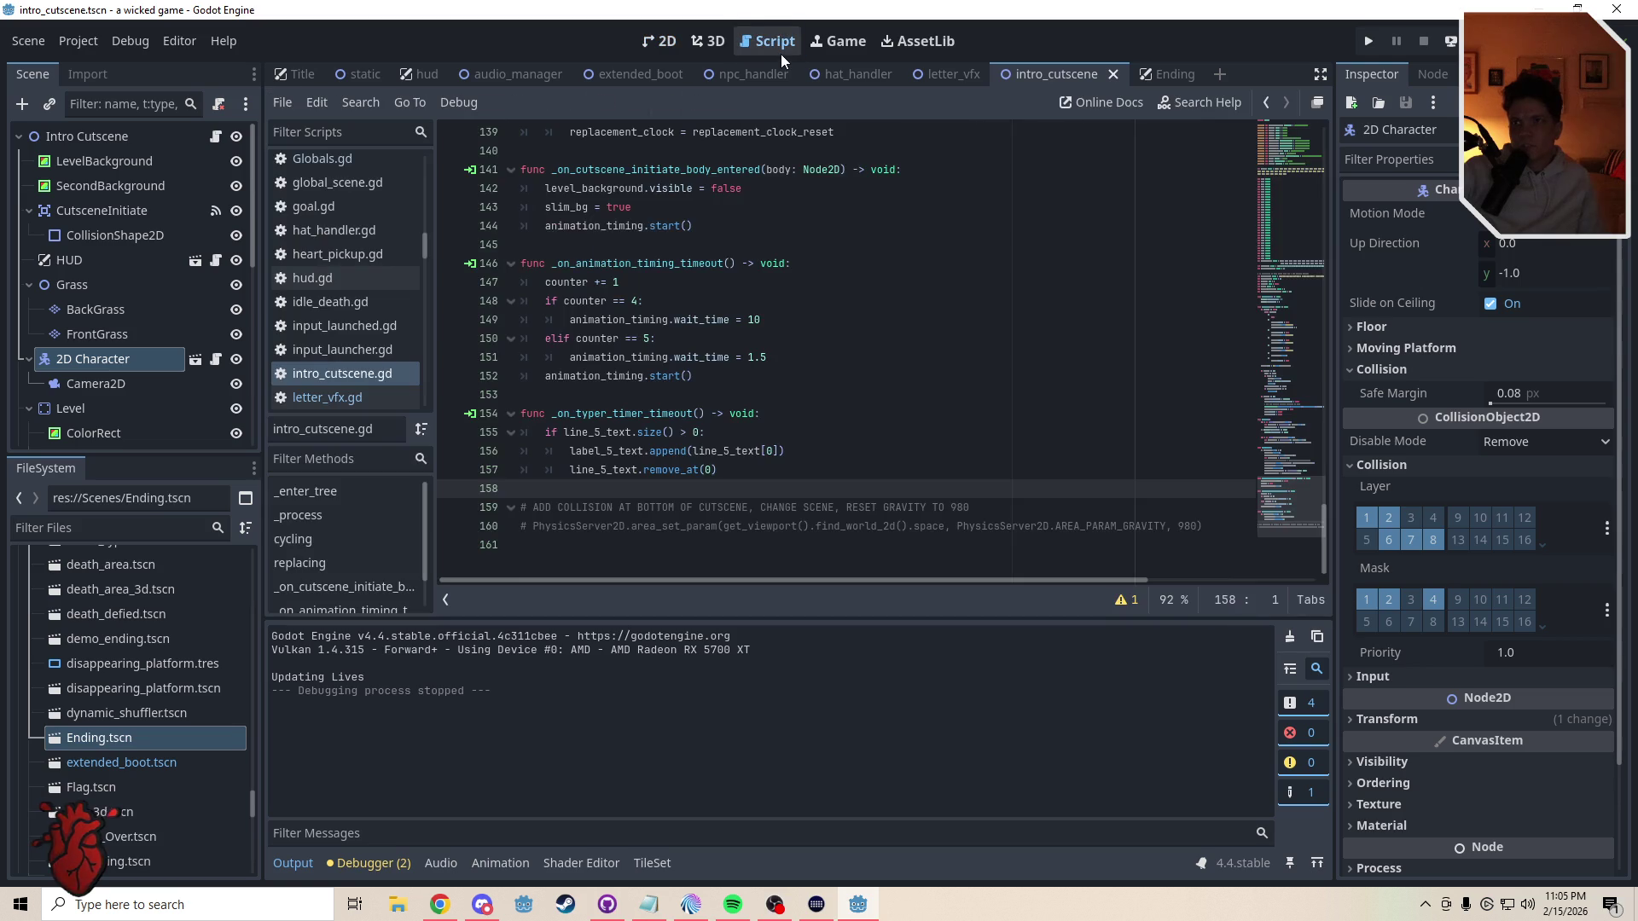
pyautogui.moveTo(1288, 503)
pyautogui.mouseDown()
pyautogui.moveTo(1299, 282)
pyautogui.moveTo(1303, 407)
pyautogui.mouseUp()
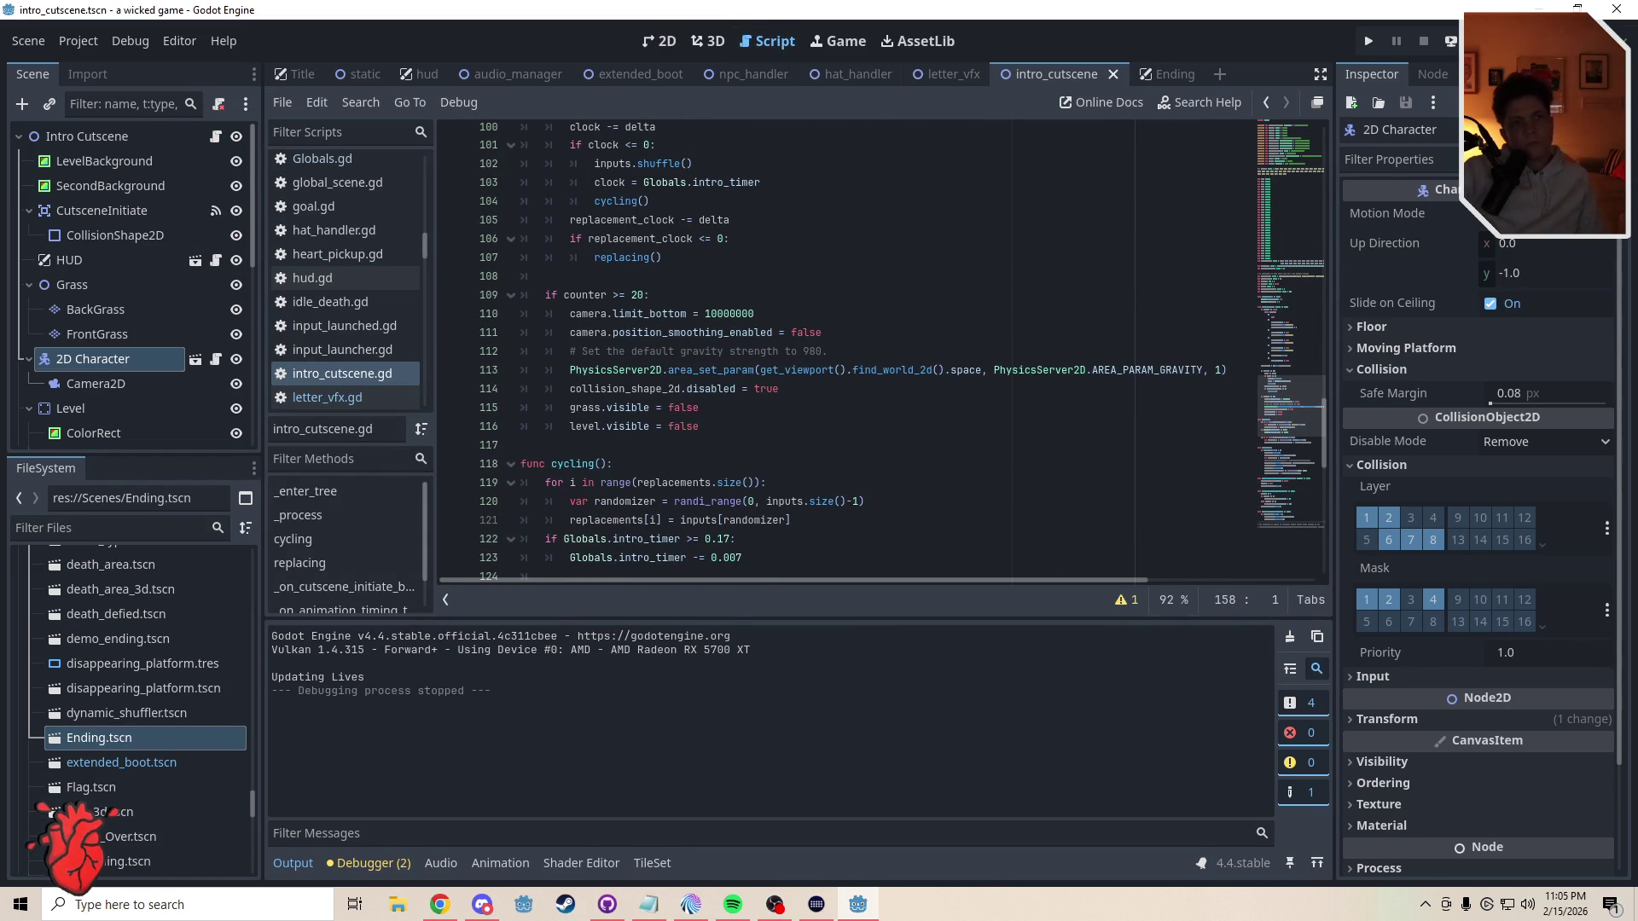
pyautogui.click(669, 45)
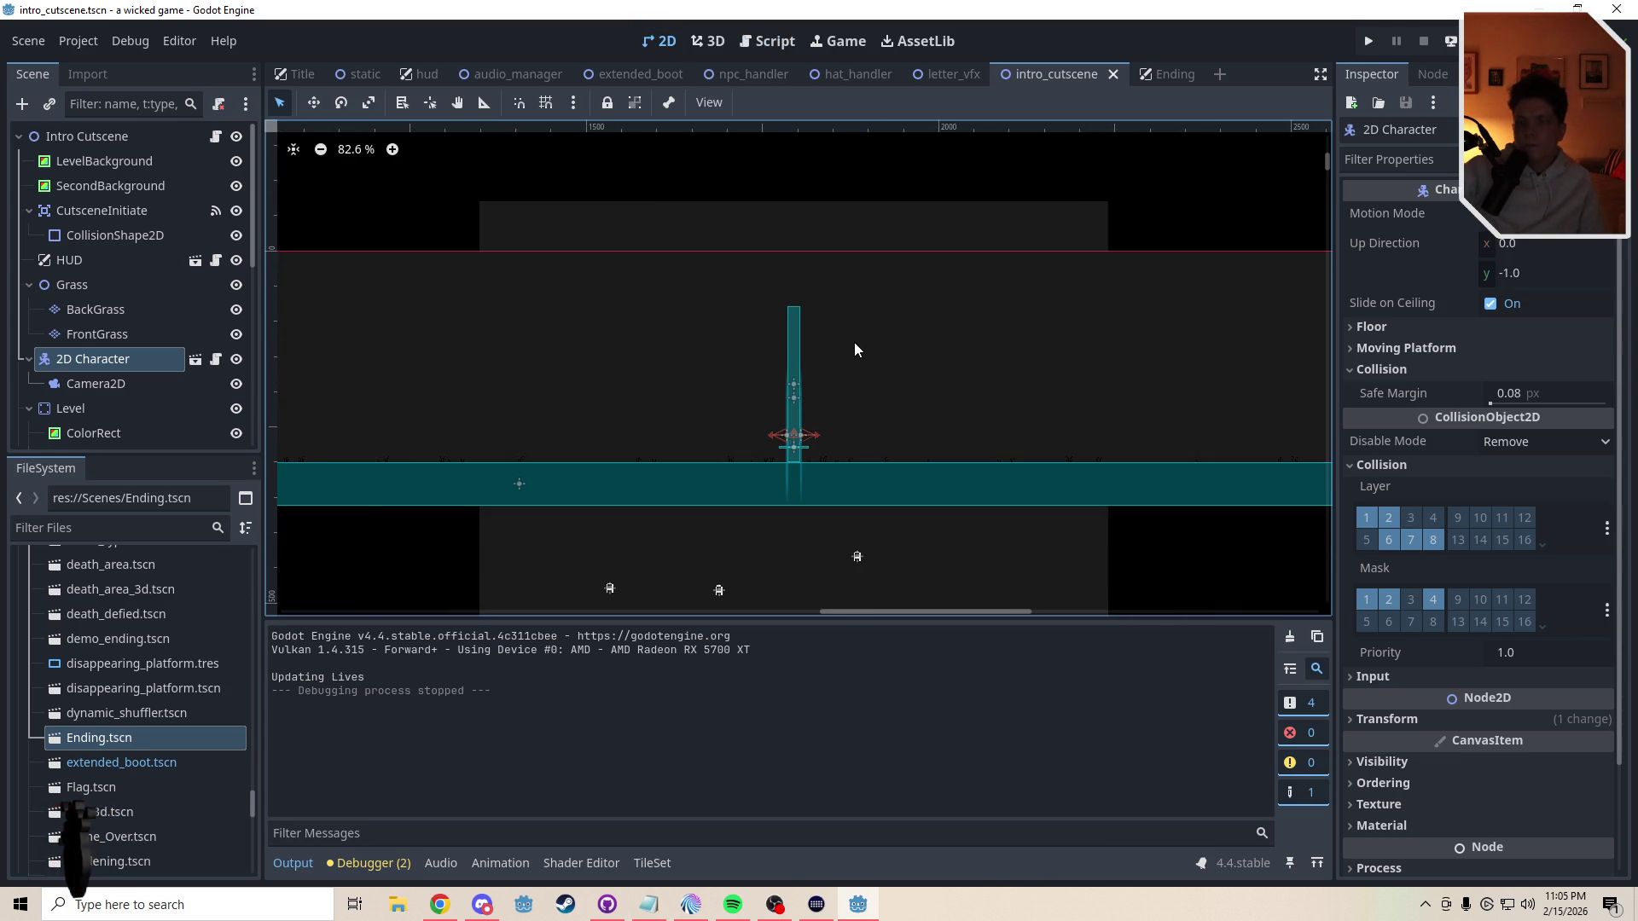
pyautogui.scroll(-15, 855, 348)
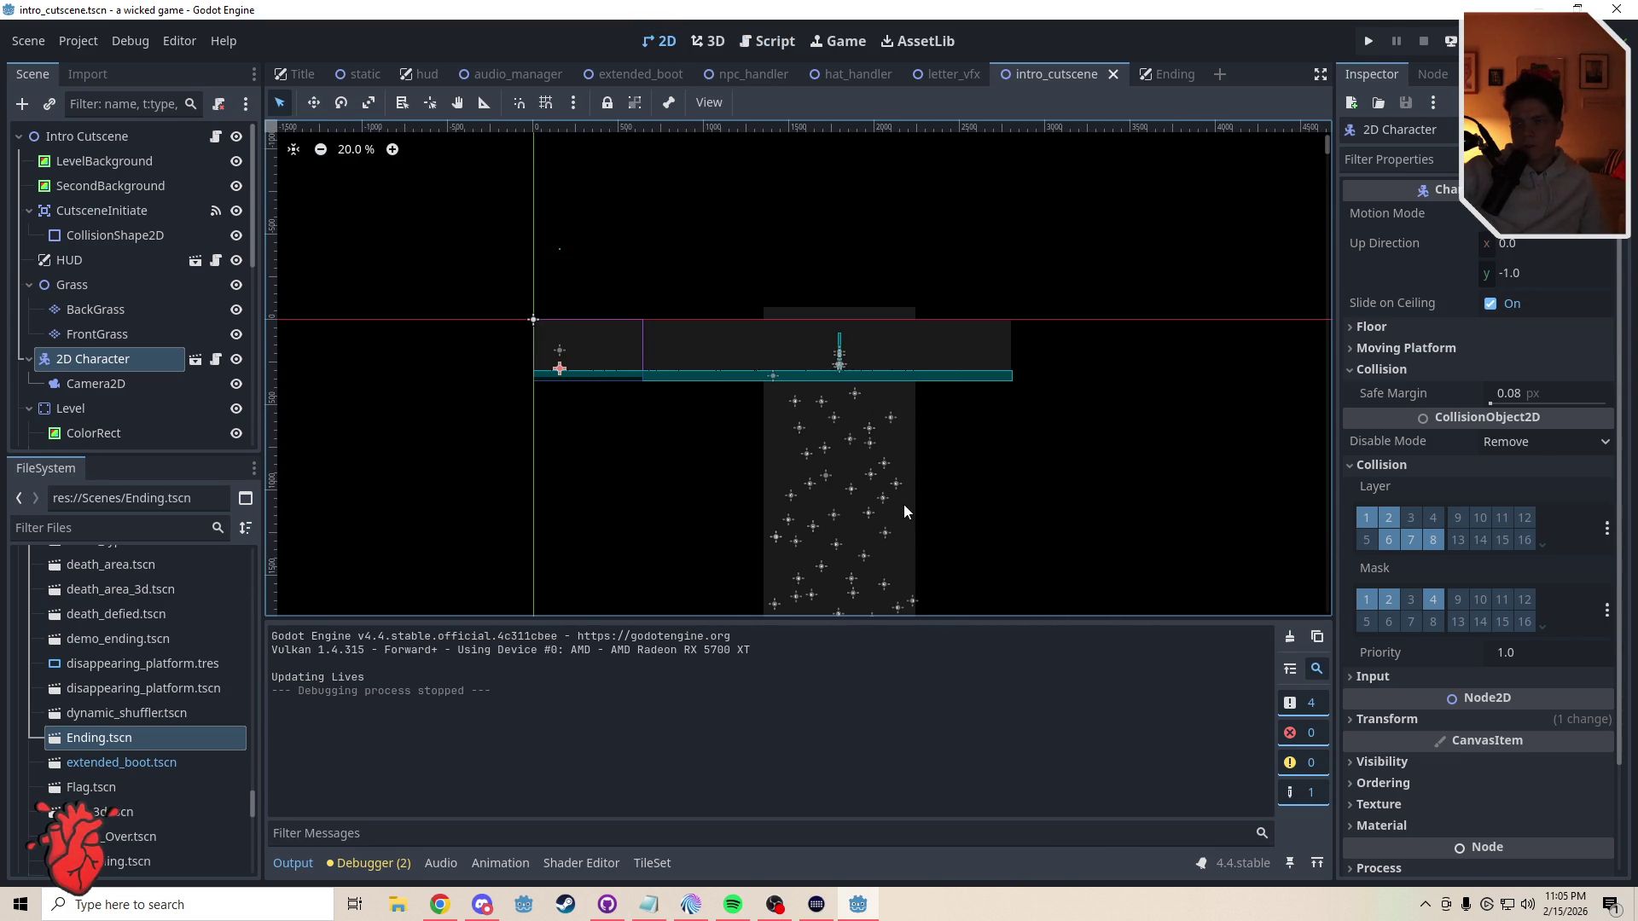
pyautogui.scroll(-5, 903, 504)
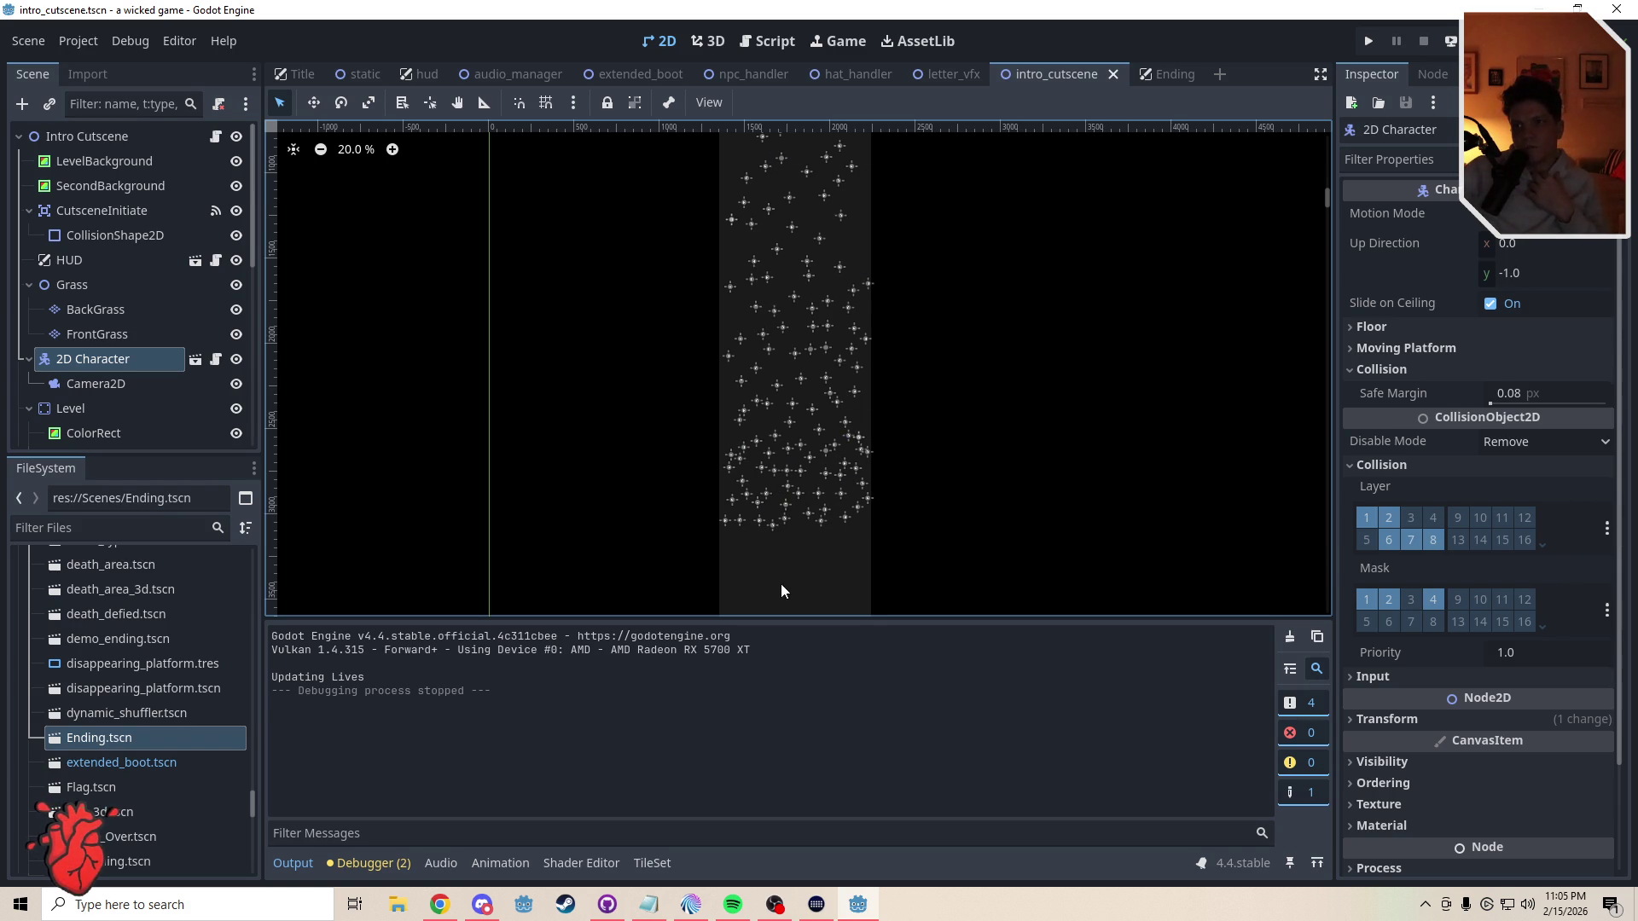
pyautogui.scroll(-3, 780, 584)
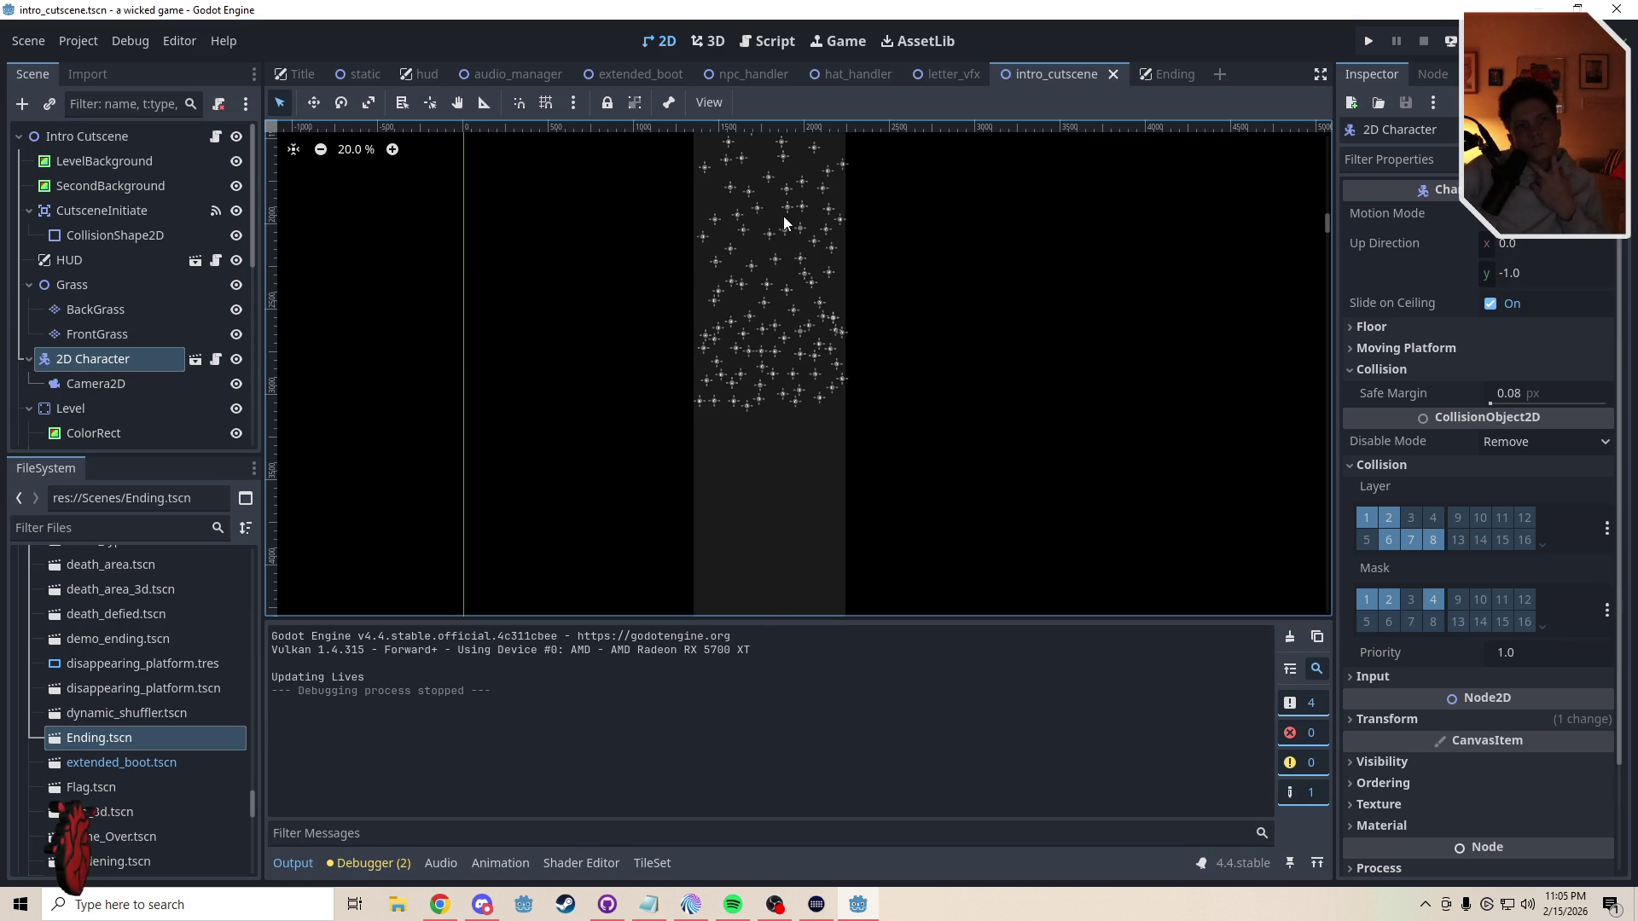
pyautogui.scroll(4, 793, 281)
pyautogui.scroll(6, 806, 305)
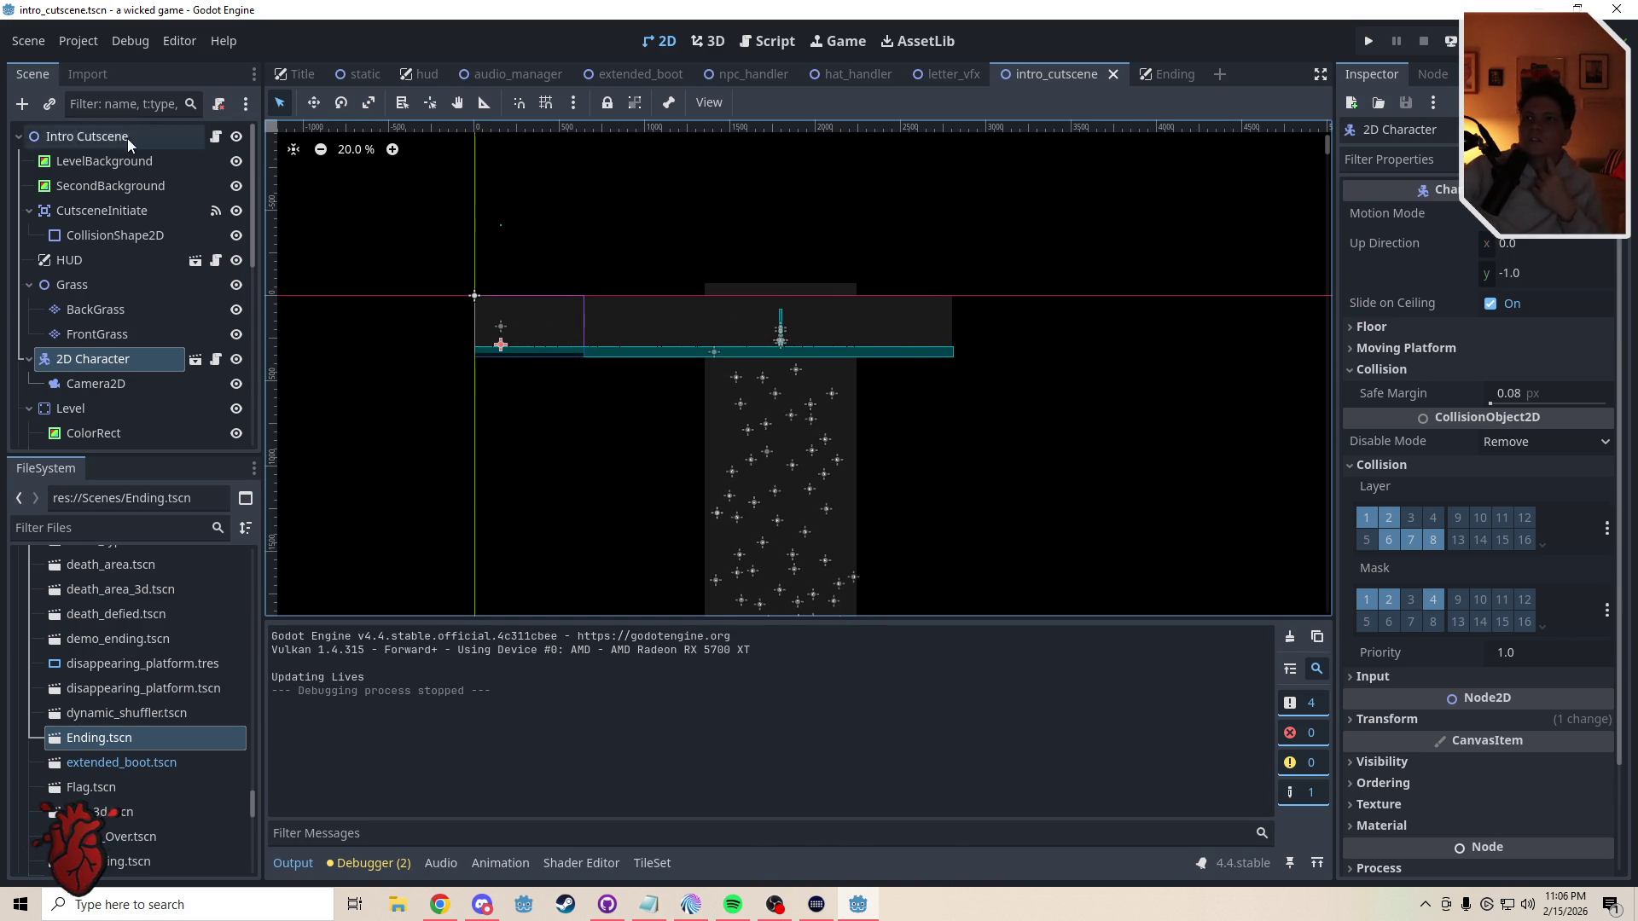
pyautogui.click(758, 44)
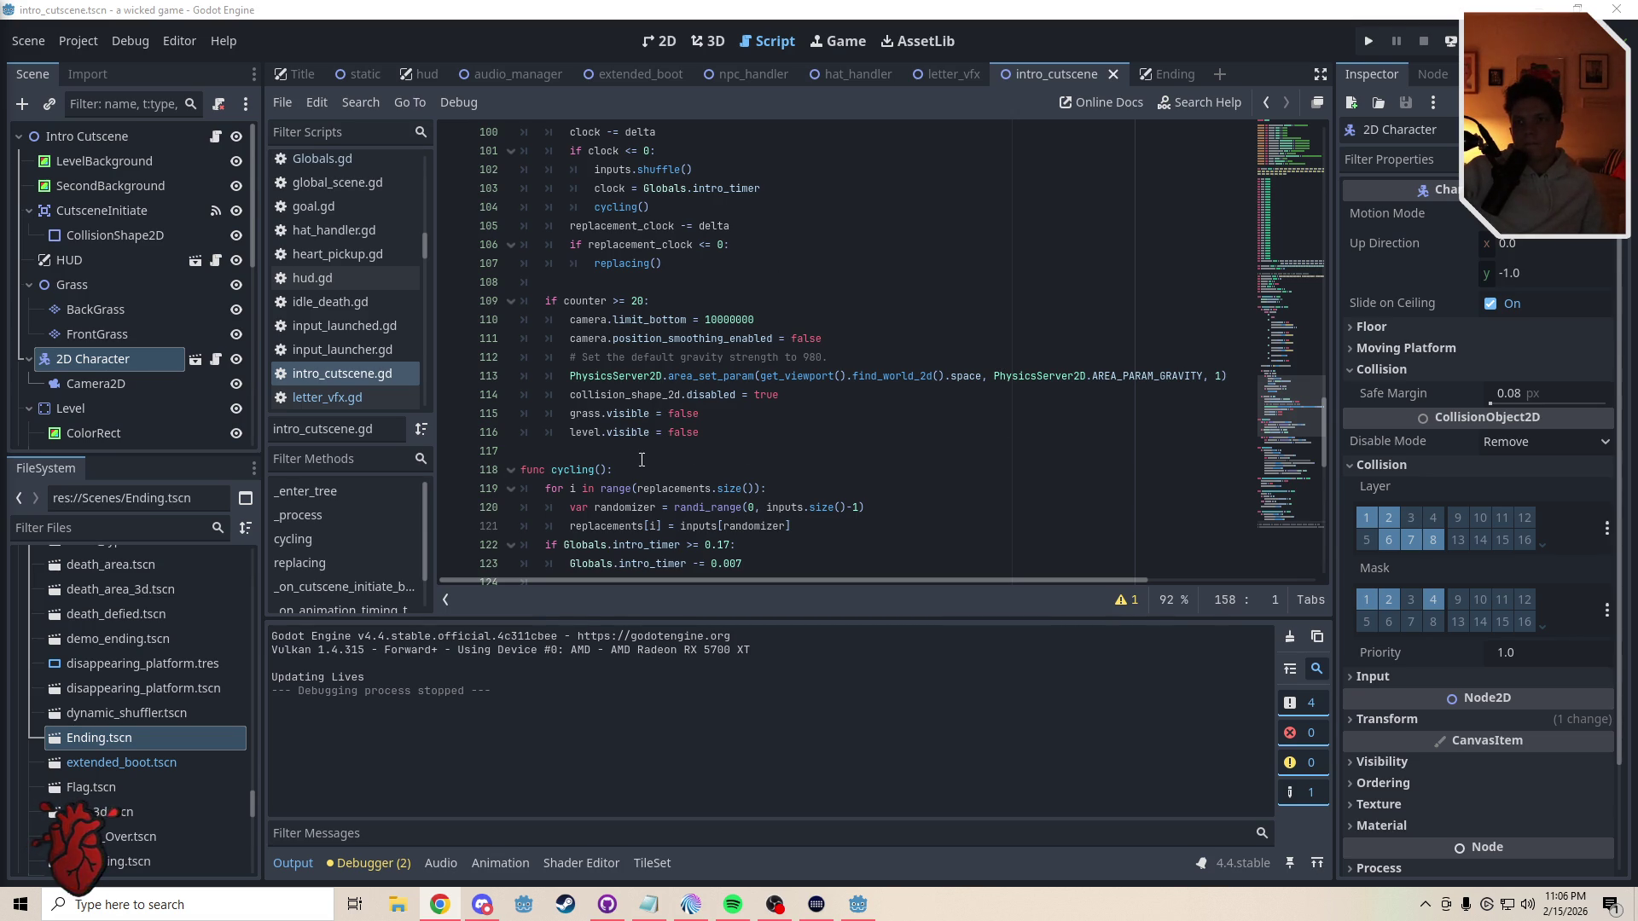
# - Start a new _physics_process function near line 117 and draft an 'if counter >= 20' condition
pyautogui.click(599, 453)
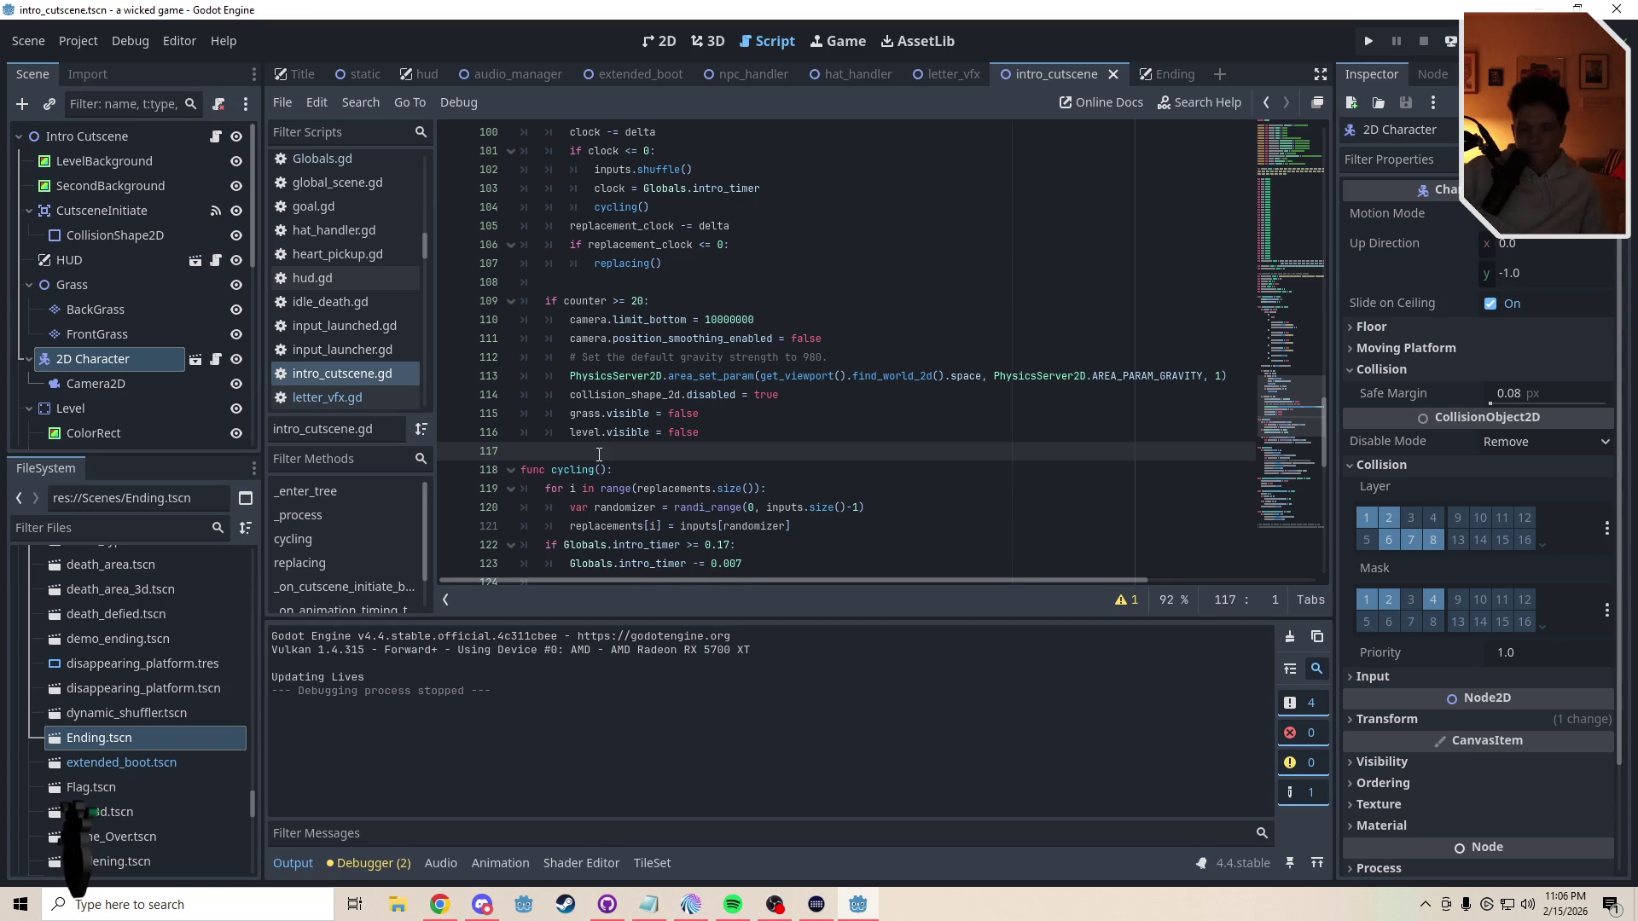
pyautogui.press('Return')
pyautogui.press('Return')
pyautogui.press('Up')
pyautogui.write('fun')
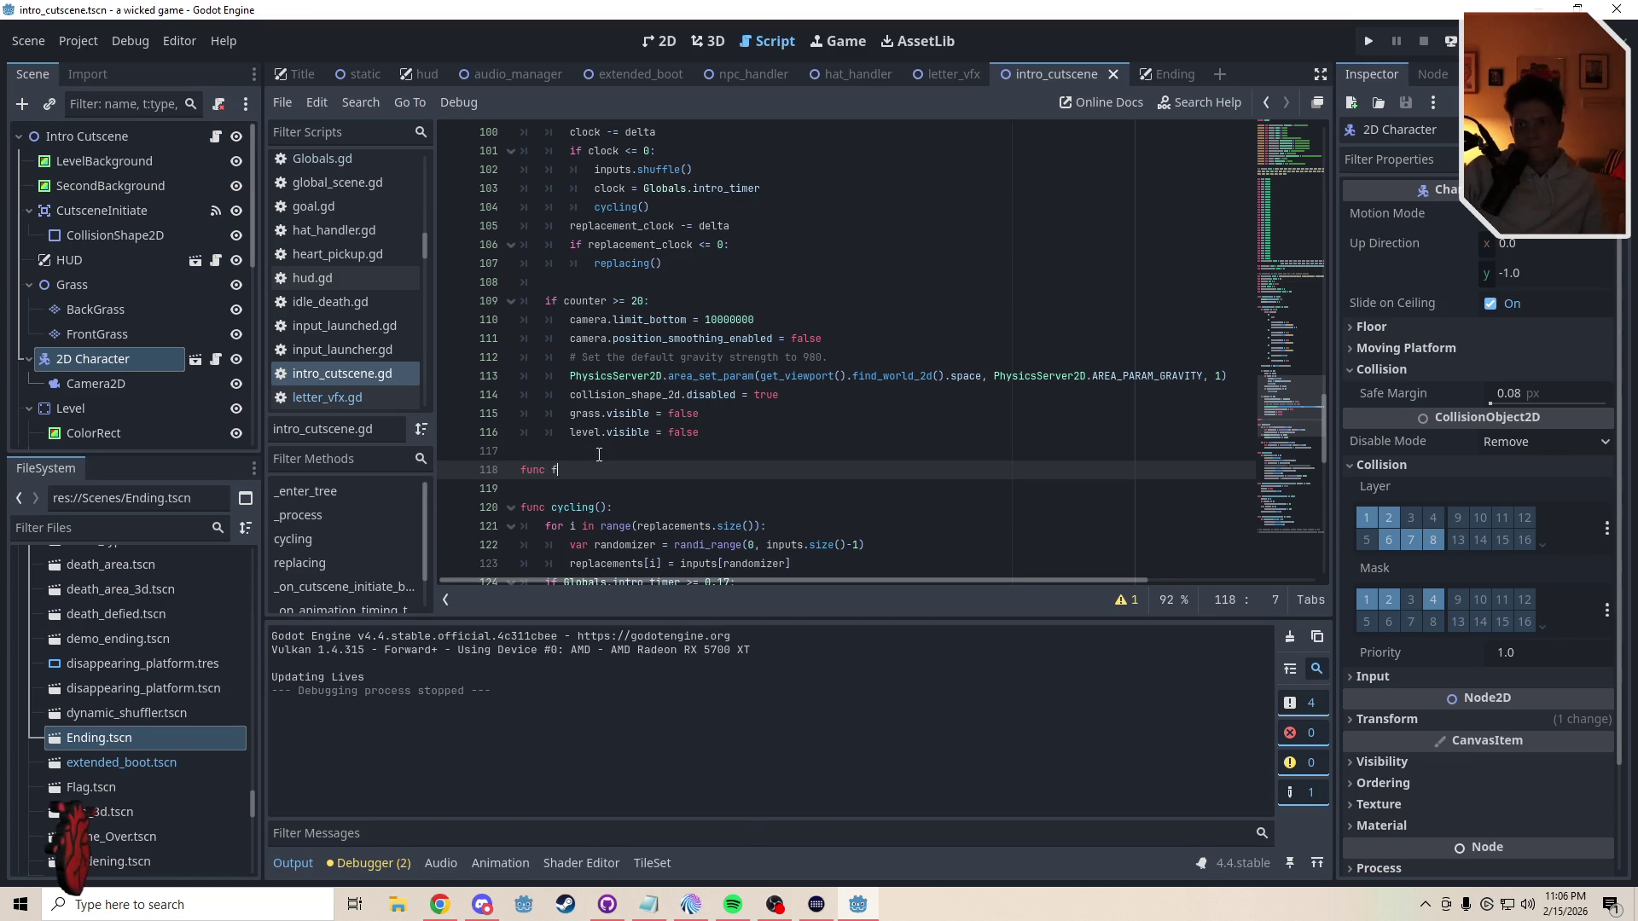
pyautogui.write('c phy')
pyautogui.press('Return')
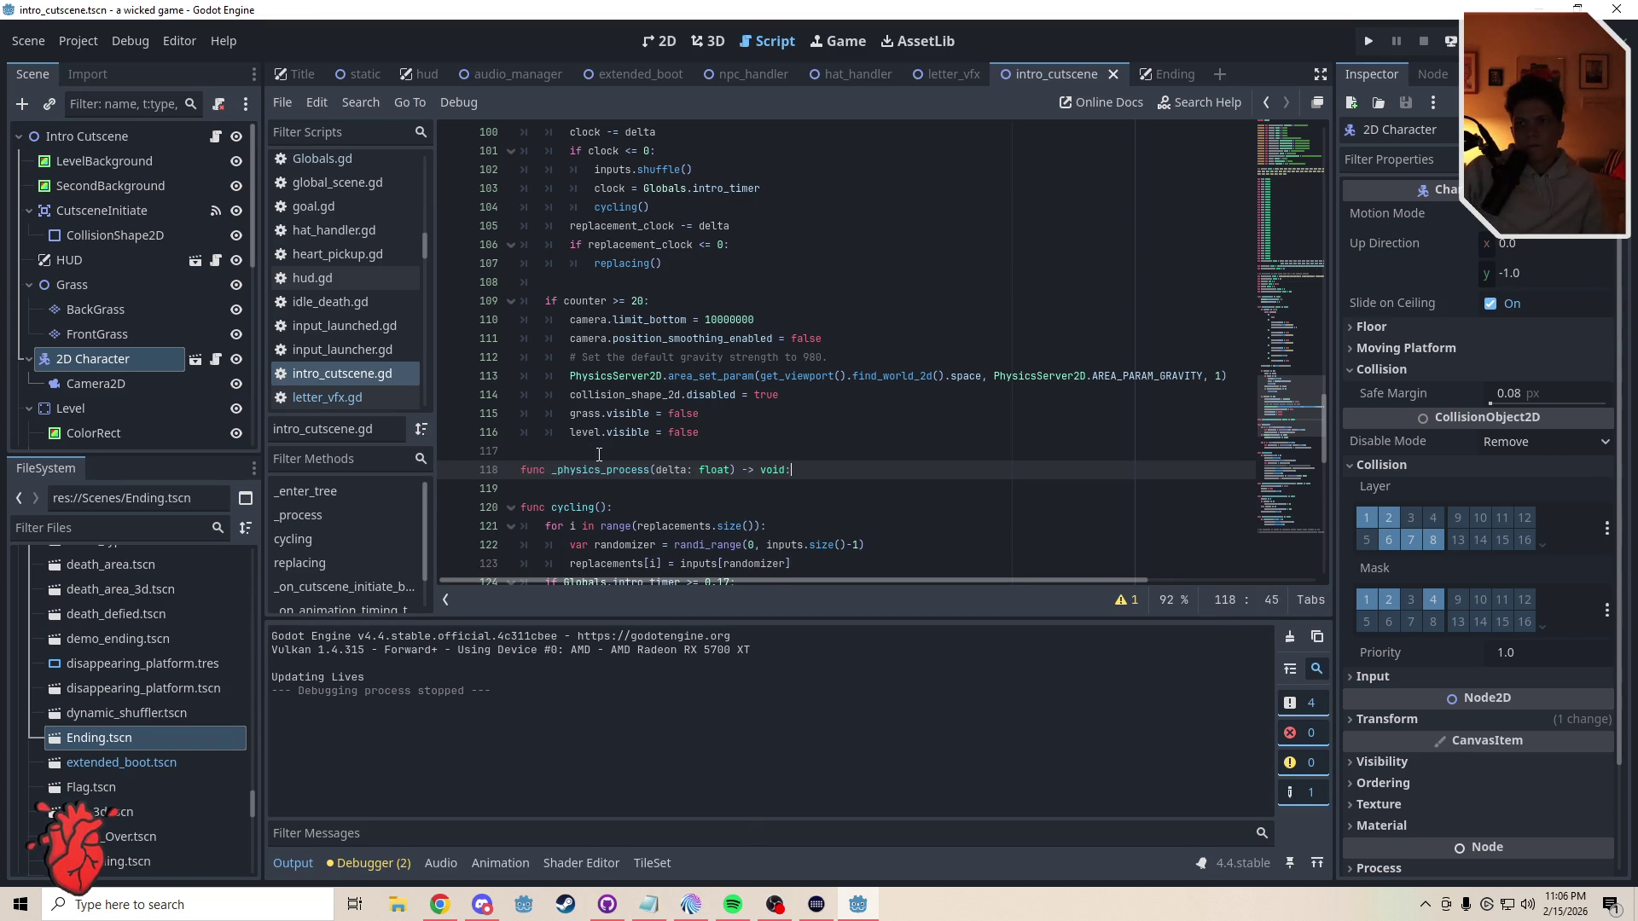
pyautogui.press('Return')
pyautogui.write('if counter')
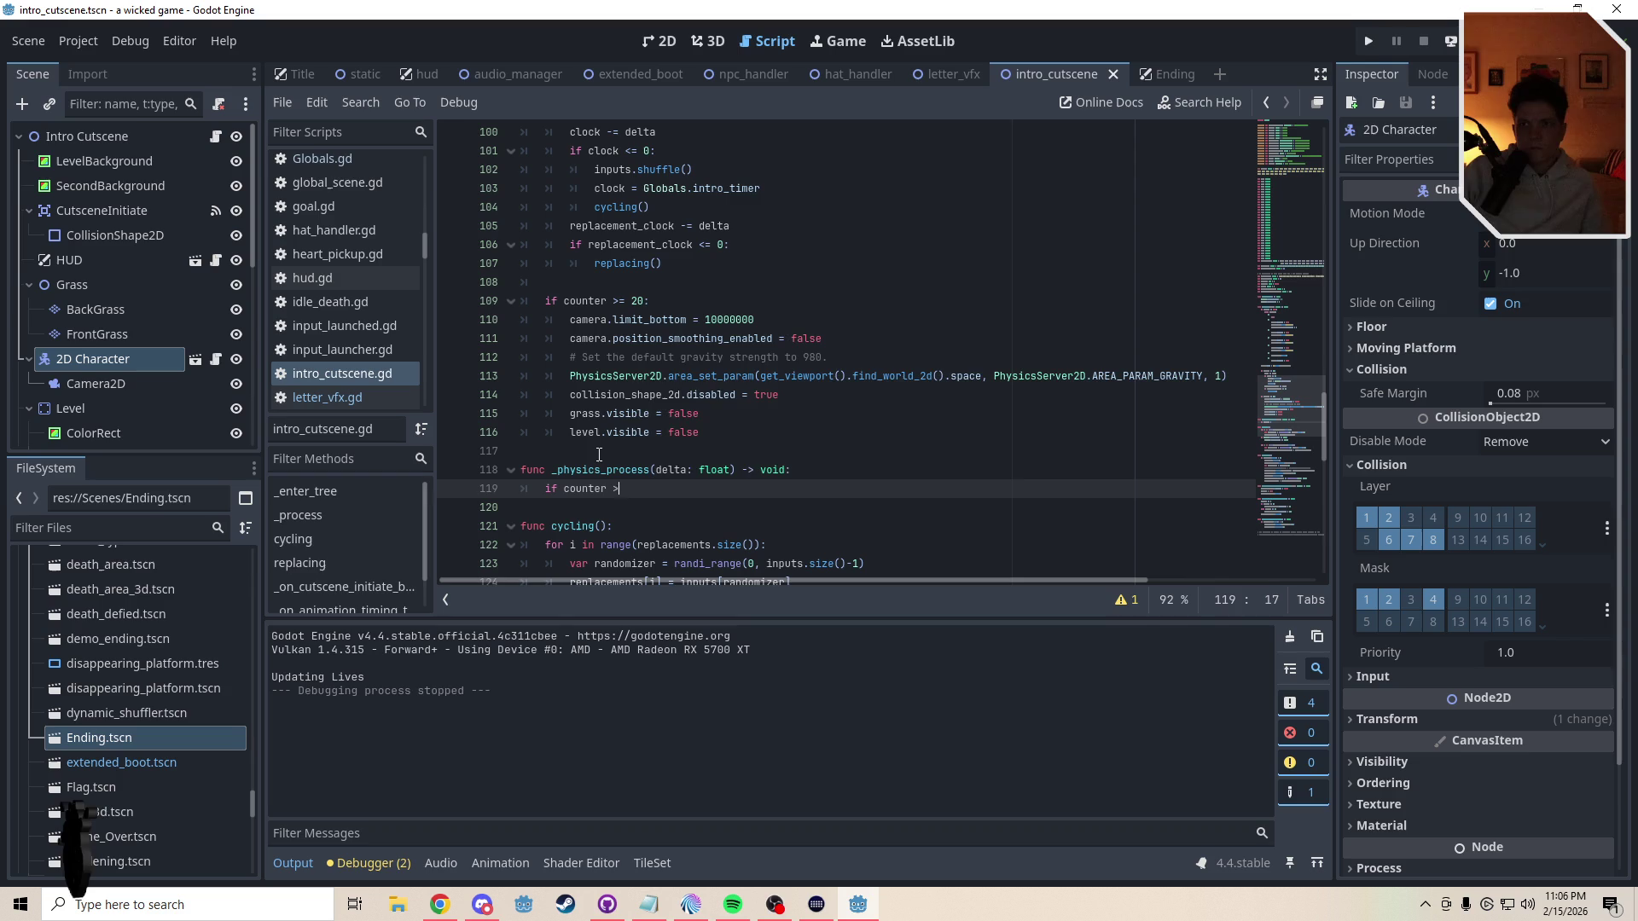
pyautogui.write(' >= 20')
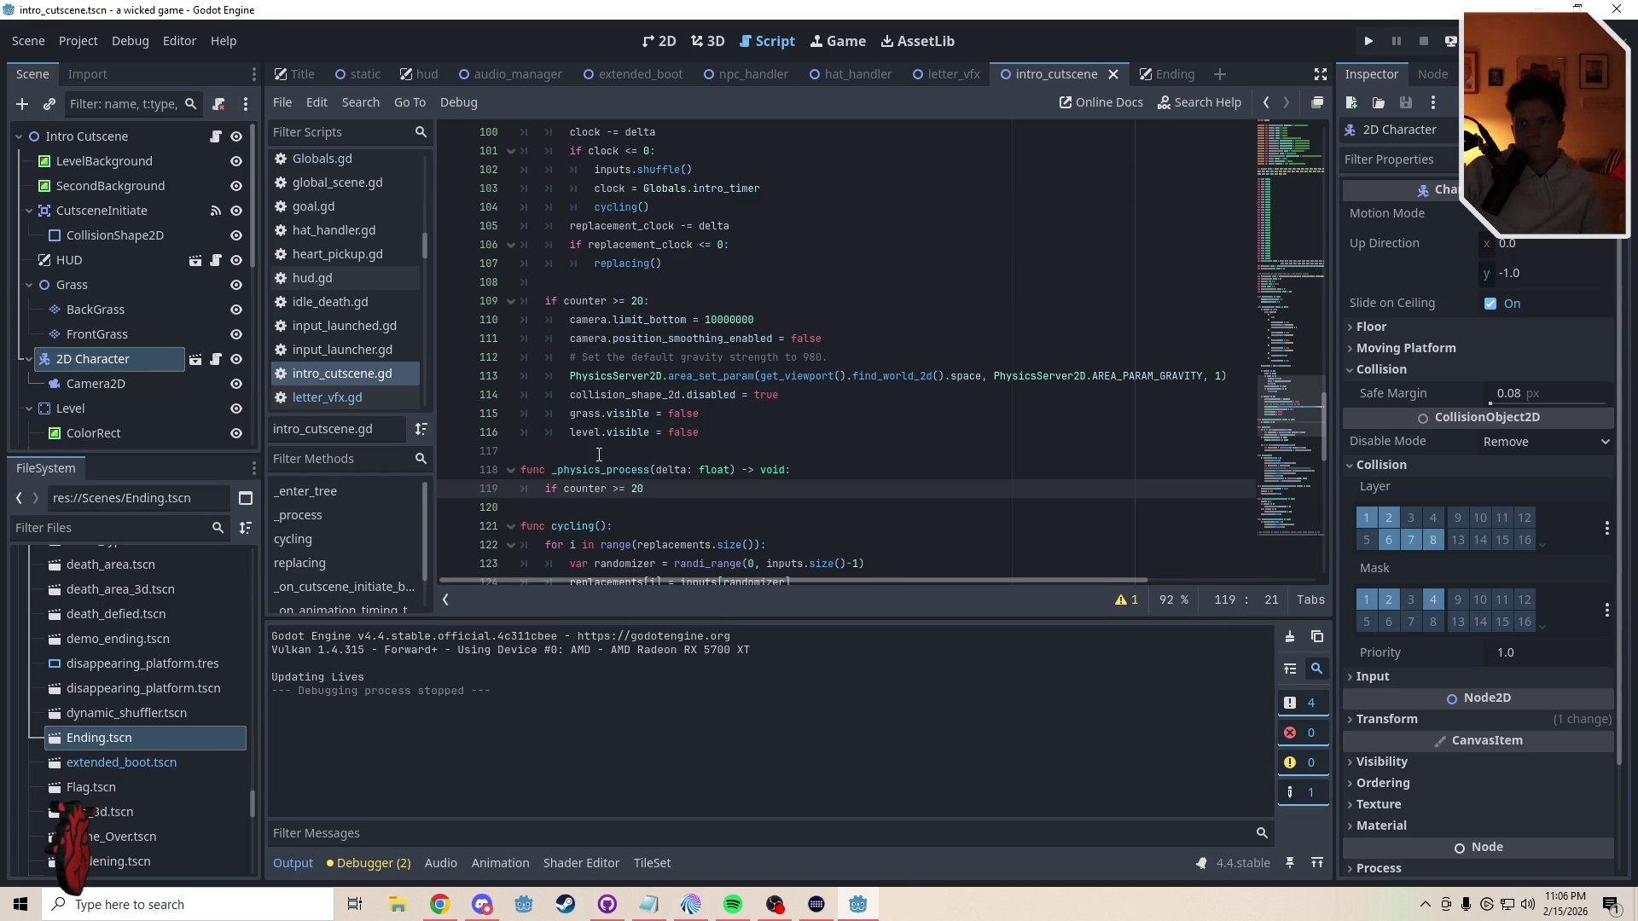
pyautogui.press('BackSpace')
pyautogui.press('BackSpace')
pyautogui.press('BackSpace')
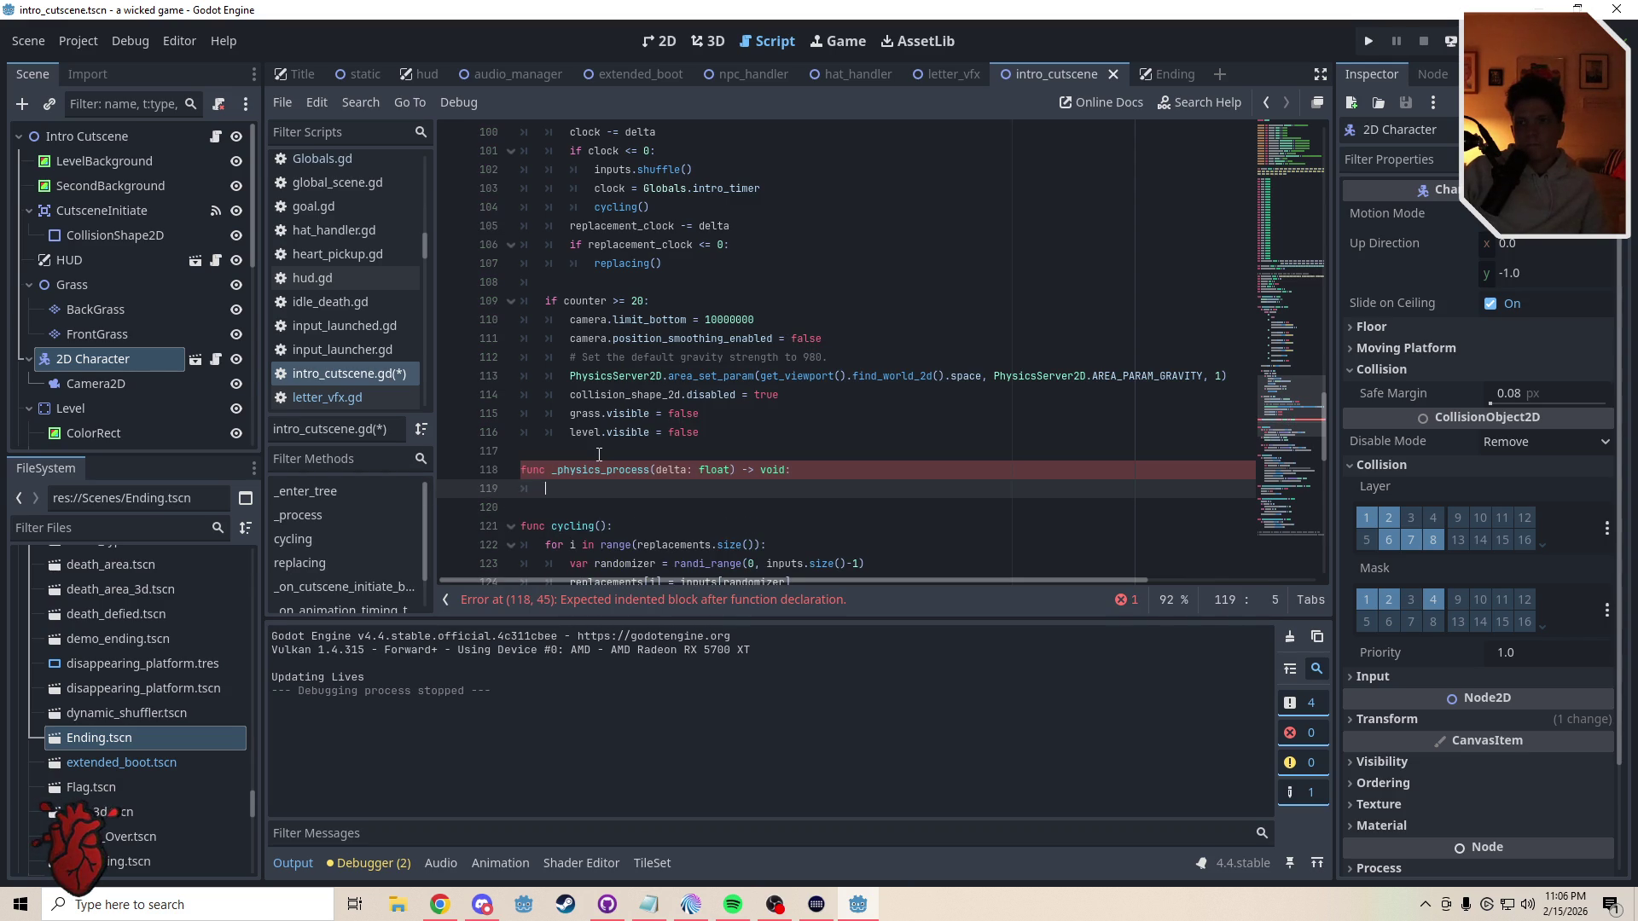
# - Delete the area gravity call, its comment, and the empty _physics_process stub
pyautogui.moveTo(1220, 380); pyautogui.dragTo(566, 383)
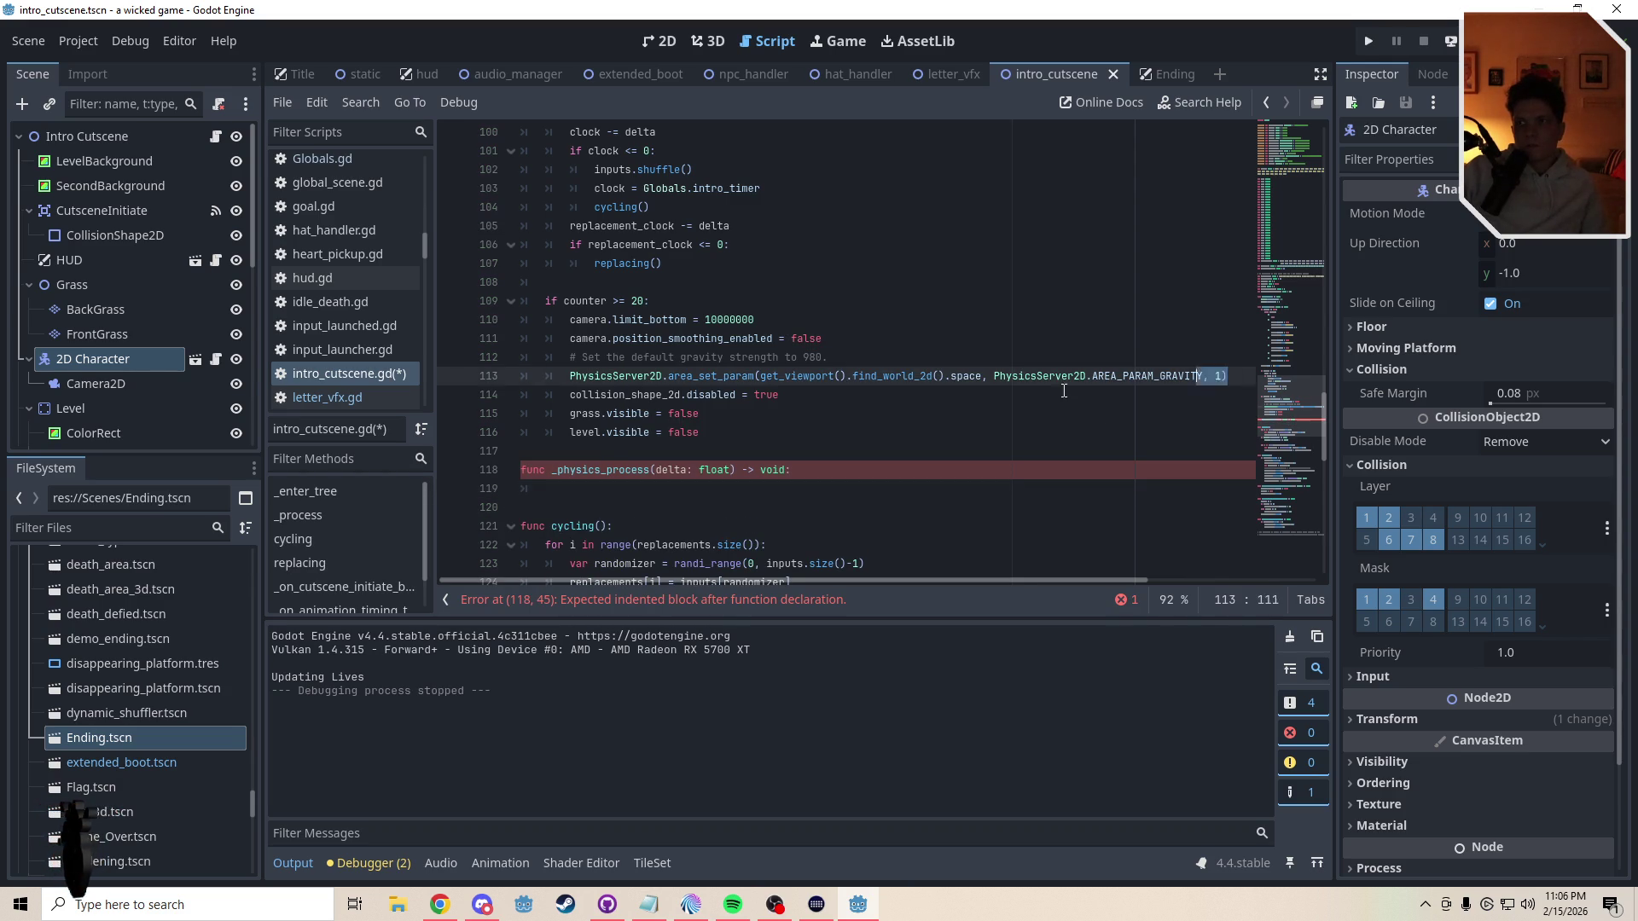
pyautogui.press('BackSpace')
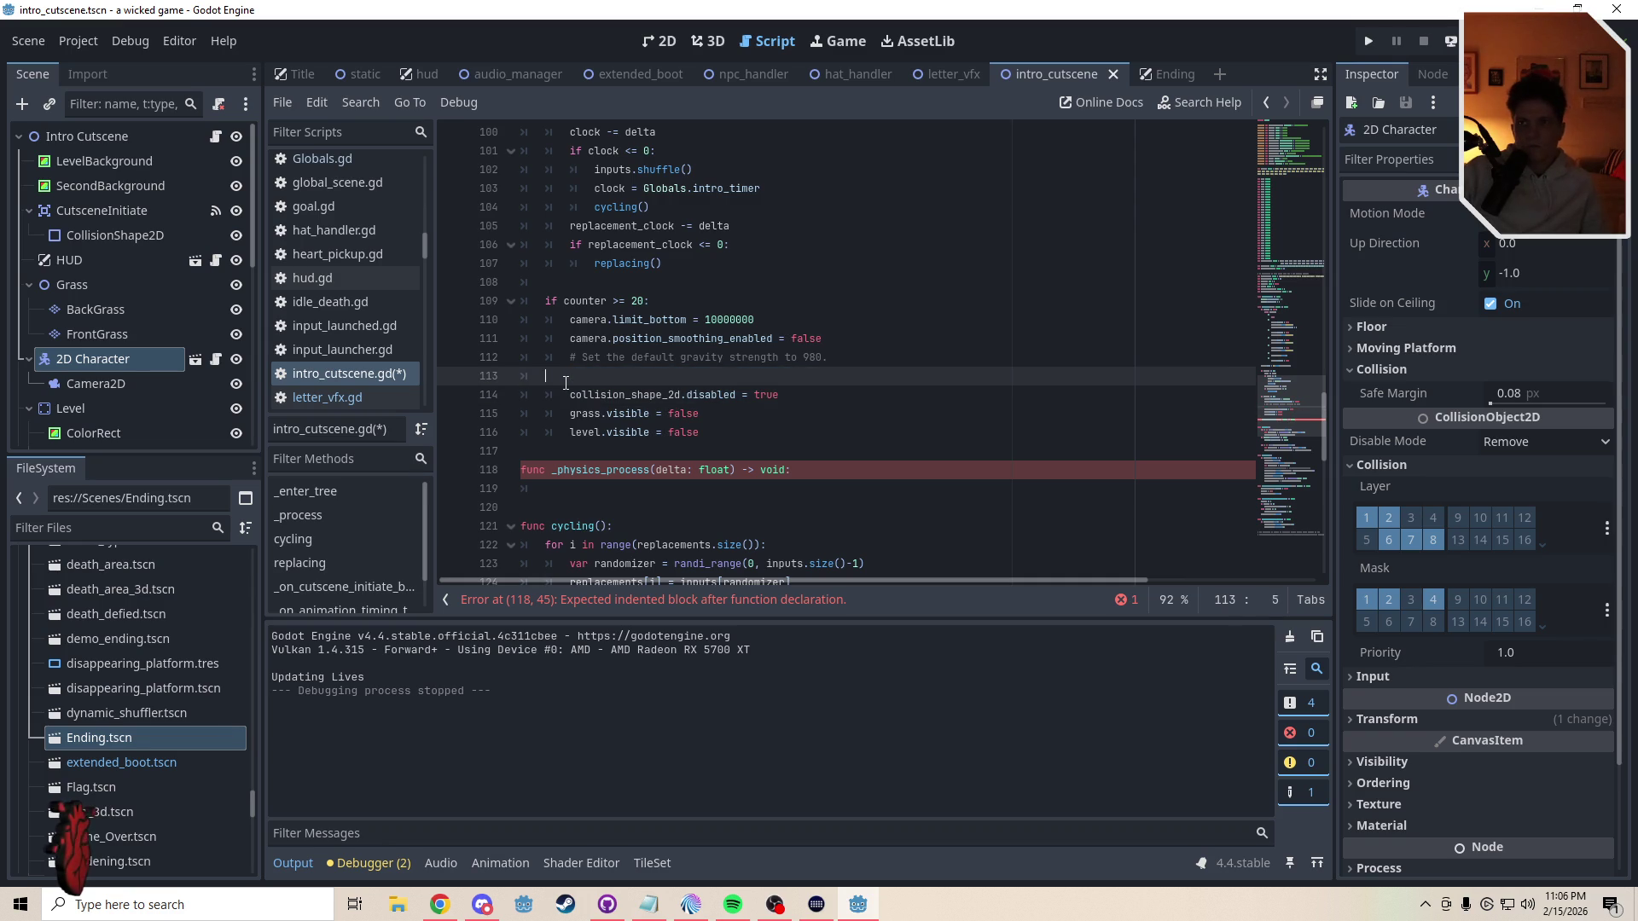
pyautogui.press('BackSpace')
pyautogui.press('BackSpace')
pyautogui.press('BackSpace')
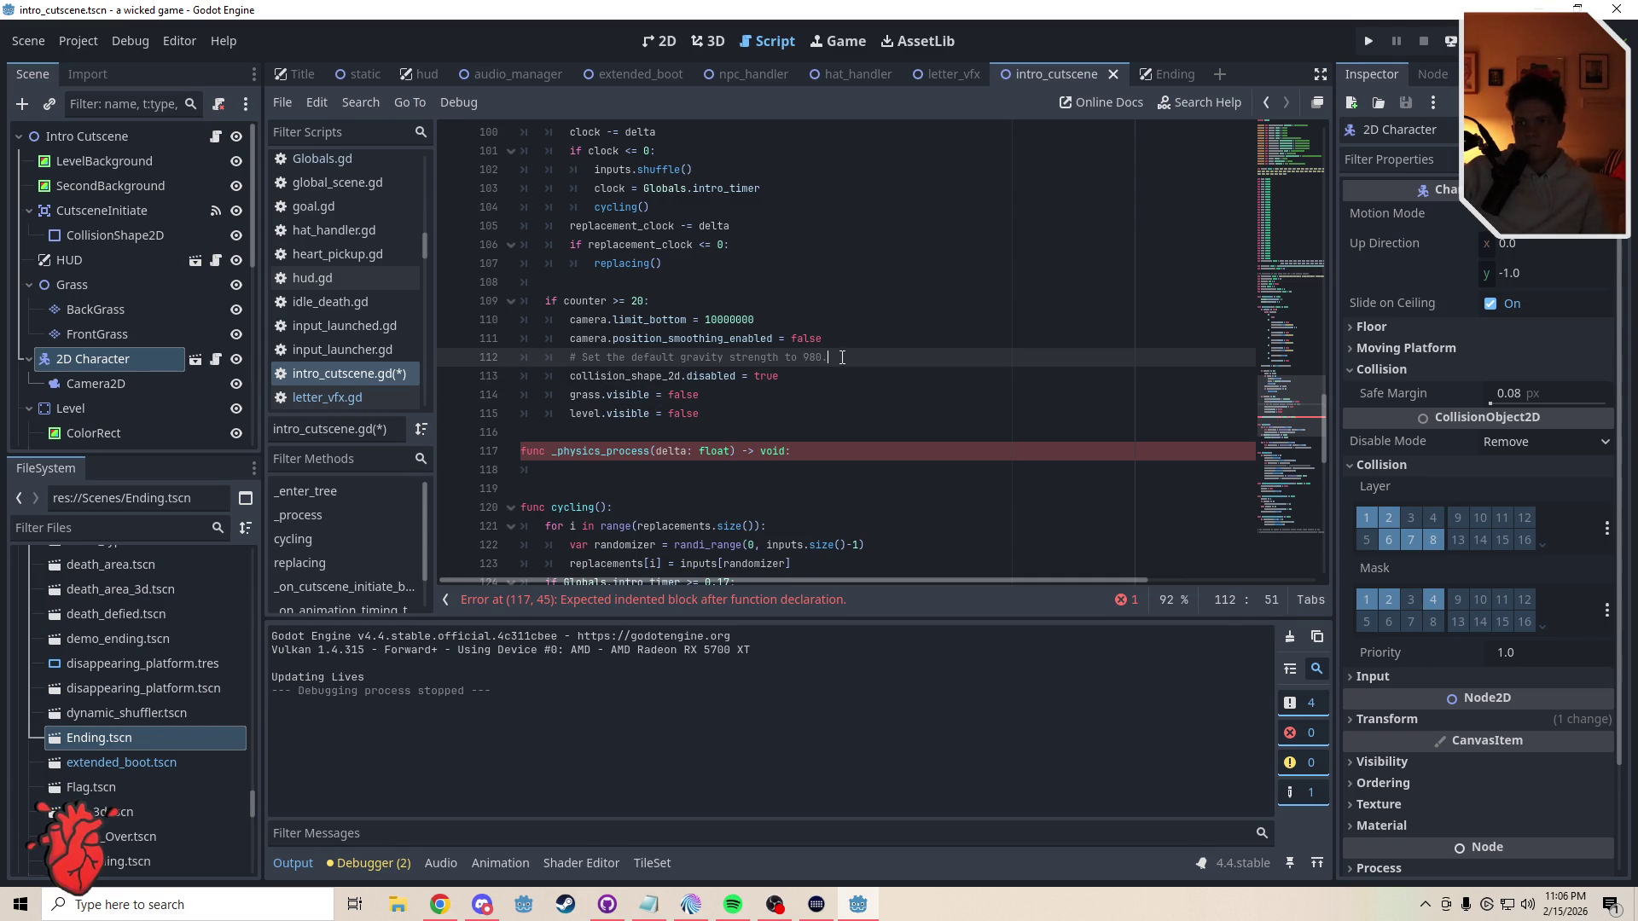
pyautogui.moveTo(842, 358); pyautogui.dragTo(460, 363)
pyautogui.press('BackSpace')
pyautogui.press('BackSpace')
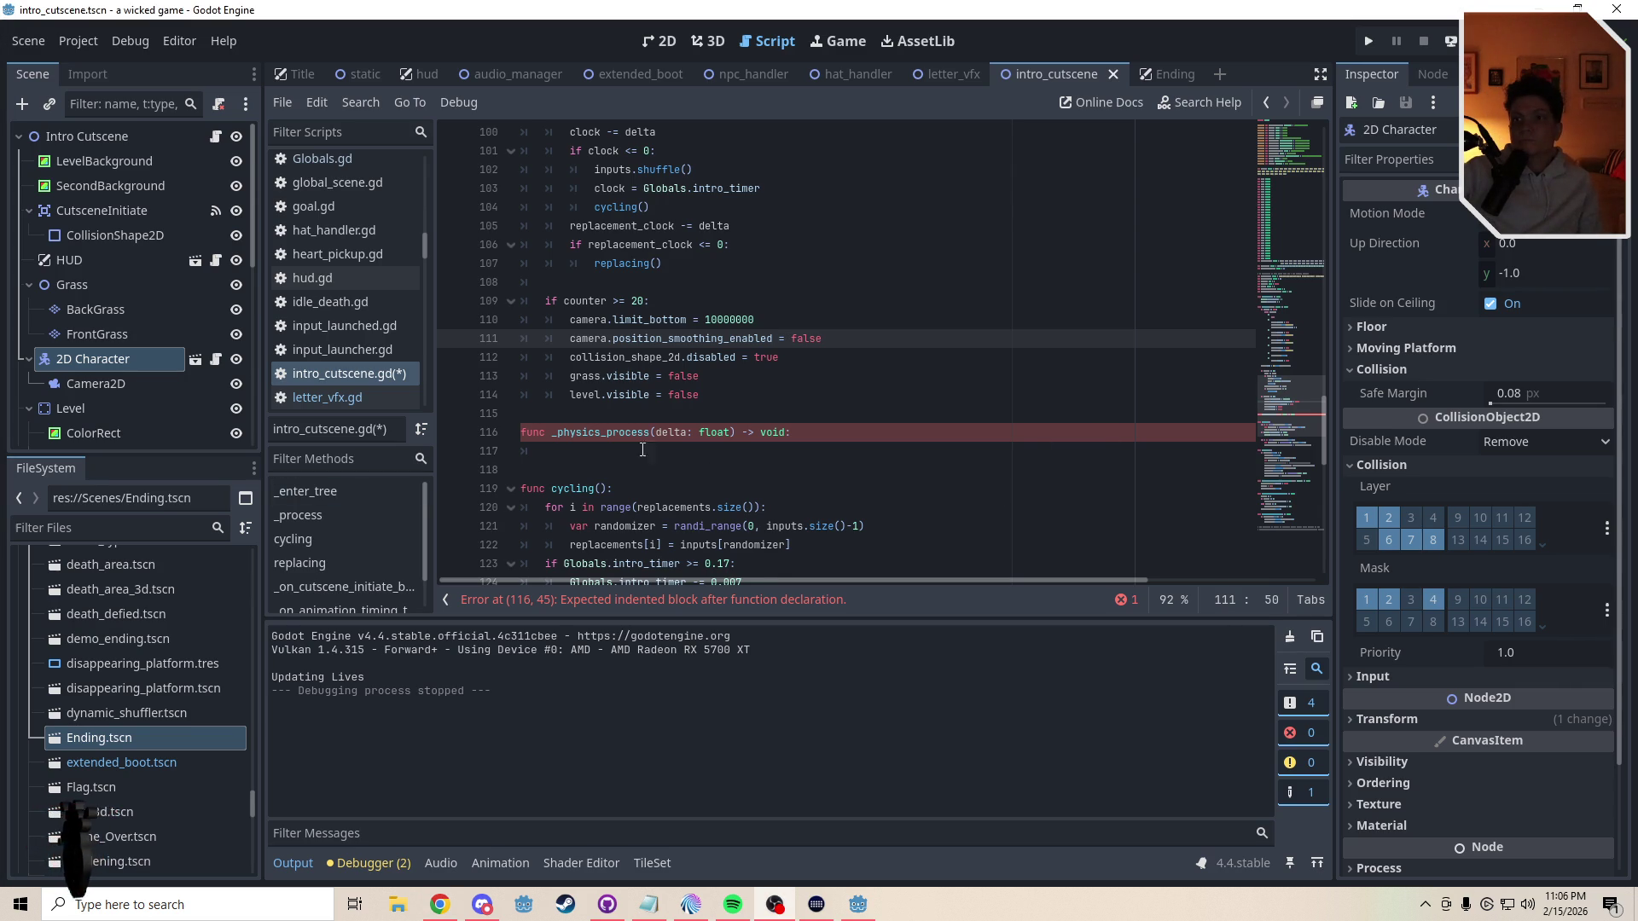
pyautogui.moveTo(643, 456)
pyautogui.mouseDown()
pyautogui.moveTo(546, 401)
pyautogui.moveTo(631, 452)
pyautogui.moveTo(526, 417)
pyautogui.mouseUp()
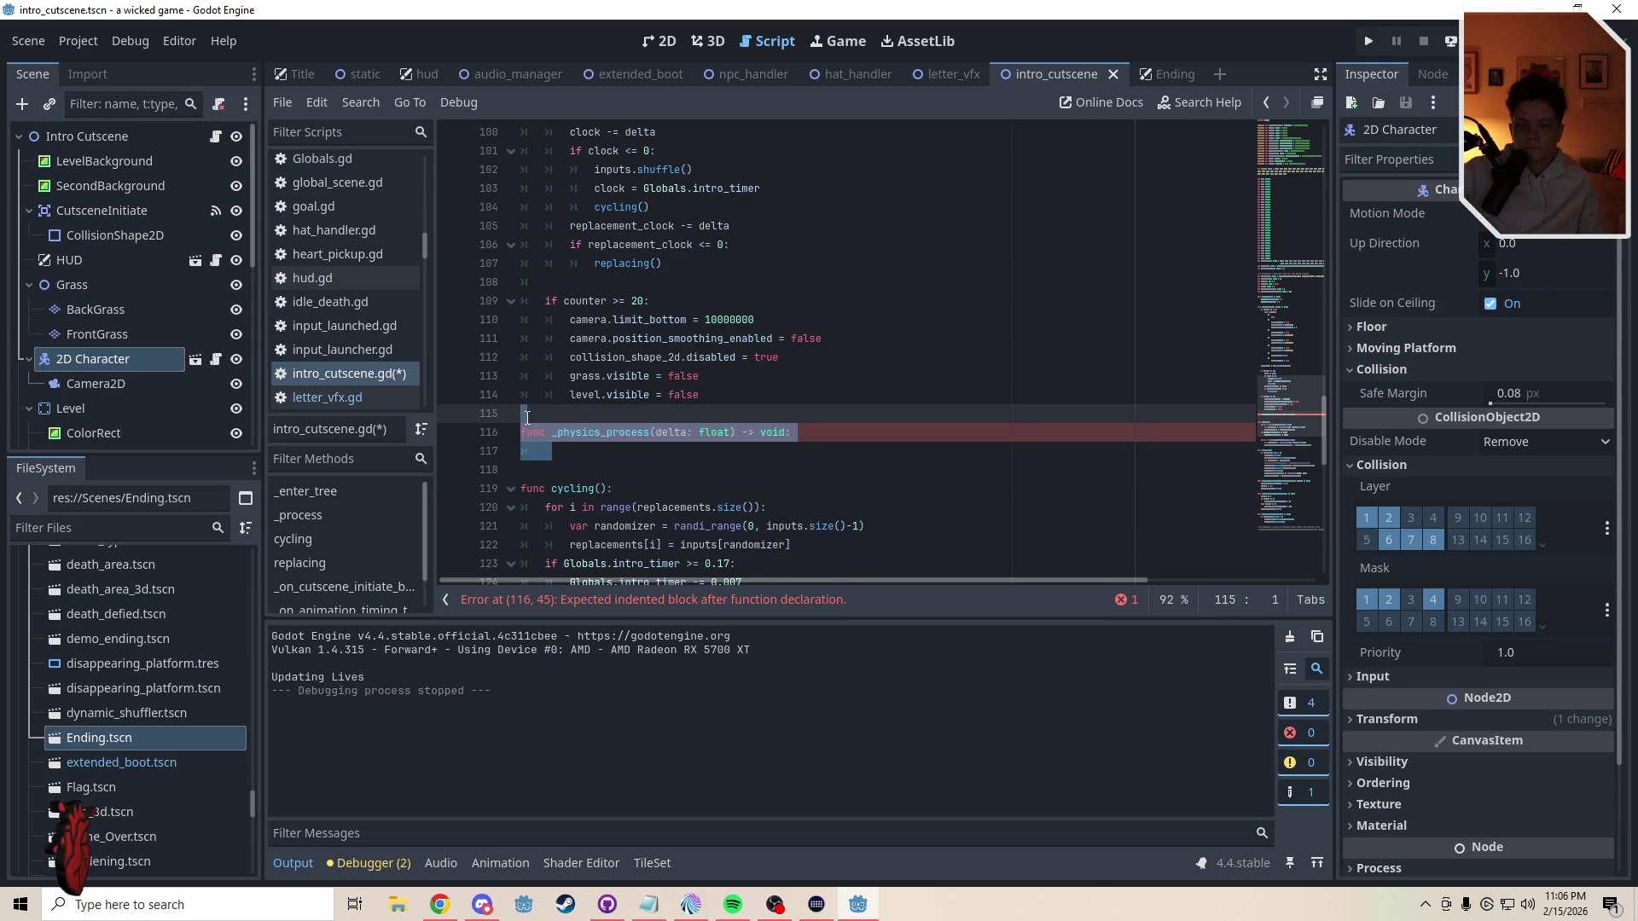
pyautogui.press('BackSpace')
# - Paste the area gravity 1 call after animation_timing.start() in the trigger handler, then playtest
pyautogui.scroll(-4, 1289, 492)
pyautogui.scroll(-8, 1289, 492)
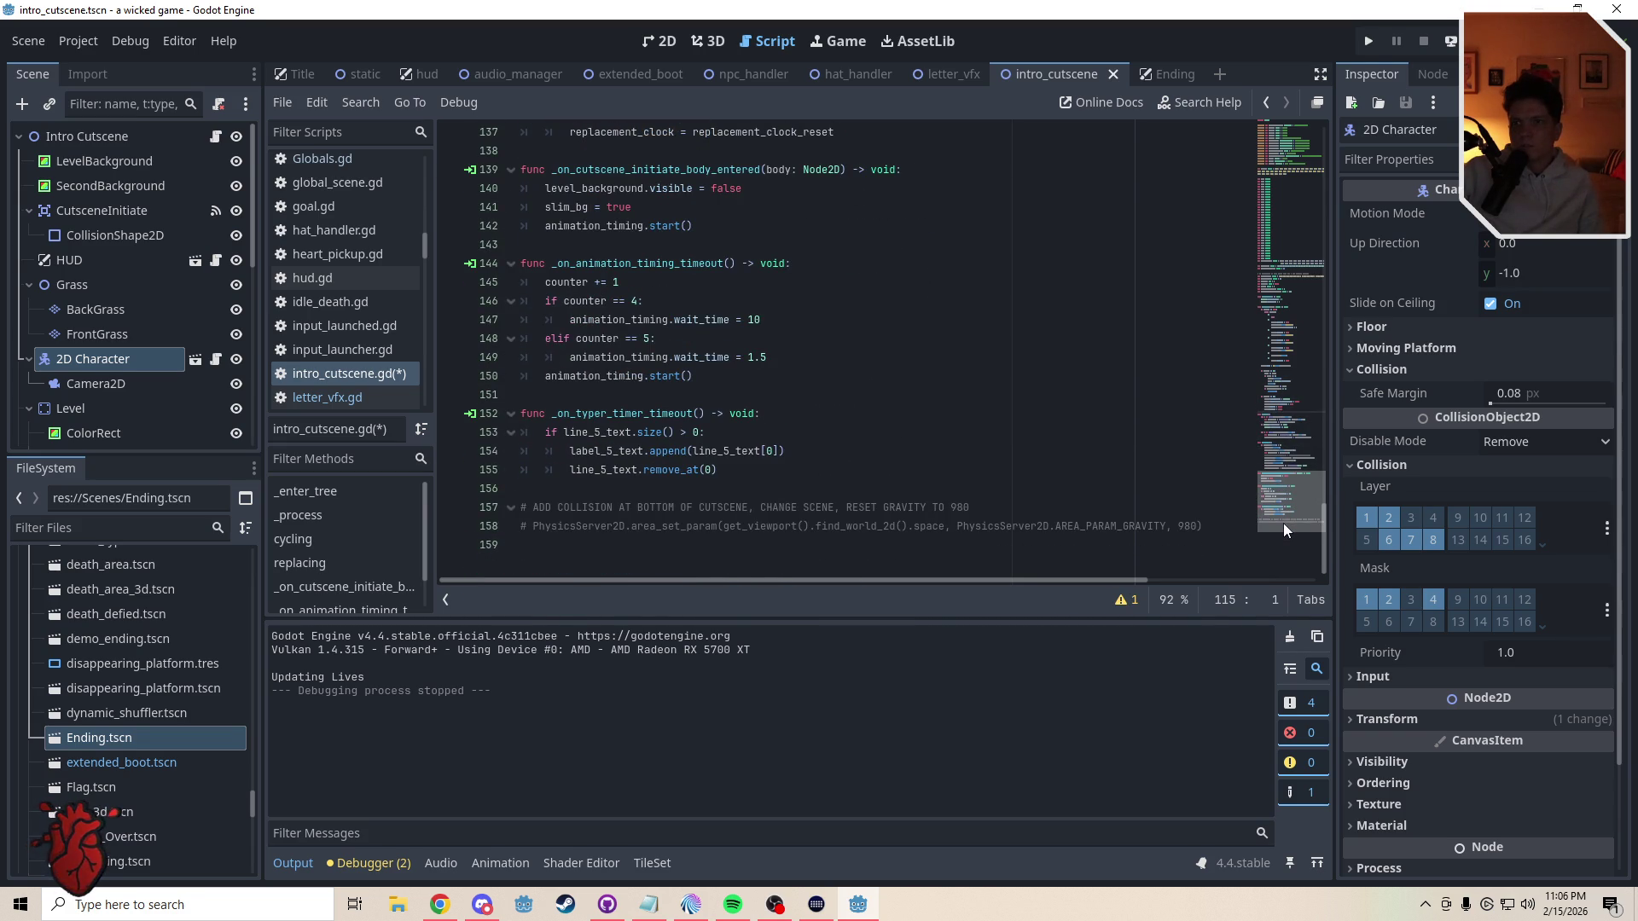
pyautogui.scroll(2, 1286, 513)
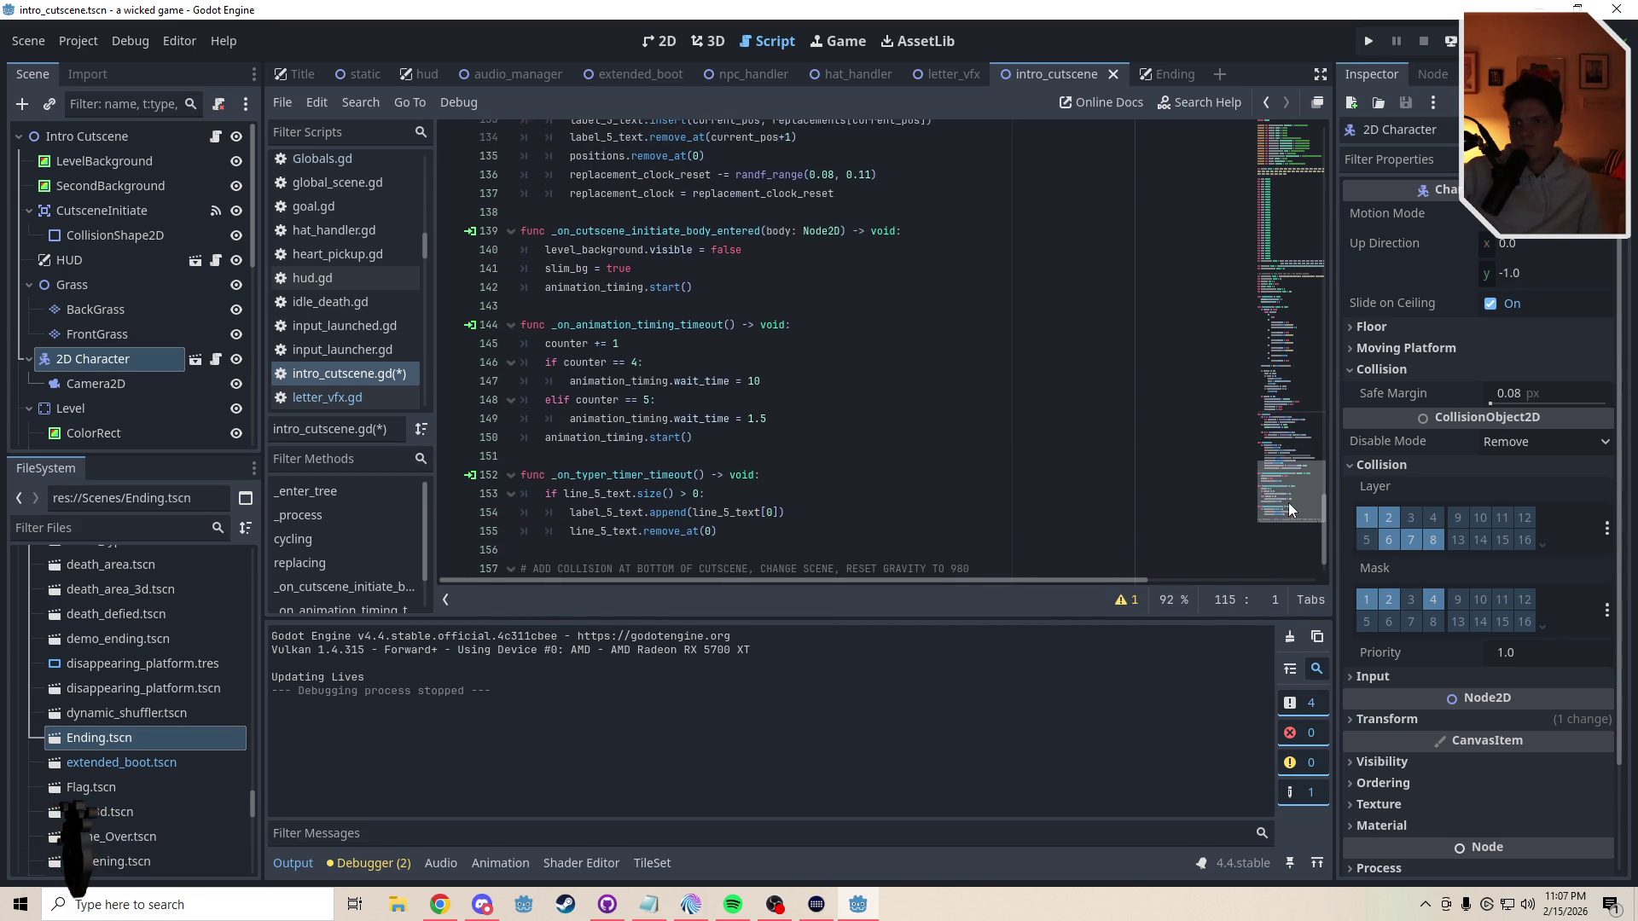
pyautogui.click(696, 337)
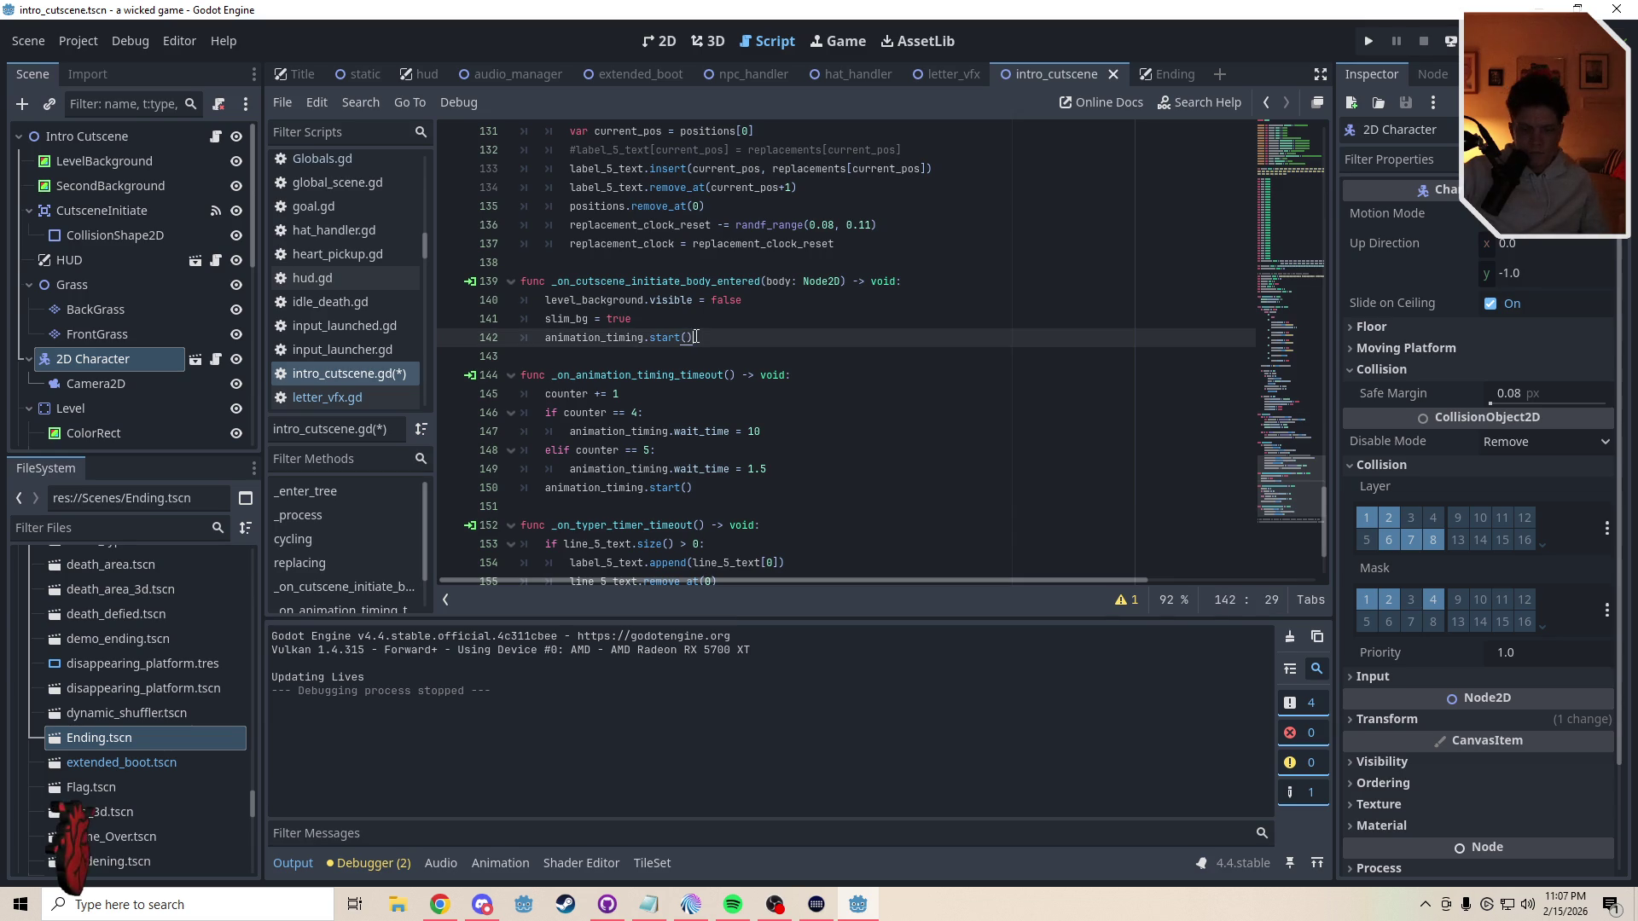
pyautogui.press('Return')
pyautogui.write('PhysicsServer2D.area_set_param(get_viewport().find_world_2d().space, PhysicsServer2D.AREA_PARAM_GRAVITY, 1)')
pyautogui.click(644, 375)
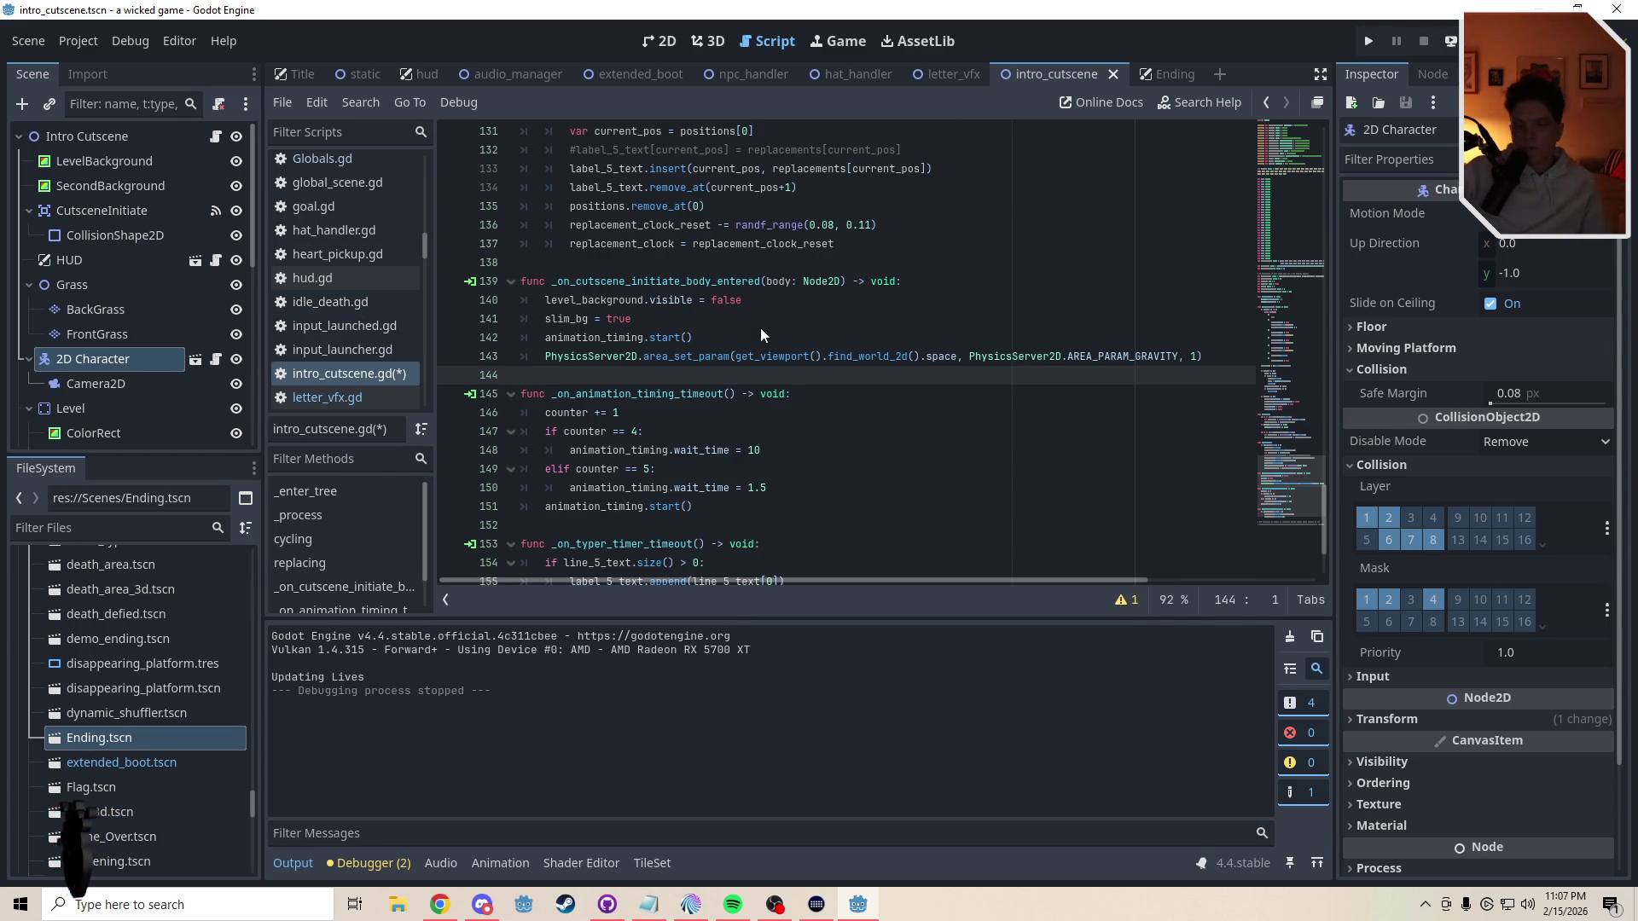
pyautogui.press('F5')
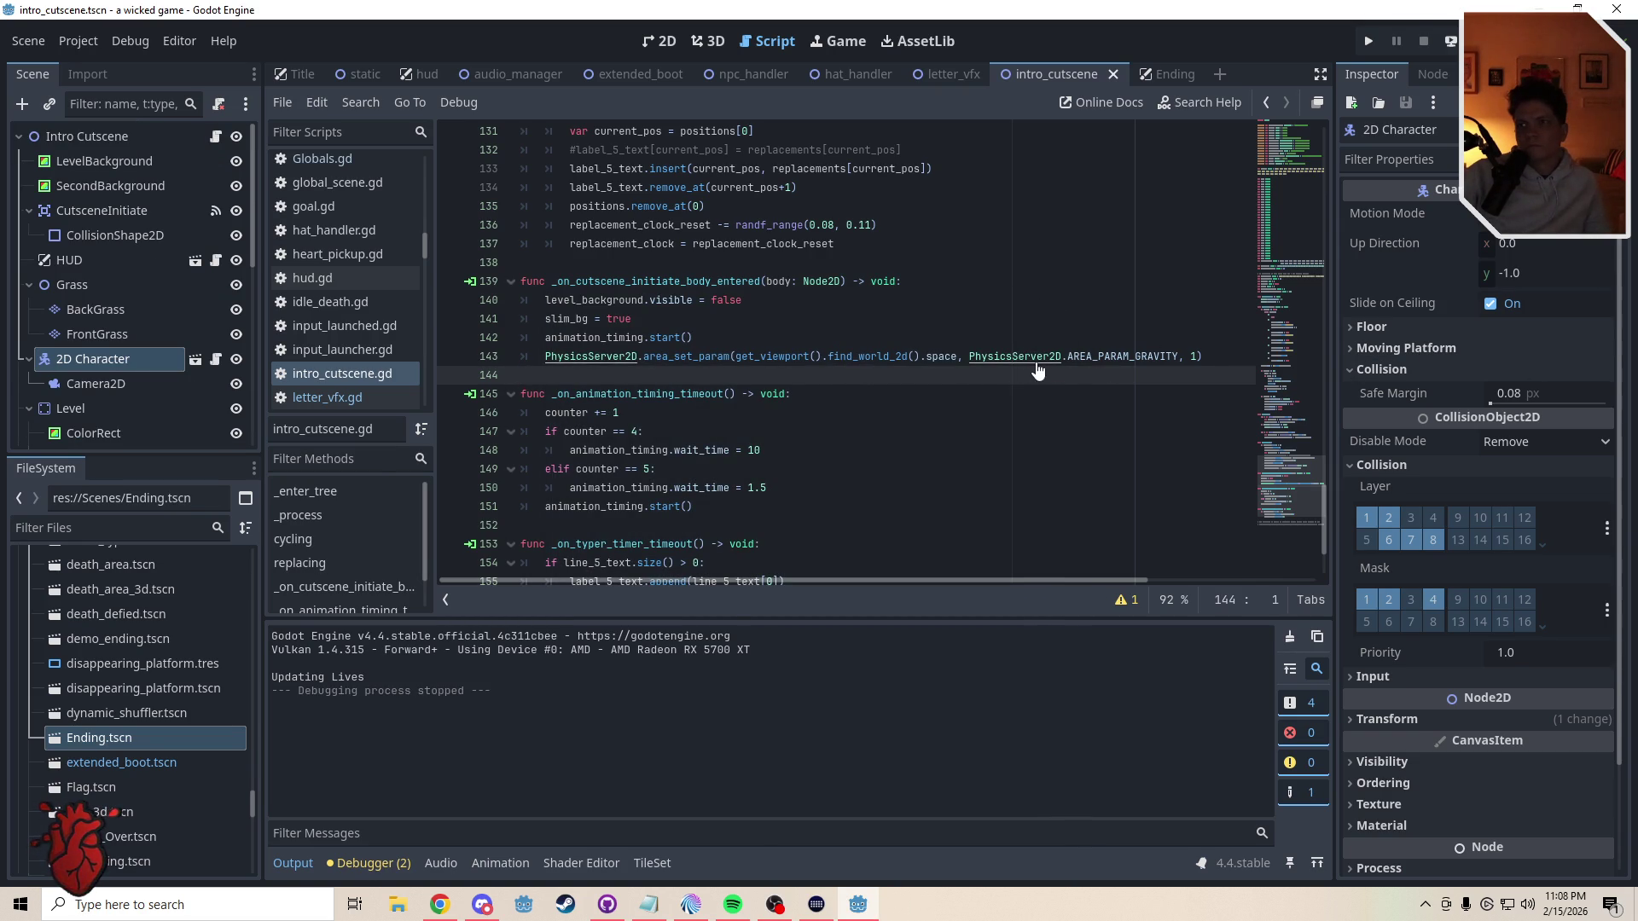
# - Open the PhysicsServer2D help for AREA_PARAM_GRAVITY and view the AreaParameter enum (default 9.80665)
pyautogui.keyDown('ctrl'); pyautogui.click(1122, 362); pyautogui.keyUp('ctrl')
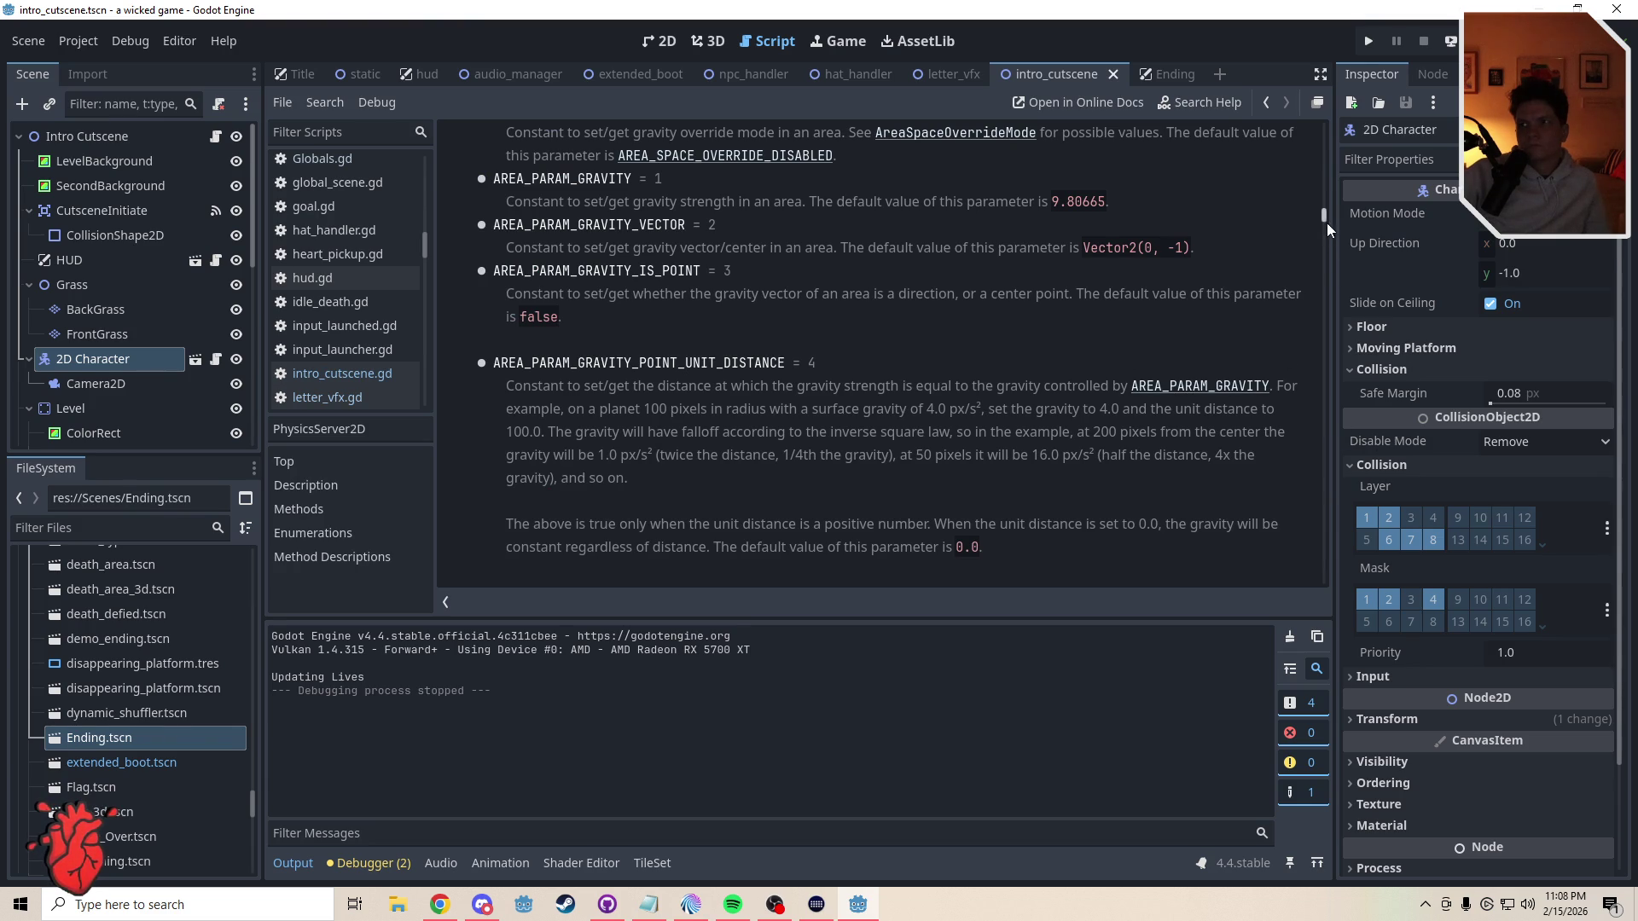
pyautogui.scroll(3, 1323, 217)
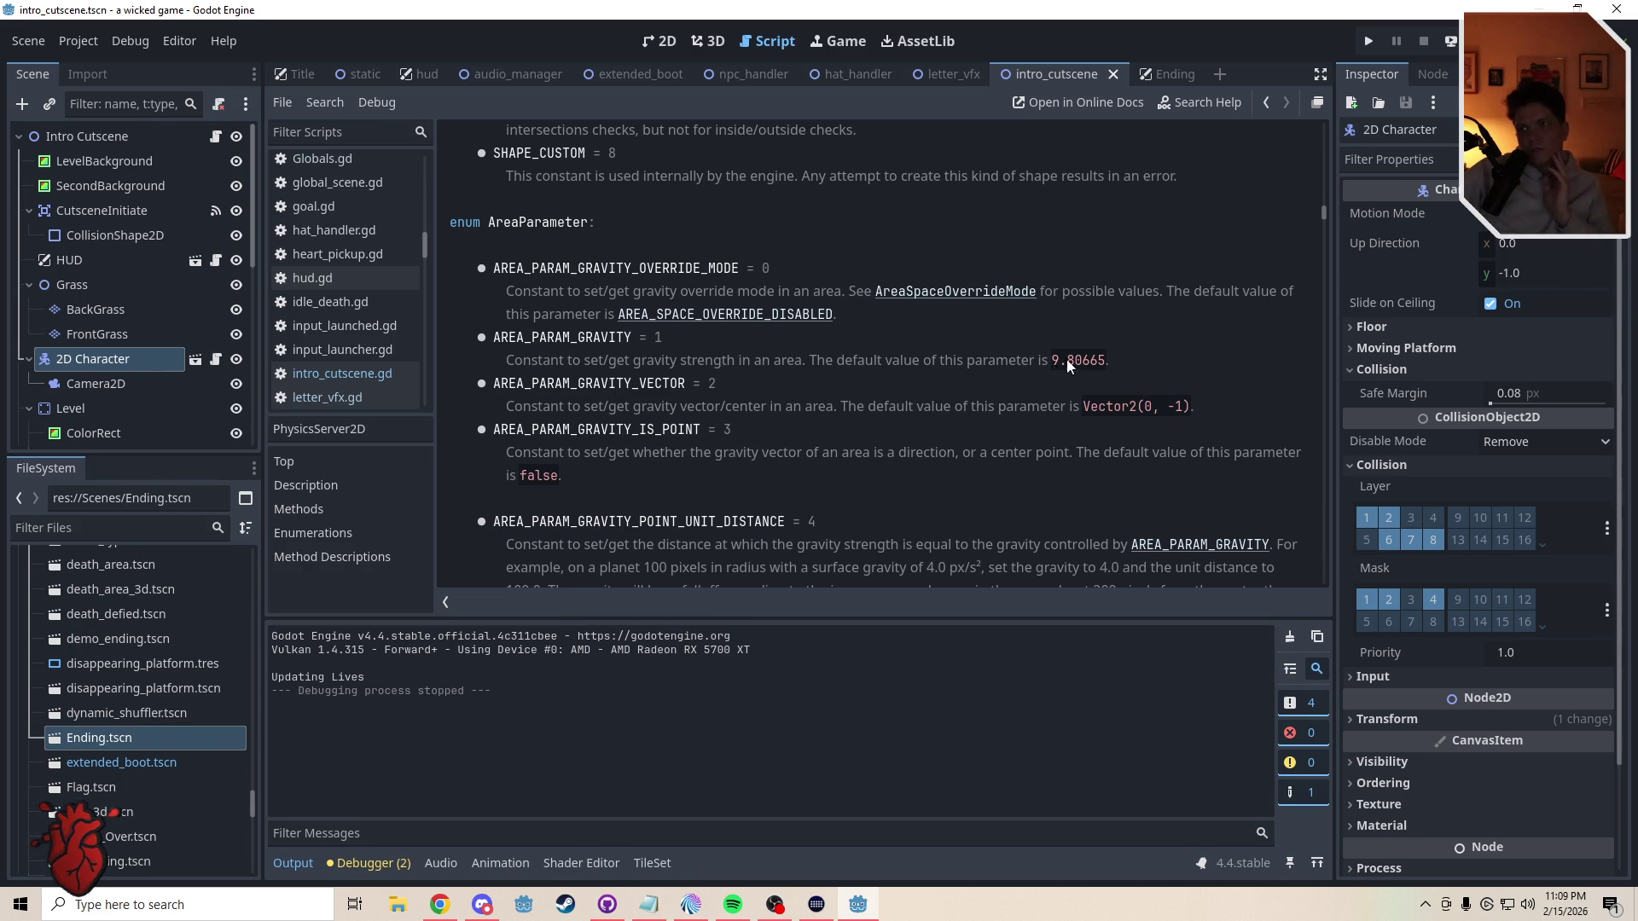
# - Change line 143's area gravity argument in intro_cutscene.gd from 1 to 0.01, save, and run the scene
pyautogui.click(215, 136)
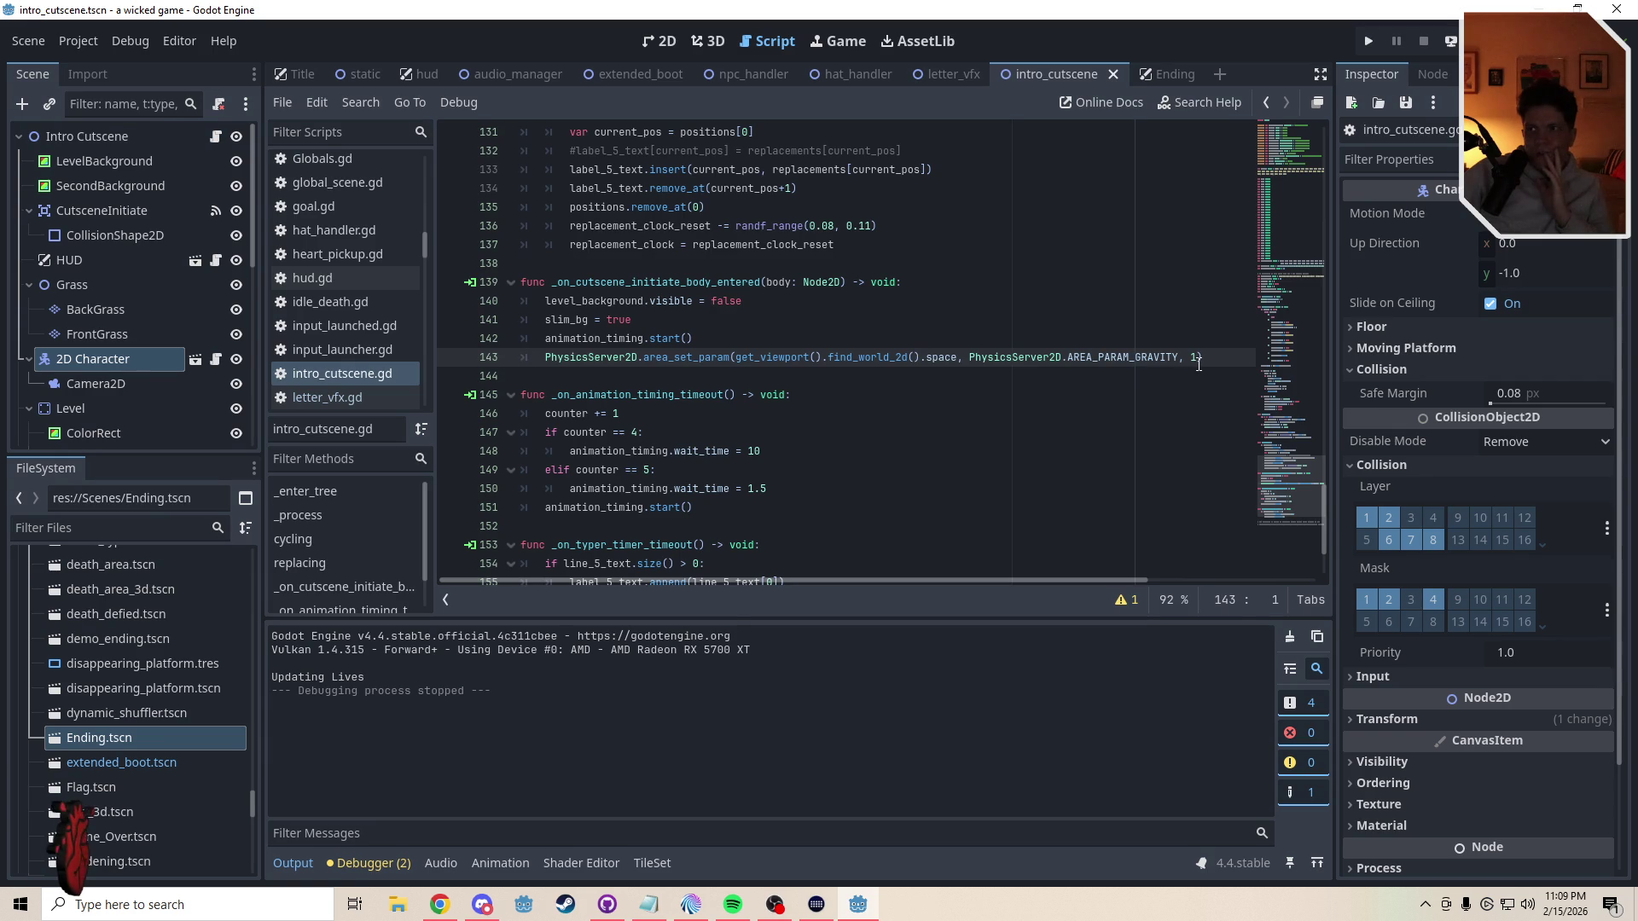
pyautogui.write('.')
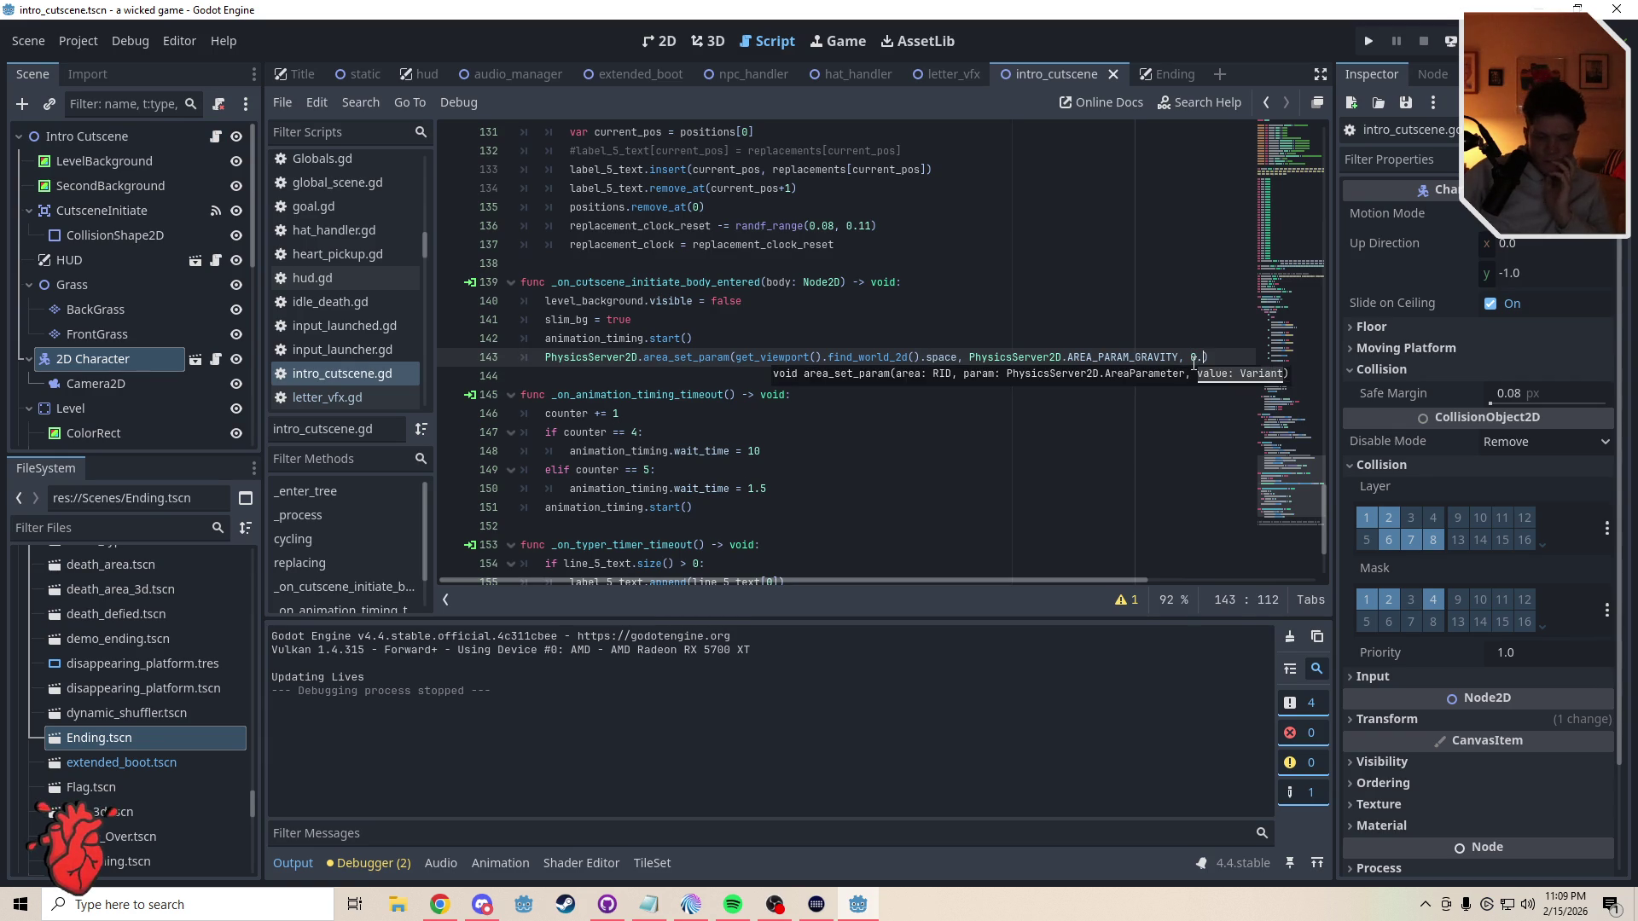
pyautogui.write('1')
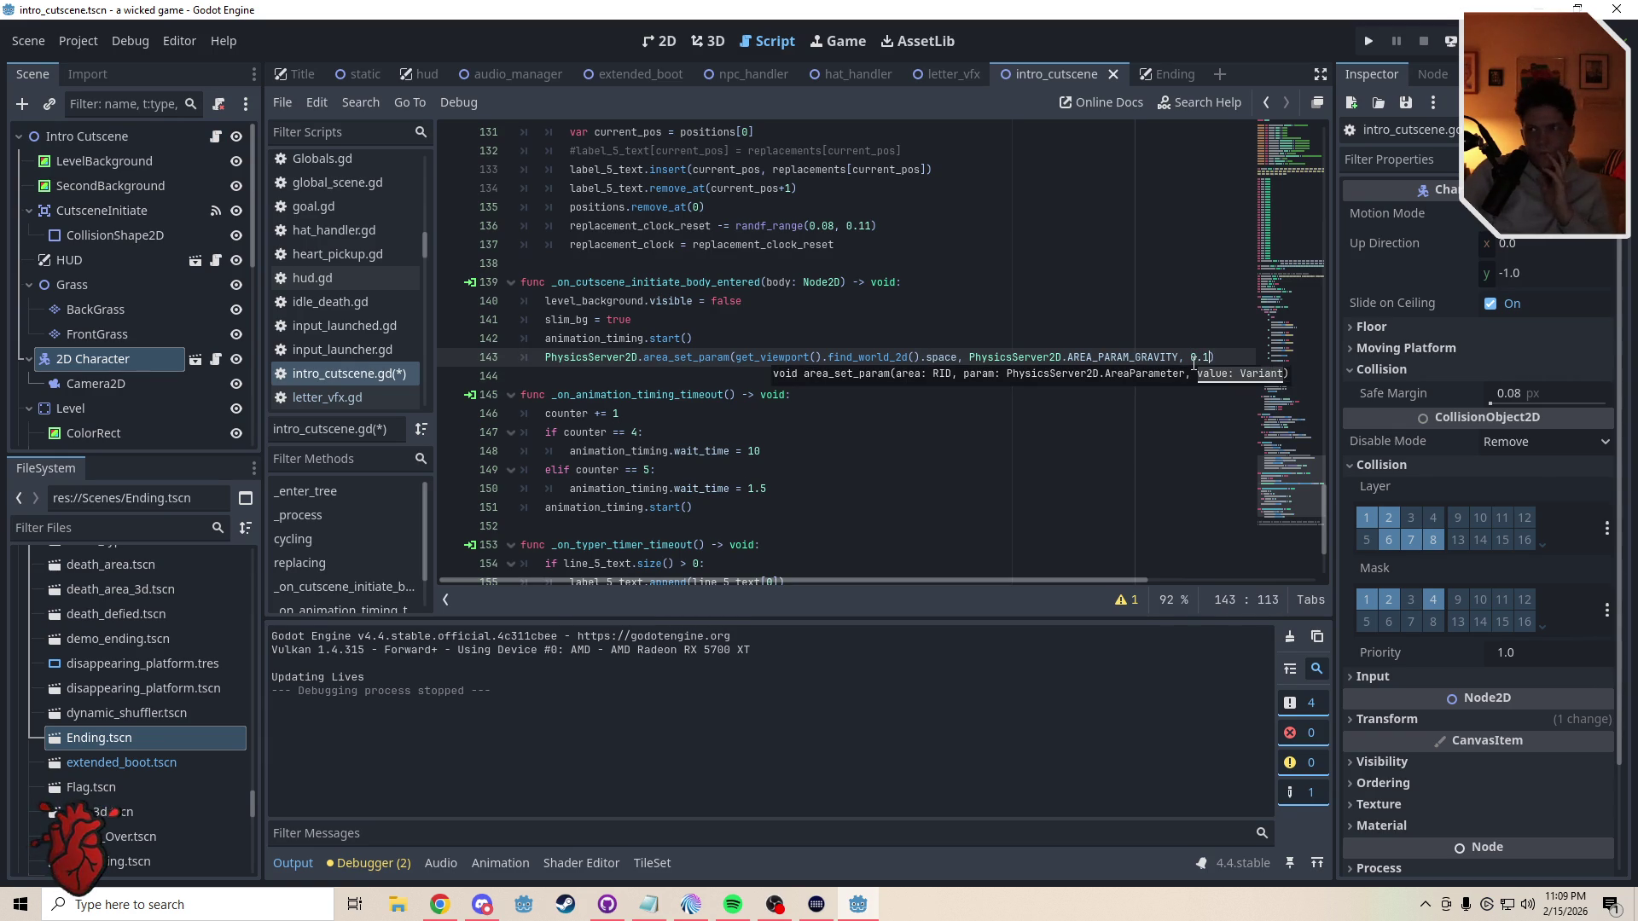
pyautogui.press('Left')
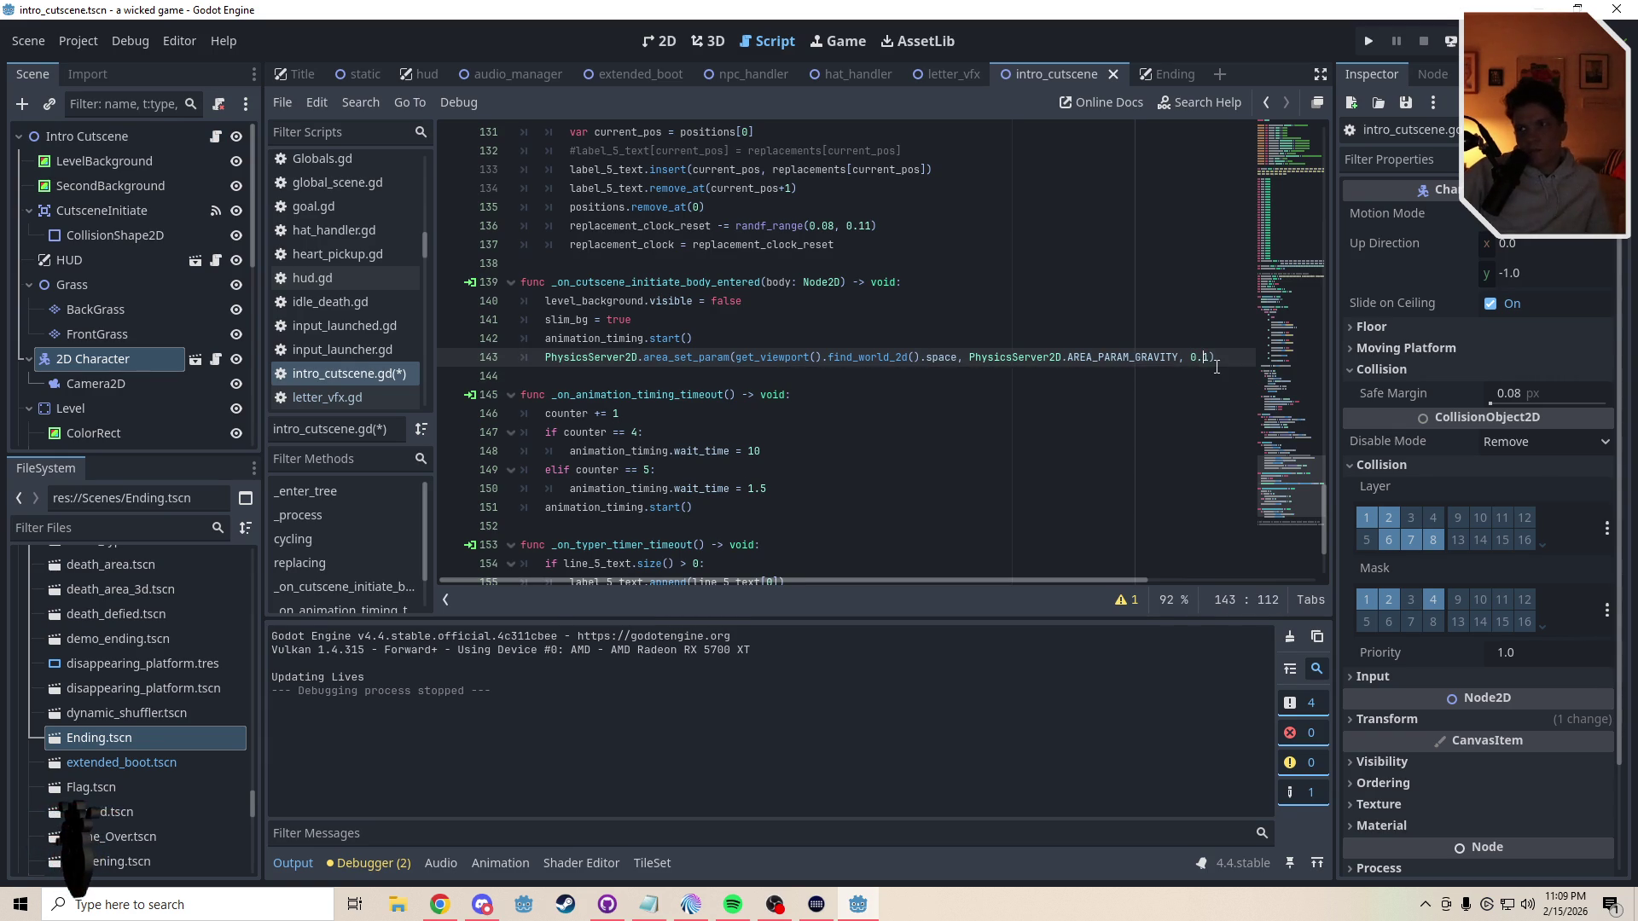
pyautogui.write('0')
pyautogui.click(1051, 337)
pyautogui.hotkey('ctrl', 's')
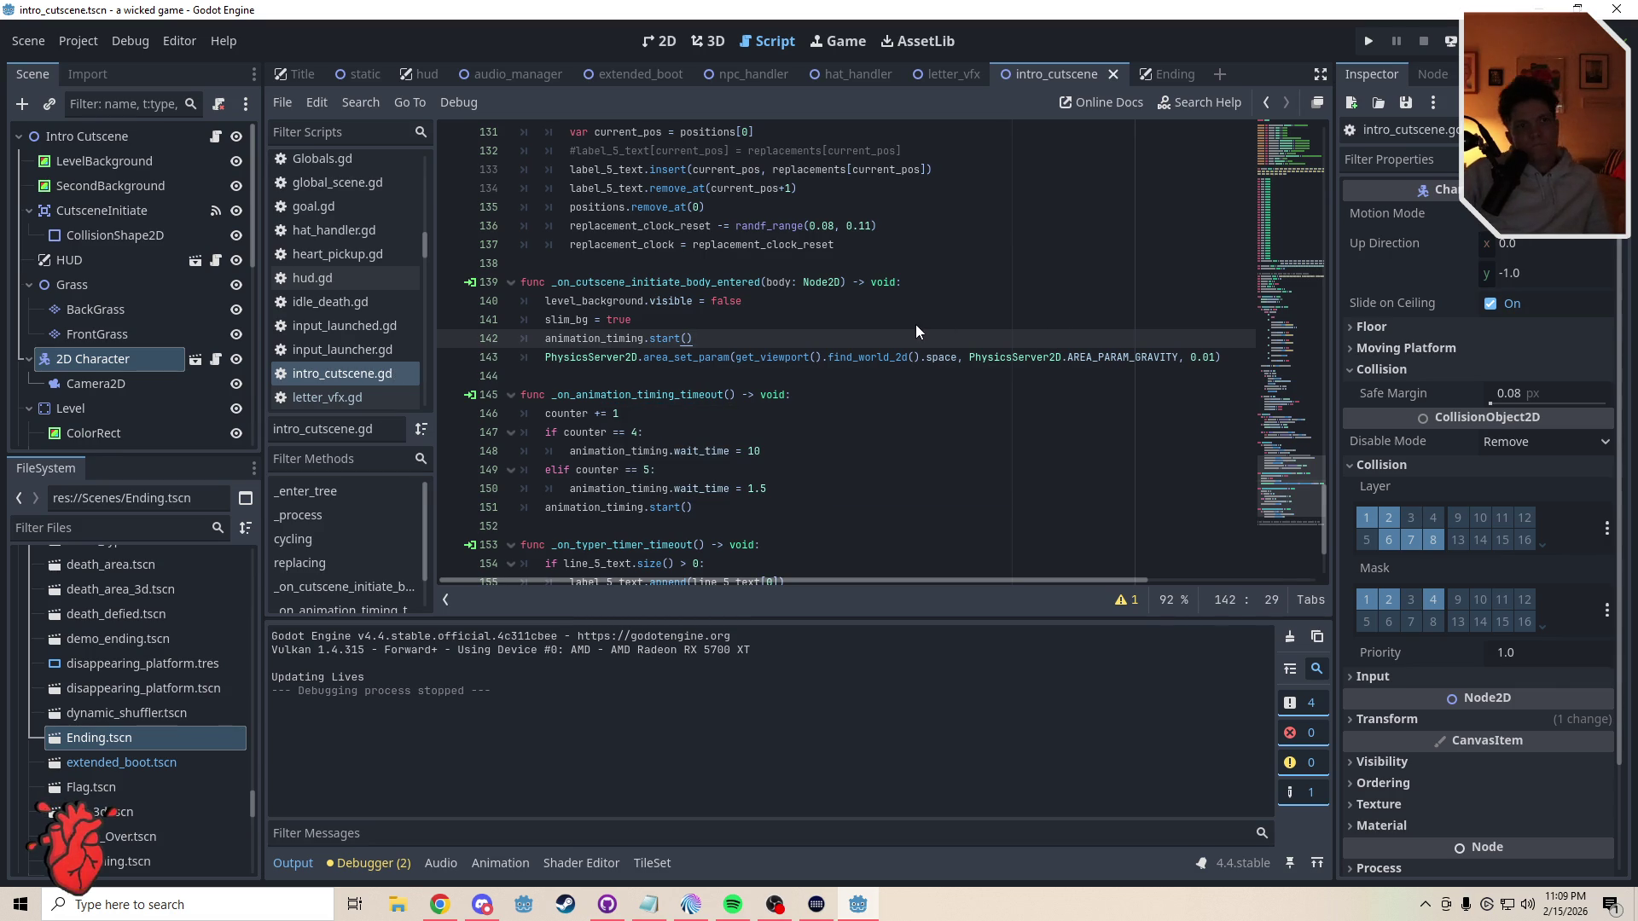
pyautogui.hotkey('ctrl', 's')
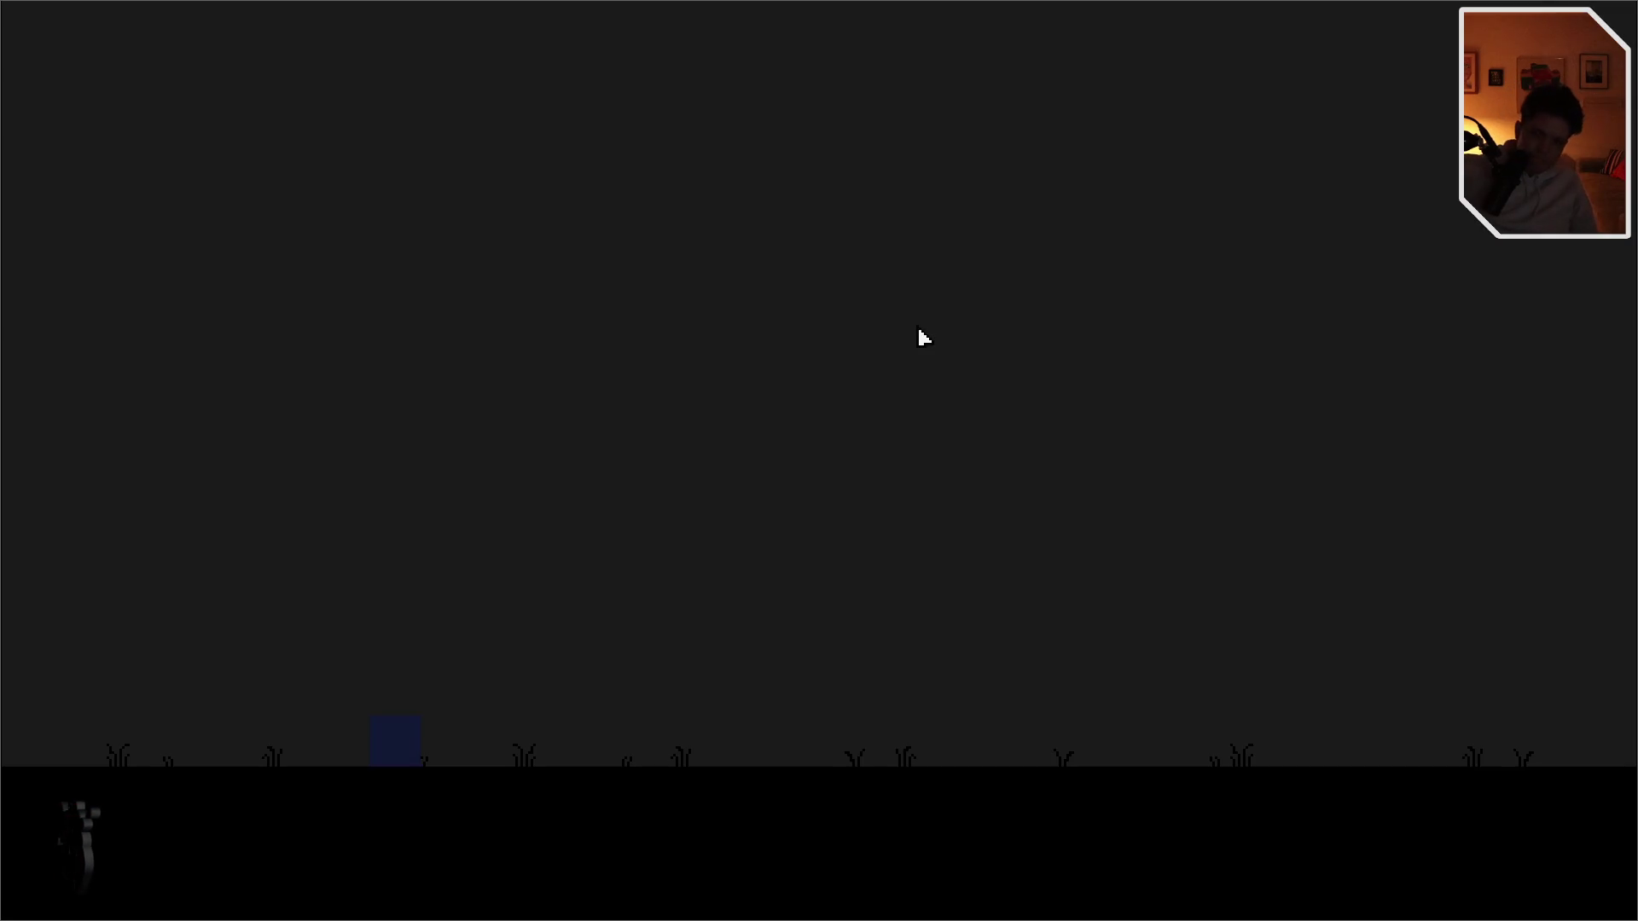
# - Move the player cube right and jump it five times to watch it float under 0.01 gravity
pyautogui.press('d')
pyautogui.press('space')
pyautogui.press('space')
pyautogui.press('space')
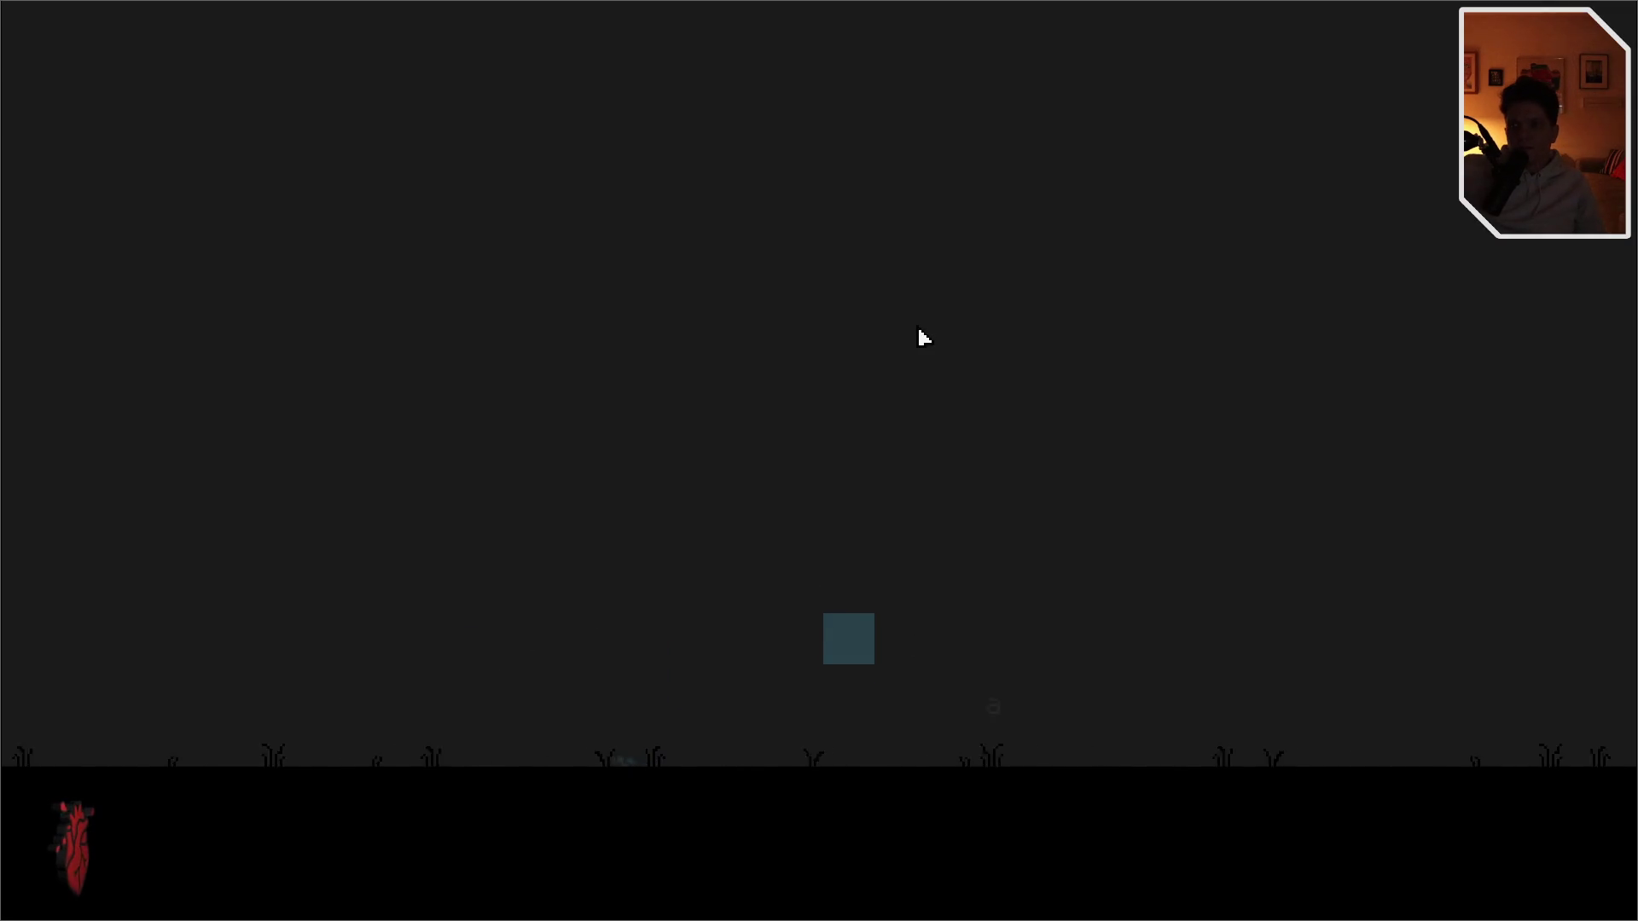
pyautogui.press('space')
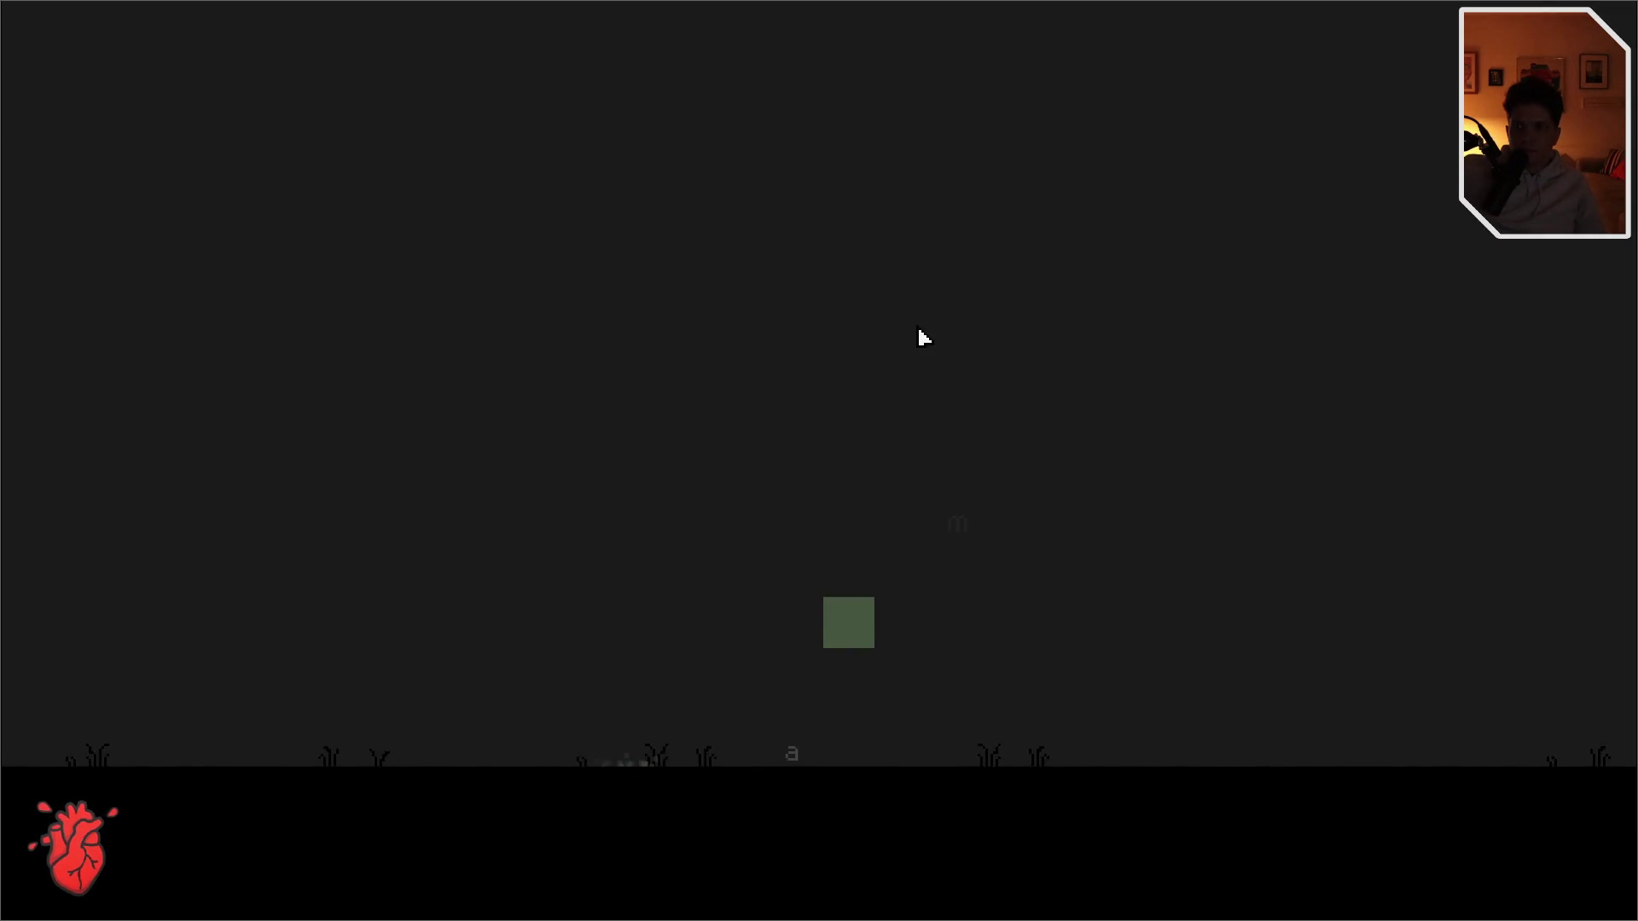
pyautogui.press('space')
pyautogui.press('space')
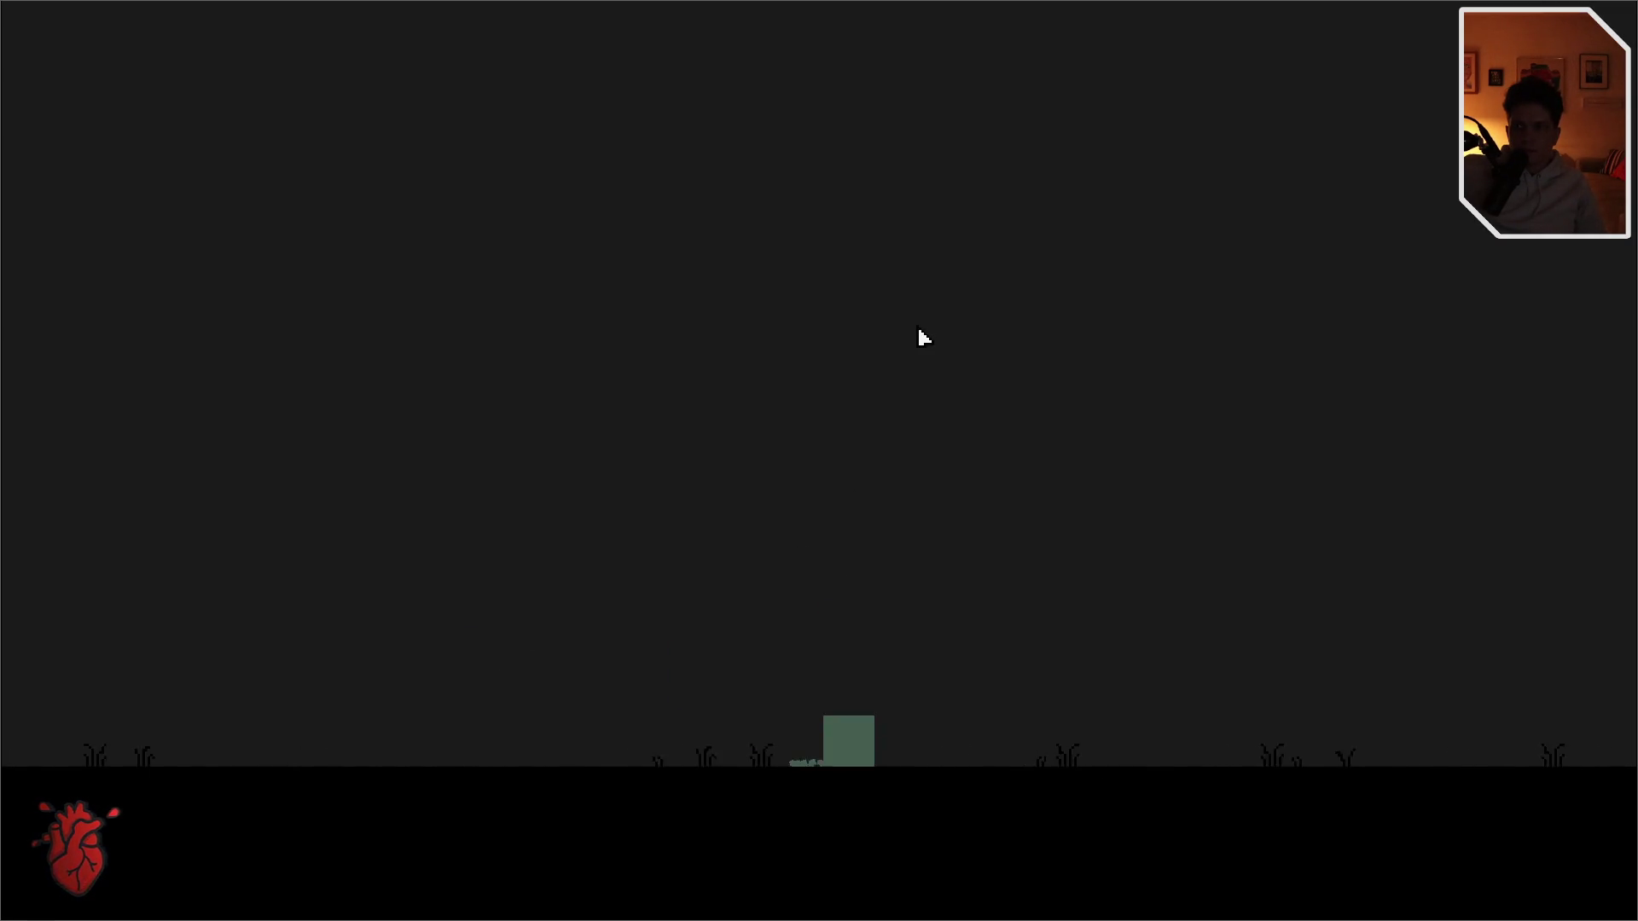
pyautogui.press('space')
pyautogui.press('space')
pyautogui.press('space')
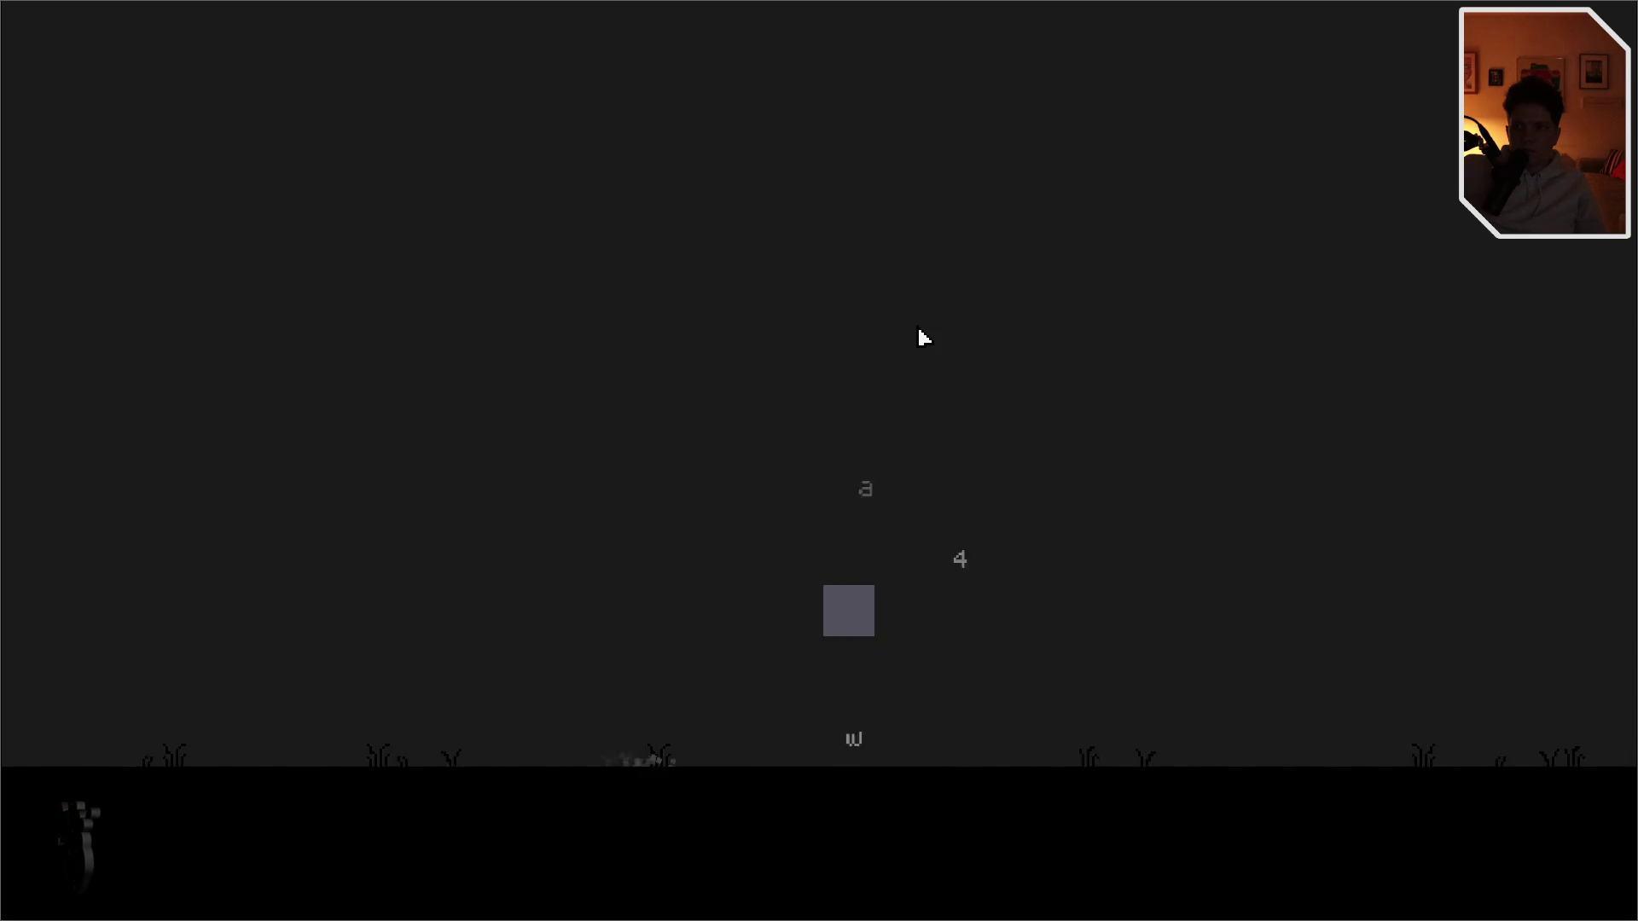
pyautogui.press('space')
pyautogui.press('space')
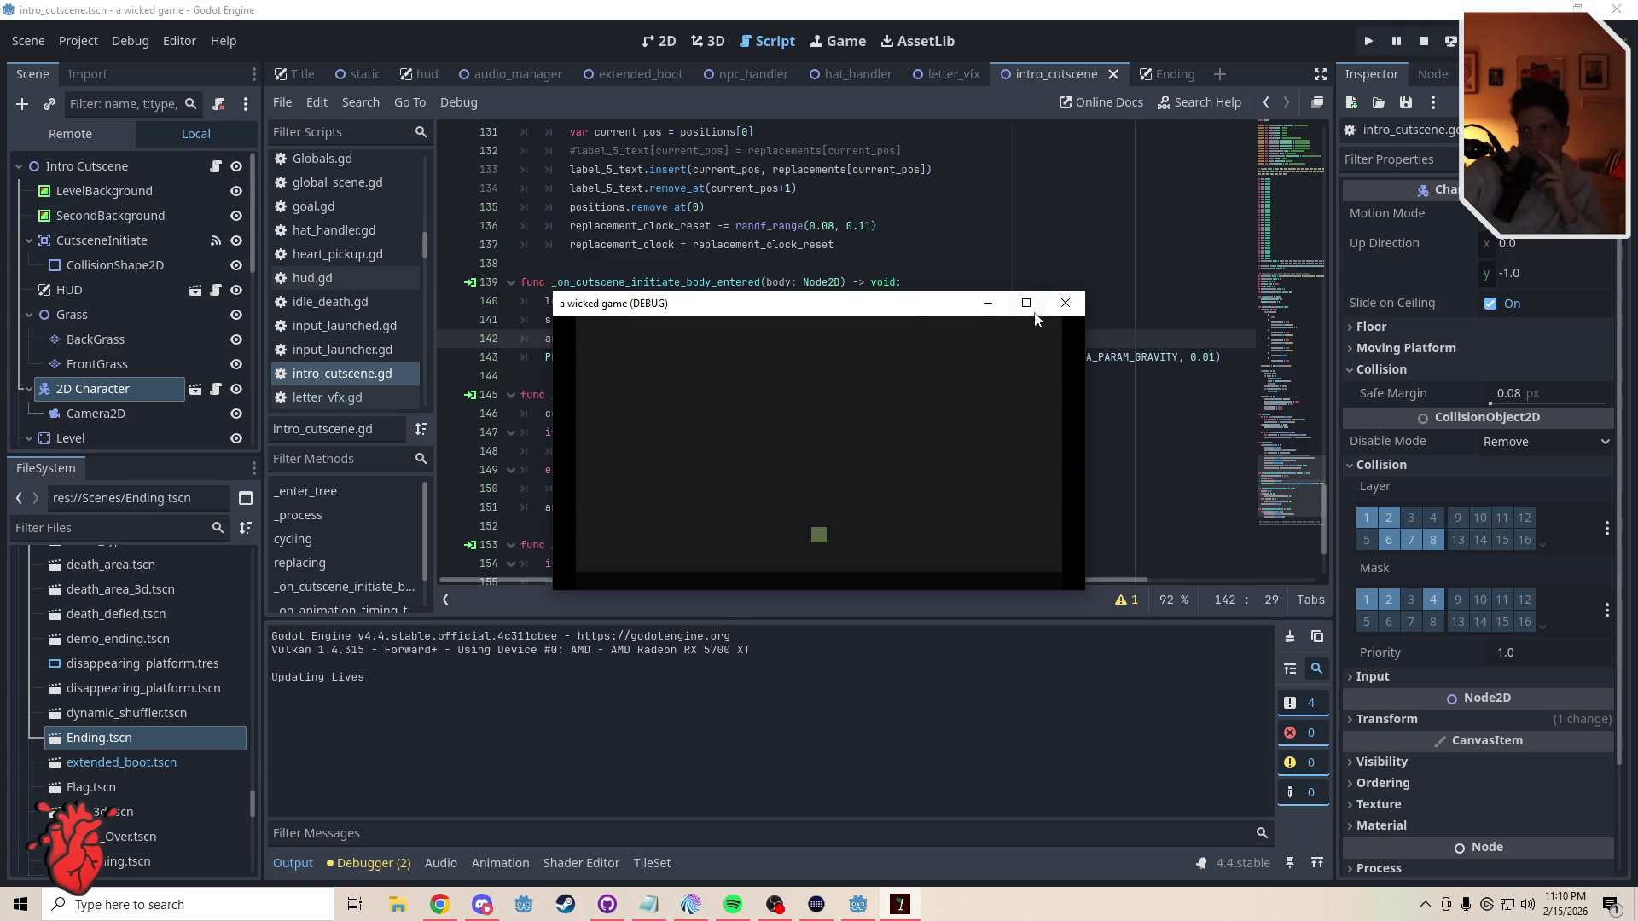
# - Close the debug game window and return to intro_cutscene.gd, dismissing the AREA_PARAM_GRAVITY tooltip
pyautogui.click(1065, 303)
pyautogui.click(1126, 352)
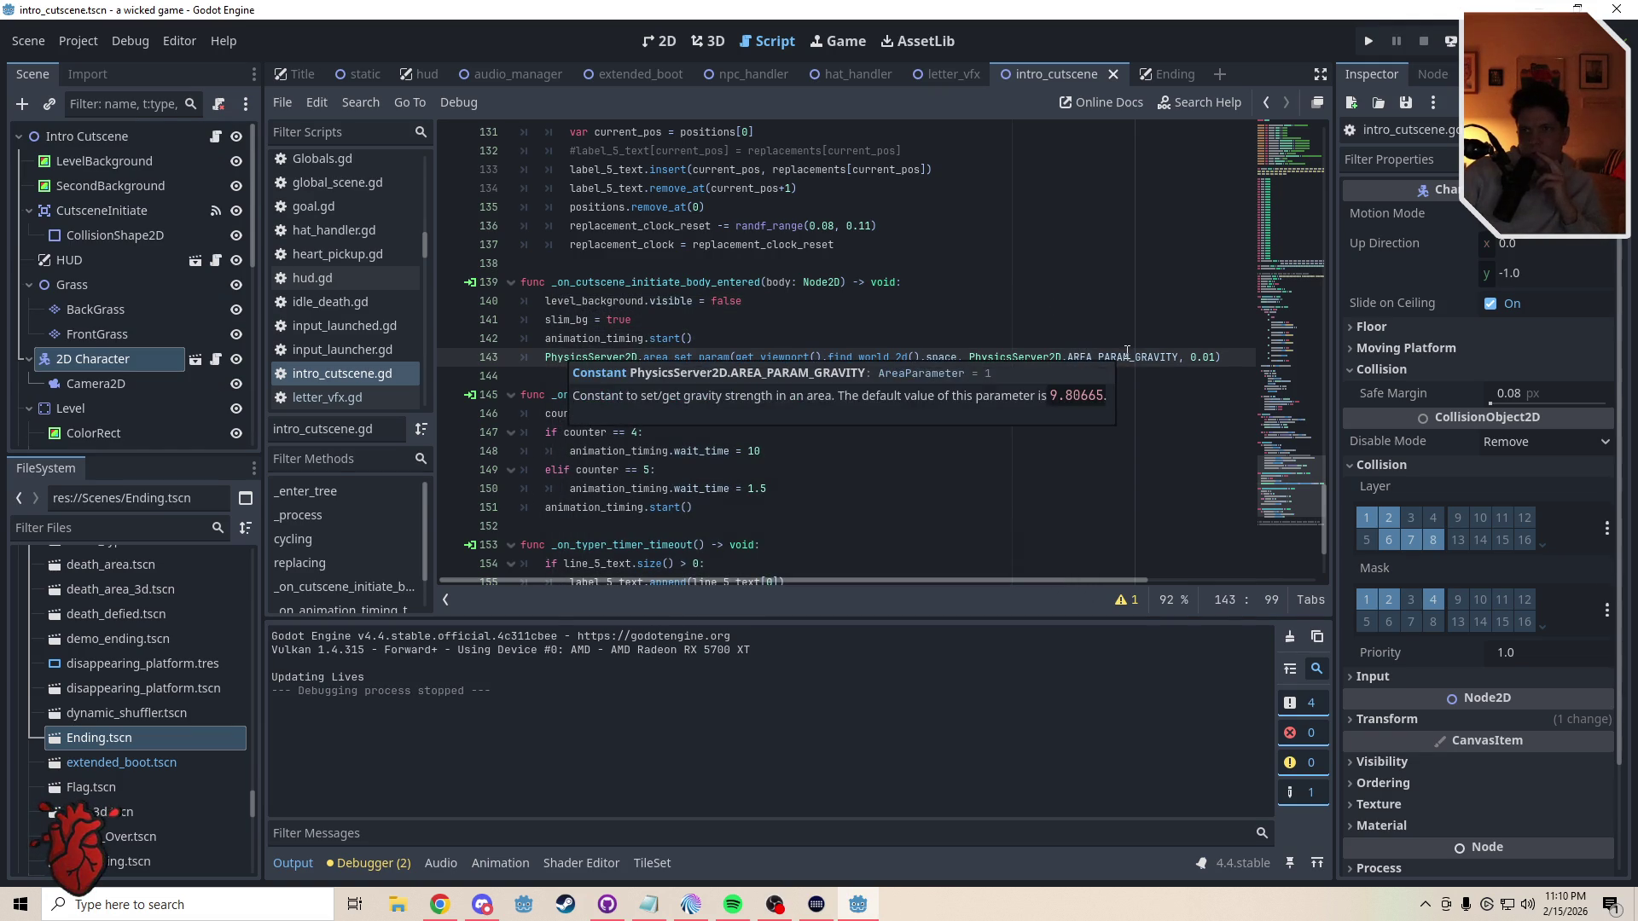
pyautogui.click(1148, 401)
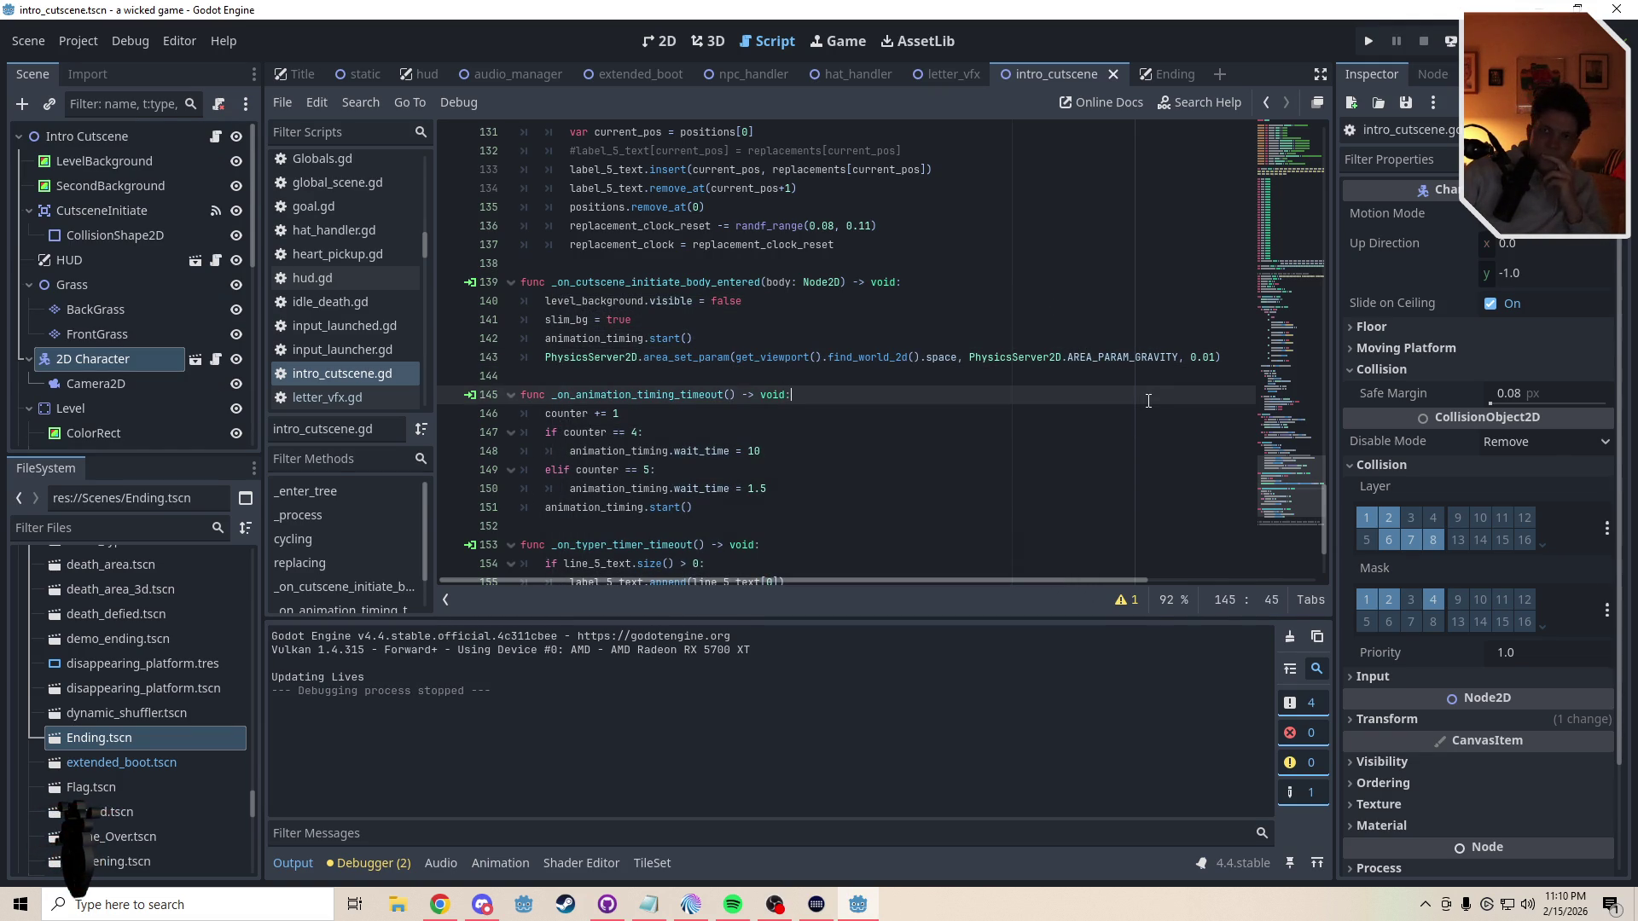
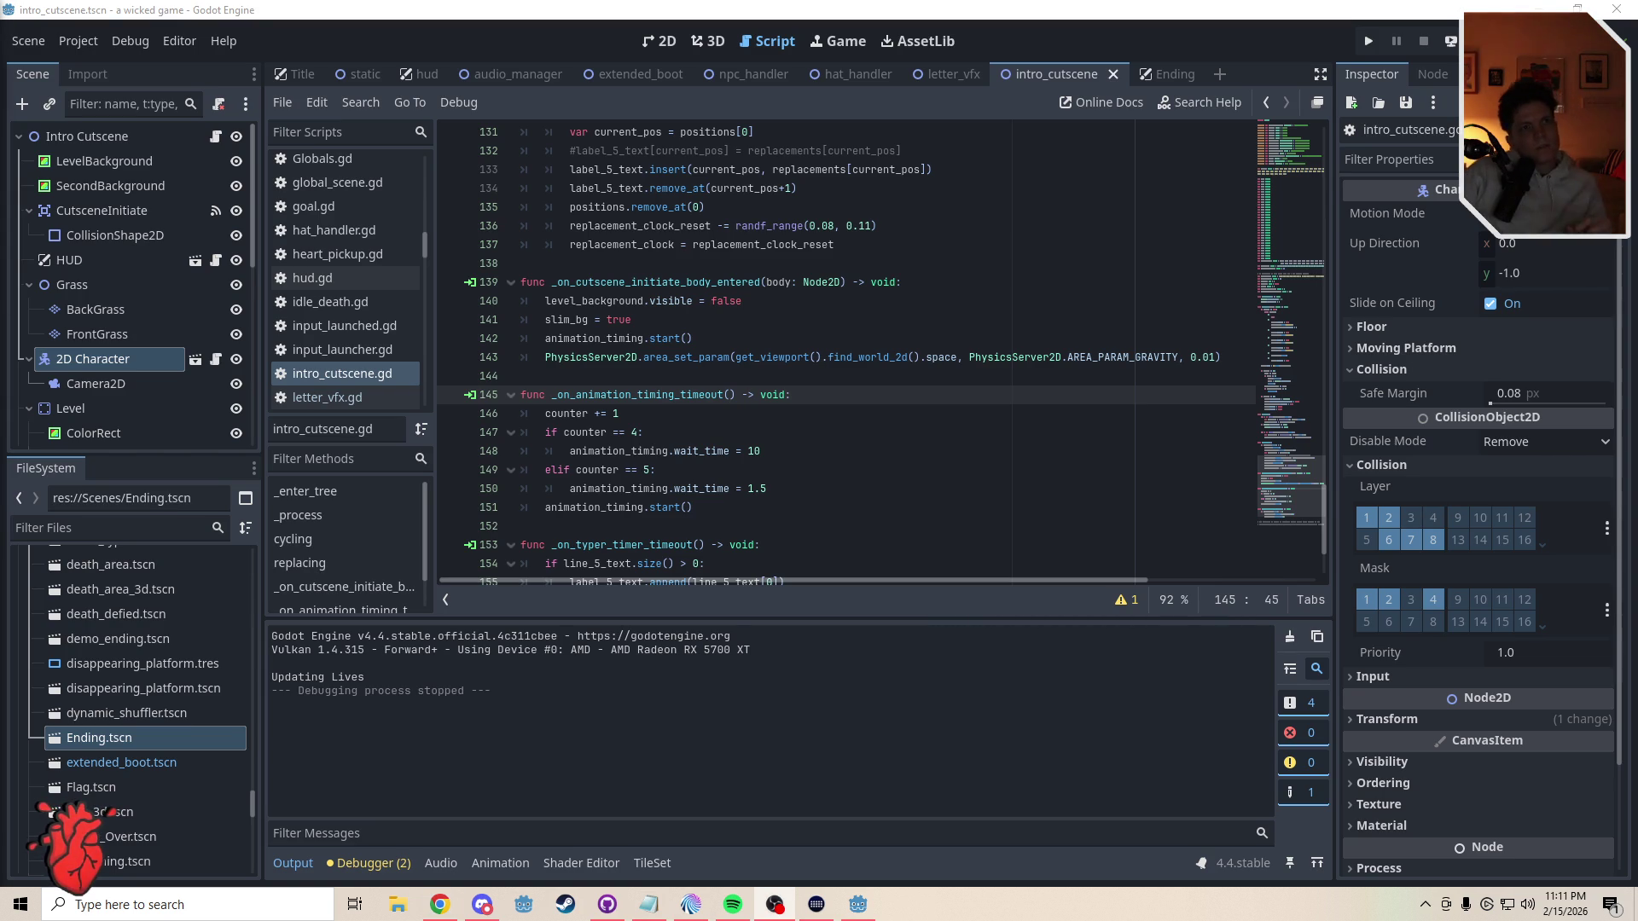
pyautogui.hotkey('ctrl', 'z')
pyautogui.moveTo(1290, 486)
pyautogui.mouseDown()
pyautogui.moveTo(1307, 197)
pyautogui.moveTo(1284, 121)
pyautogui.mouseUp()
pyautogui.moveTo(93, 358); pyautogui.dragTo(647, 478)
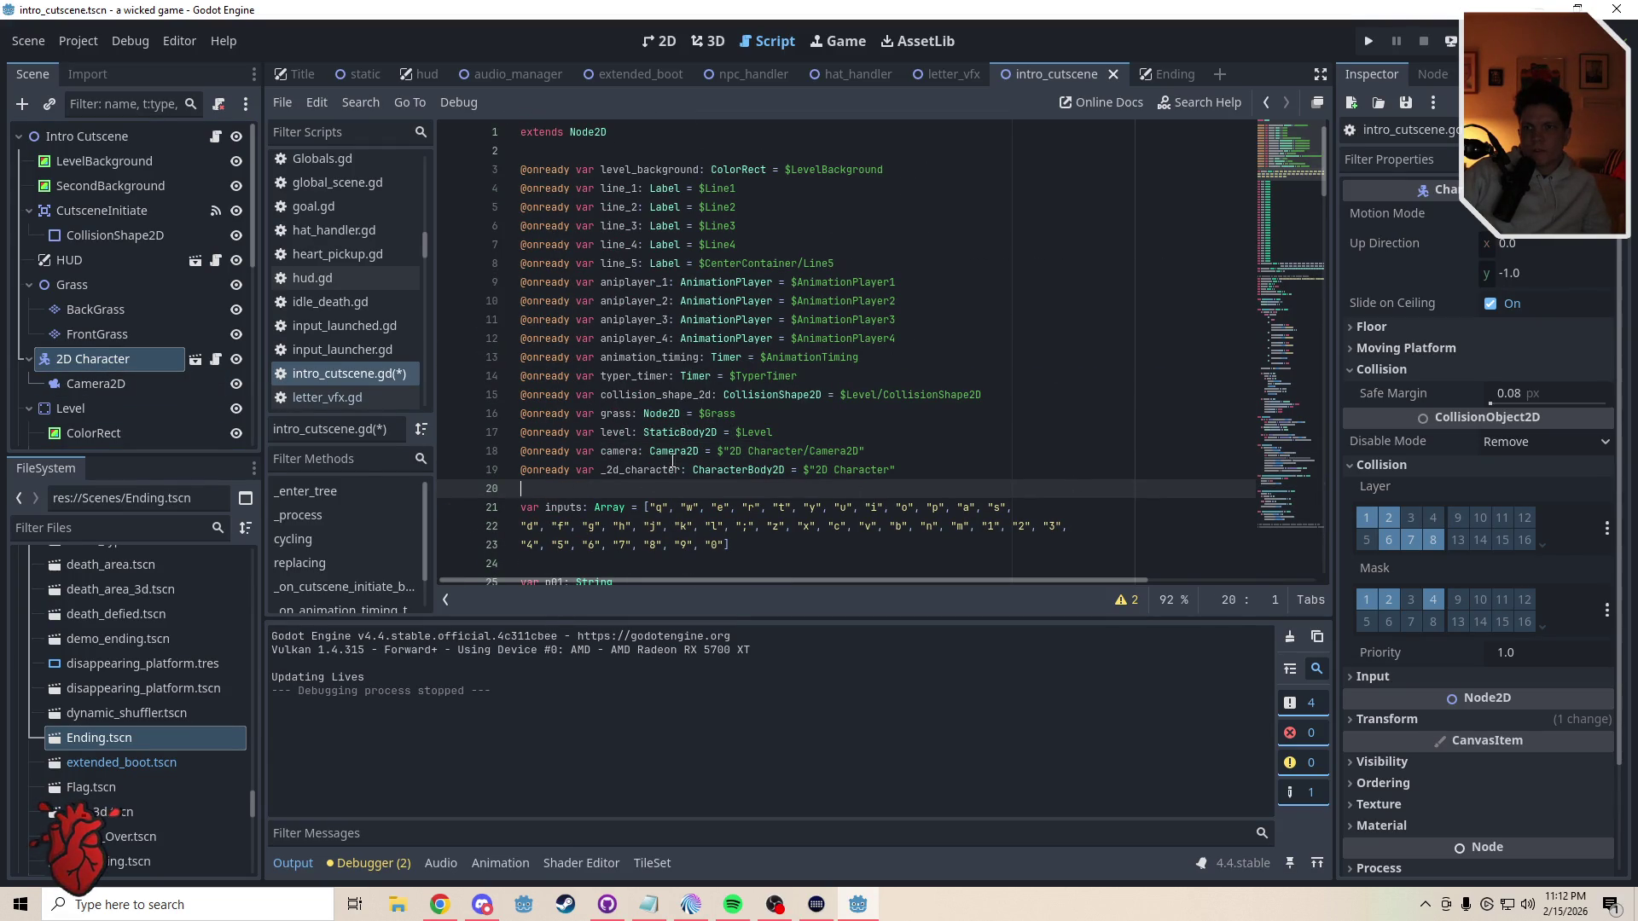
pyautogui.moveTo(600, 475); pyautogui.dragTo(629, 474)
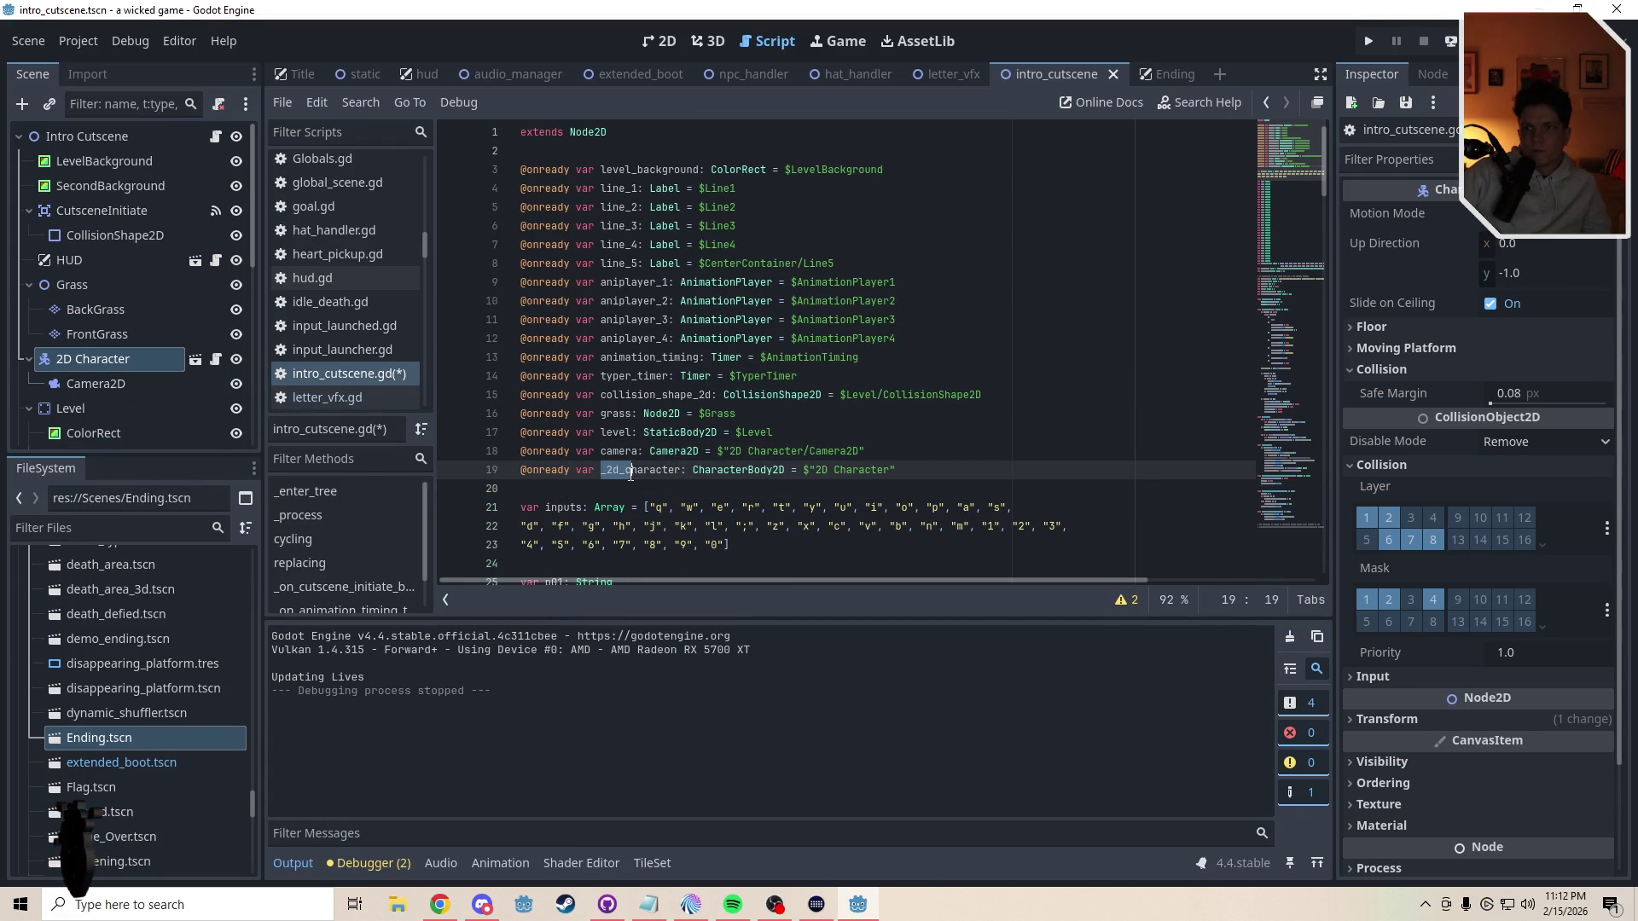
pyautogui.press('BackSpace')
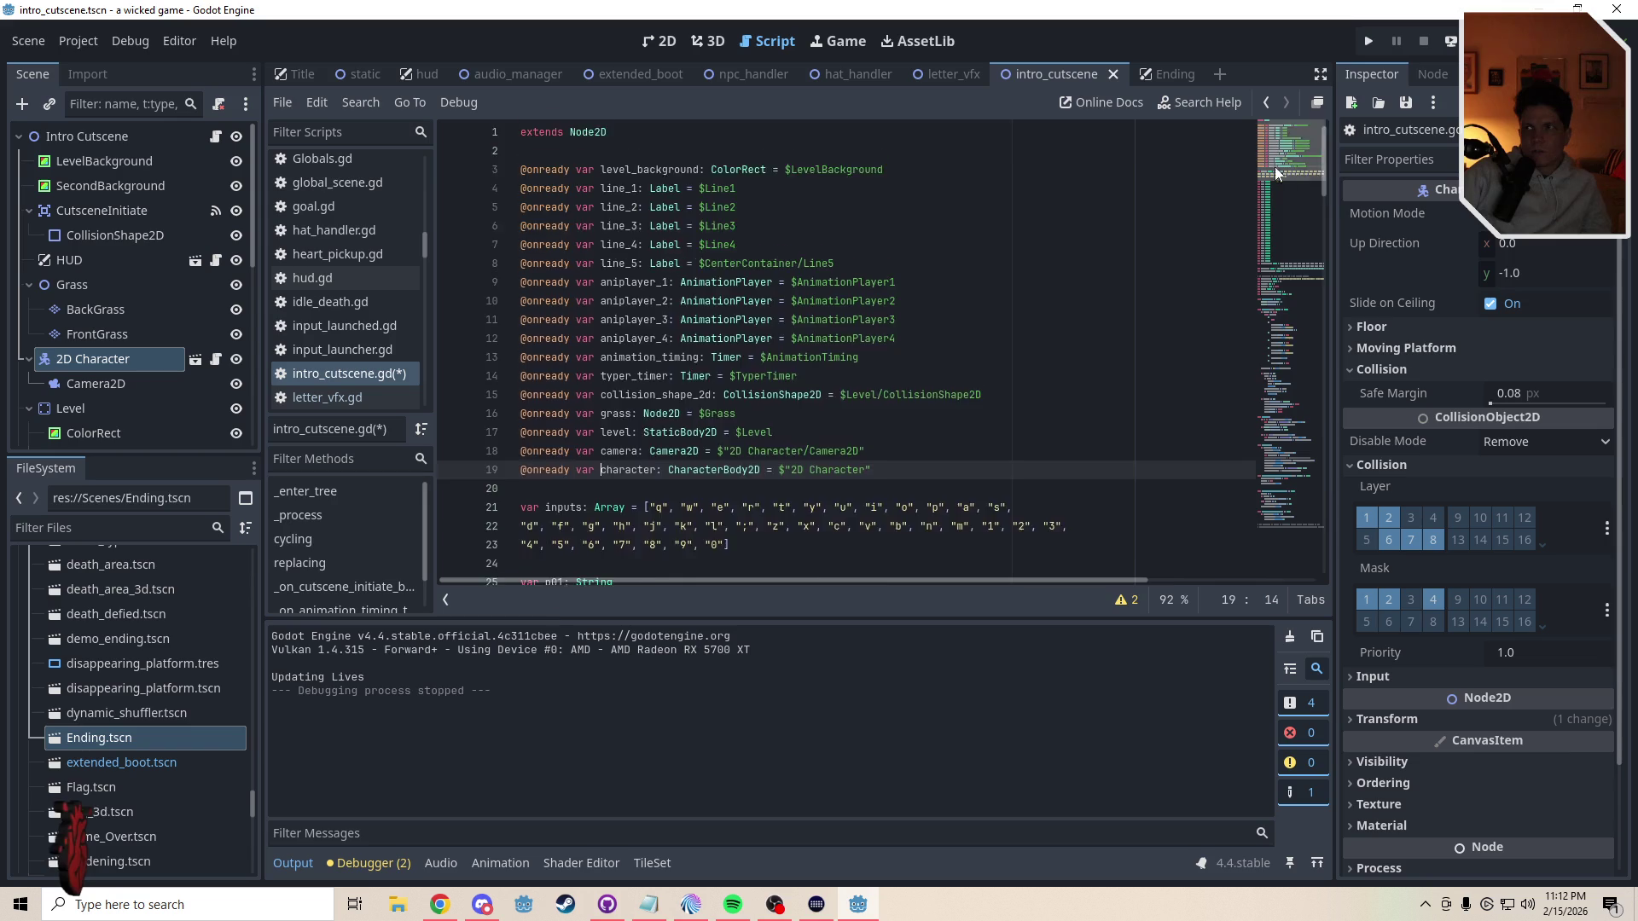
pyautogui.moveTo(1289, 140)
pyautogui.mouseDown()
pyautogui.moveTo(1304, 442)
pyautogui.moveTo(1312, 336)
pyautogui.moveTo(1313, 407)
pyautogui.mouseUp()
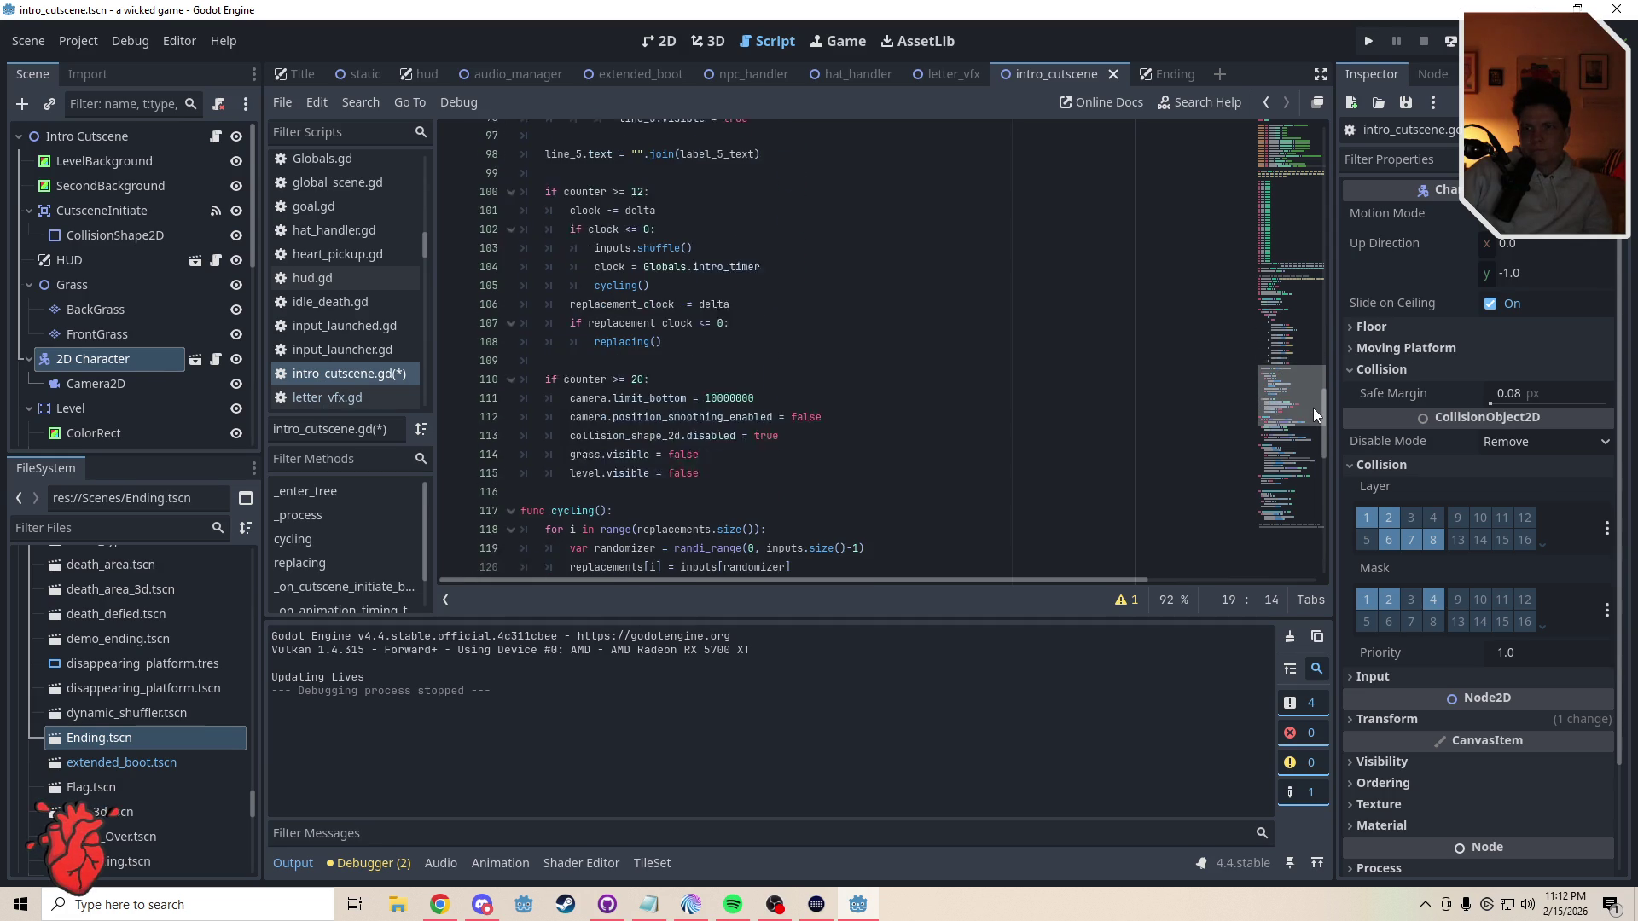
# - Add a character.get_gravity() line after level.visible = false and check get_gravity's documentation
pyautogui.click(715, 457)
pyautogui.press('Return')
pyautogui.write('cha')
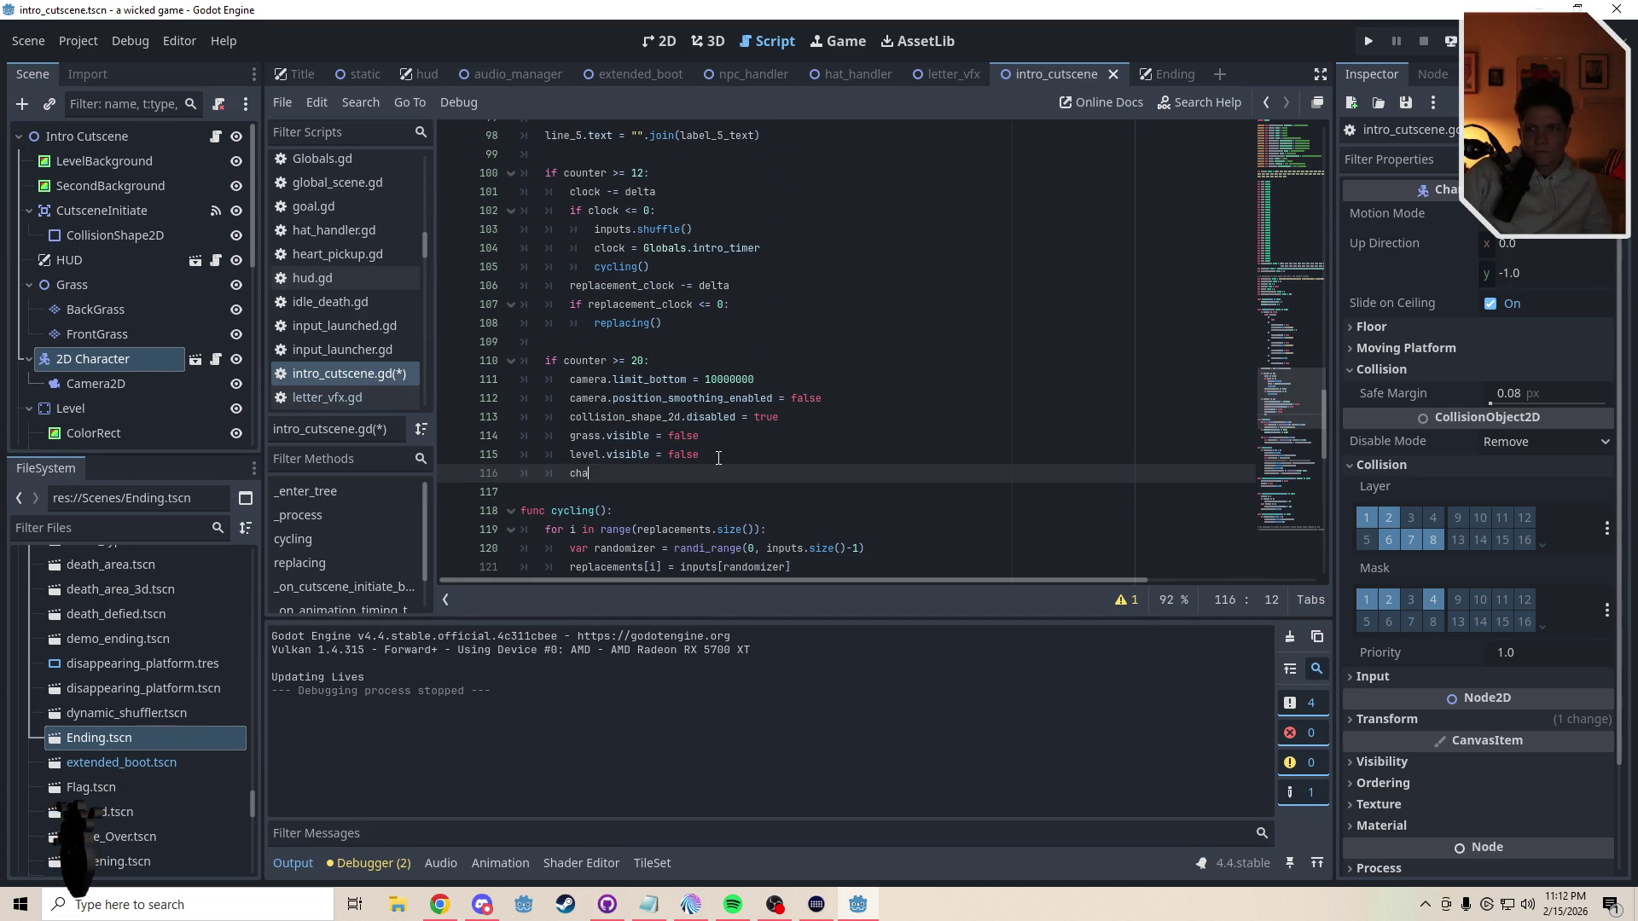
pyautogui.write('racter.grav')
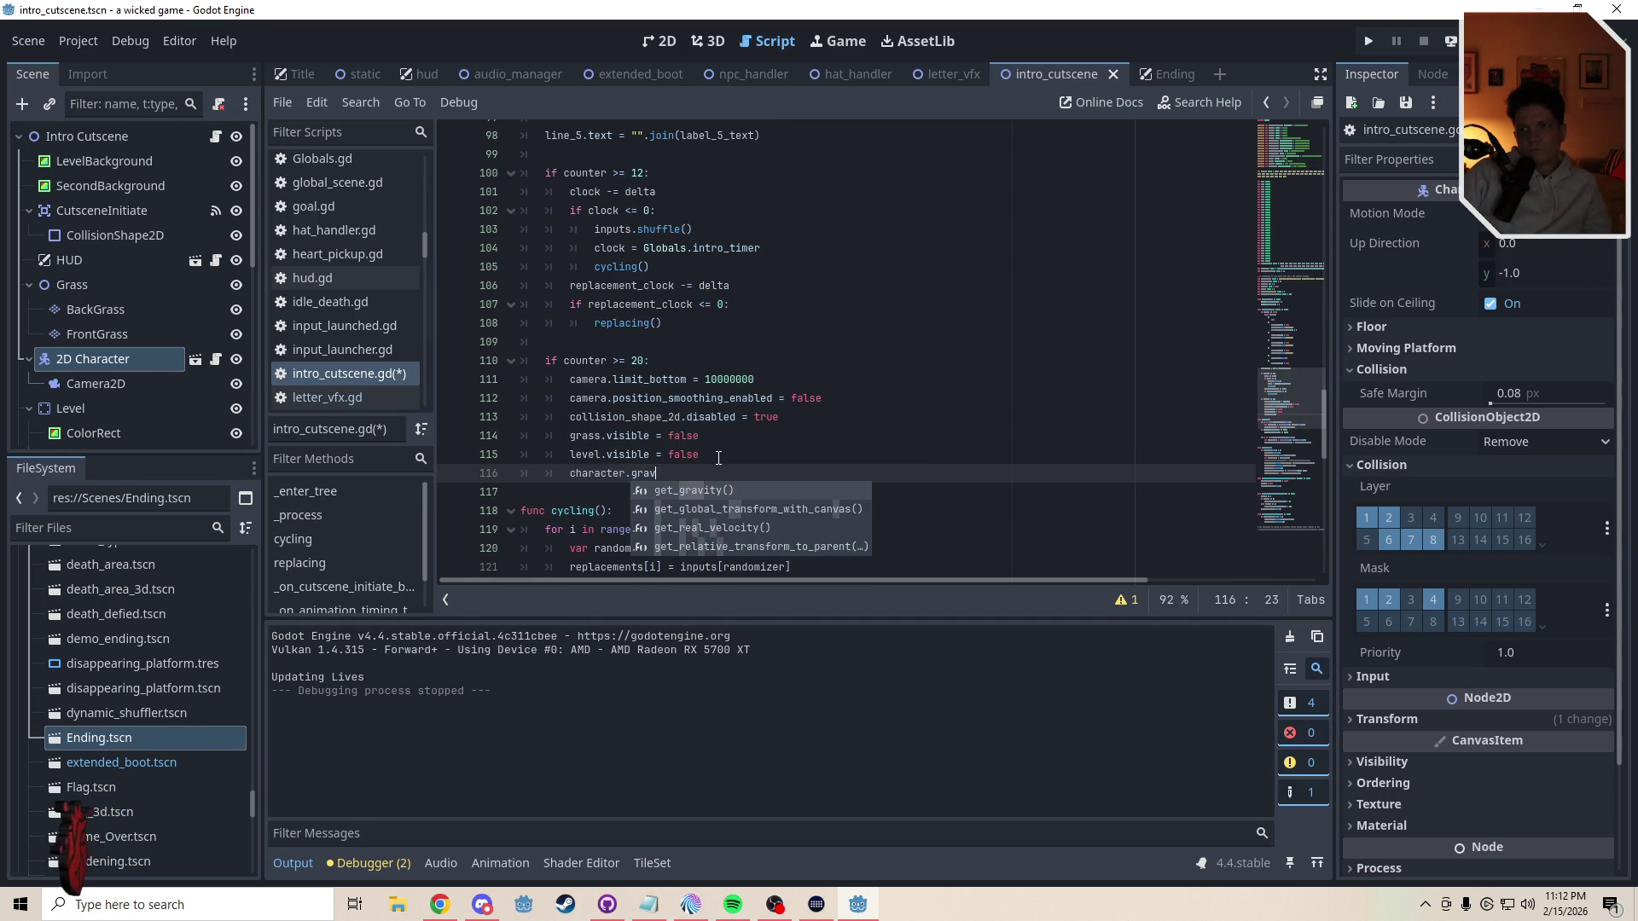
pyautogui.press('Return')
pyautogui.write(')')
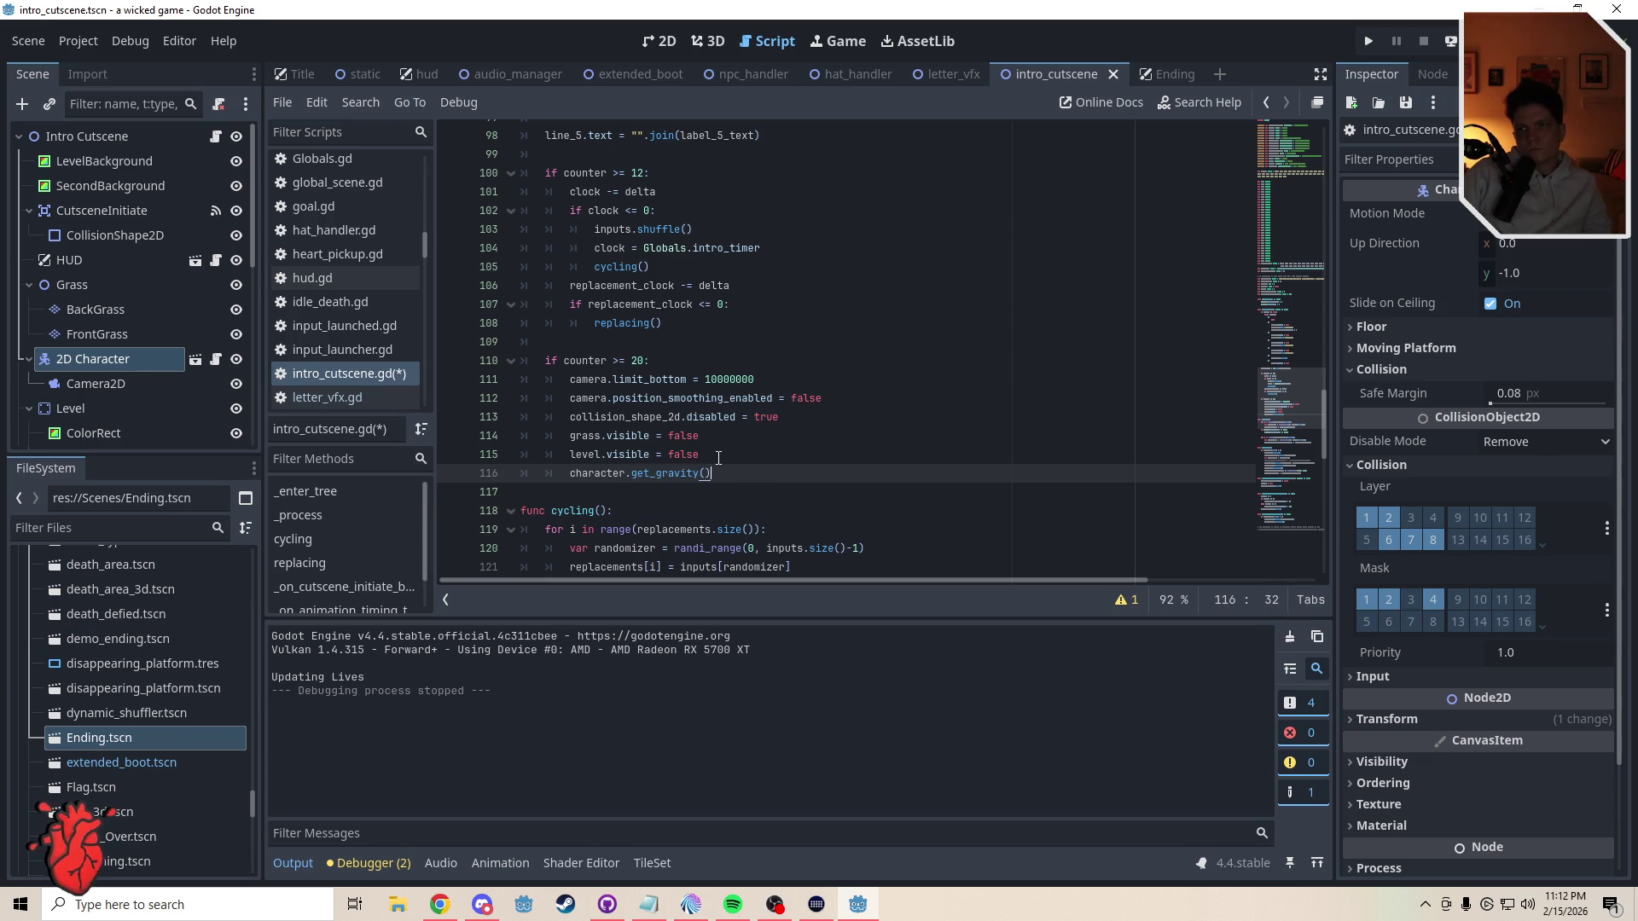
pyautogui.keyDown('ctrl'); pyautogui.click(664, 474); pyautogui.keyUp('ctrl')
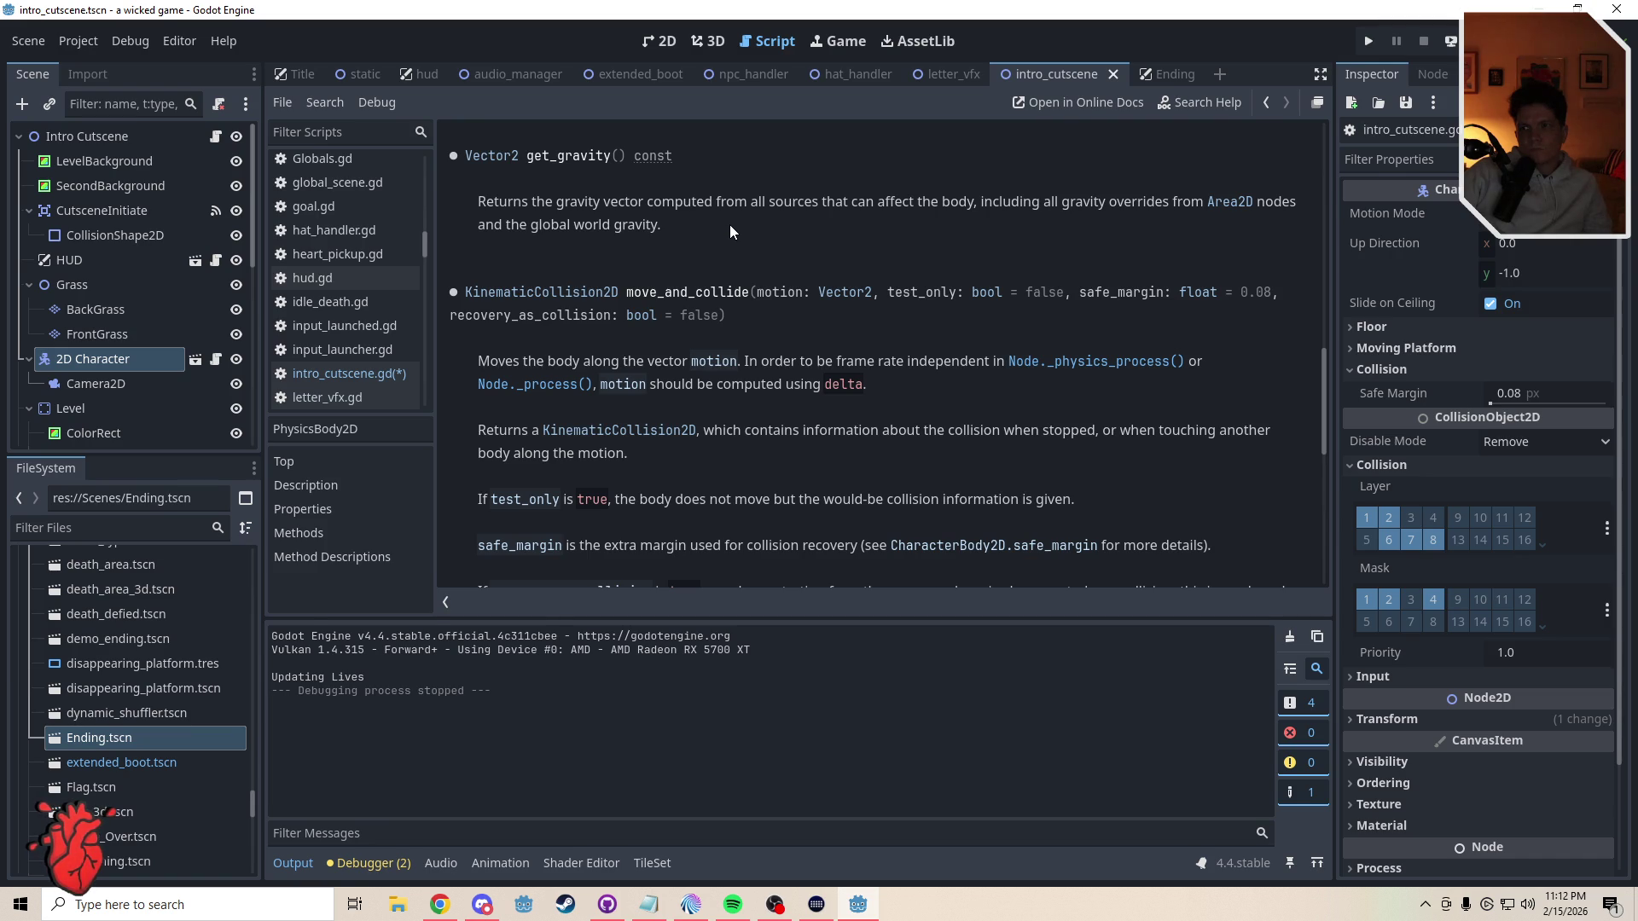
# - Back in intro_cutscene.gd, trim line 116 down to just character
pyautogui.hotkey('alt', 'Left')
pyautogui.moveTo(712, 489); pyautogui.dragTo(631, 493)
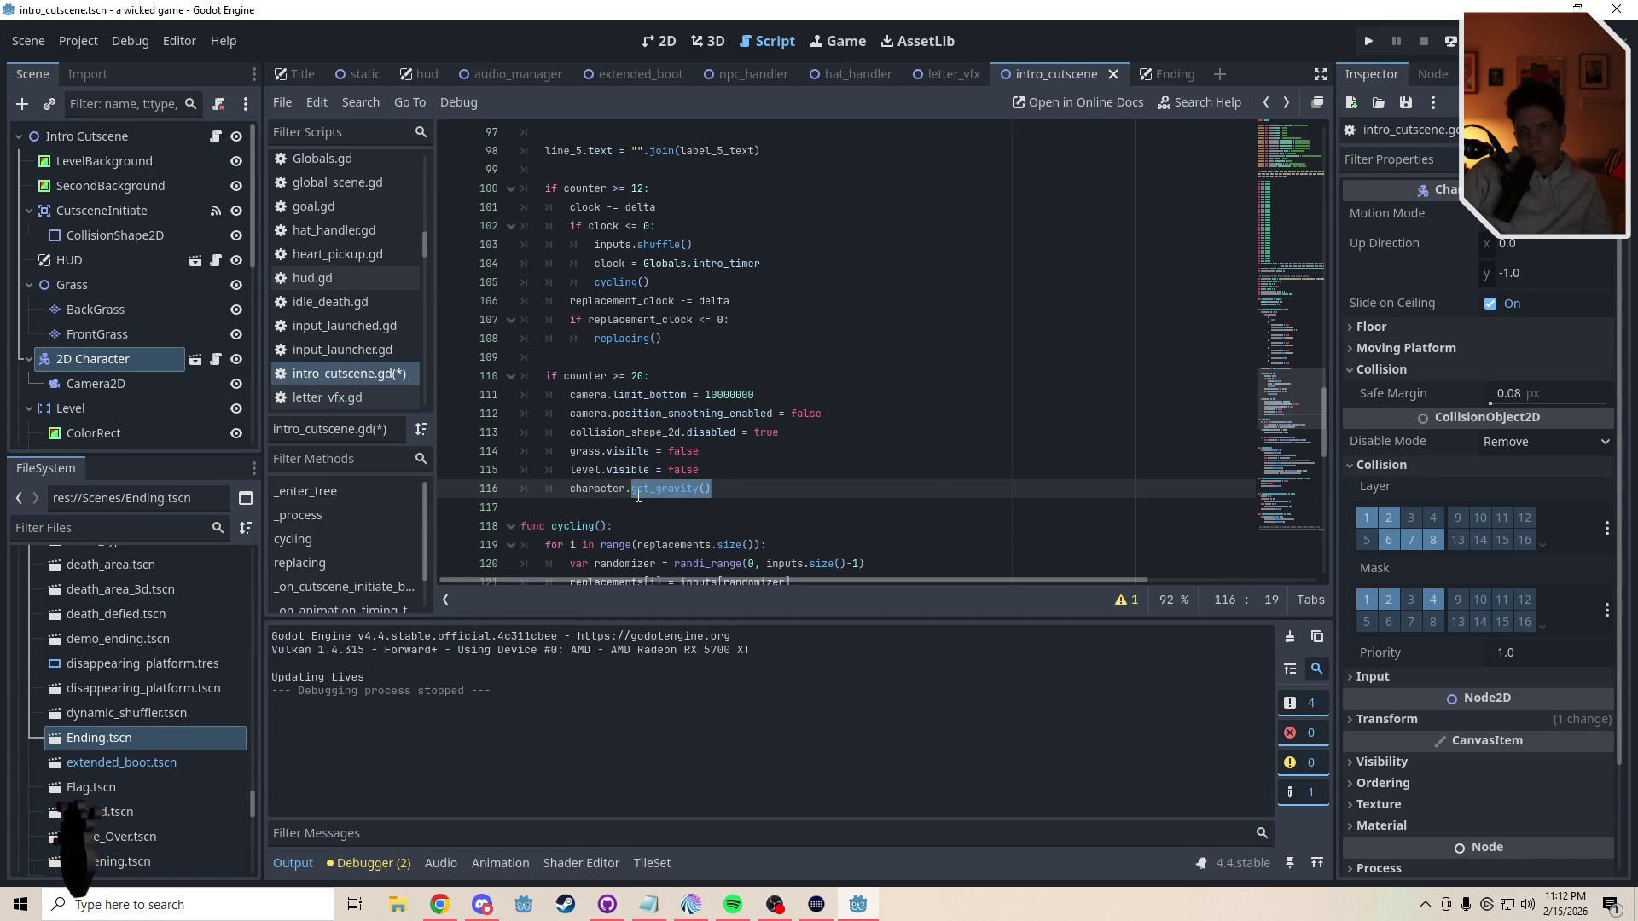
pyautogui.write('grav')
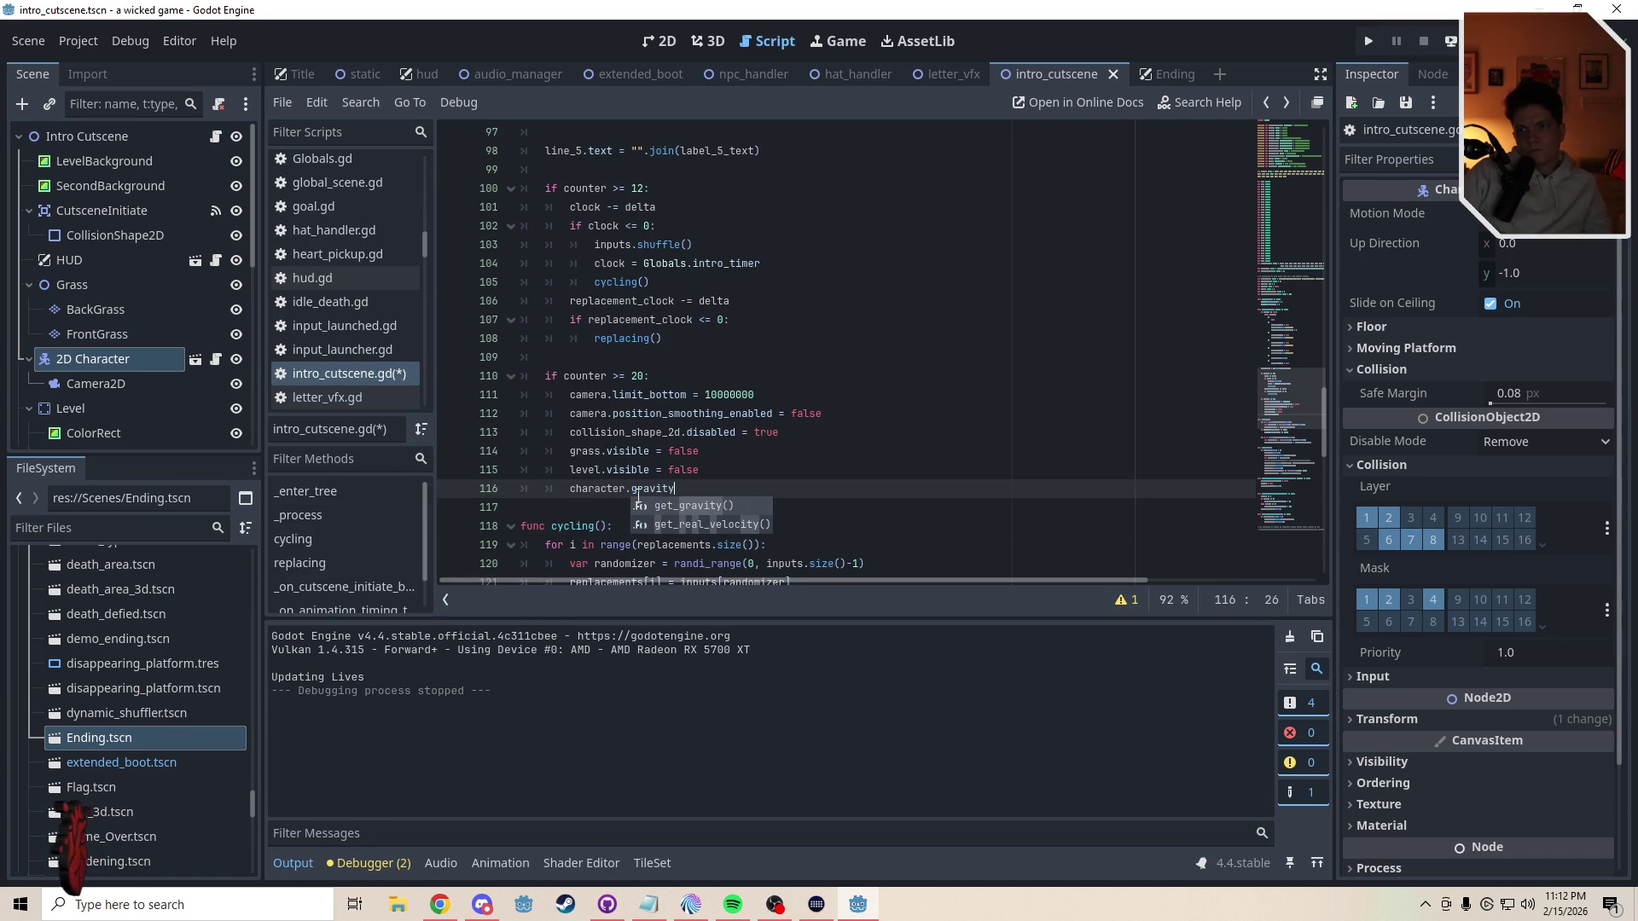
pyautogui.press('BackSpace')
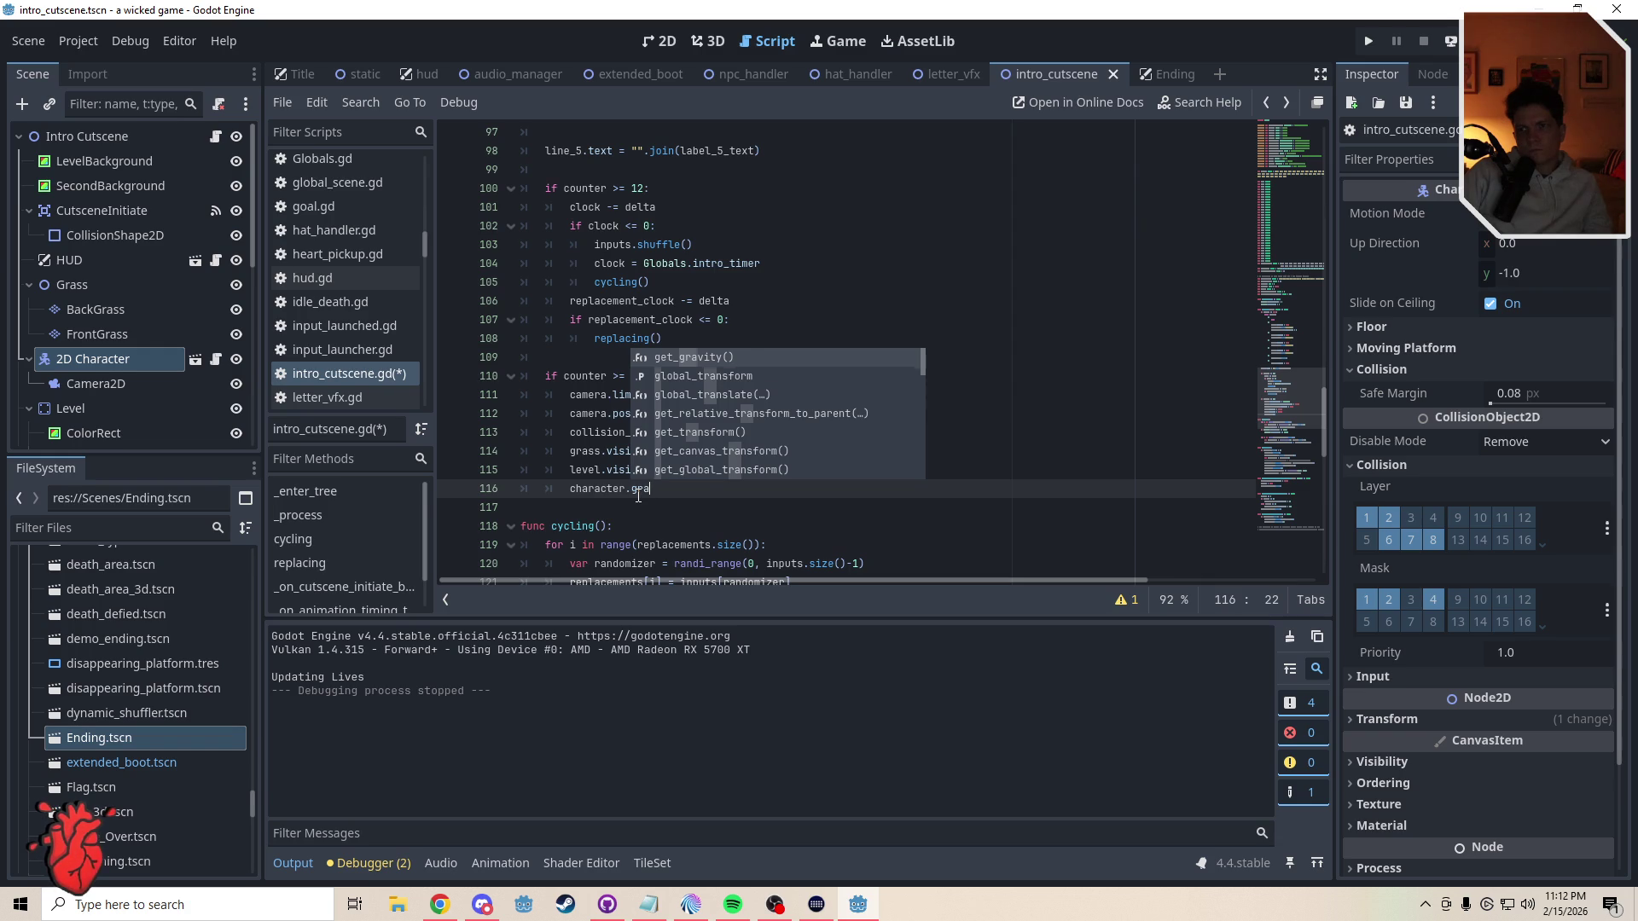
pyautogui.press('BackSpace')
pyautogui.press('BackSpace')
pyautogui.press('BackSpace')
pyautogui.write('mass')
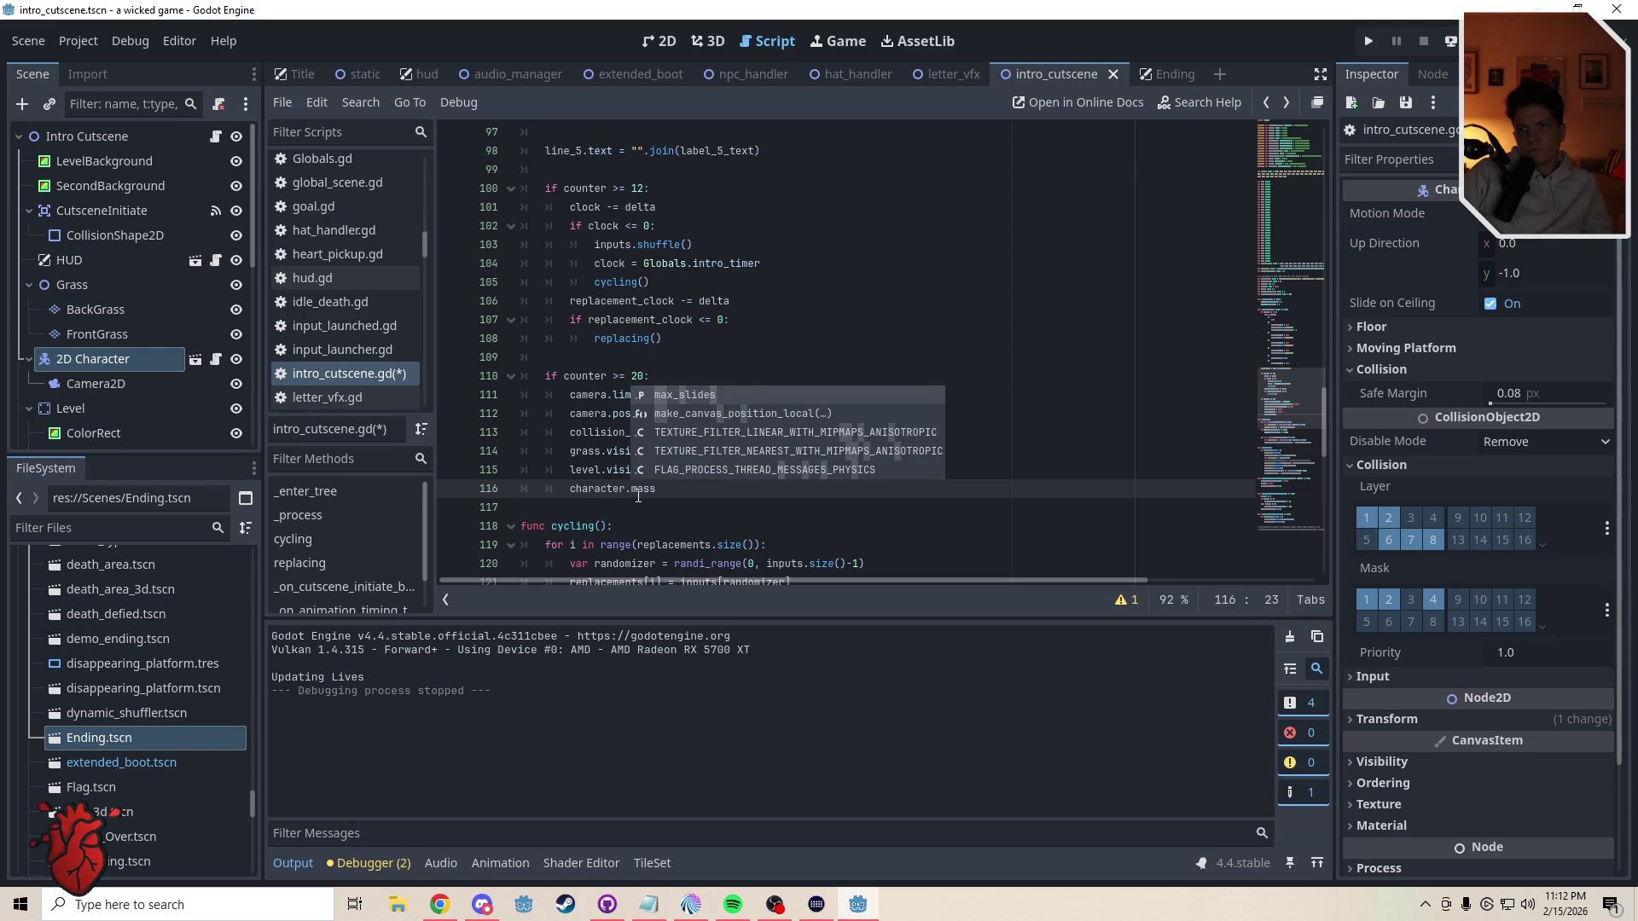
pyautogui.press('BackSpace')
pyautogui.press('BackSpace')
pyautogui.press('BackSpace')
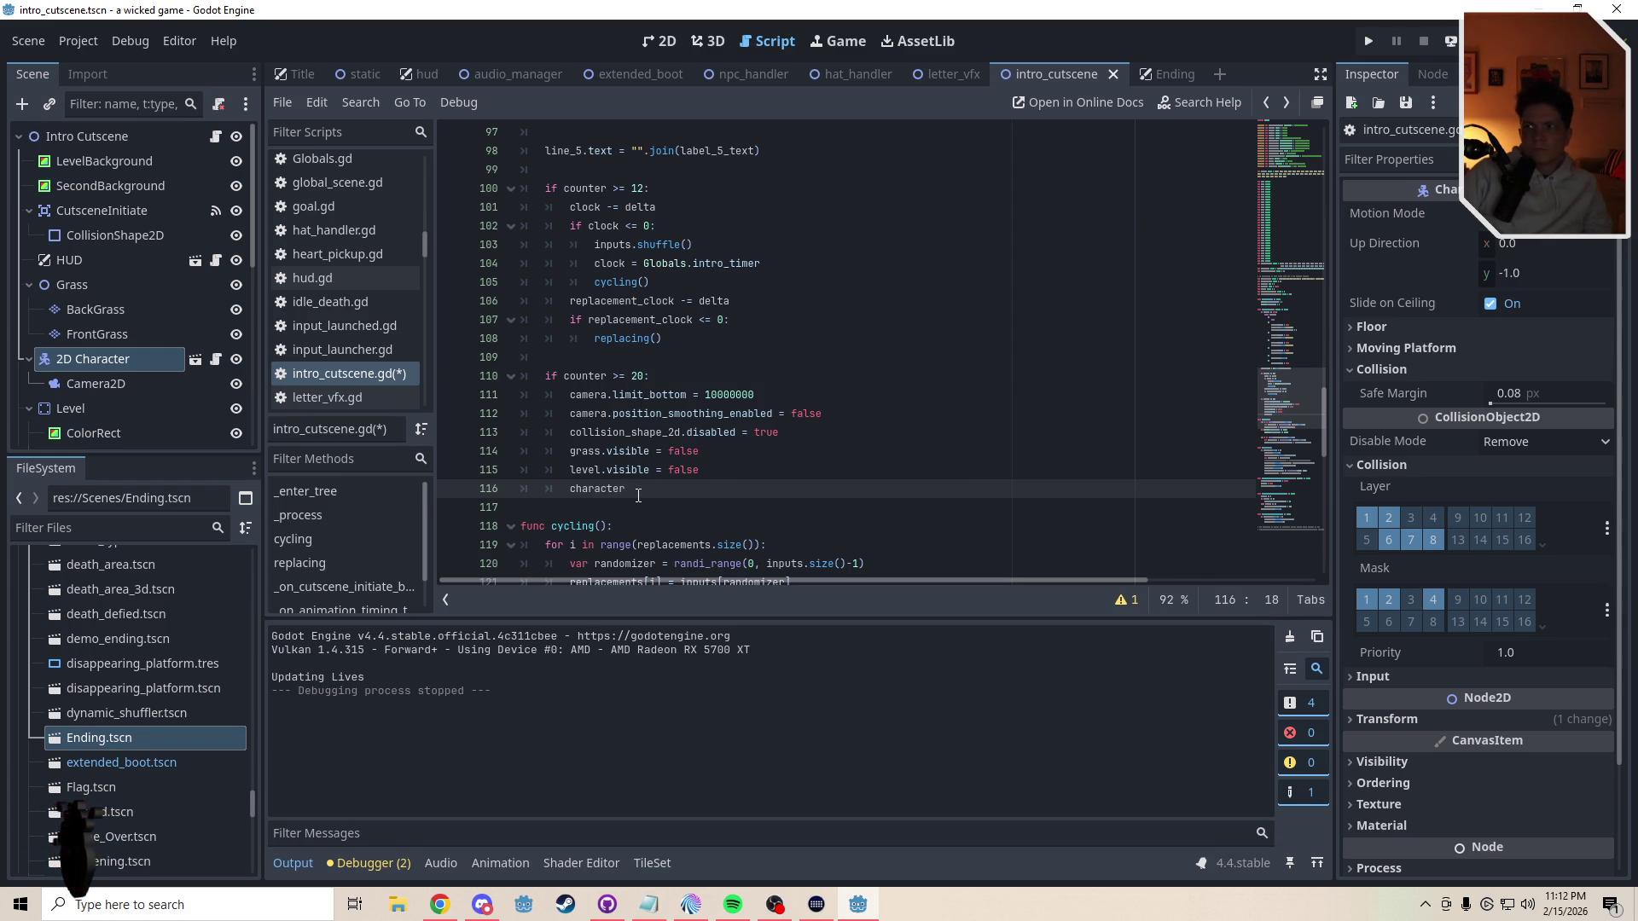
pyautogui.moveTo(1436, 313)
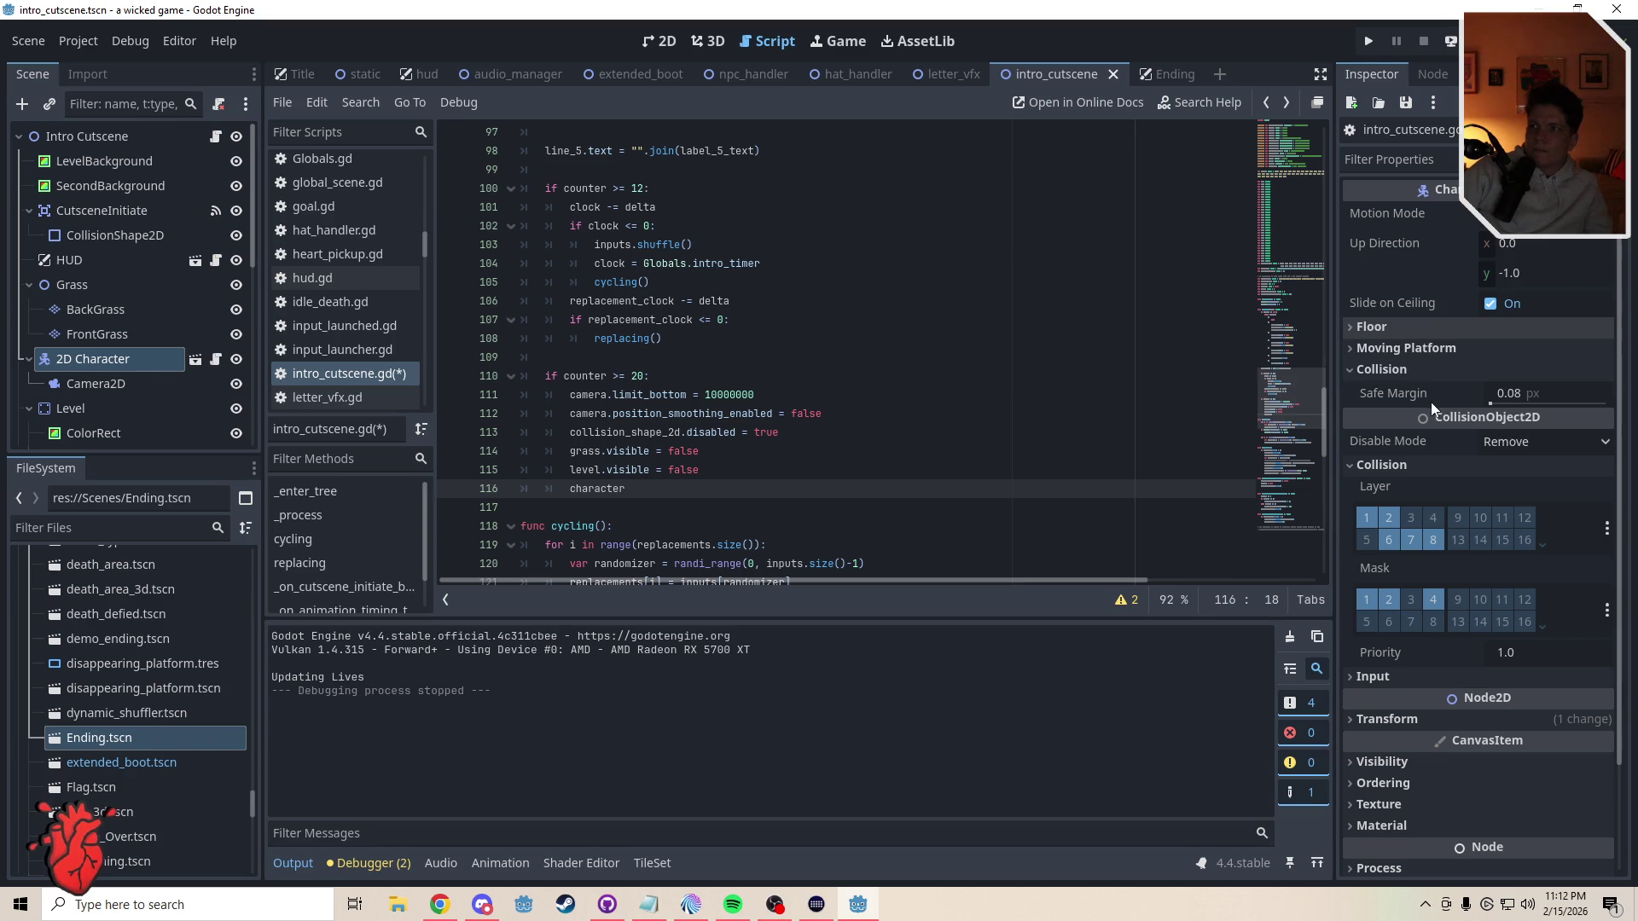
pyautogui.scroll(-3, 1612, 701)
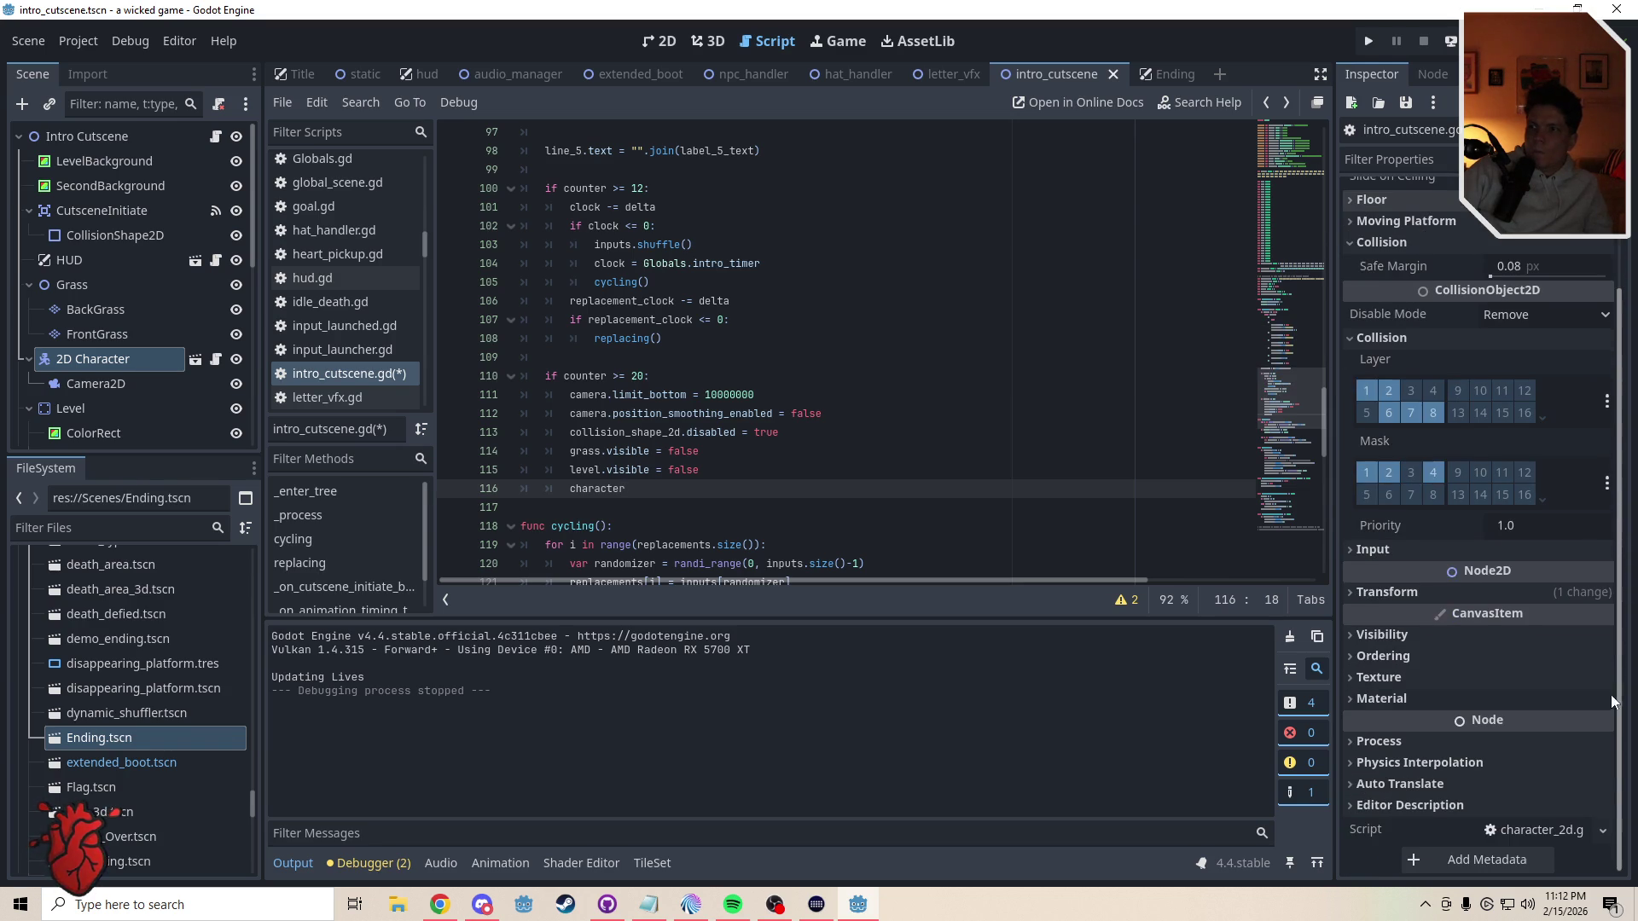
pyautogui.scroll(-10, 1275, 563)
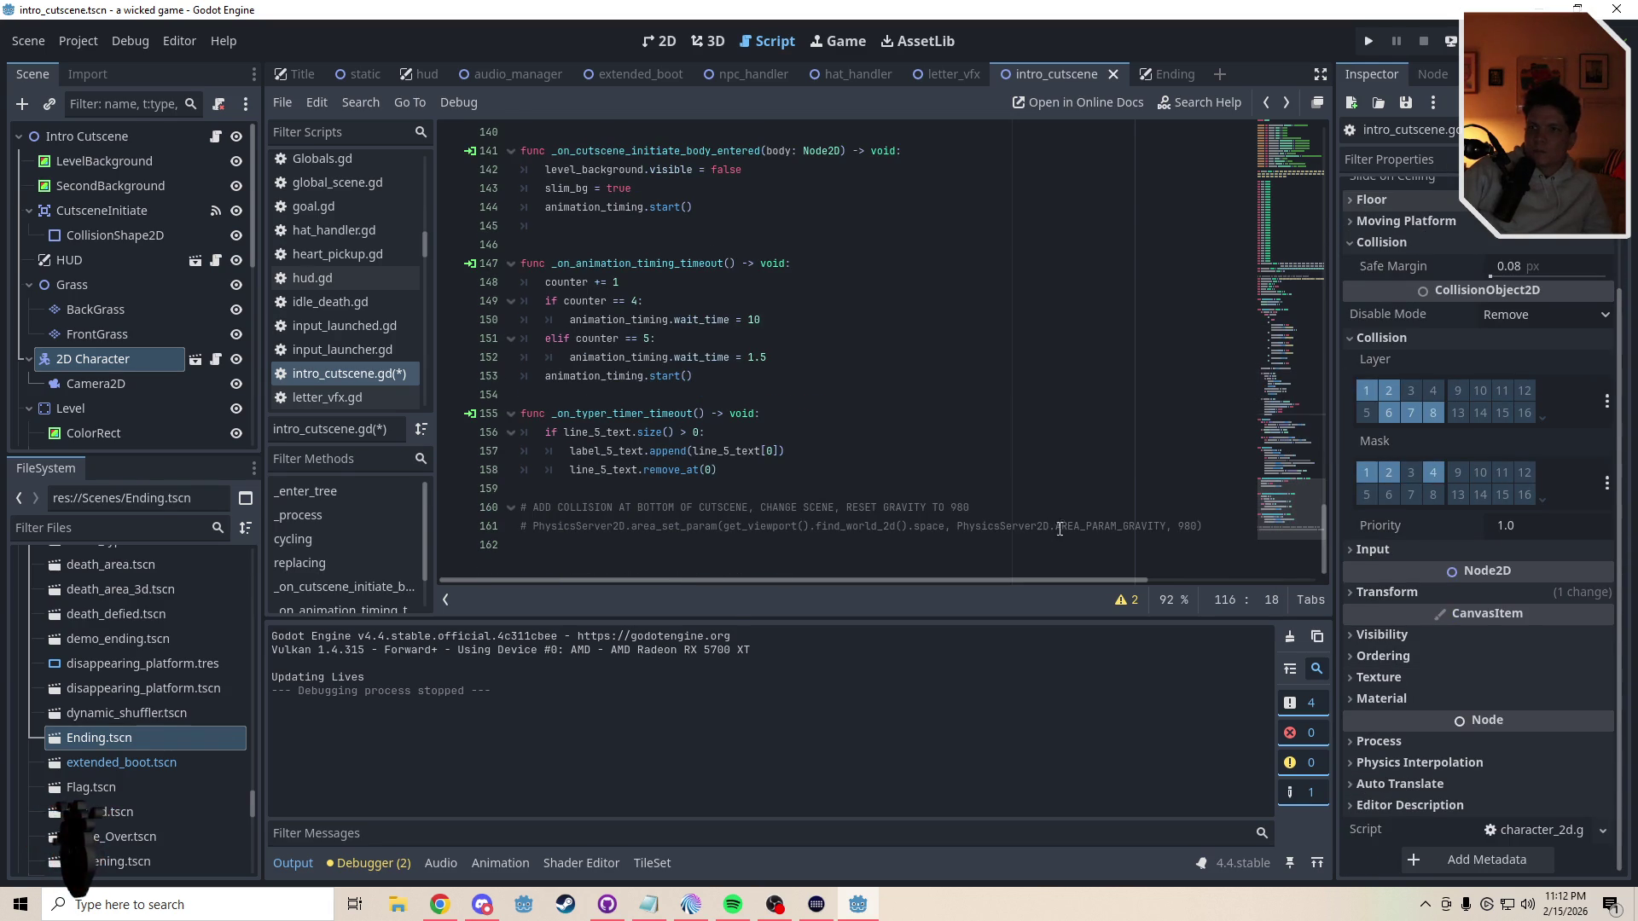
# - Delete the commented PhysicsServer2D gravity reset line, returning to line 116
pyautogui.click(488, 526)
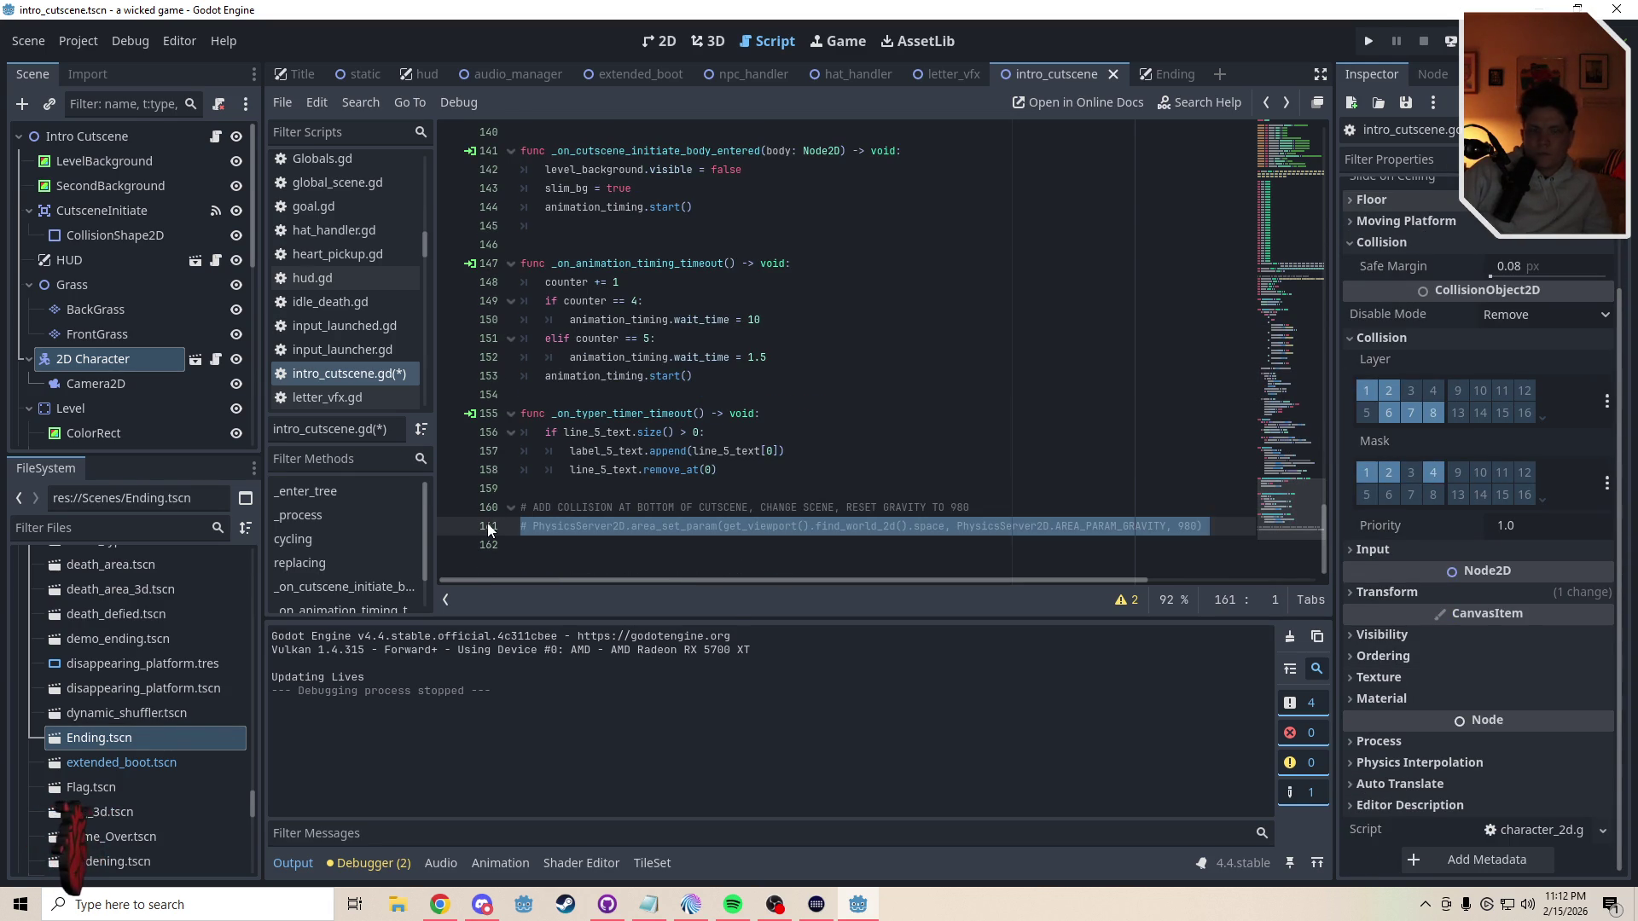
pyautogui.press('BackSpace')
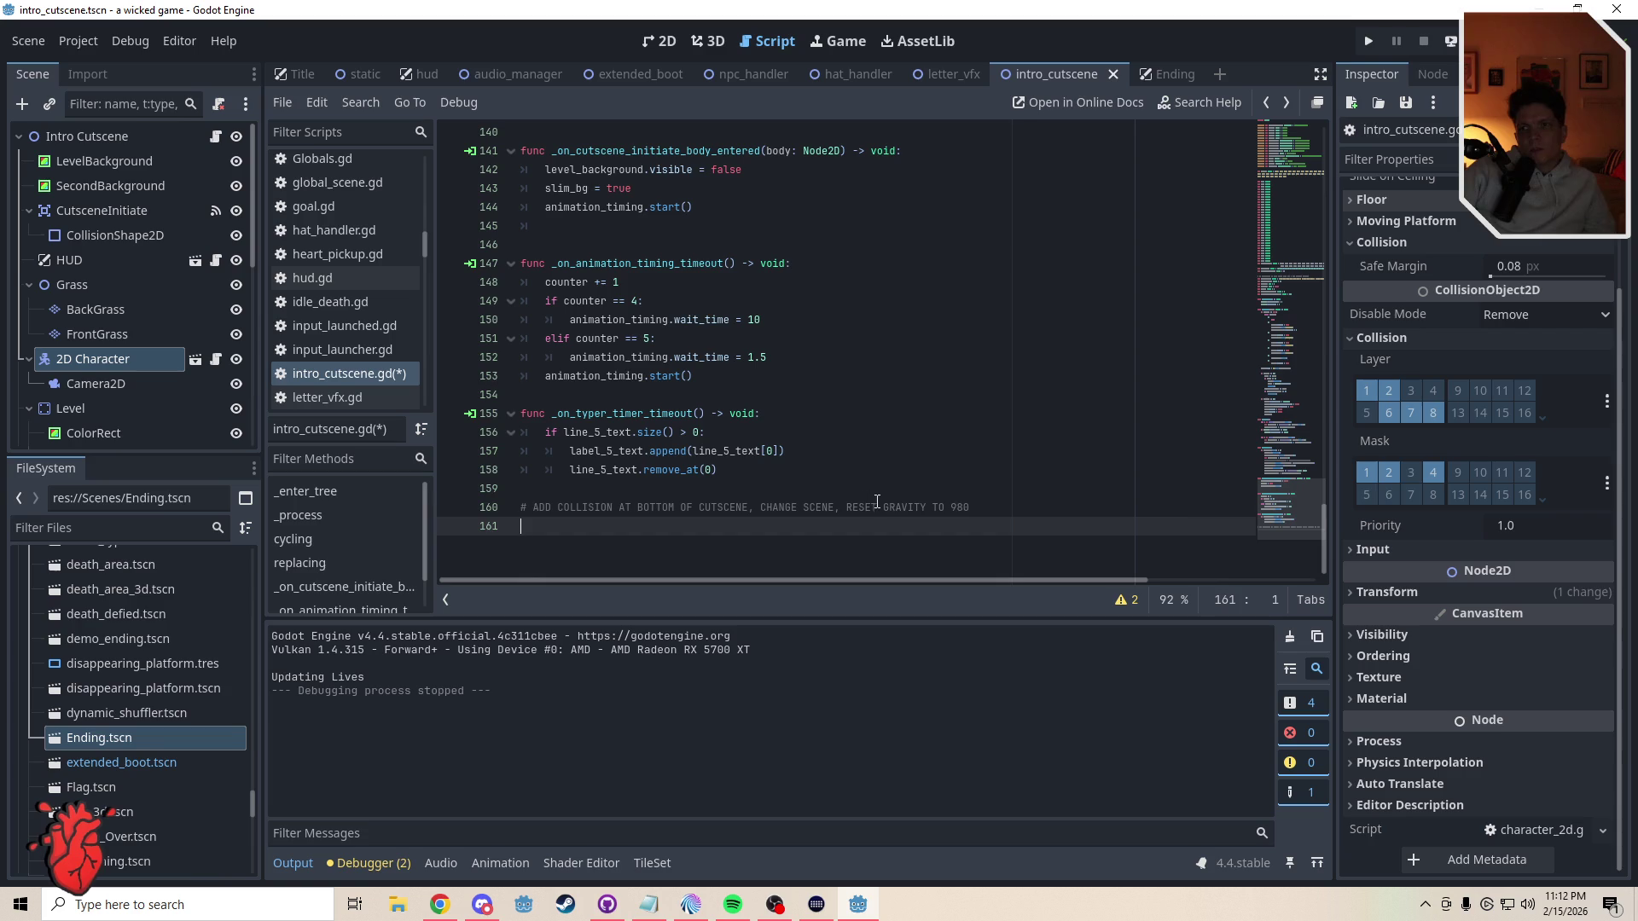
pyautogui.moveTo(1265, 523)
pyautogui.mouseDown()
pyautogui.moveTo(1303, 288)
pyautogui.moveTo(1320, 475)
pyautogui.moveTo(1329, 416)
pyautogui.mouseUp()
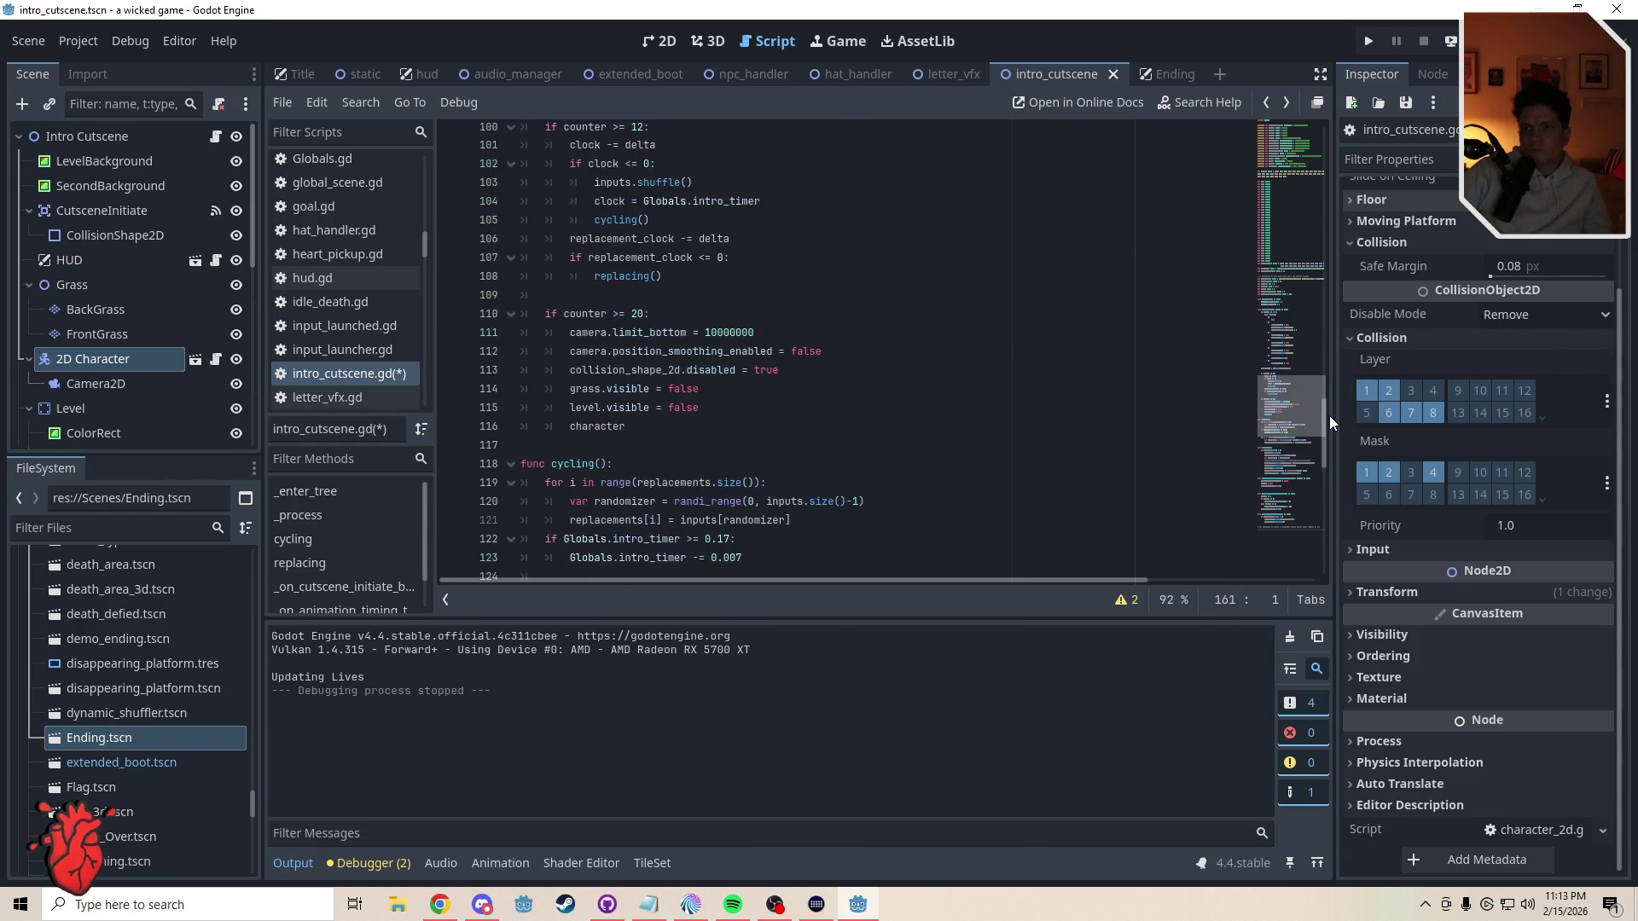
pyautogui.click(667, 432)
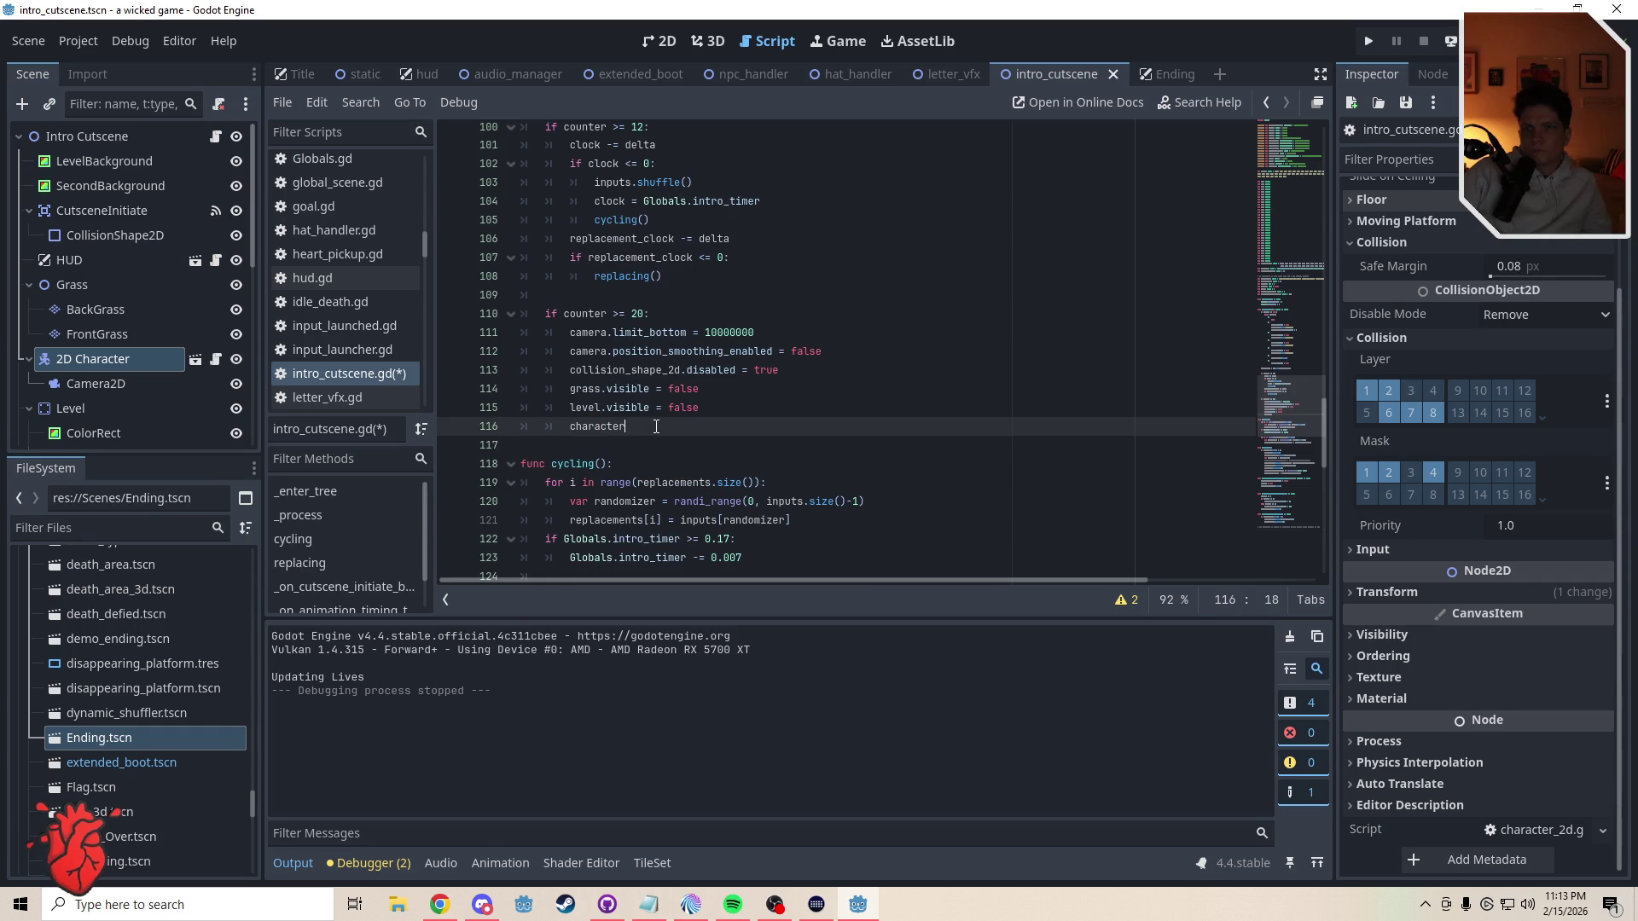
# - Check the 2D Character node's context menu twice without choosing anything
pyautogui.rightClick(60, 360)
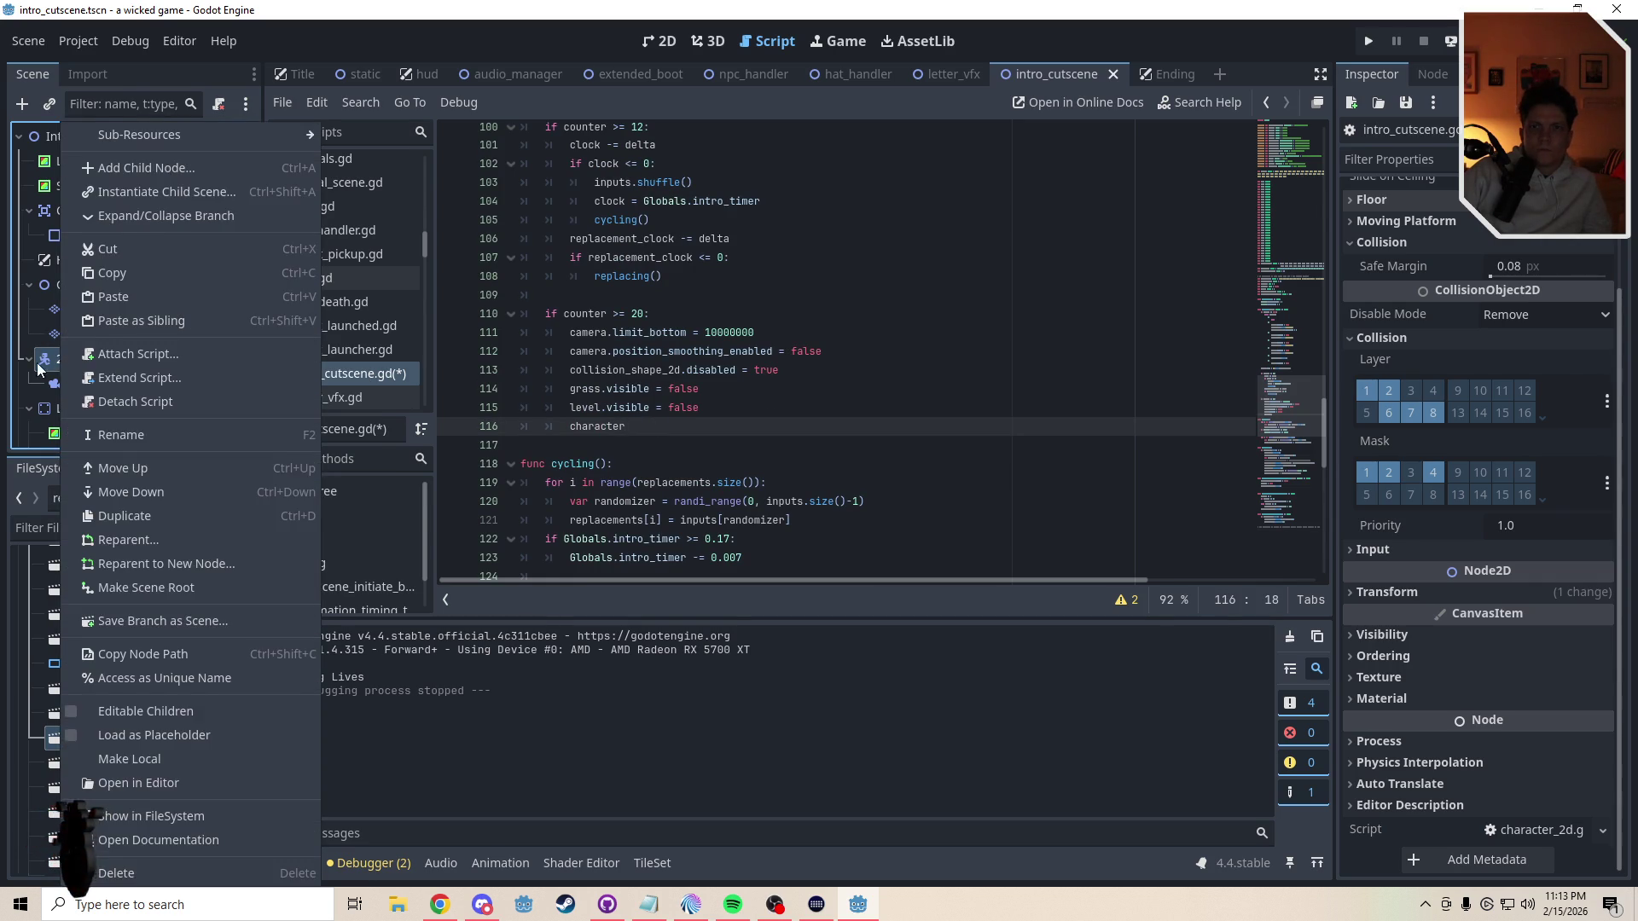
pyautogui.click(55, 366)
pyautogui.rightClick(116, 366)
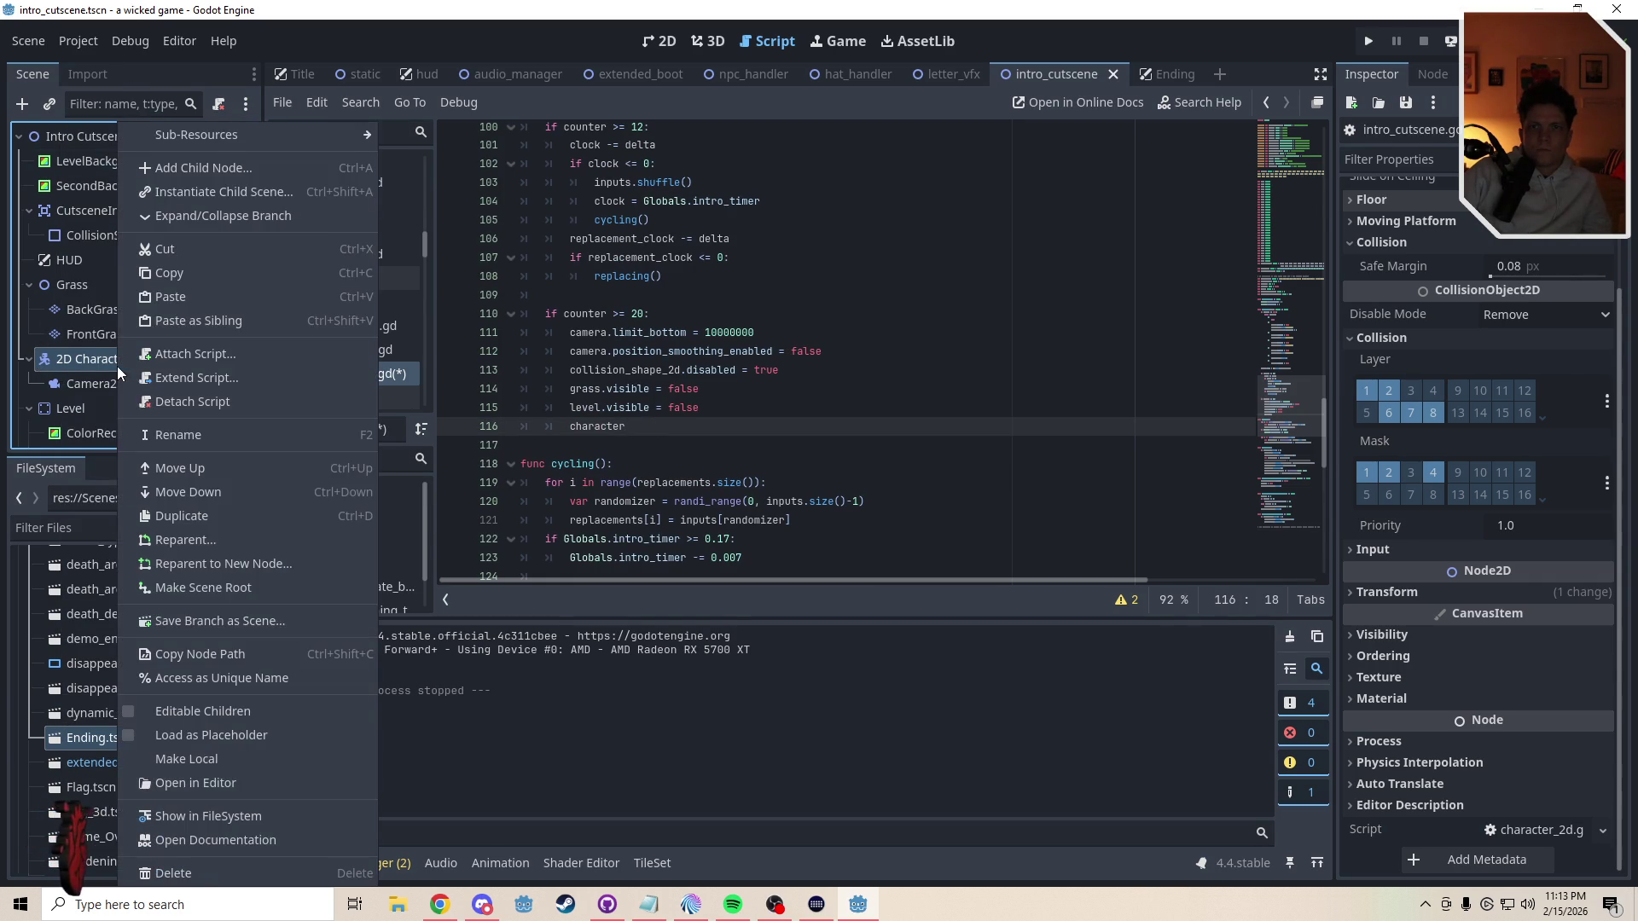
pyautogui.click(90, 361)
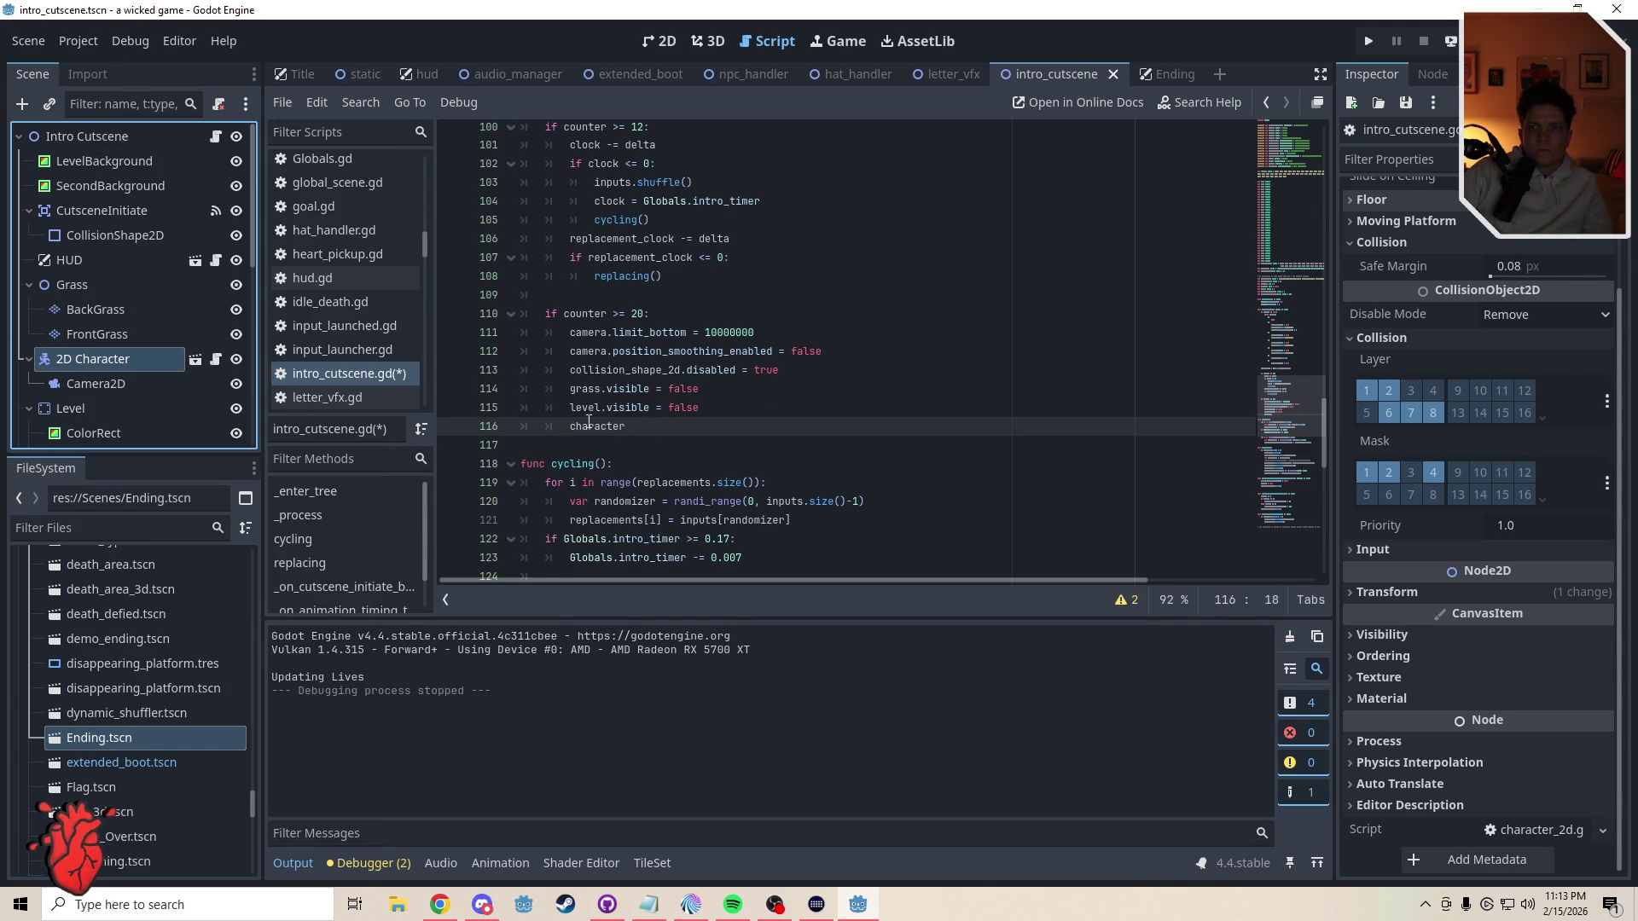
pyautogui.click(657, 426)
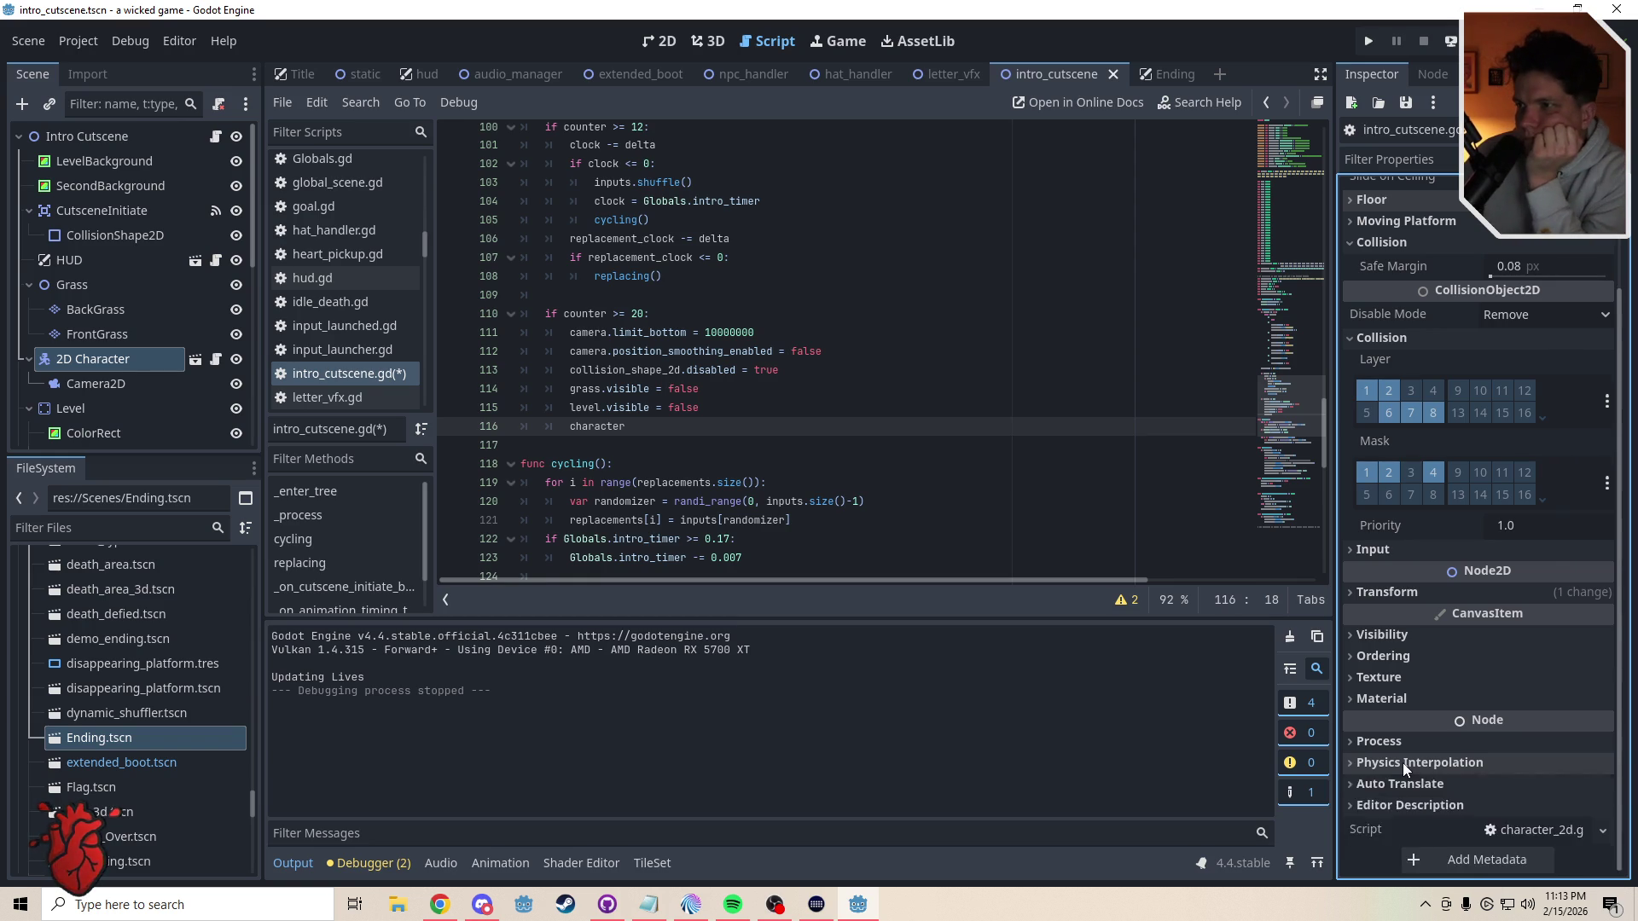
# - Expand Physics Interpolation in the Inspector and open the physics/common/physics_interpolation docs
pyautogui.click(1395, 741)
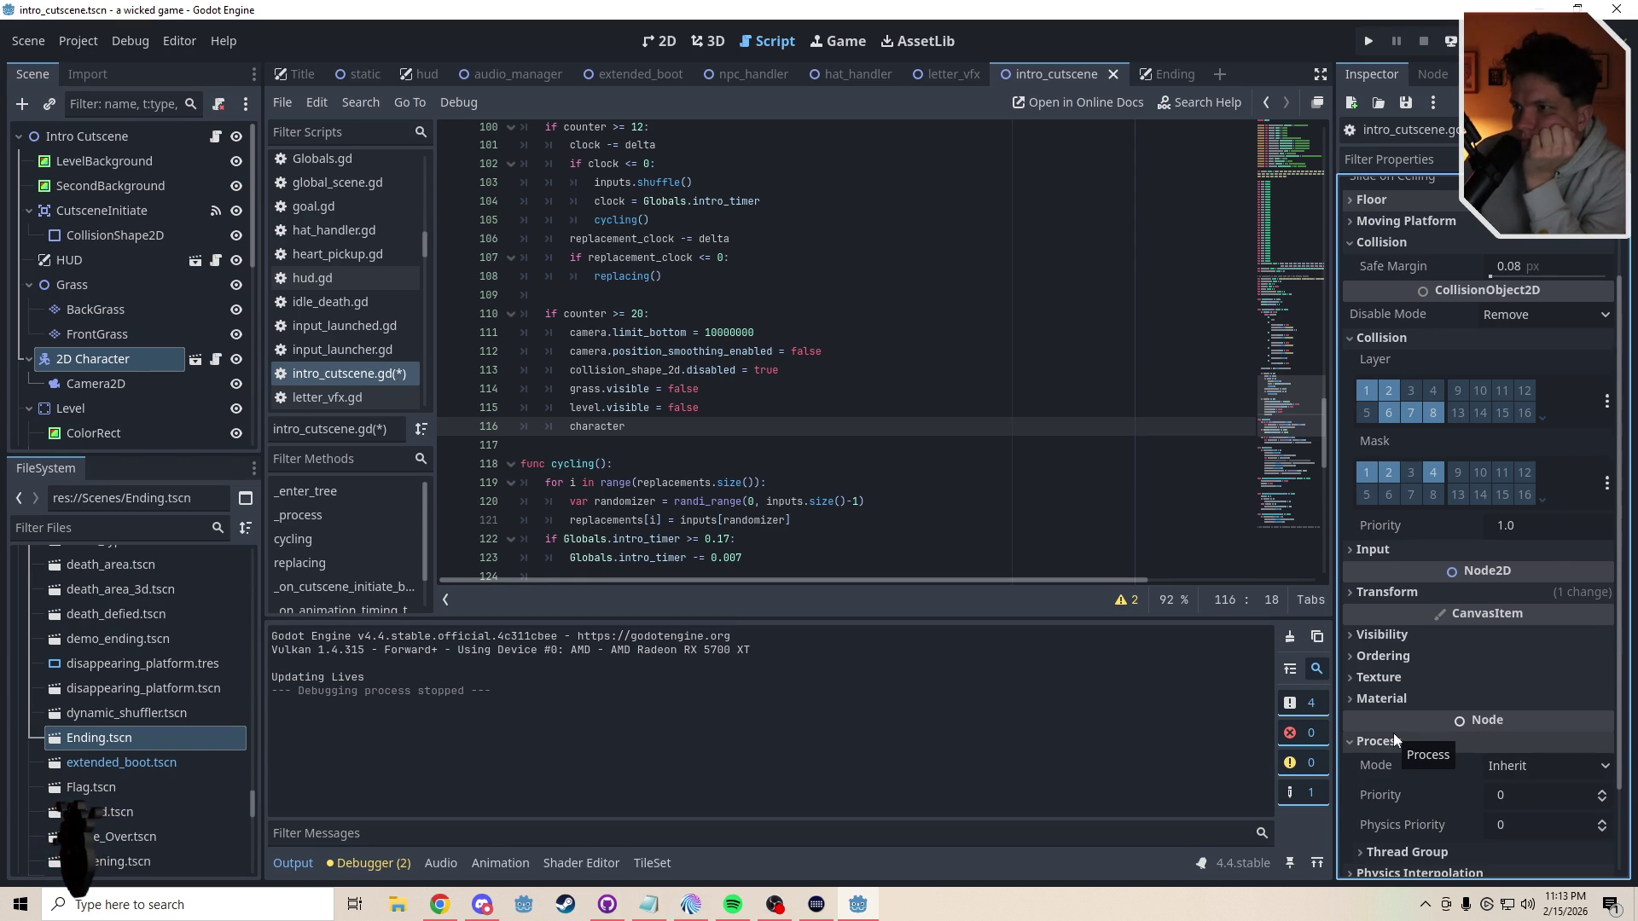
pyautogui.click(1394, 736)
pyautogui.click(1409, 763)
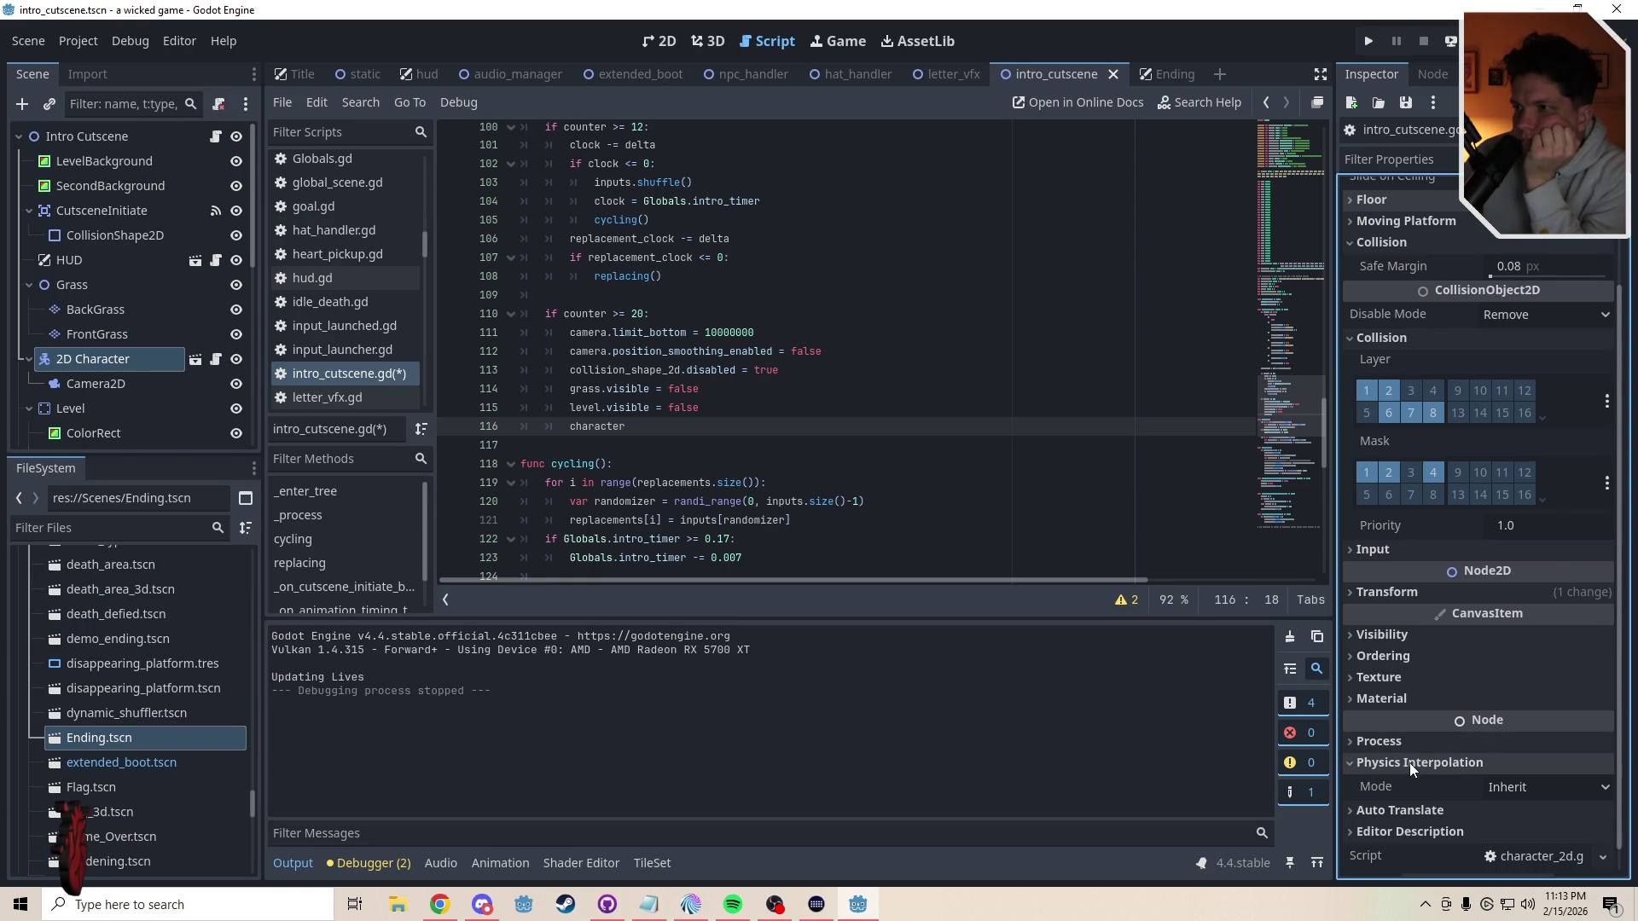
pyautogui.moveTo(1368, 789)
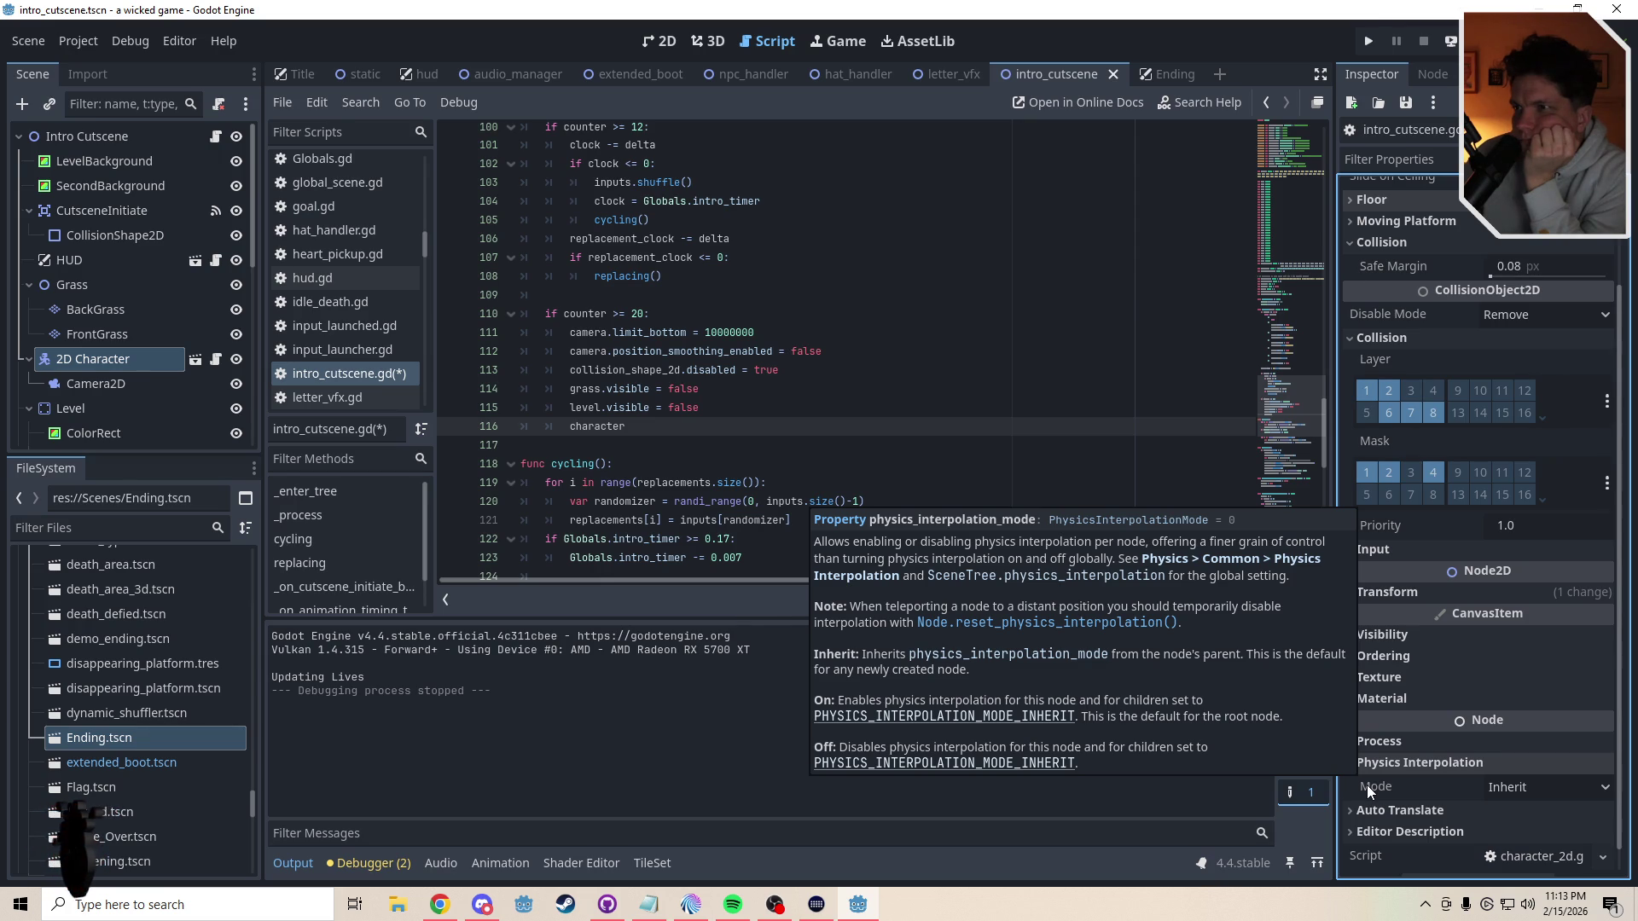
pyautogui.click(1259, 565)
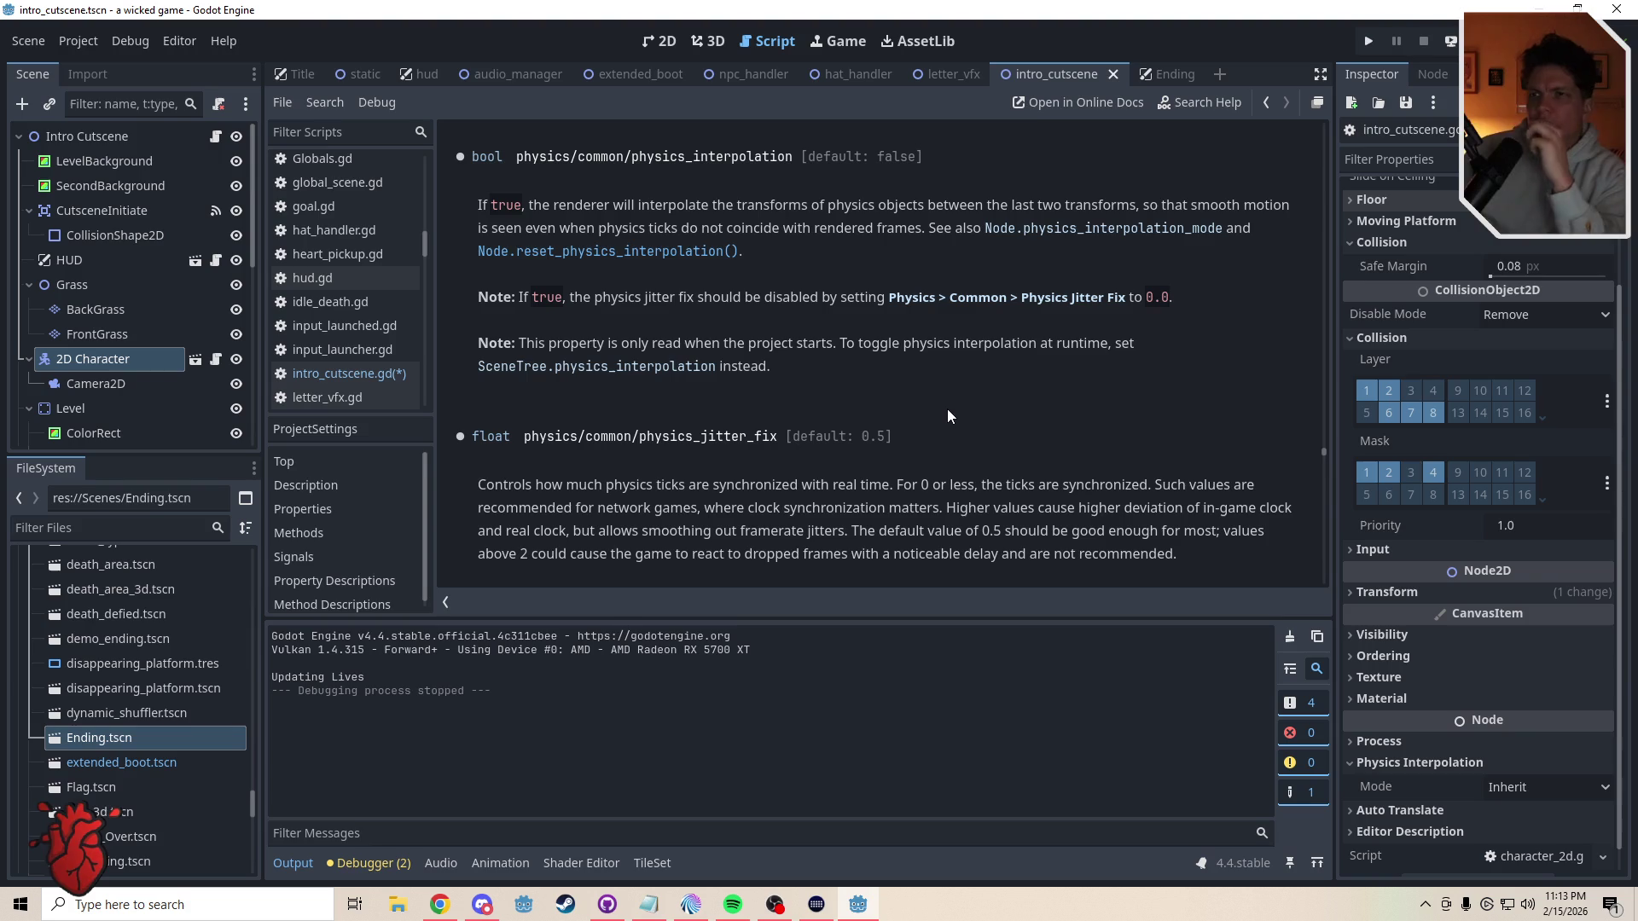
# - Go back from the ProjectSettings help page to intro_cutscene.gd
pyautogui.hotkey('alt', 'Left')
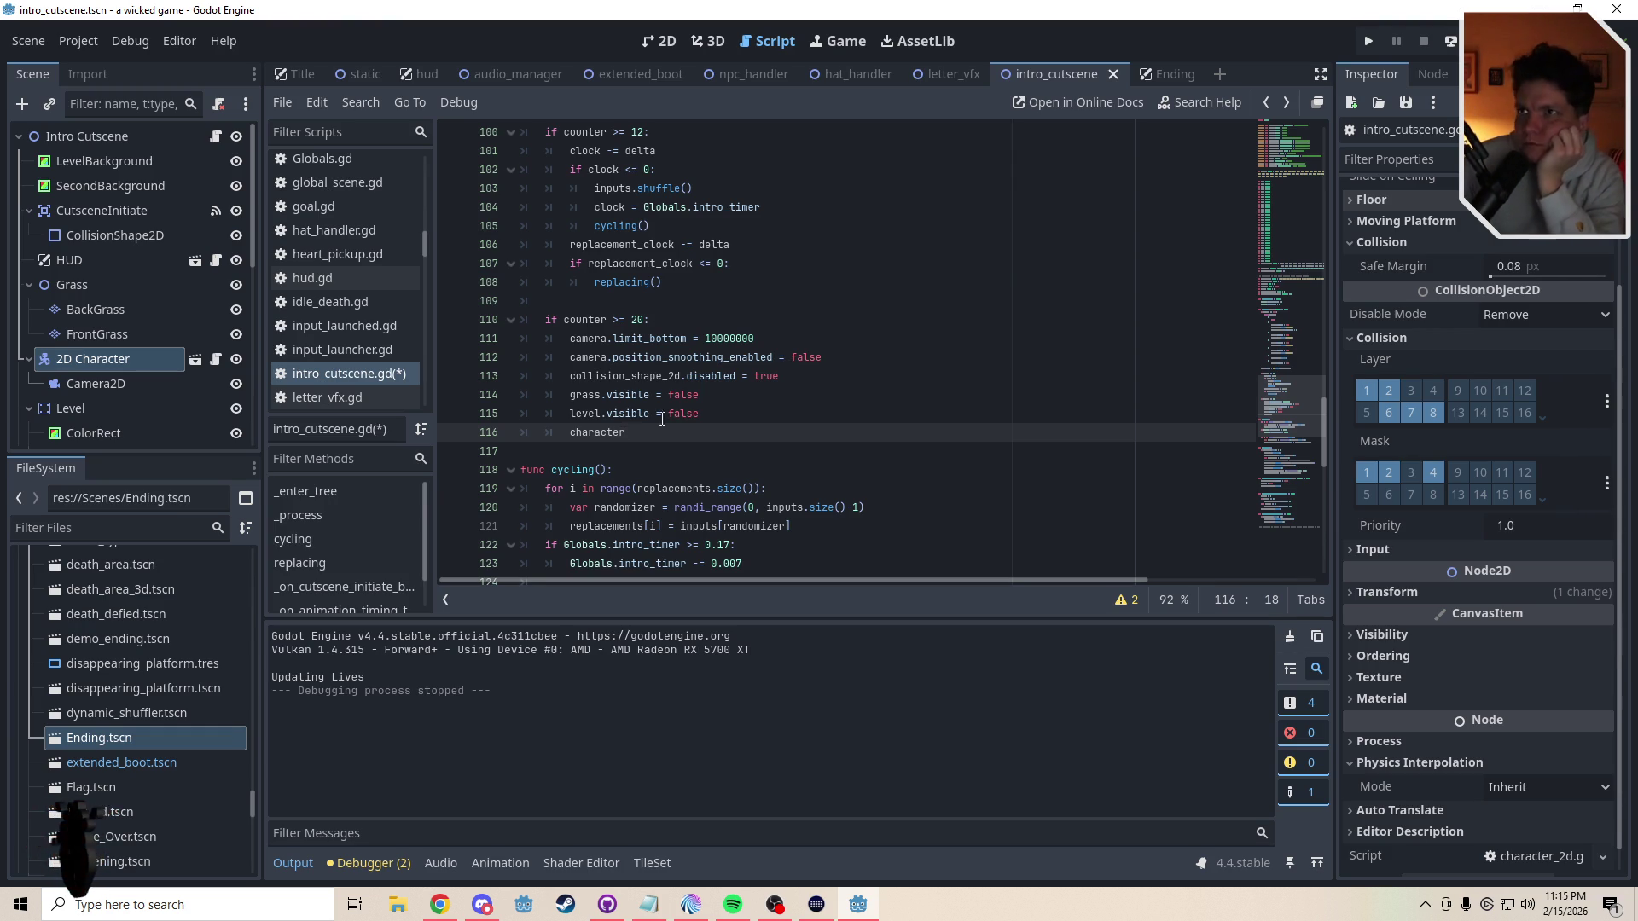
pyautogui.click(646, 45)
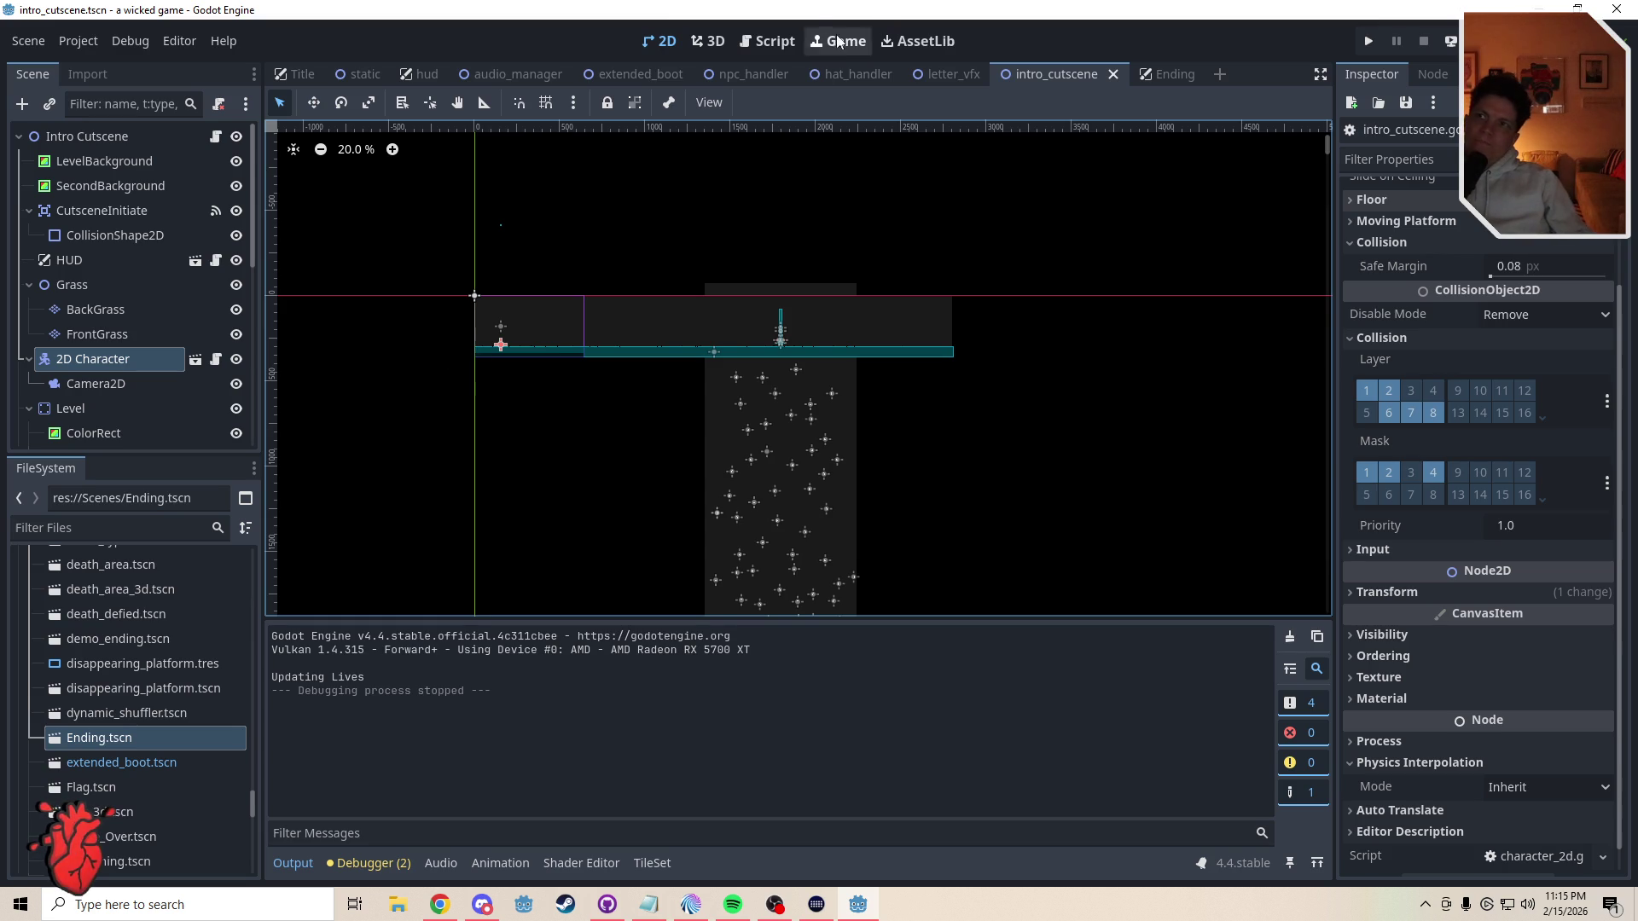
pyautogui.click(765, 38)
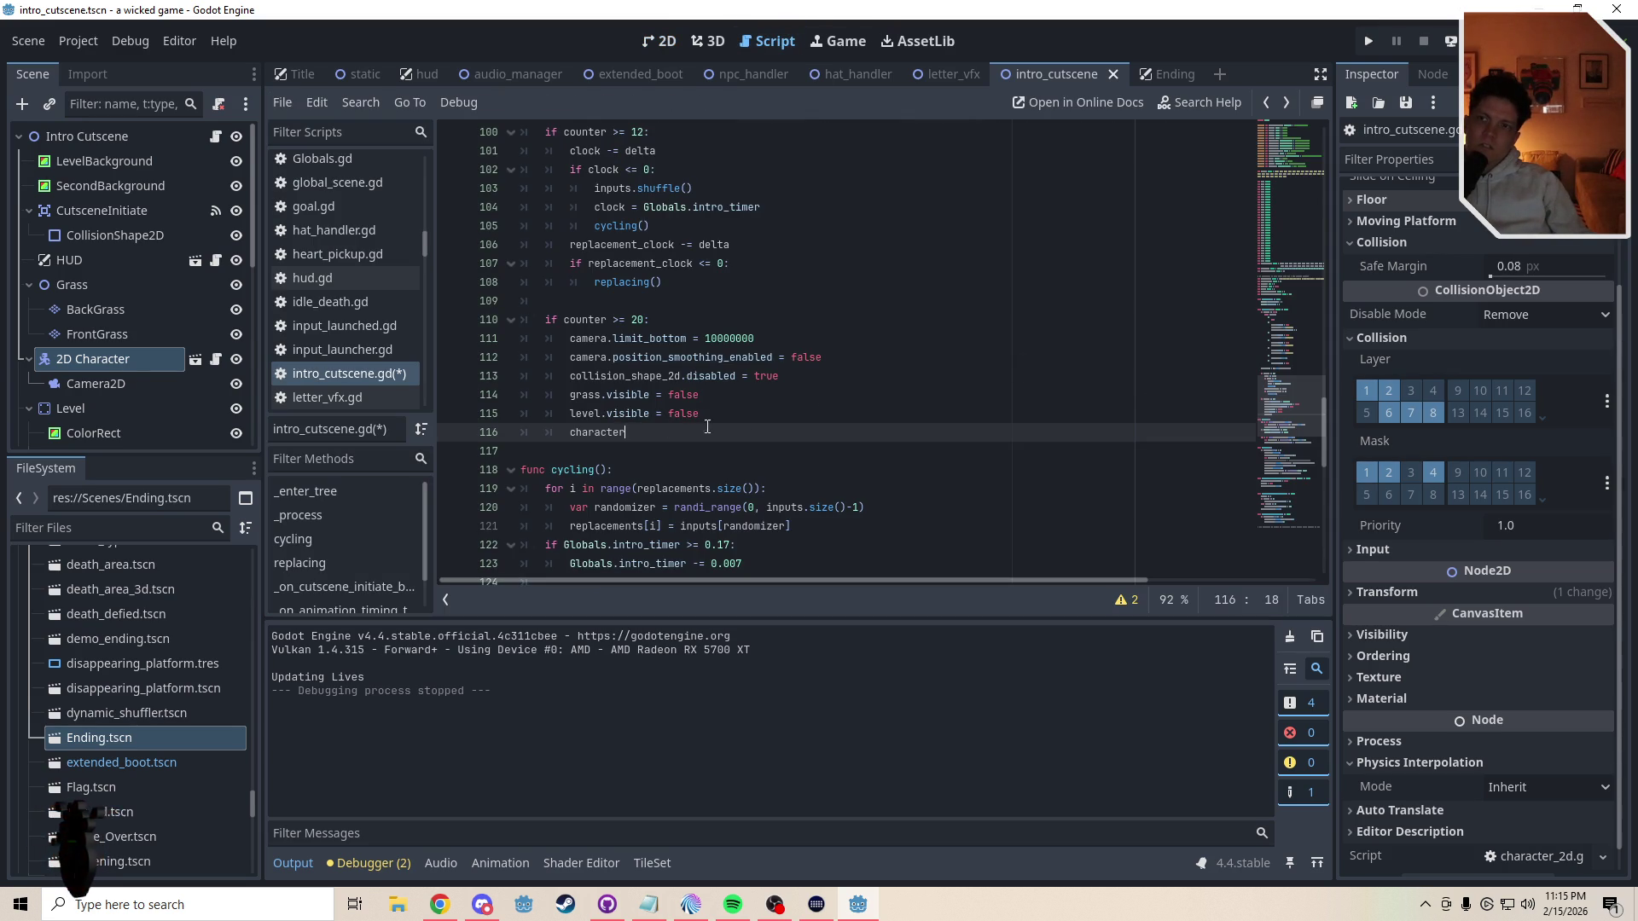
pyautogui.click(1278, 162)
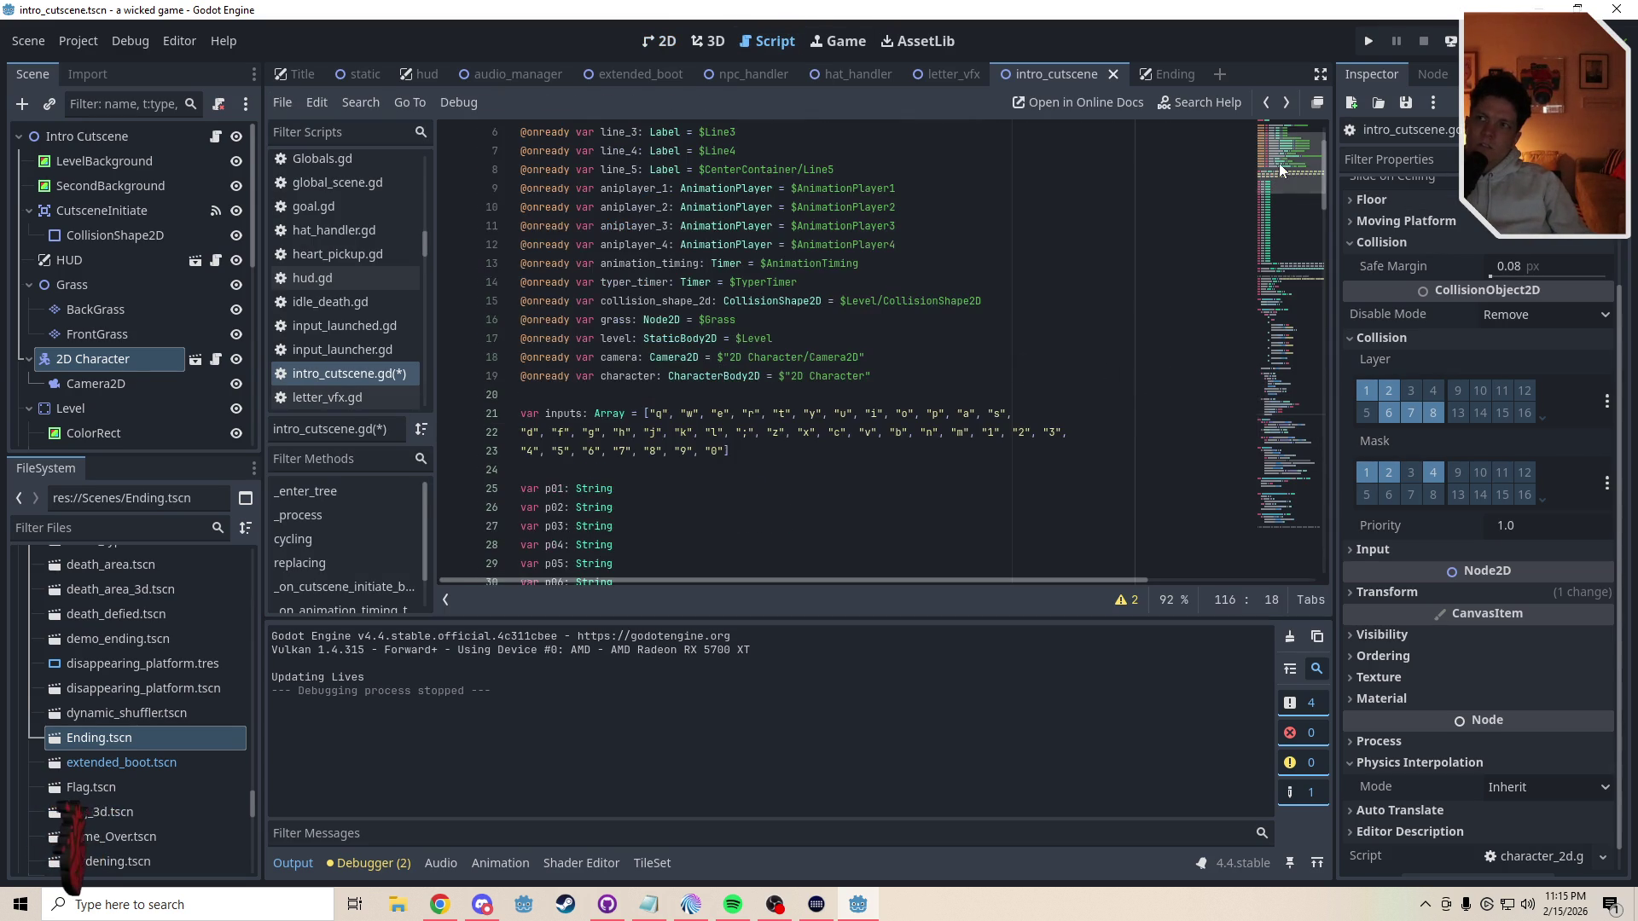
pyautogui.moveTo(878, 375); pyautogui.dragTo(884, 356)
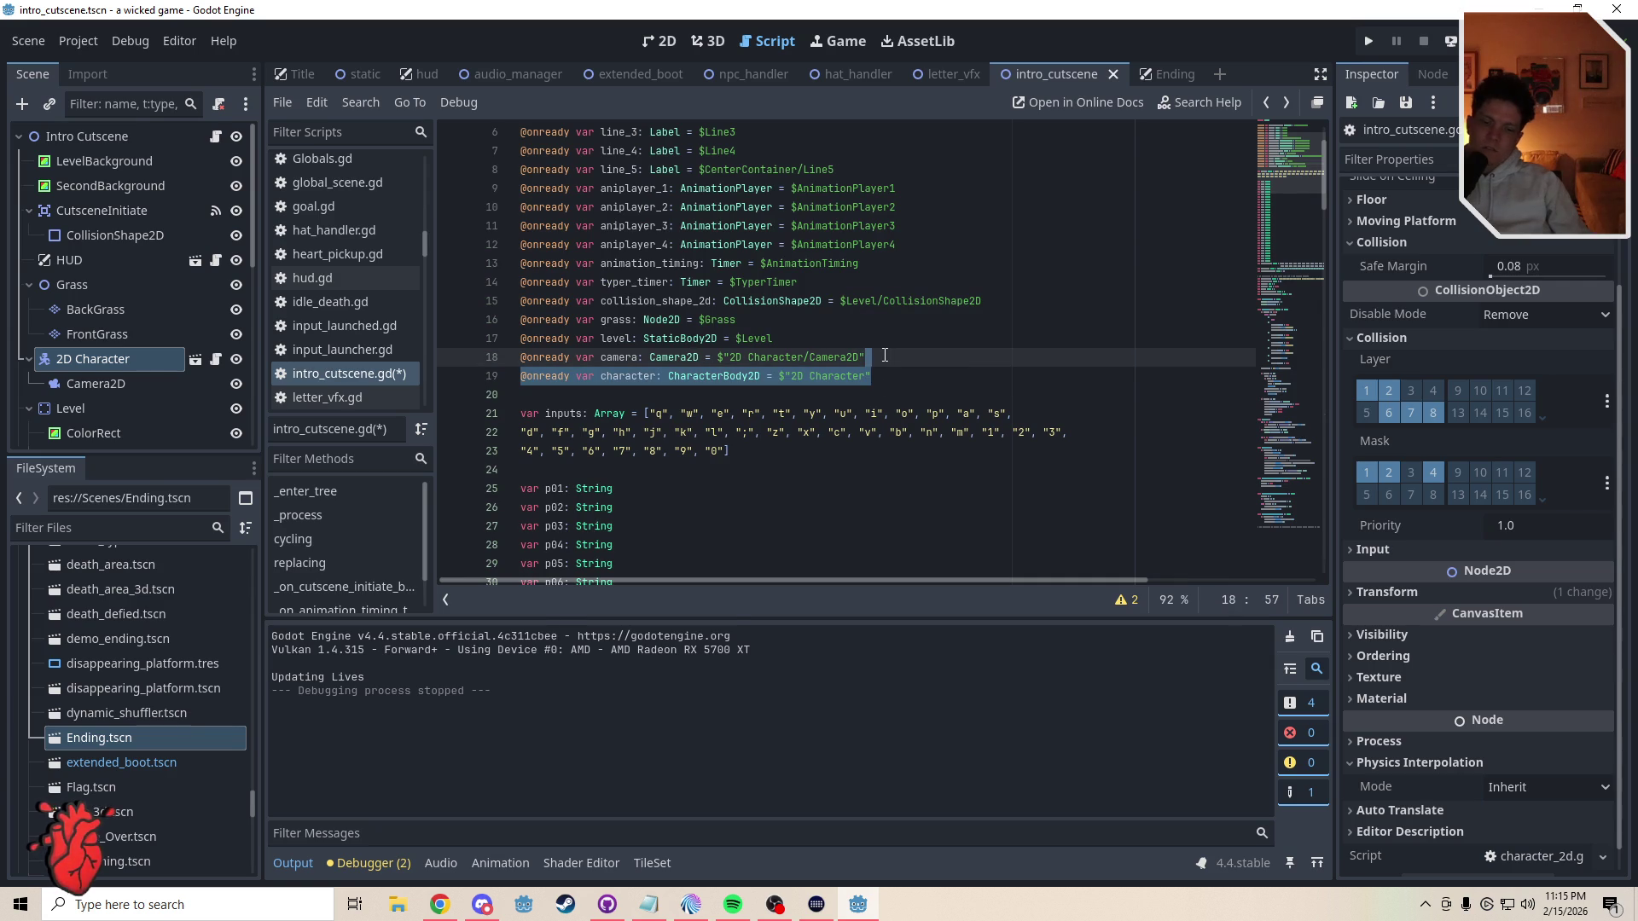
pyautogui.press('BackSpace')
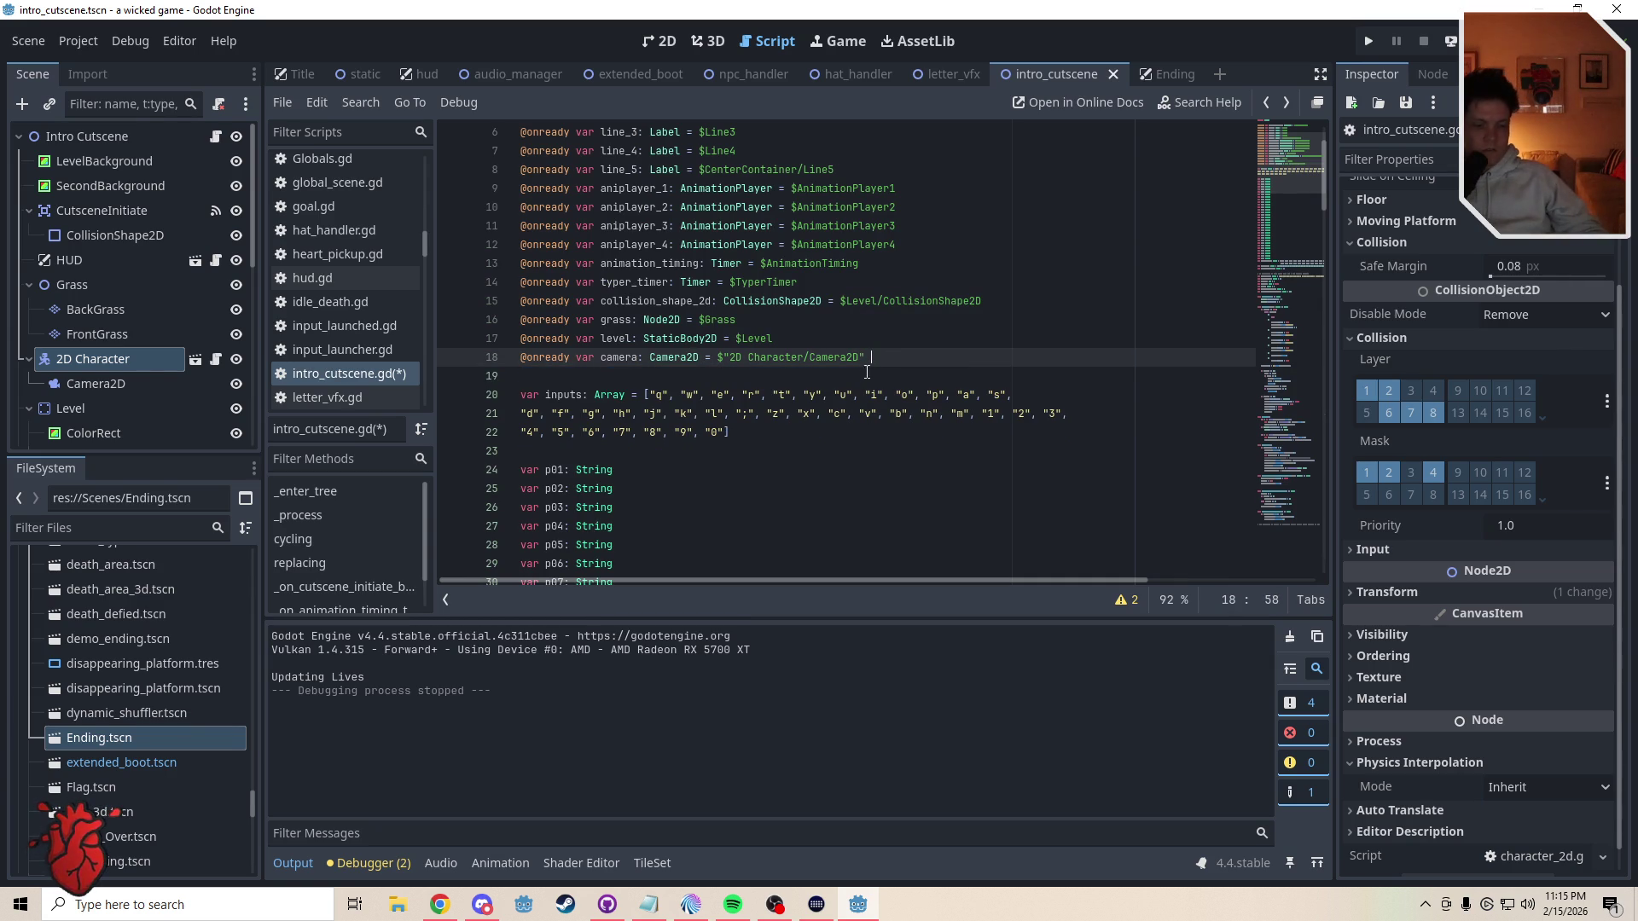
pyautogui.hotkey('ctrl', 's')
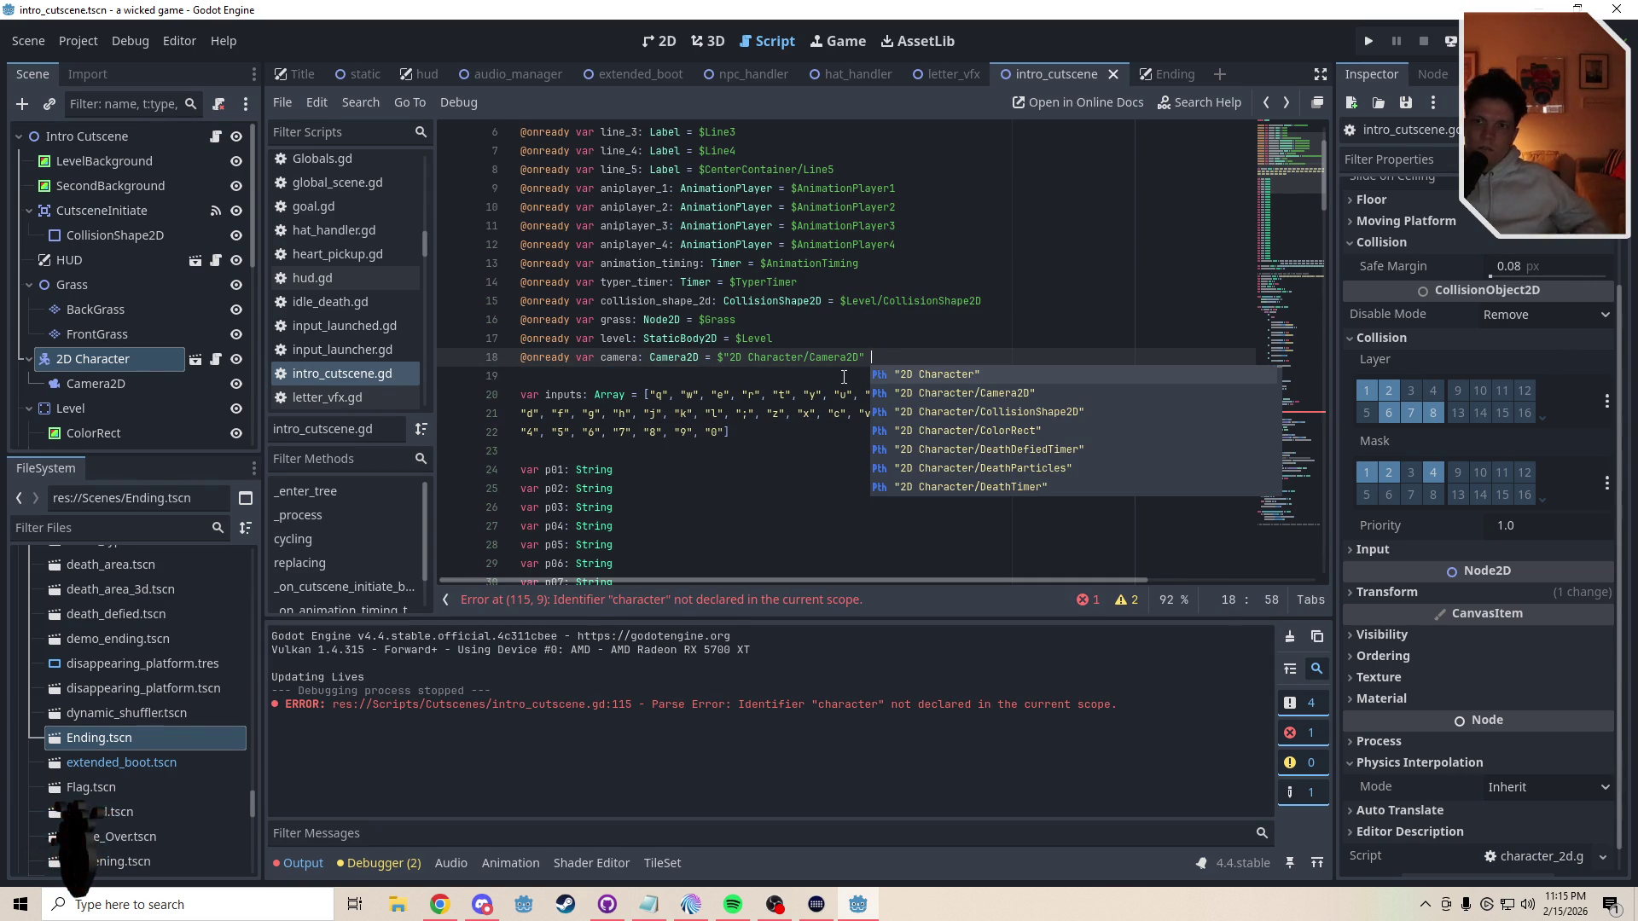
pyautogui.press('BackSpace')
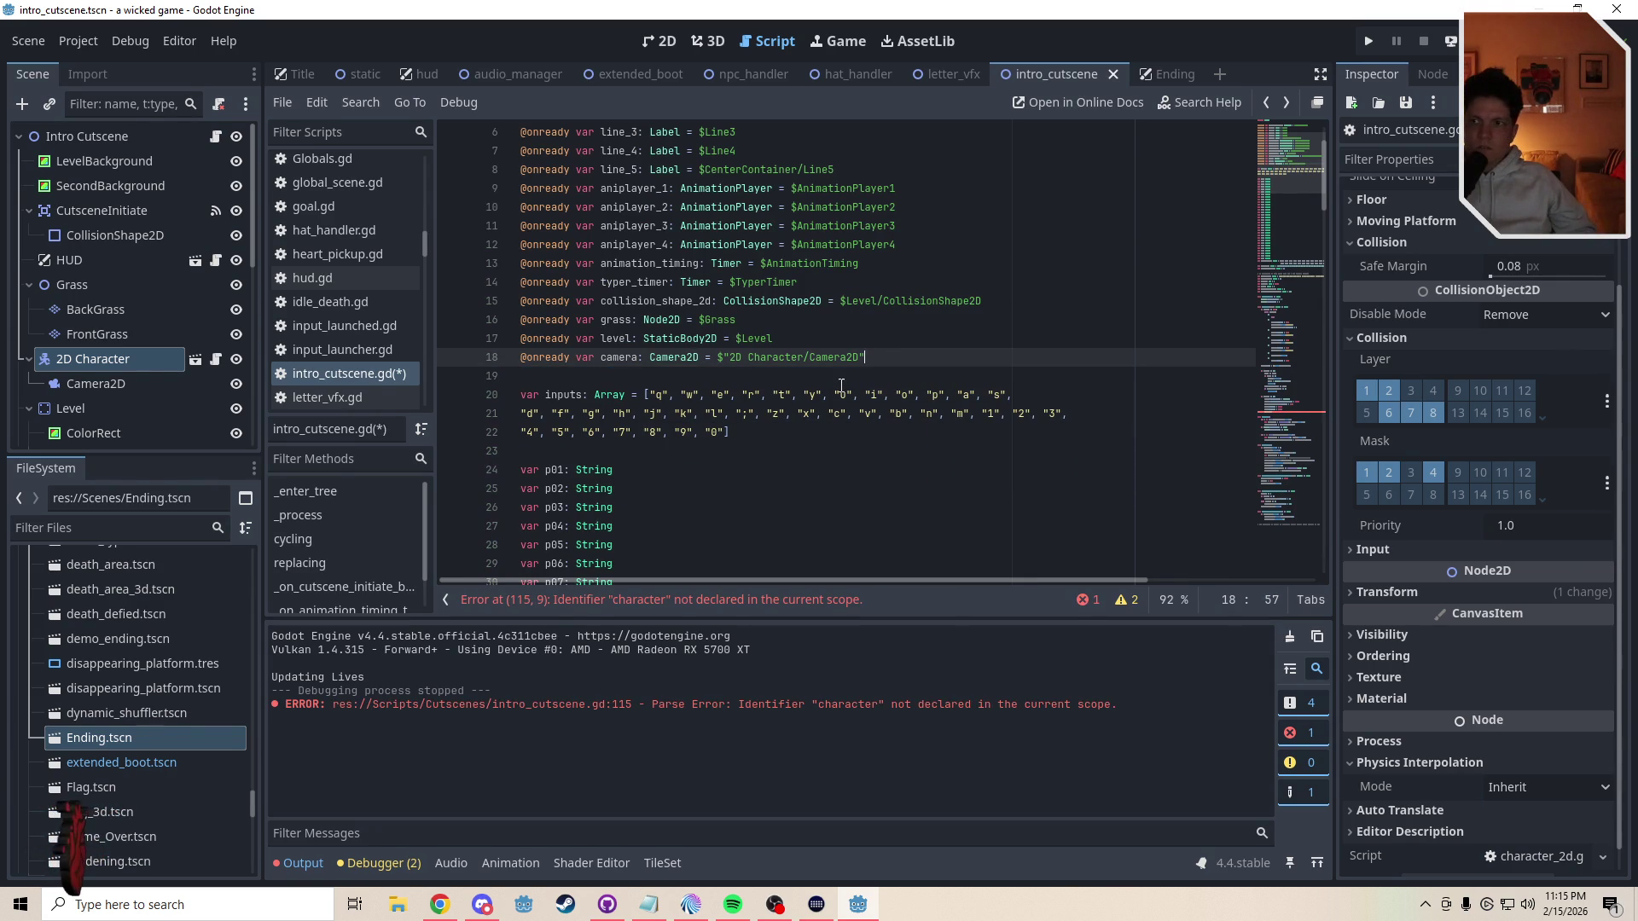
pyautogui.hotkey('ctrl', 's')
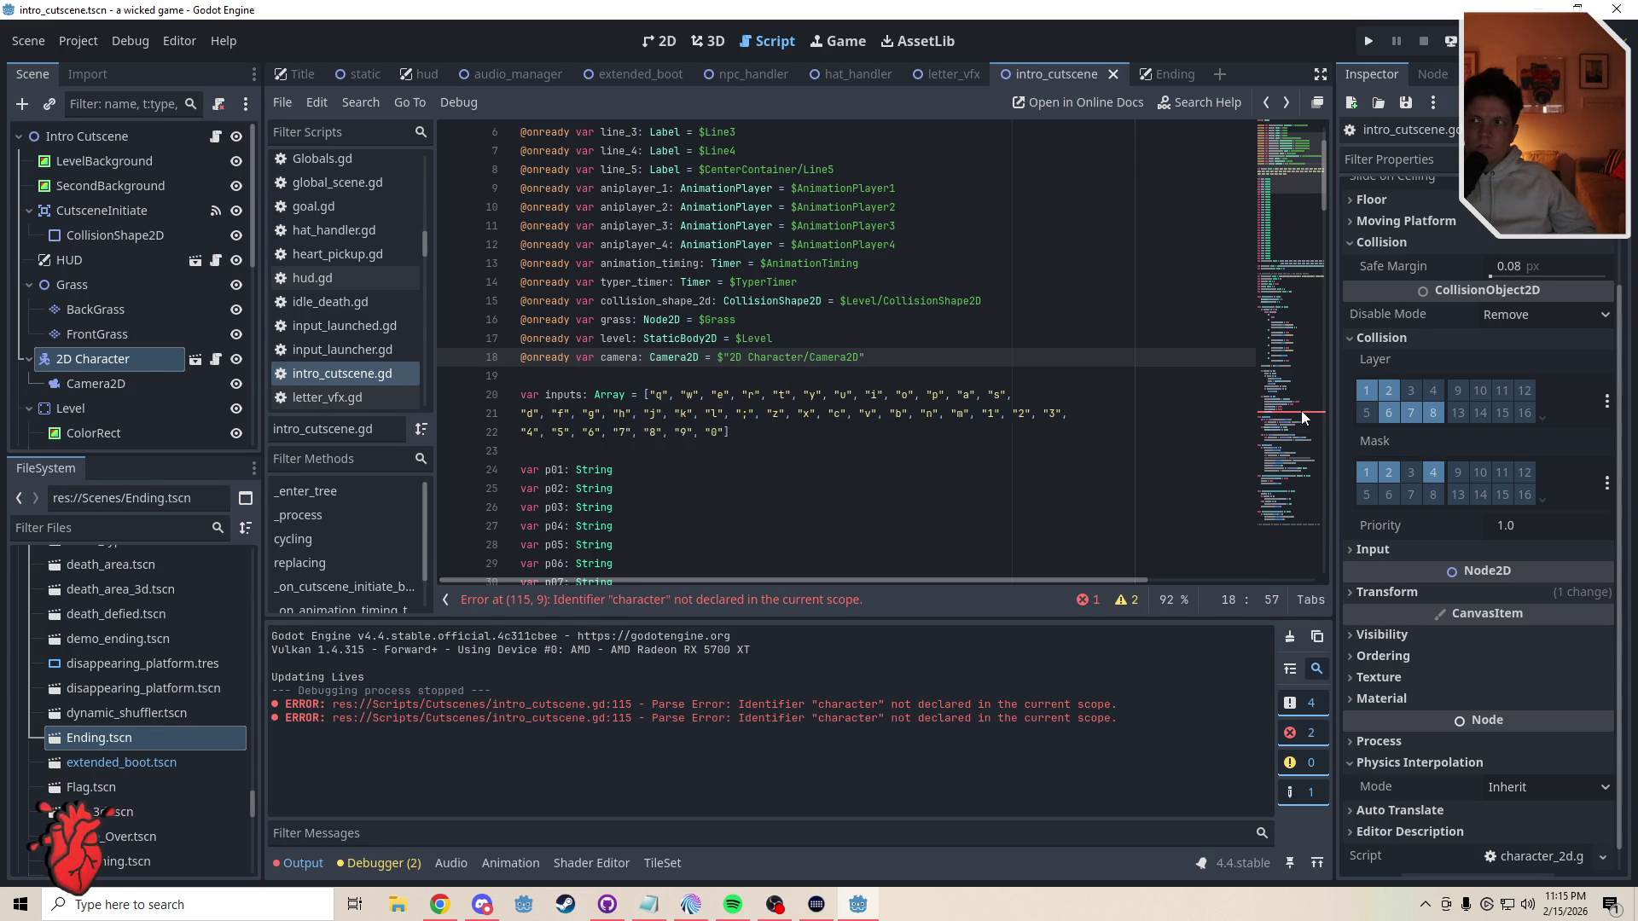
pyautogui.click(1302, 412)
pyautogui.click(715, 339)
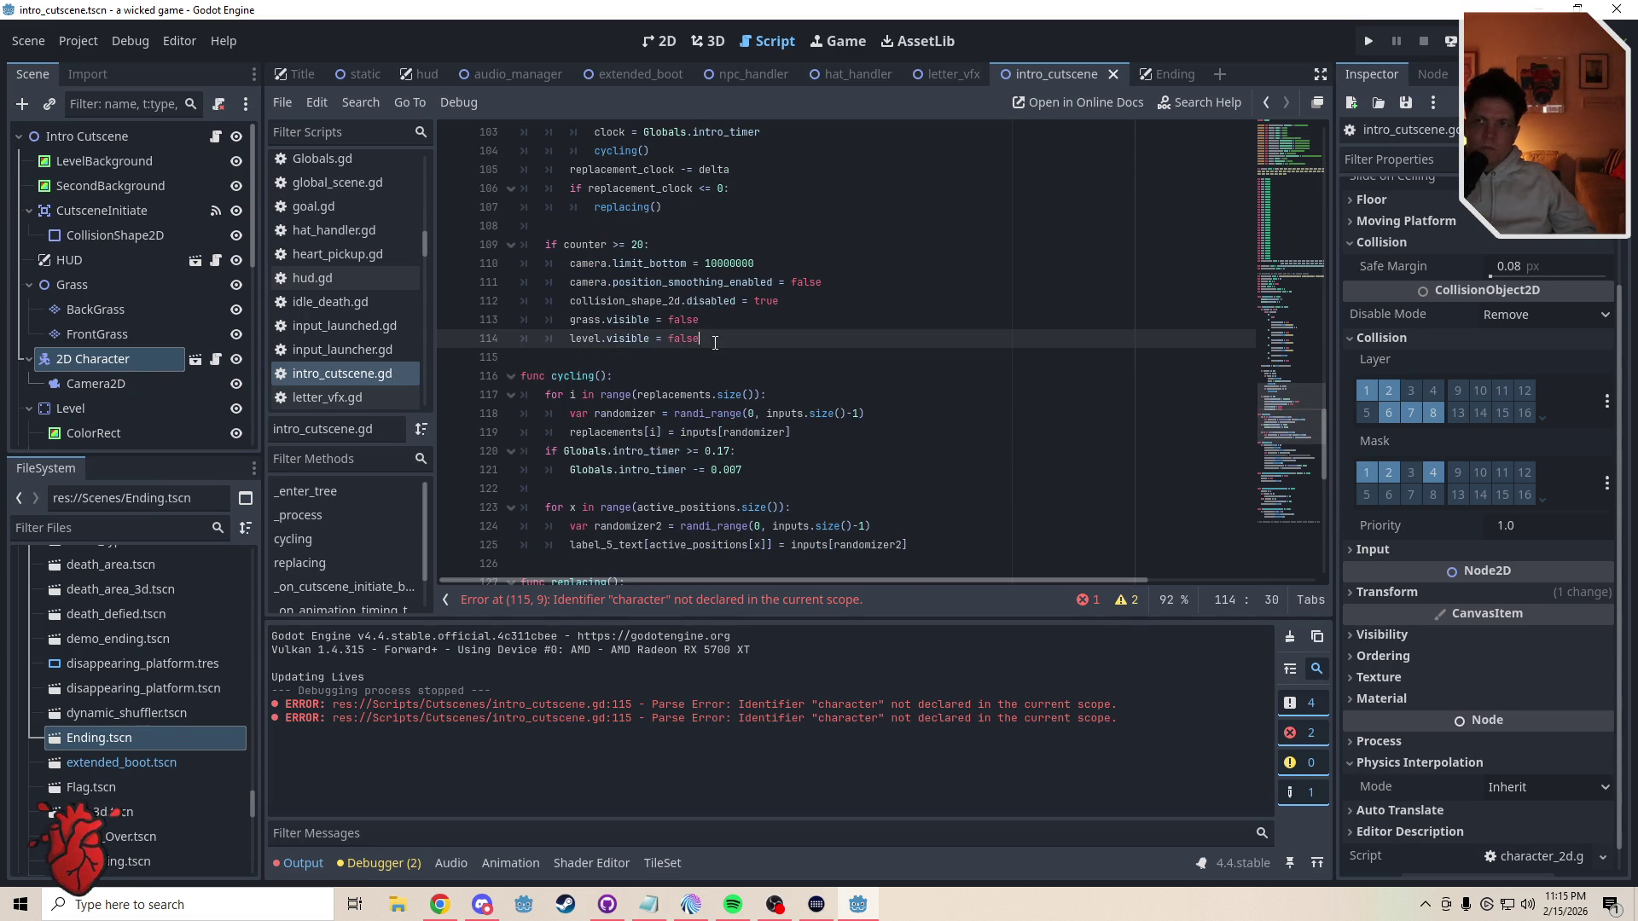
pyautogui.hotkey('ctrl', 's')
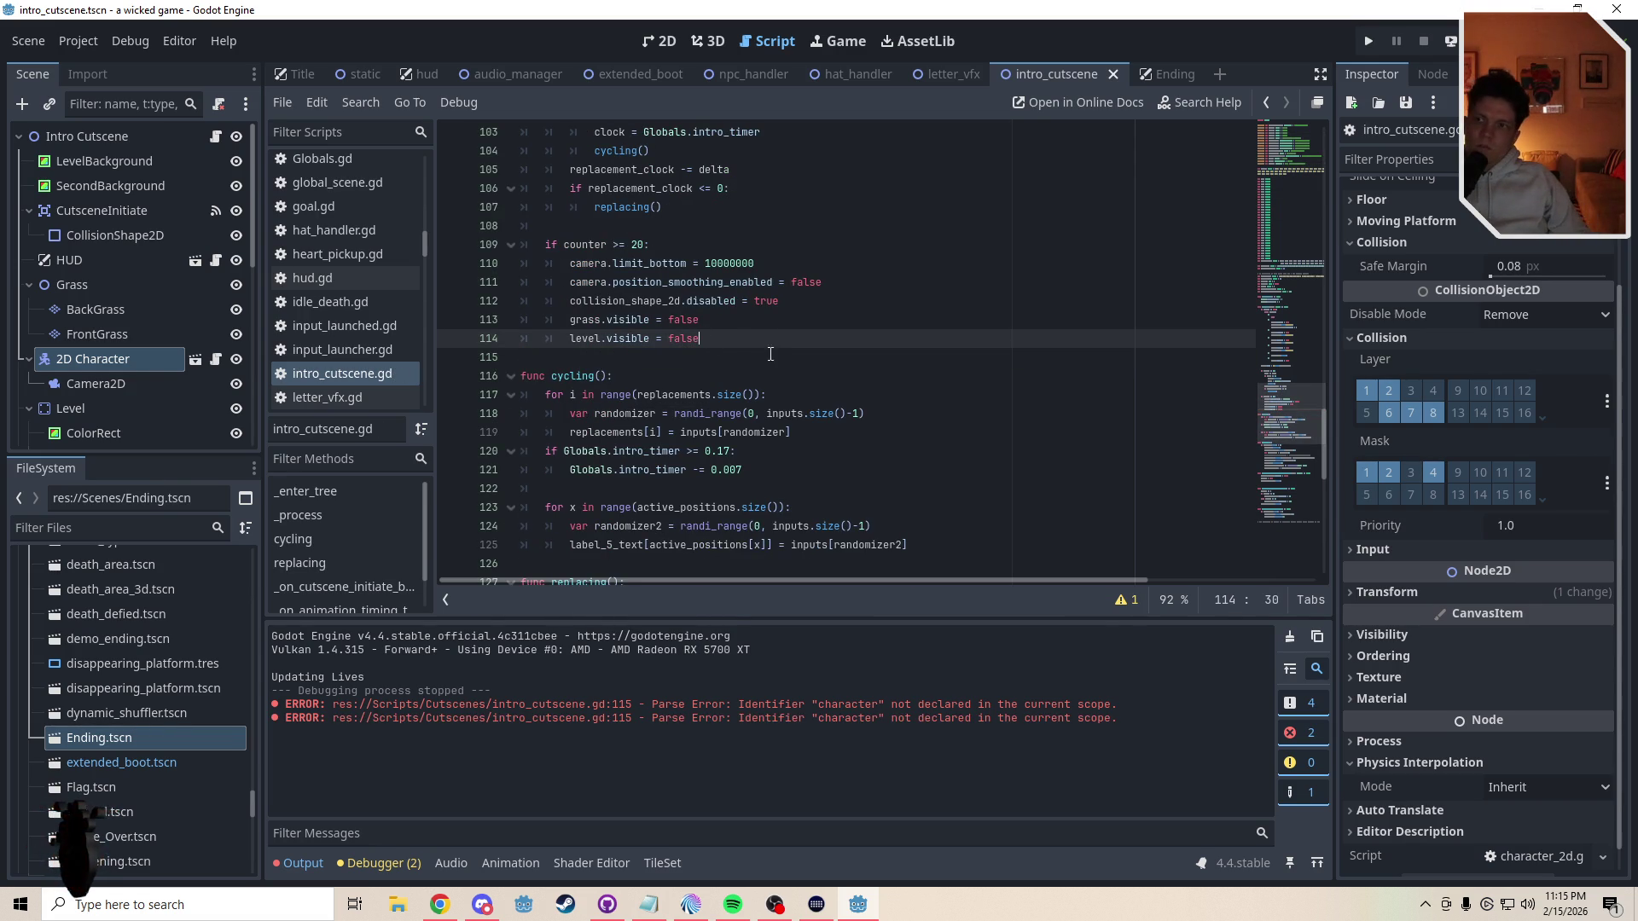
# - From the Debugger's Errors list, rename the unused body parameter on line 139 to _body and save
pyautogui.click(403, 866)
pyautogui.click(389, 638)
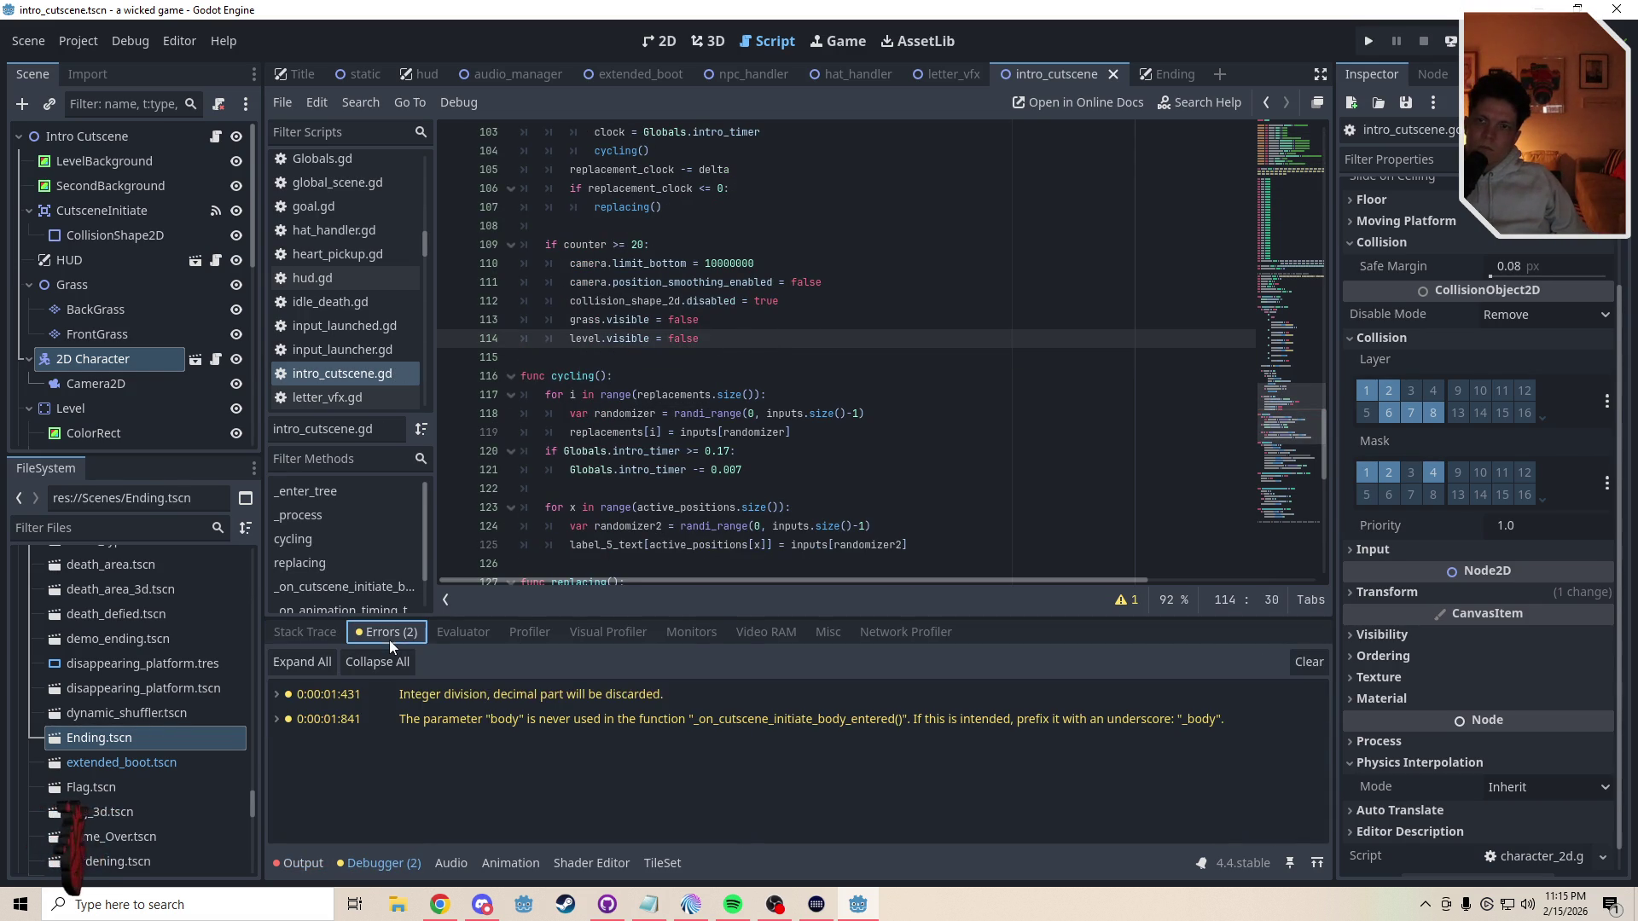
pyautogui.click(507, 705)
pyautogui.click(507, 721)
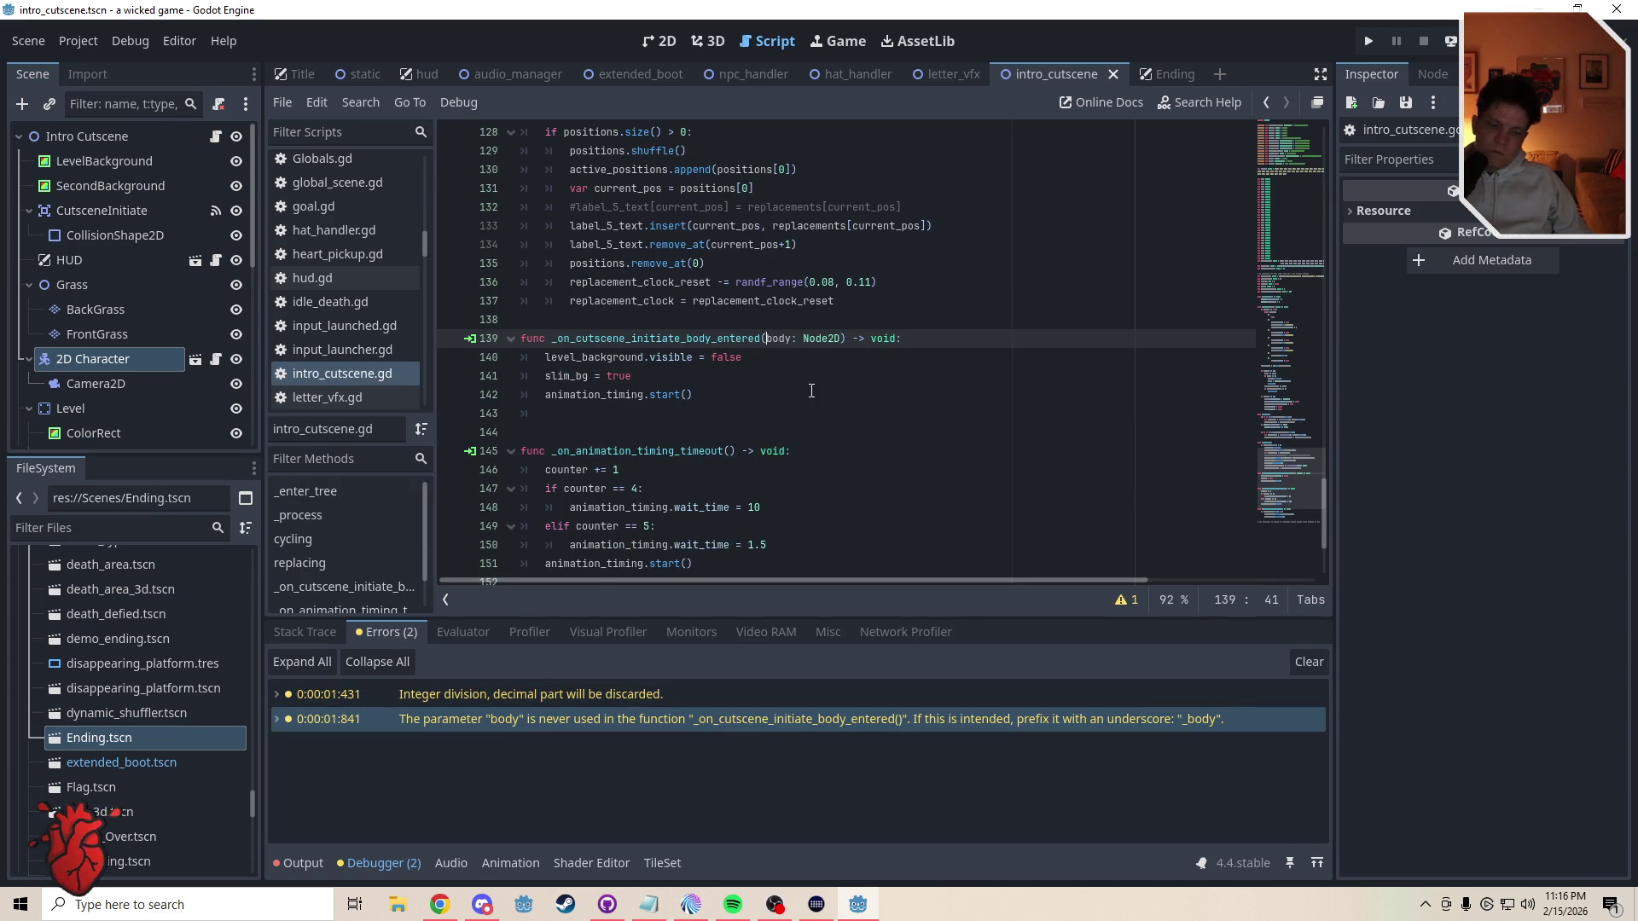
pyautogui.write('_')
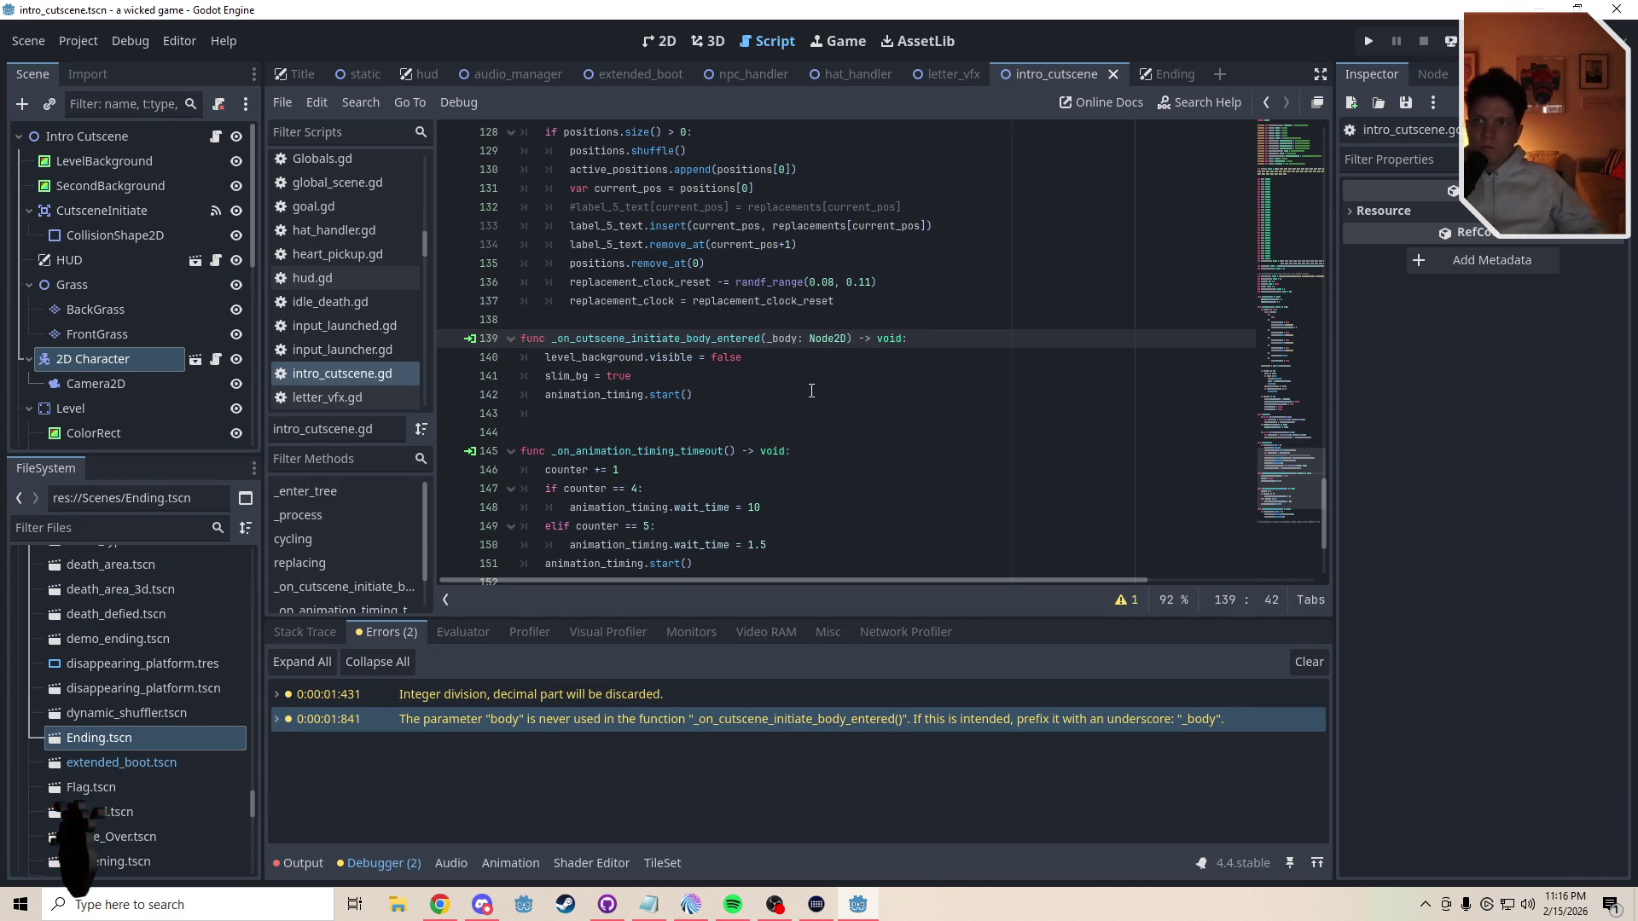
pyautogui.click(811, 393)
pyautogui.hotkey('ctrl', 's')
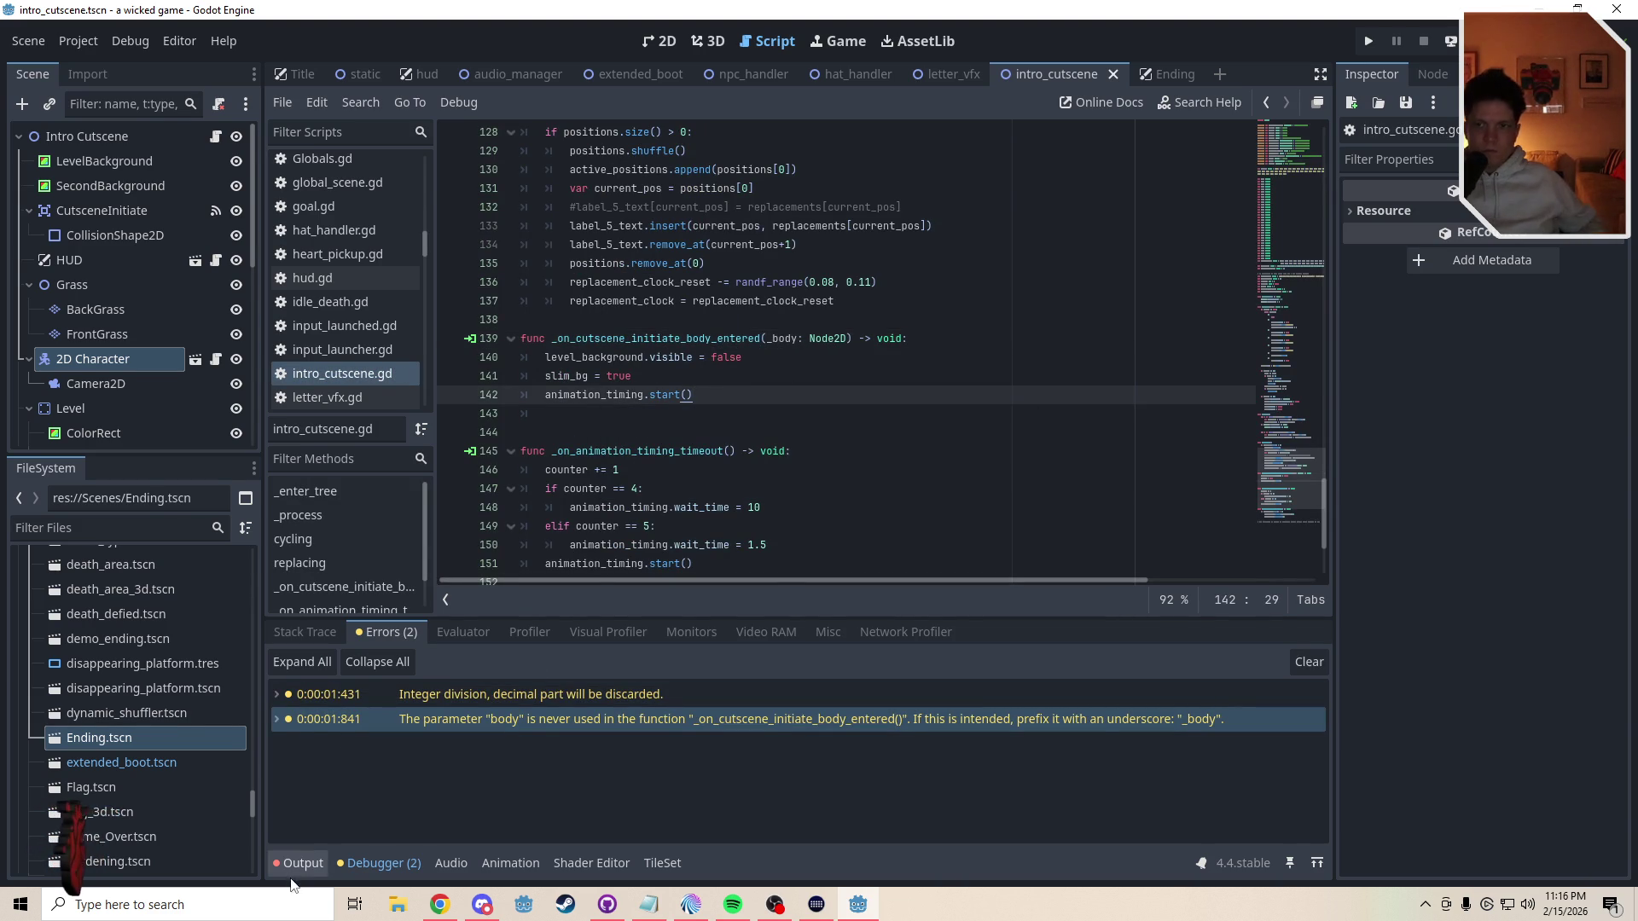
pyautogui.click(358, 867)
pyautogui.click(299, 864)
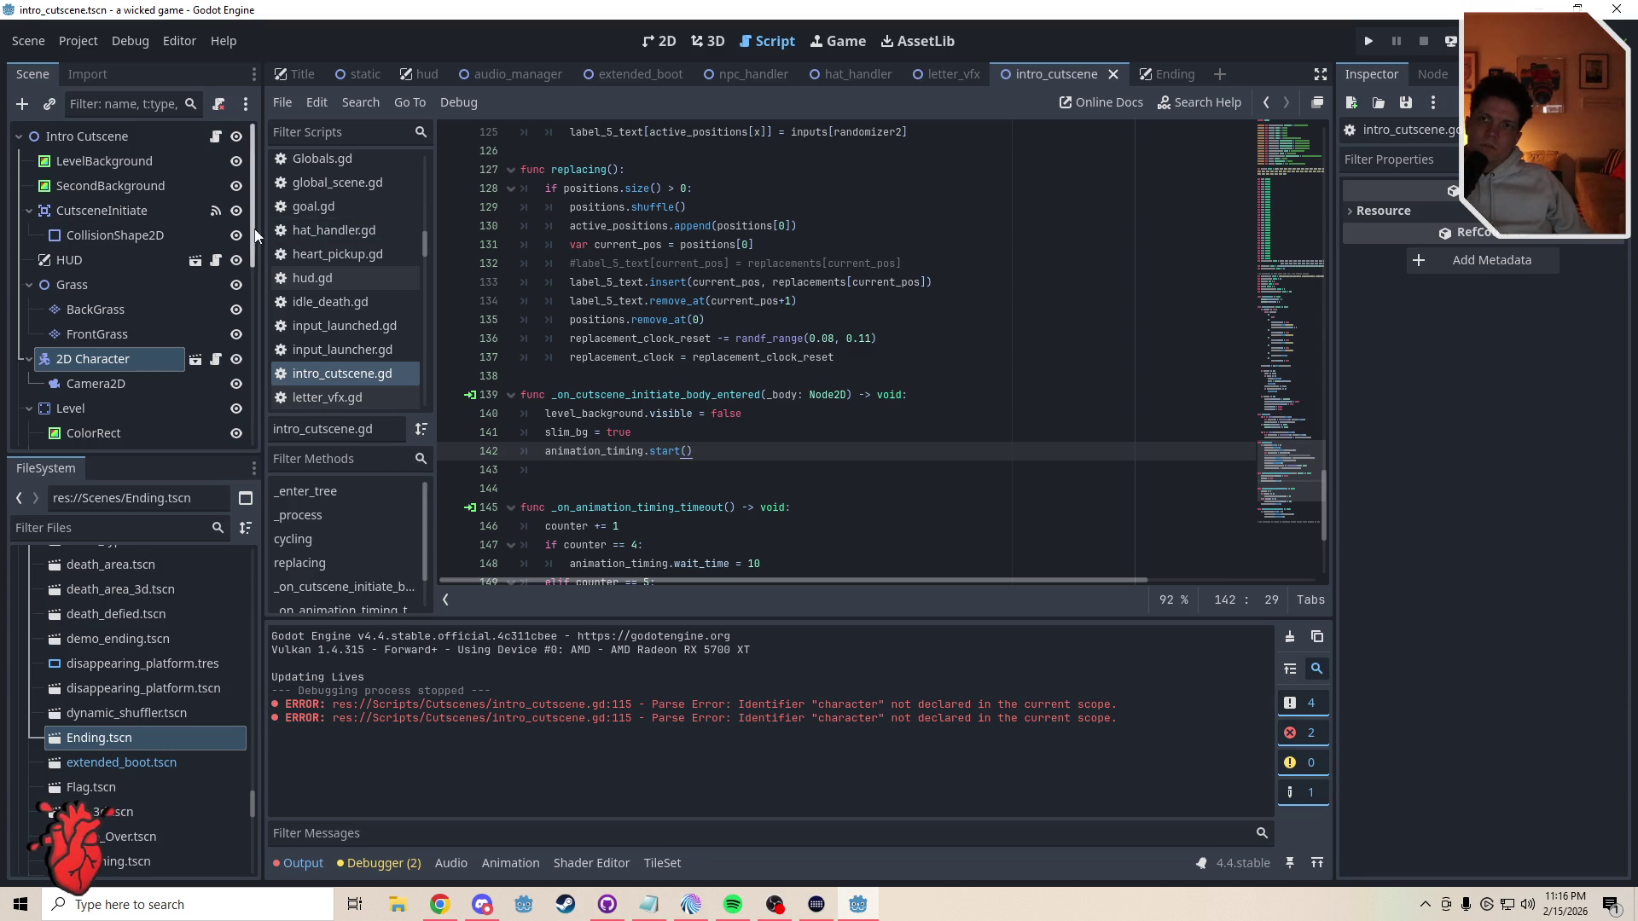
# - Select the VFX node, then delete the line disabling collision_shape_2d and save
pyautogui.moveTo(255, 235); pyautogui.dragTo(256, 418)
pyautogui.click(68, 435)
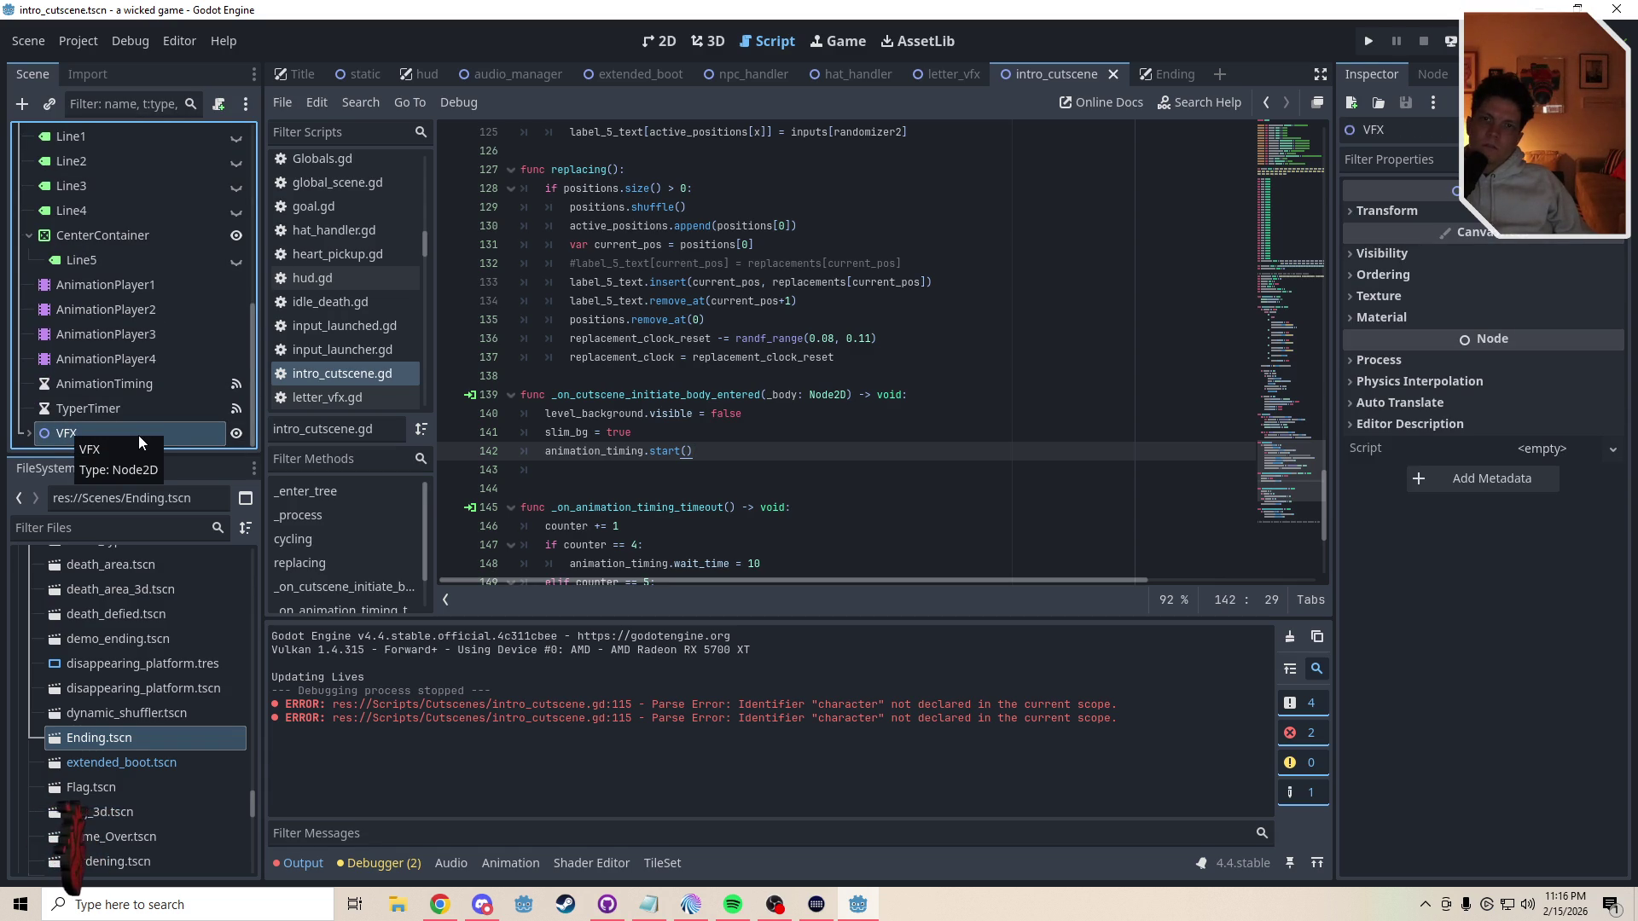
pyautogui.click(661, 41)
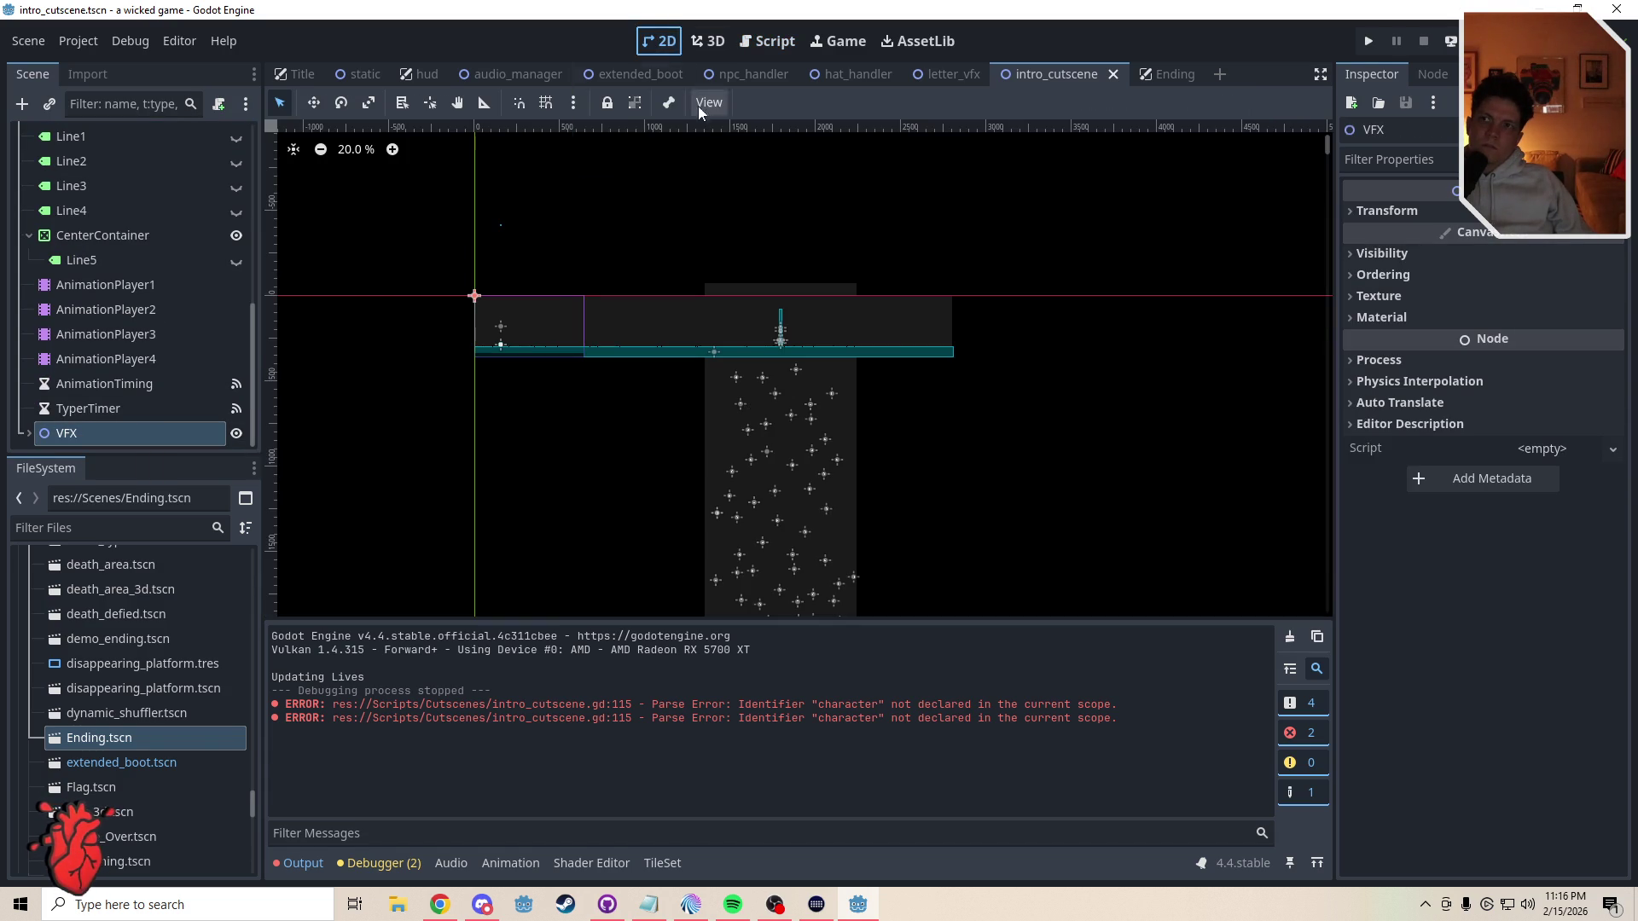
pyautogui.click(766, 41)
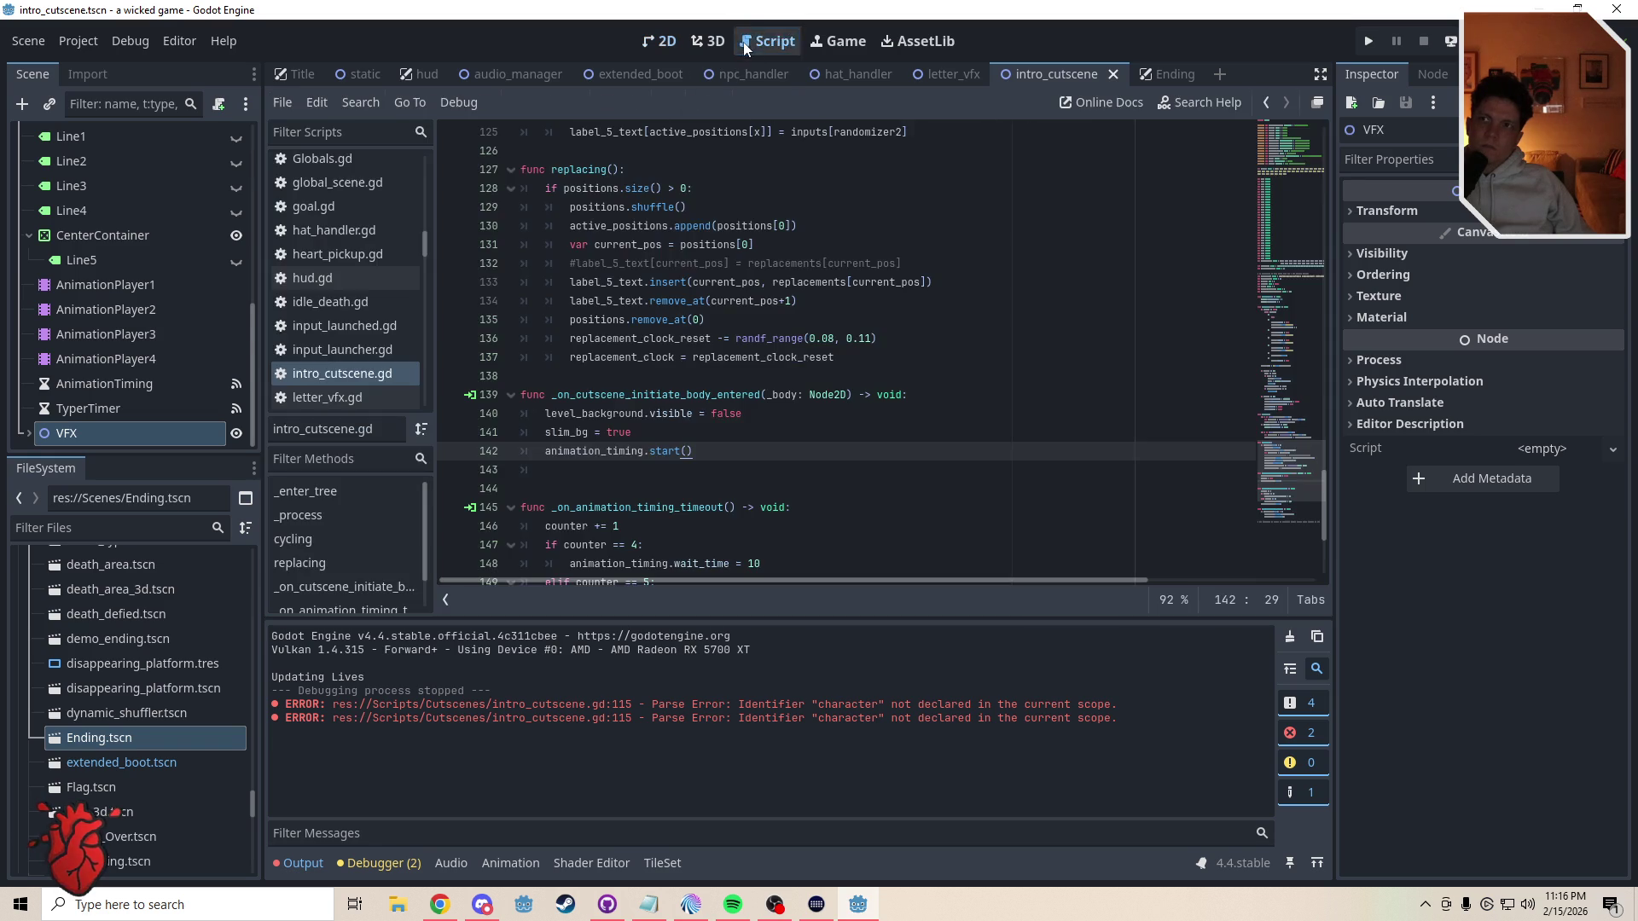
pyautogui.moveTo(817, 352)
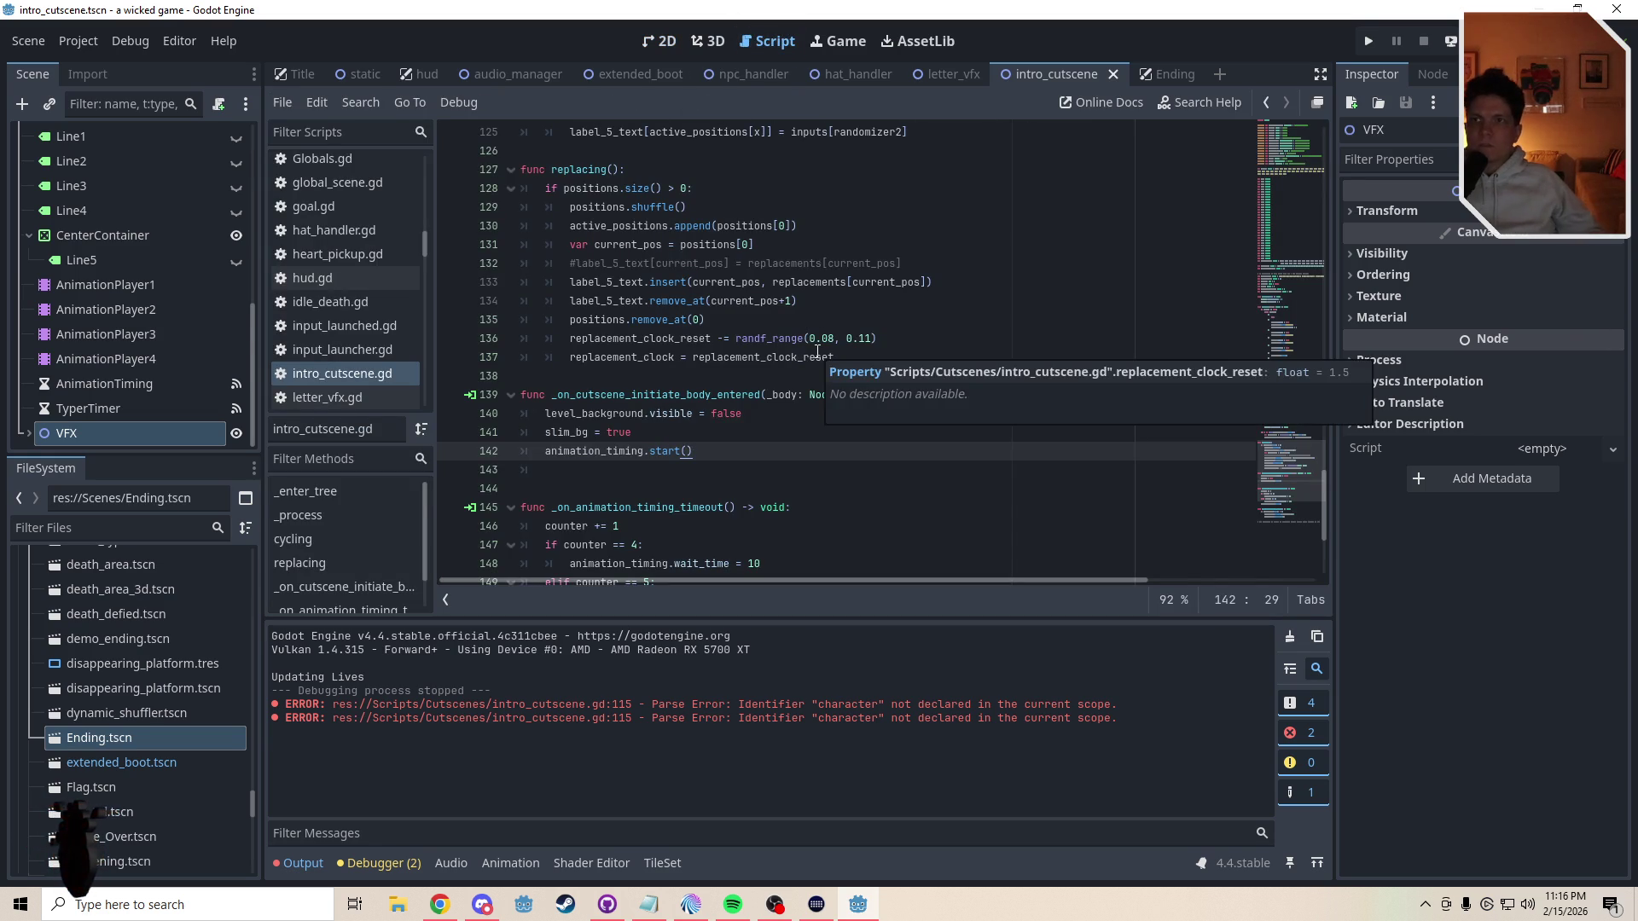
pyautogui.scroll(5, 1292, 427)
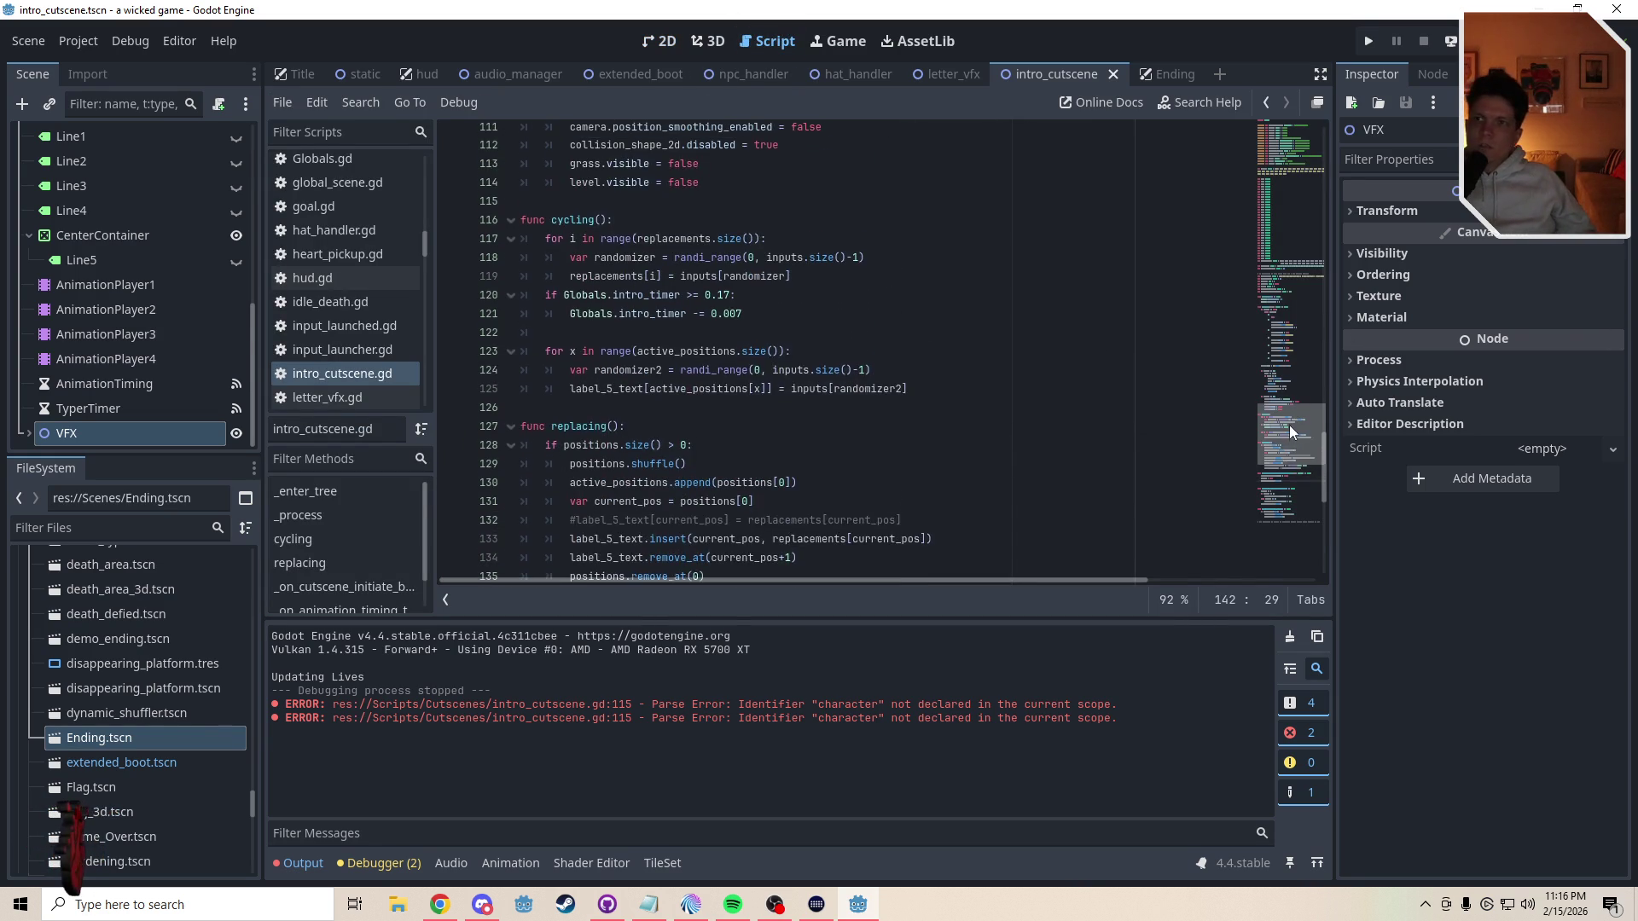
pyautogui.scroll(3, 1289, 423)
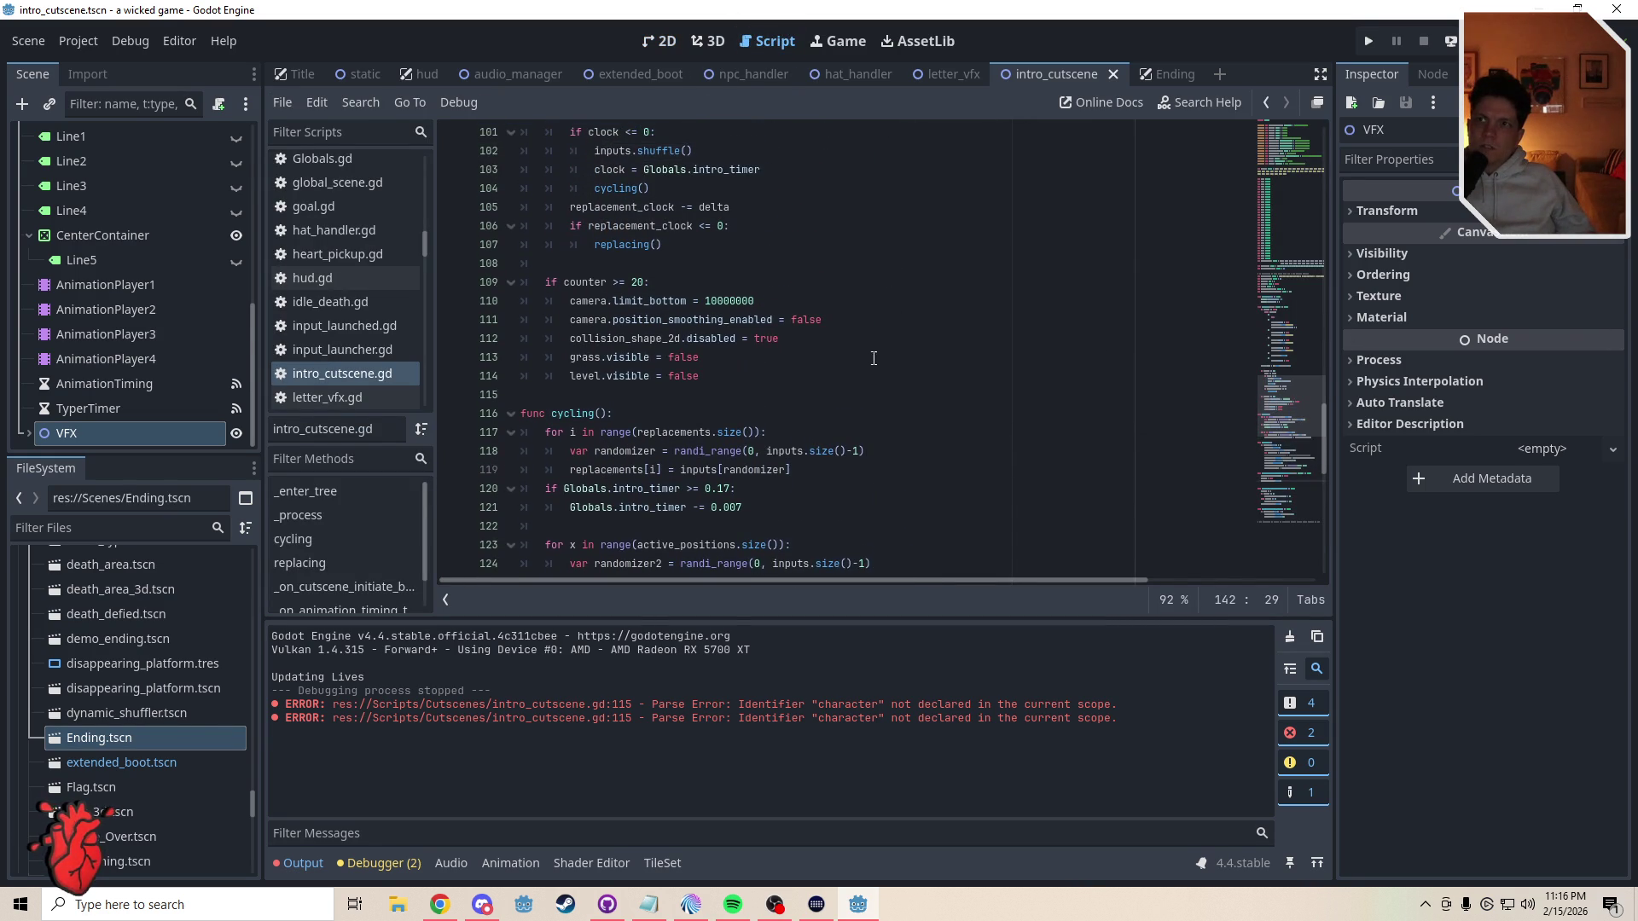
pyautogui.moveTo(796, 338); pyautogui.dragTo(825, 327)
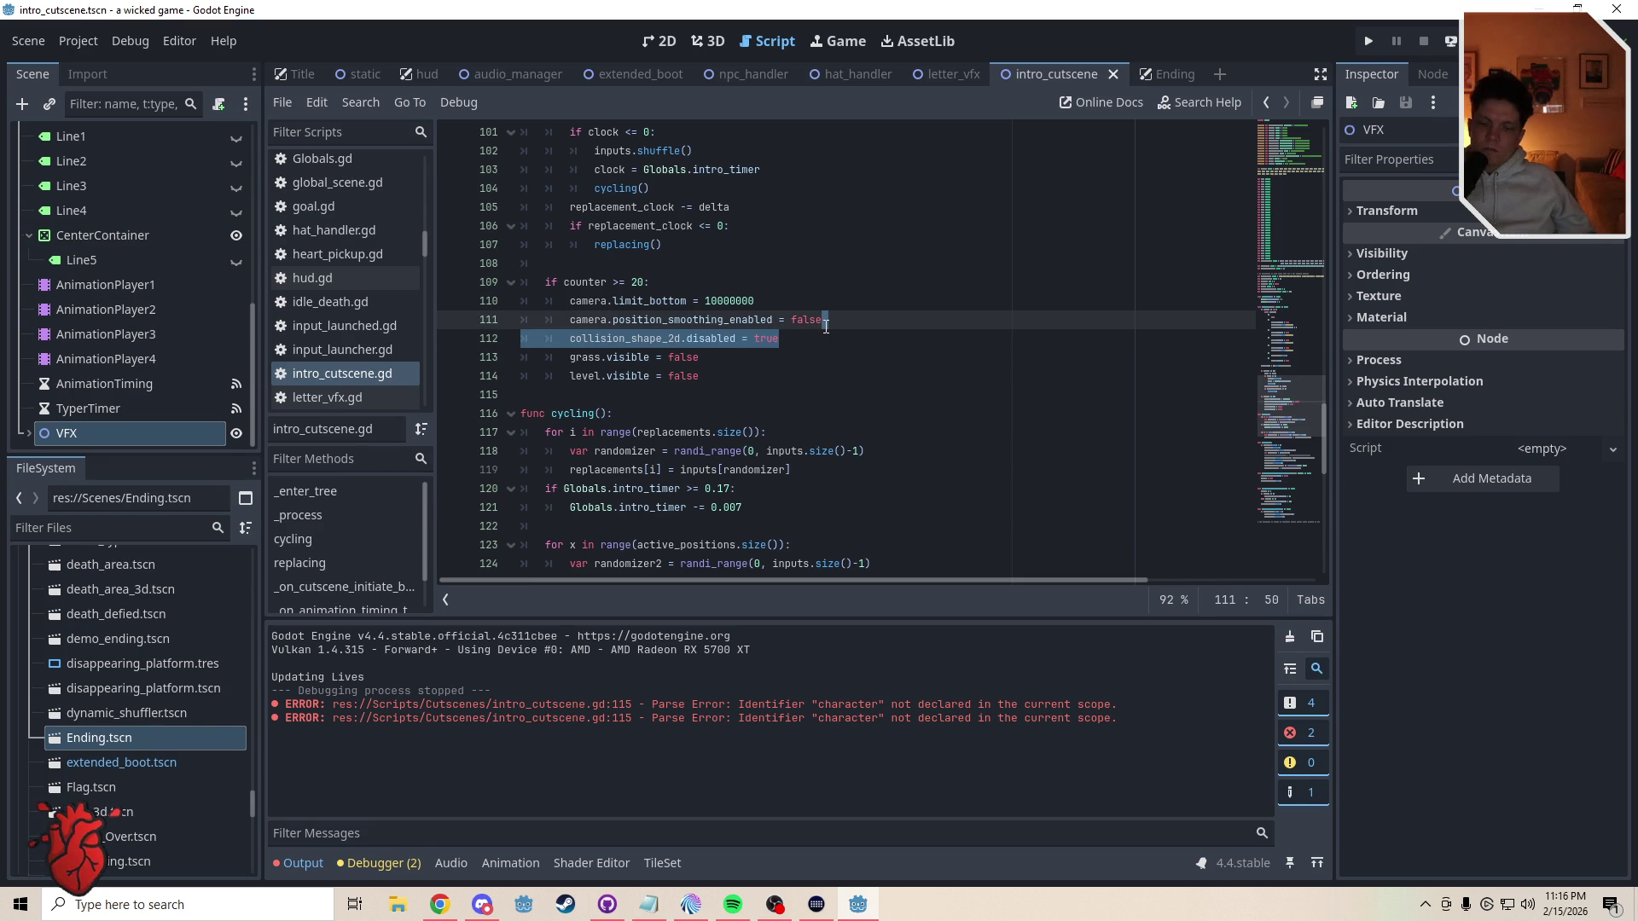
pyautogui.press('BackSpace')
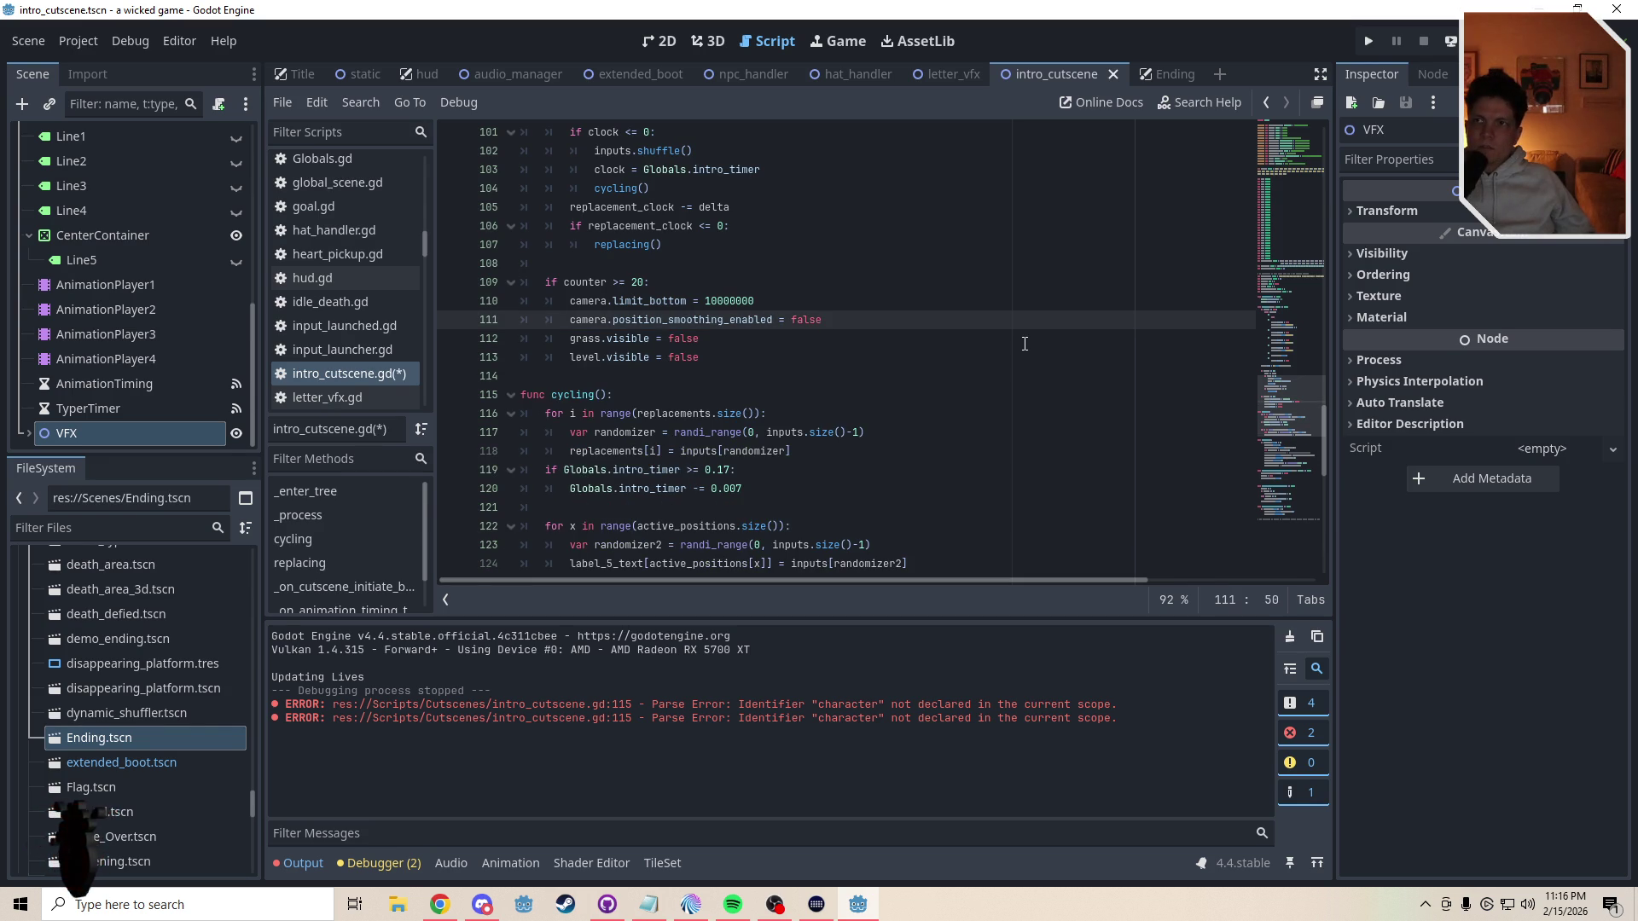
pyautogui.hotkey('ctrl', 's')
# - Delete the collision_shape_2d declaration, save, and run the scene with F6
pyautogui.moveTo(1289, 400); pyautogui.dragTo(1296, 141)
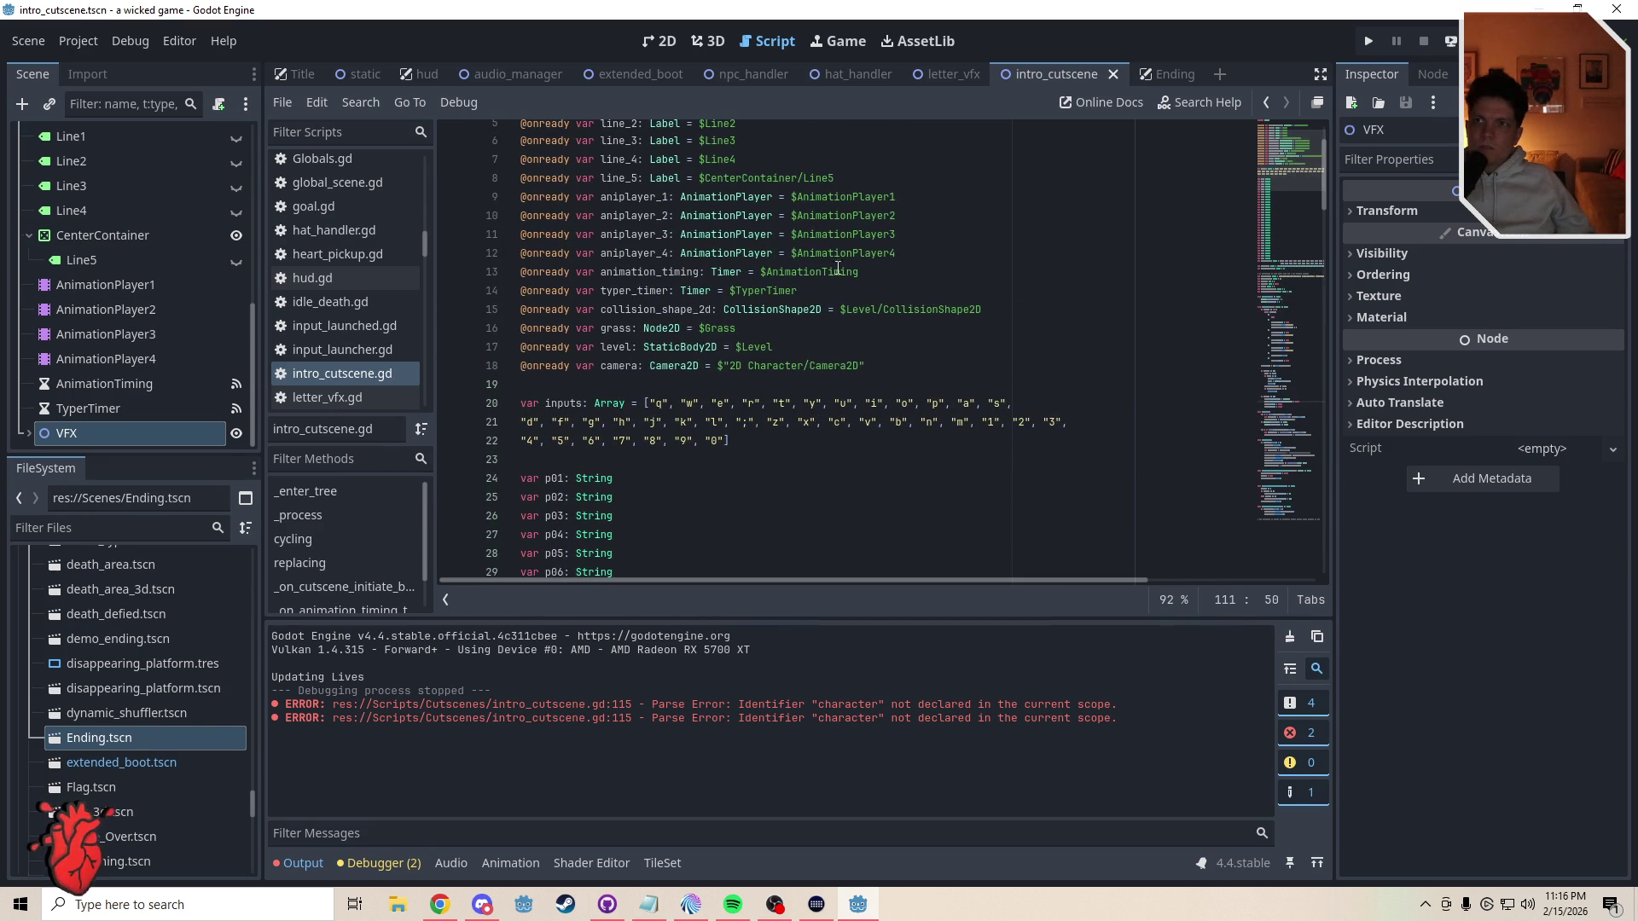
pyautogui.click(1034, 310)
pyautogui.keyDown('shift'); pyautogui.click(932, 293); pyautogui.keyUp('shift')
pyautogui.press('BackSpace')
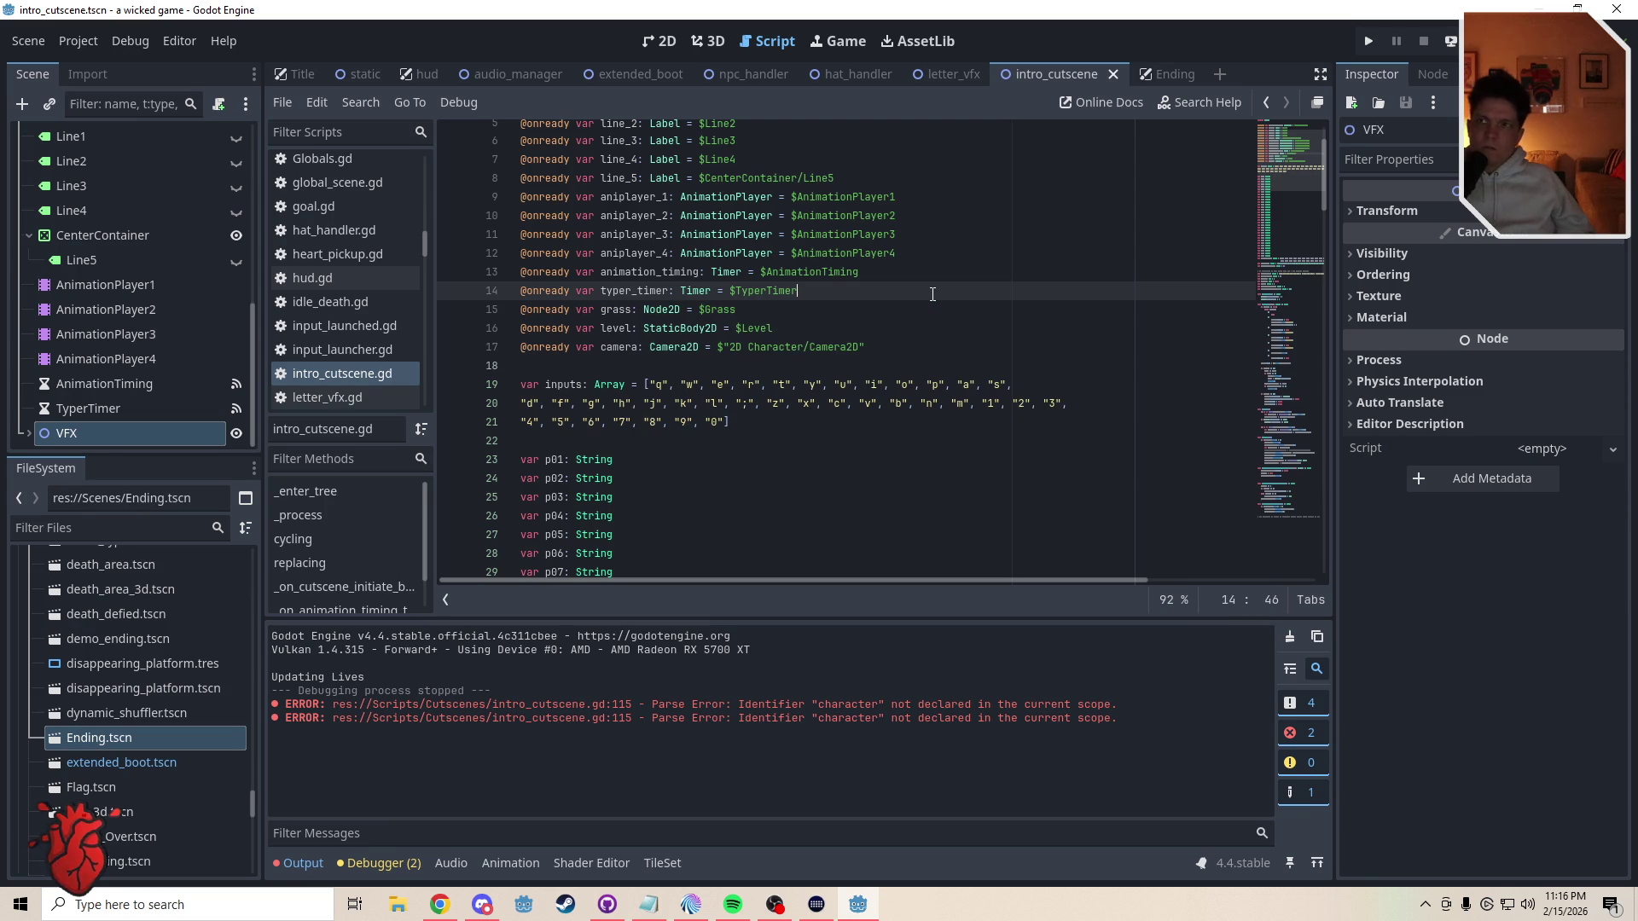
pyautogui.hotkey('ctrl', 's')
pyautogui.moveTo(1286, 193); pyautogui.dragTo(1272, 394)
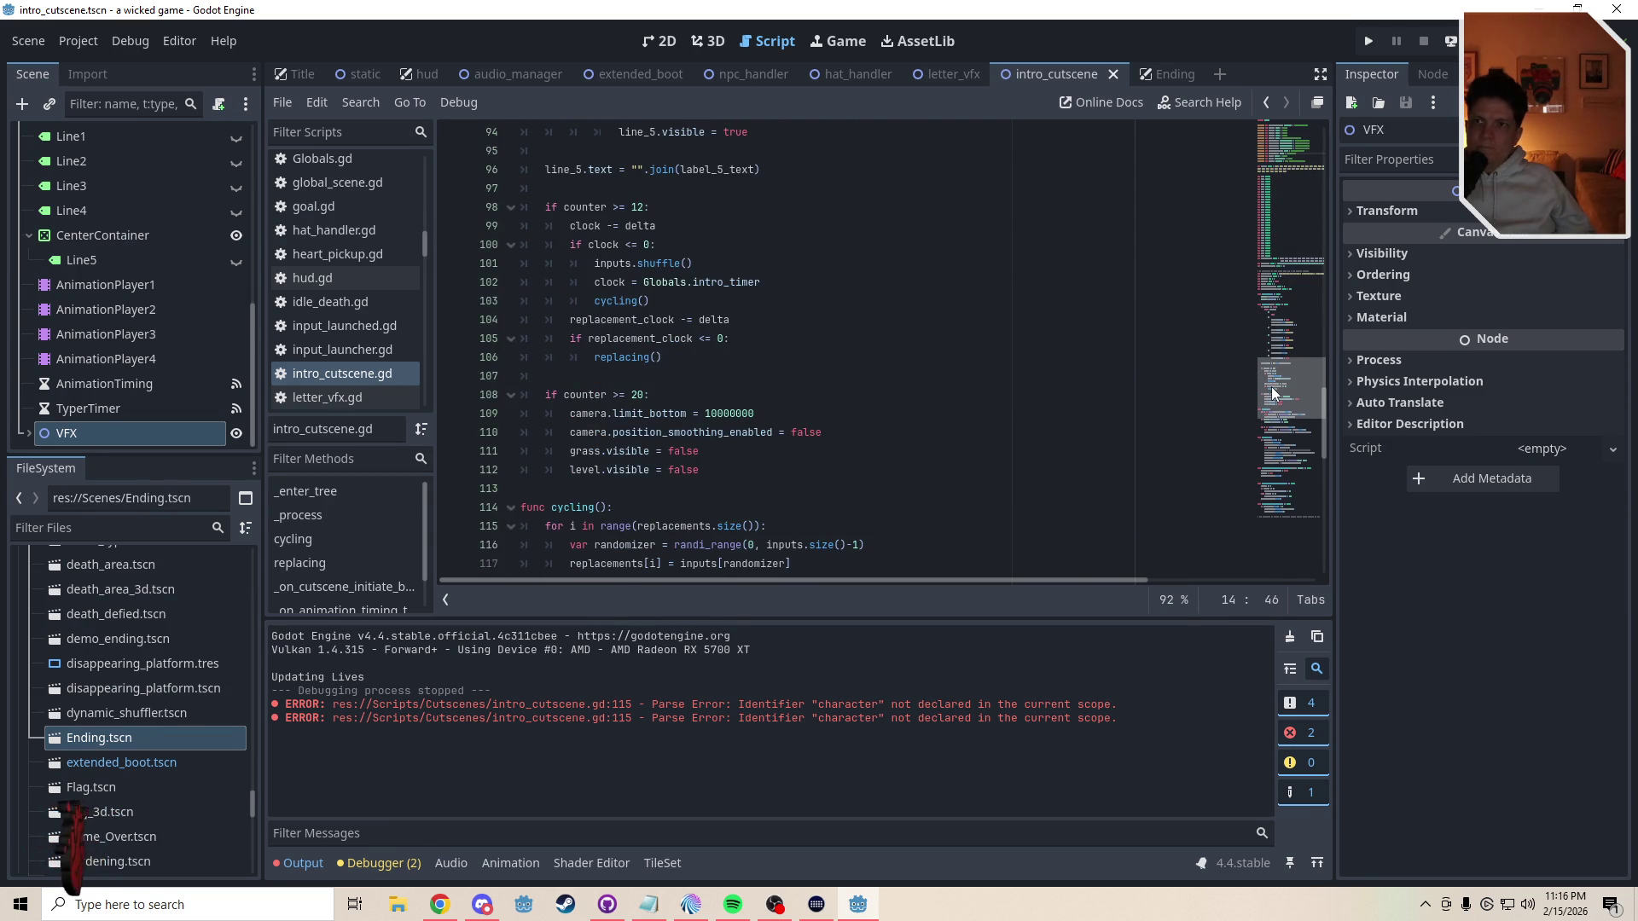
pyautogui.press('F6')
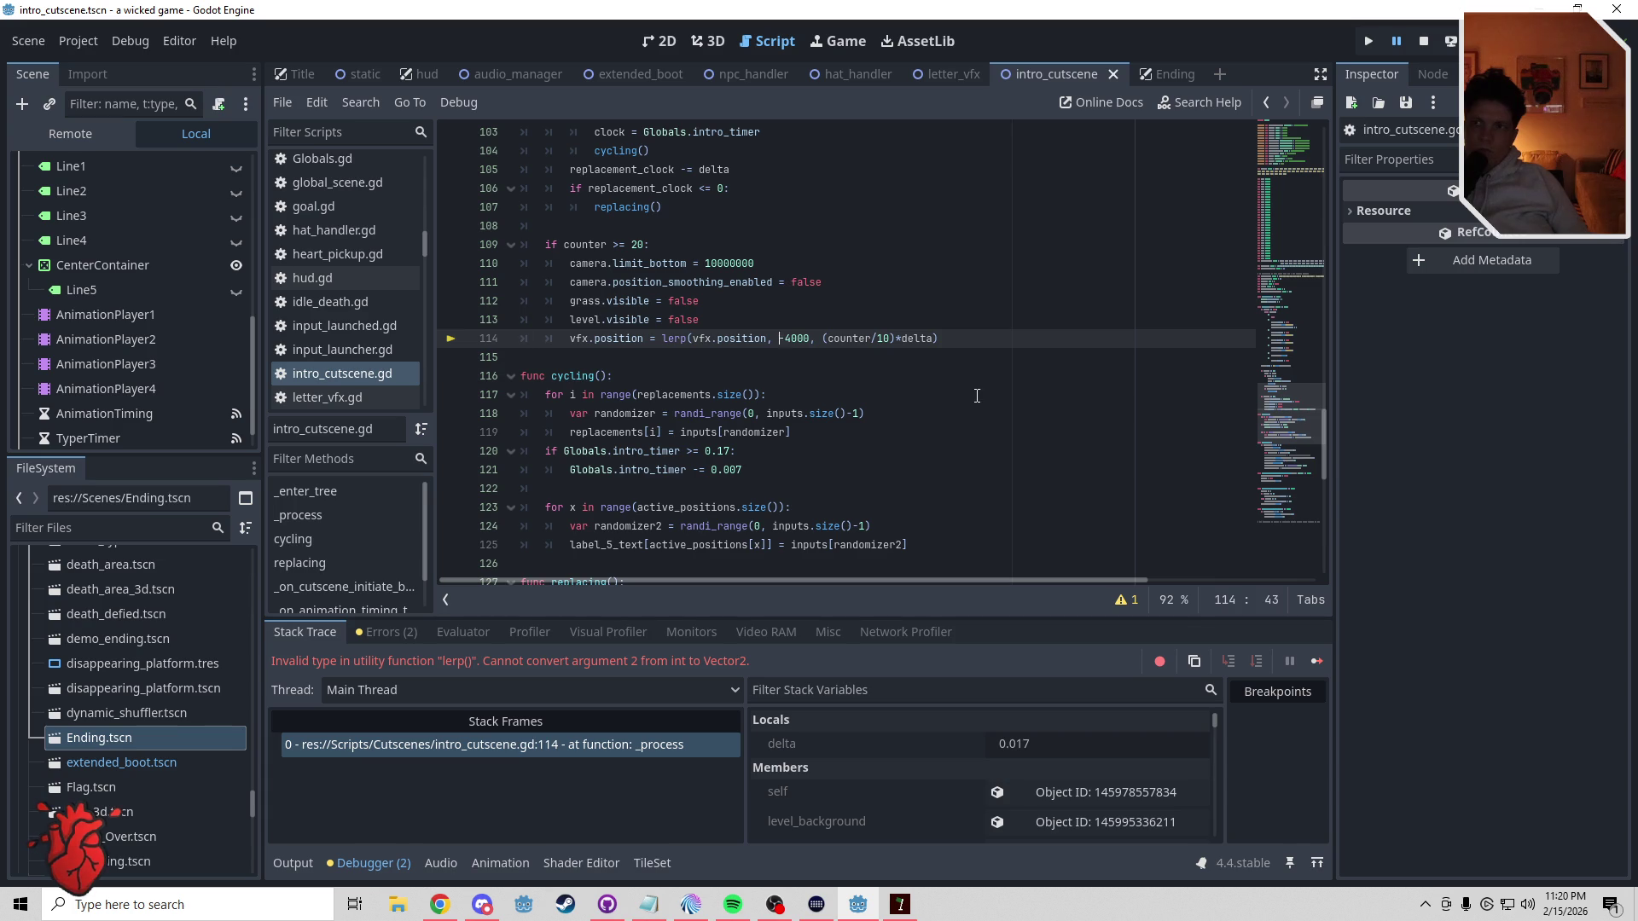
# - Change line 114's lerp target to Vector2(0,-4000), then save and run the game with F5
pyautogui.write('Vector2')
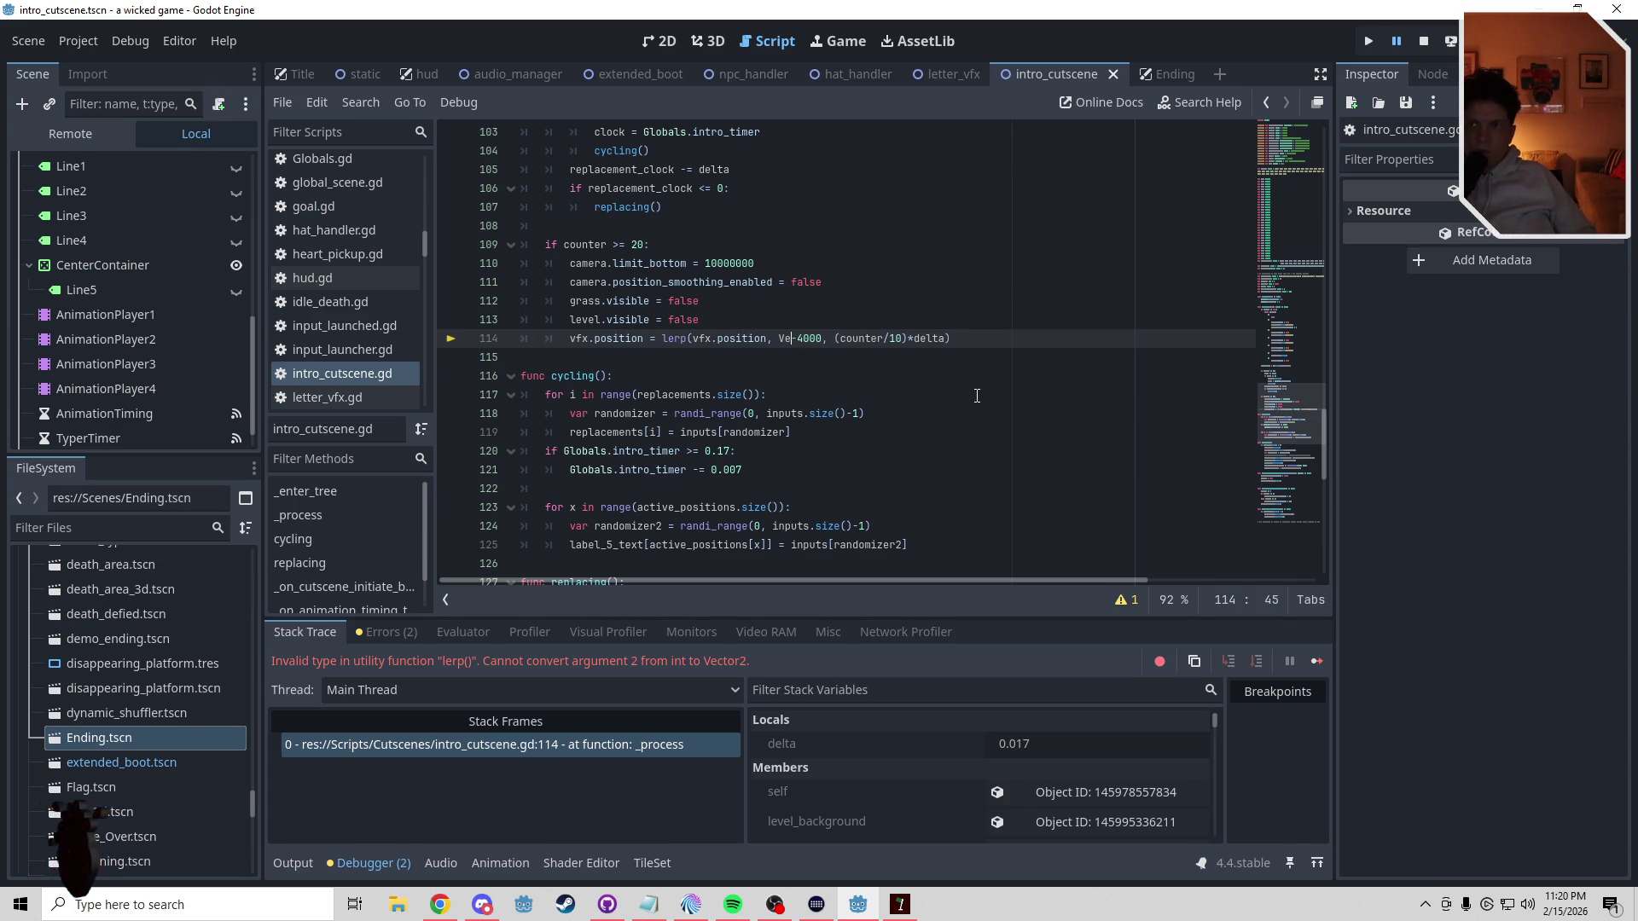
pyautogui.write('(')
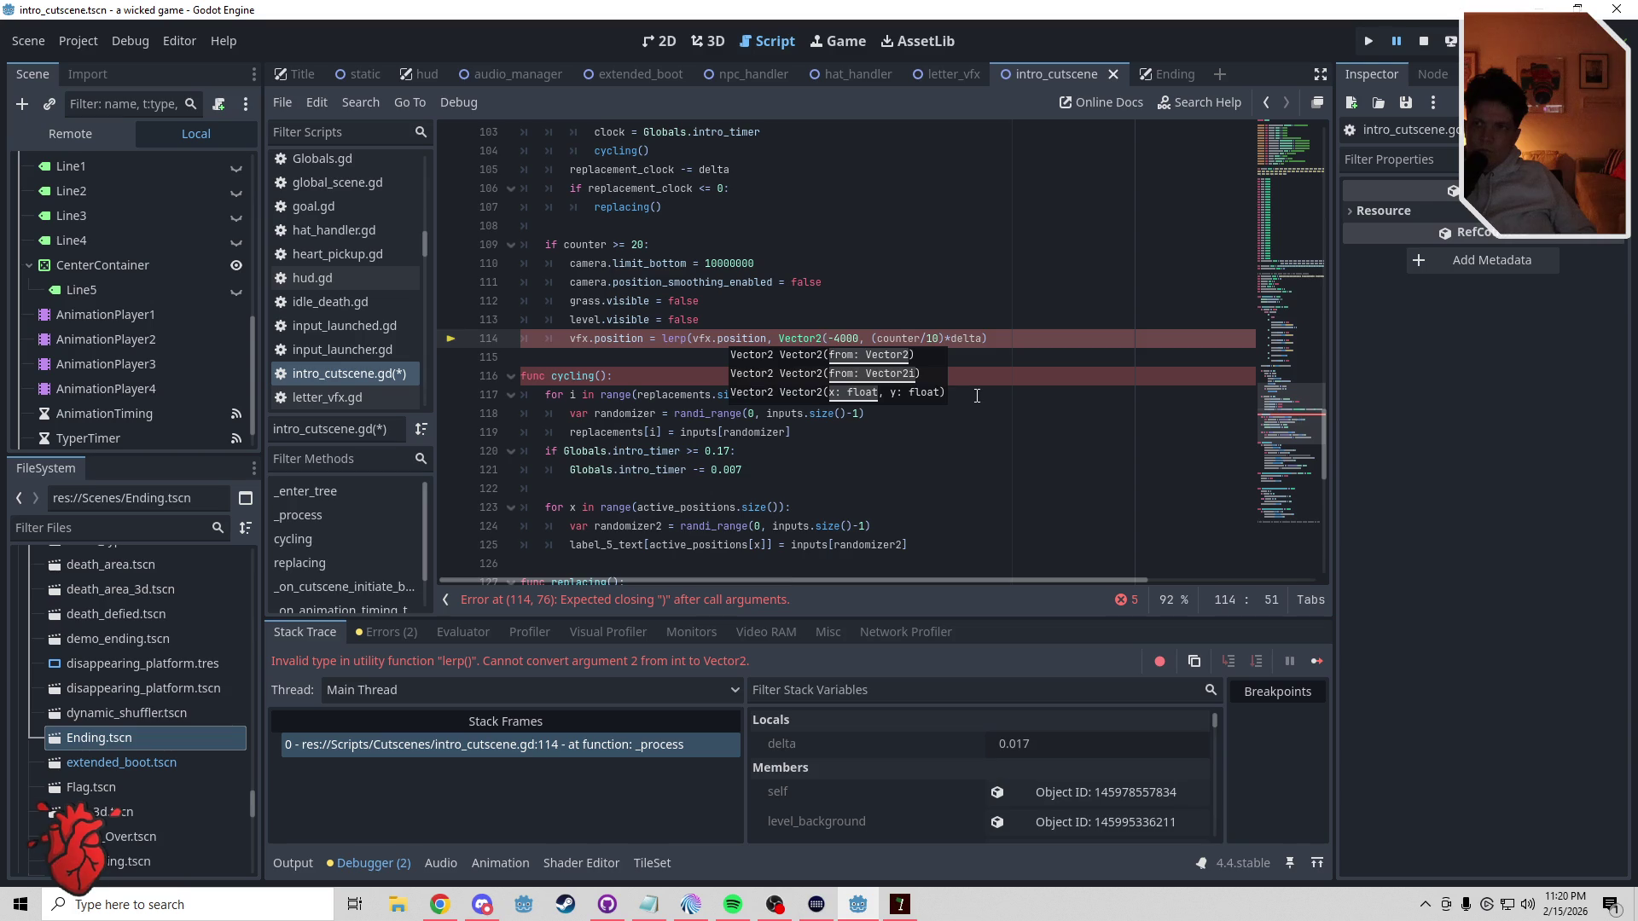
pyautogui.write('0,-4000')
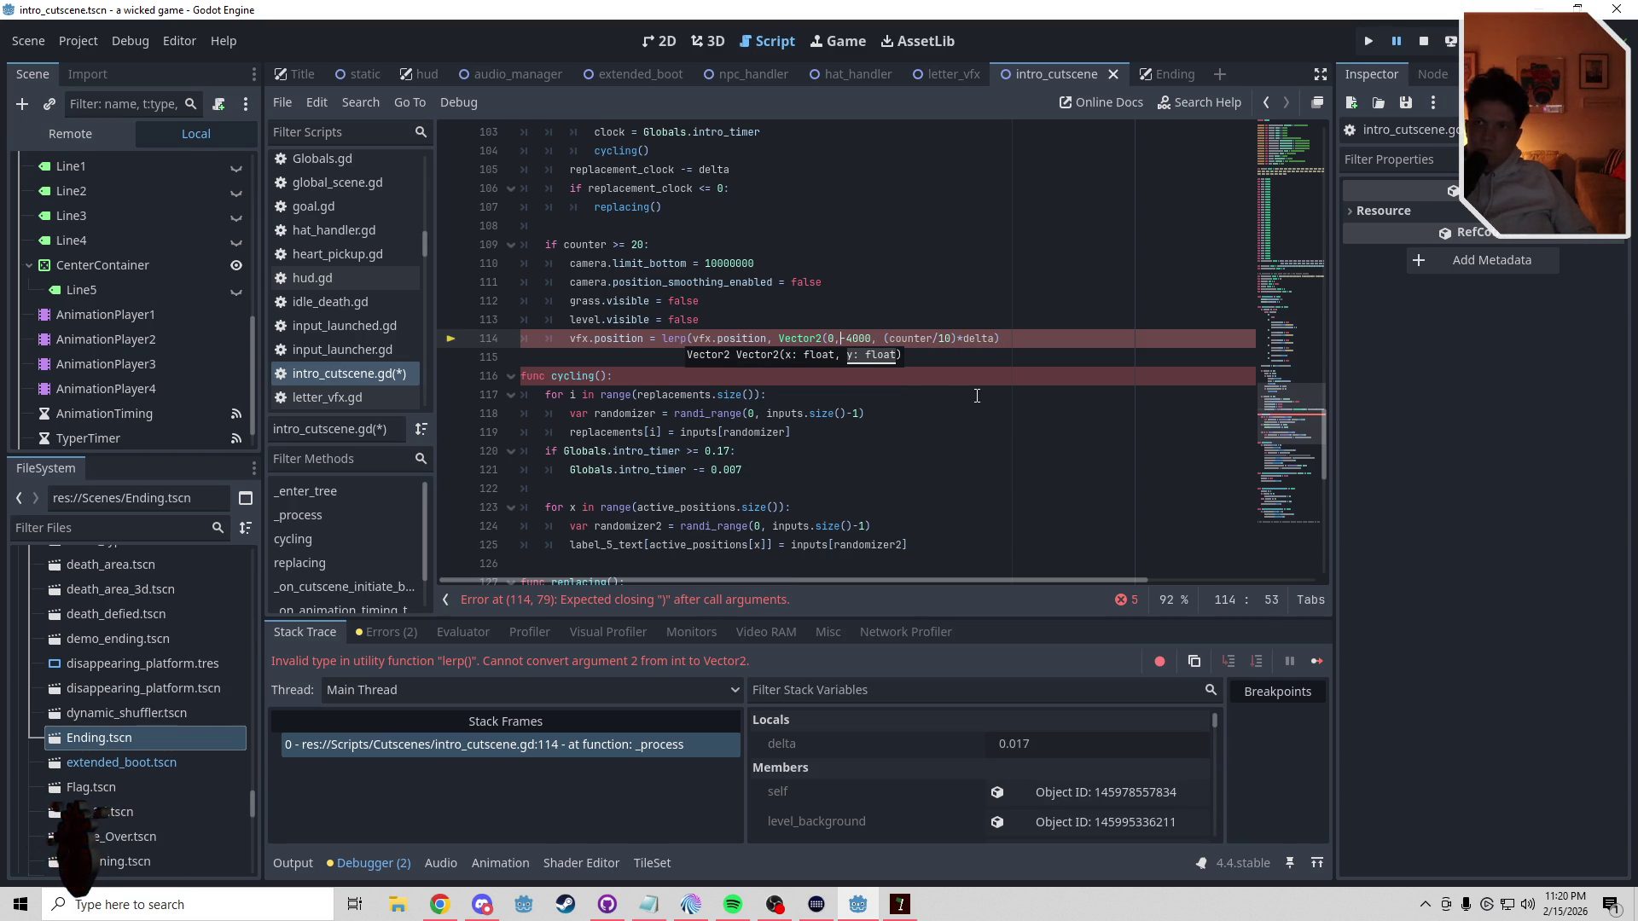
pyautogui.write(')')
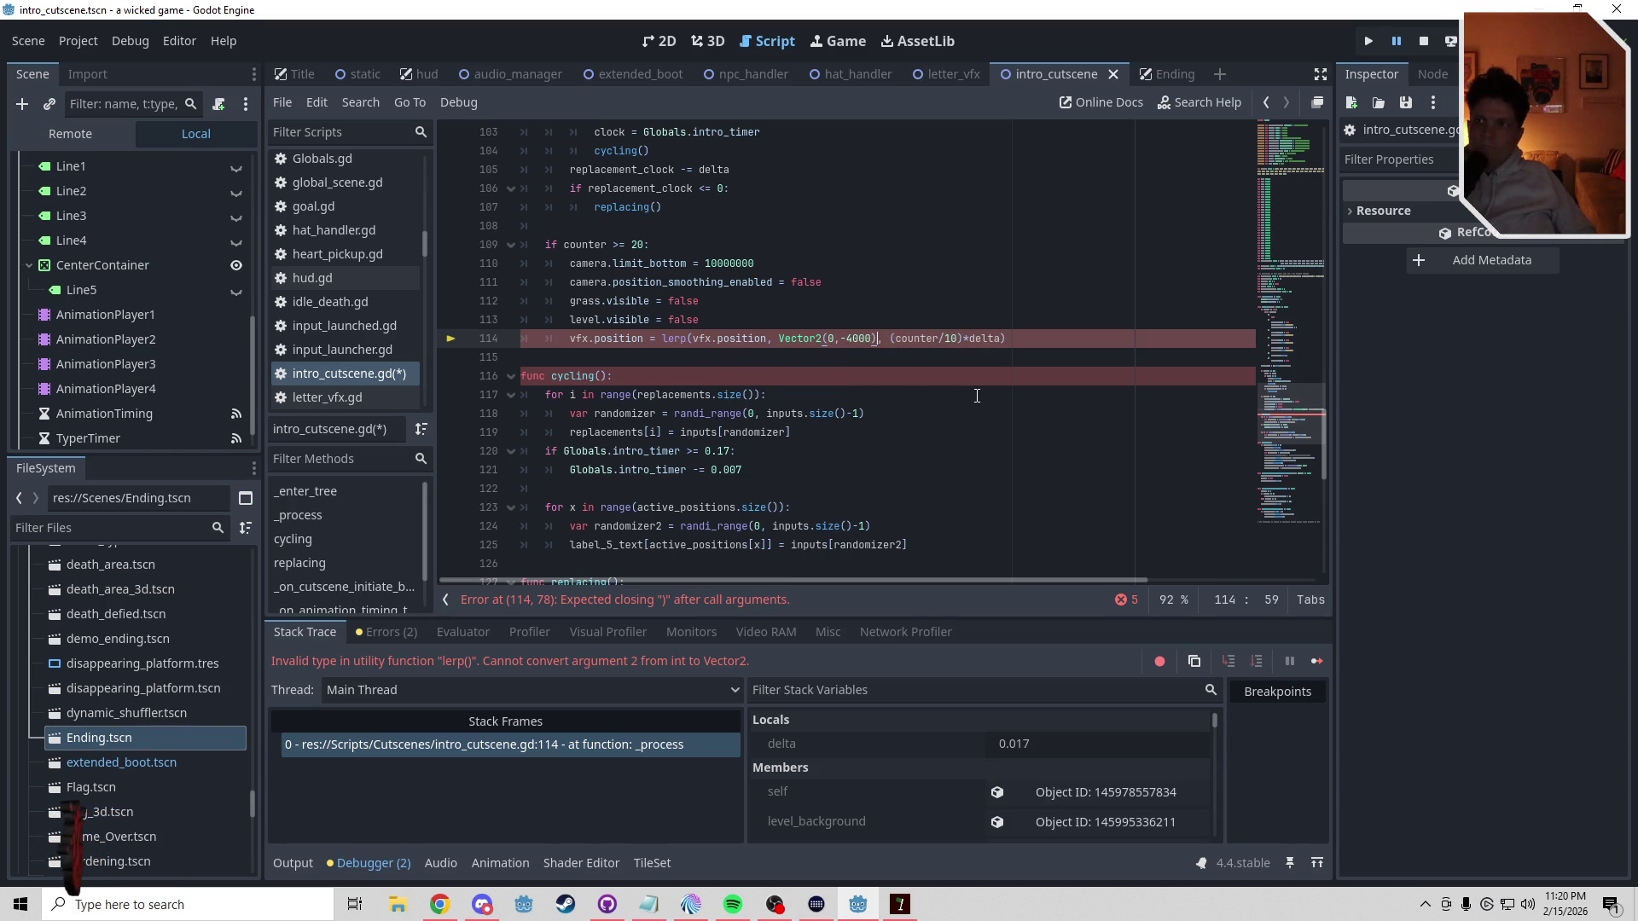
pyautogui.click(824, 357)
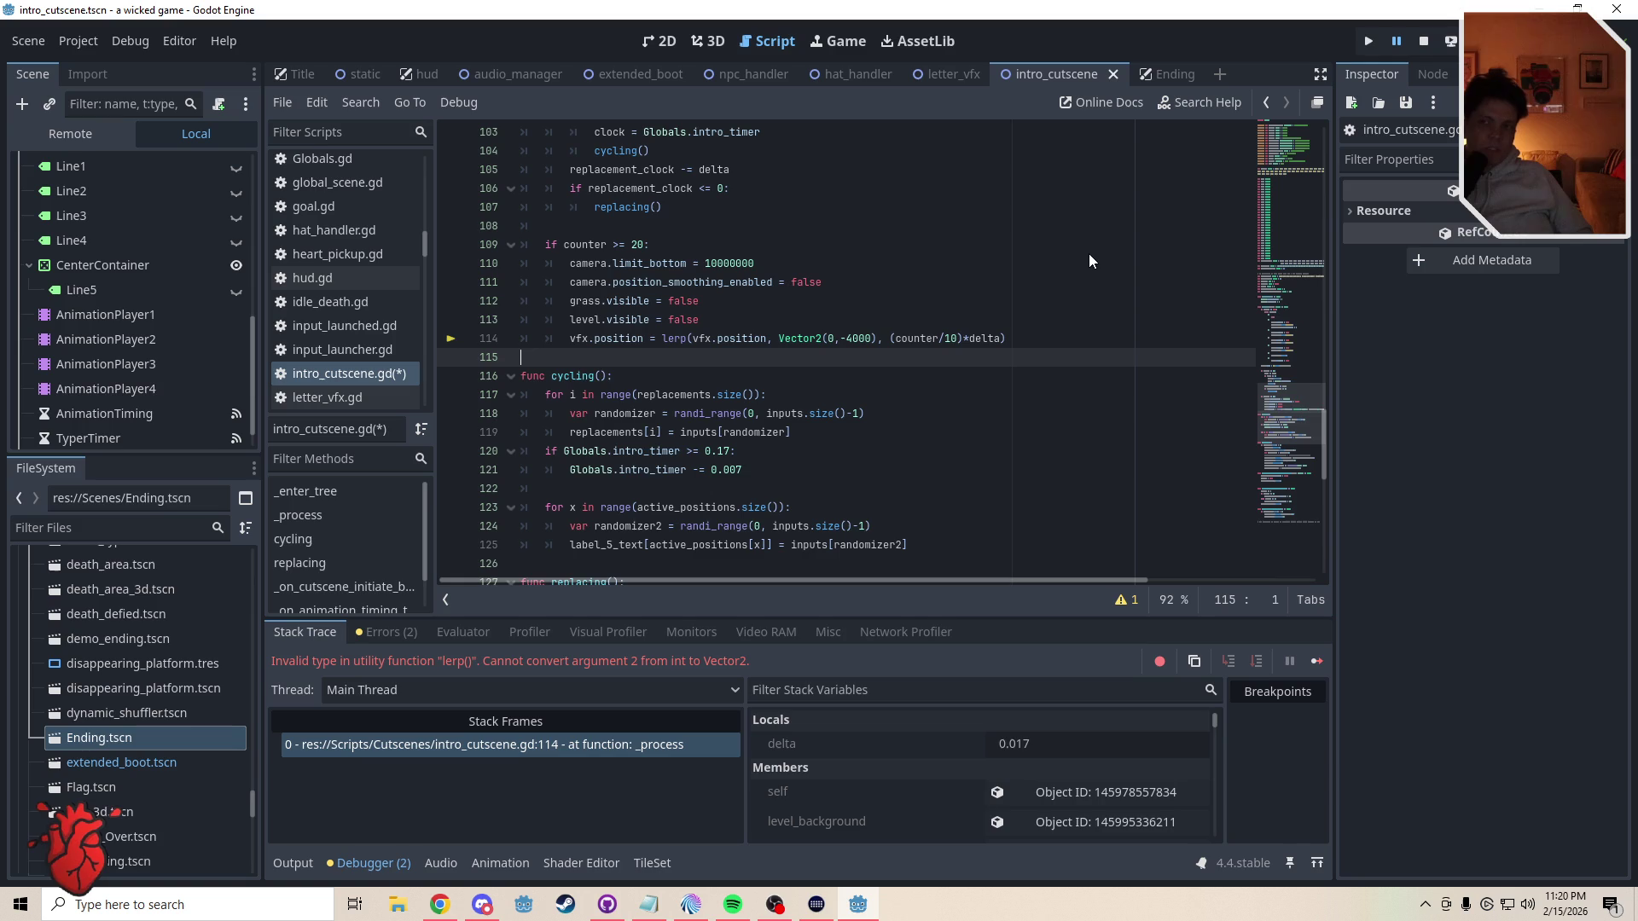
pyautogui.press('F5')
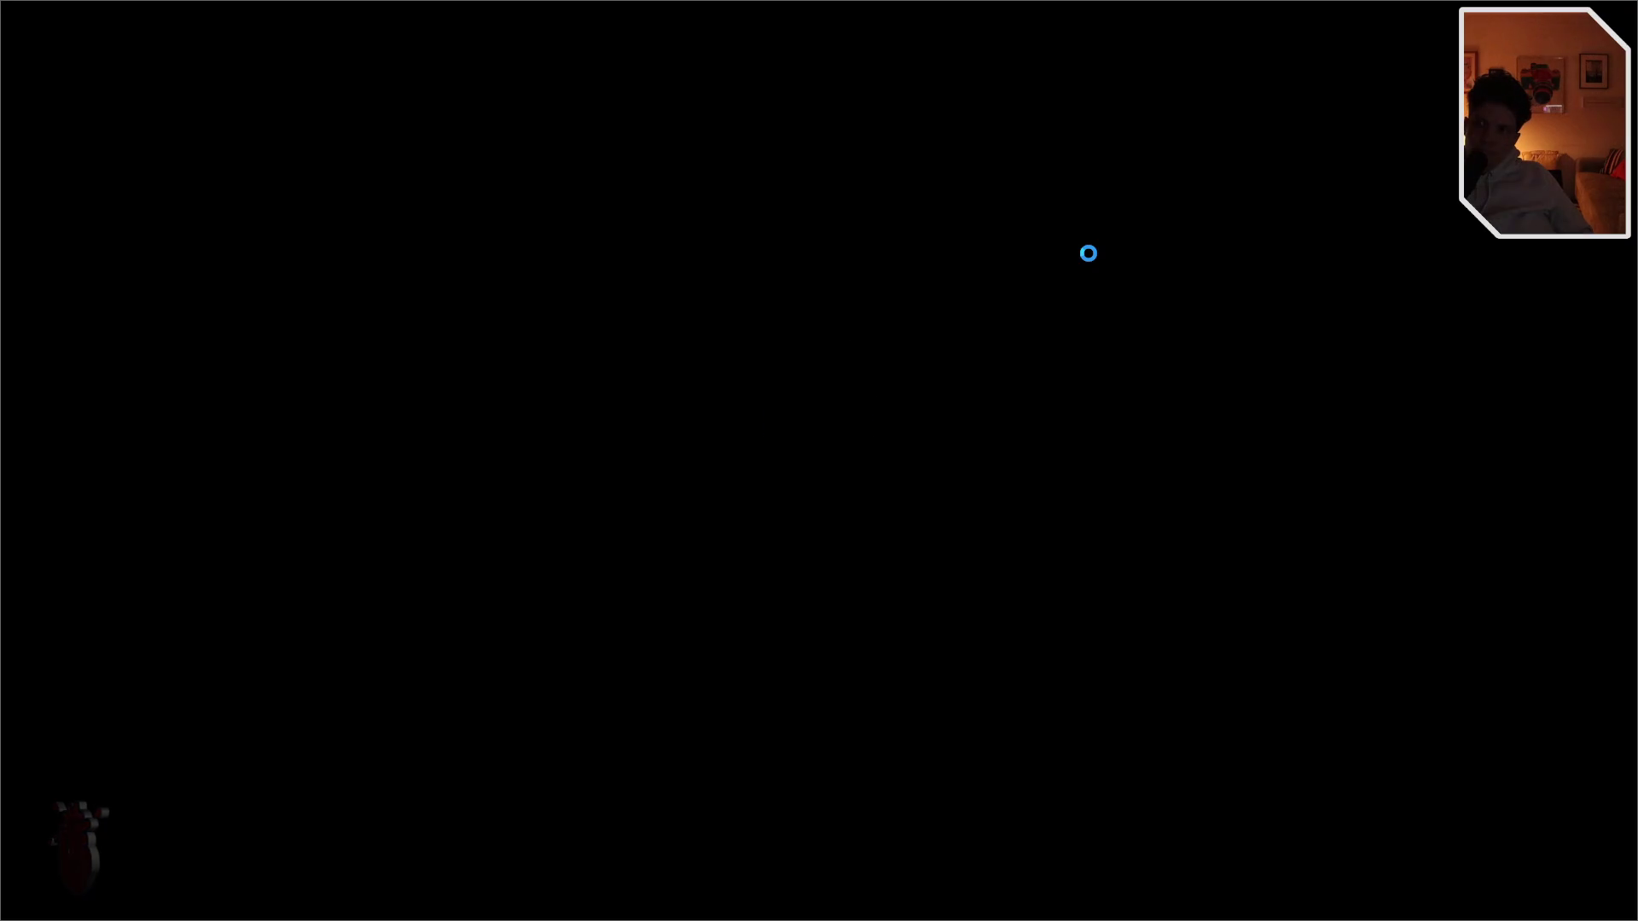
# - Run the player right and jump repeatedly to play through the intro cutscene
pyautogui.press('Right')
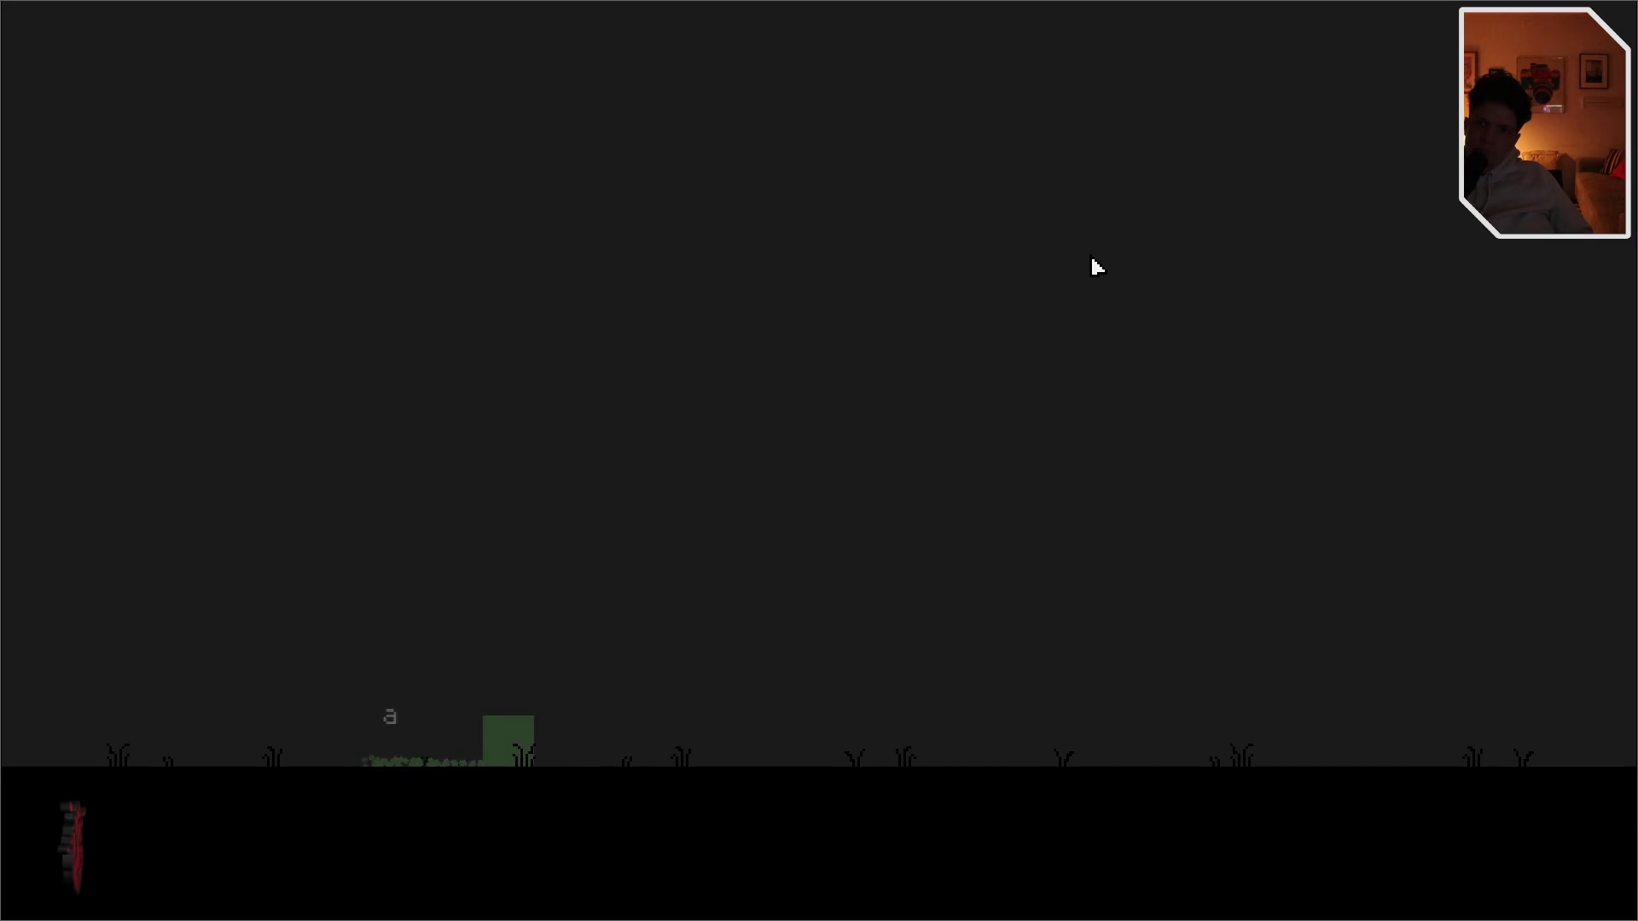
pyautogui.press('space')
pyautogui.press('space')
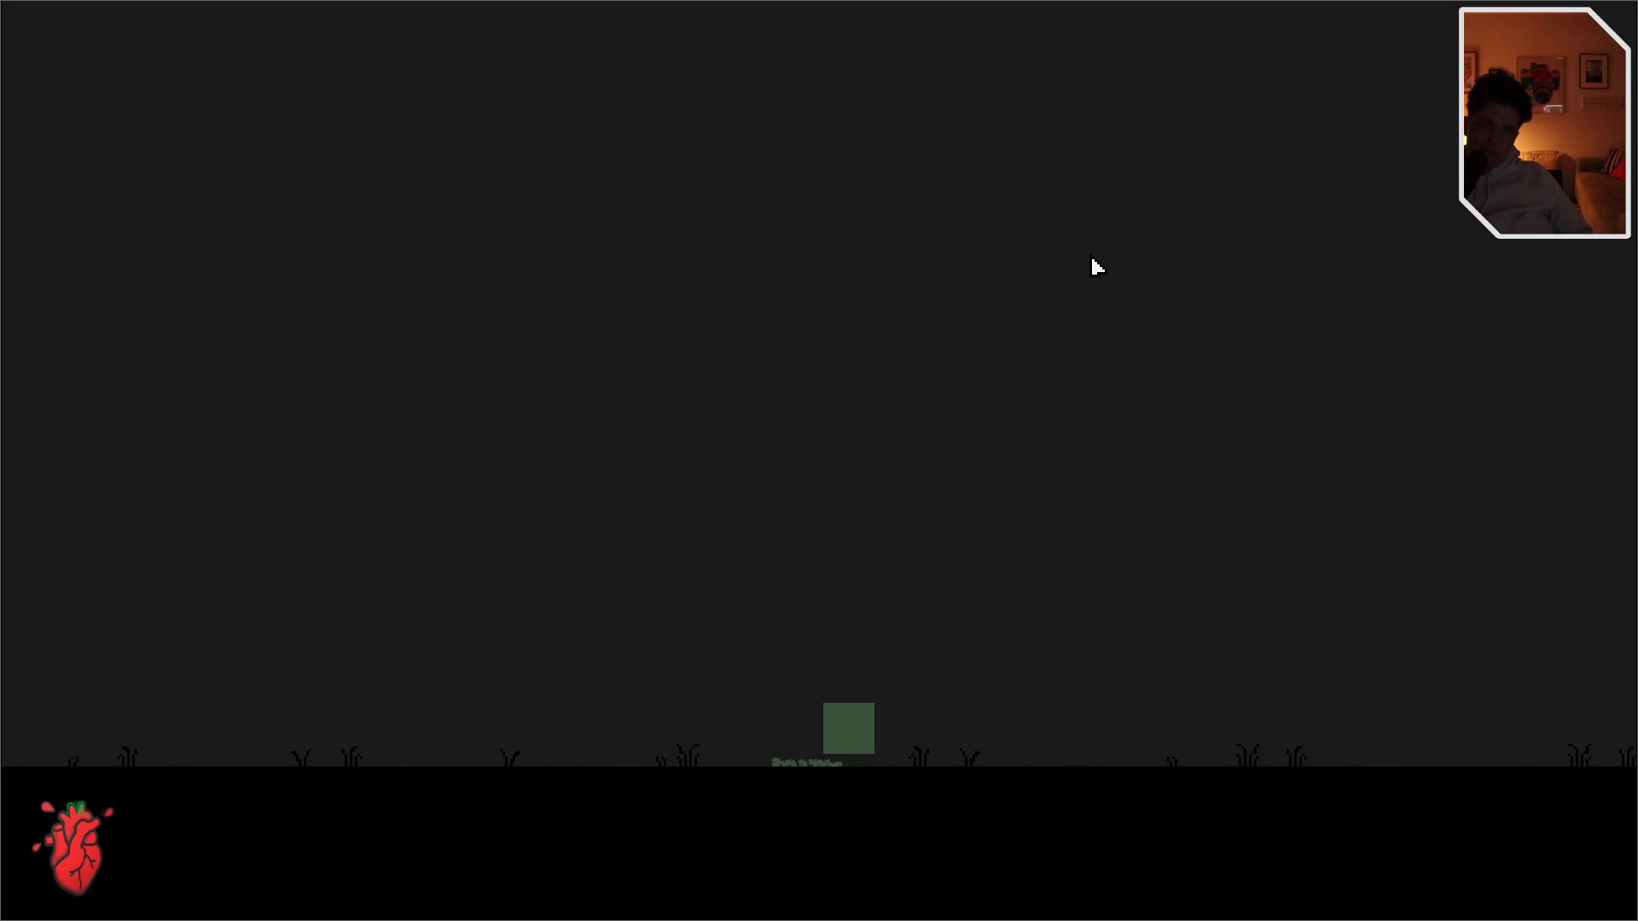
pyautogui.press('space')
pyautogui.press('space')
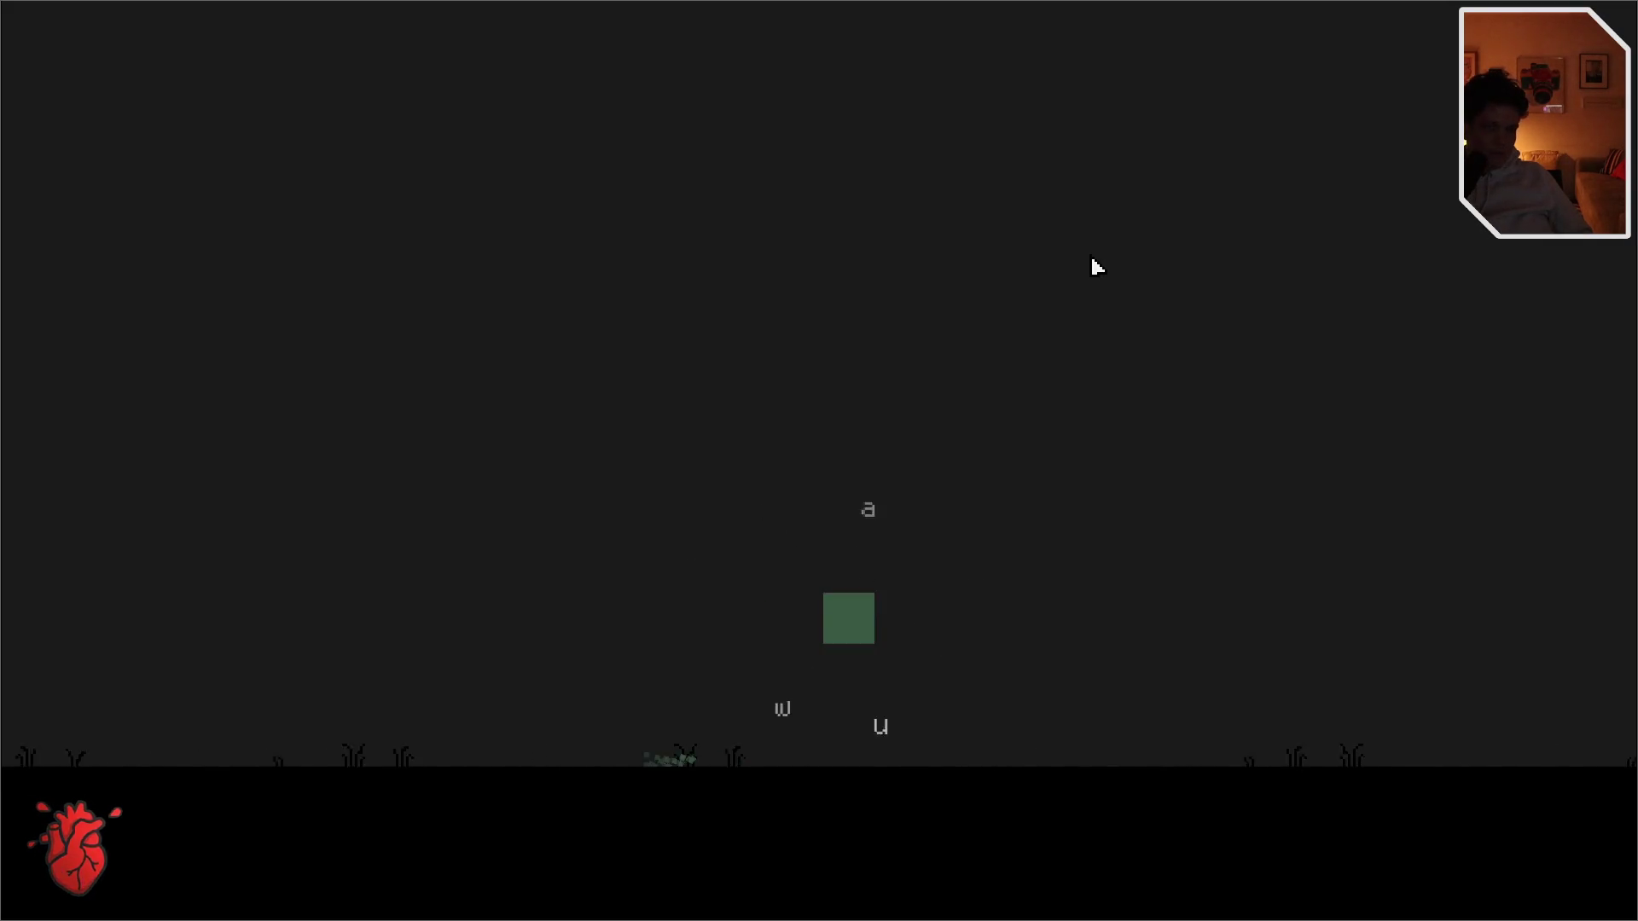
pyautogui.press('space')
pyautogui.press('space')
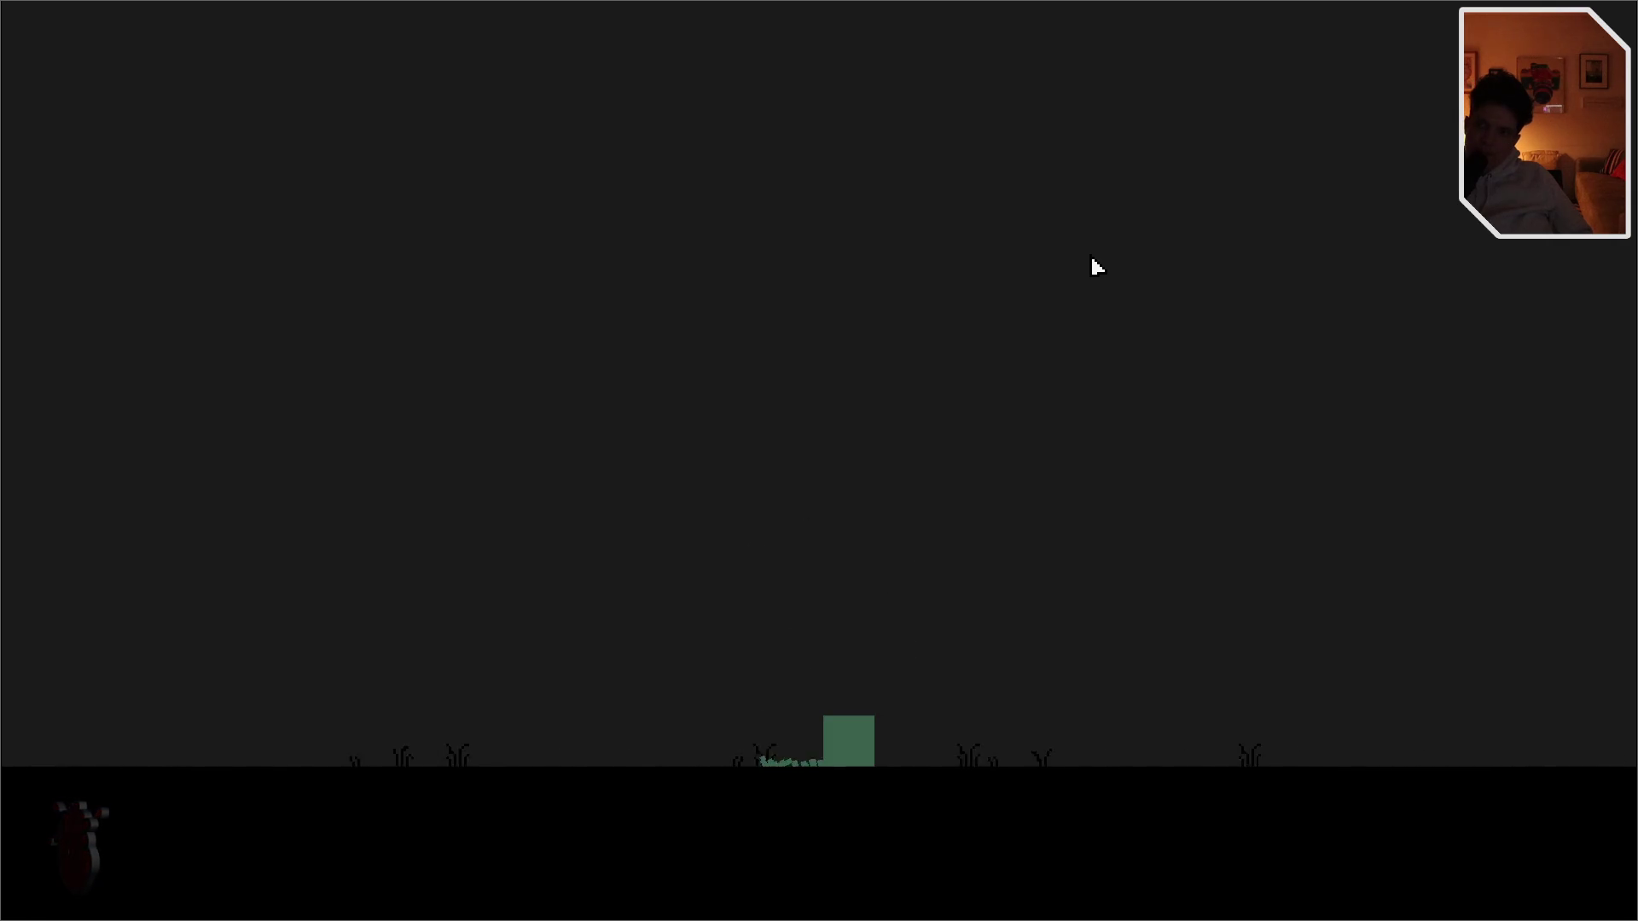
pyautogui.press('space')
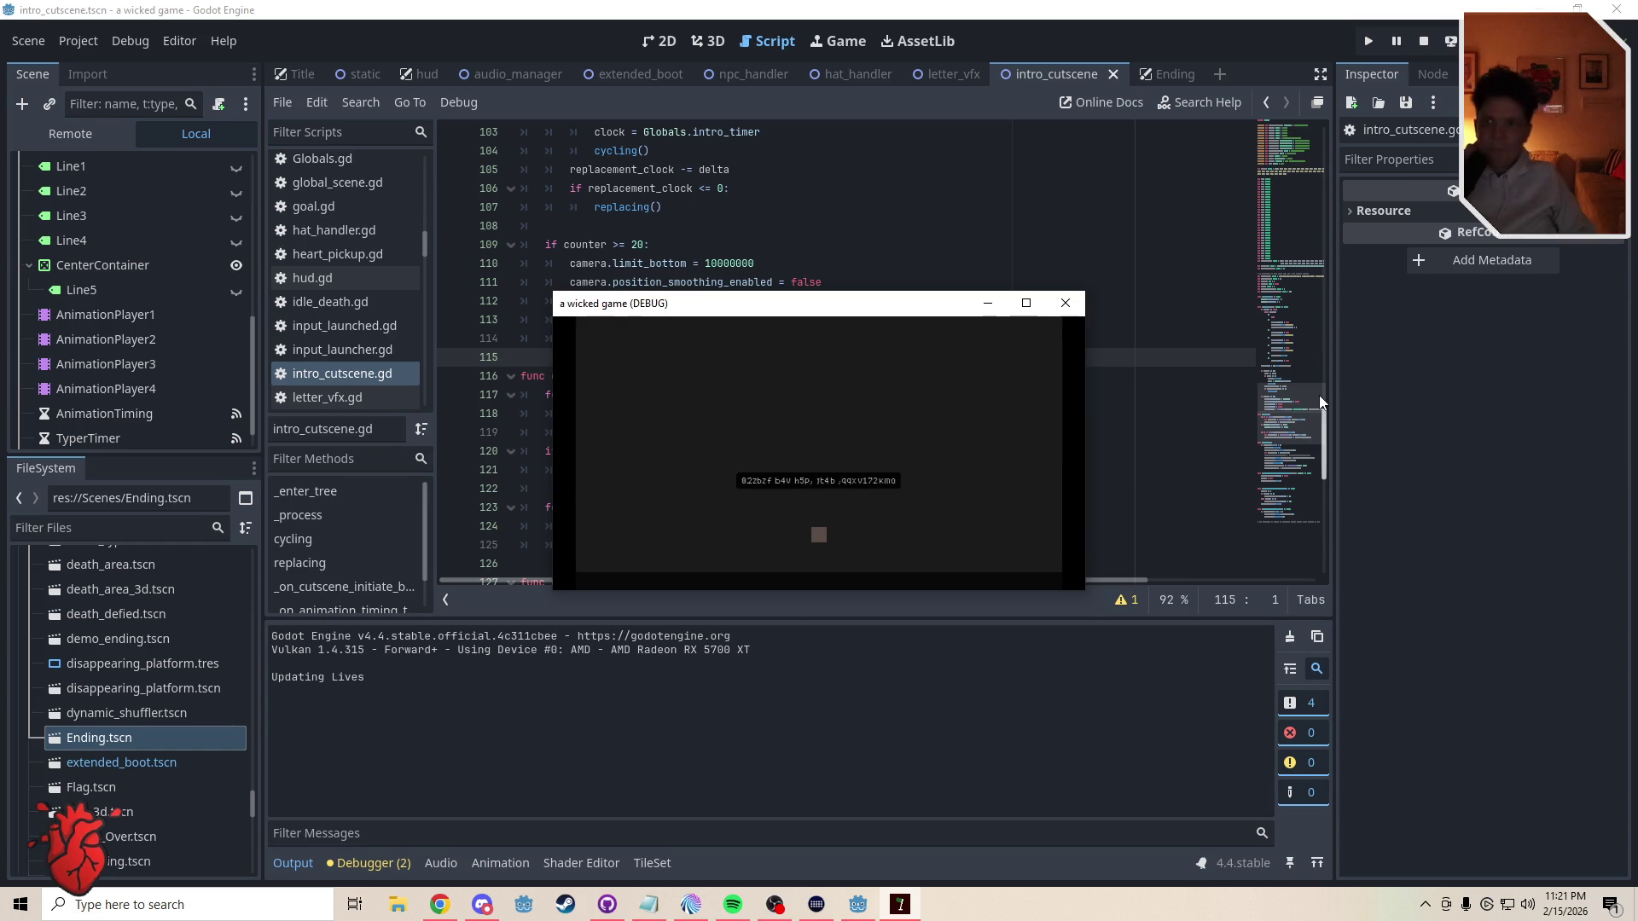
# - Close the game window, change counter/10 to counter/100 on line 114, and save
pyautogui.click(1066, 302)
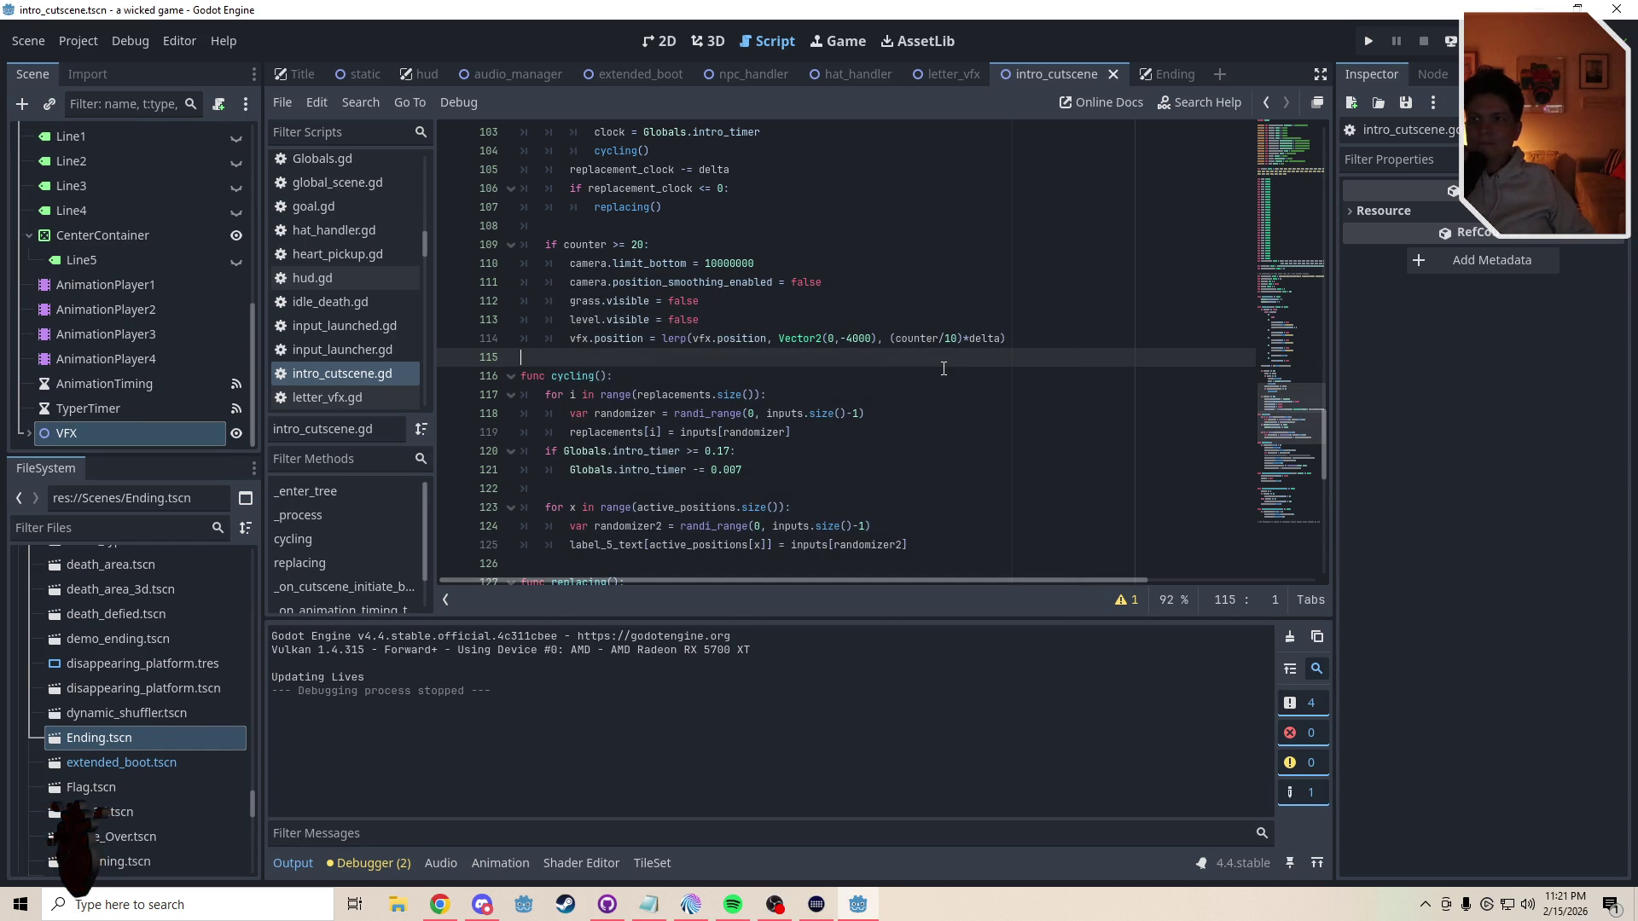
pyautogui.click(956, 342)
pyautogui.write('0')
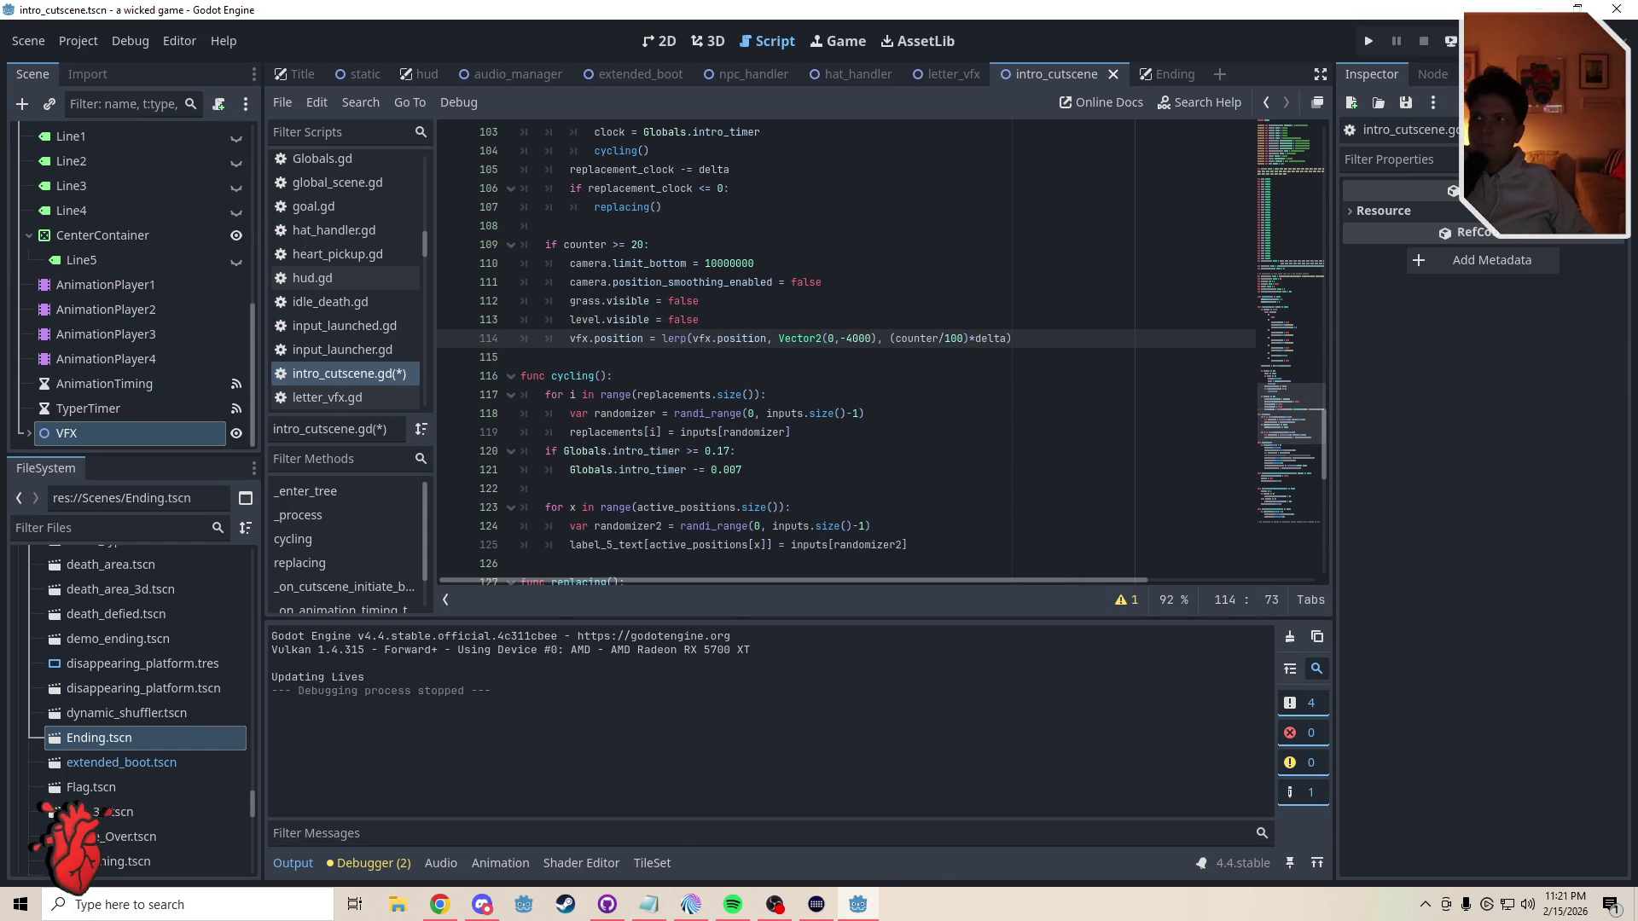
pyautogui.hotkey('ctrl', 's')
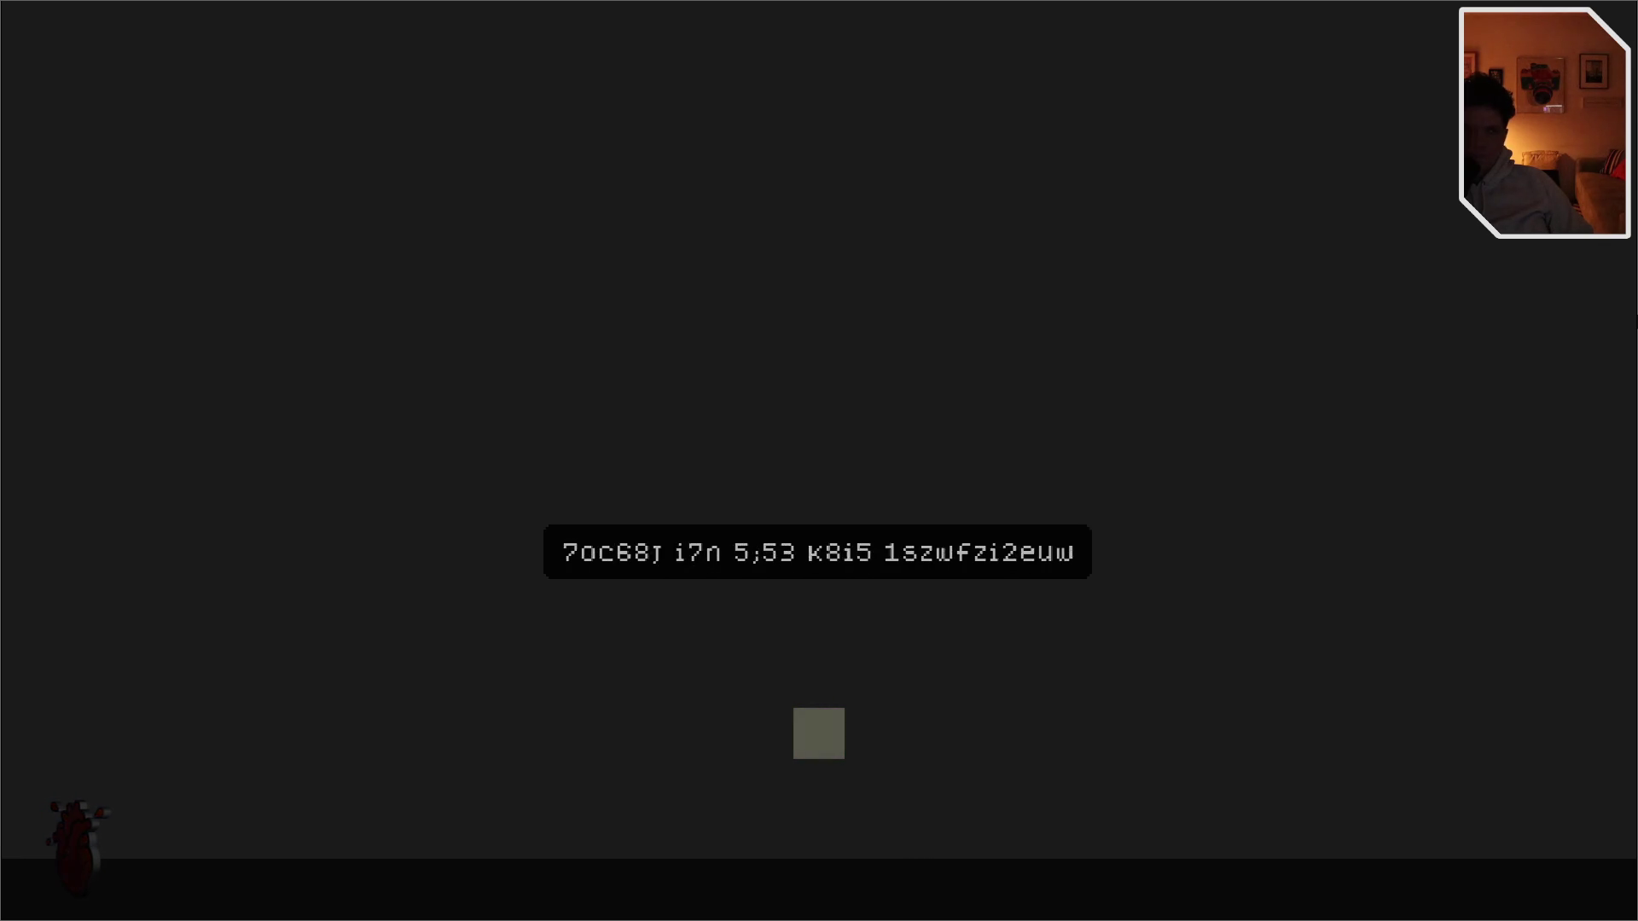
# - Exit fullscreen and stop the running game to return to the script editor
pyautogui.press('F11')
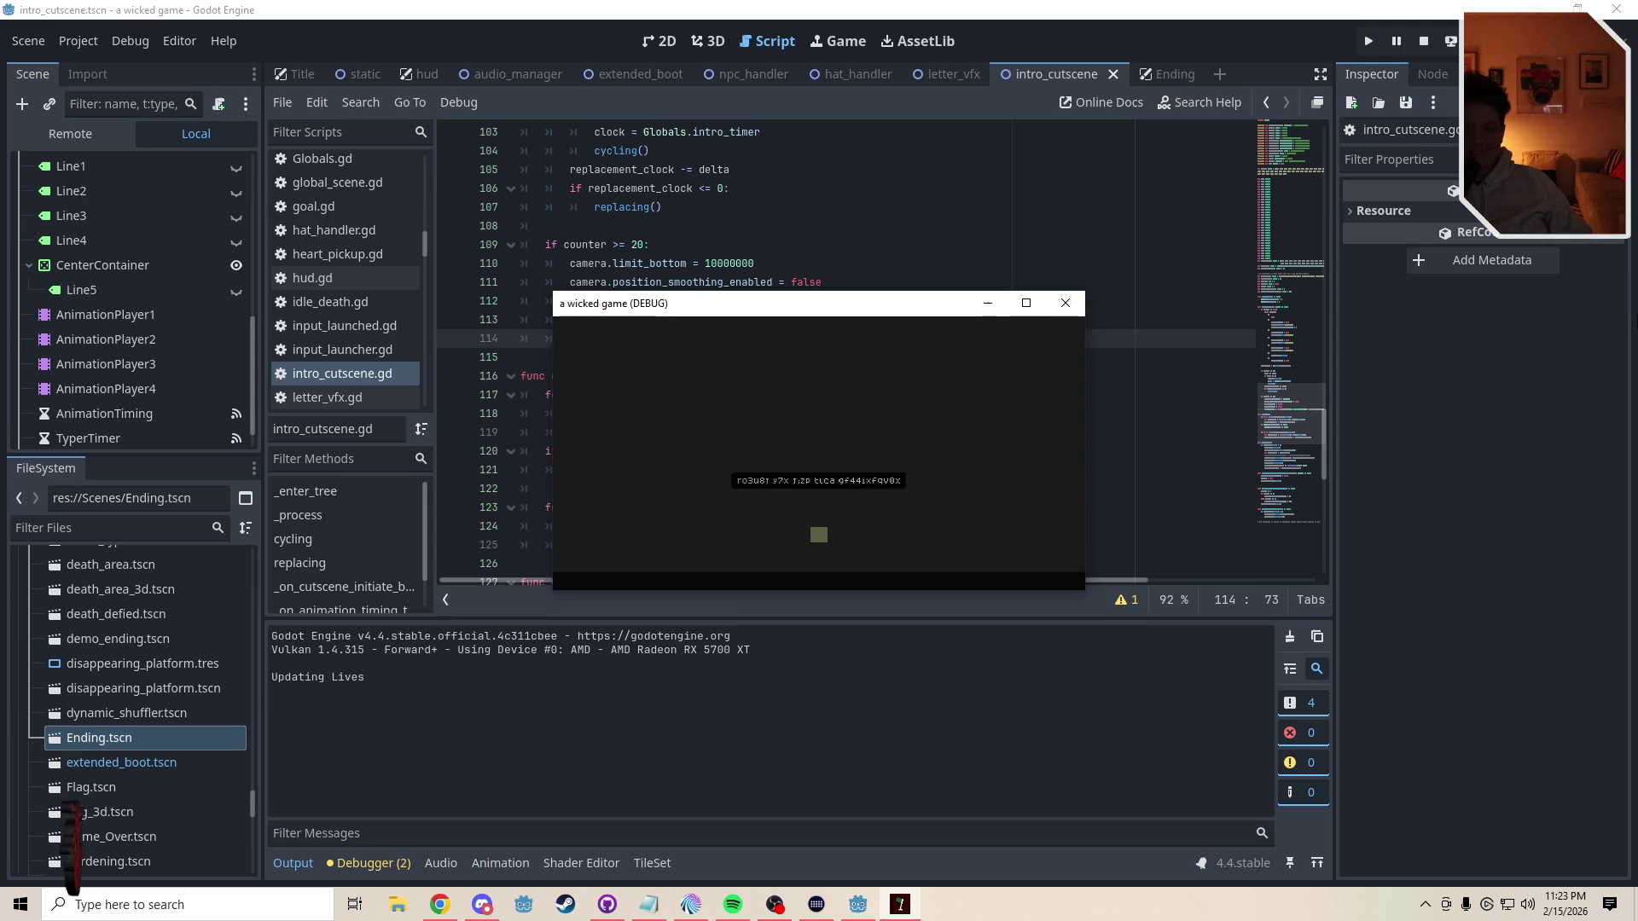
pyautogui.click(1065, 302)
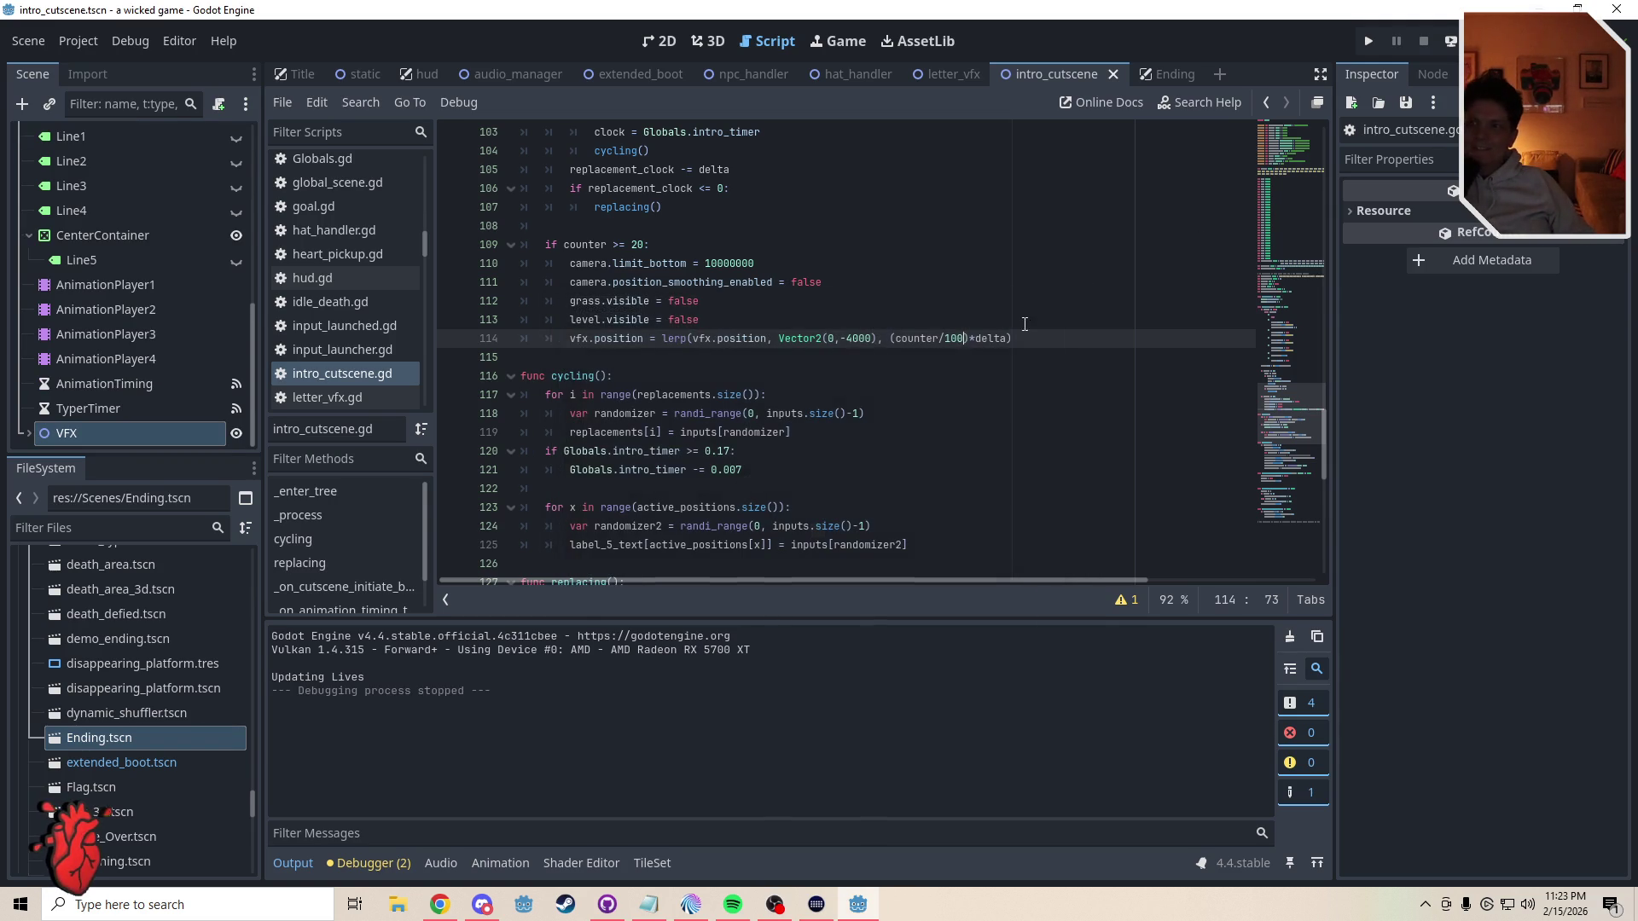
pyautogui.click(752, 360)
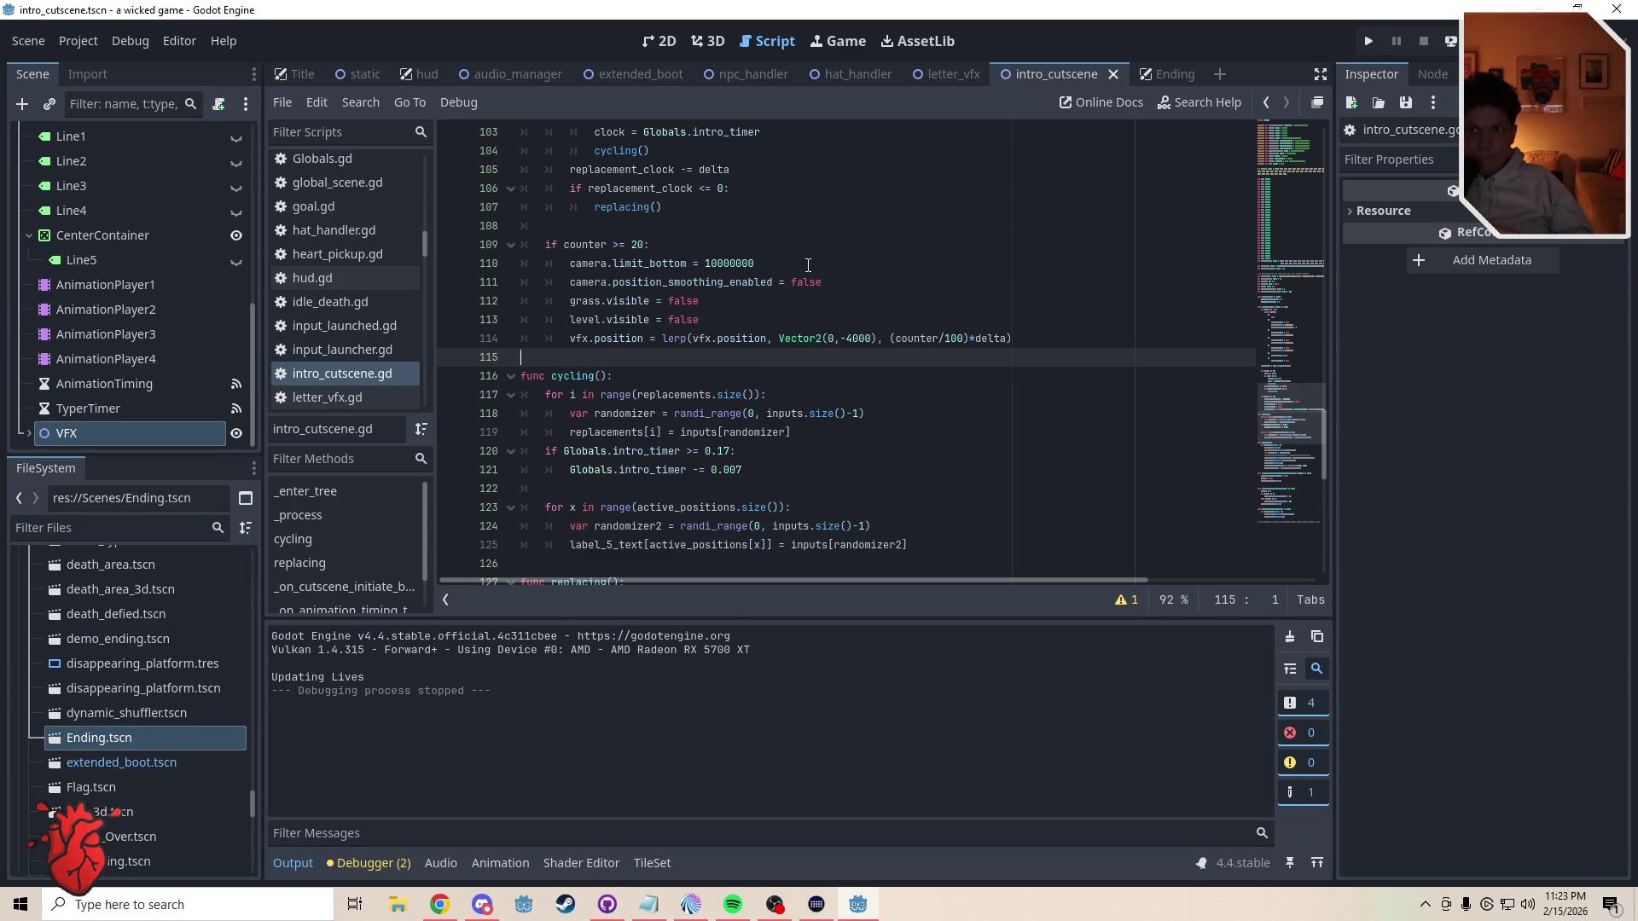
# - Replace (counter/100) on line 114 with 0.3 and save intro_cutscene.gd
pyautogui.moveTo(964, 339); pyautogui.dragTo(946, 338)
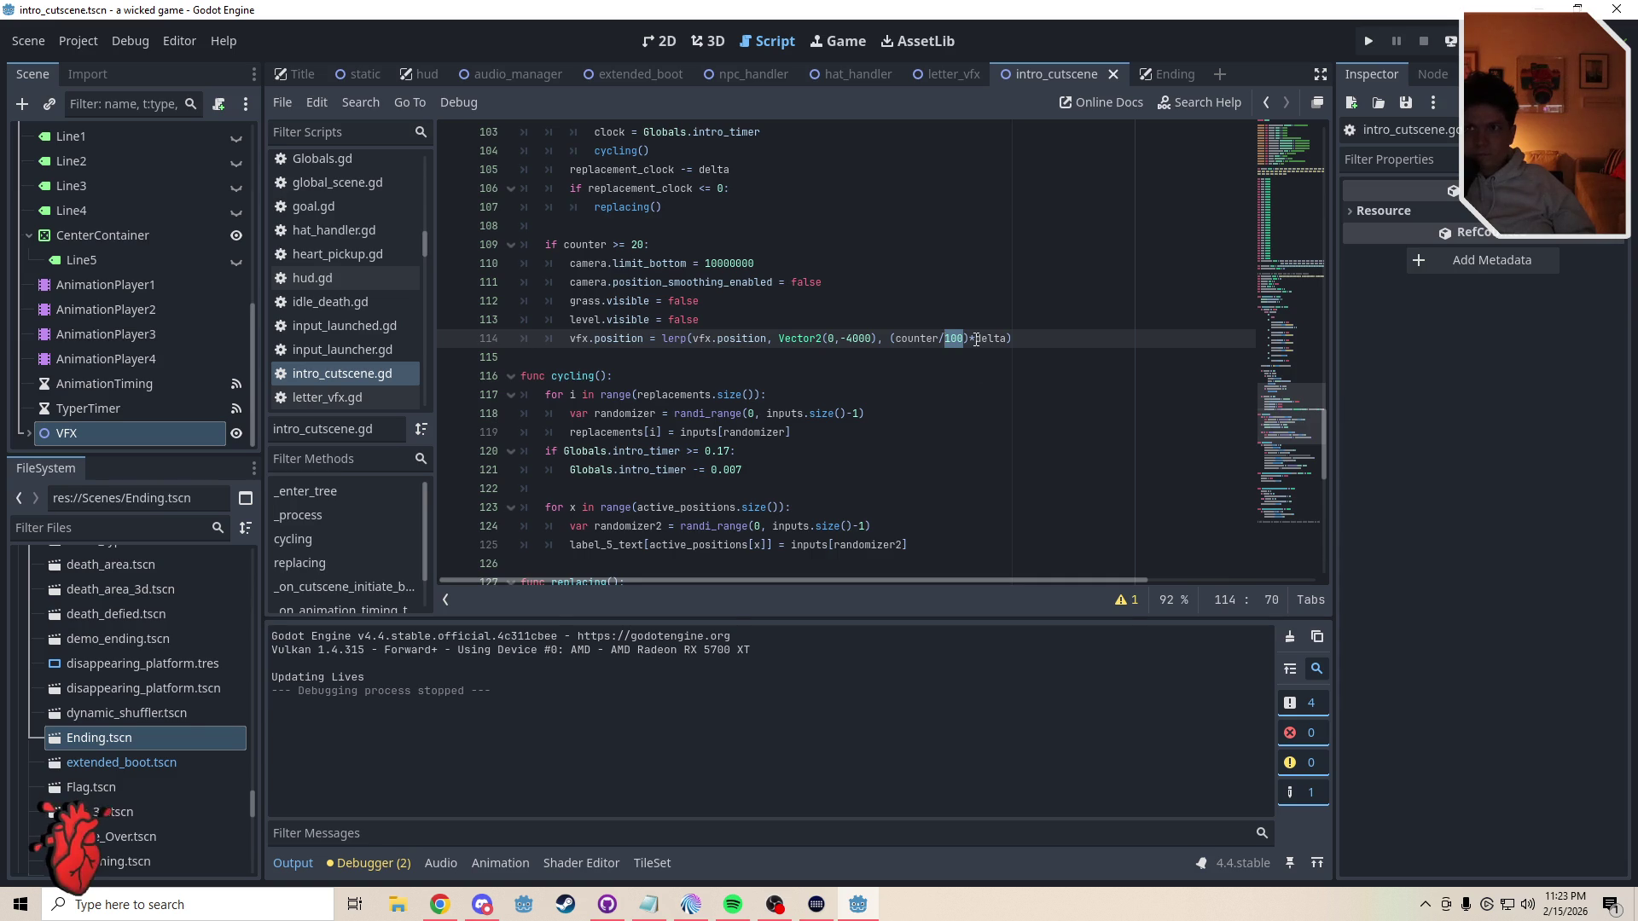
pyautogui.click(972, 339)
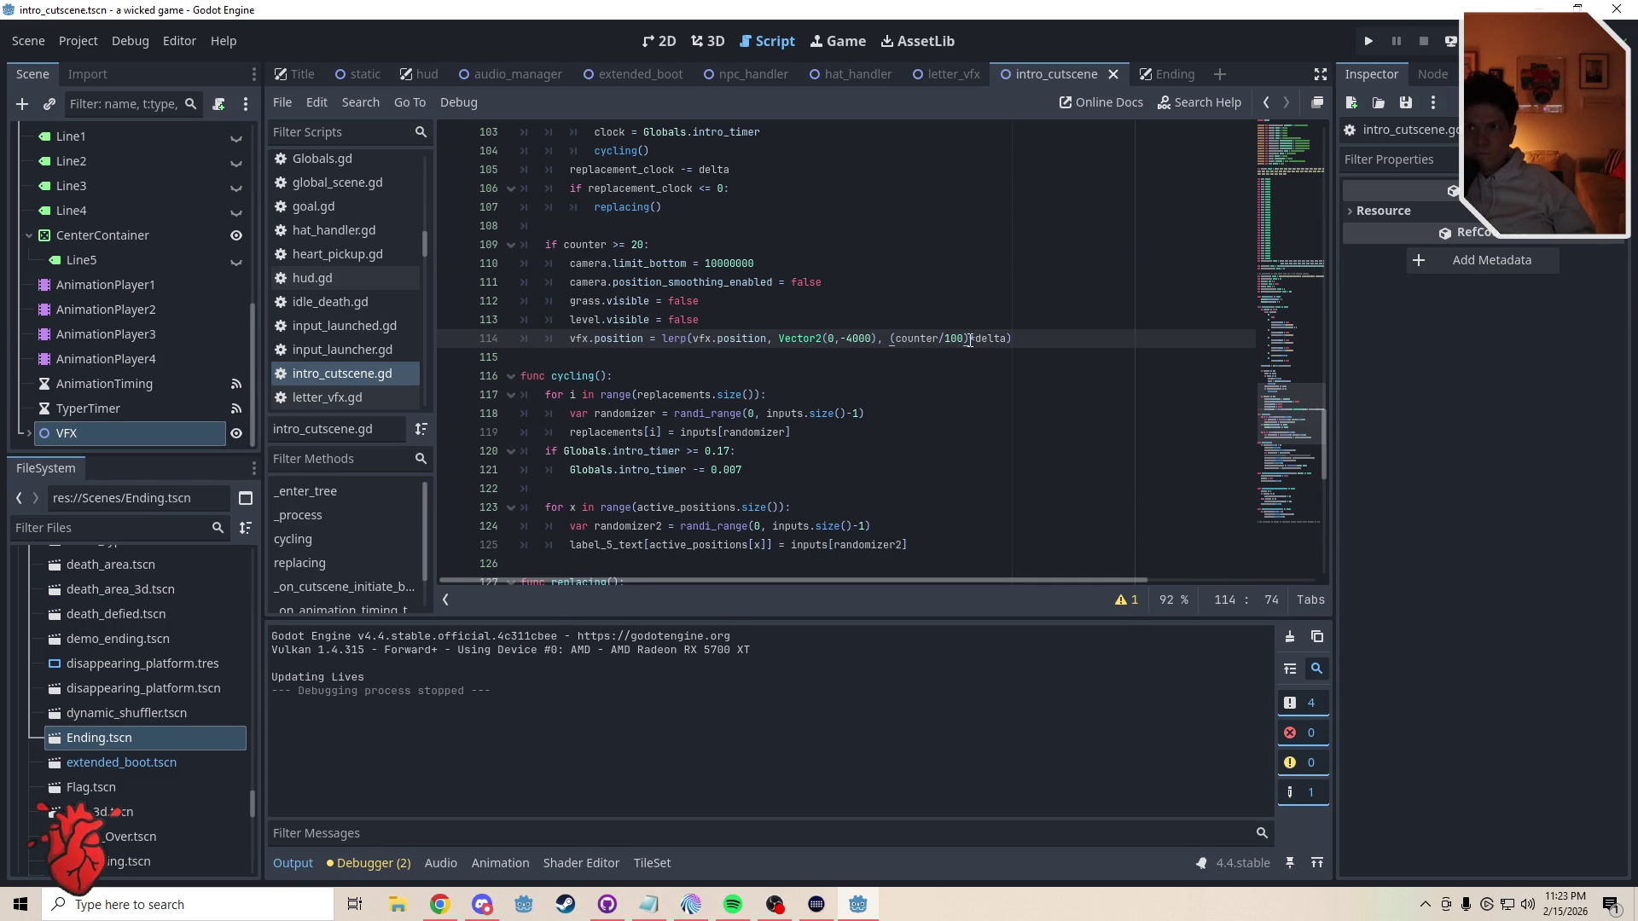
pyautogui.moveTo(968, 339); pyautogui.dragTo(889, 339)
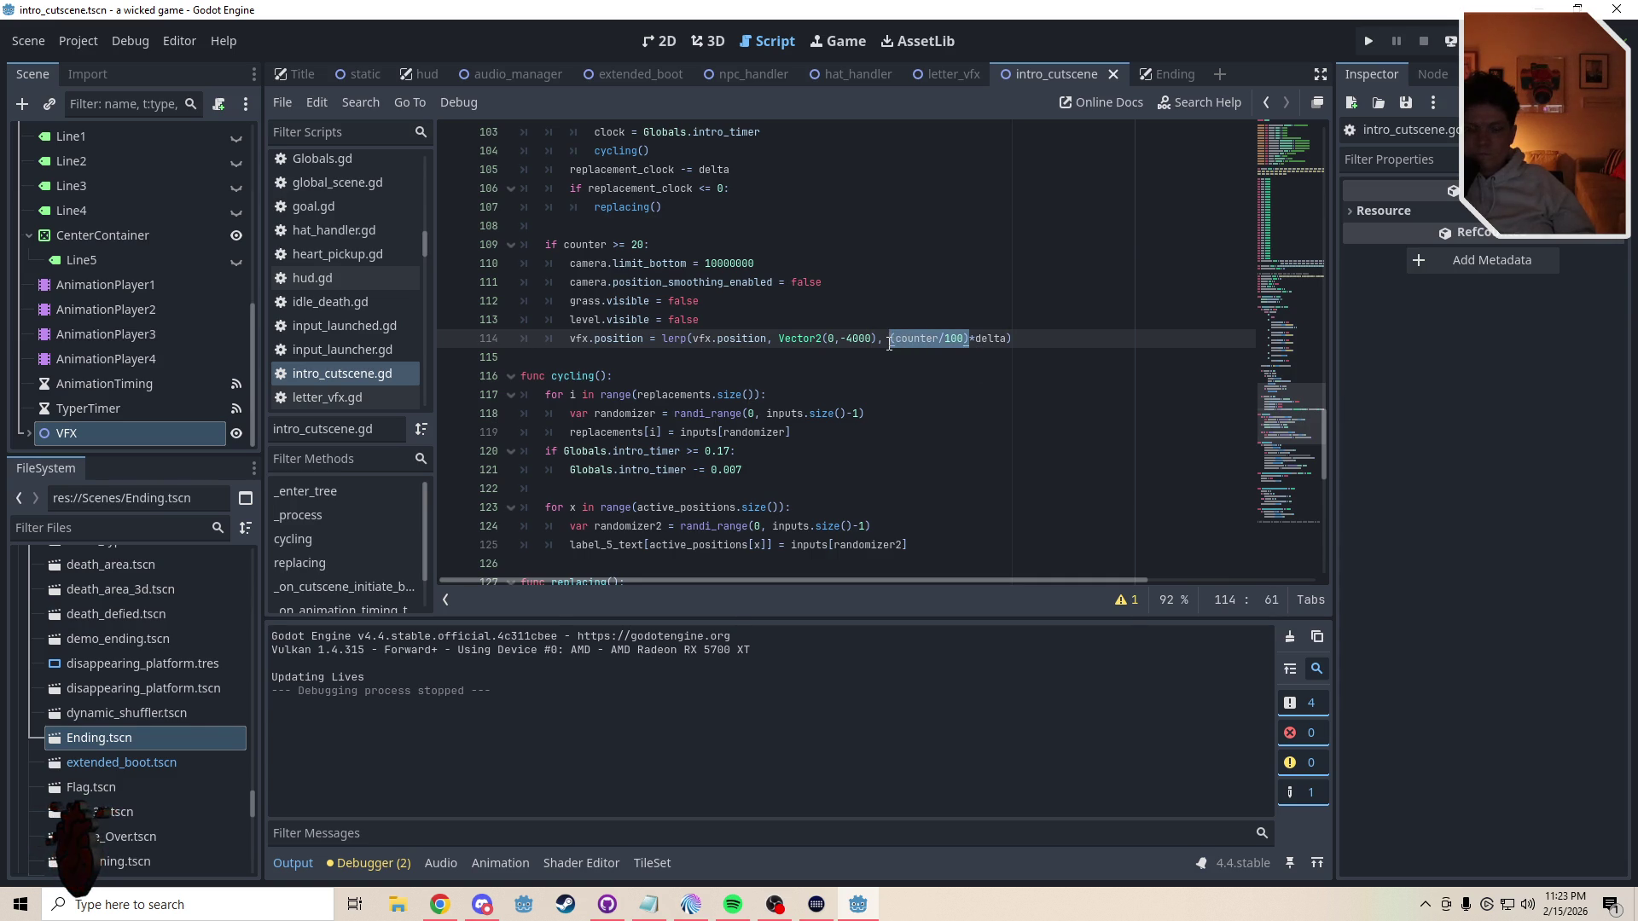
pyautogui.write('0.1')
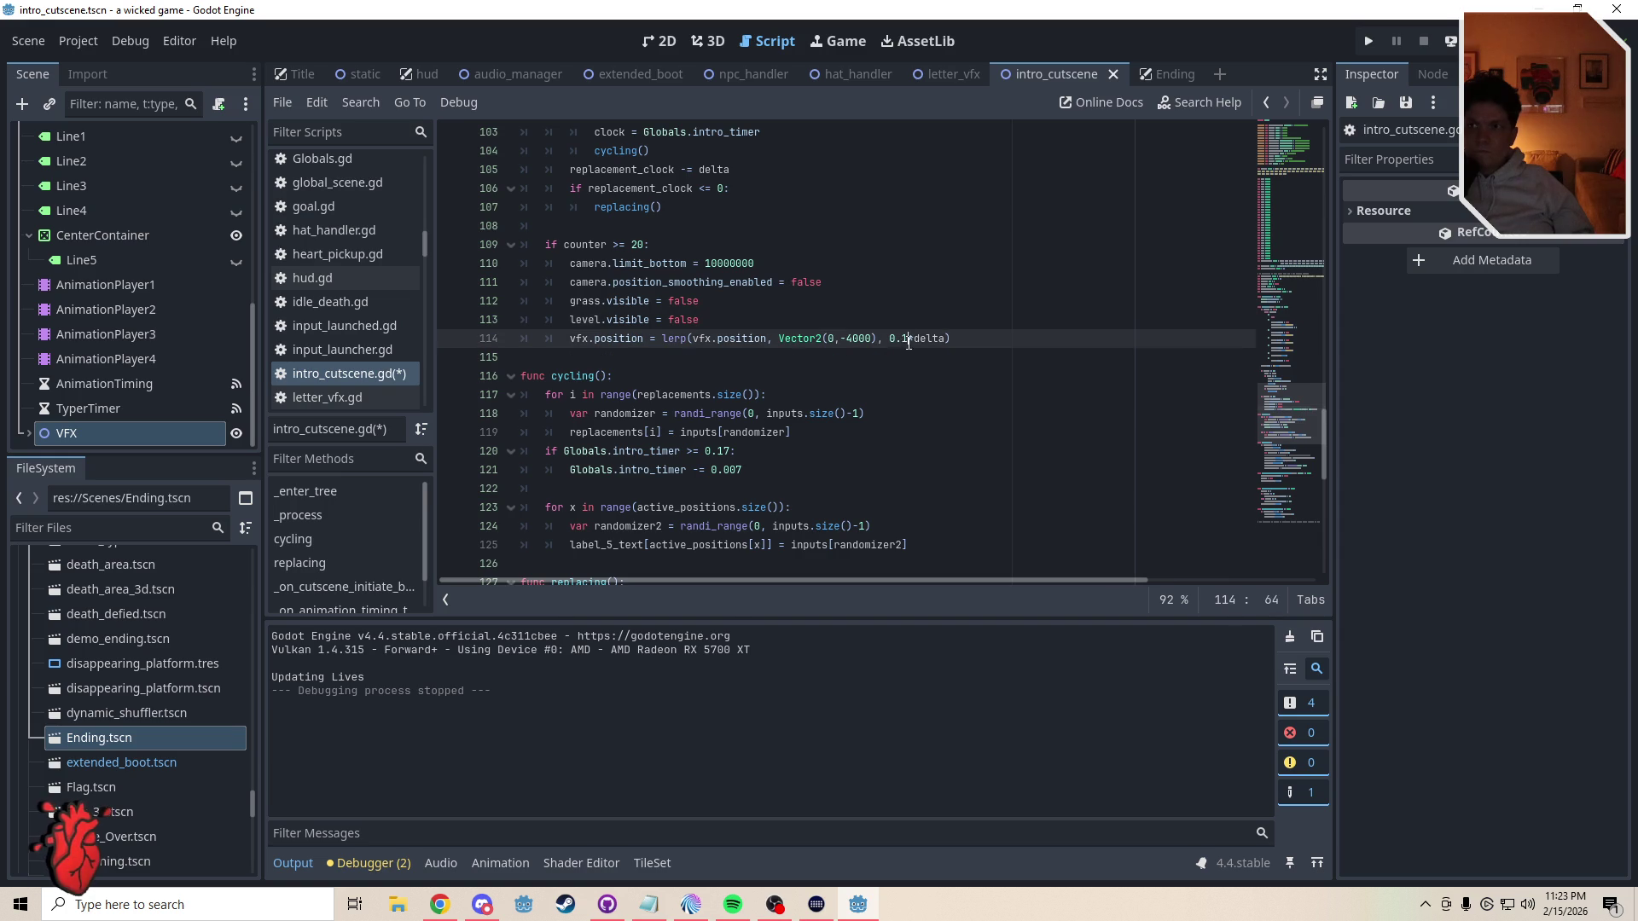
pyautogui.press('Delete')
pyautogui.write('3')
pyautogui.press('Down')
pyautogui.hotkey('ctrl', 's')
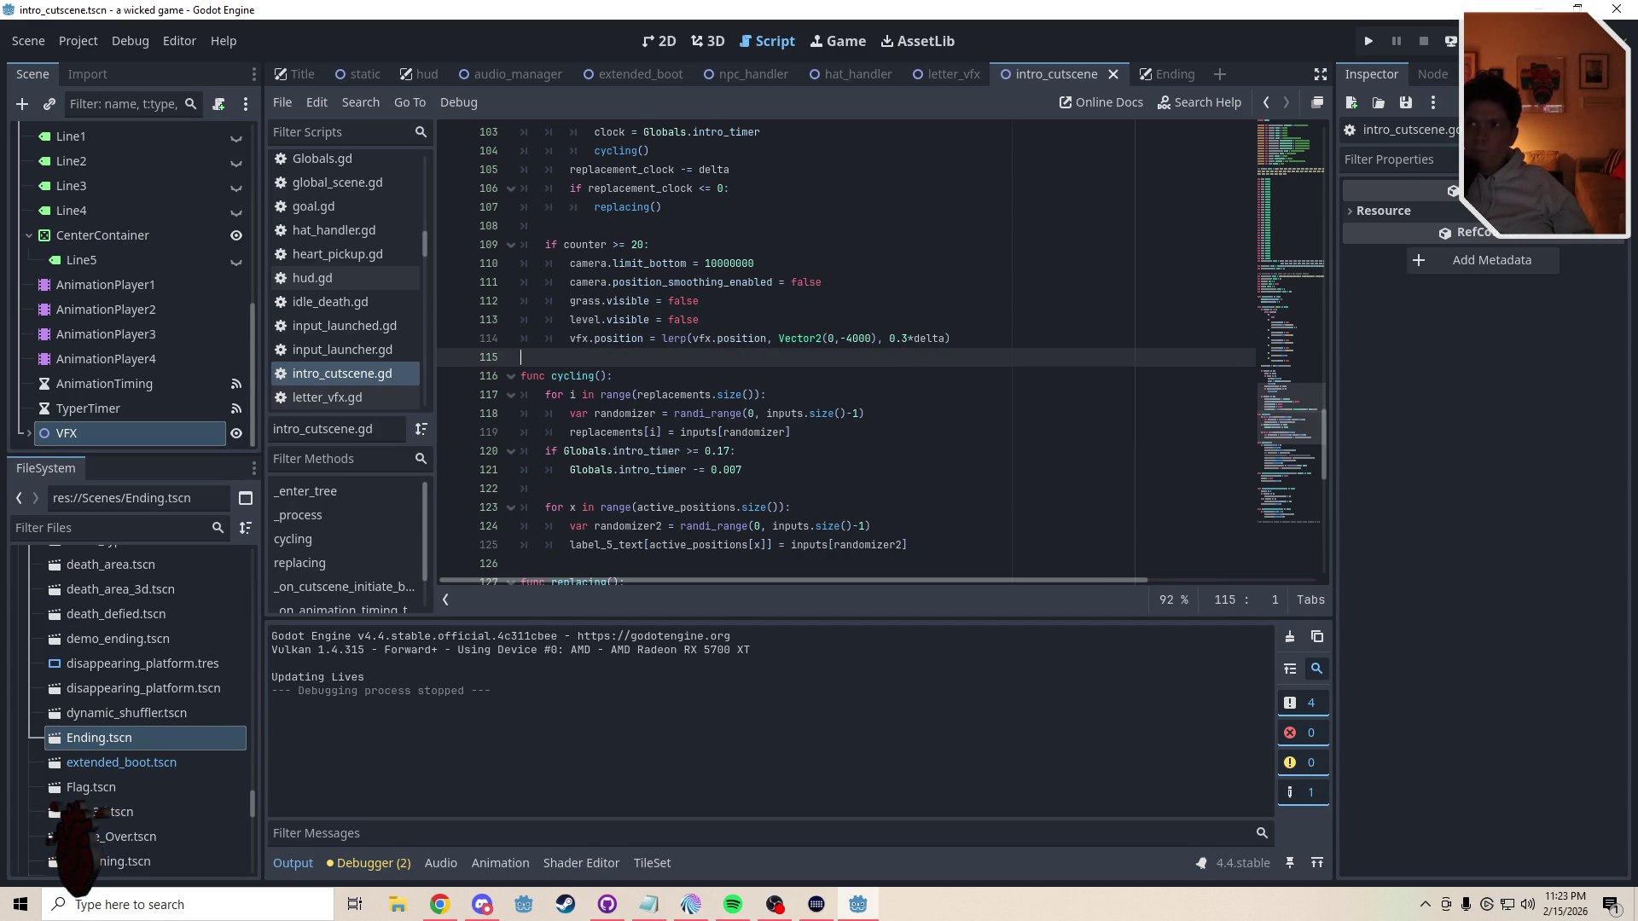
# - Run the project and make the player jump and run to play the cutscene
pyautogui.press('F5')
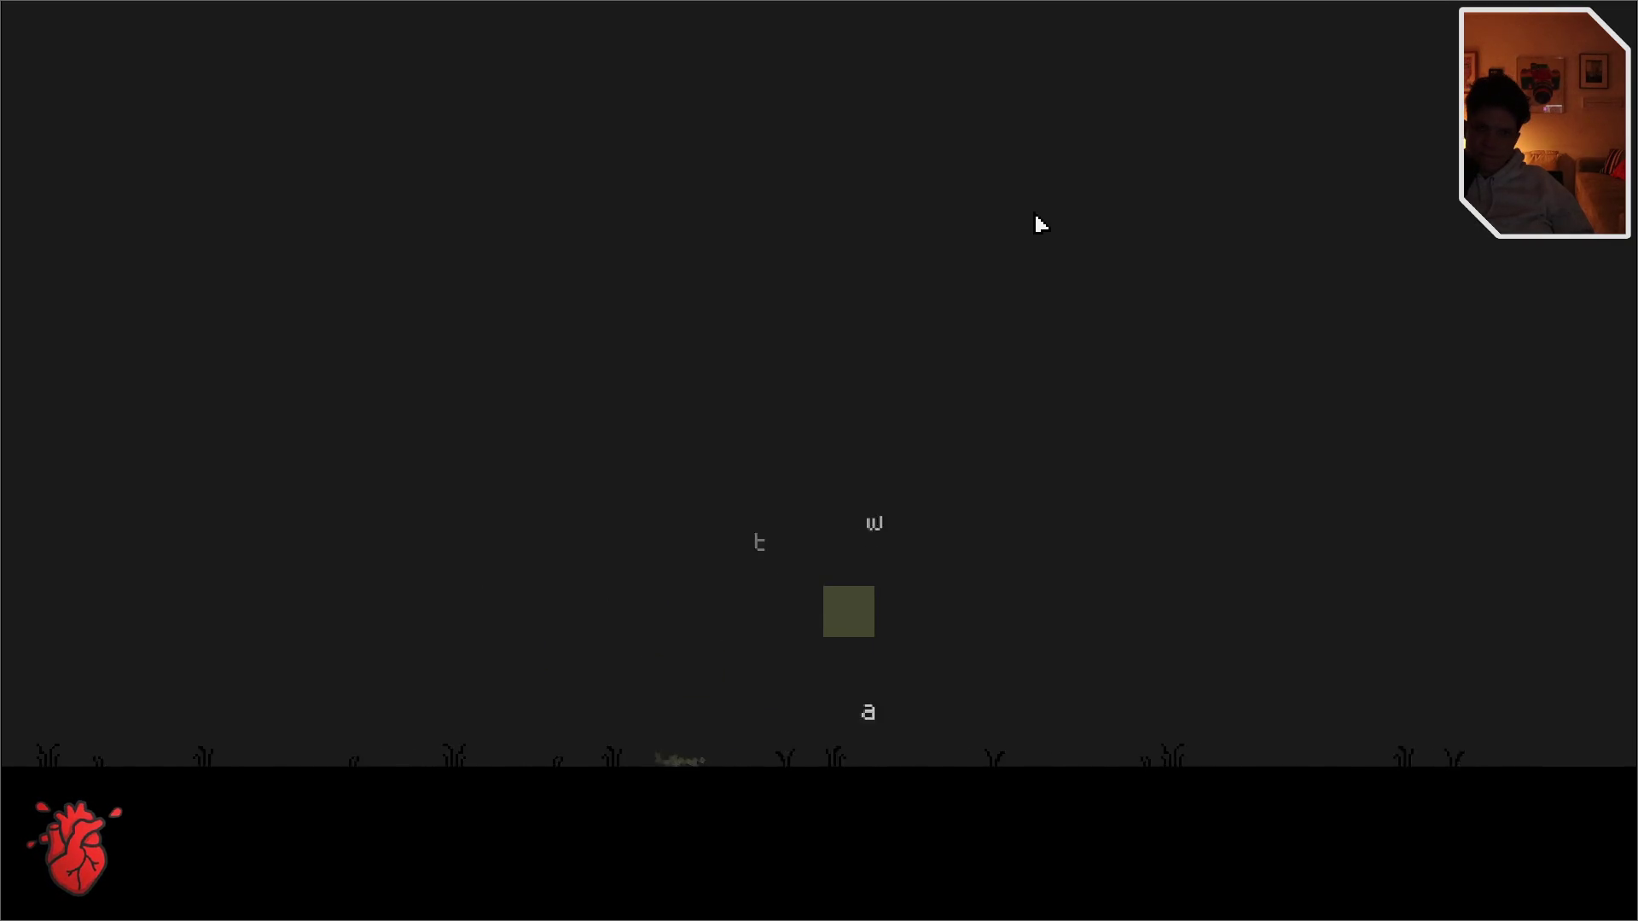
pyautogui.press('w')
pyautogui.press('w')
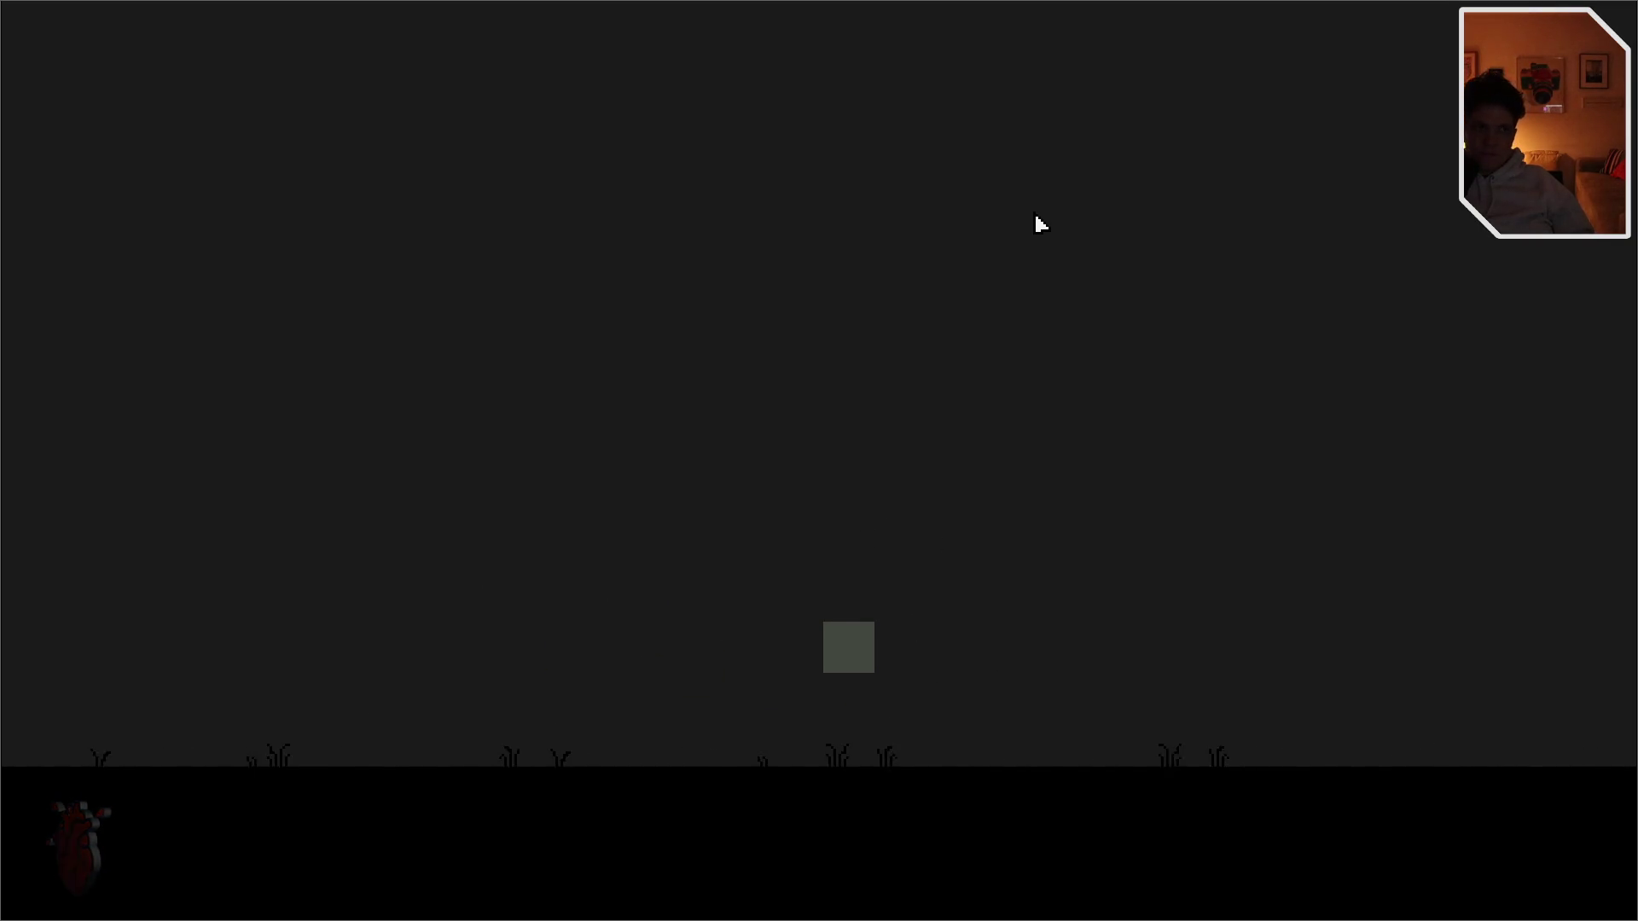
pyautogui.press('d')
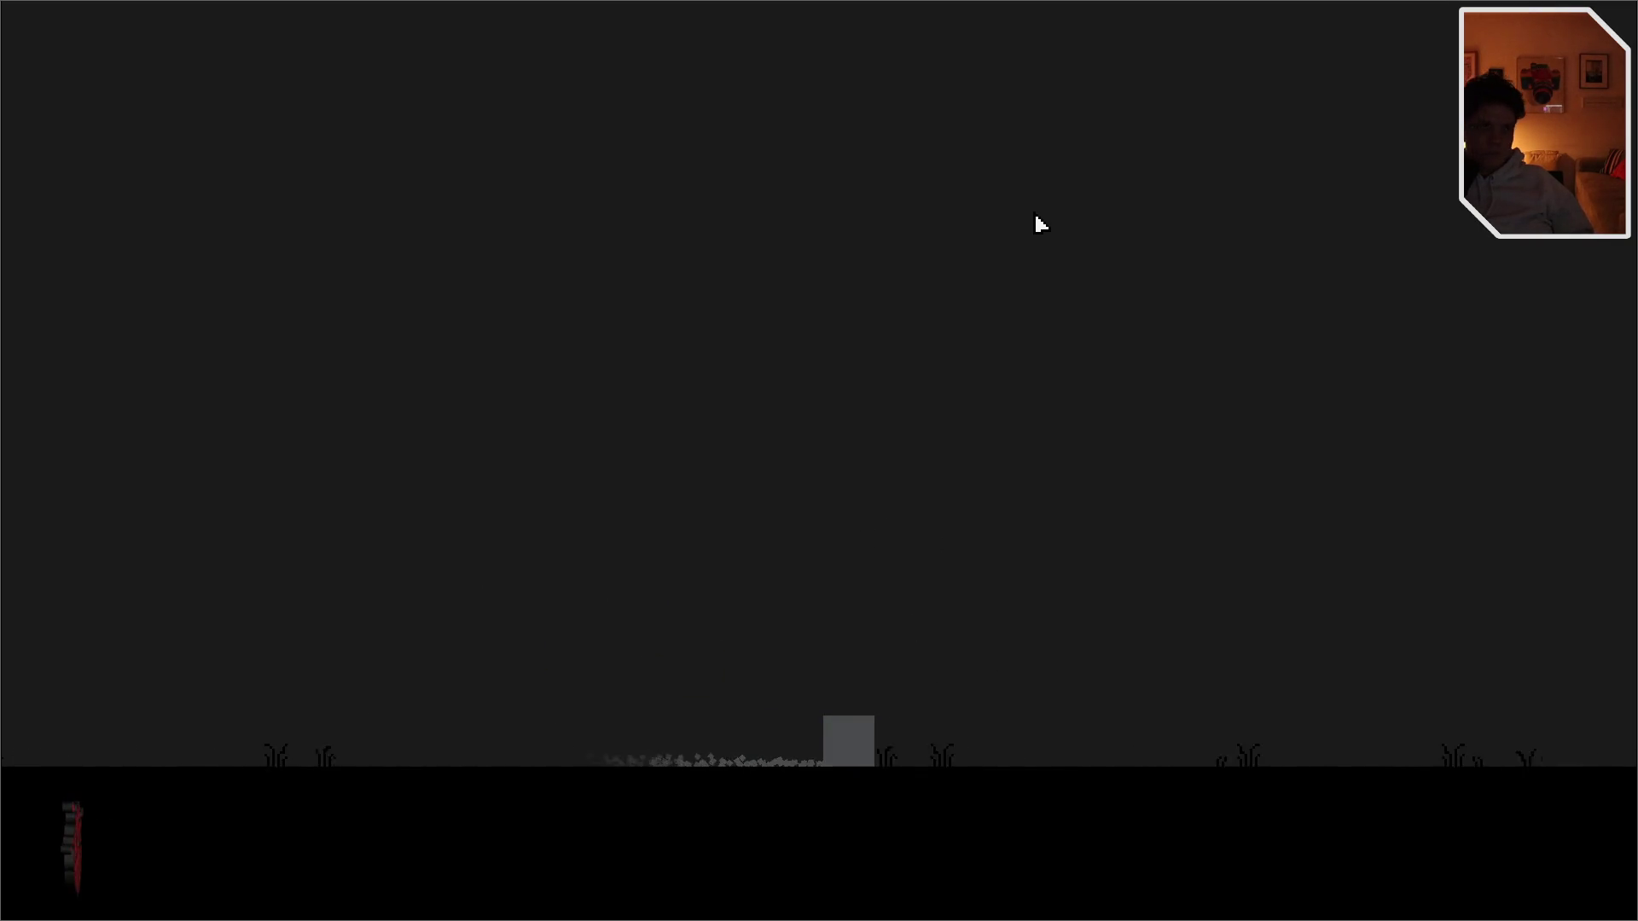